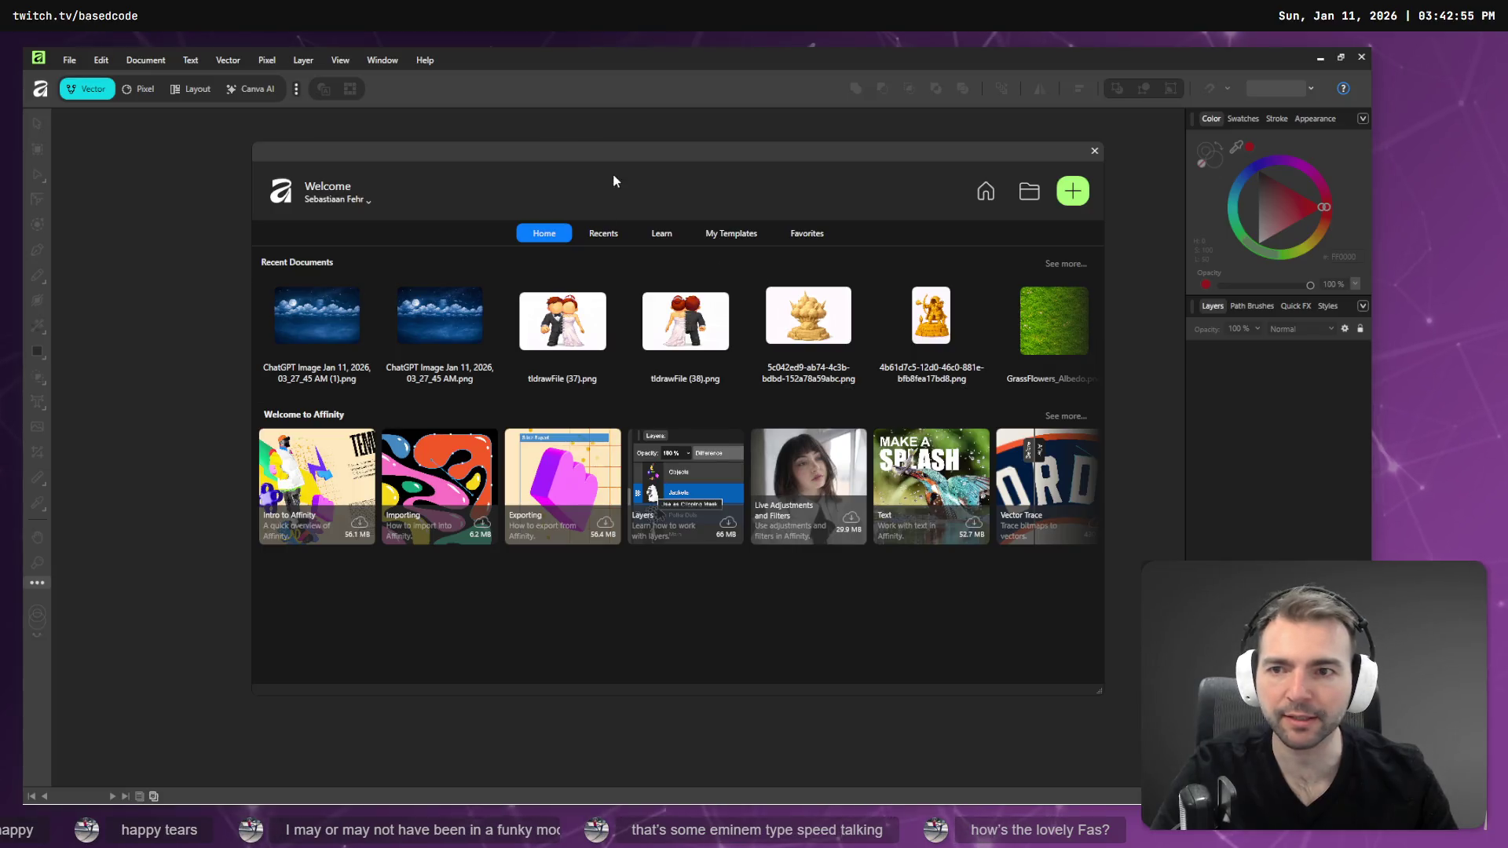
- Open the recent ChatGPT night-sky PNG, zoom to fit it, and select its Background layer
click(311, 331)
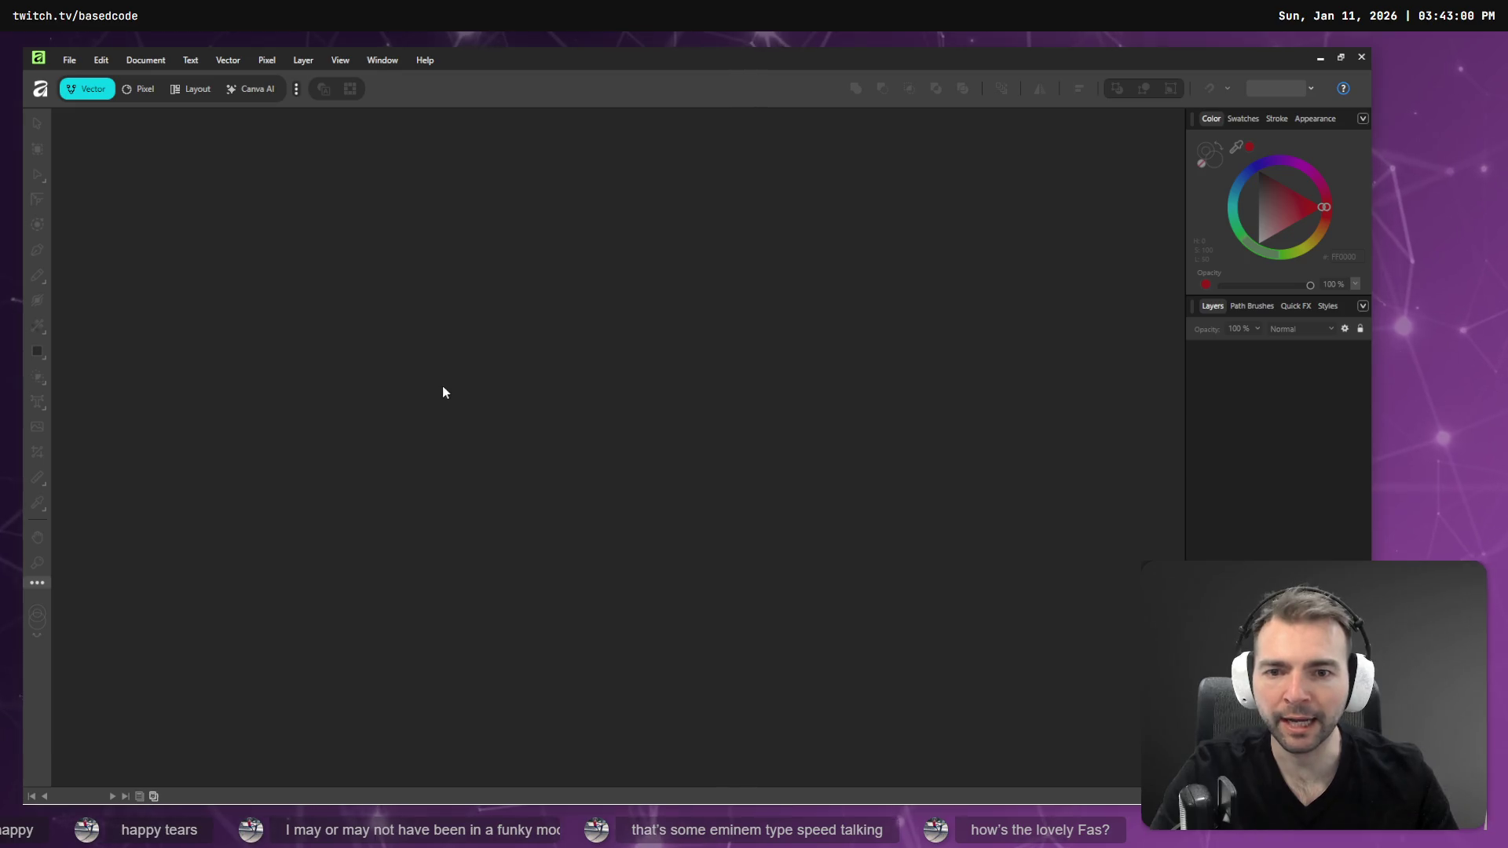
scroll(558, 334, up, 10)
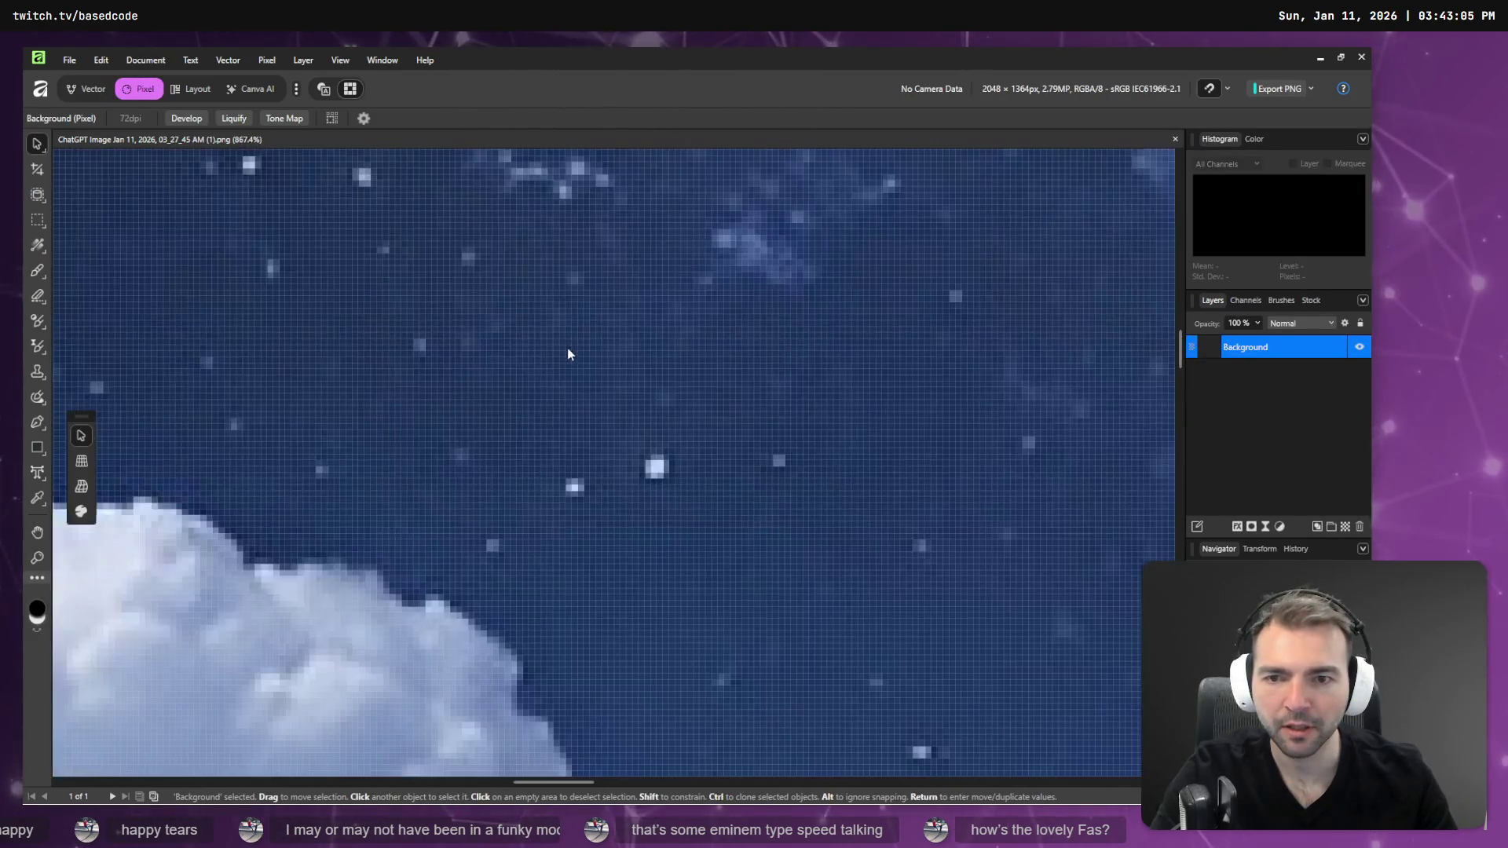
scroll(817, 520, down, 12)
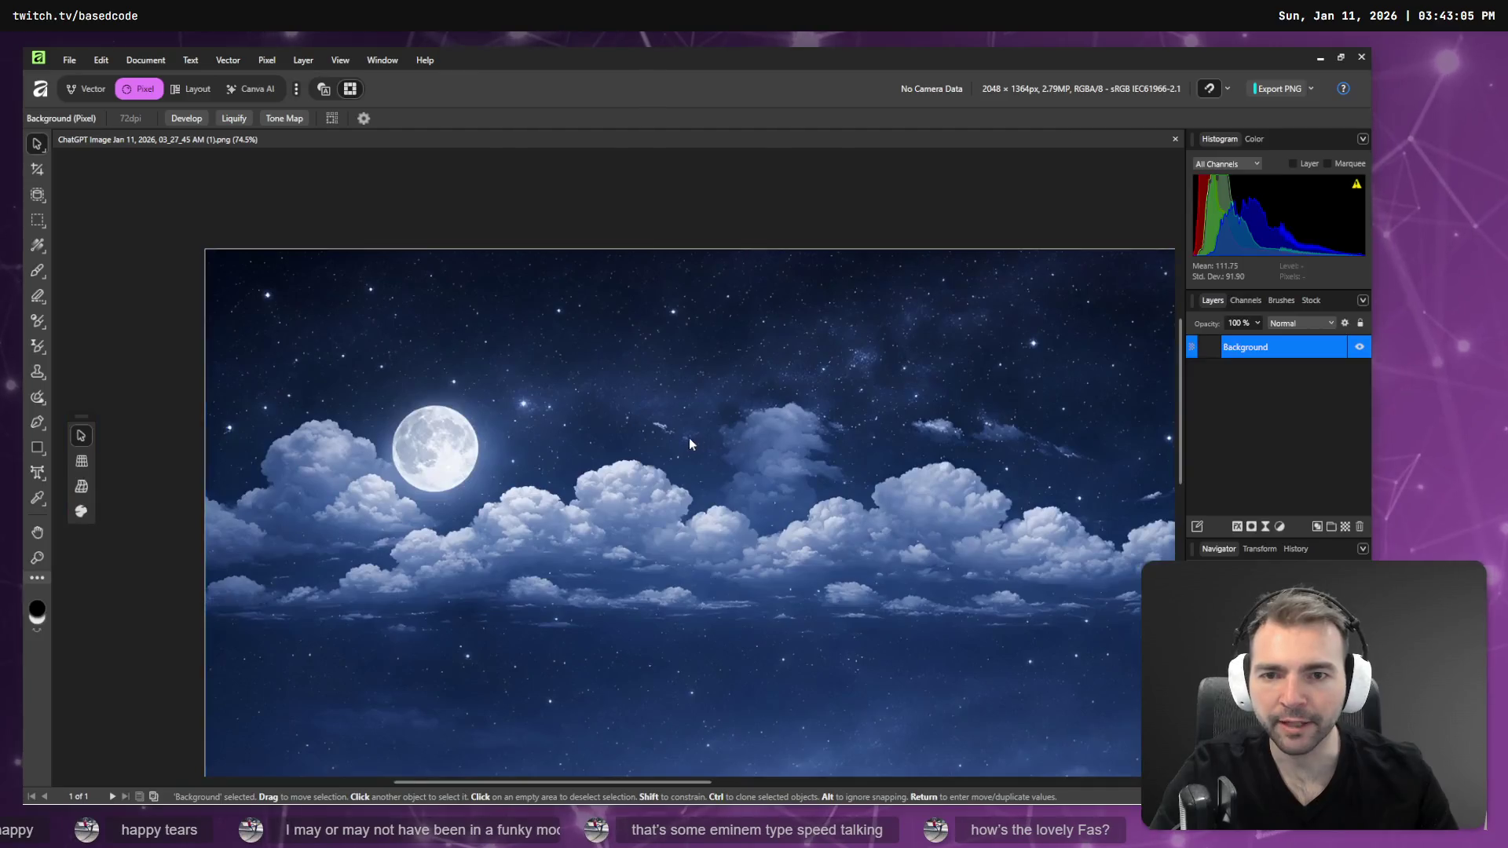
scroll(657, 437, down, 1)
click(657, 437)
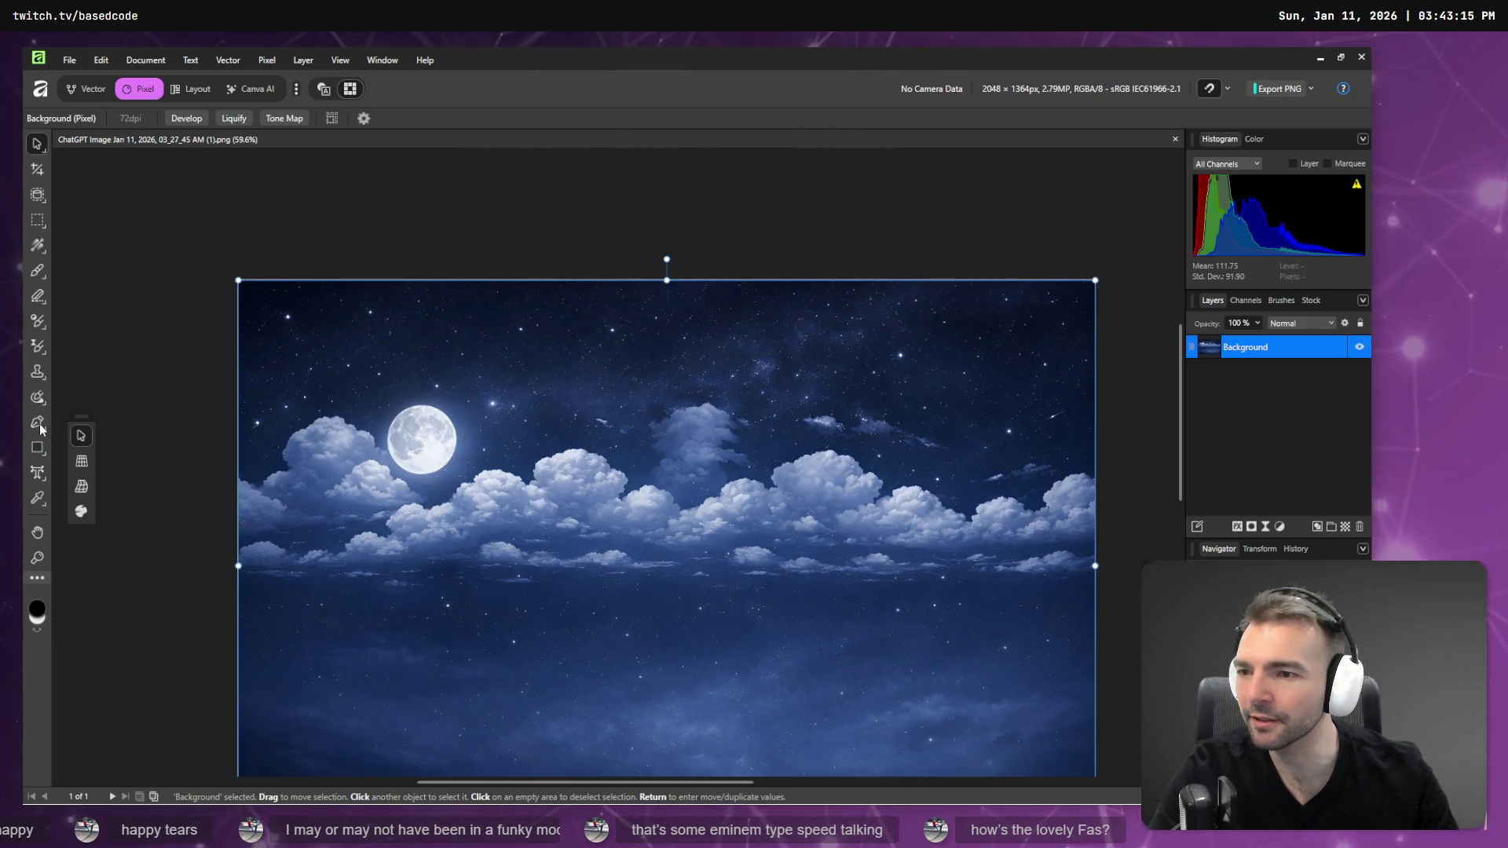
- Paint out the whole top edge of the image with a 107 px Inpainting Brush
click(37, 372)
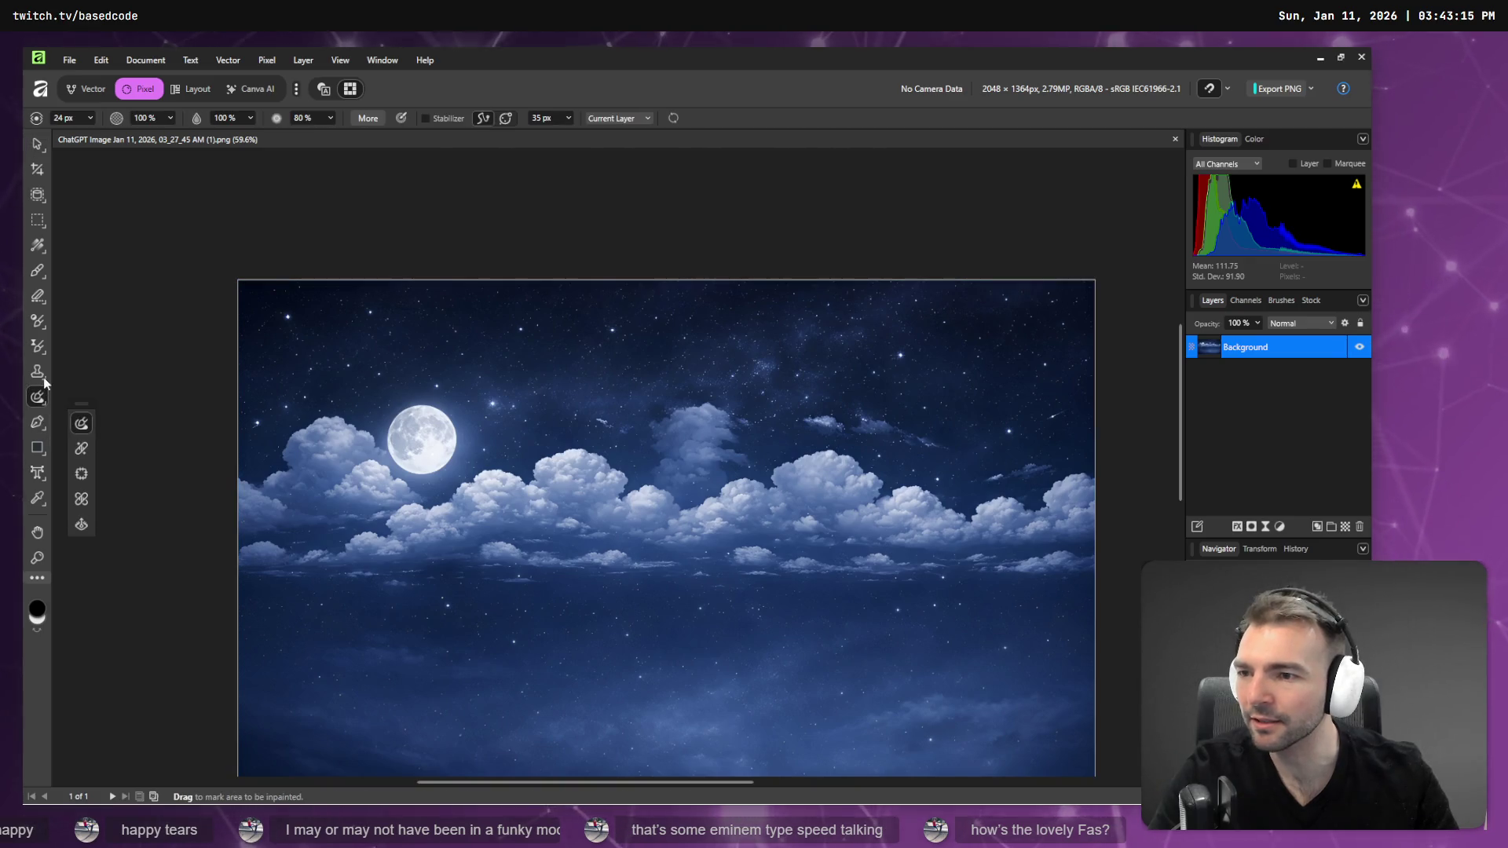
click(38, 321)
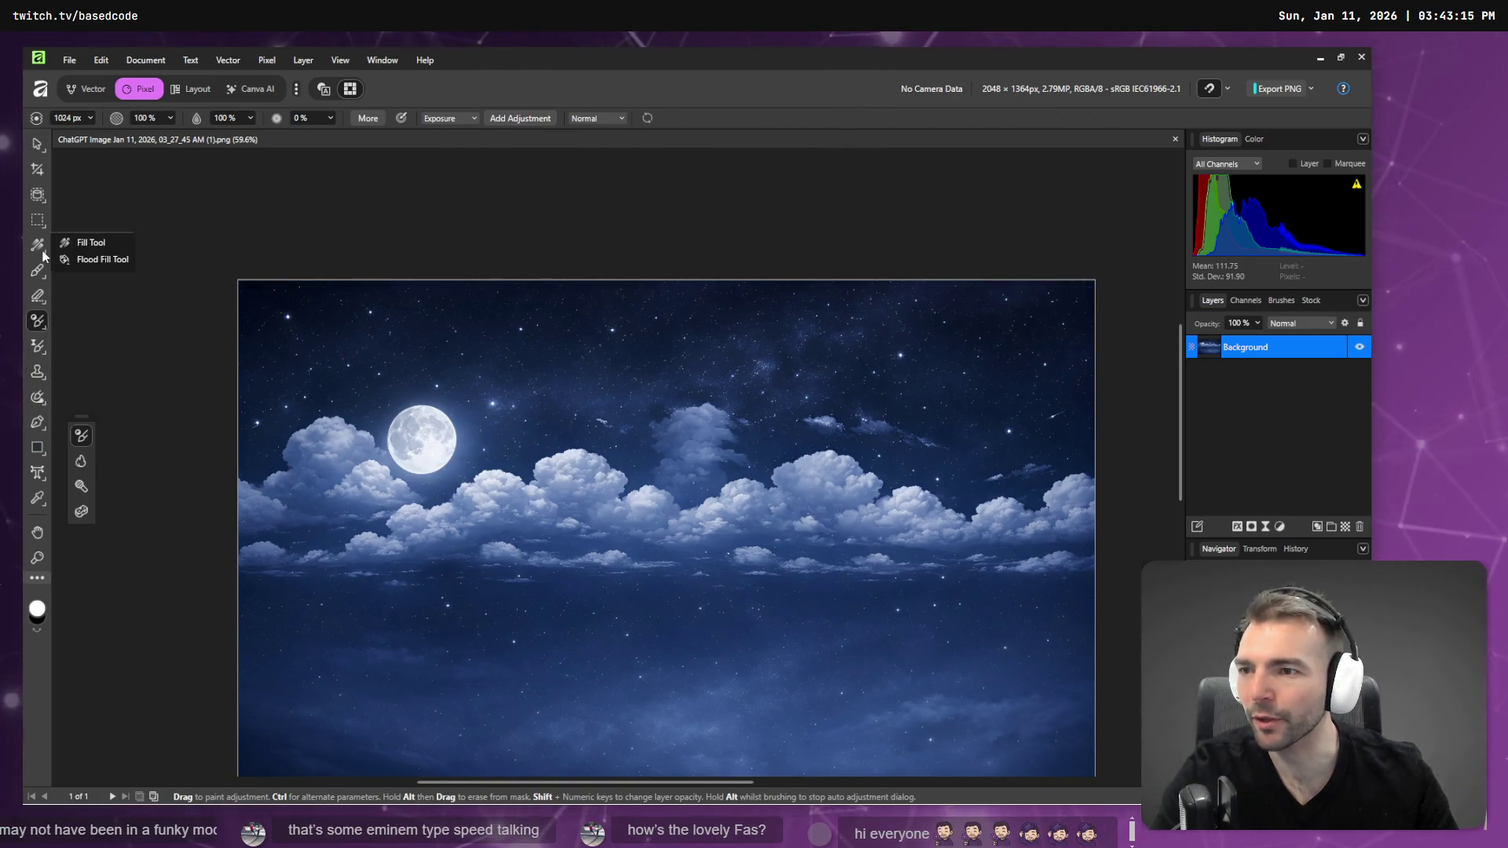
click(38, 272)
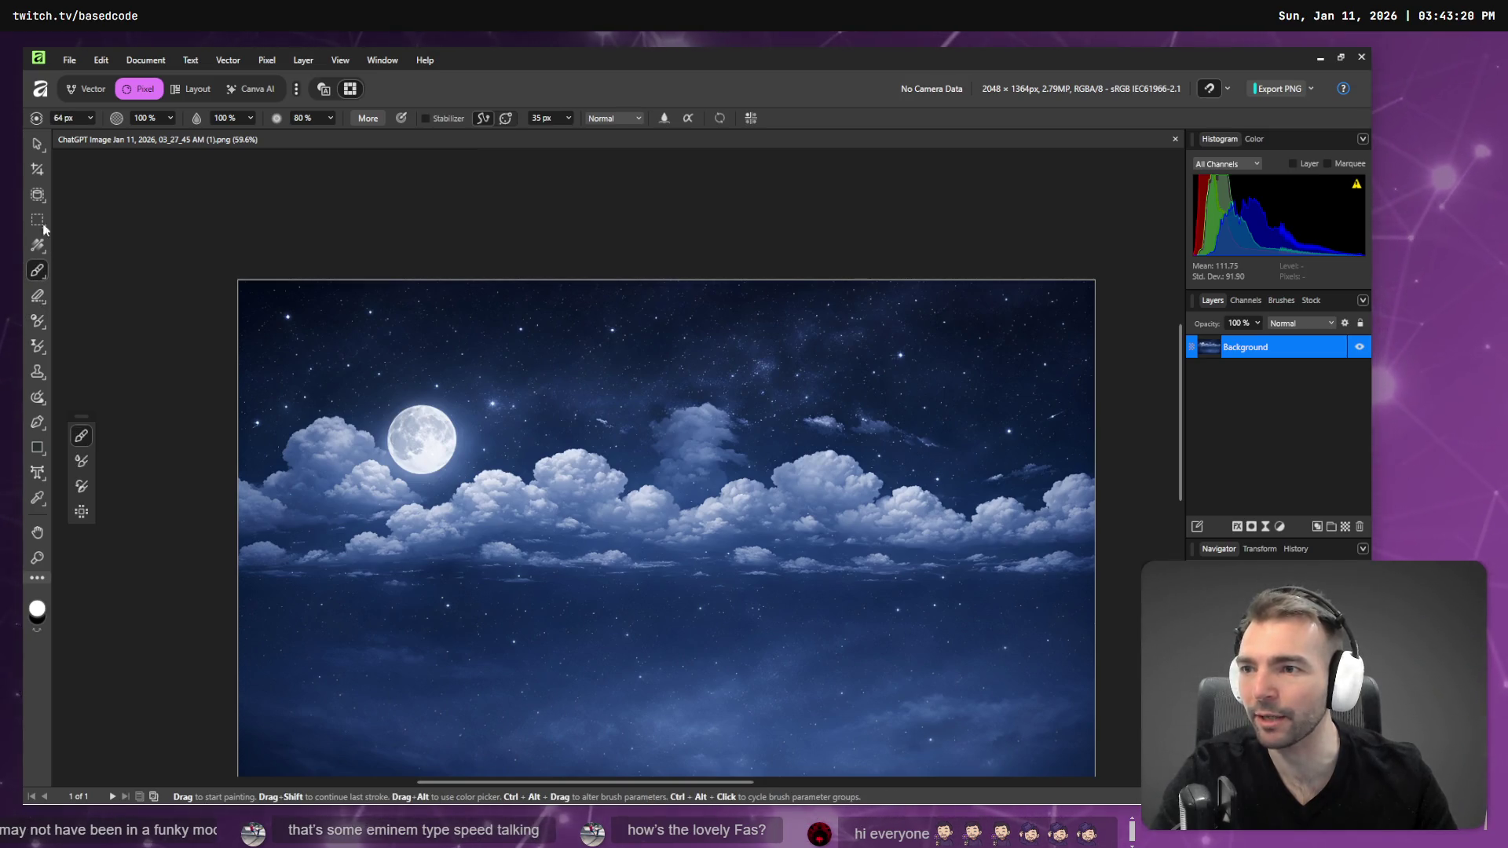
mouse_move(45, 327)
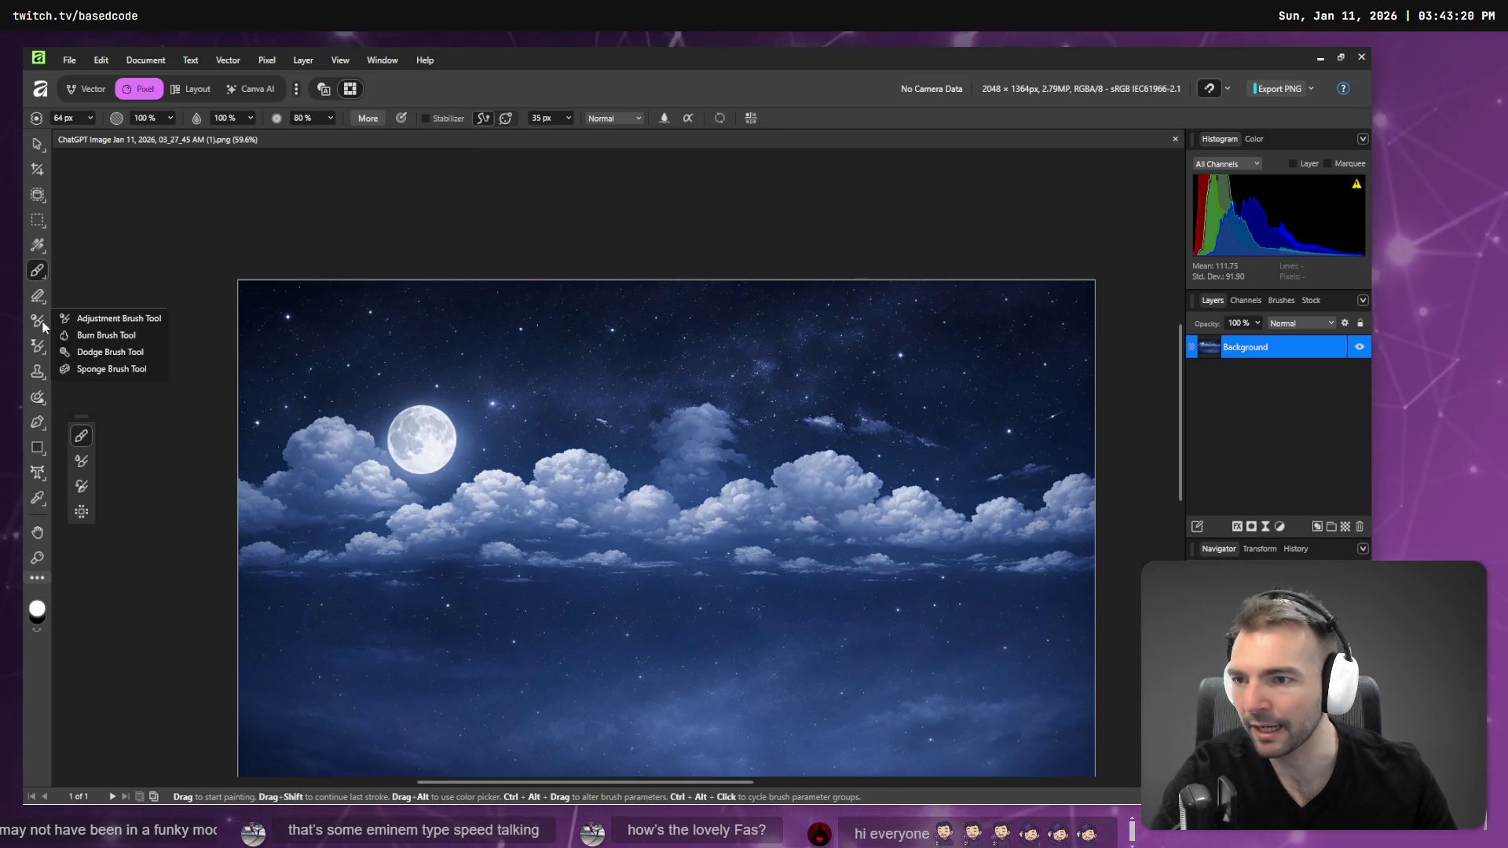
mouse_move(41, 402)
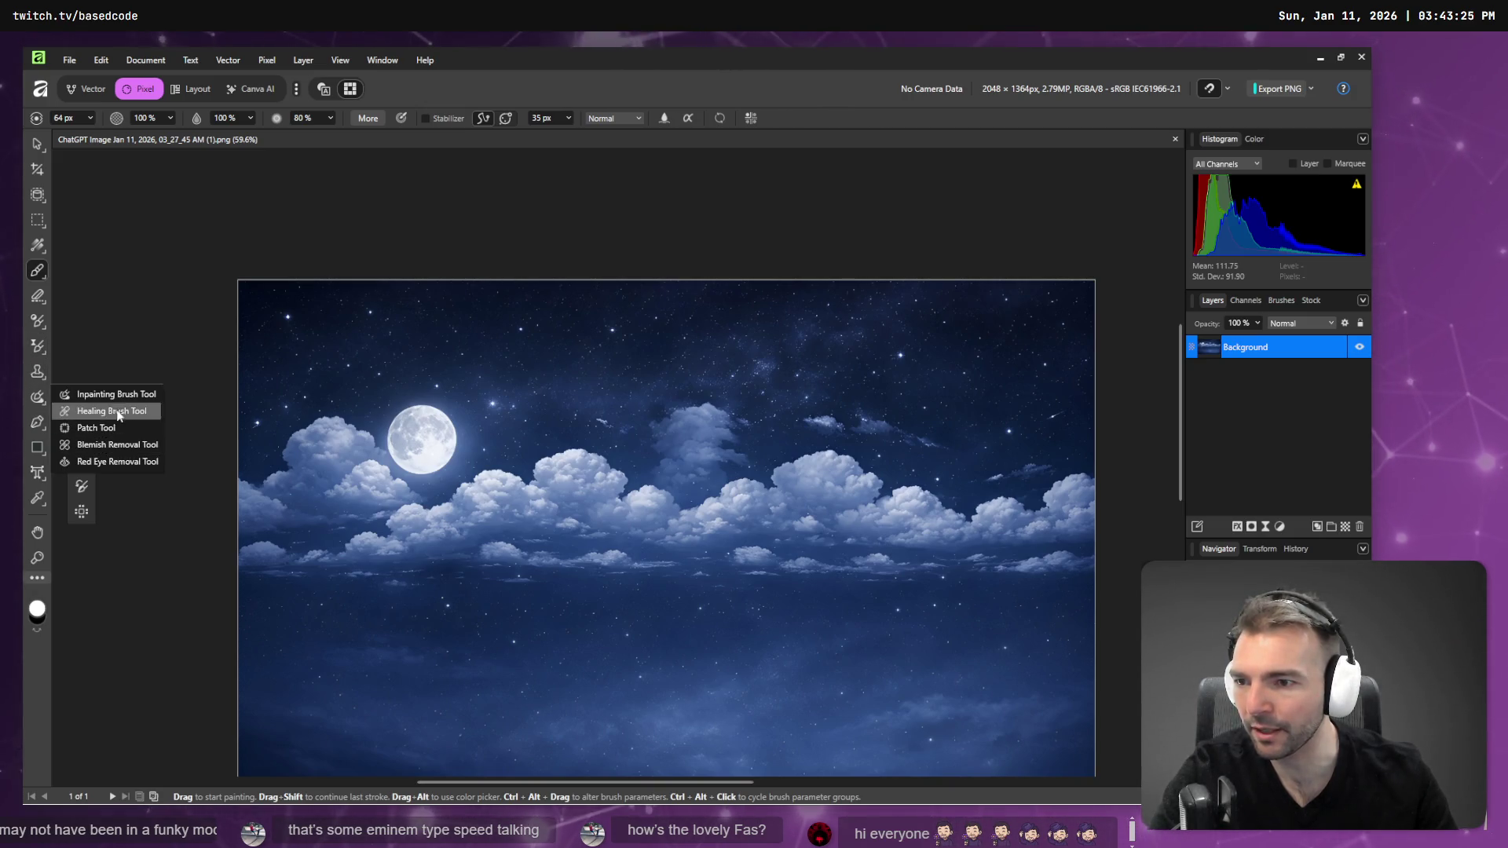
click(130, 399)
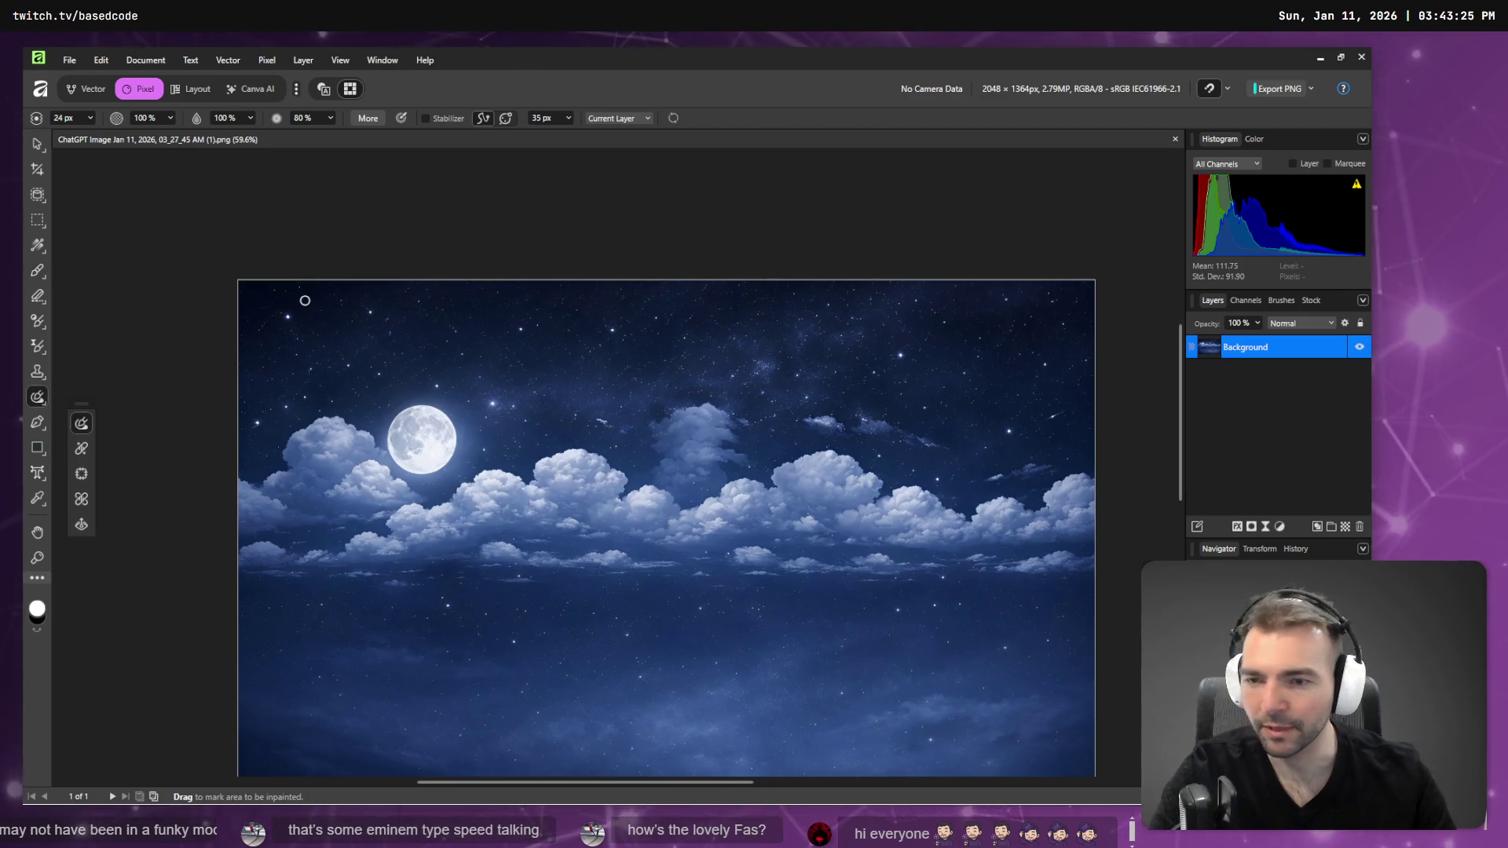
key(bracketright)
key(bracketright)
key(bracketright)
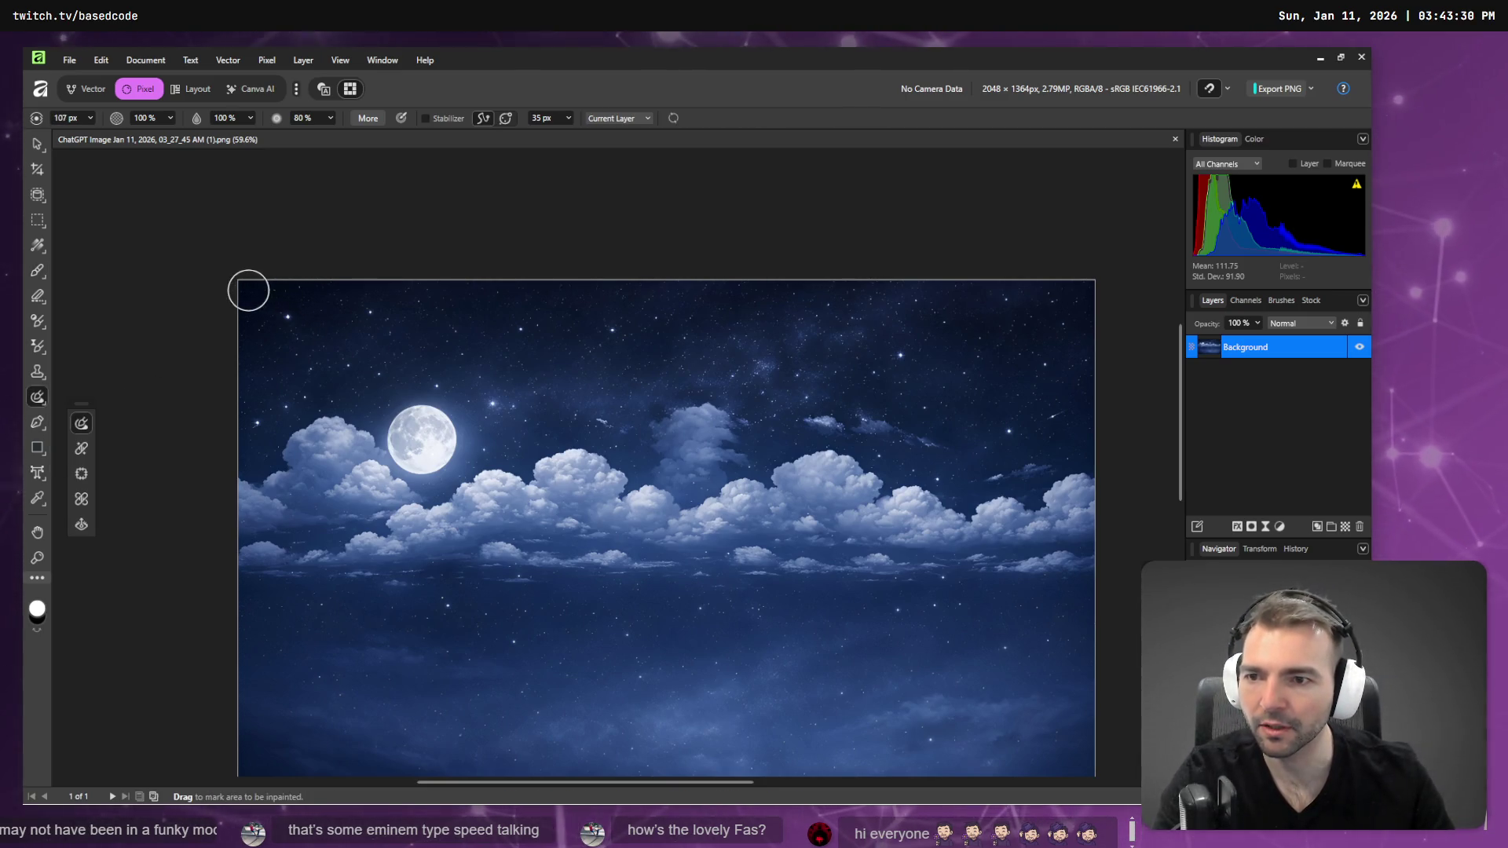
drag(250, 289, 266, 288)
mouse_move(579, 294)
mouse_down()
mouse_move(1084, 293)
mouse_move(862, 283)
mouse_up()
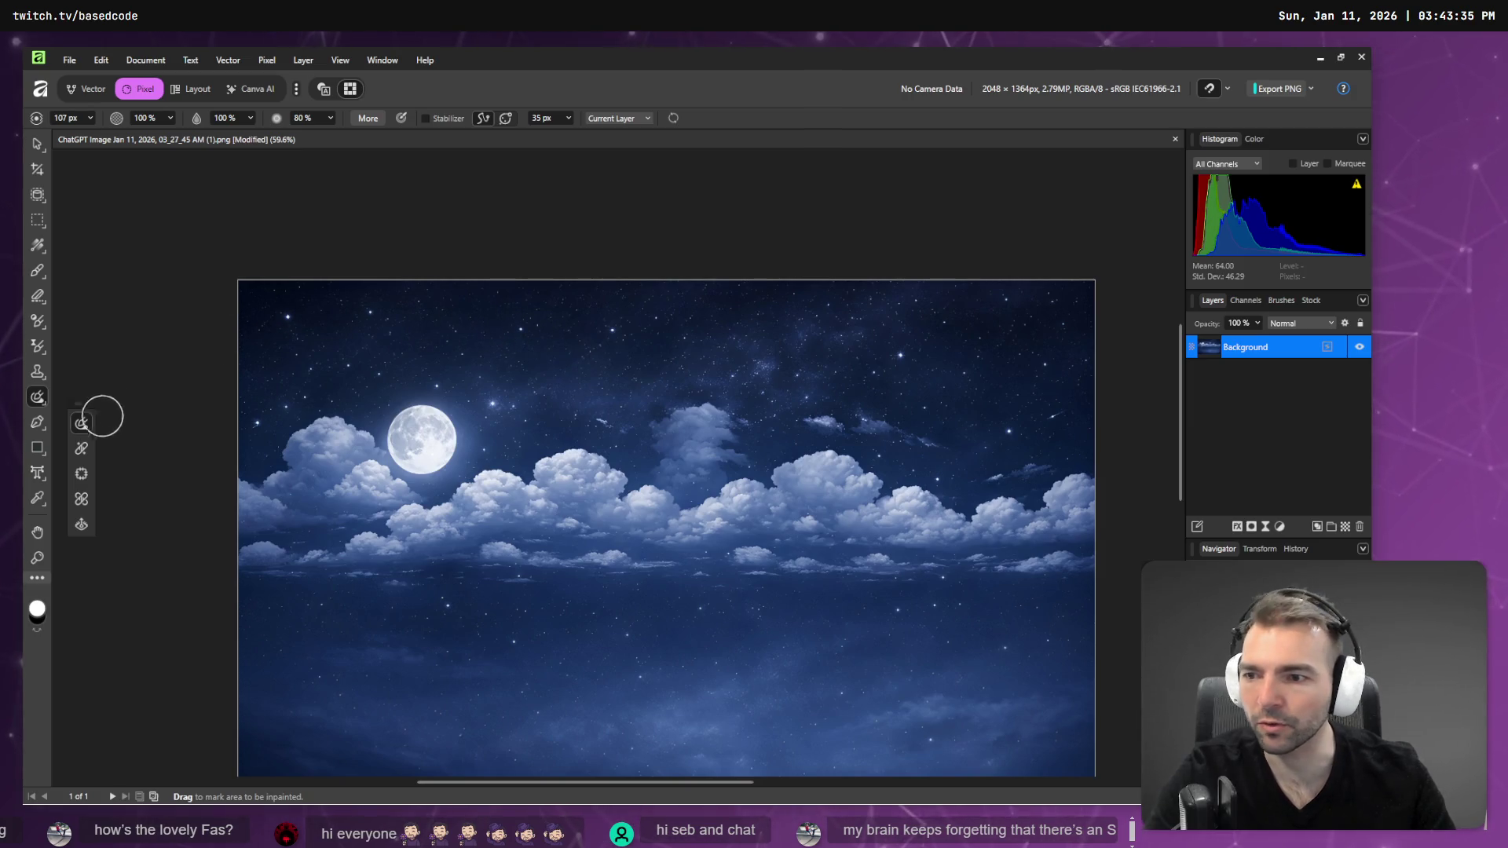
scroll(264, 287, up, 5)
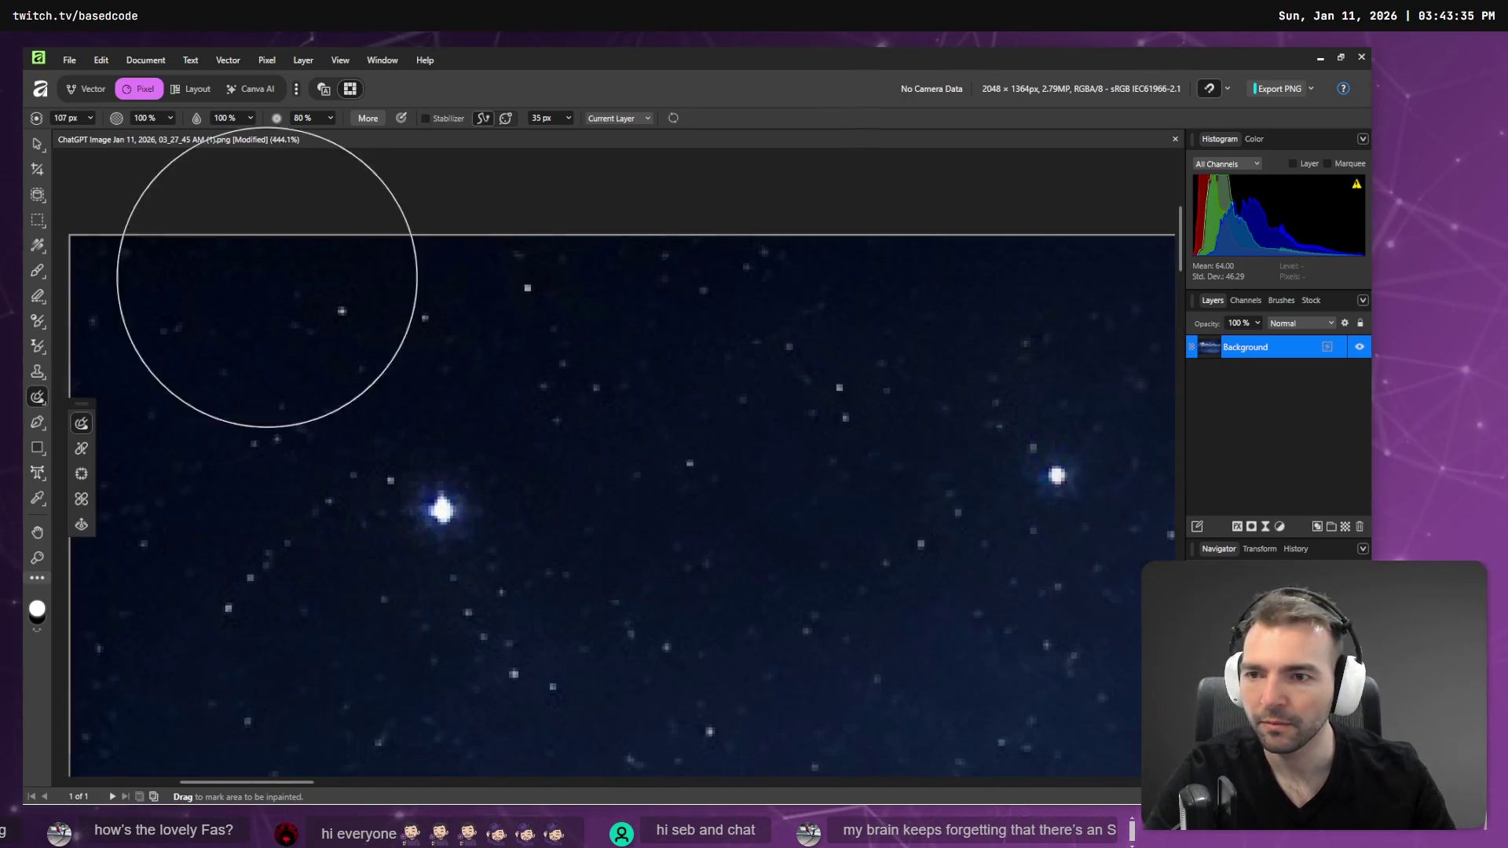
- With the Healing Brush, sample clean top-left sky and heal along the top edge
click(81, 449)
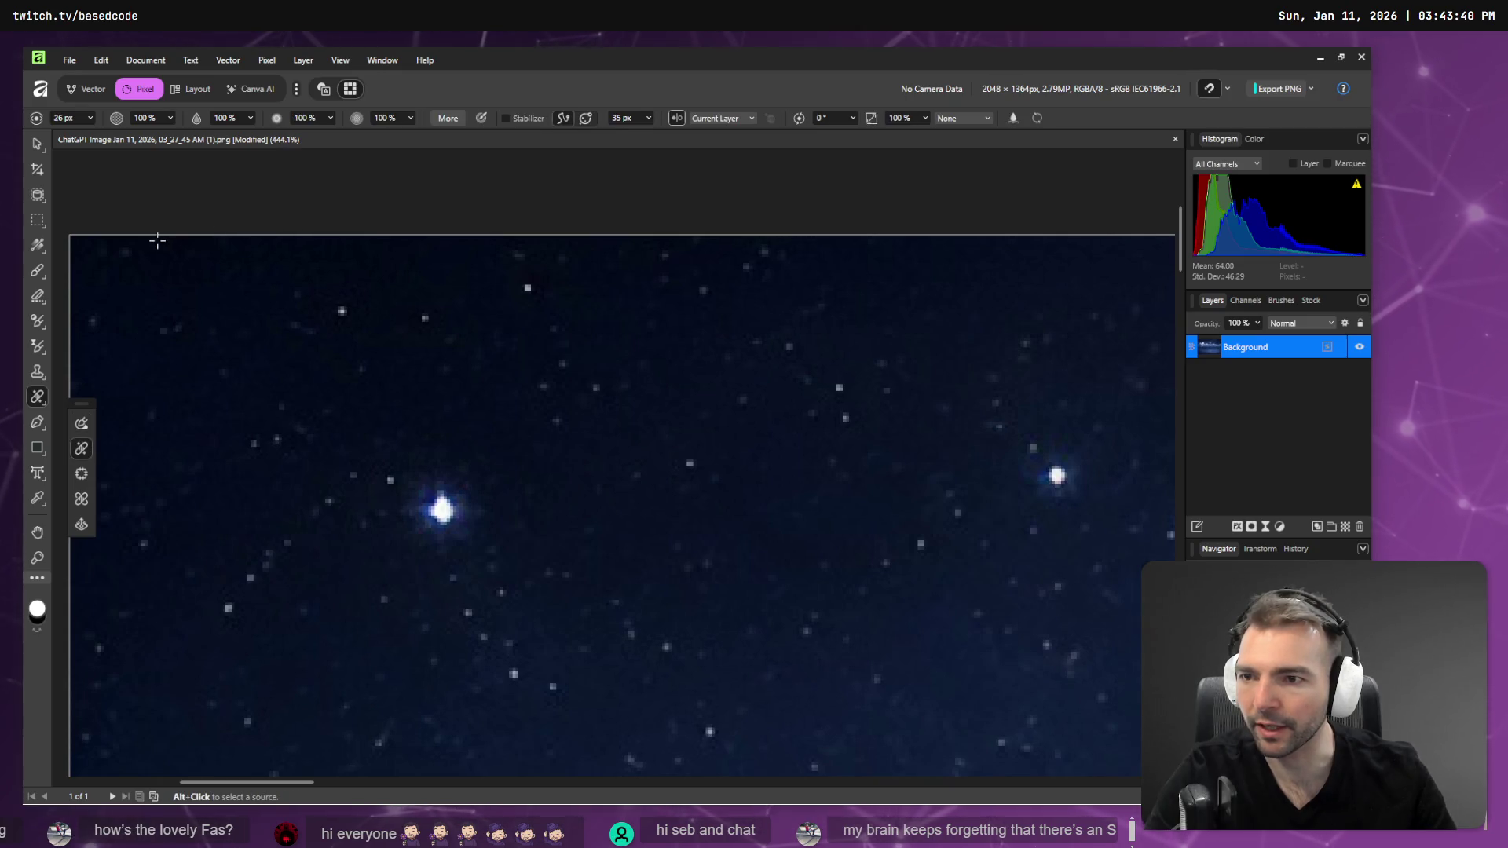
scroll(140, 253, down, 3)
scroll(141, 253, down, 1)
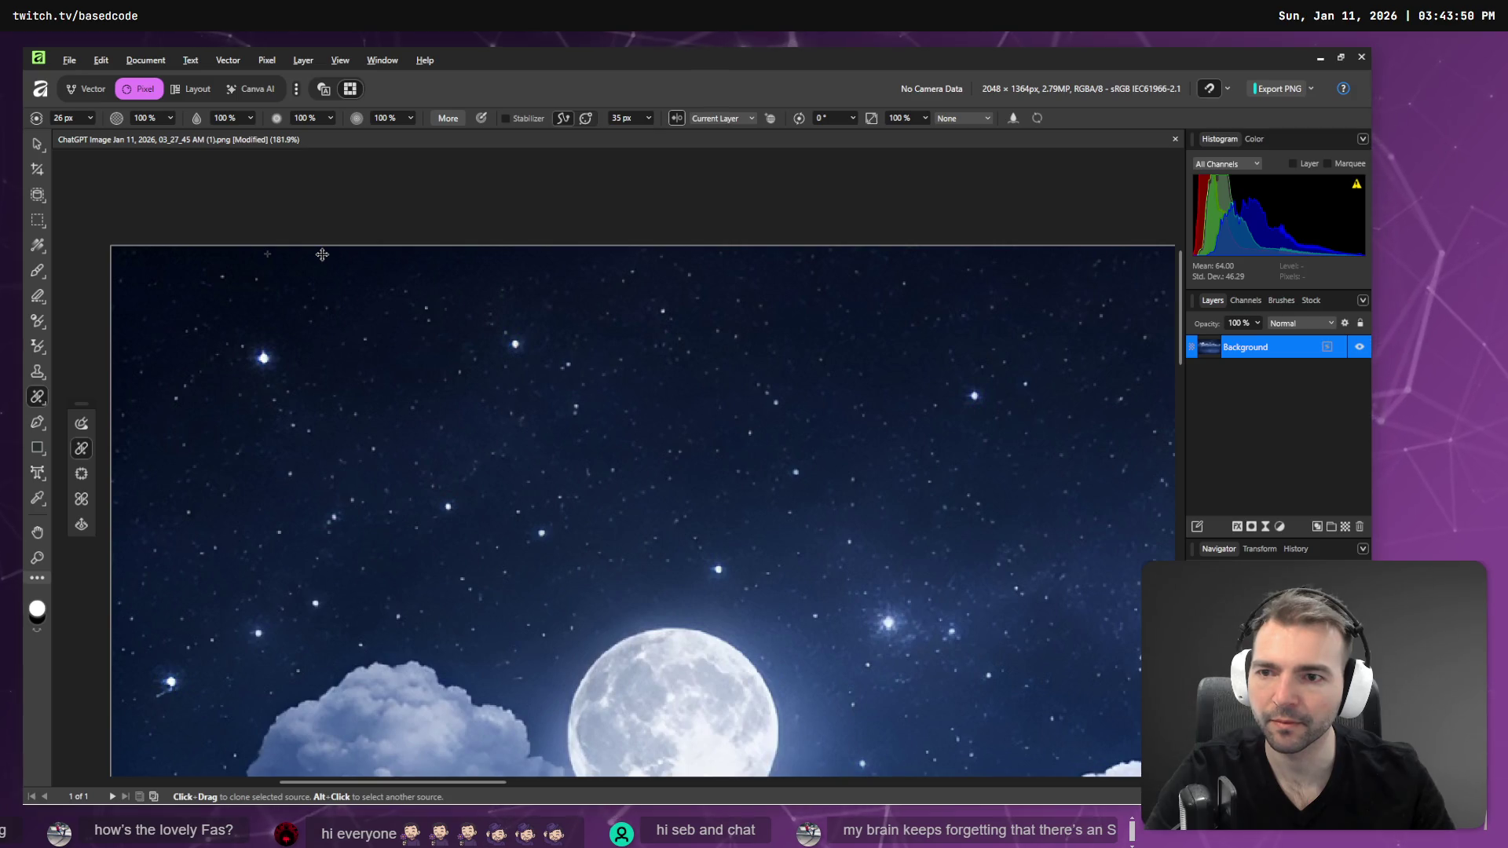
alt+click(238, 259)
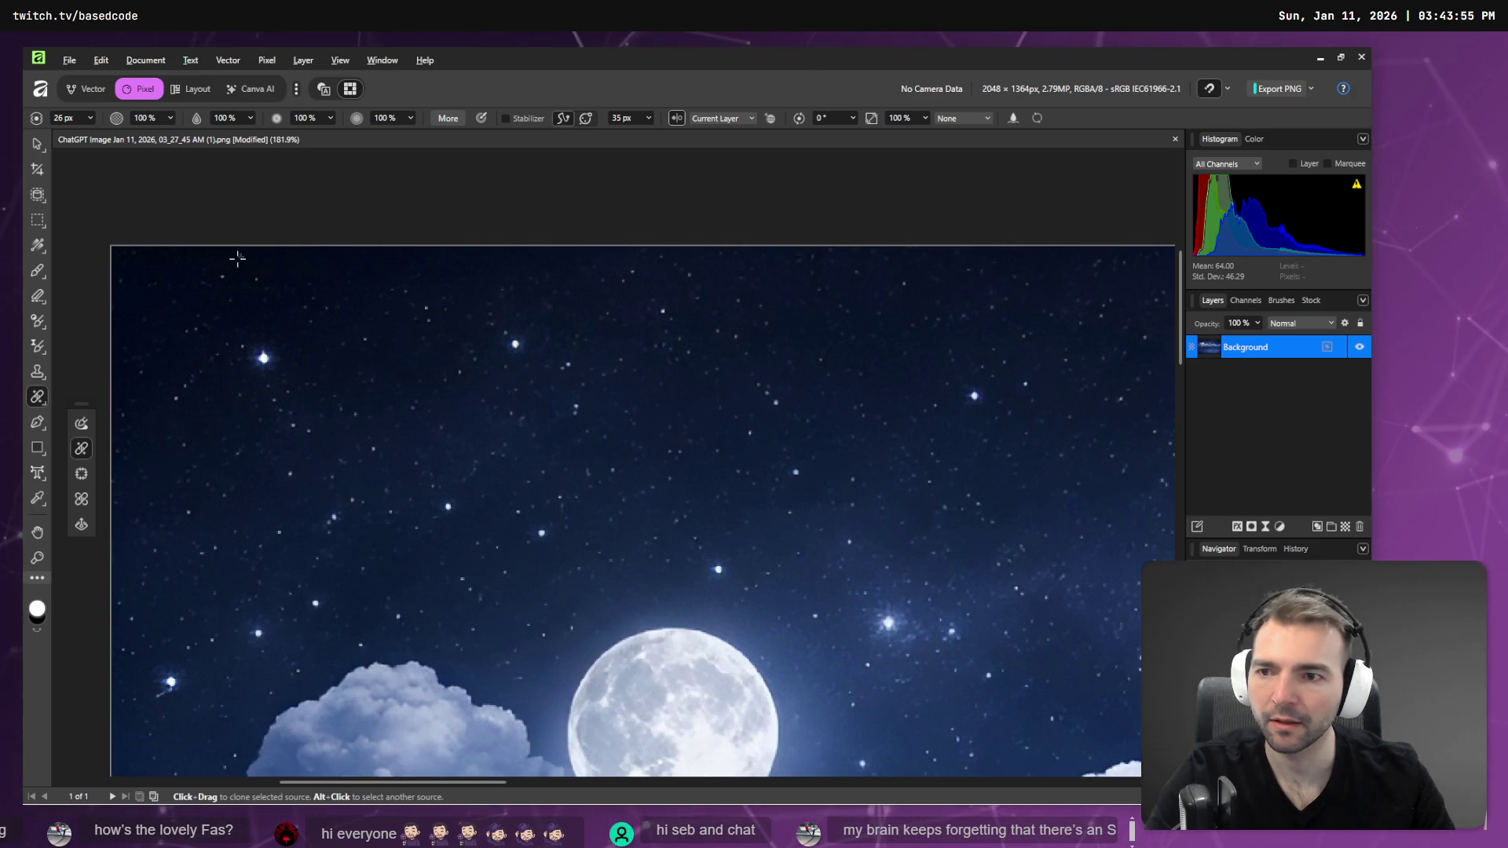
drag(374, 250, 338, 259)
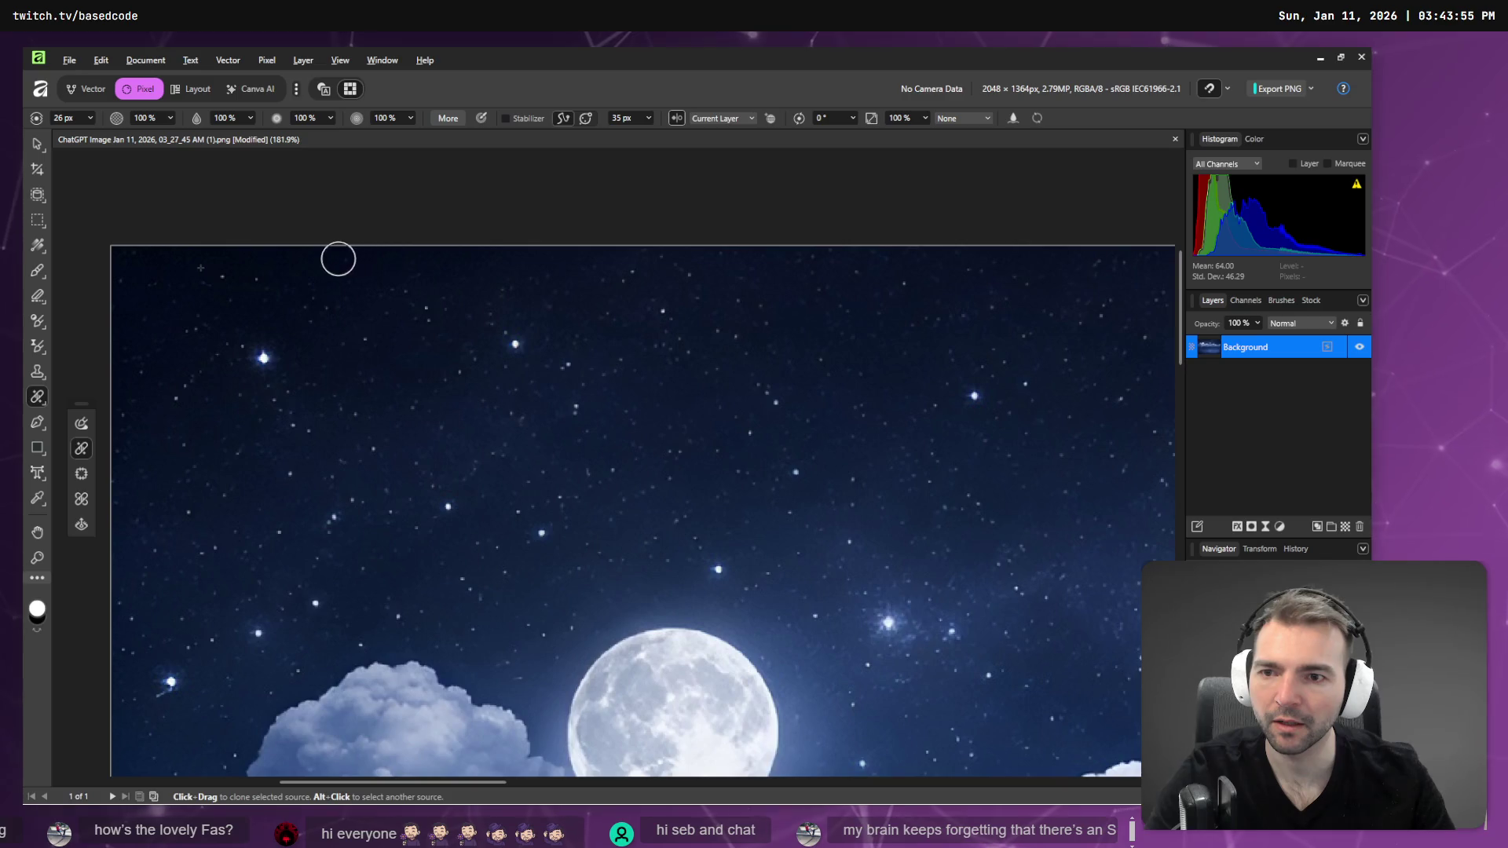
alt+click(321, 262)
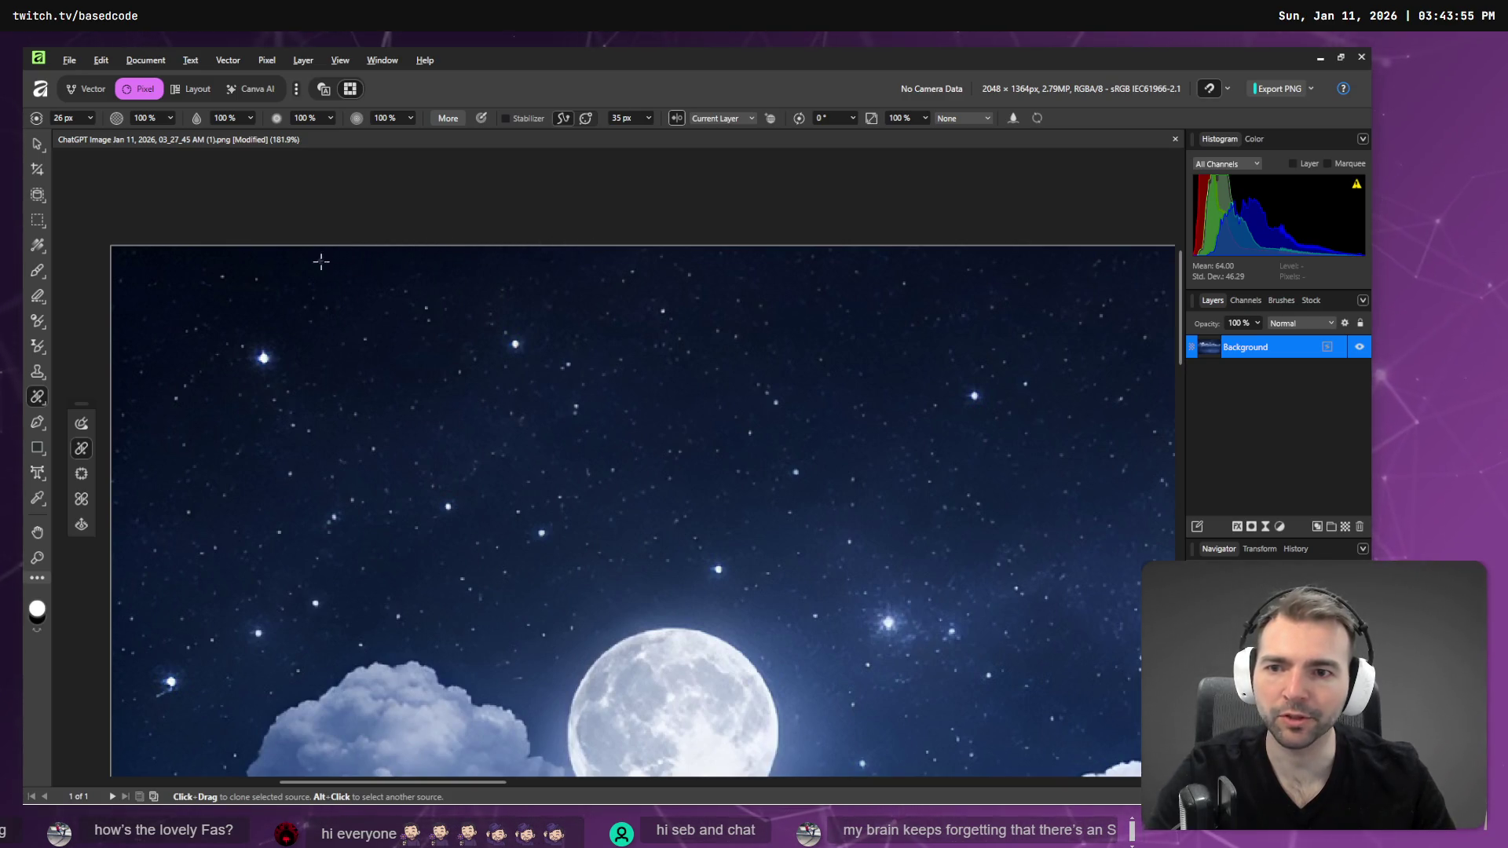
drag(508, 256, 660, 250)
alt+click(451, 259)
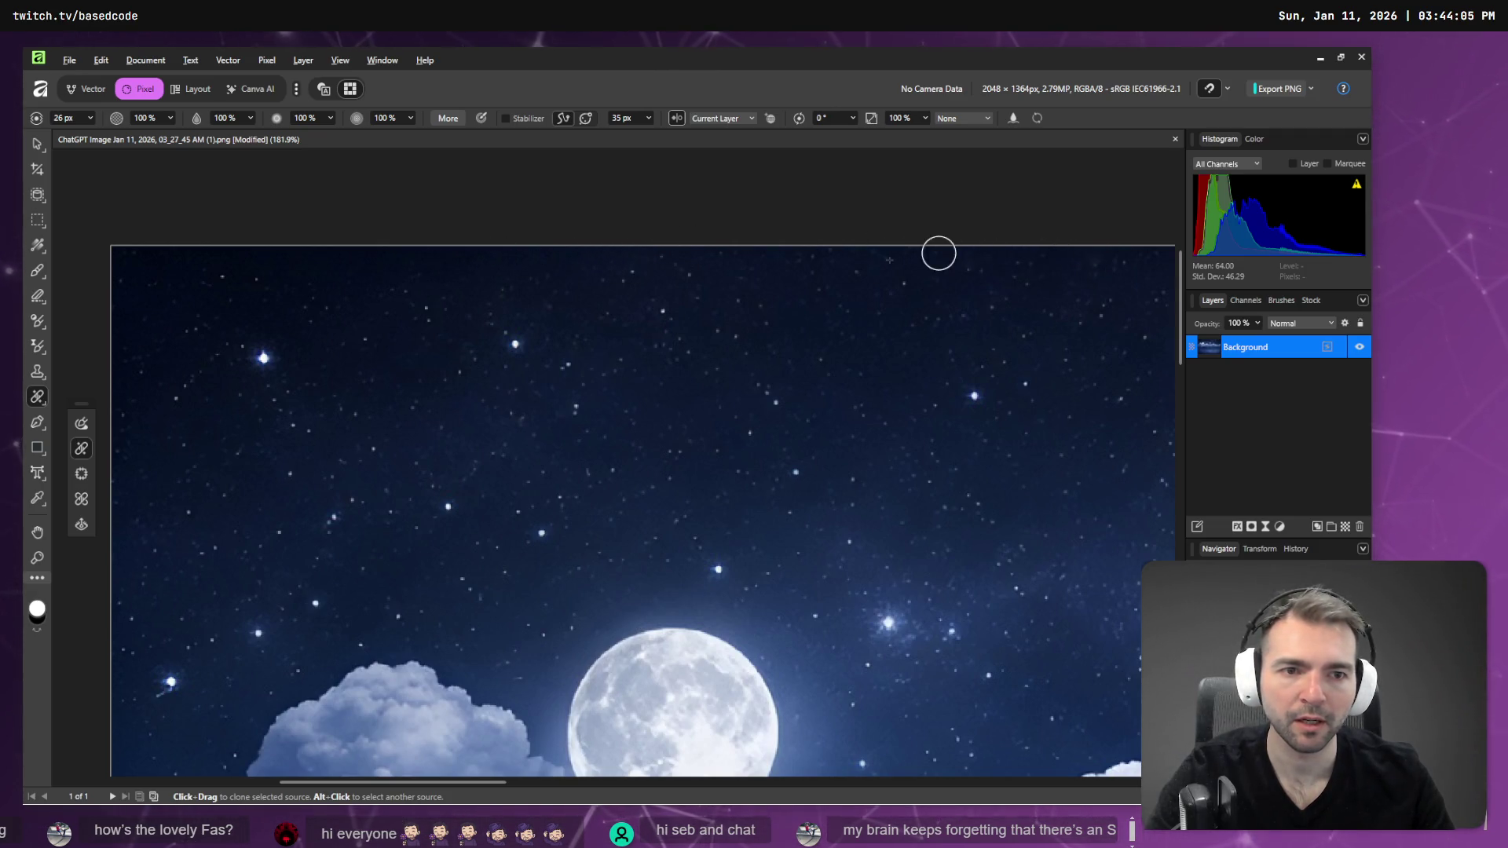
- Resample several clean sky patches and heal the remaining stars near the top centre
alt+click(1041, 257)
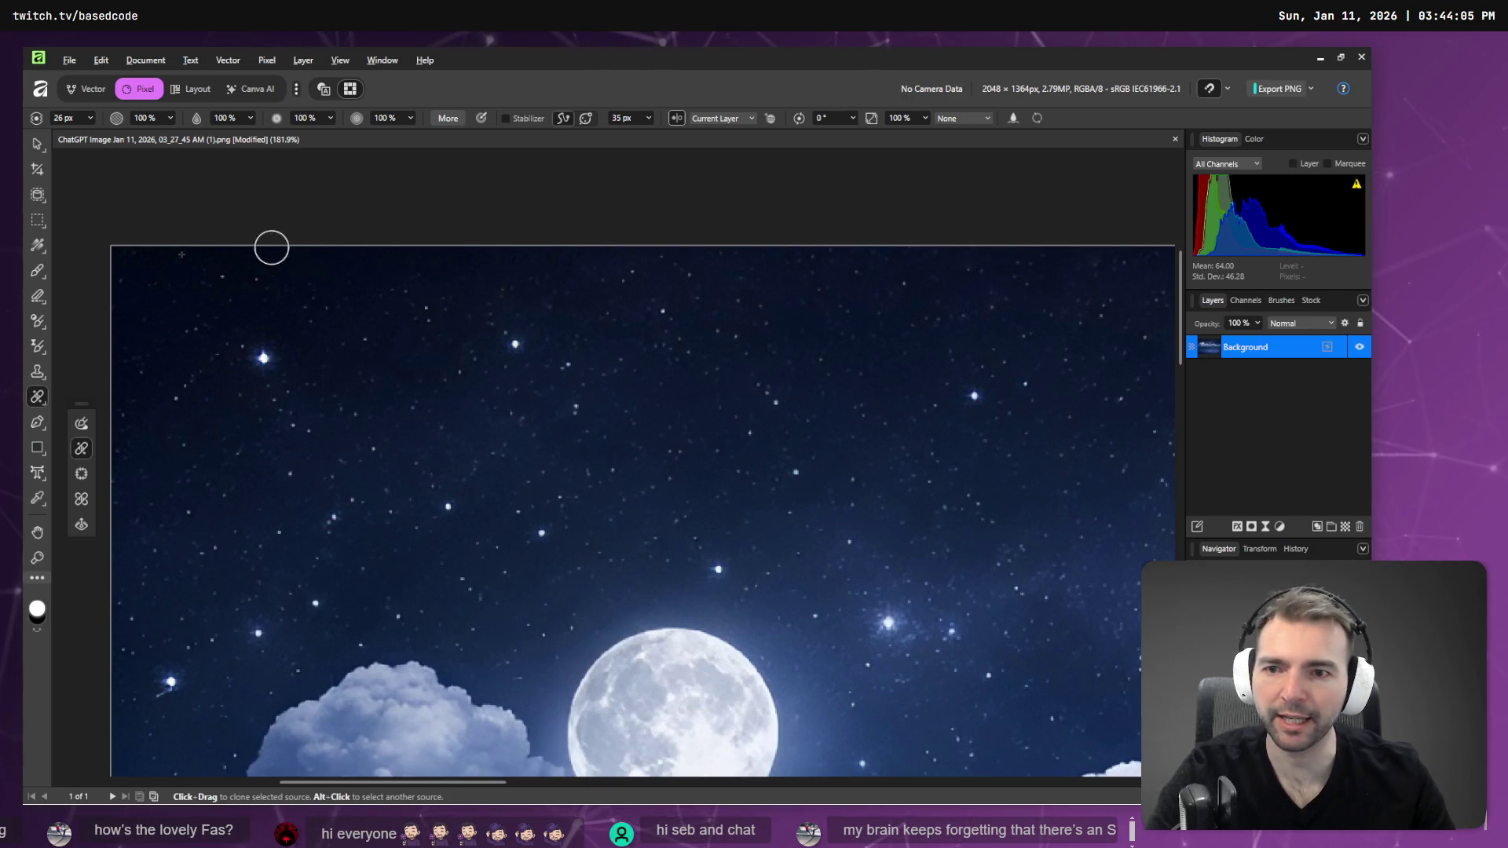
alt+click(145, 259)
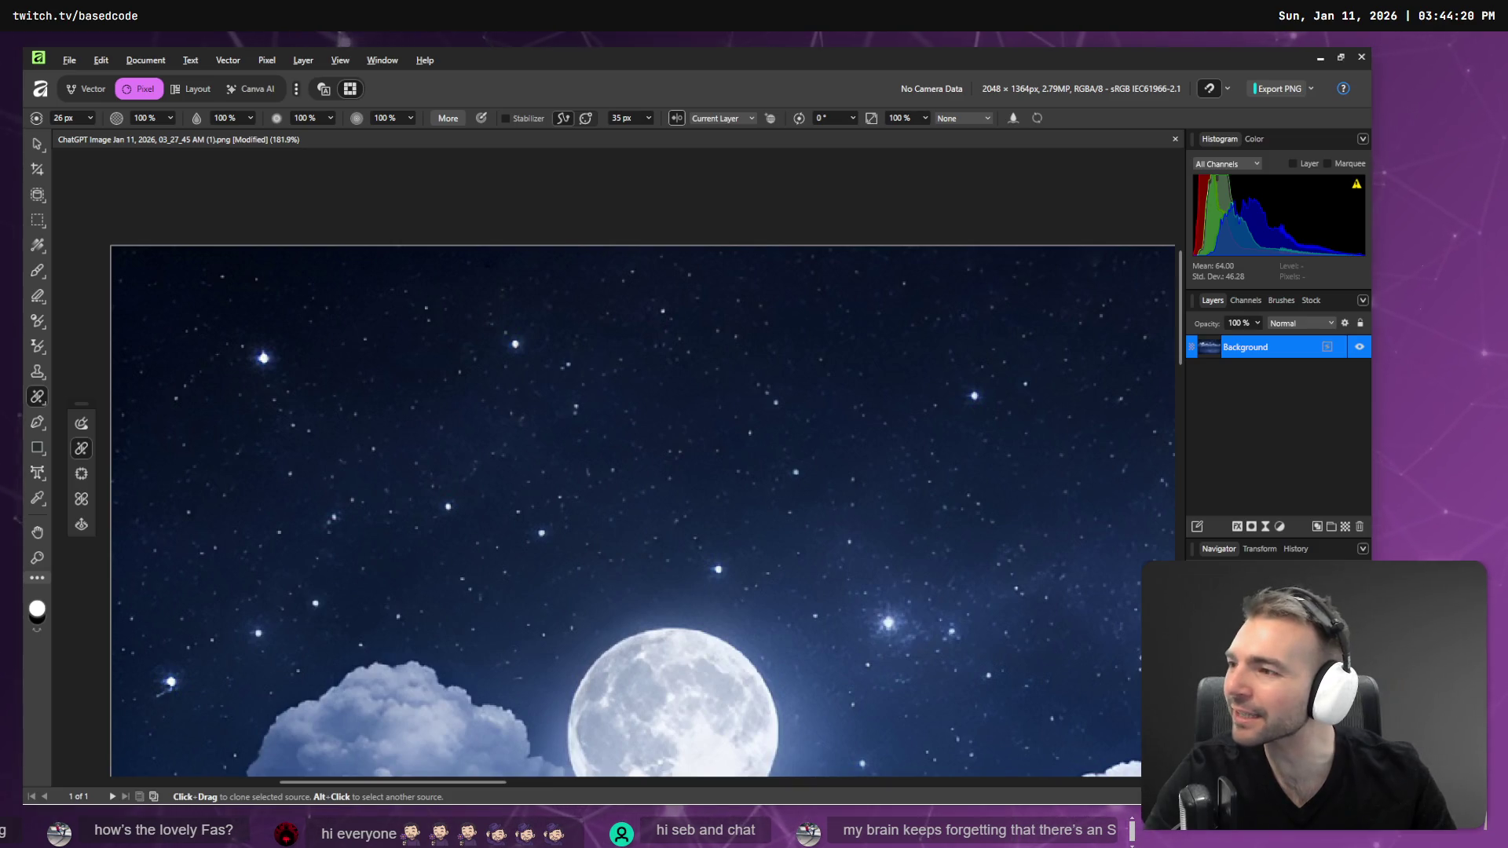
alt+click(245, 256)
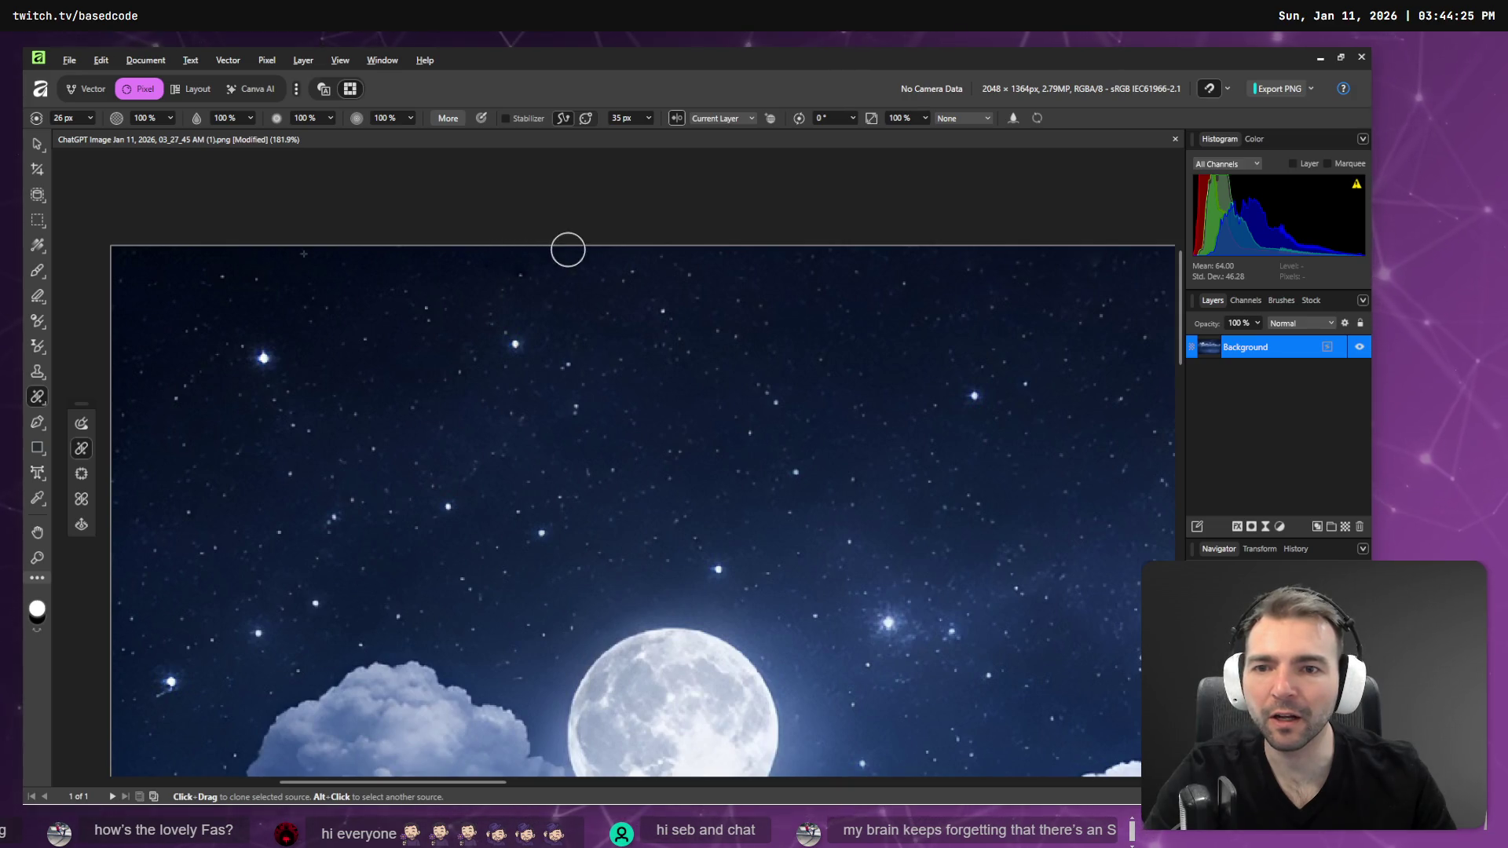
alt+click(259, 254)
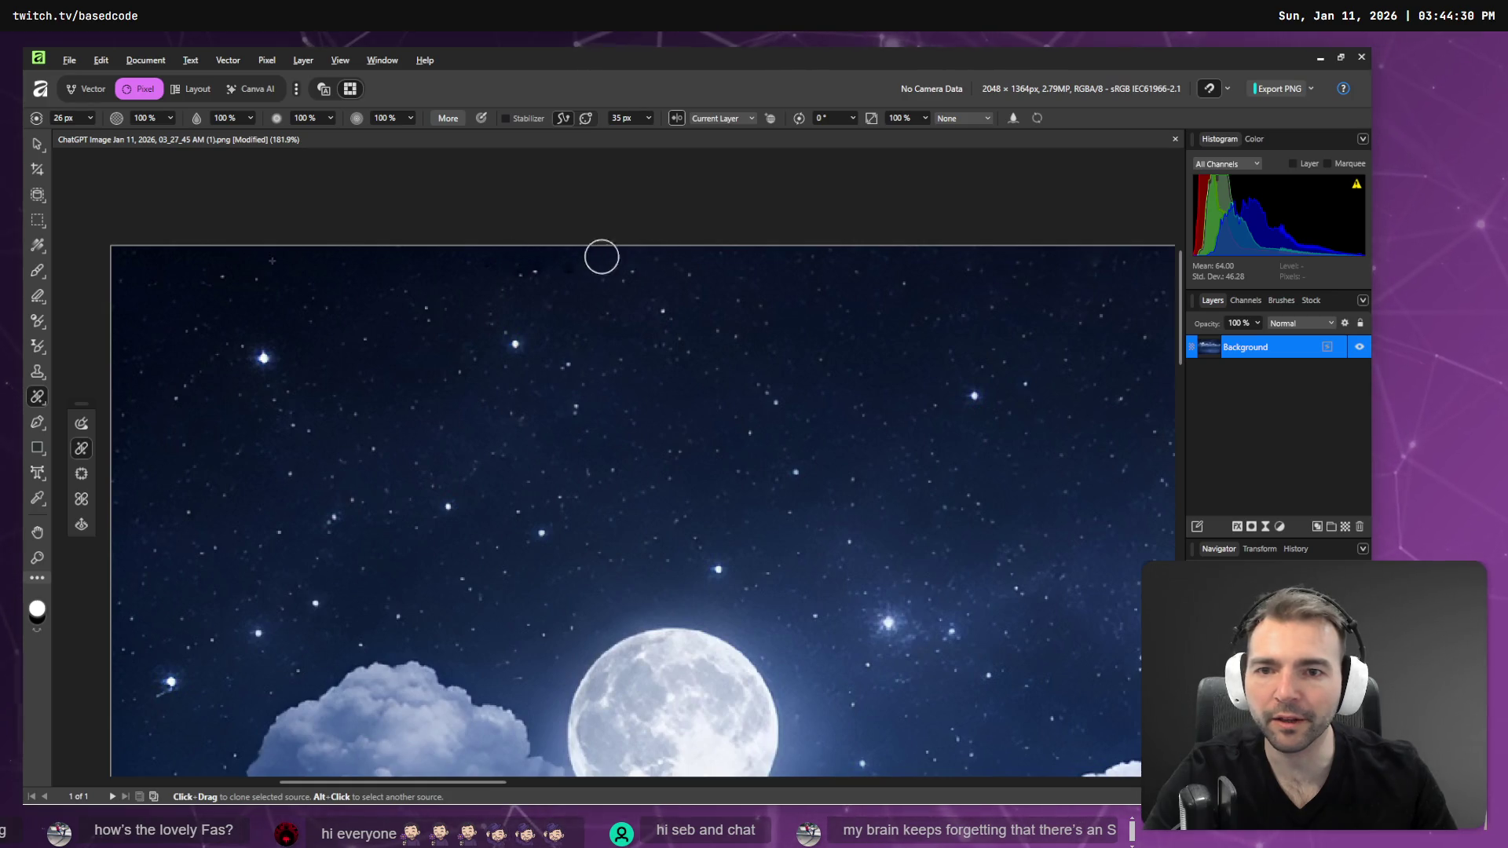
alt+click(224, 254)
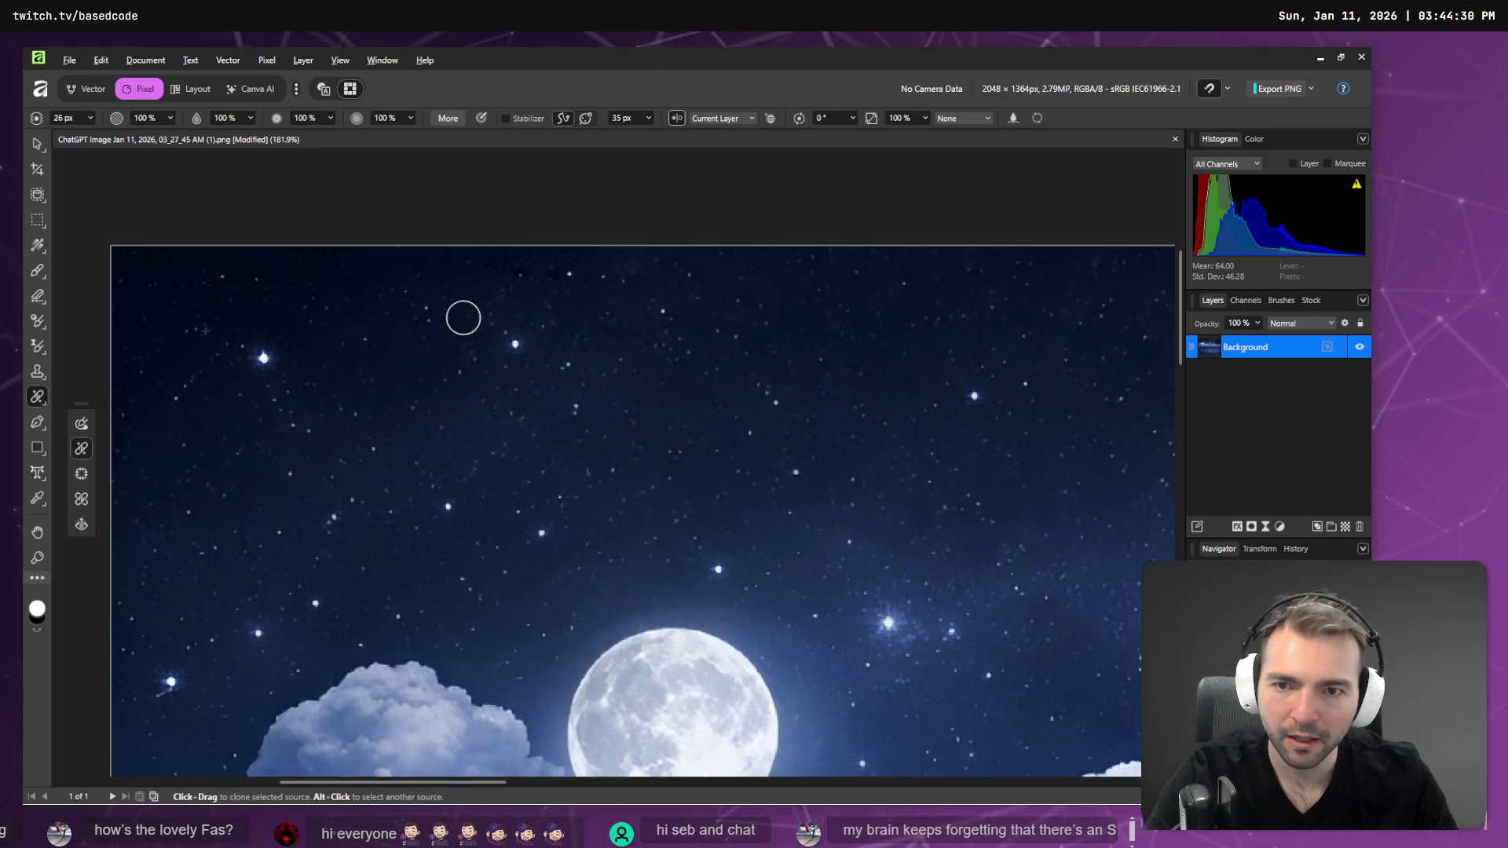
alt+click(178, 263)
mouse_move(574, 246)
mouse_down()
mouse_move(620, 261)
mouse_move(545, 252)
mouse_move(597, 256)
mouse_up()
alt+click(153, 256)
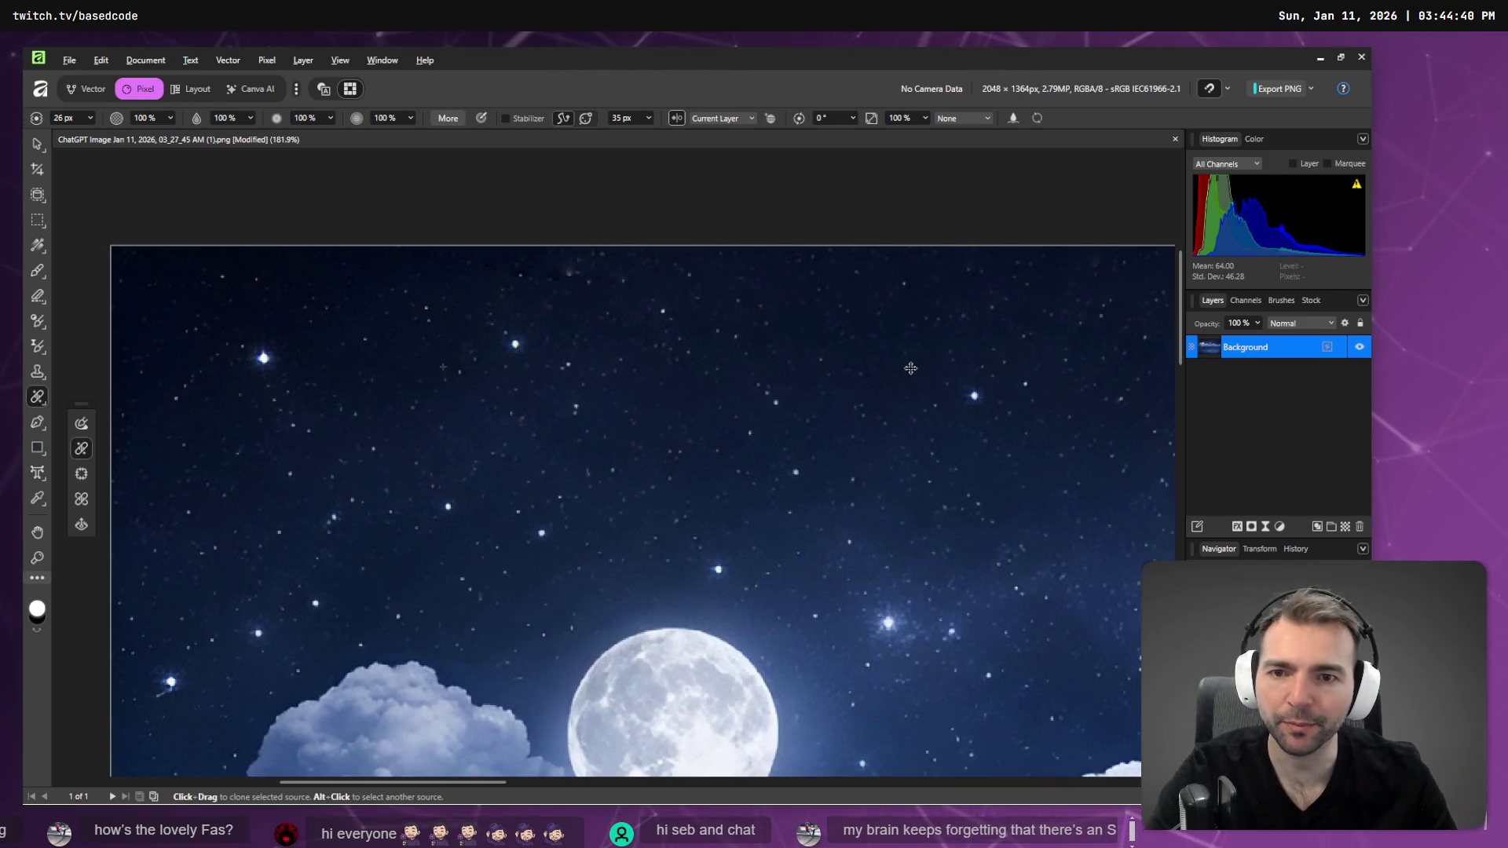
scroll(868, 333, down, 10)
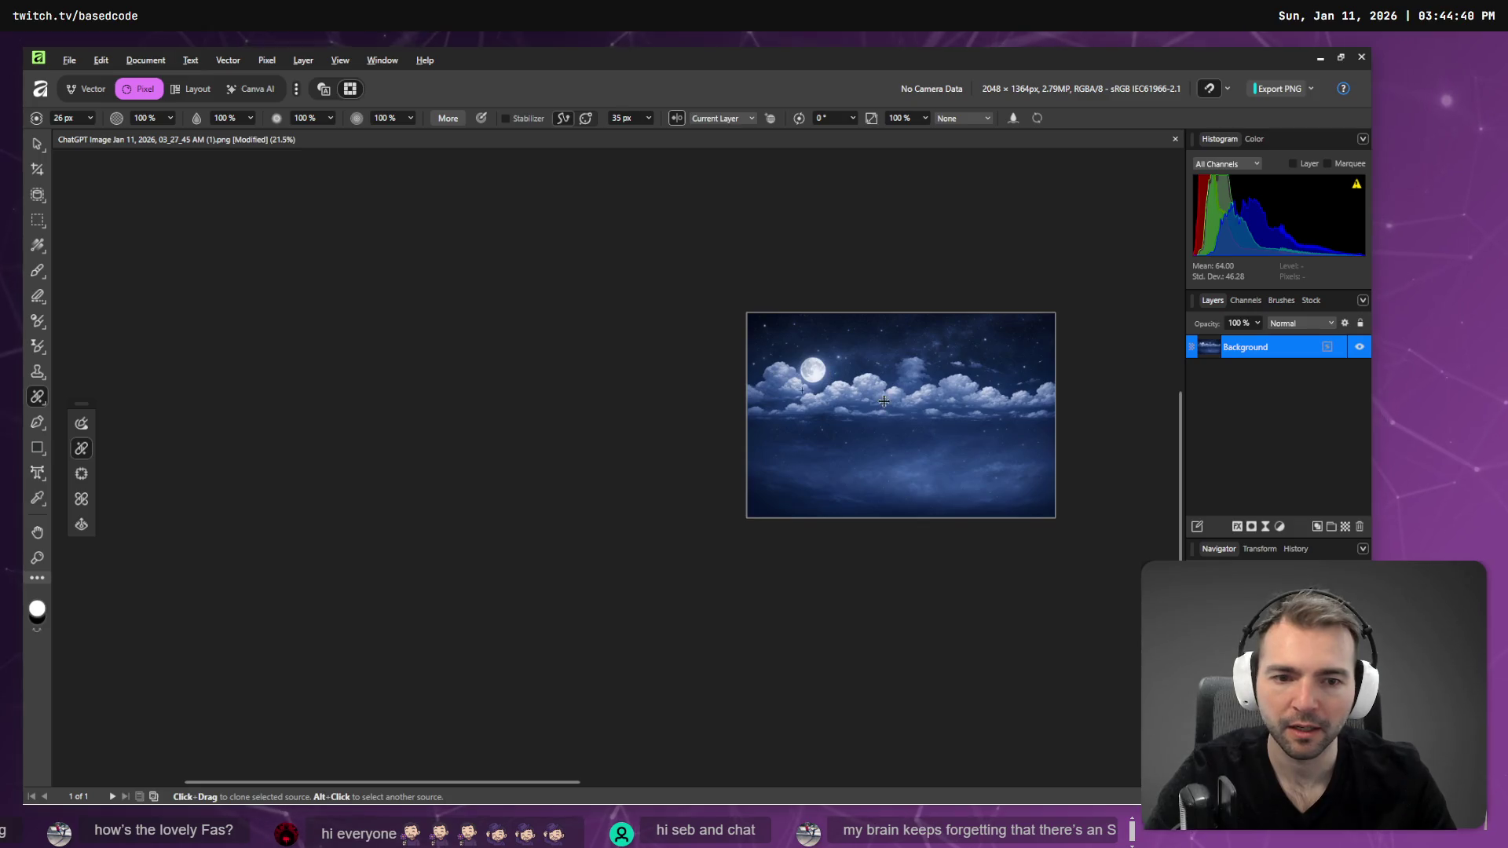
scroll(883, 400, up, 3)
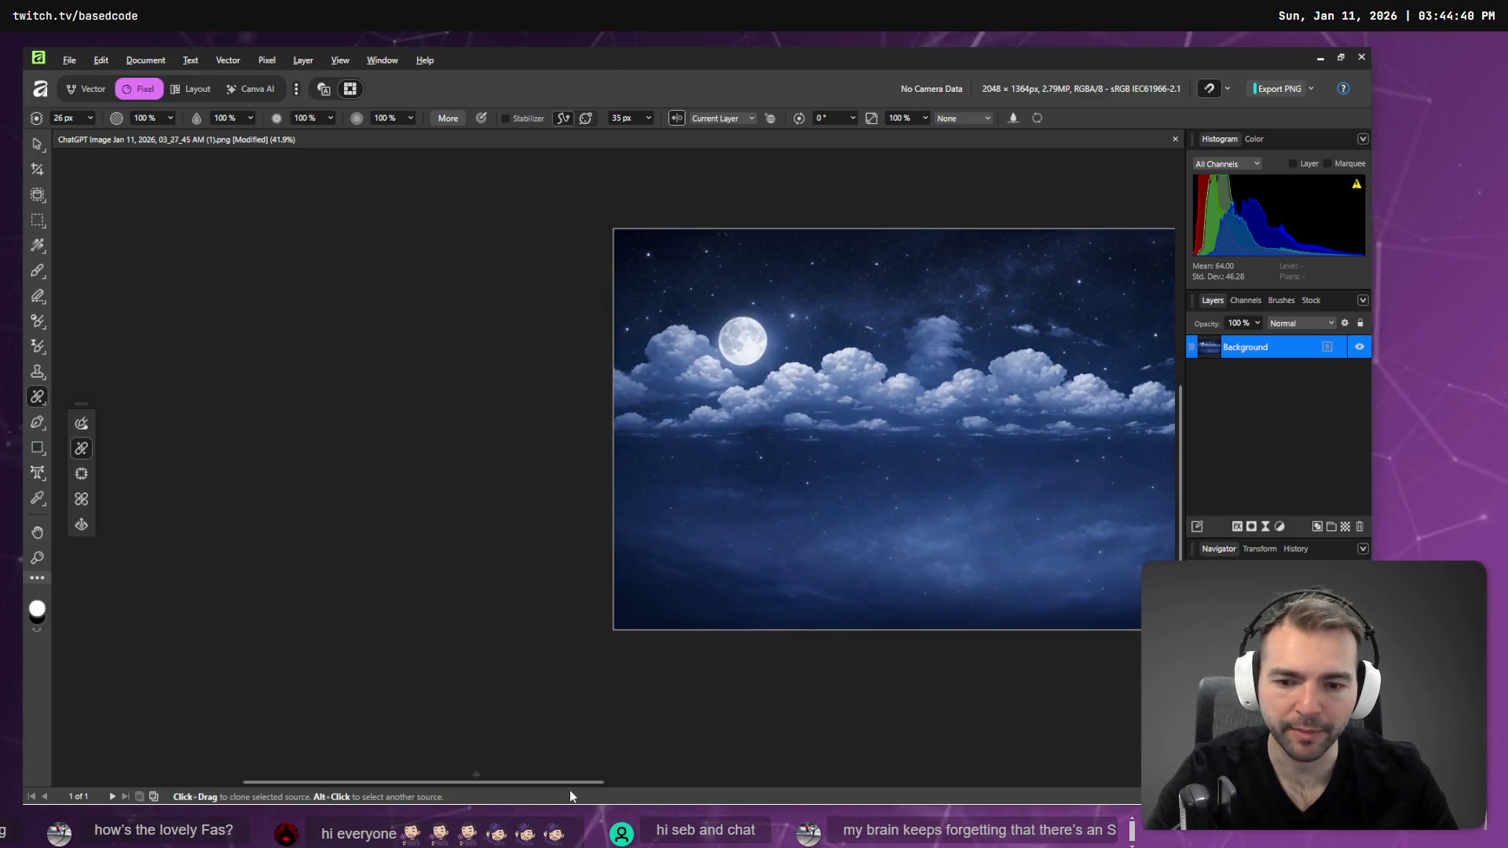
scroll(708, 244, up, 8)
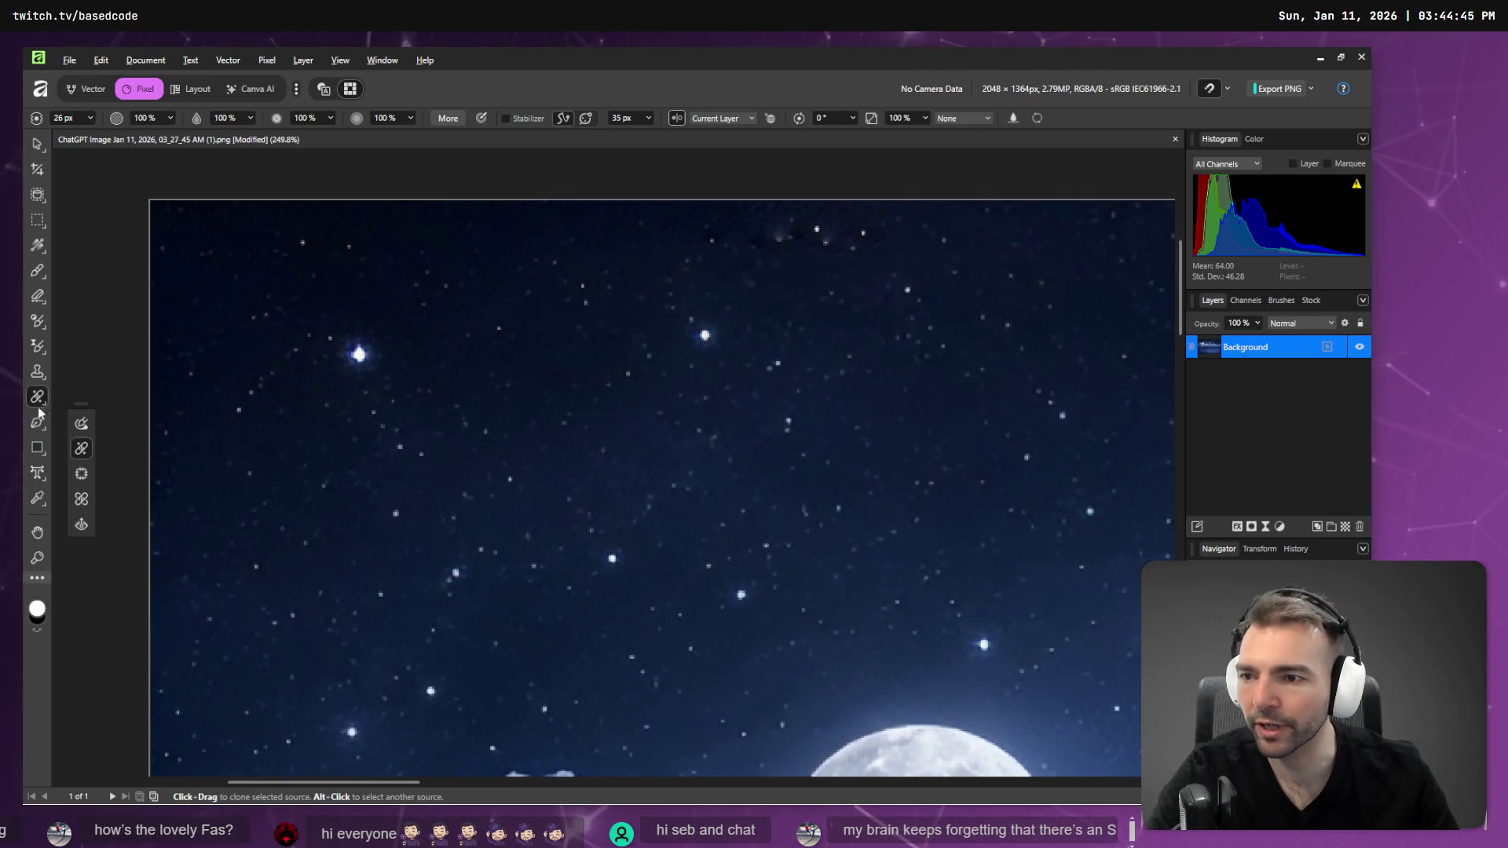
- Patch the bright blemishes at the top centre with darker sky and deselect
click(82, 477)
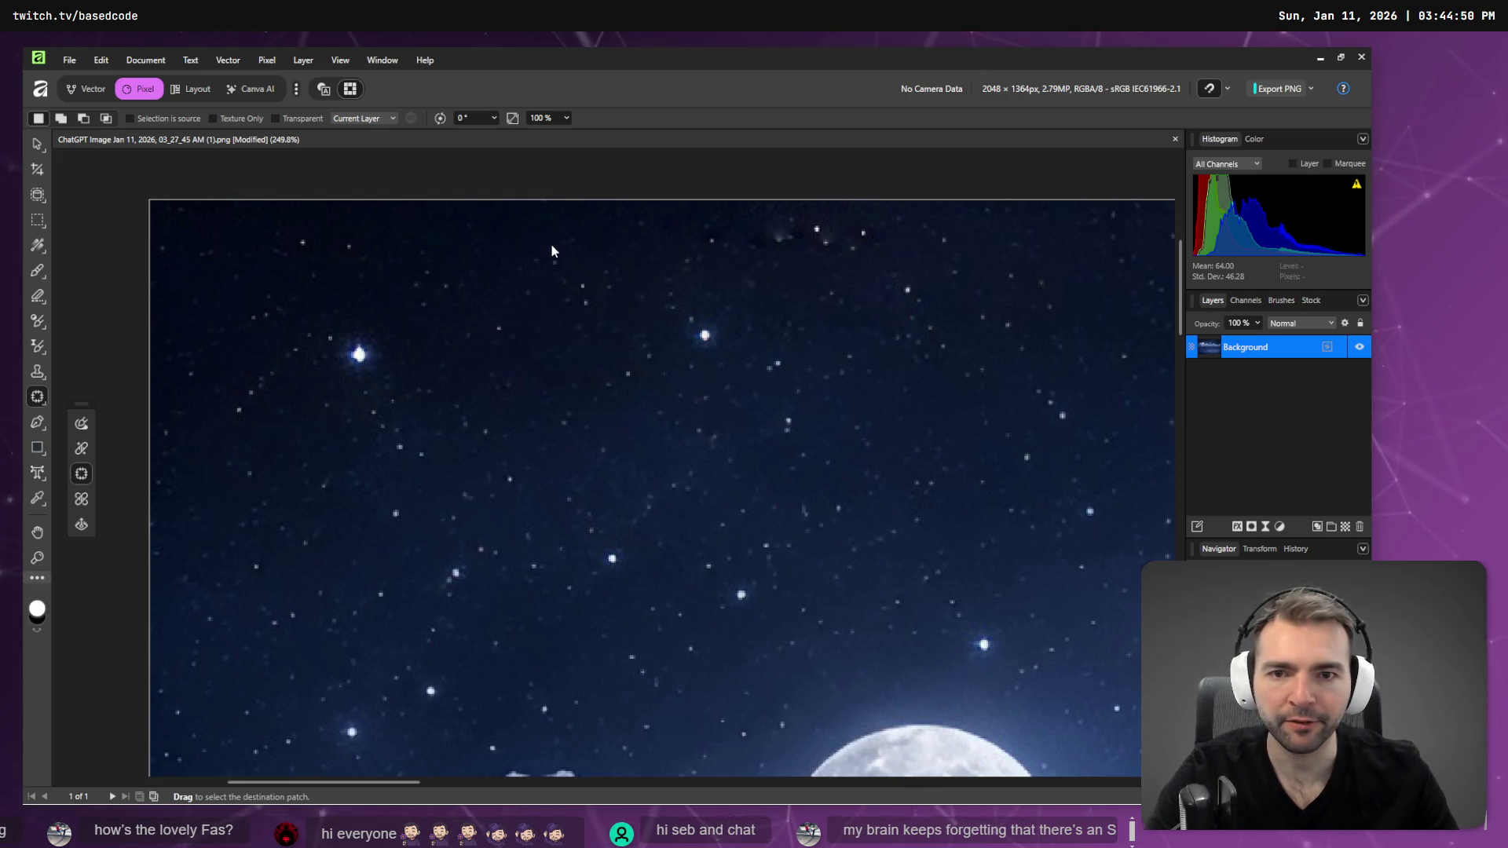
mouse_move(541, 204)
mouse_down()
mouse_move(564, 262)
mouse_move(969, 254)
mouse_move(1104, 236)
mouse_move(1096, 198)
mouse_move(542, 197)
mouse_up()
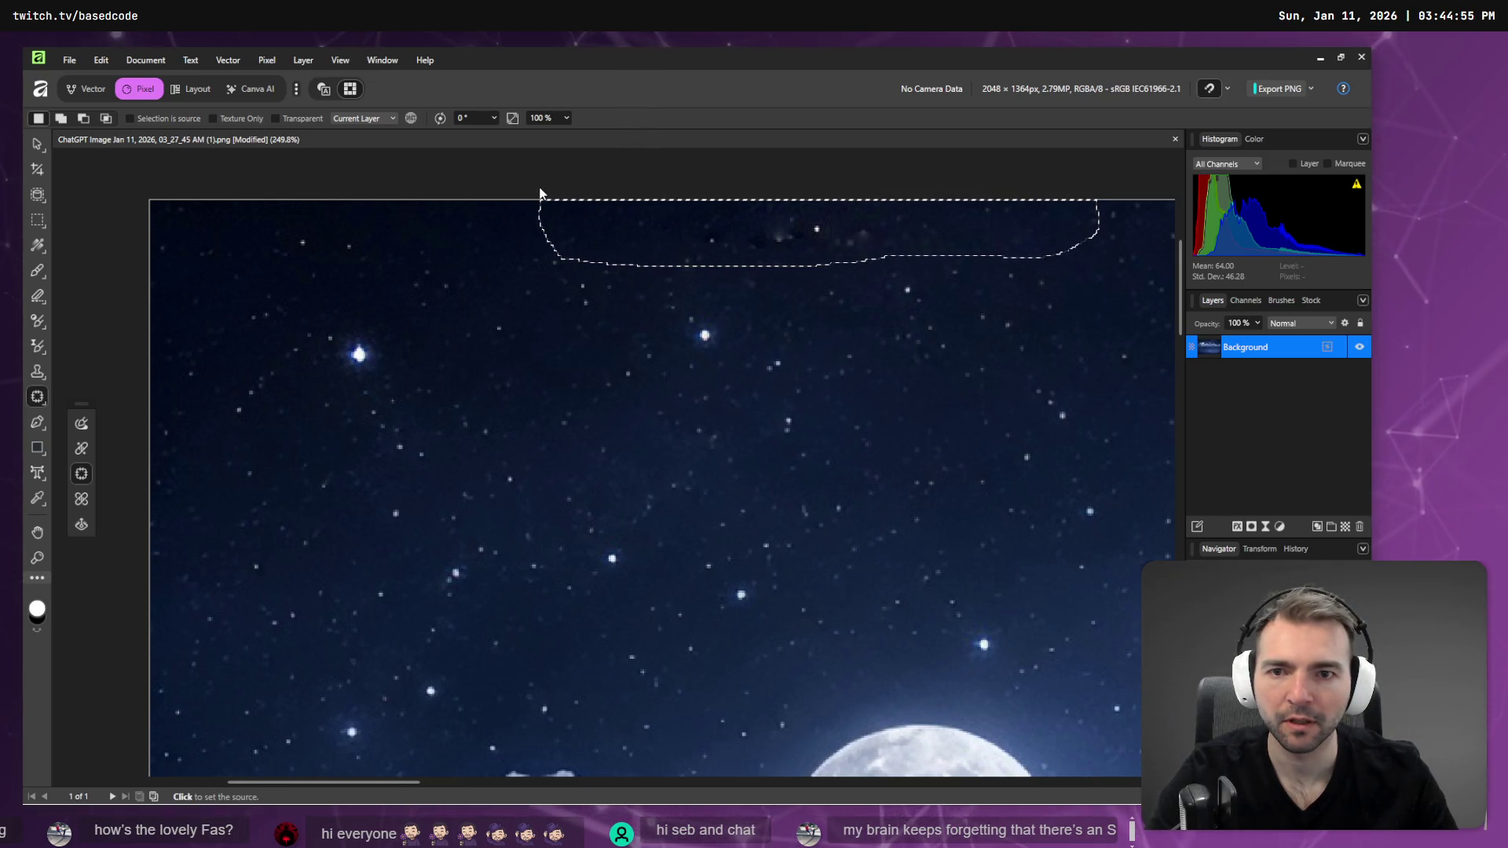
mouse_move(727, 203)
mouse_down()
mouse_move(74, 229)
mouse_move(684, 222)
mouse_move(522, 209)
mouse_move(490, 227)
mouse_move(610, 236)
mouse_move(465, 220)
mouse_move(332, 271)
mouse_move(458, 234)
mouse_up()
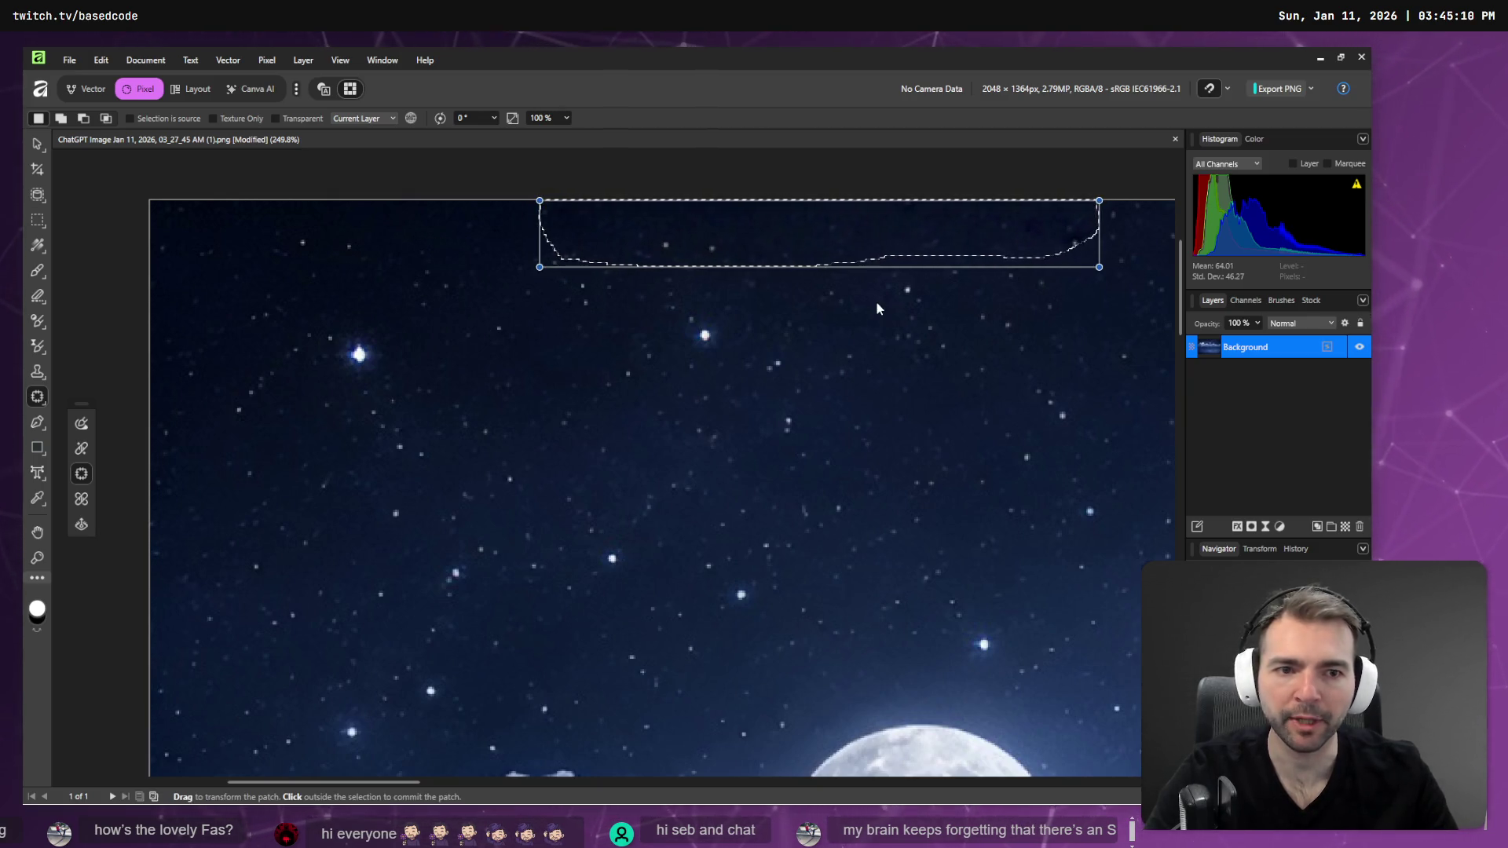
key(ctrl+d)
- Patch another blemished strip along the top edge from clean sky on the left
scroll(921, 306, down, 3)
scroll(921, 306, down, 1)
mouse_move(987, 286)
mouse_down()
mouse_move(678, 256)
mouse_move(794, 275)
mouse_up()
drag(973, 261, 969, 234)
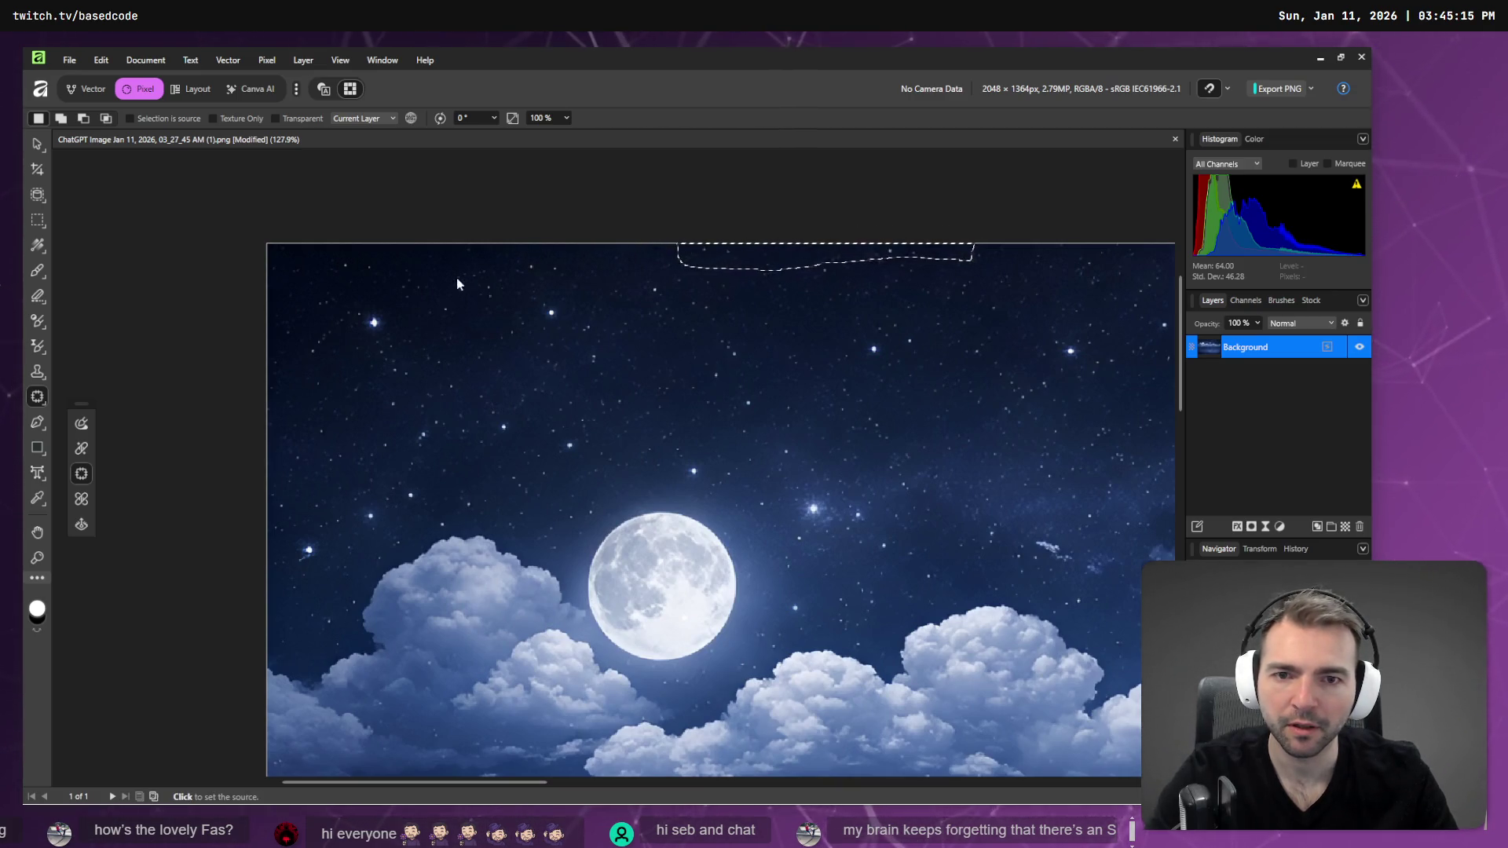
click(417, 262)
click(813, 203)
mouse_move(1050, 229)
mouse_down()
mouse_move(799, 222)
mouse_move(680, 249)
mouse_move(901, 267)
mouse_move(1165, 253)
mouse_move(1176, 234)
mouse_move(655, 236)
mouse_up()
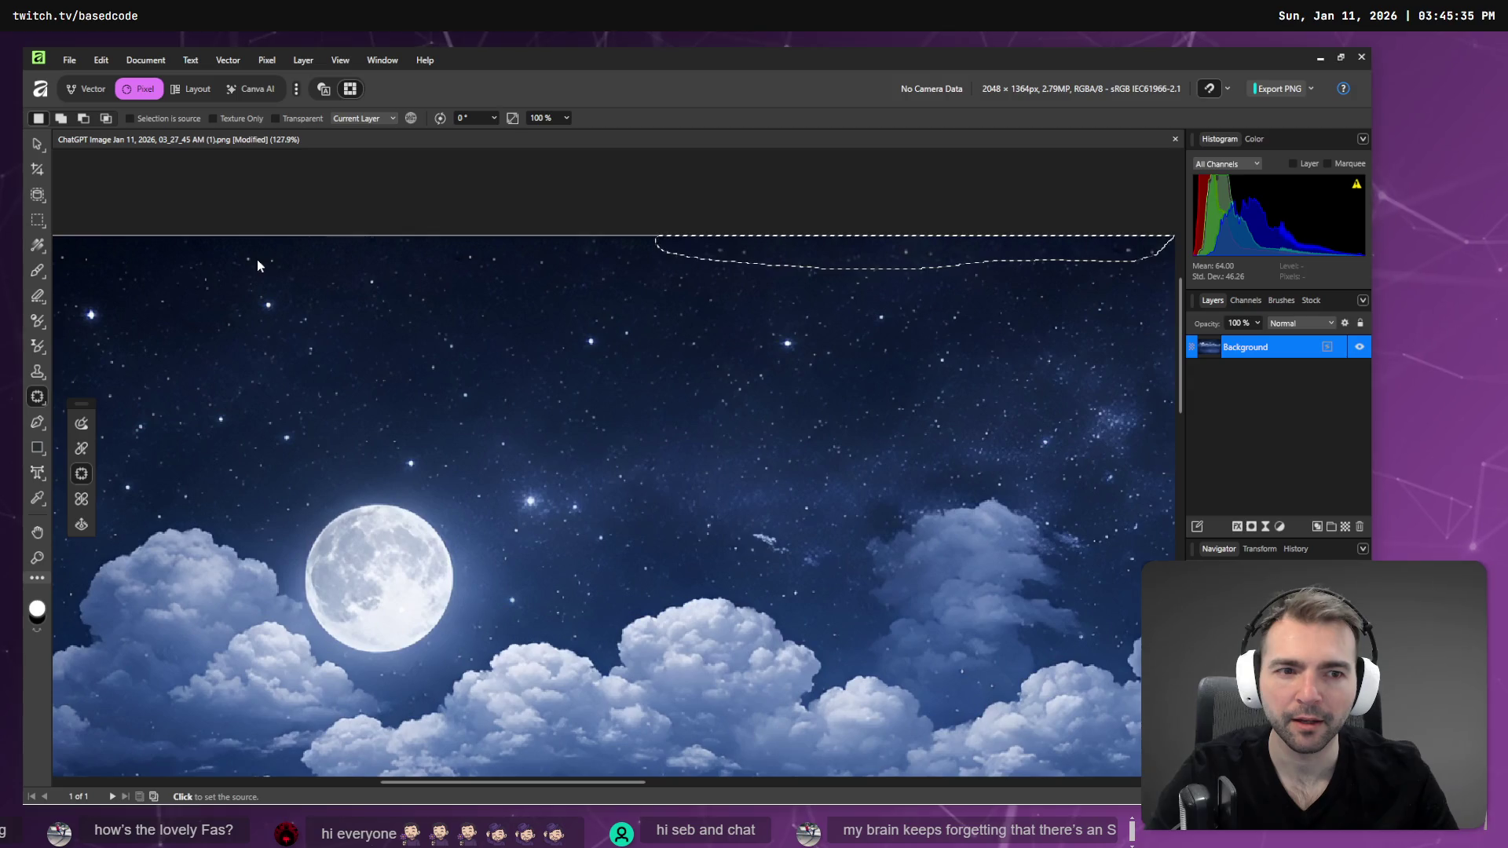
- Patch a strip across the top of the image with clean sky and commit it
click(472, 236)
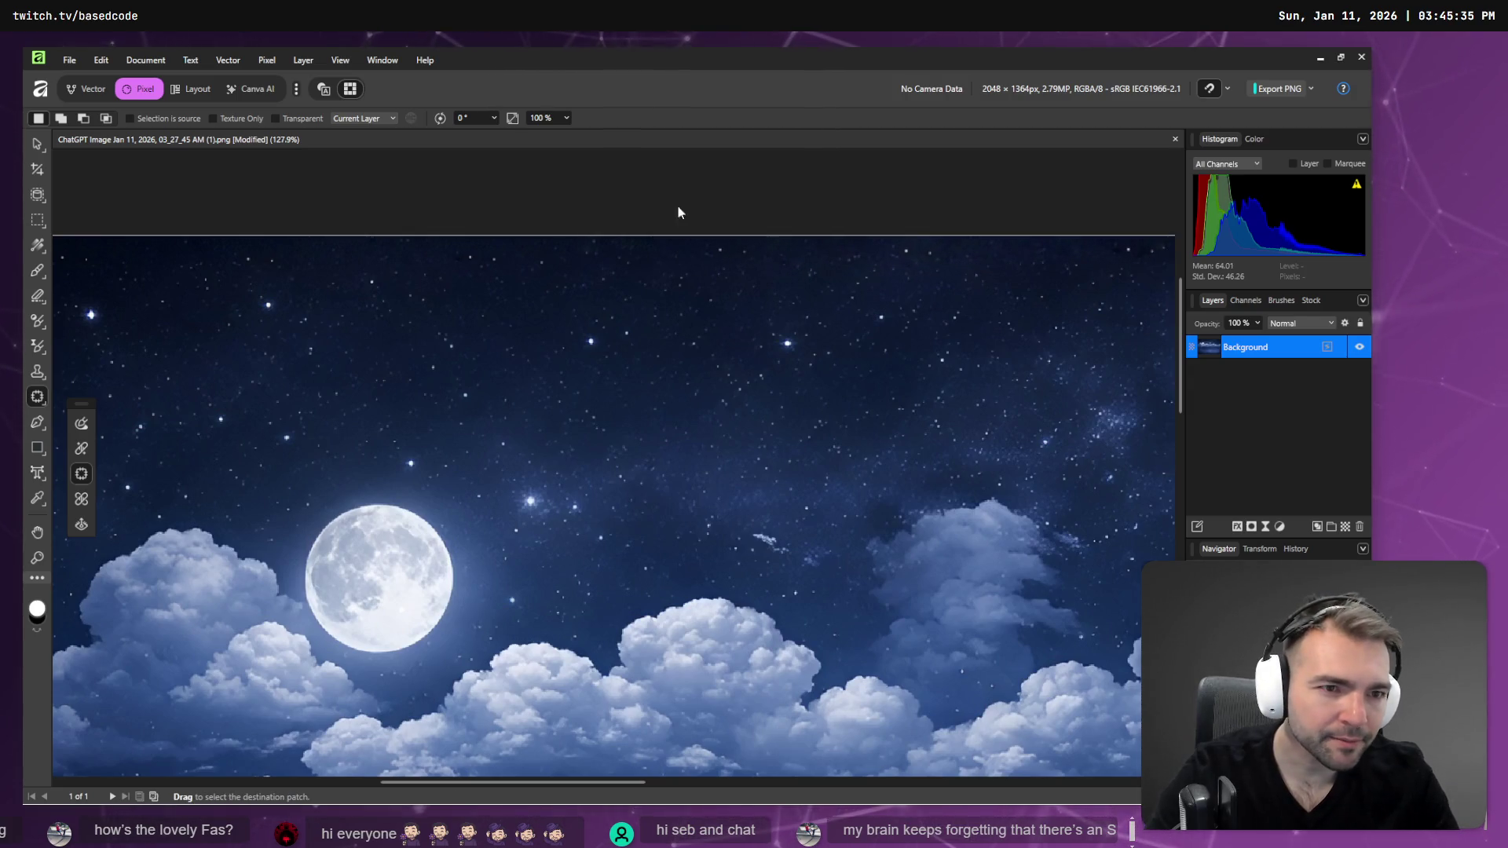
scroll(1056, 253, right, 10)
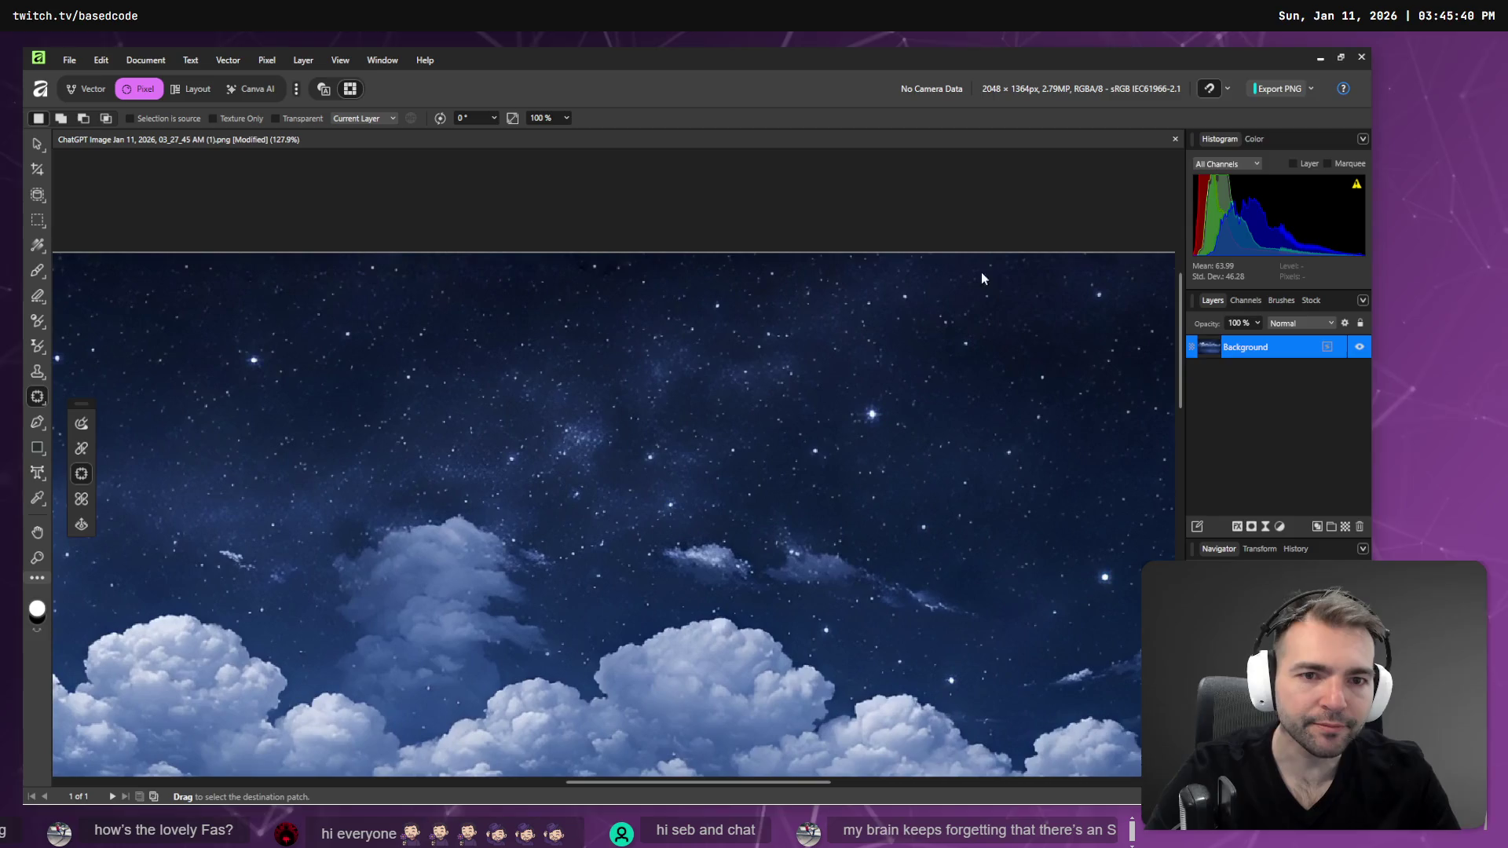
mouse_move(455, 256)
mouse_down()
mouse_move(697, 296)
mouse_move(1084, 292)
mouse_move(730, 240)
mouse_up()
scroll(404, 249, left, 10)
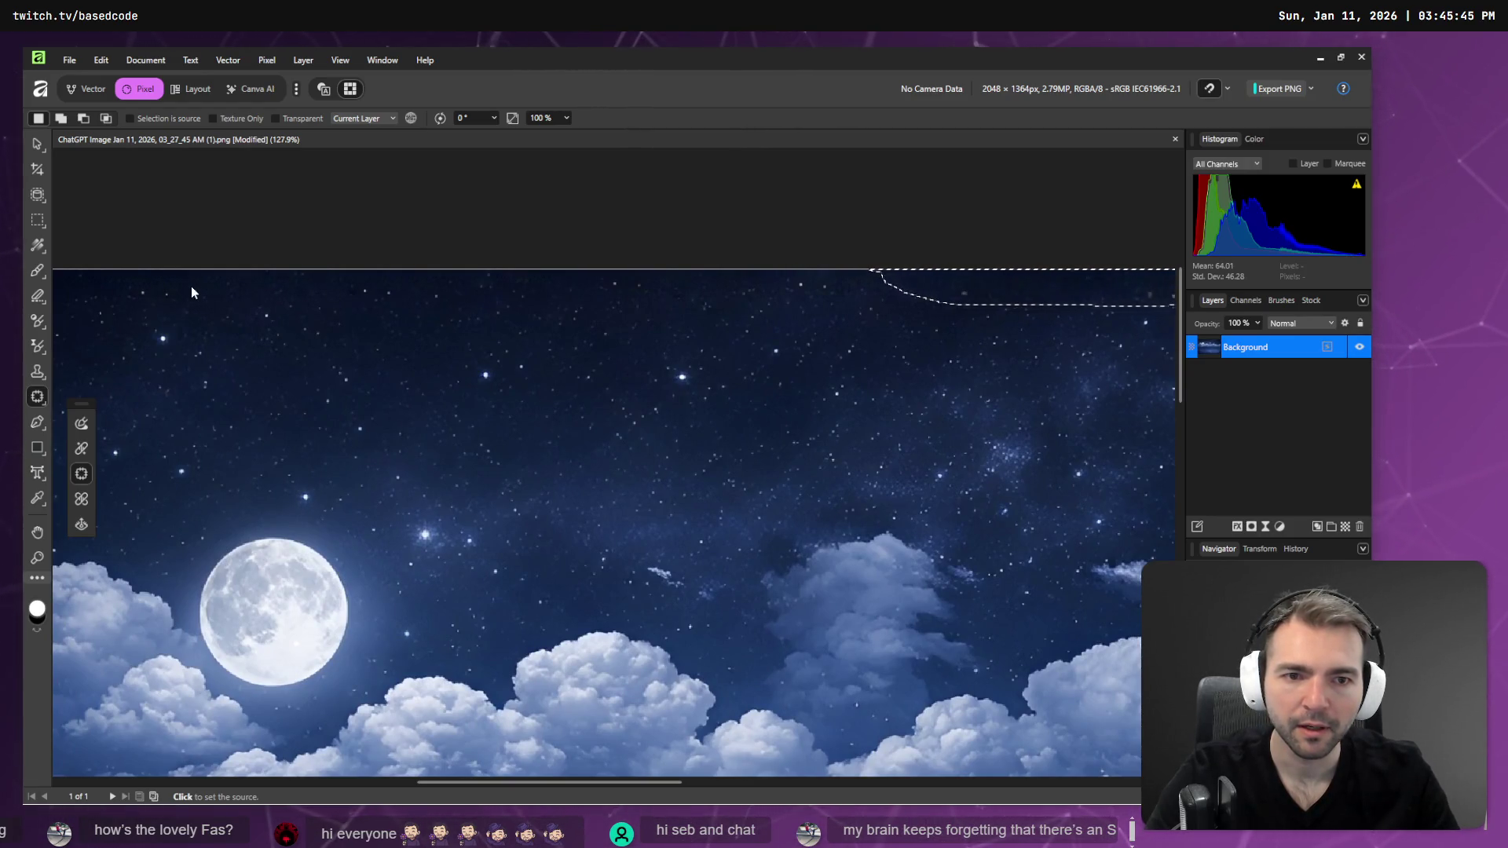
click(747, 239)
scroll(747, 239, right, 10)
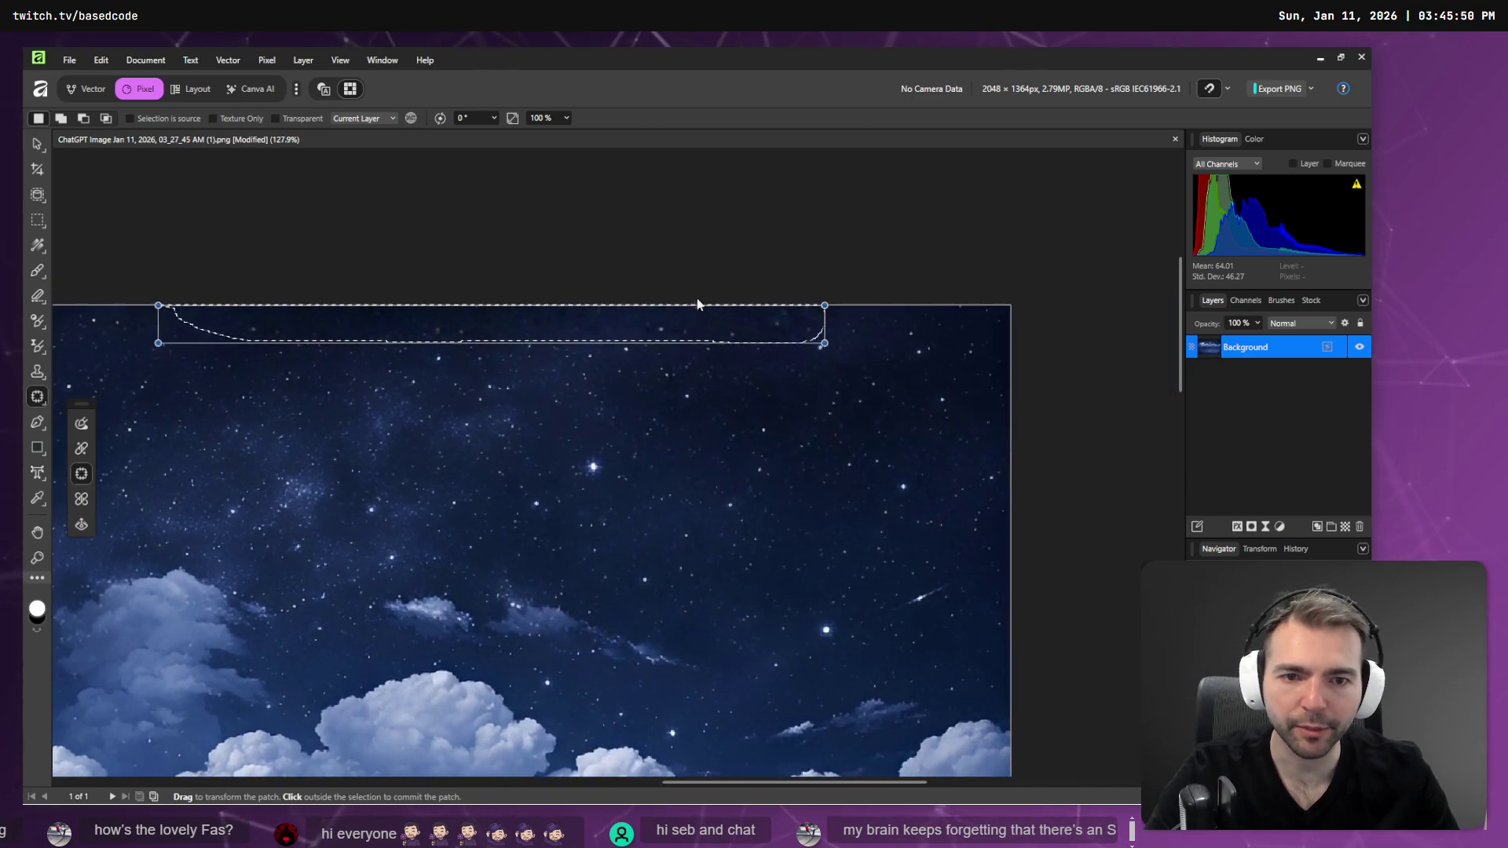
click(886, 291)
- Discard an unfinished top-right patch selection, zoom in, and switch to the 26 px Healing Brush
mouse_move(971, 306)
mouse_down()
mouse_move(757, 353)
mouse_move(520, 348)
mouse_move(436, 306)
mouse_up()
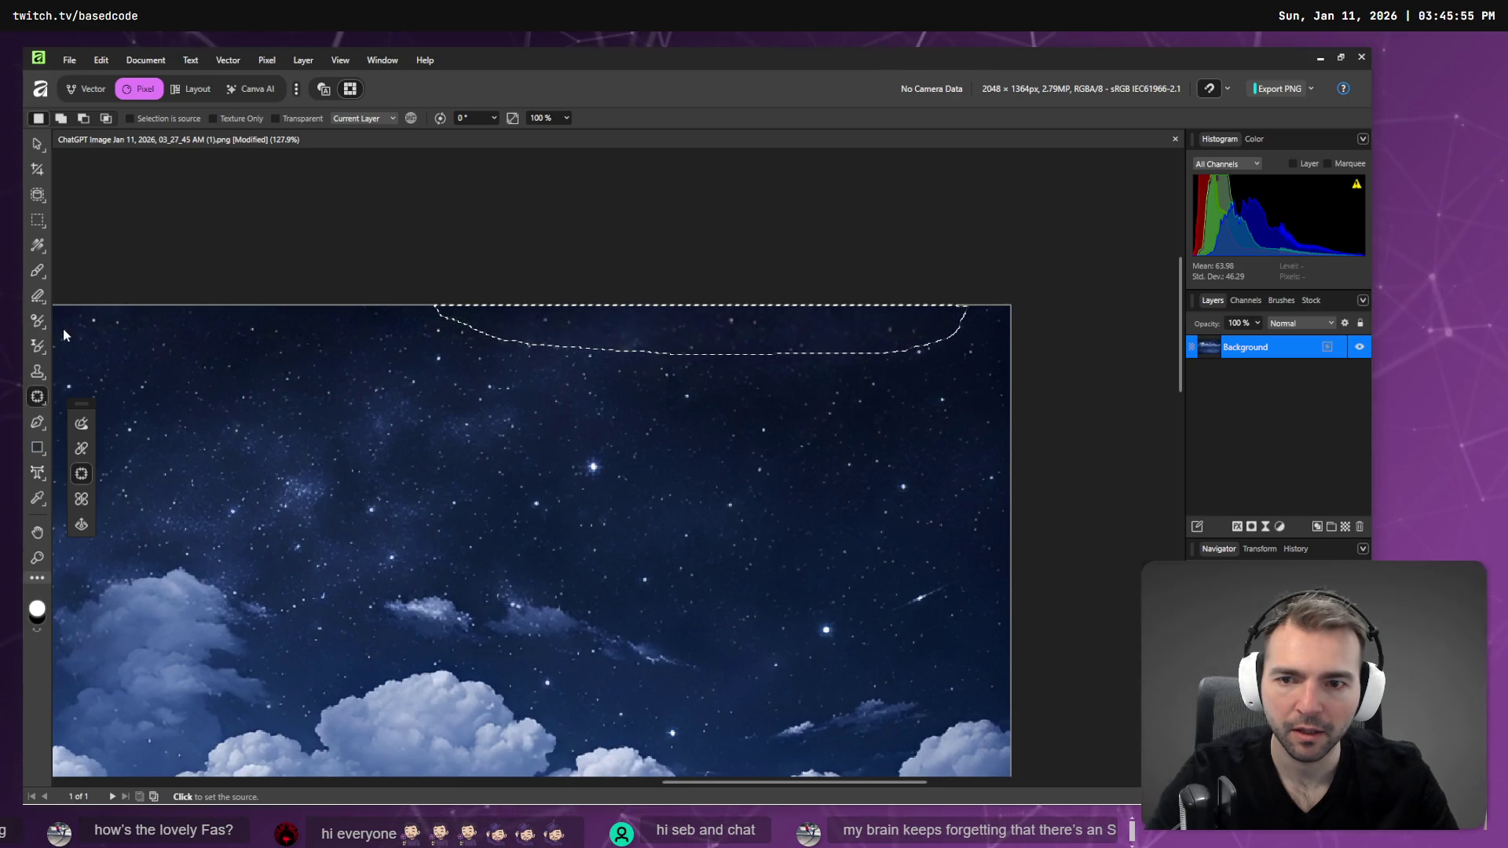
click(394, 226)
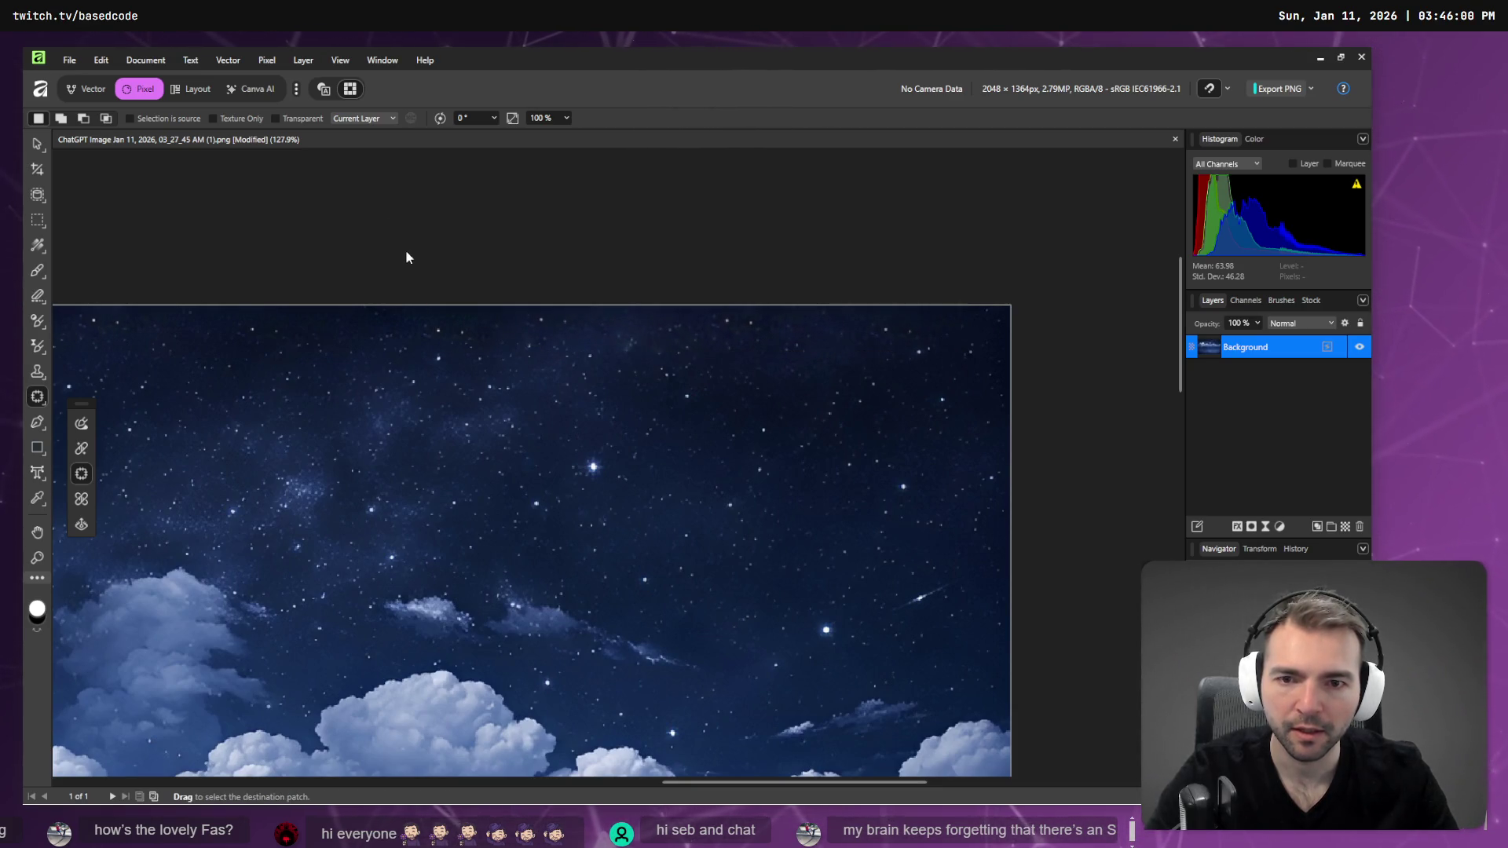
scroll(388, 283, down, 5)
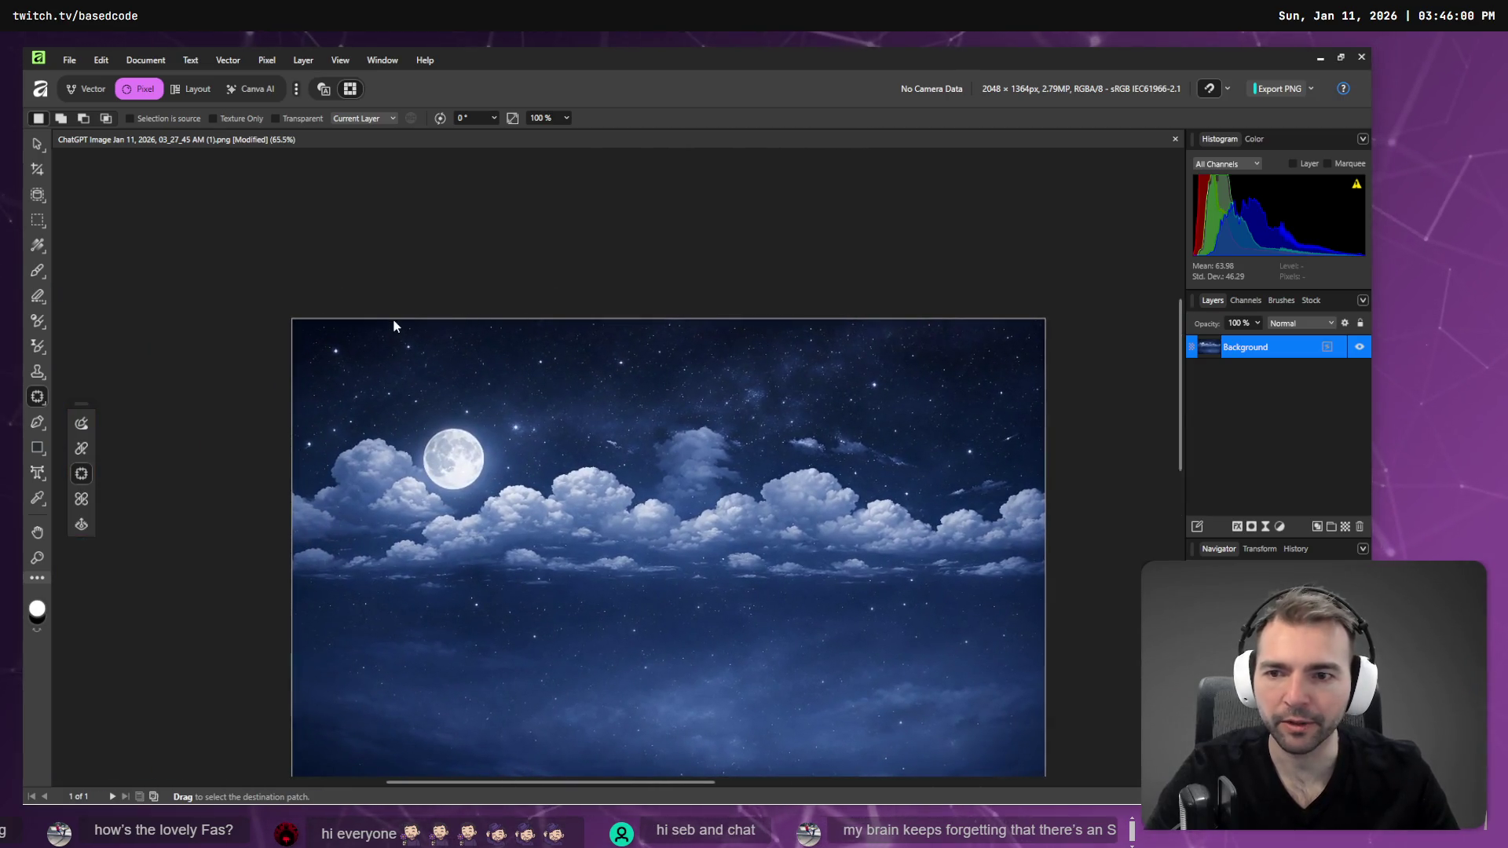
scroll(394, 325, up, 3)
scroll(325, 343, up, 3)
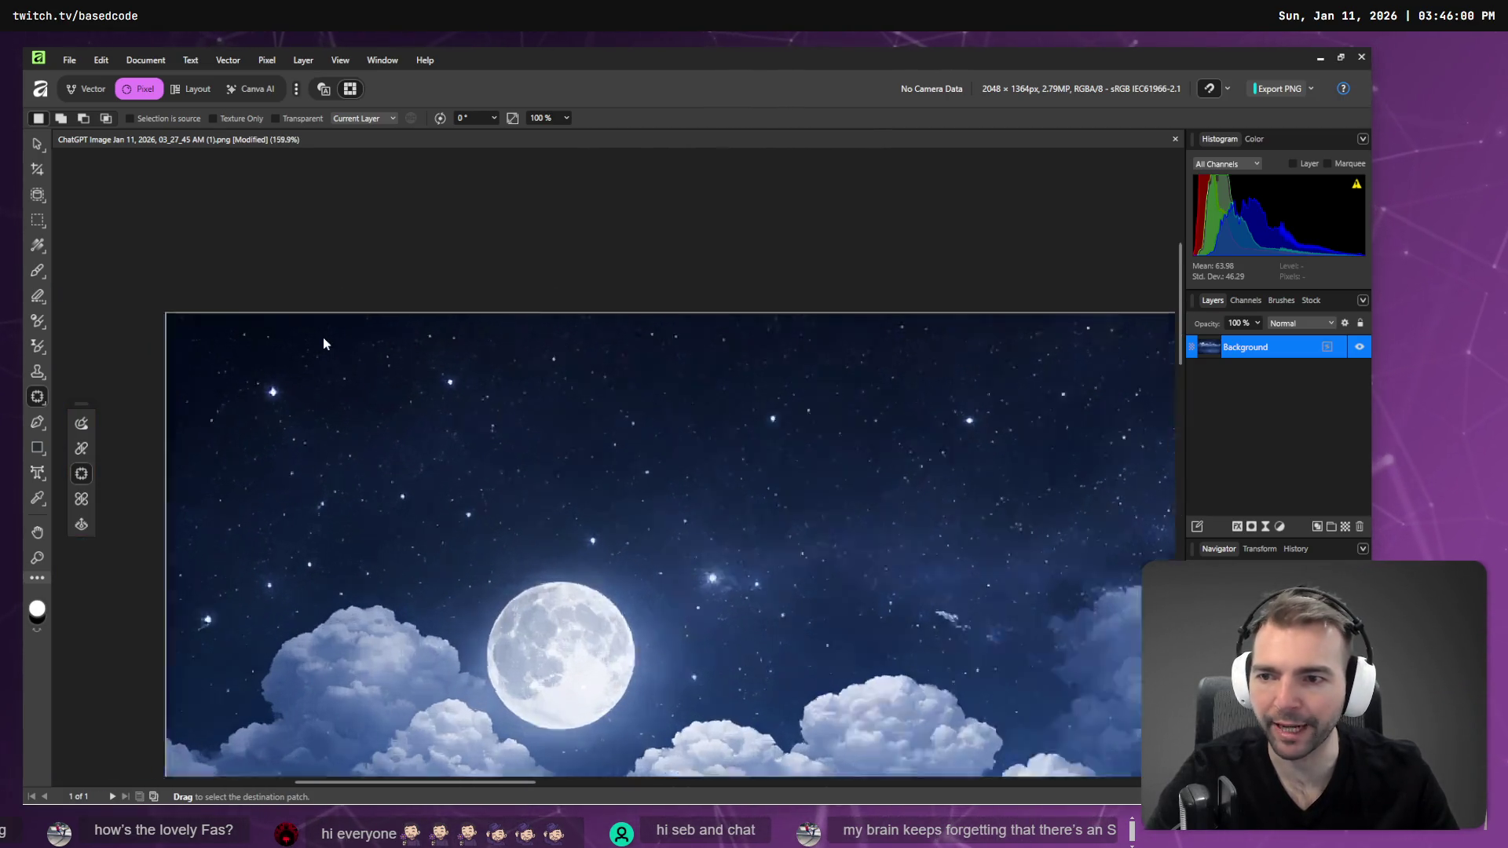
scroll(325, 343, up, 4)
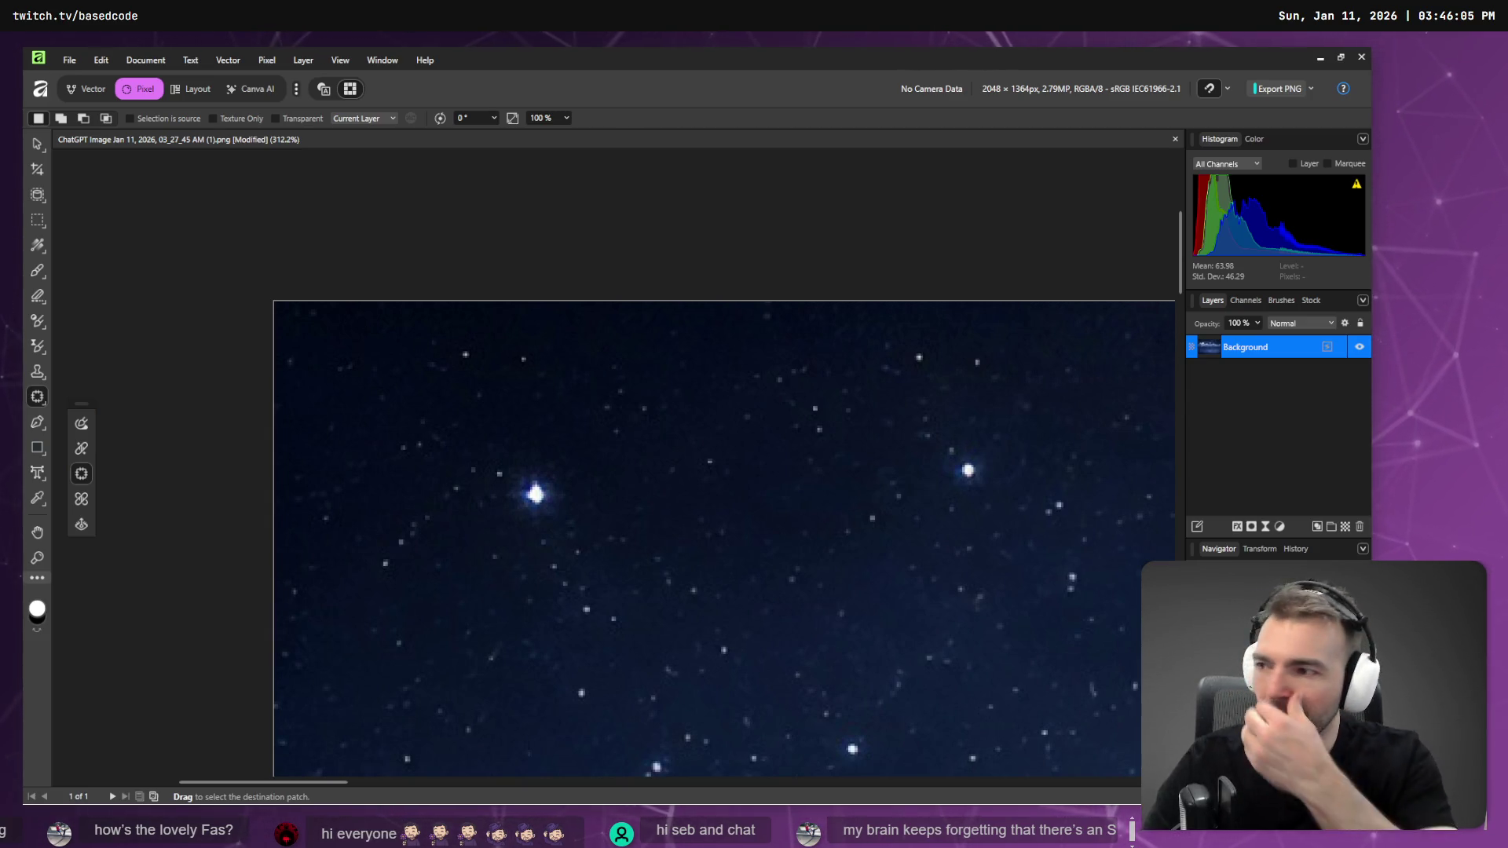
click(81, 449)
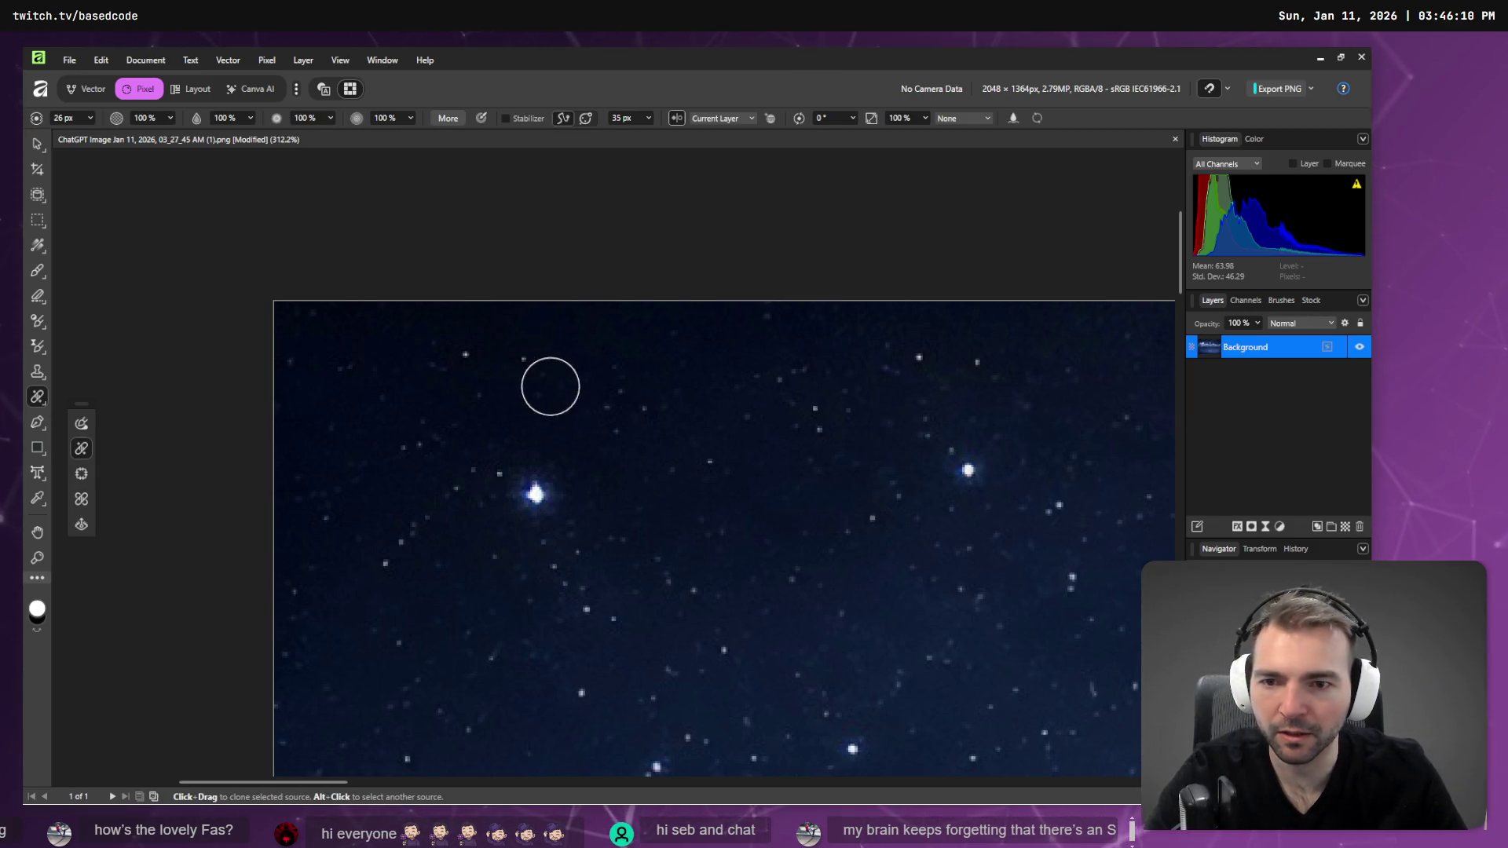
- Set the healing source by sampling several clean dark-sky spots in turn
click(191, 60)
click(157, 161)
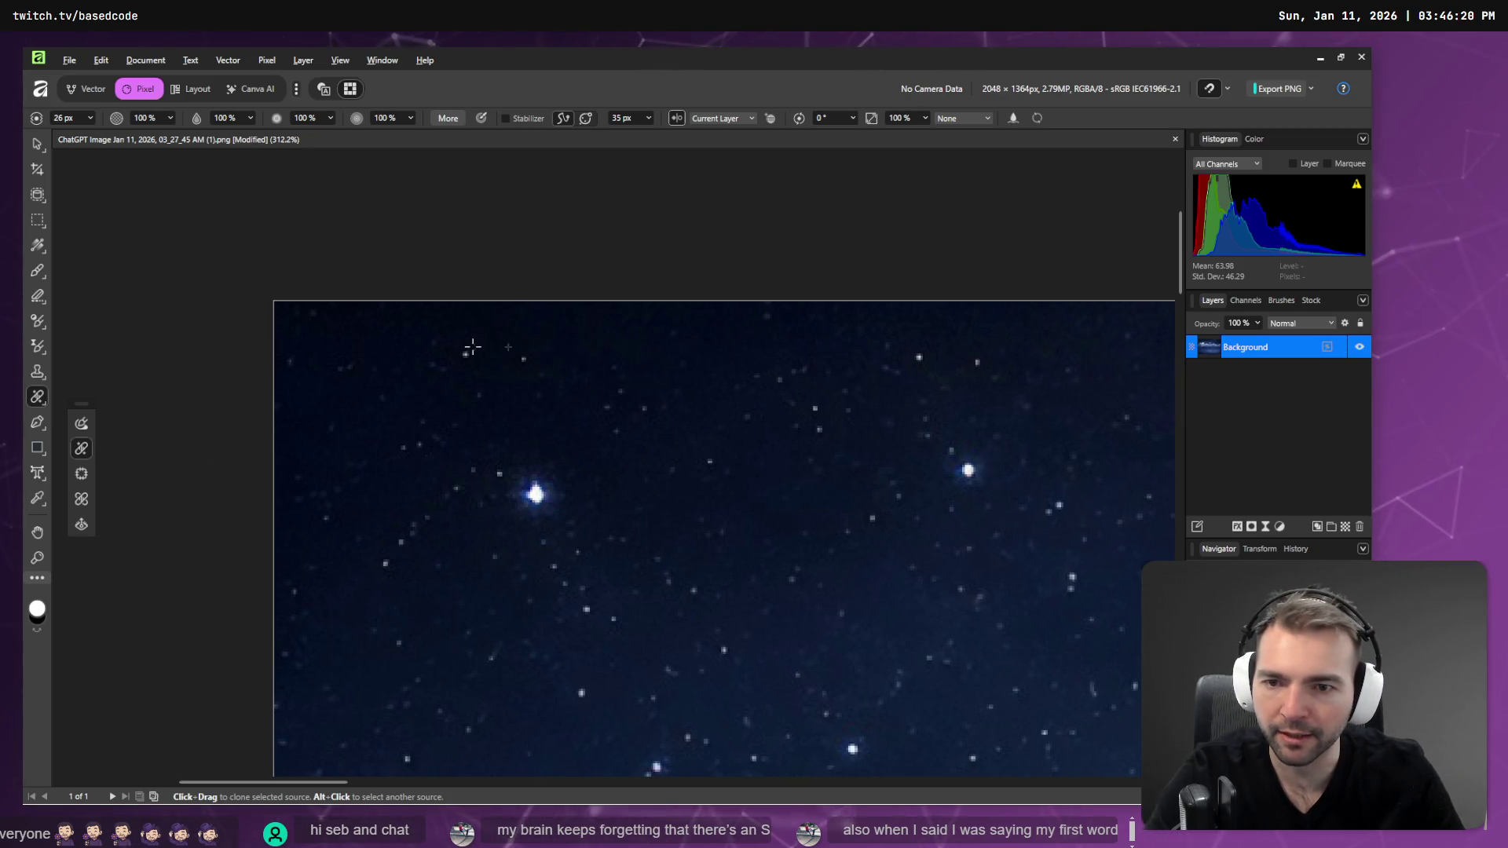
alt+click(676, 350)
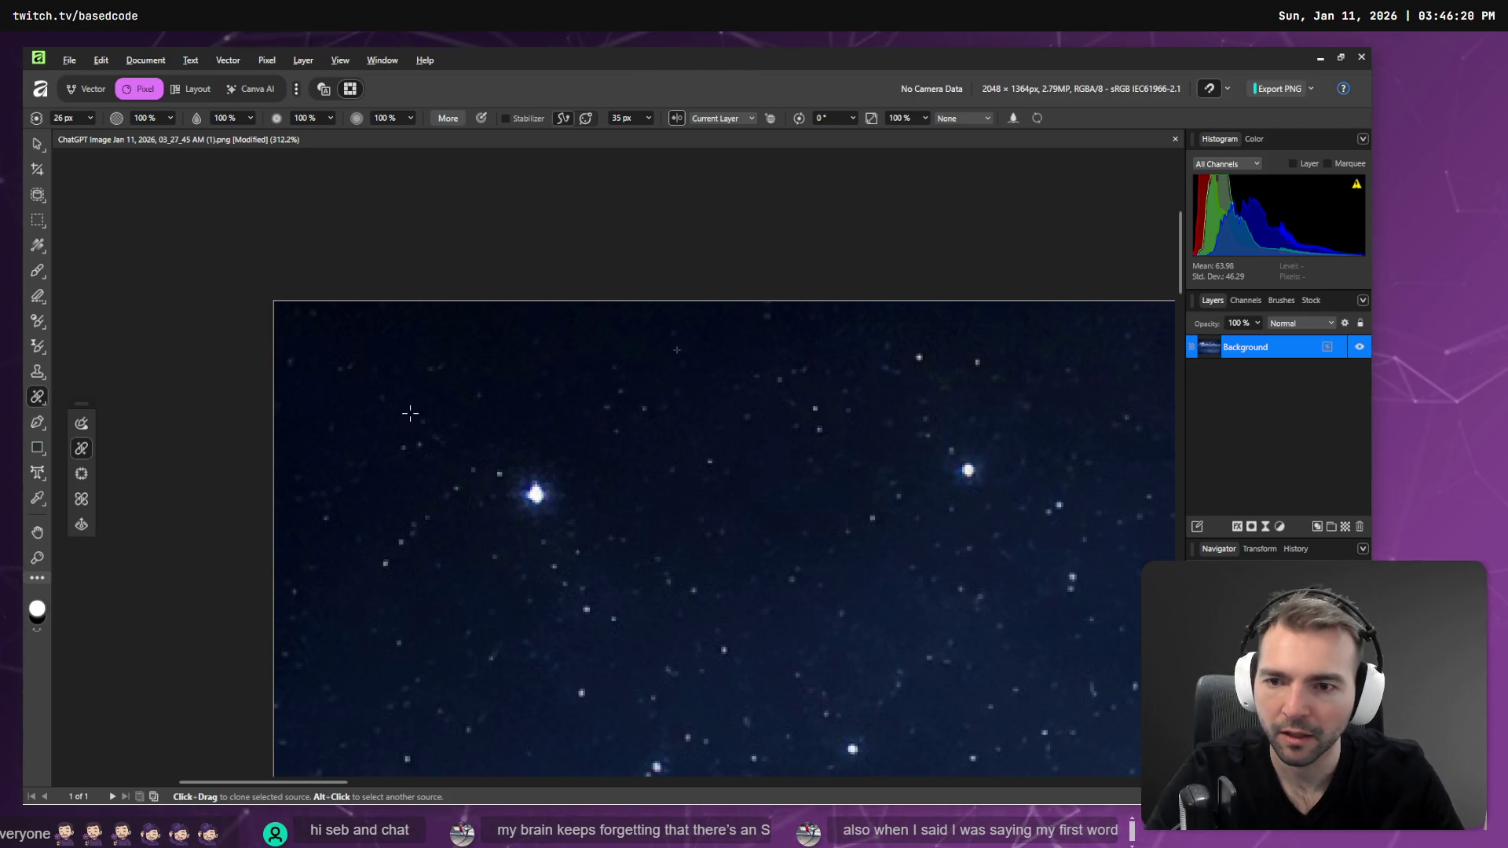
alt+click(416, 409)
alt+click(445, 333)
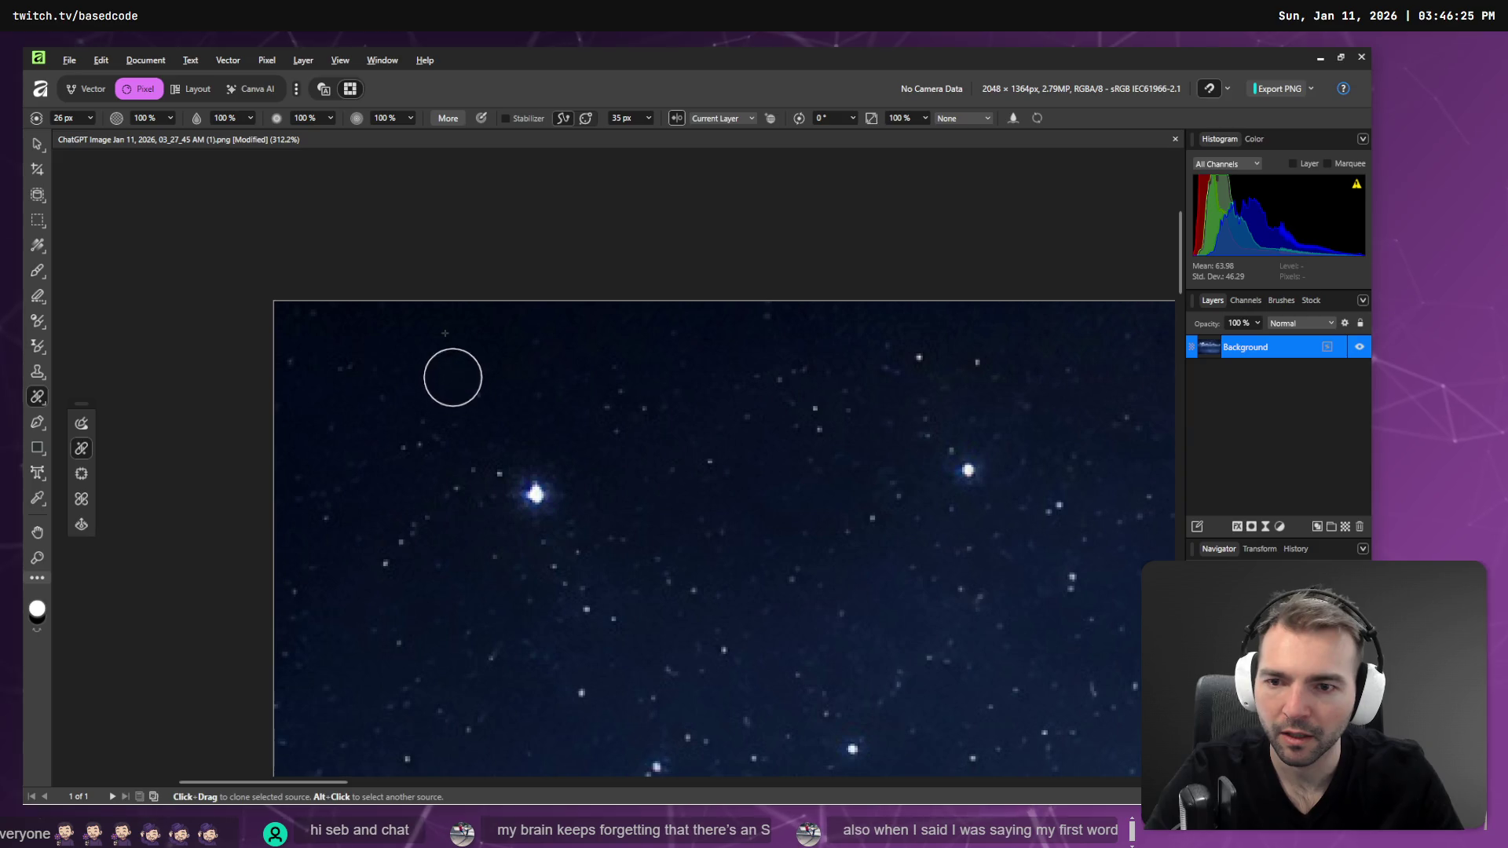
alt+click(494, 327)
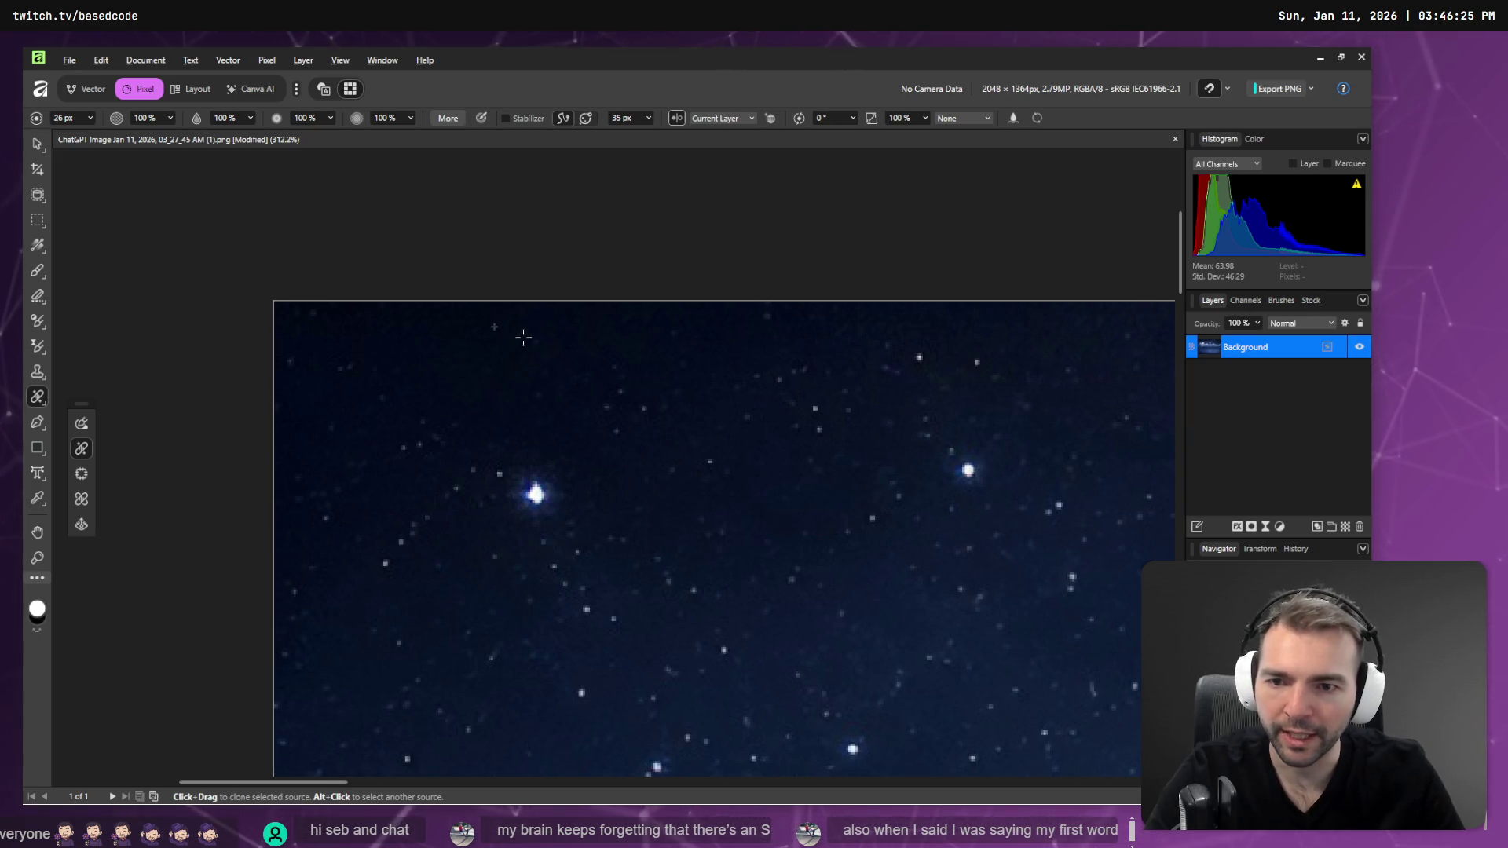
alt+click(367, 358)
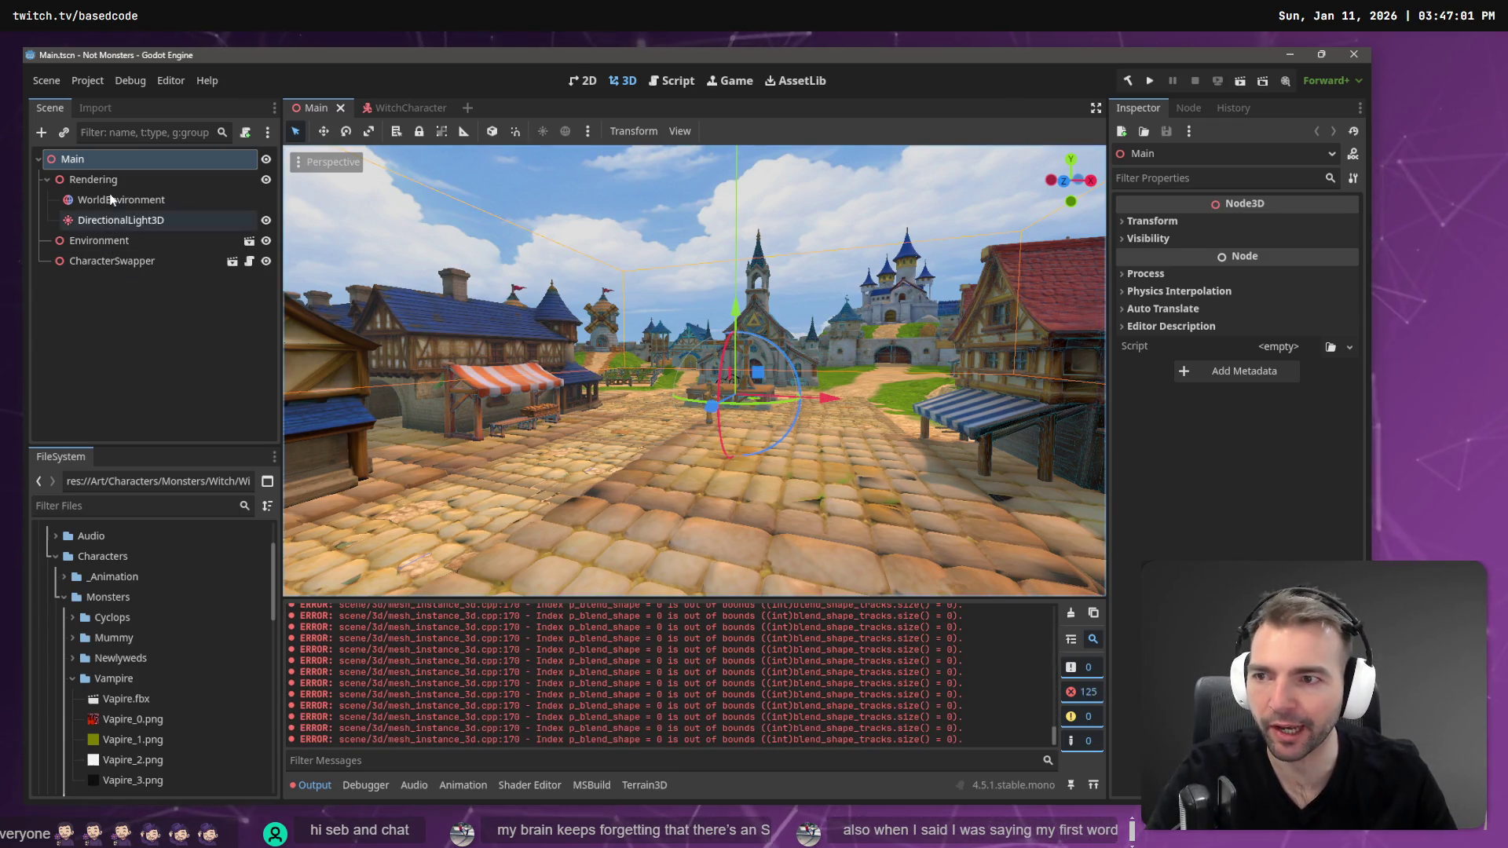
- Delete the CharacterSwapper node, clear the output log, then undo the deletion
click(111, 245)
click(115, 262)
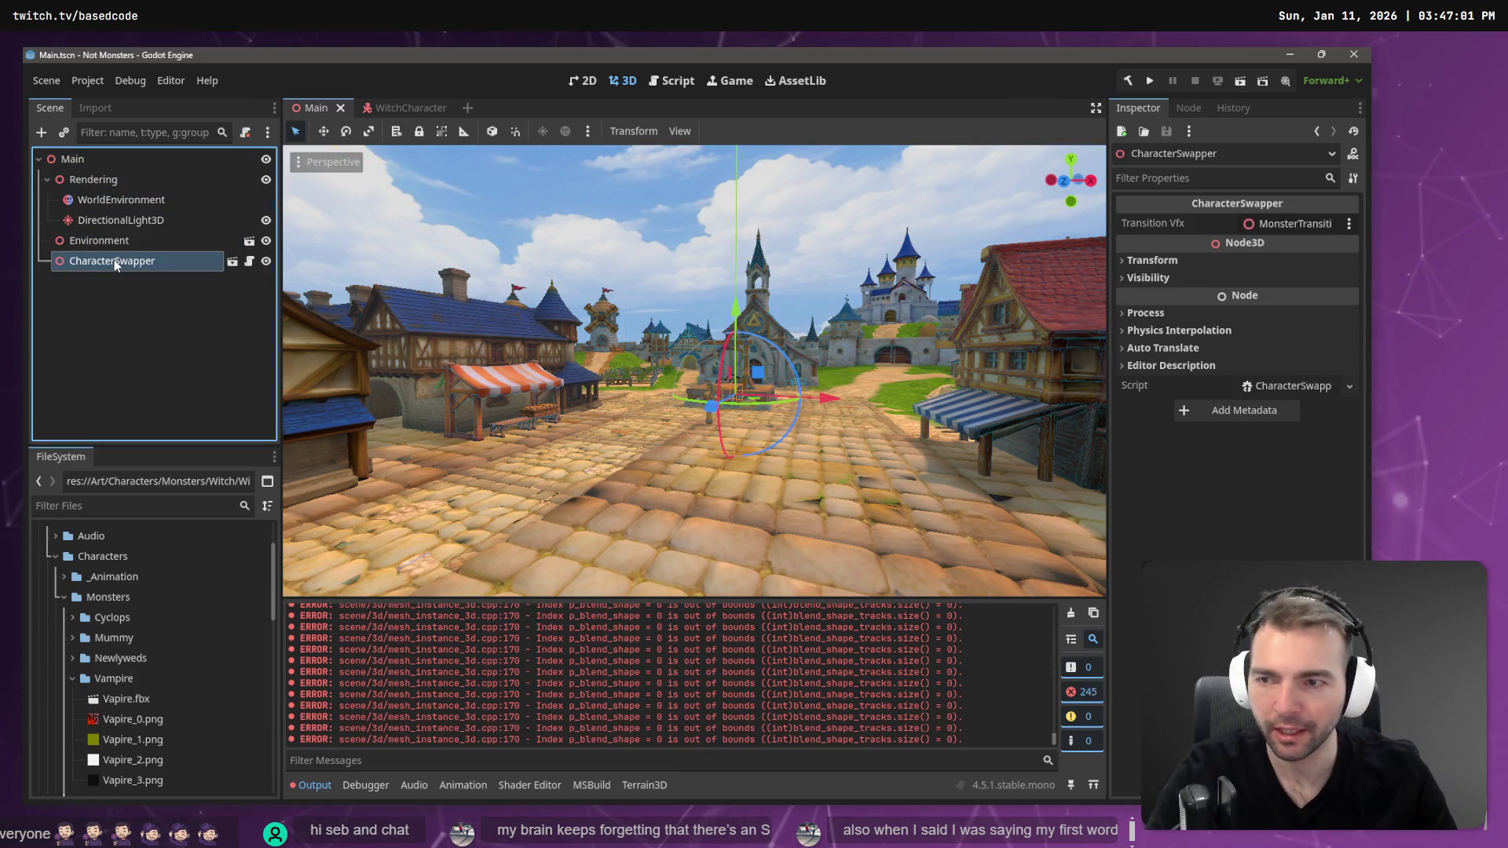
key(Delete)
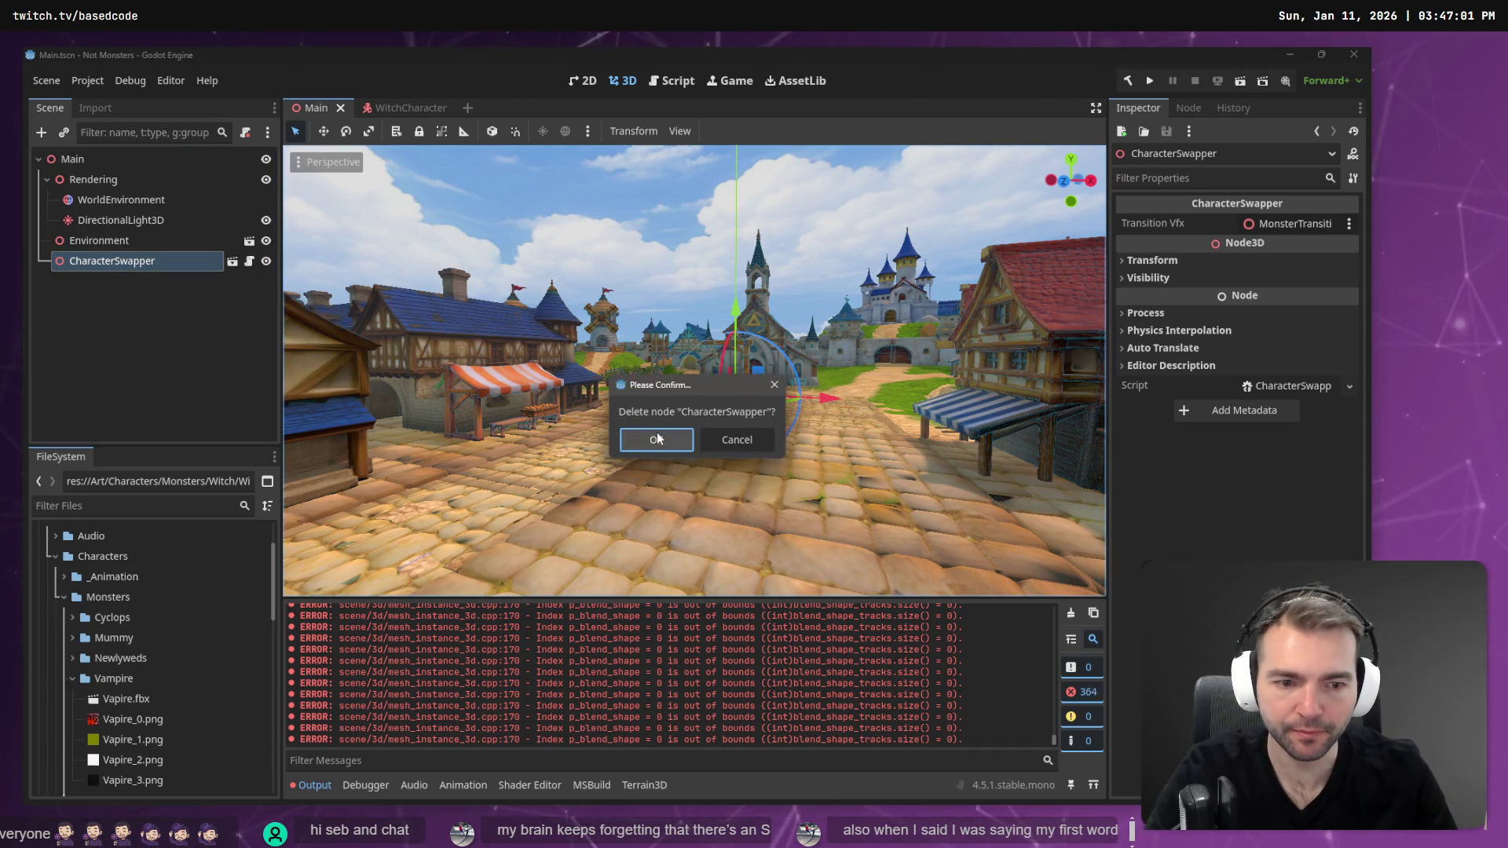
click(657, 438)
click(1071, 614)
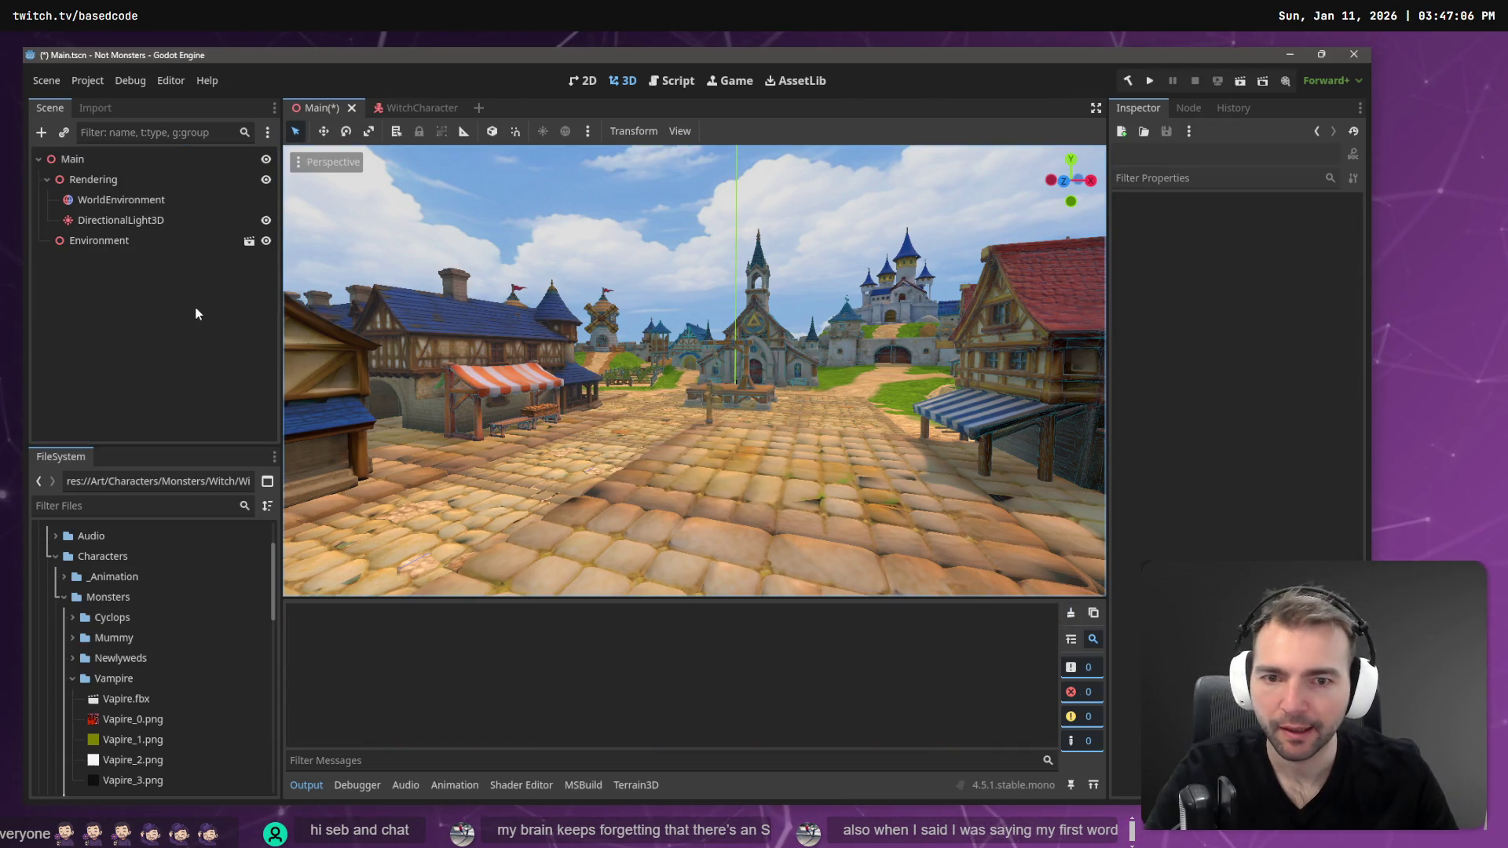
click(154, 254)
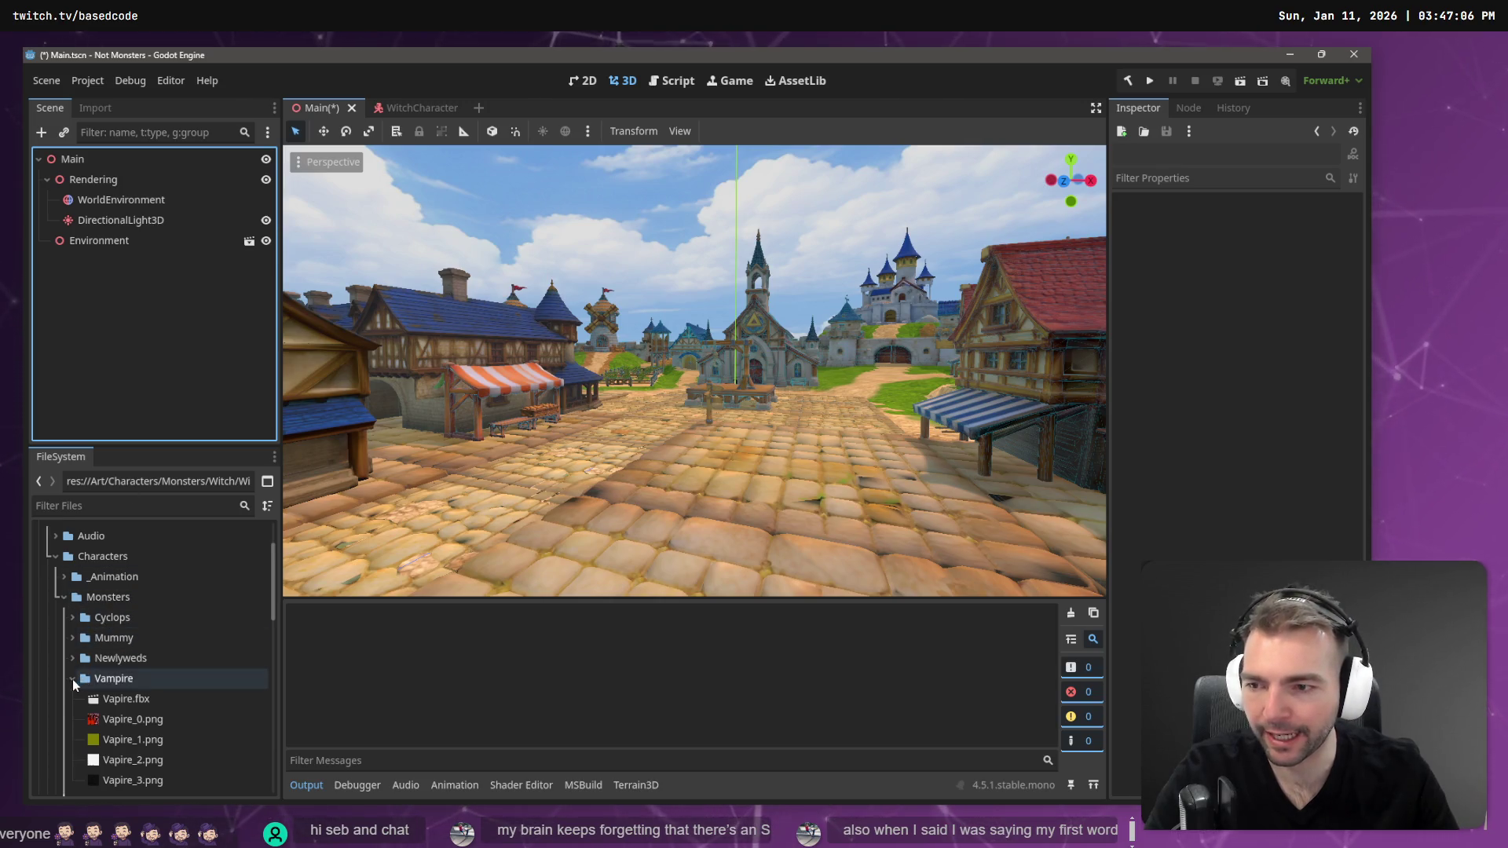
key(ctrl+z)
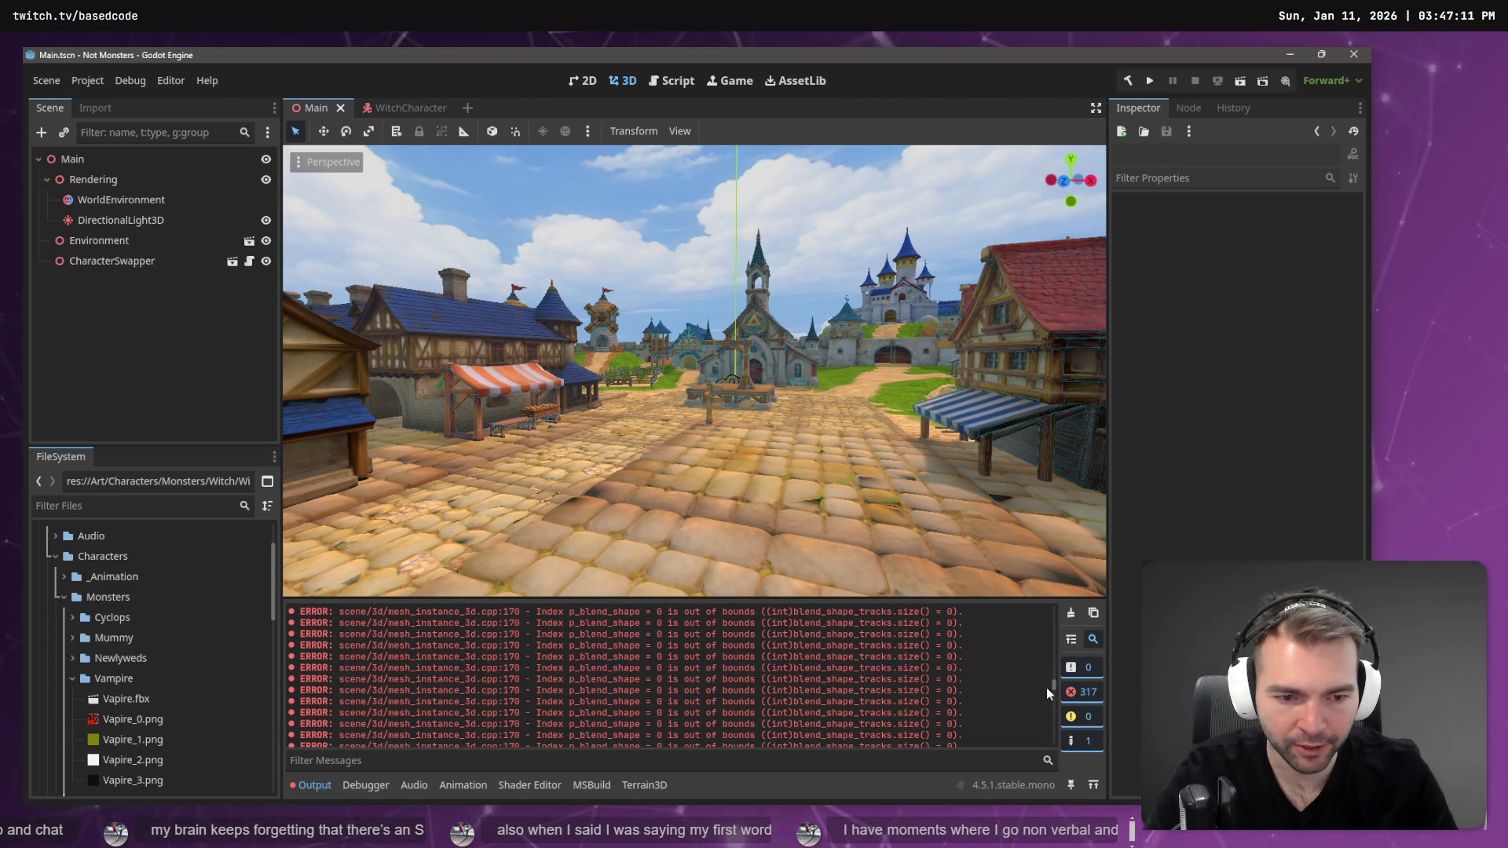
drag(1053, 682, 1054, 600)
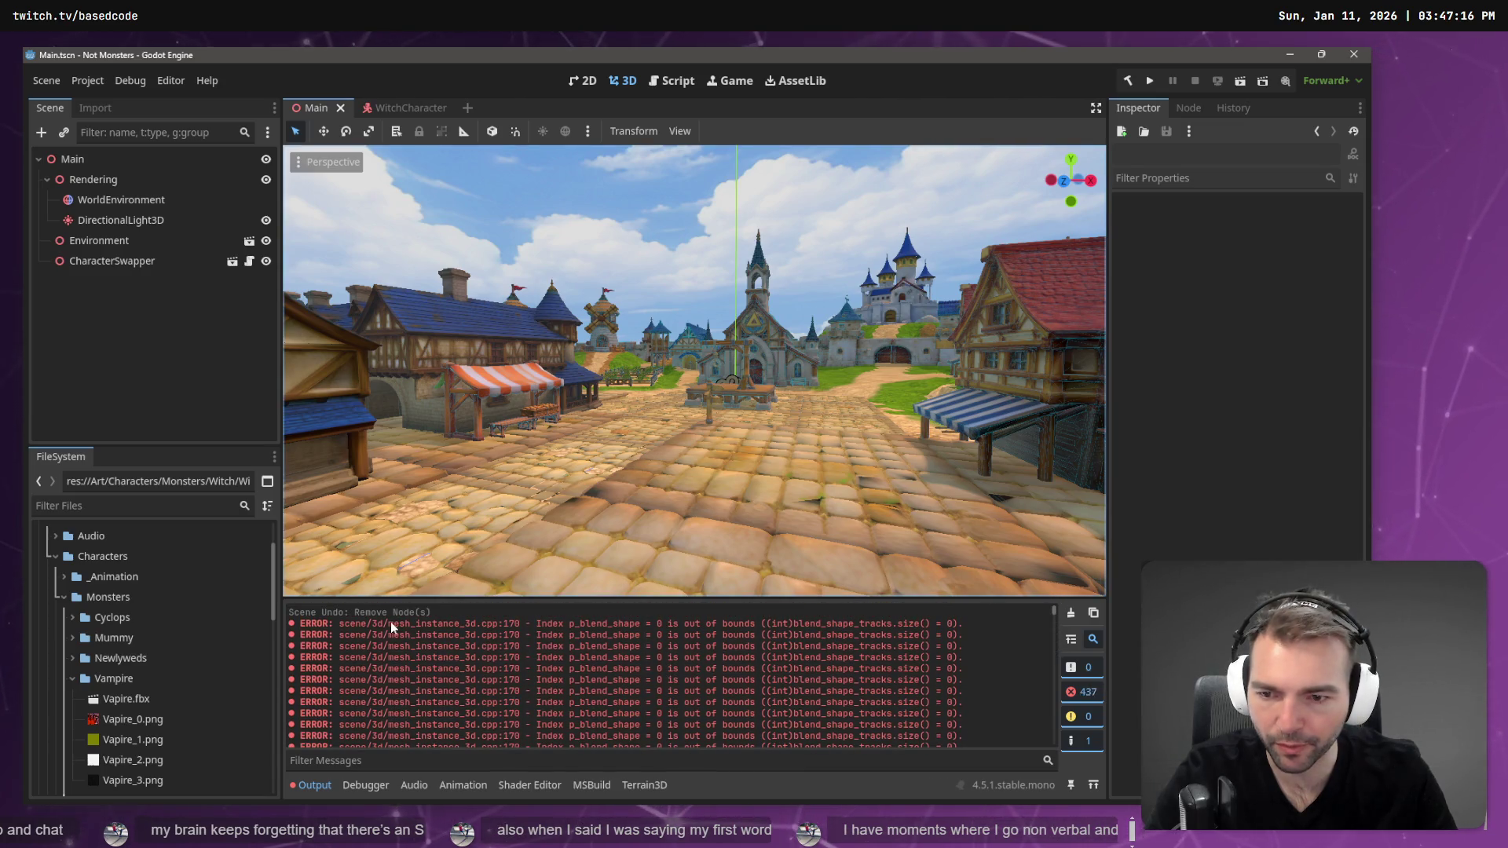
- Toggle CharacterSwapper's visibility off and on, then open its scene in a new tab
click(98, 261)
click(265, 261)
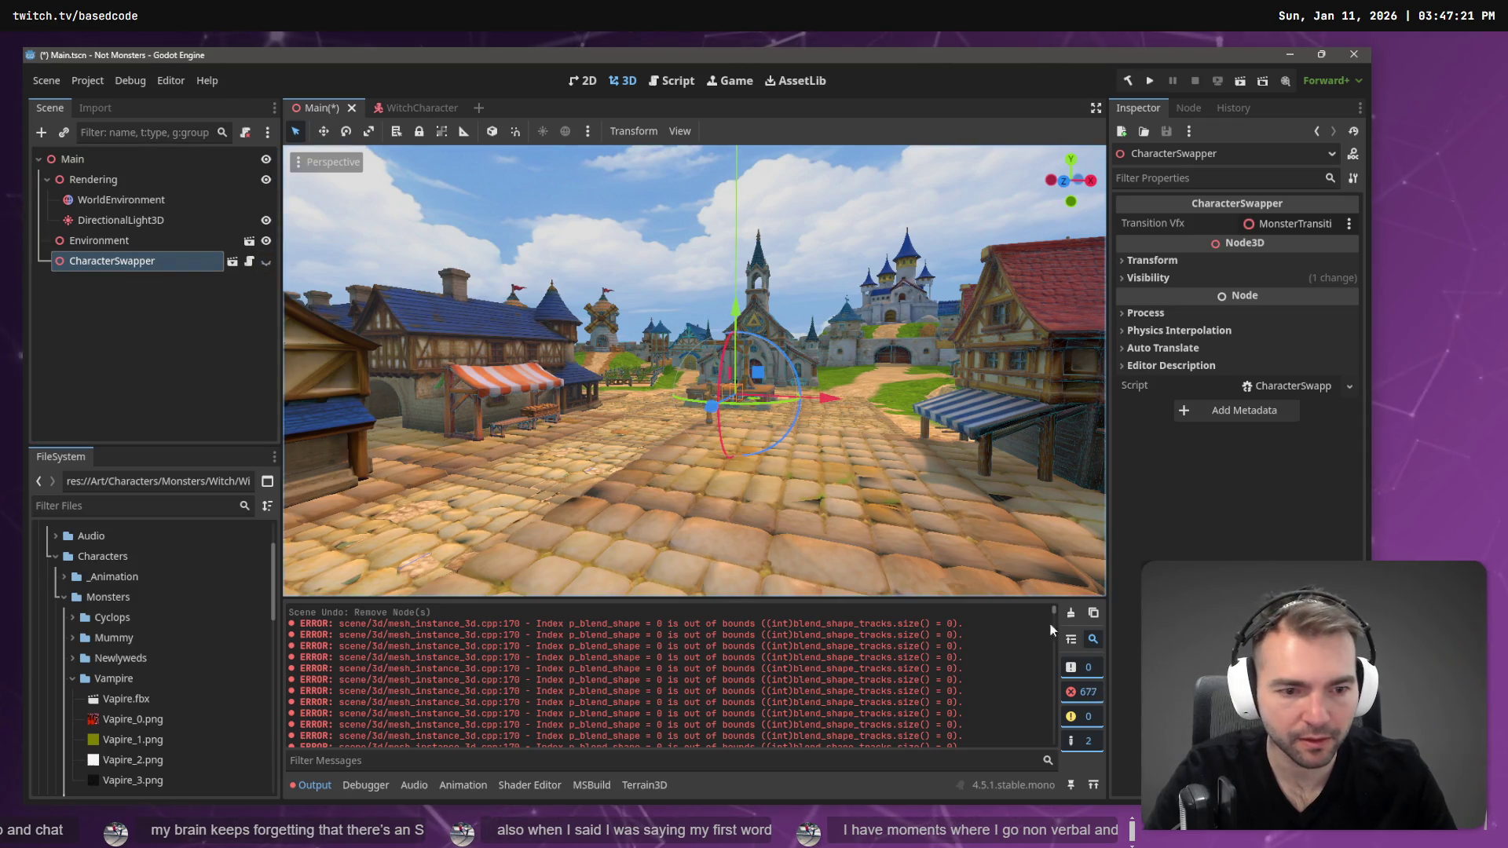
click(1072, 613)
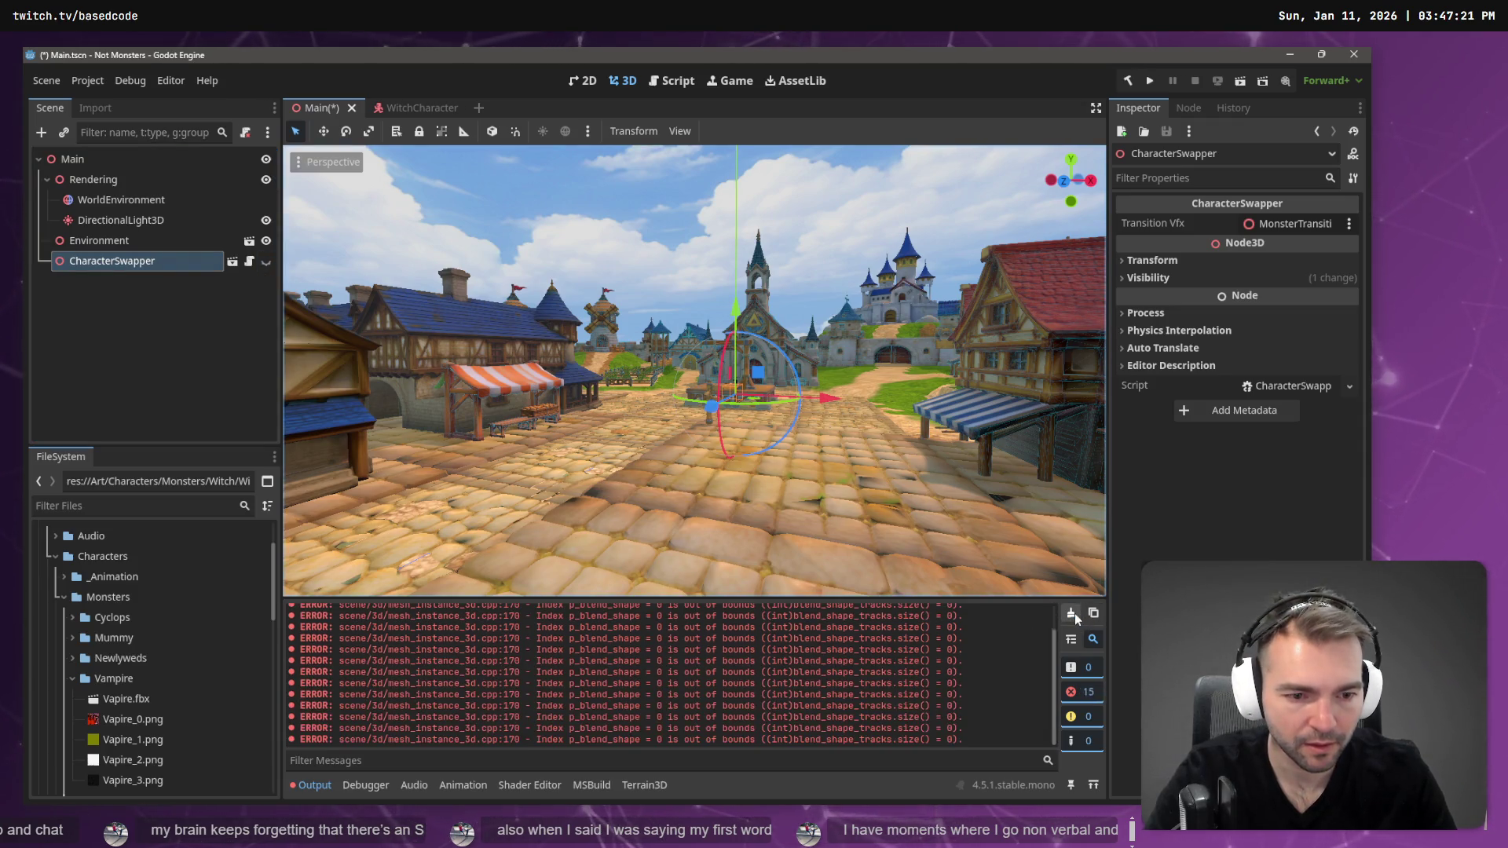
click(266, 261)
click(232, 261)
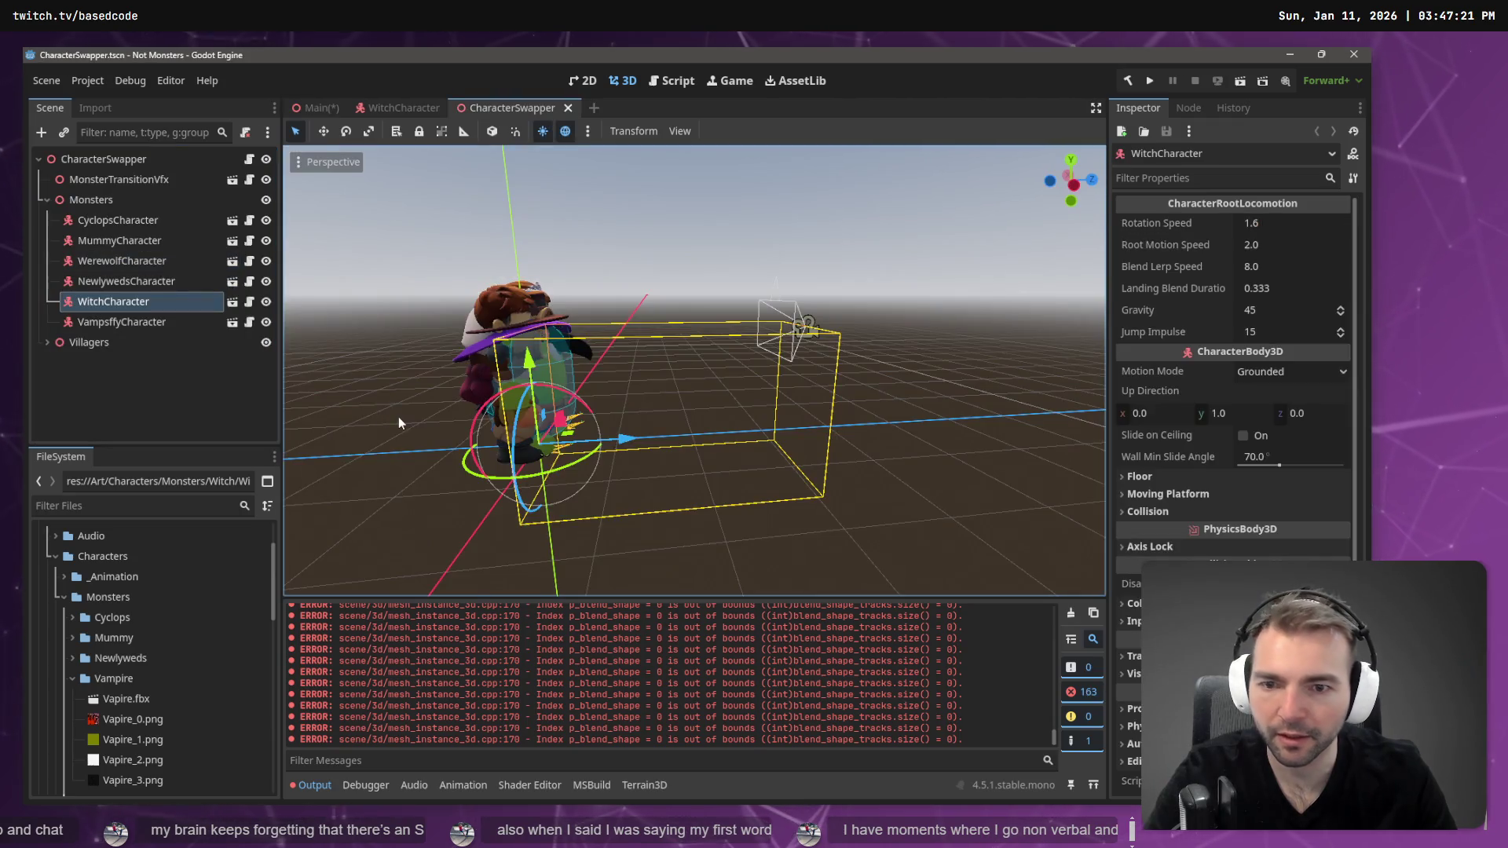
- Clear the output log and close the Main scene tab without saving
click(1092, 612)
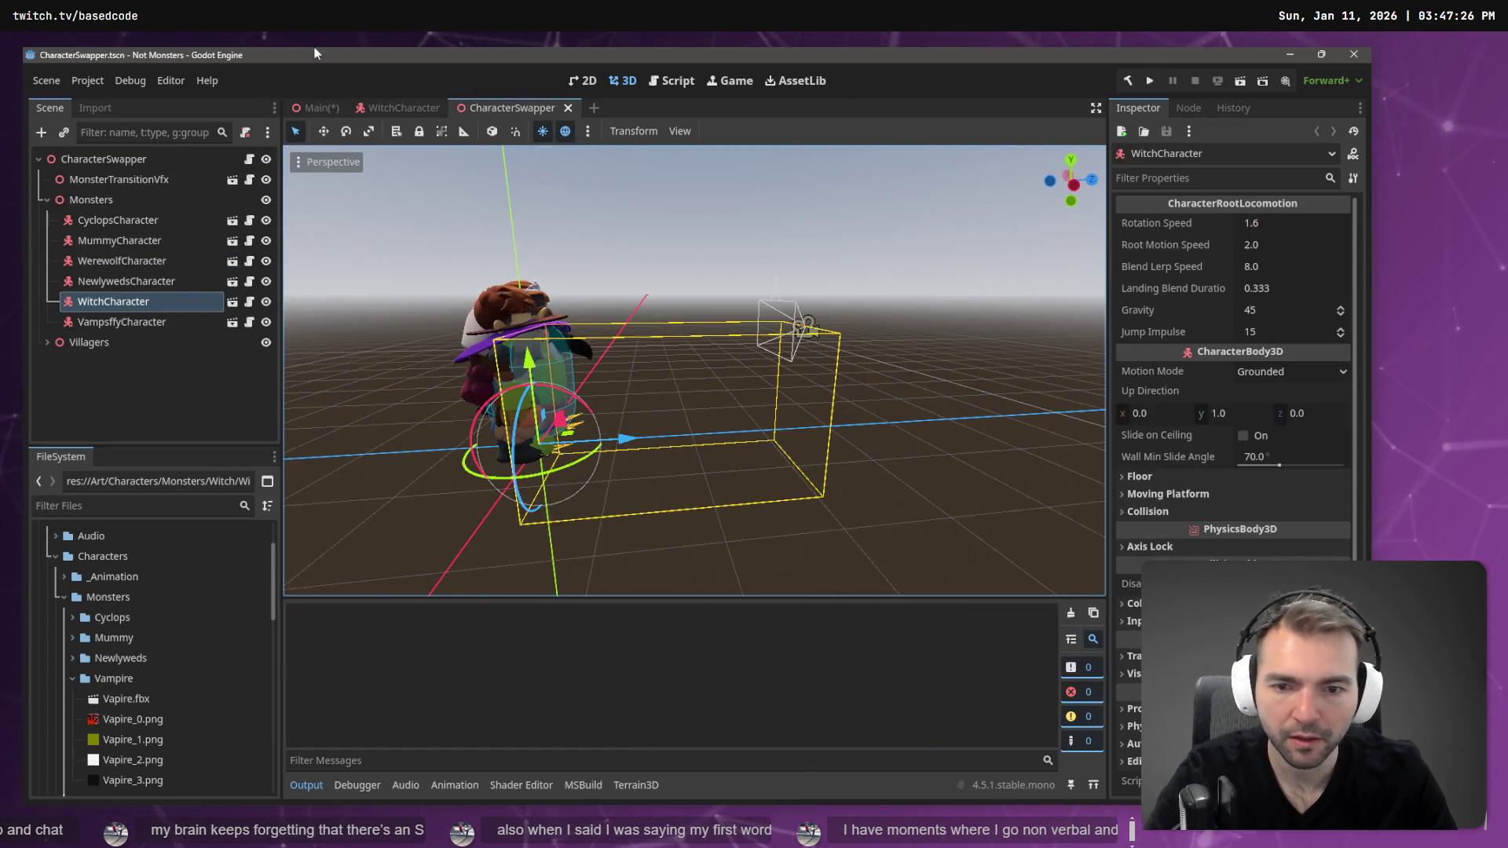
middle_click(314, 112)
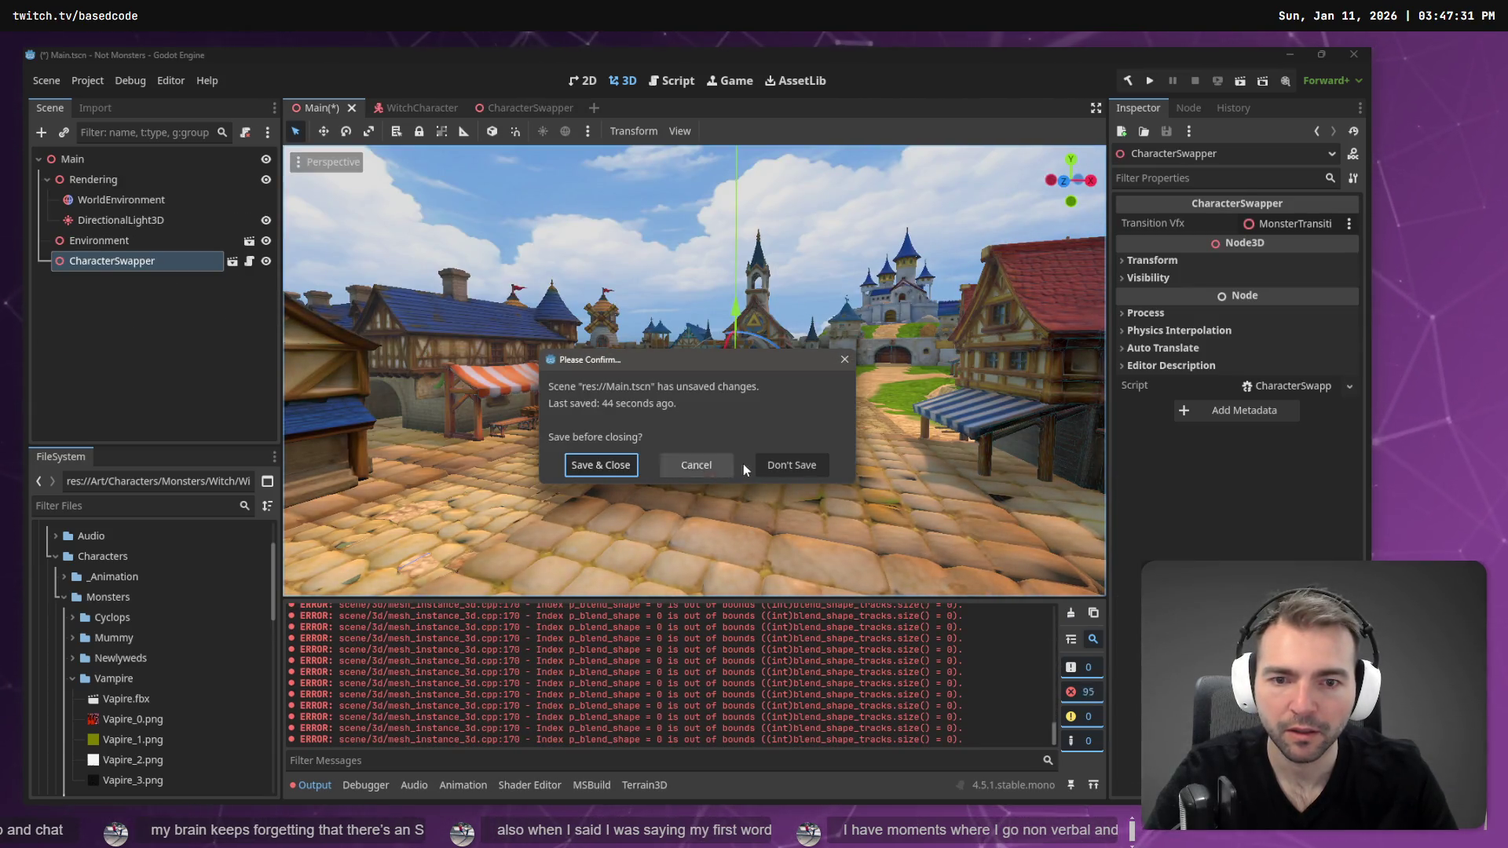
click(786, 465)
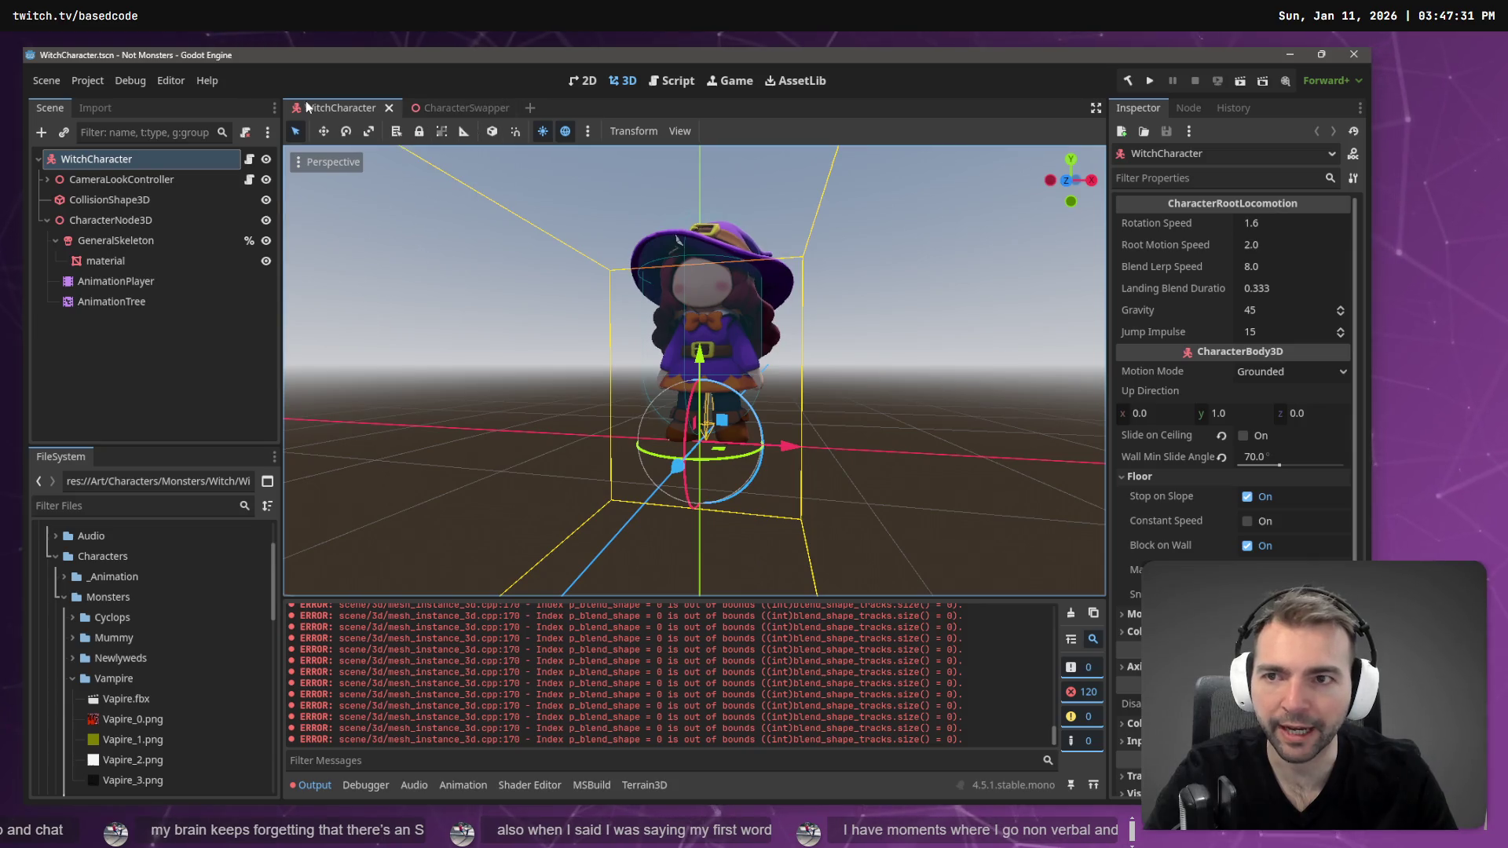
- Orbit around the witch, close the WitchCharacter tab, and clear the error messages
mouse_move(817, 408)
mouse_down()
mouse_move(762, 414)
mouse_move(700, 361)
mouse_move(742, 380)
mouse_up()
key(e)
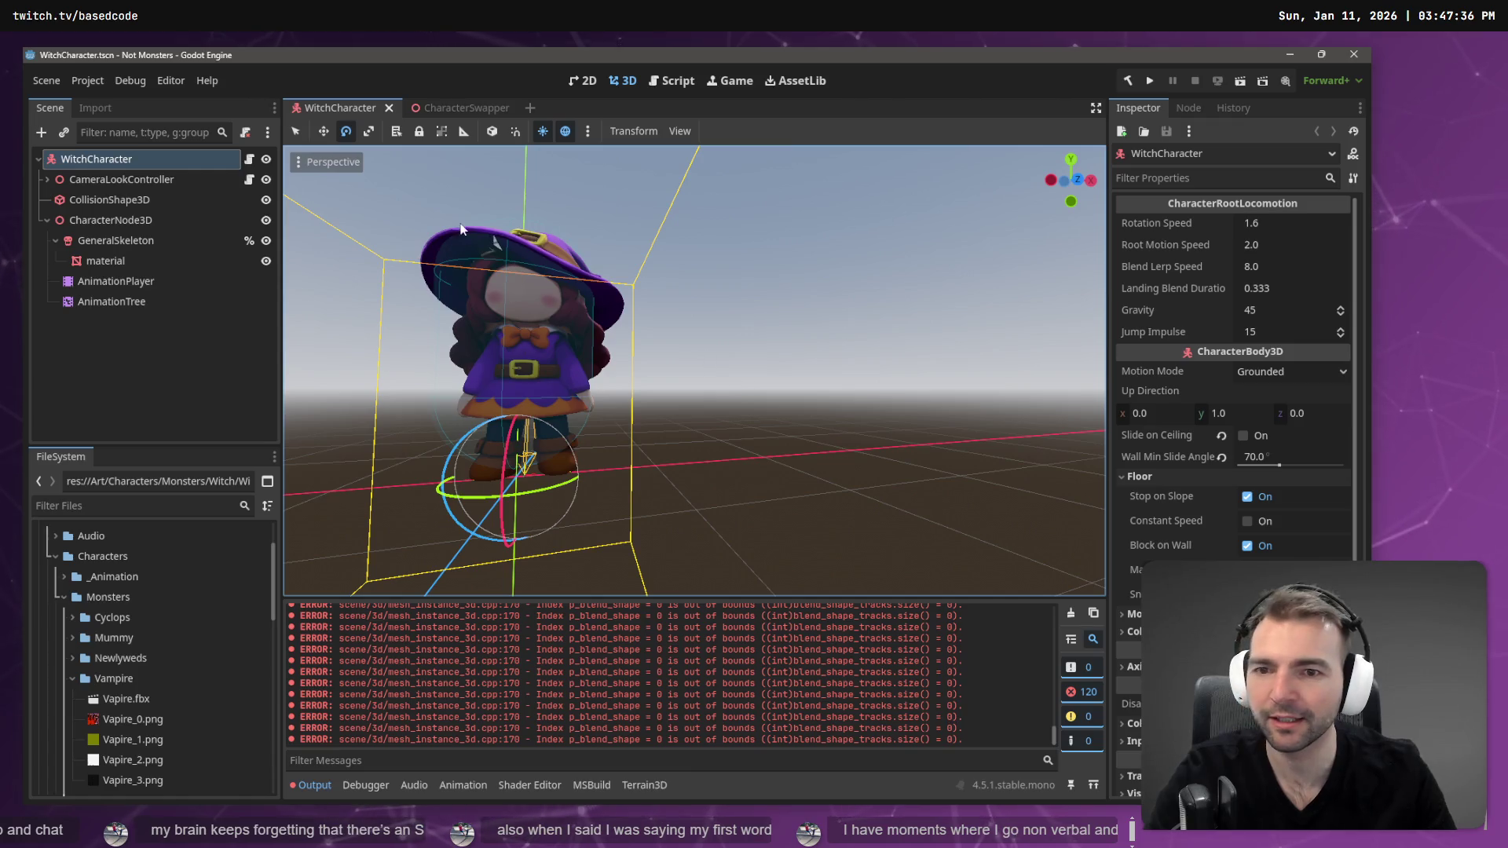
click(861, 399)
drag(832, 350, 728, 334)
key(w)
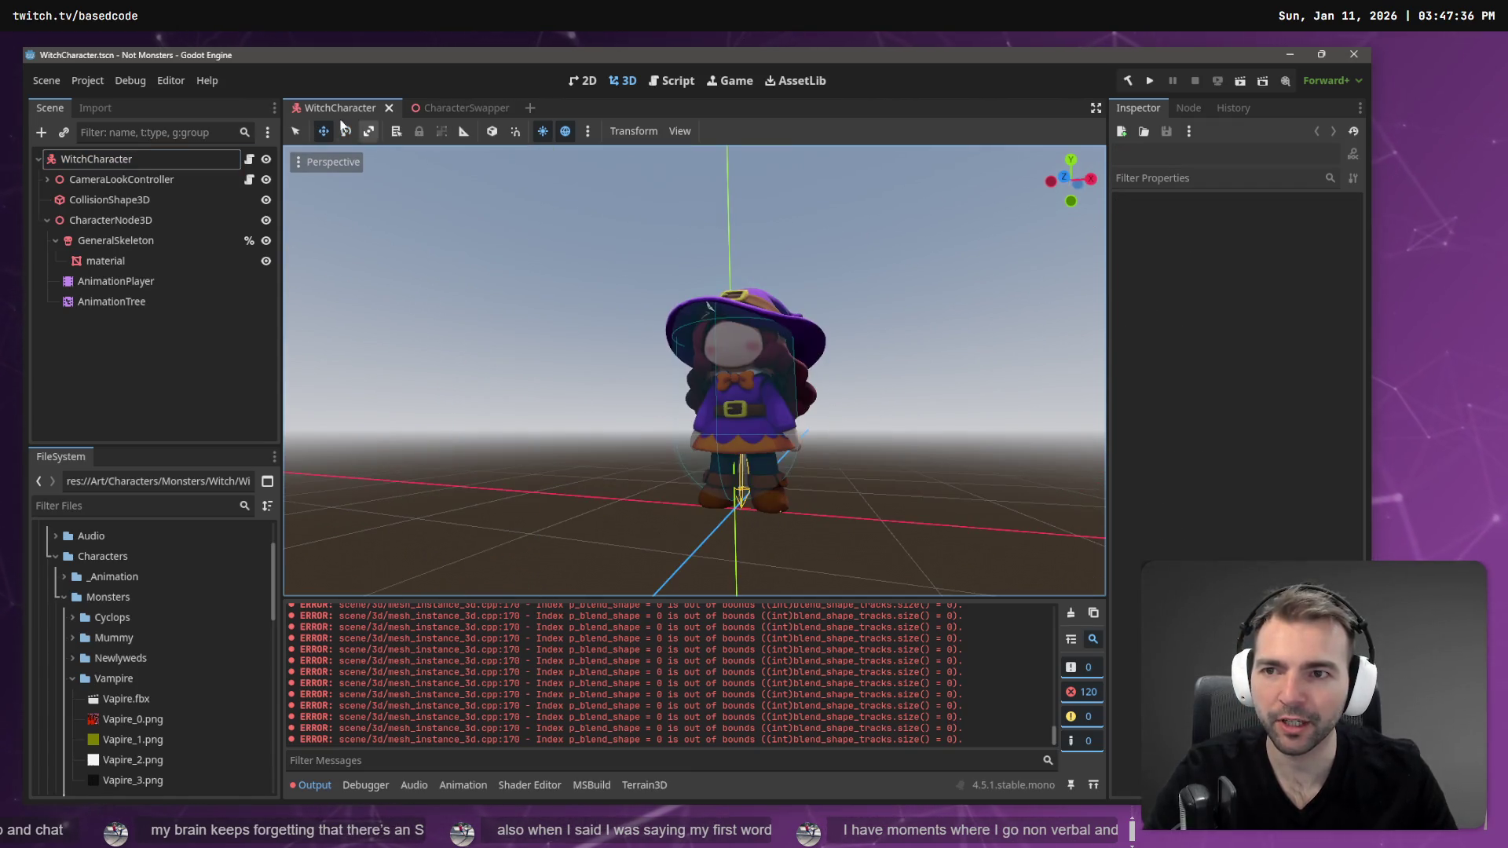
middle_click(336, 110)
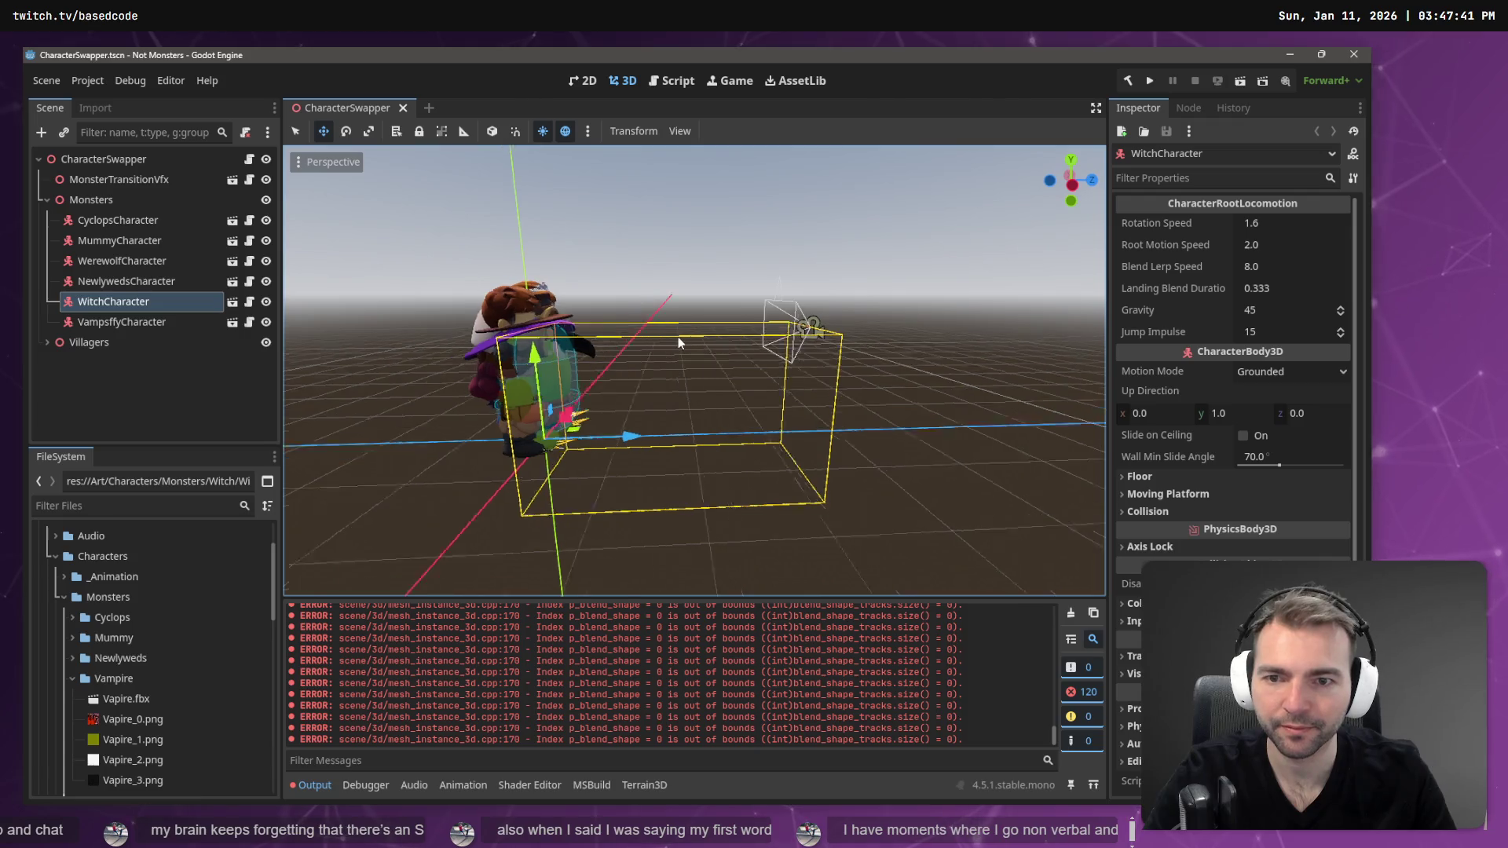
mouse_move(677, 337)
mouse_down()
mouse_move(657, 342)
mouse_move(875, 335)
mouse_move(545, 349)
mouse_move(341, 298)
mouse_move(851, 560)
mouse_up()
click(1071, 613)
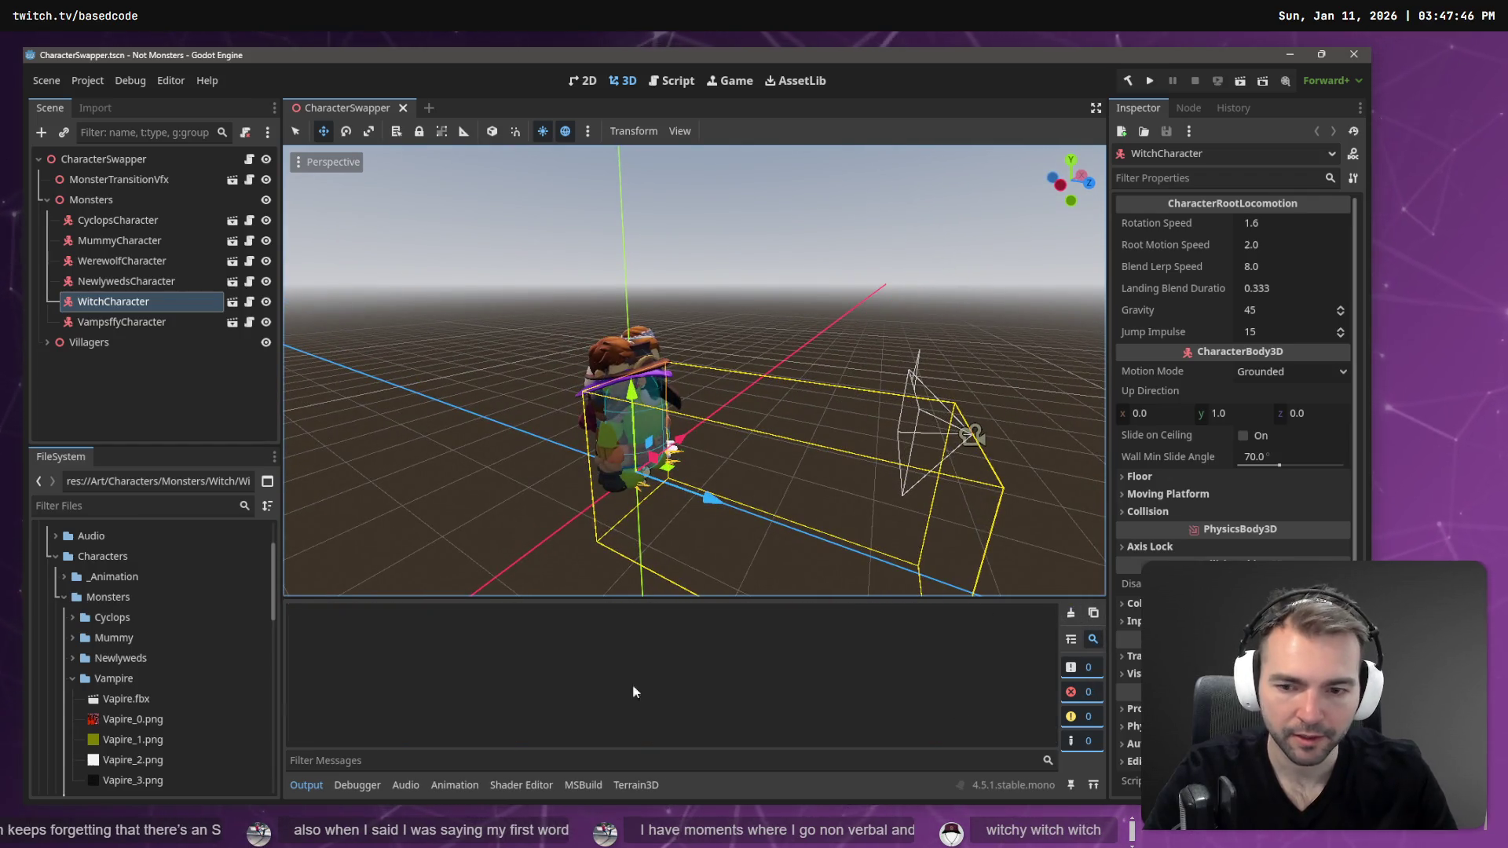
- Collapse the Vampire folder in the FileSystem dock and scroll through the remaining files
scroll(82, 622, down, 1)
click(71, 643)
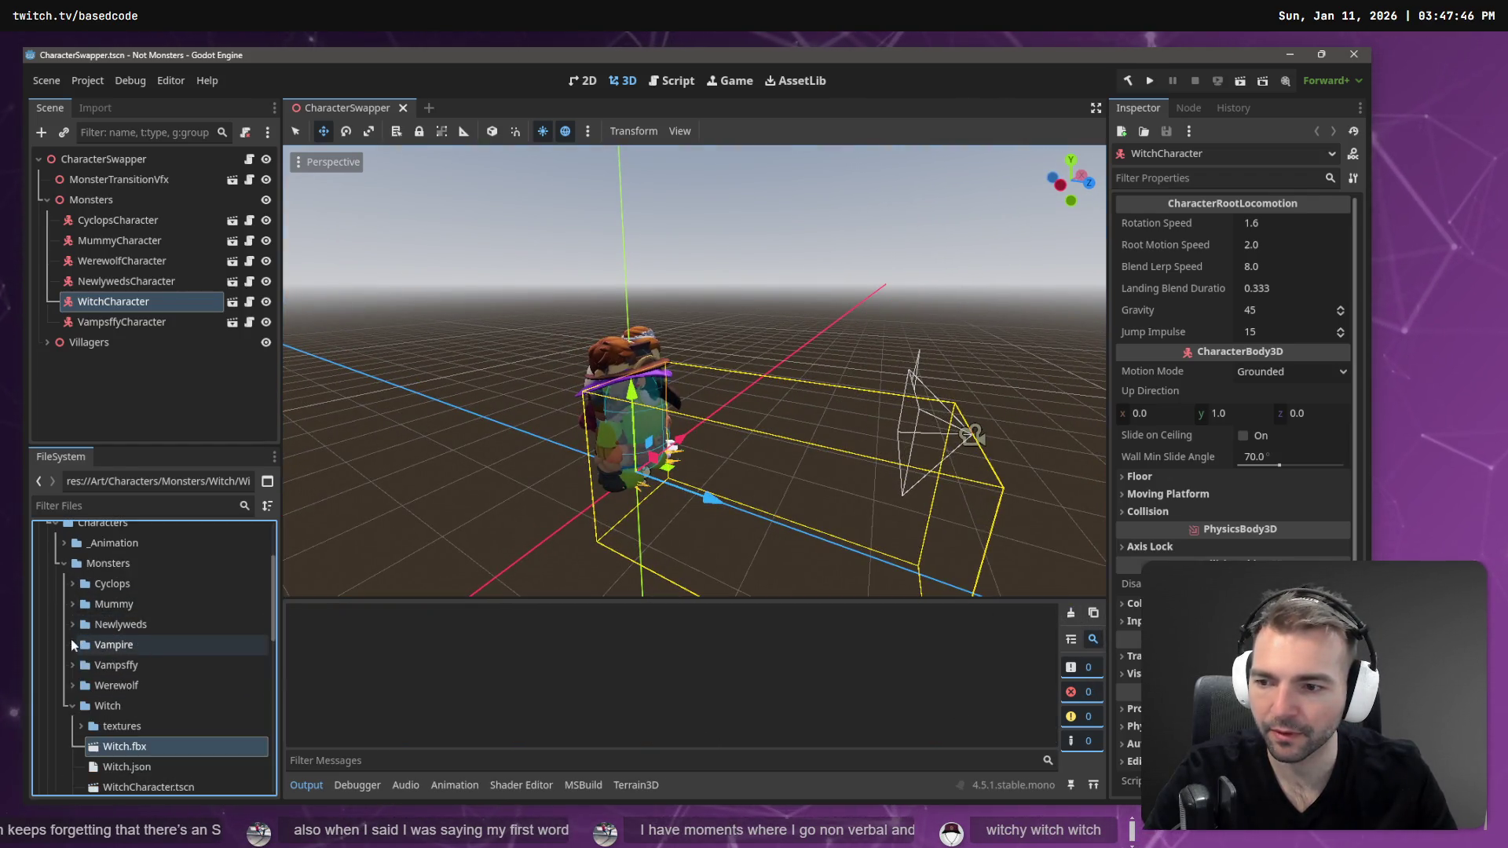
scroll(110, 693, down, 6)
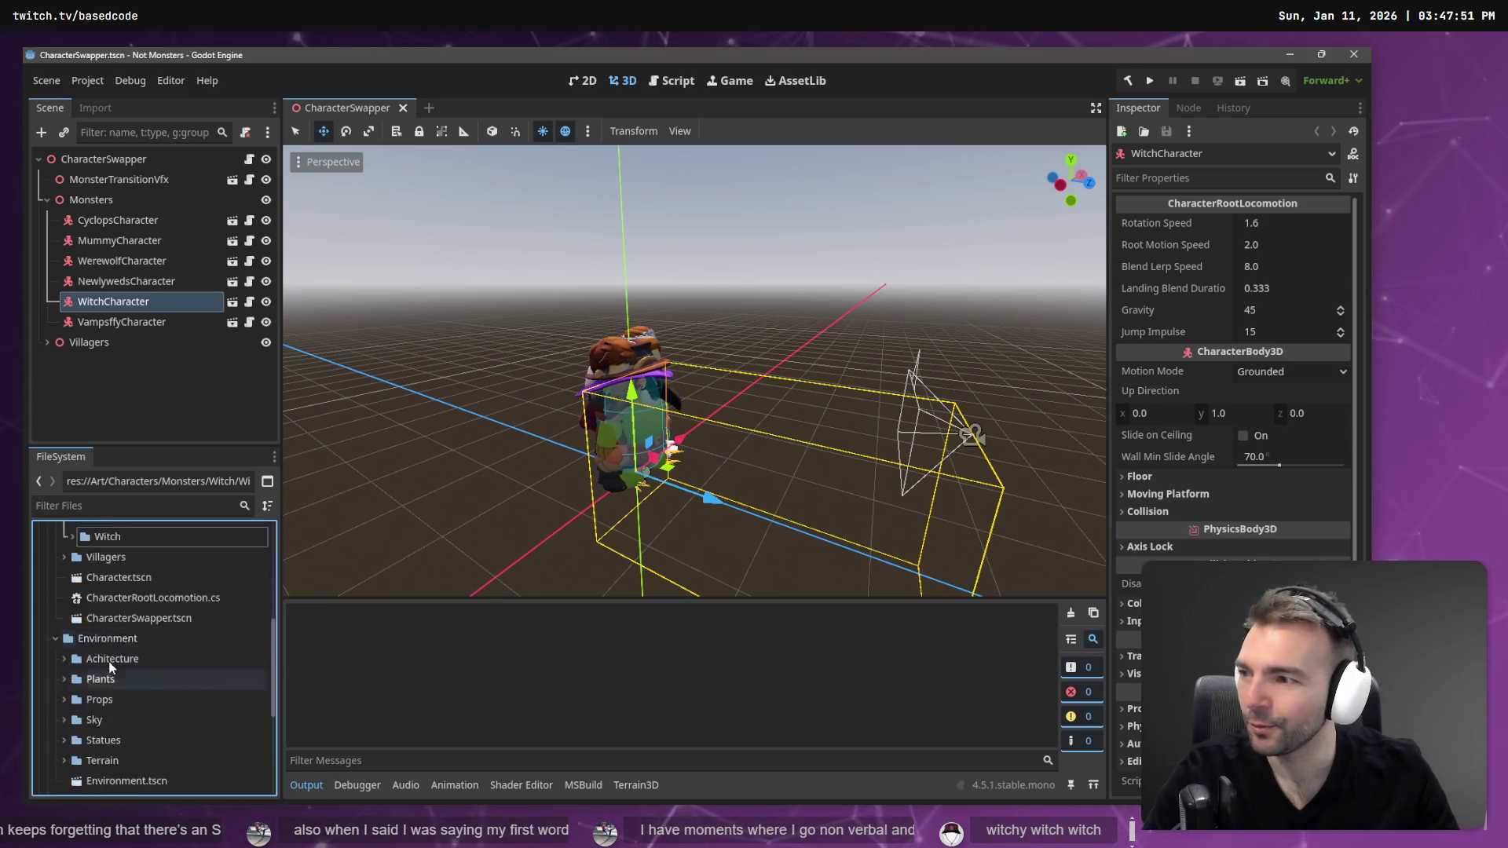
scroll(122, 585, up, 3)
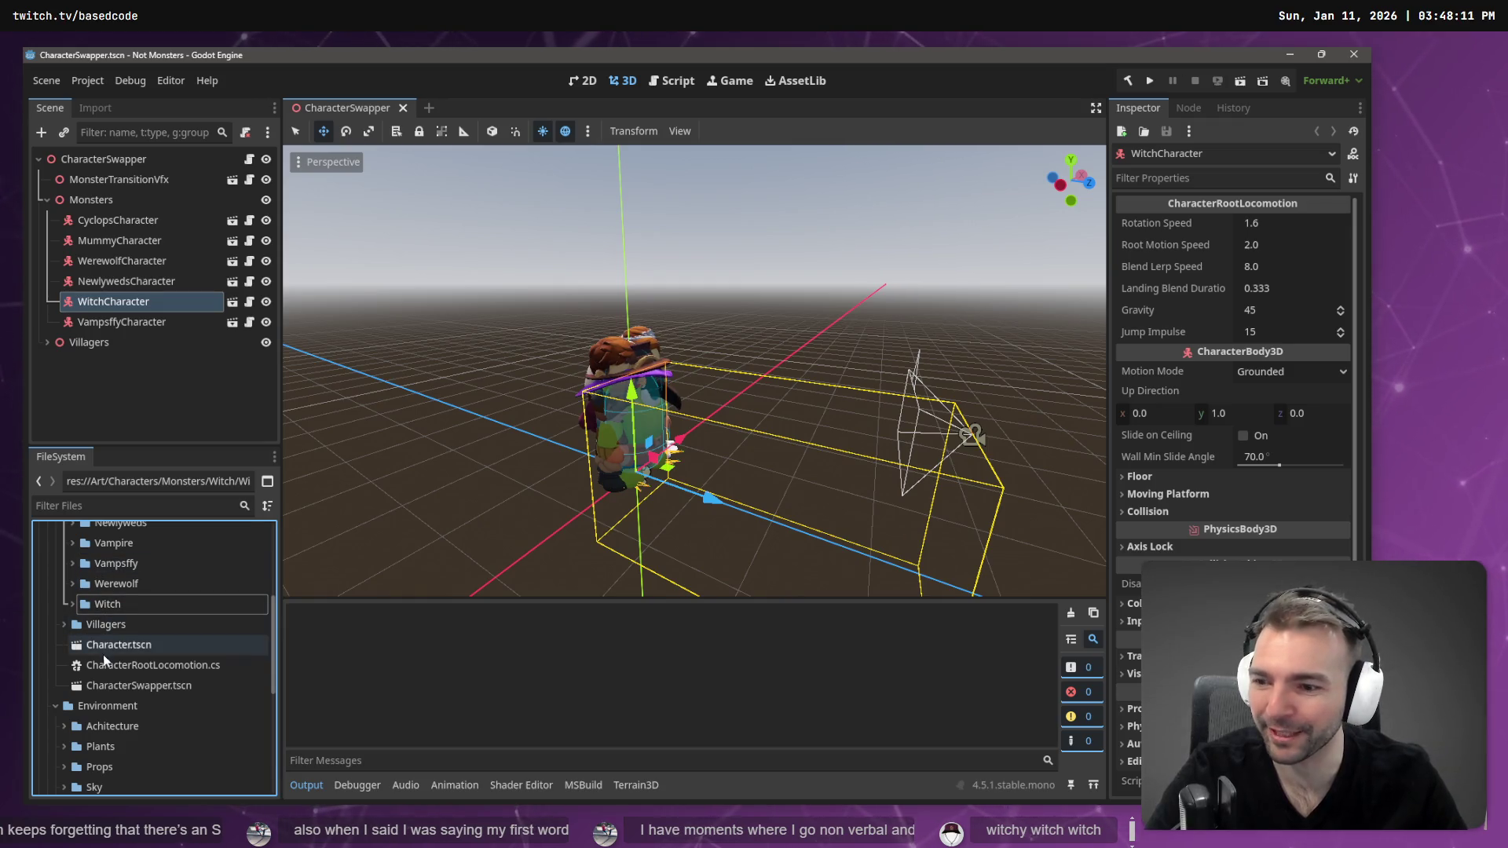
scroll(118, 667, down, 5)
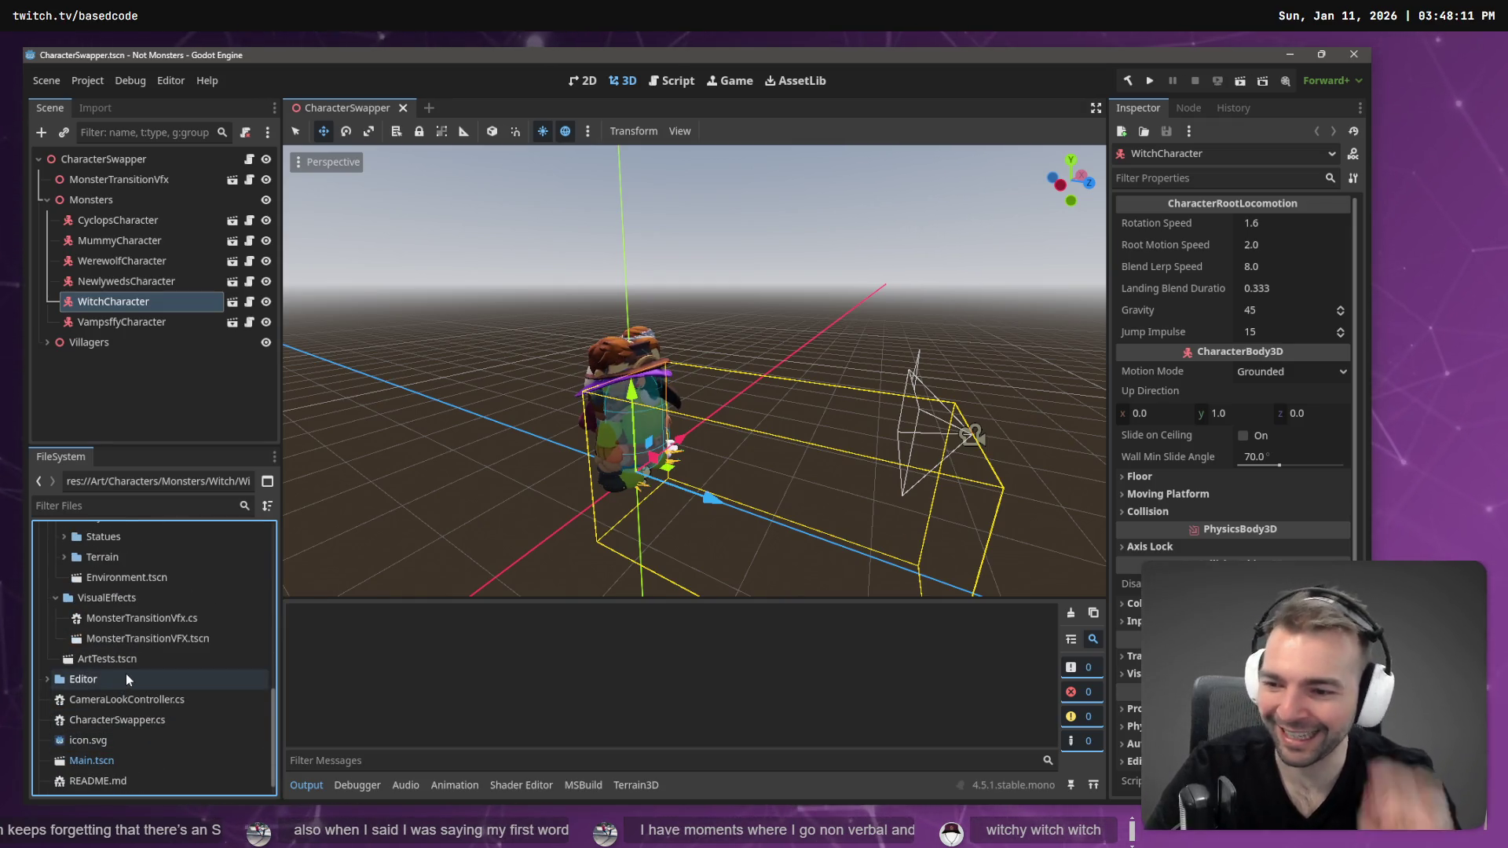
- Open Main.tscn, fly the camera forward and back through the town, then Alt-Tab to Affinity
click(111, 766)
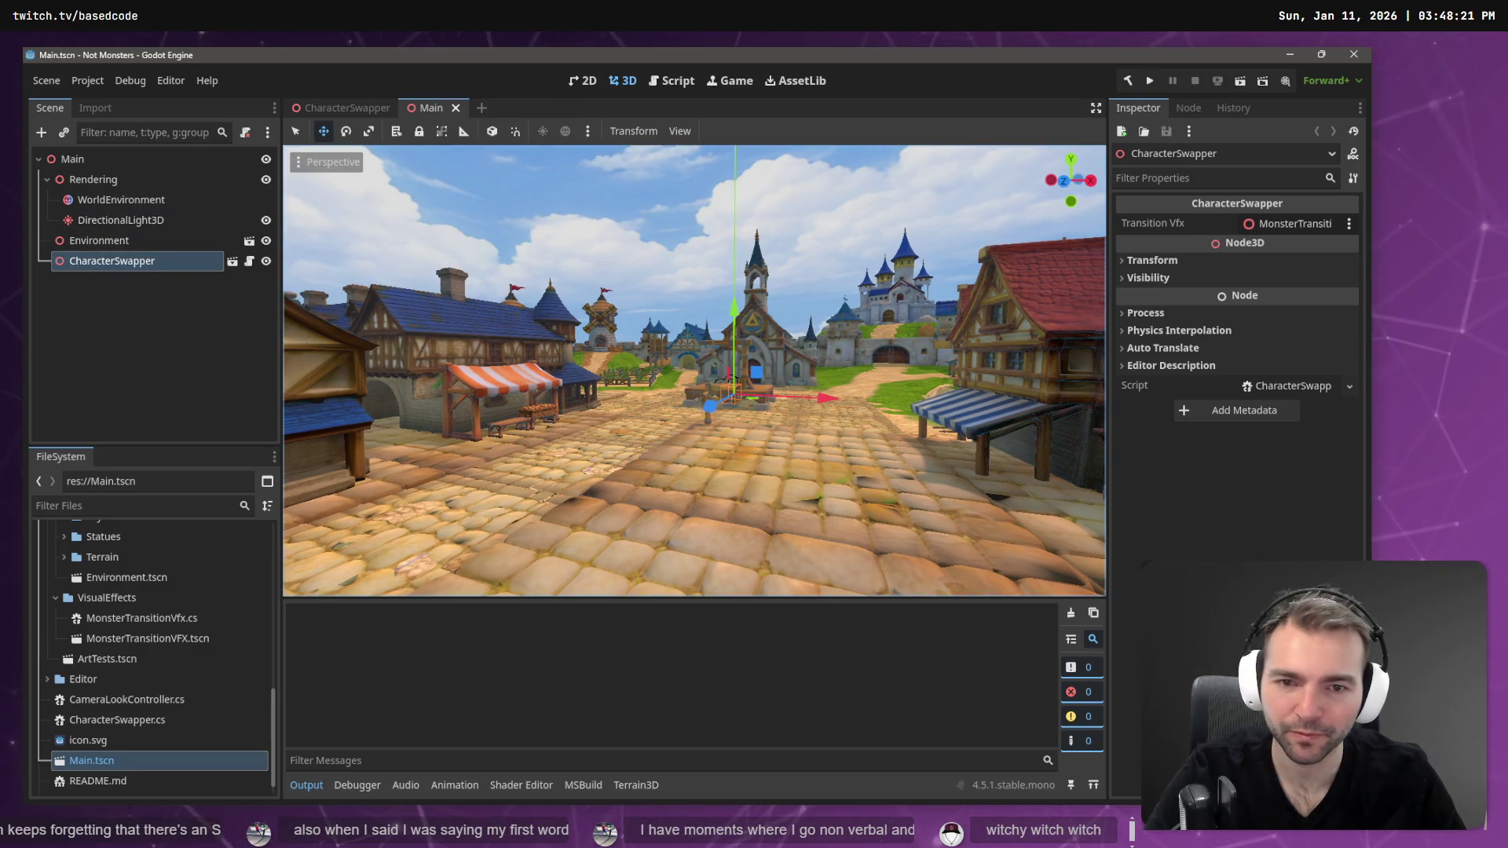
key(w)
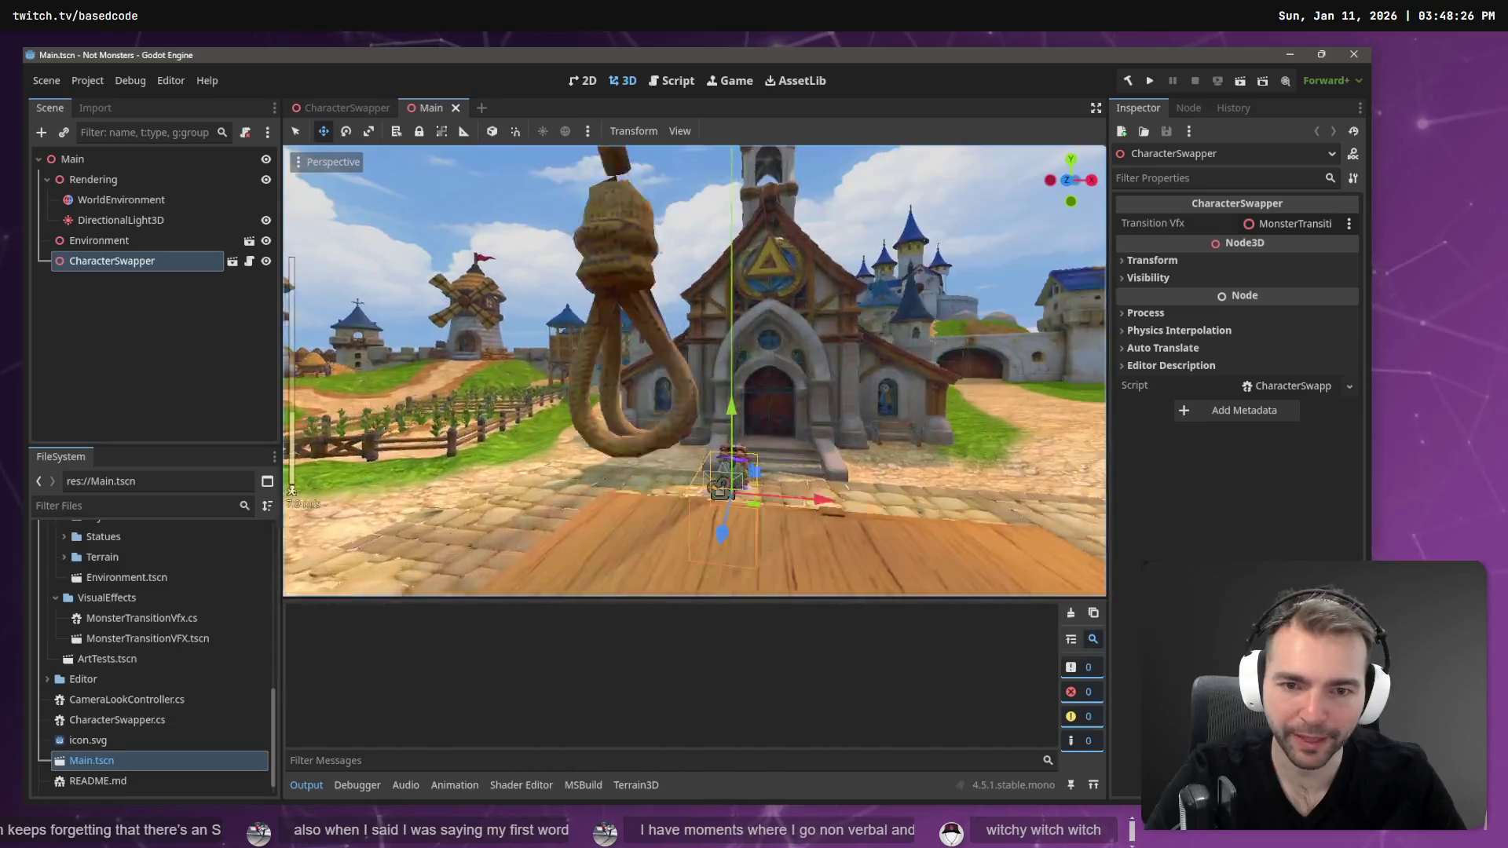
scroll(694, 371, down, 5)
key(s)
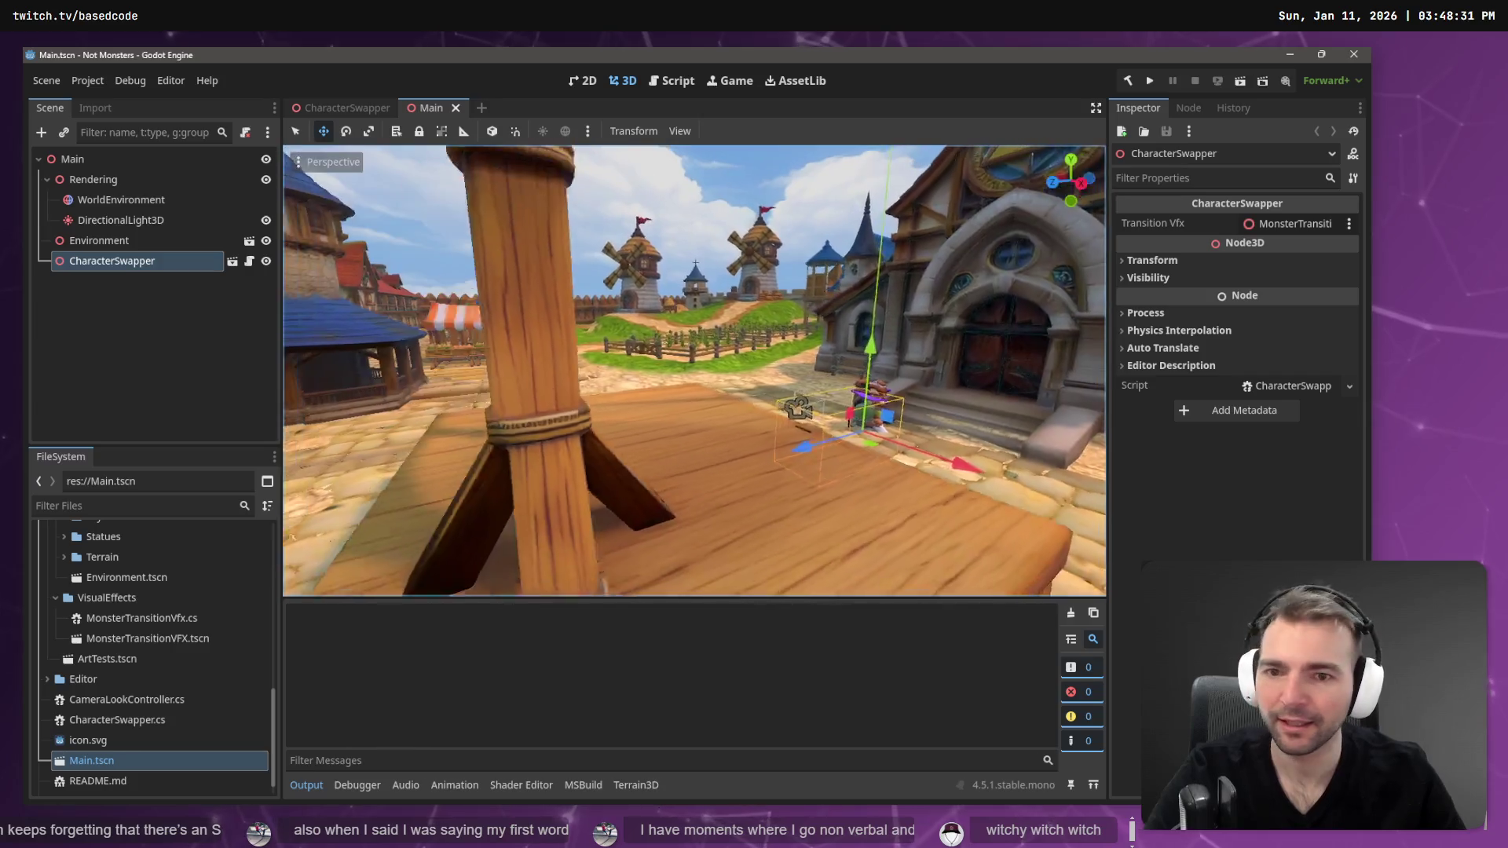
key(alt+Tab)
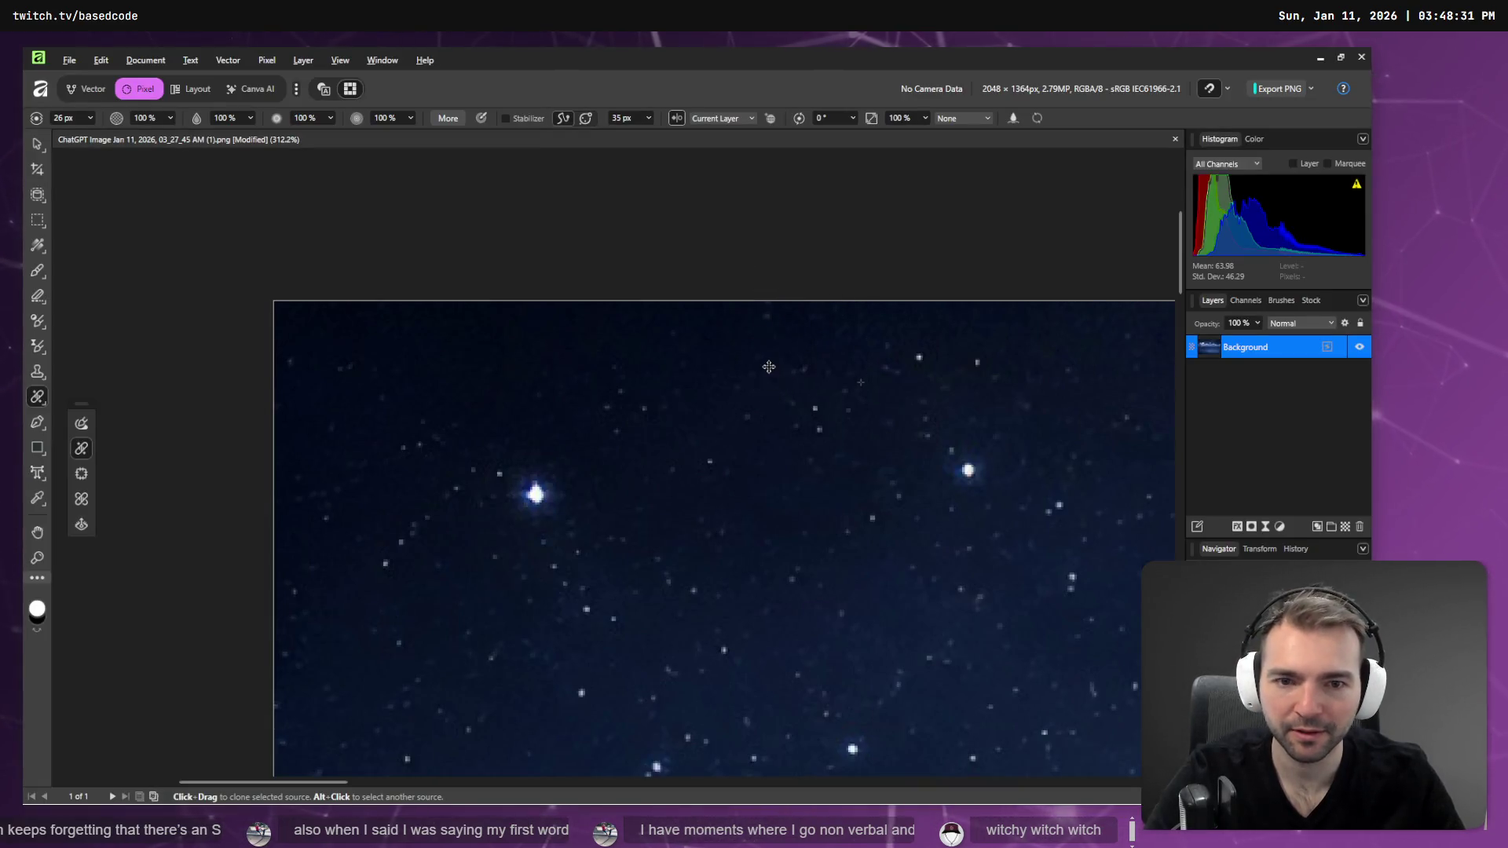
- Clone away four bright stars above the moon, resampling clean sky as the source between them
scroll(780, 272, down, 6)
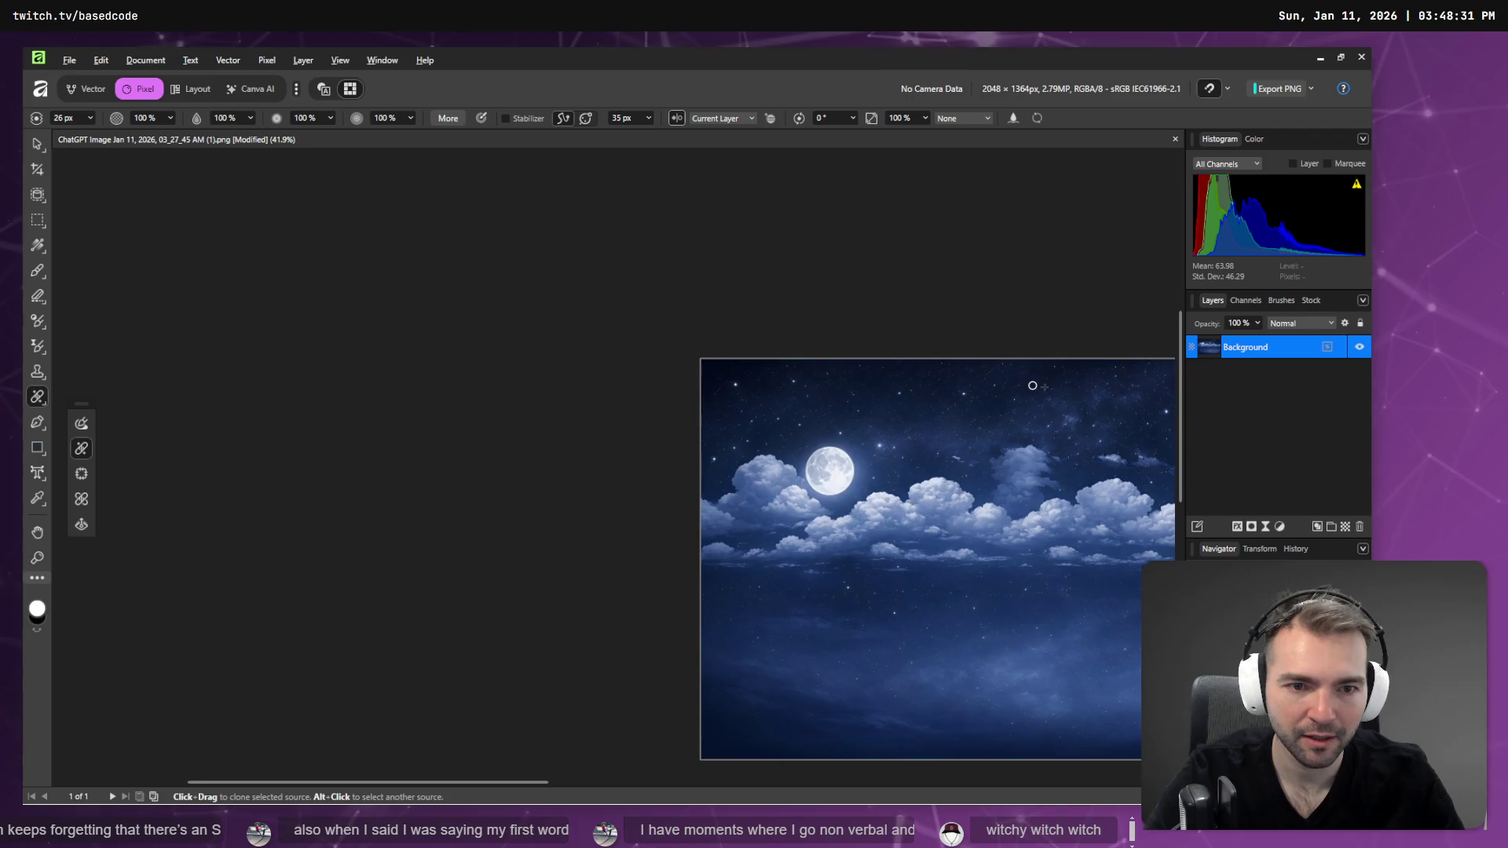
drag(839, 371, 593, 349)
scroll(503, 353, up, 5)
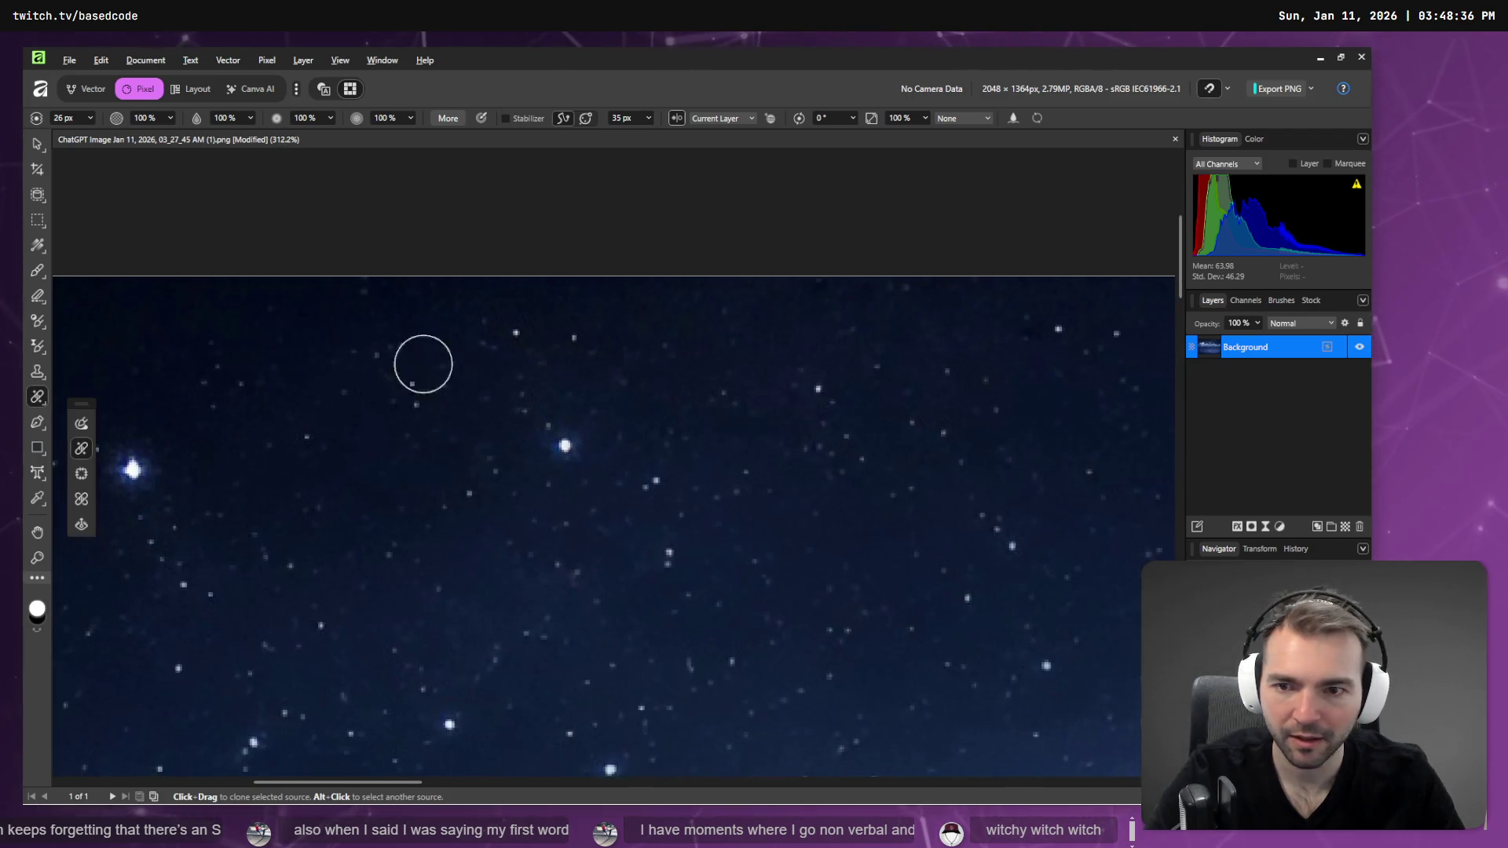
scroll(337, 361, down, 2)
alt+click(410, 363)
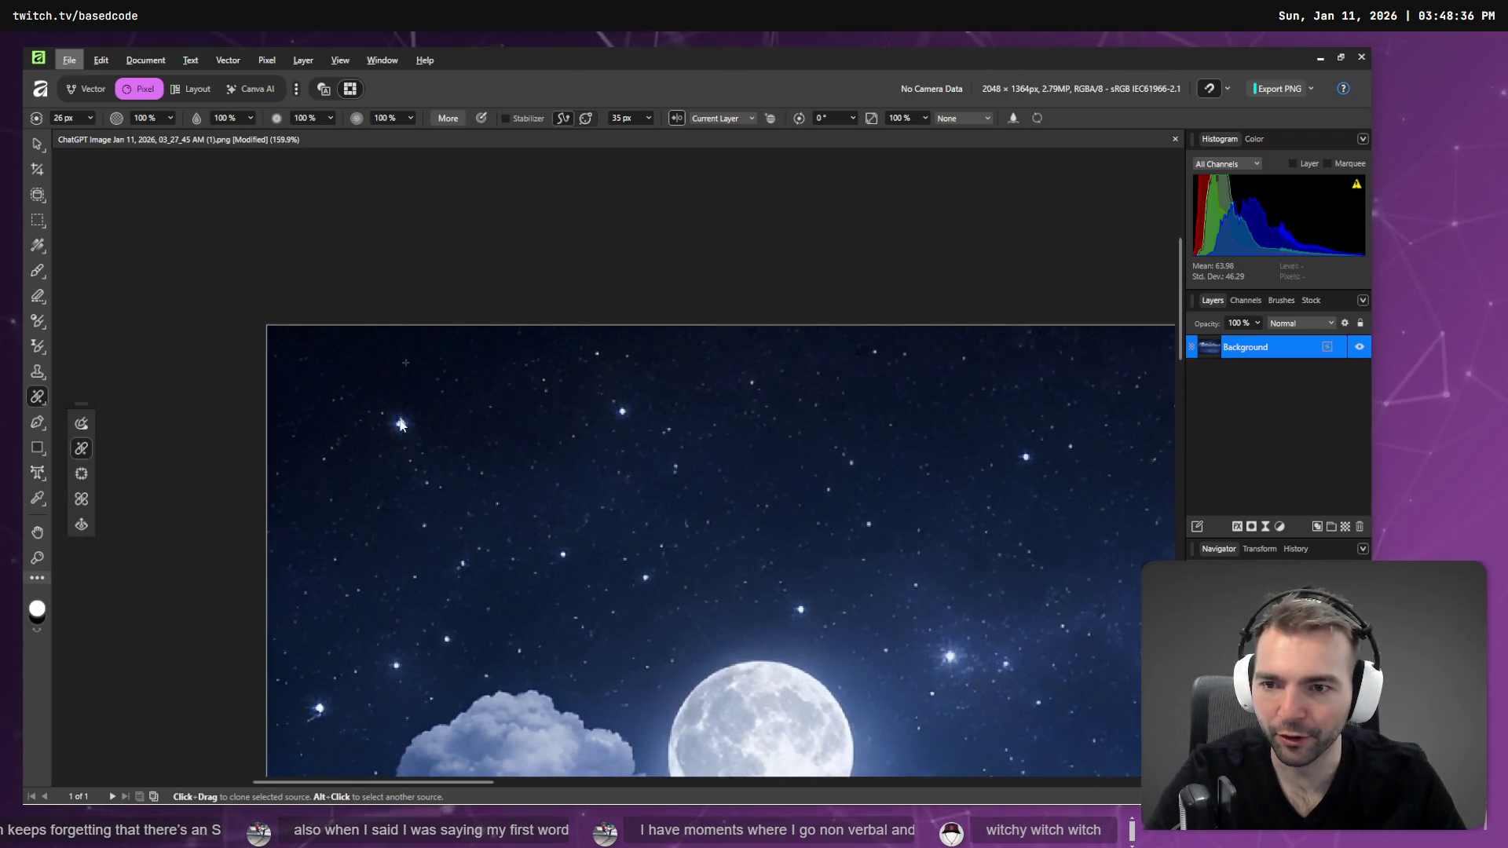
click(410, 419)
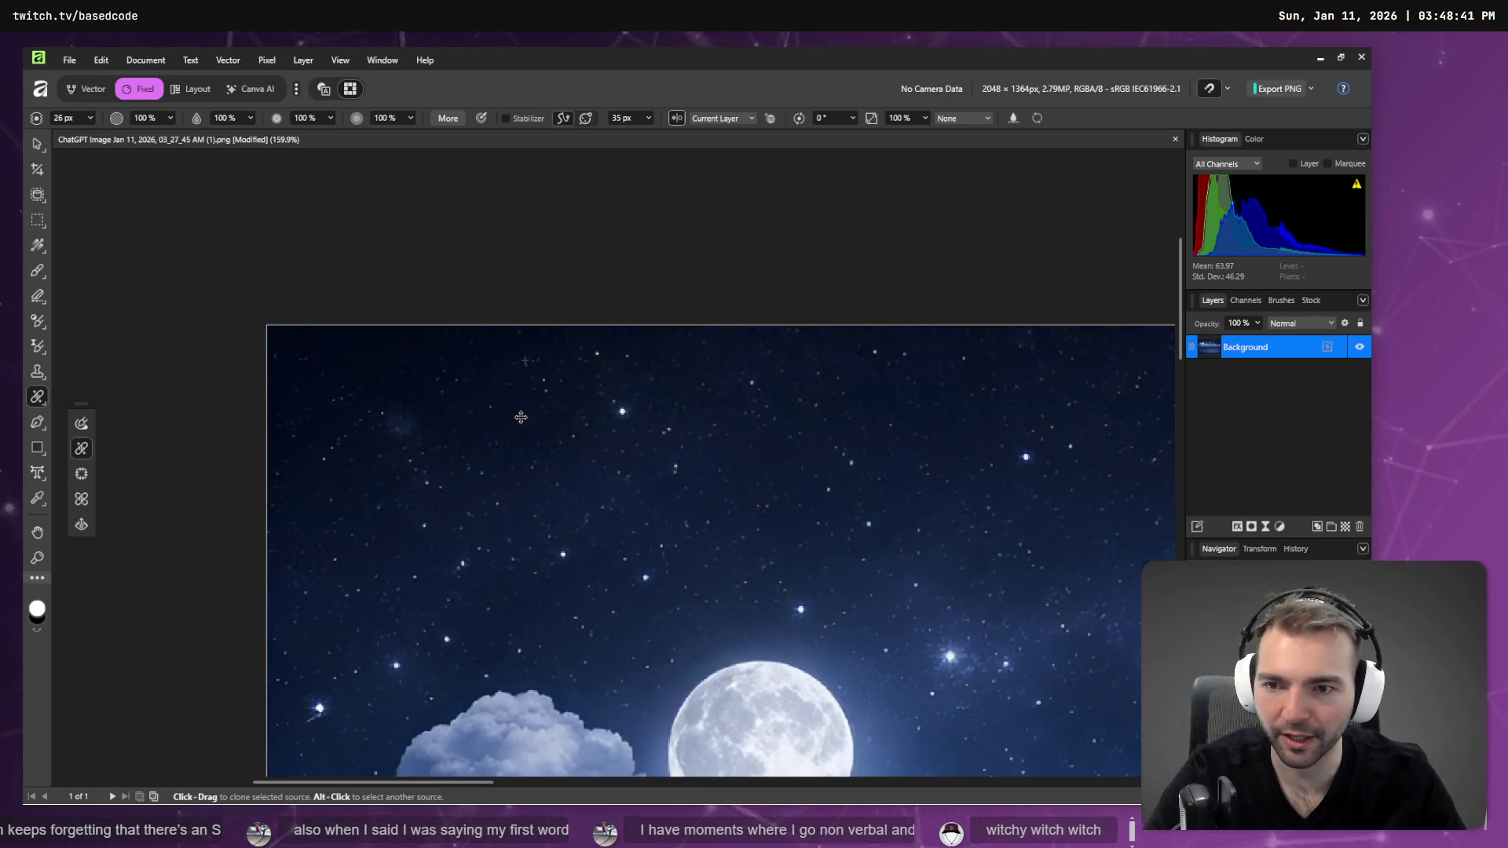
alt+click(395, 362)
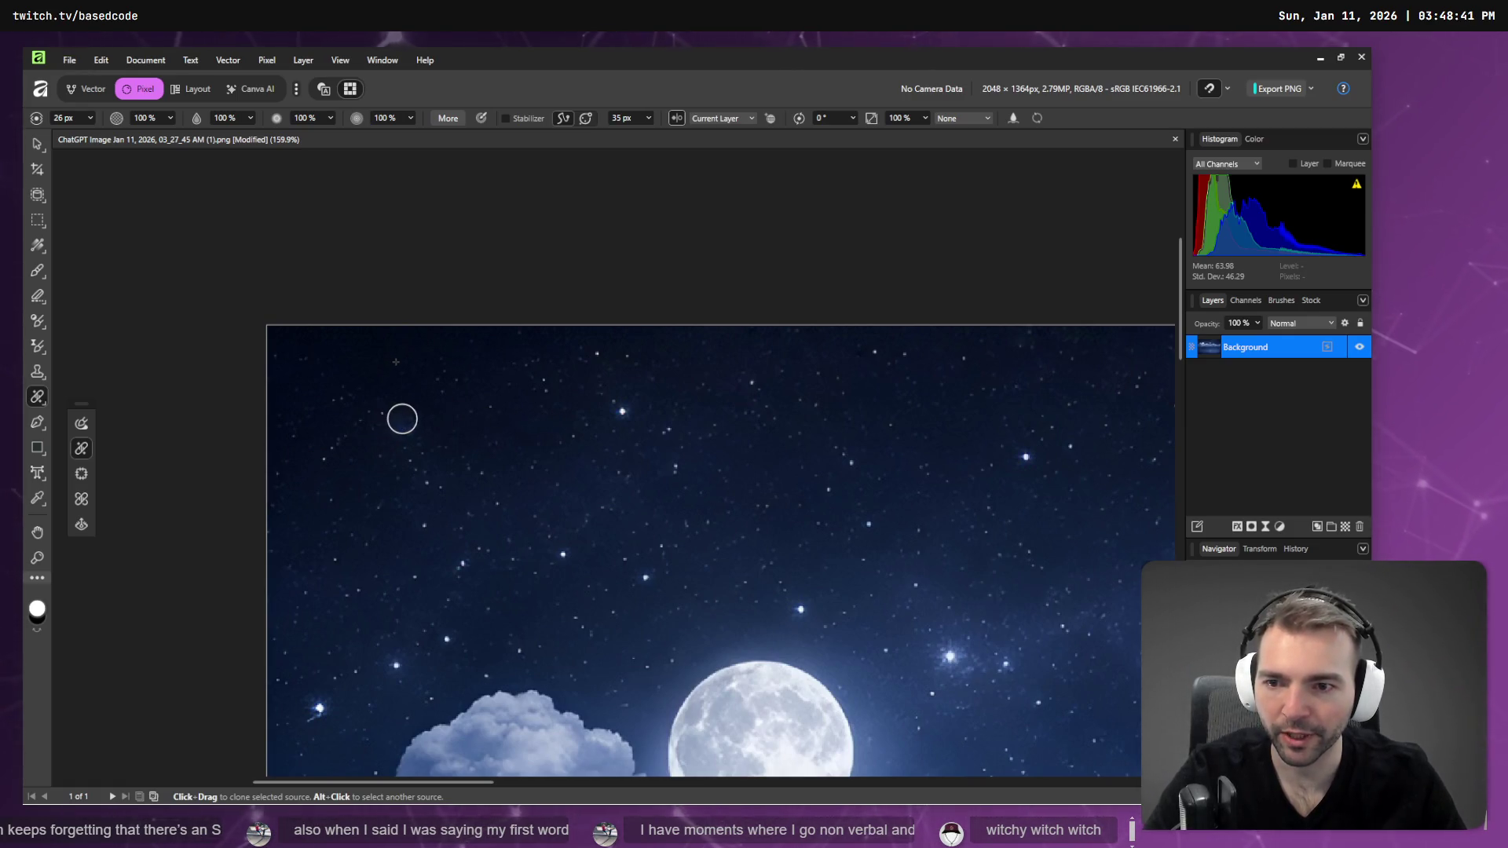
alt+click(531, 351)
alt+click(502, 390)
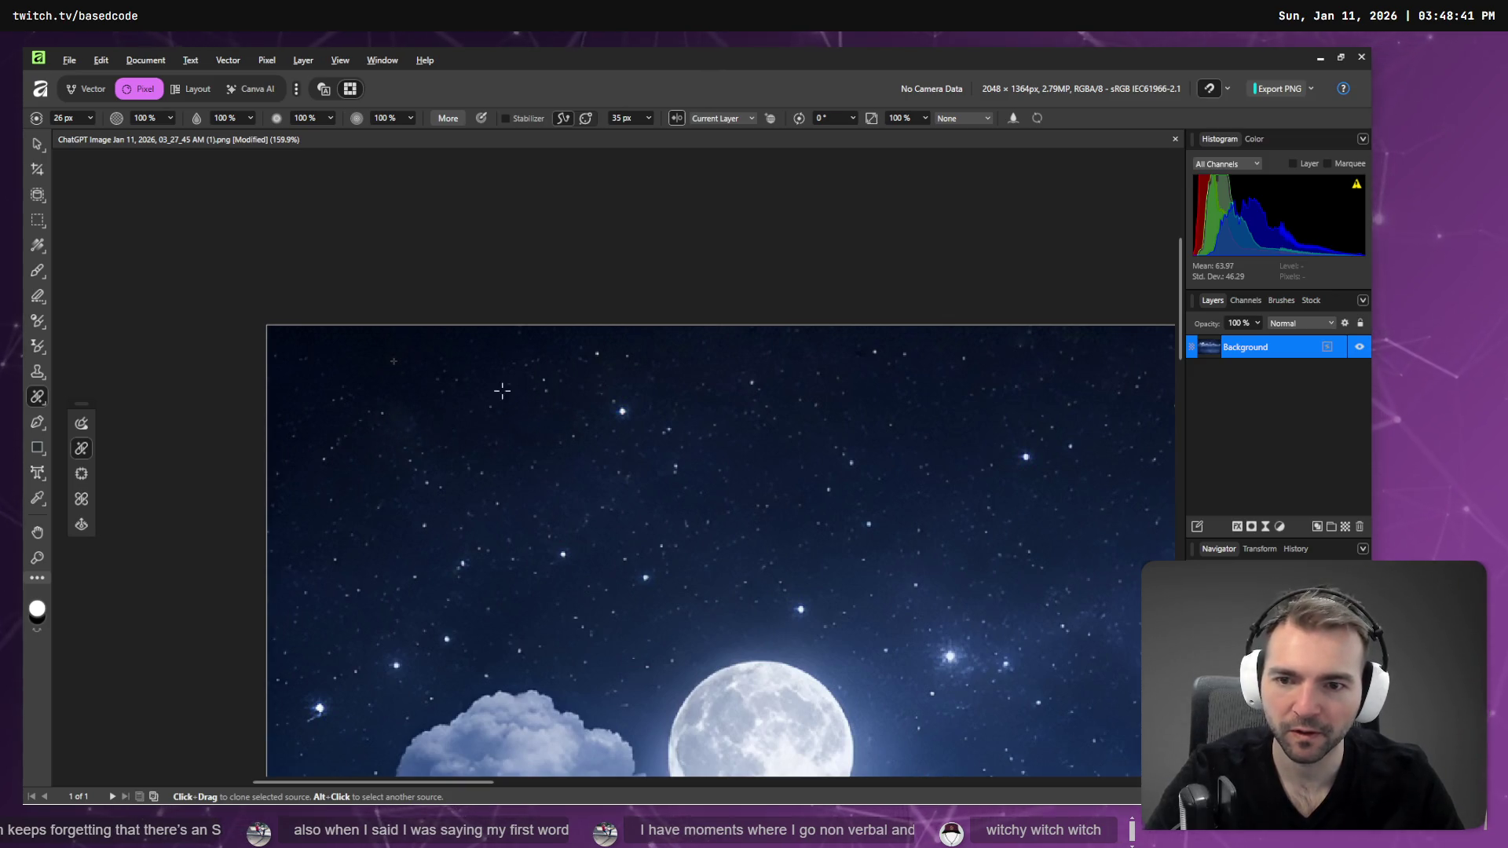
click(626, 409)
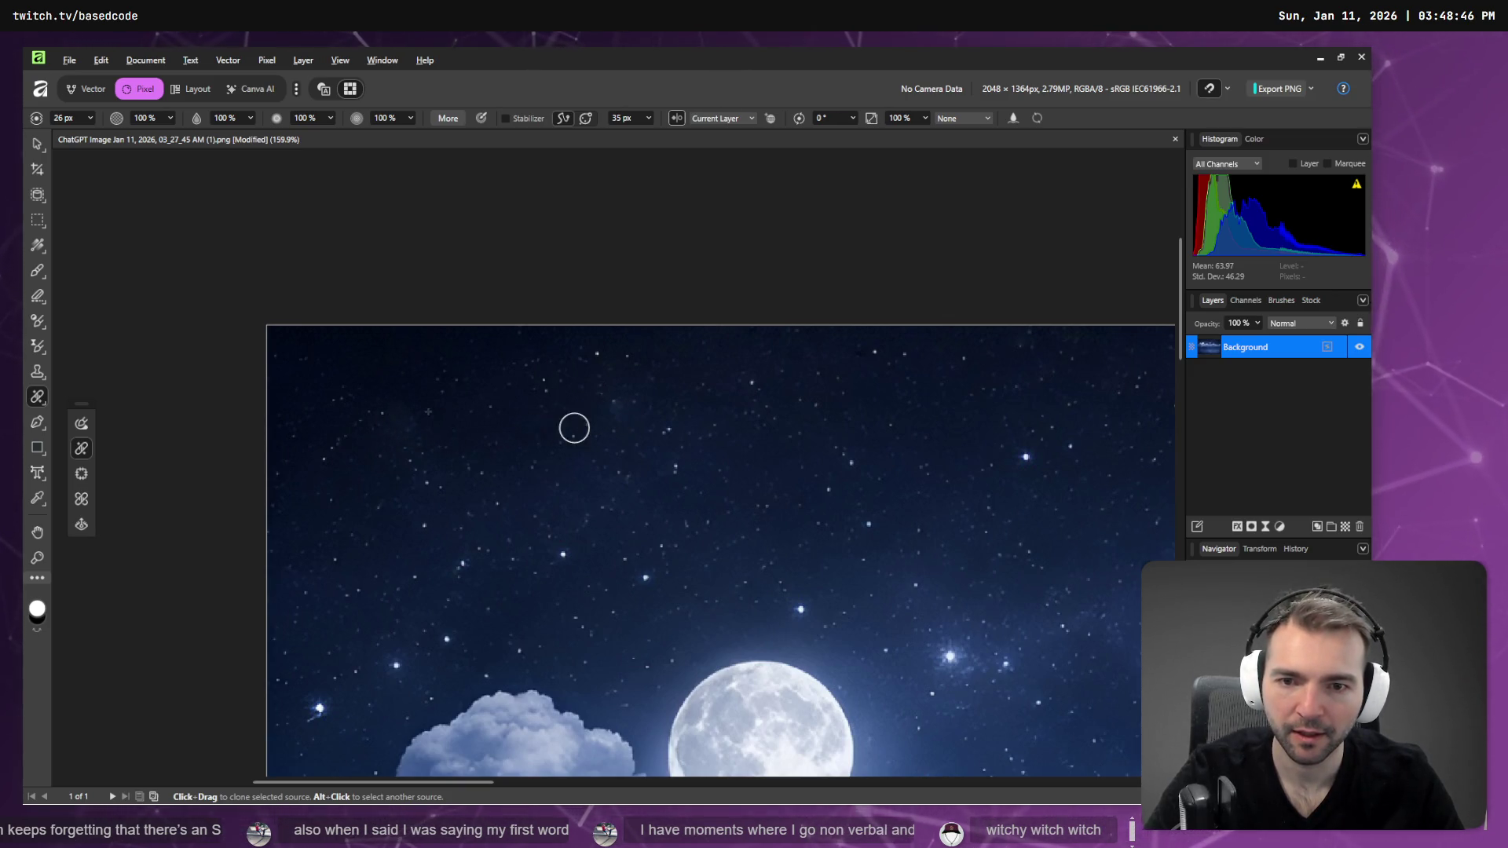
scroll(784, 414, down, 5)
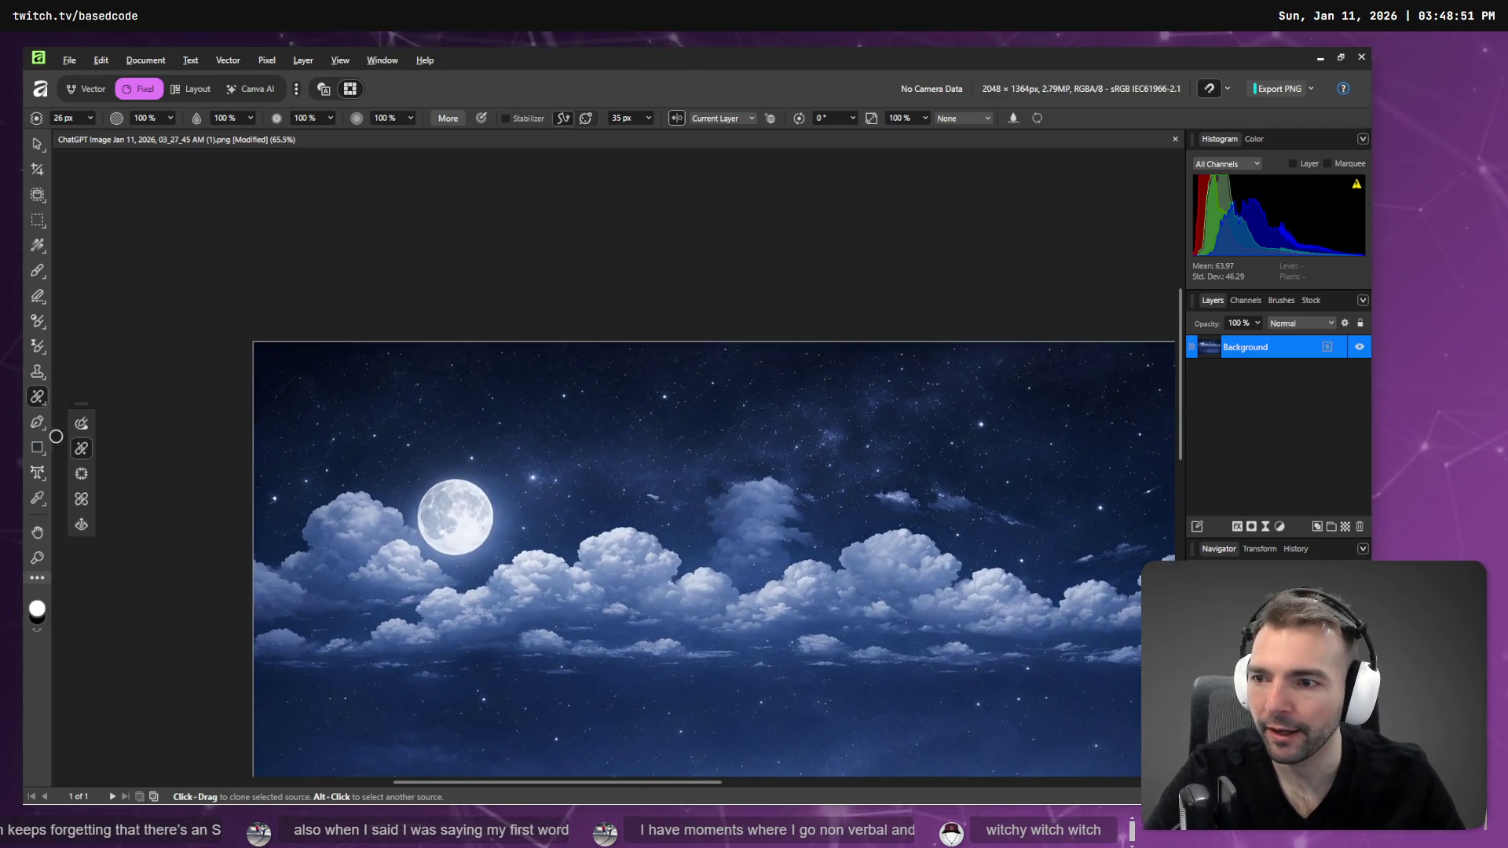
- Replace the blemished top-left sky strip with a committed patch of clean nearby sky
click(80, 473)
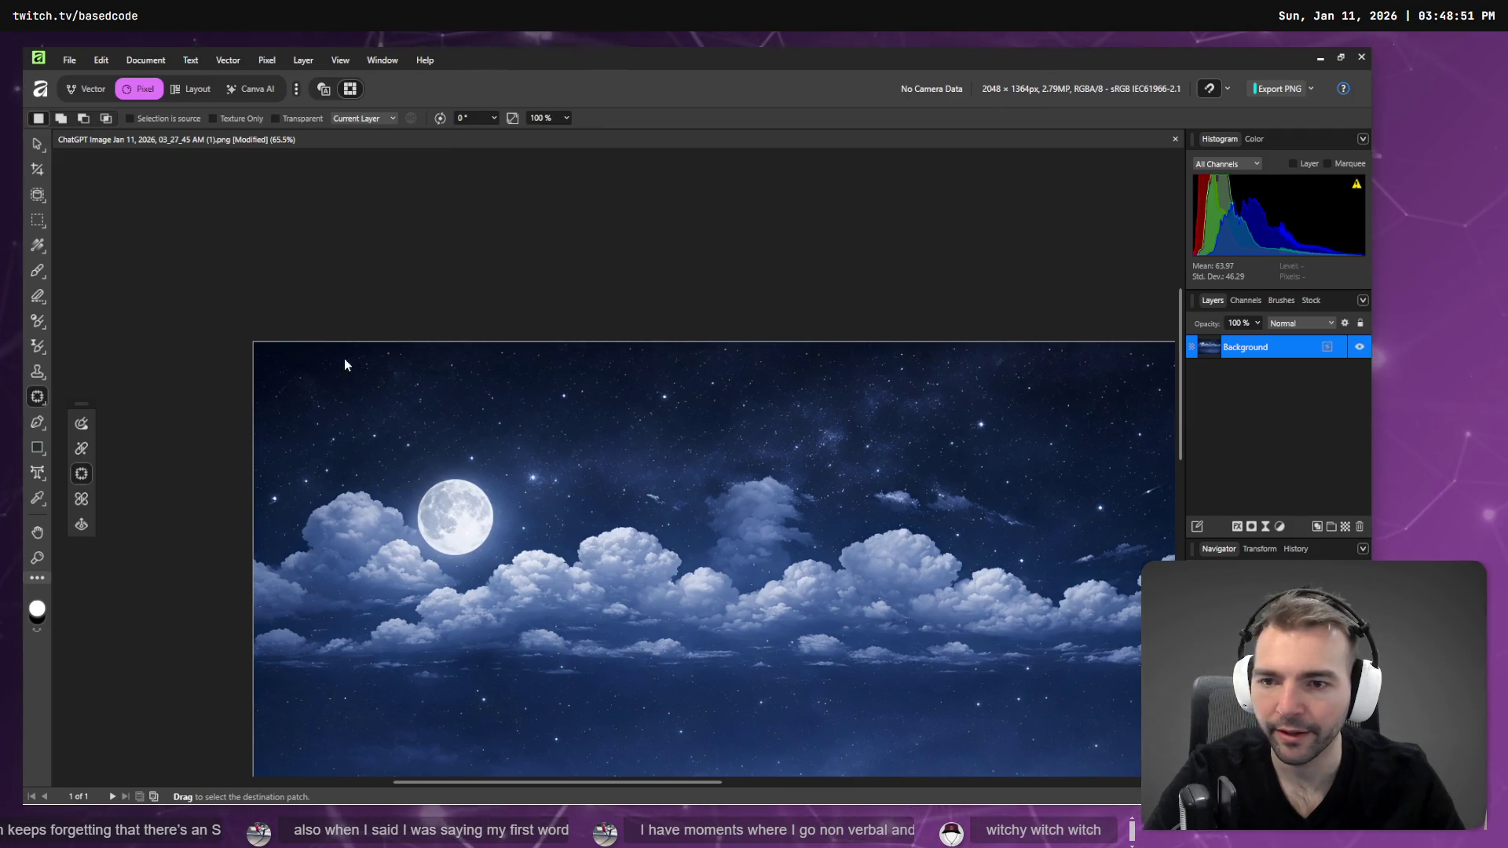
drag(565, 343, 568, 342)
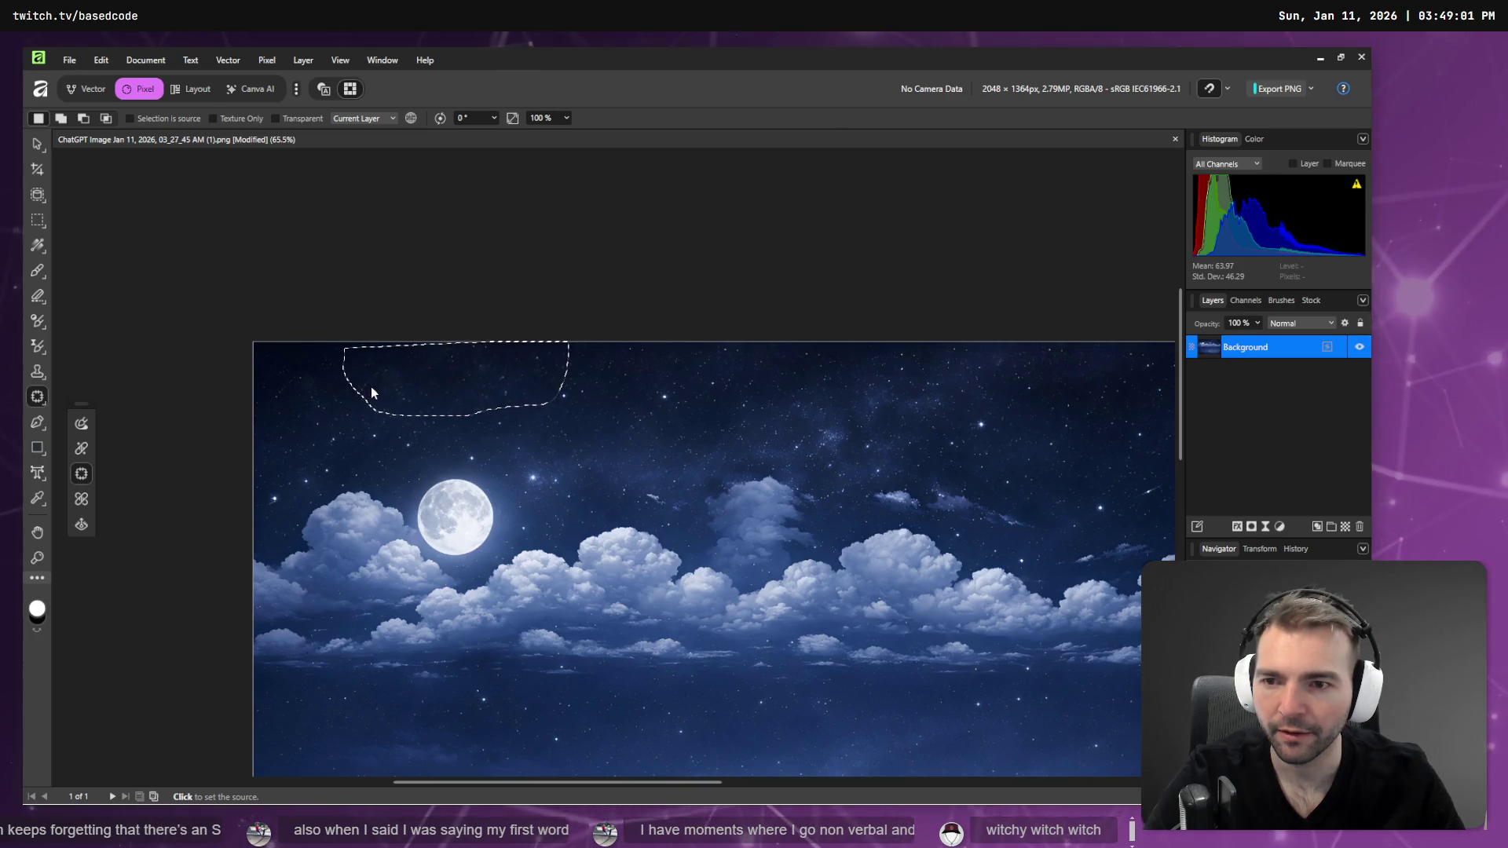
drag(371, 387, 442, 276)
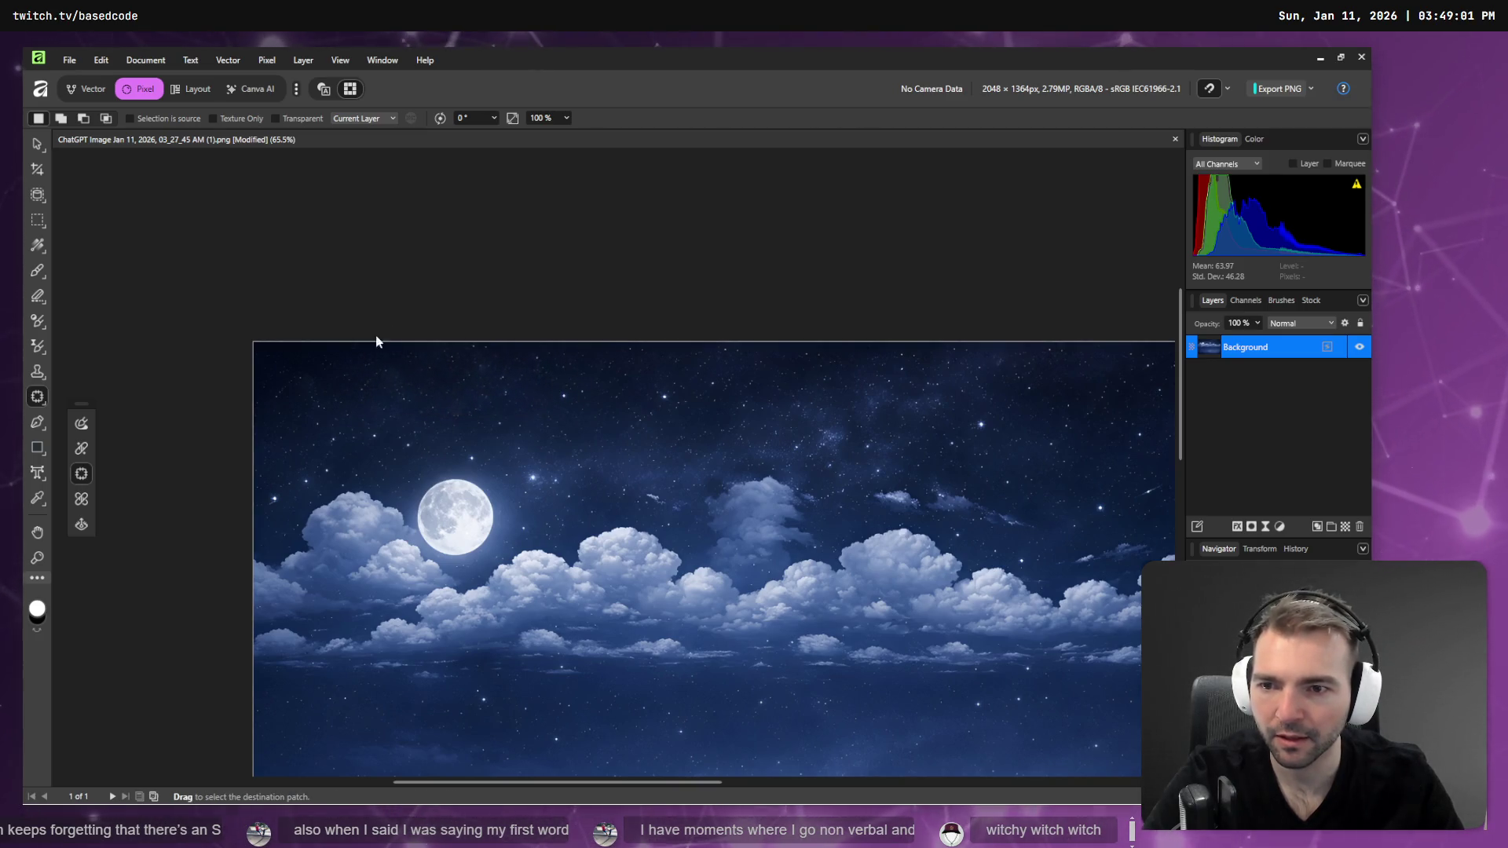
drag(377, 341, 342, 316)
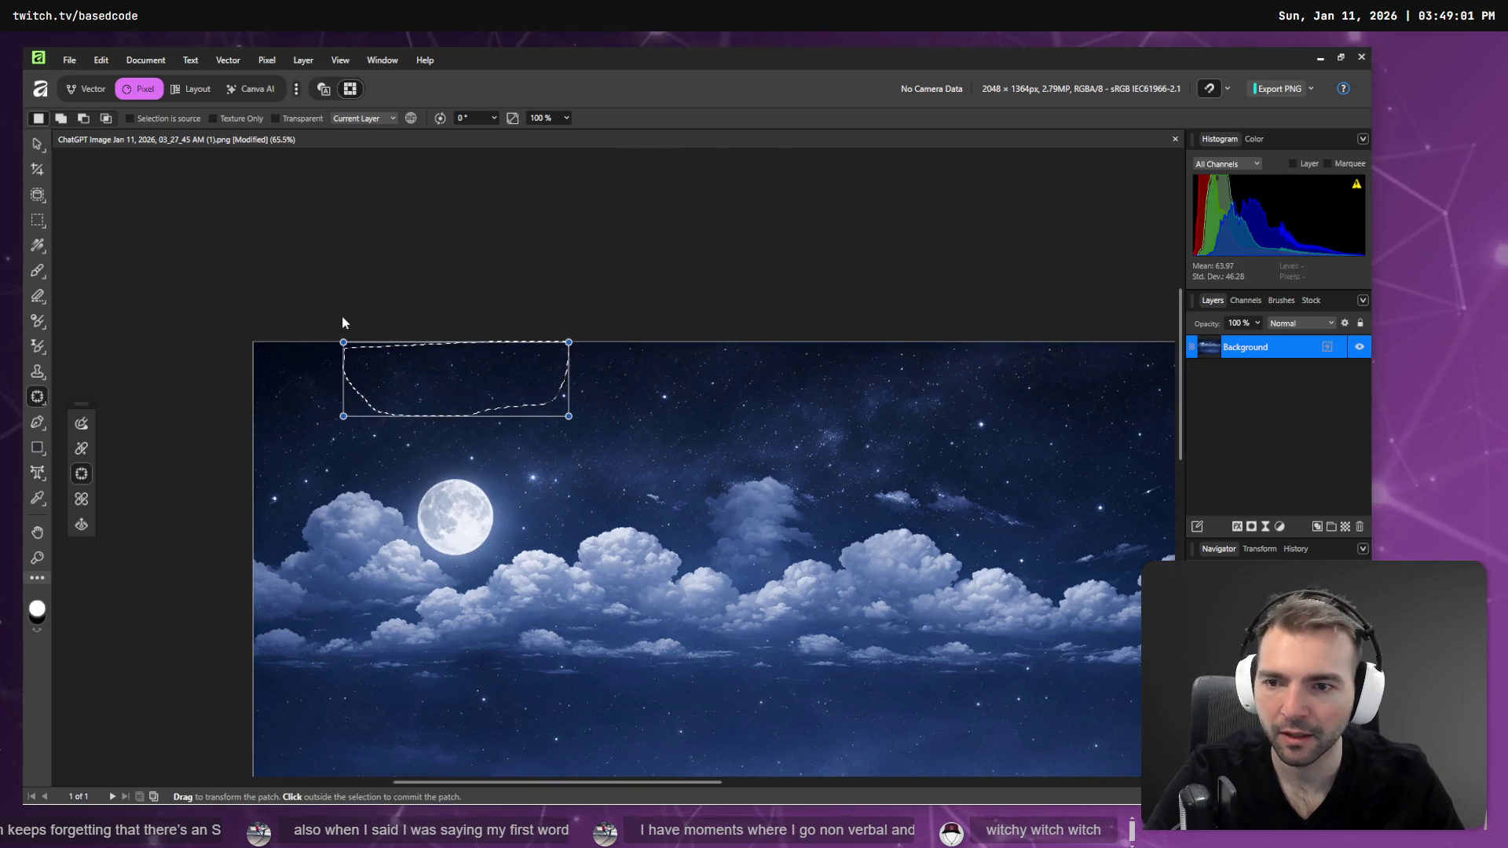
click(344, 322)
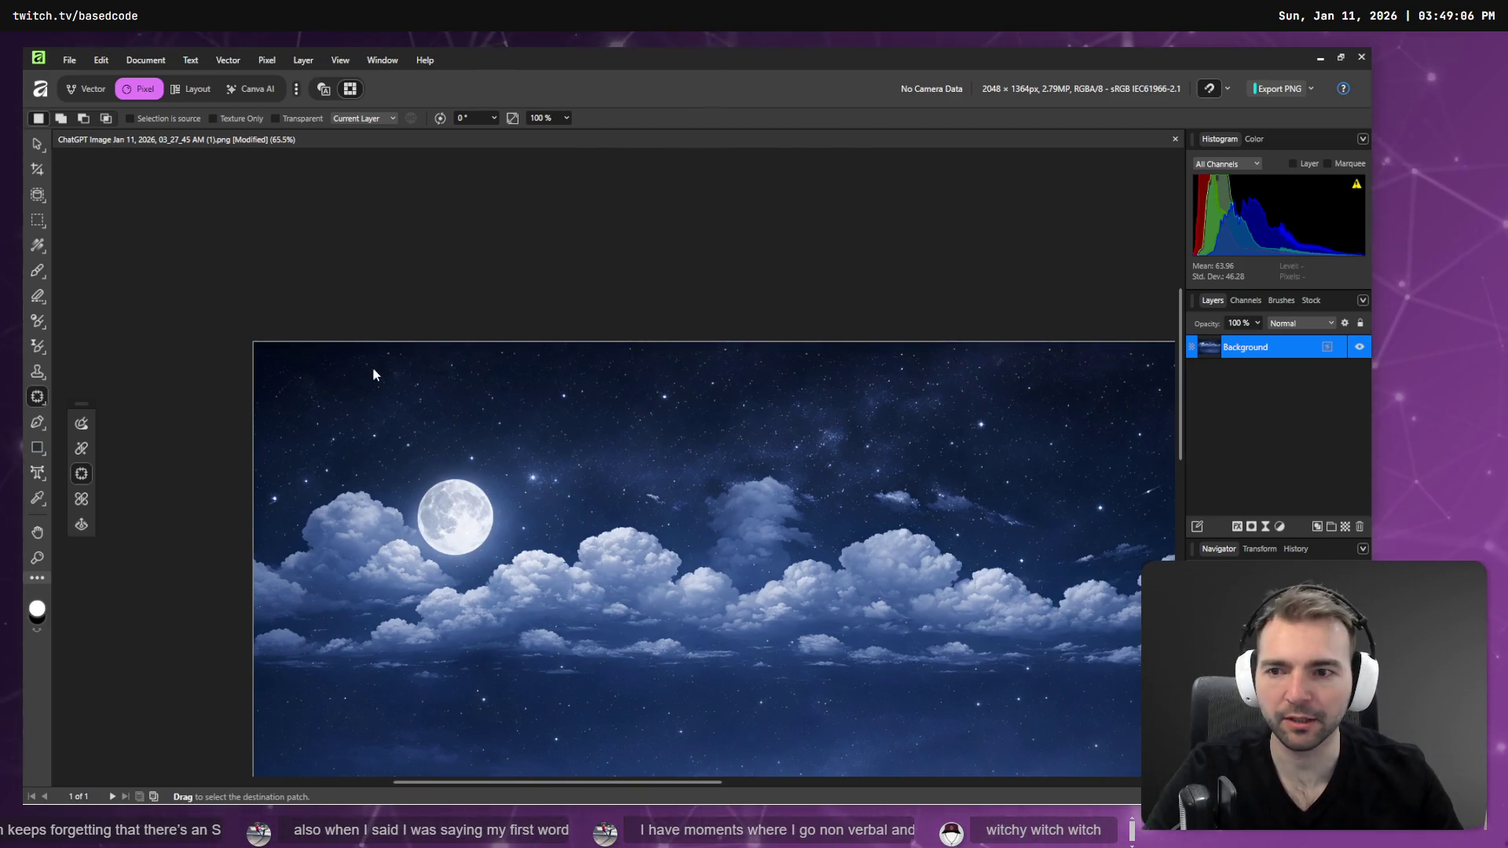
scroll(322, 360, up, 5)
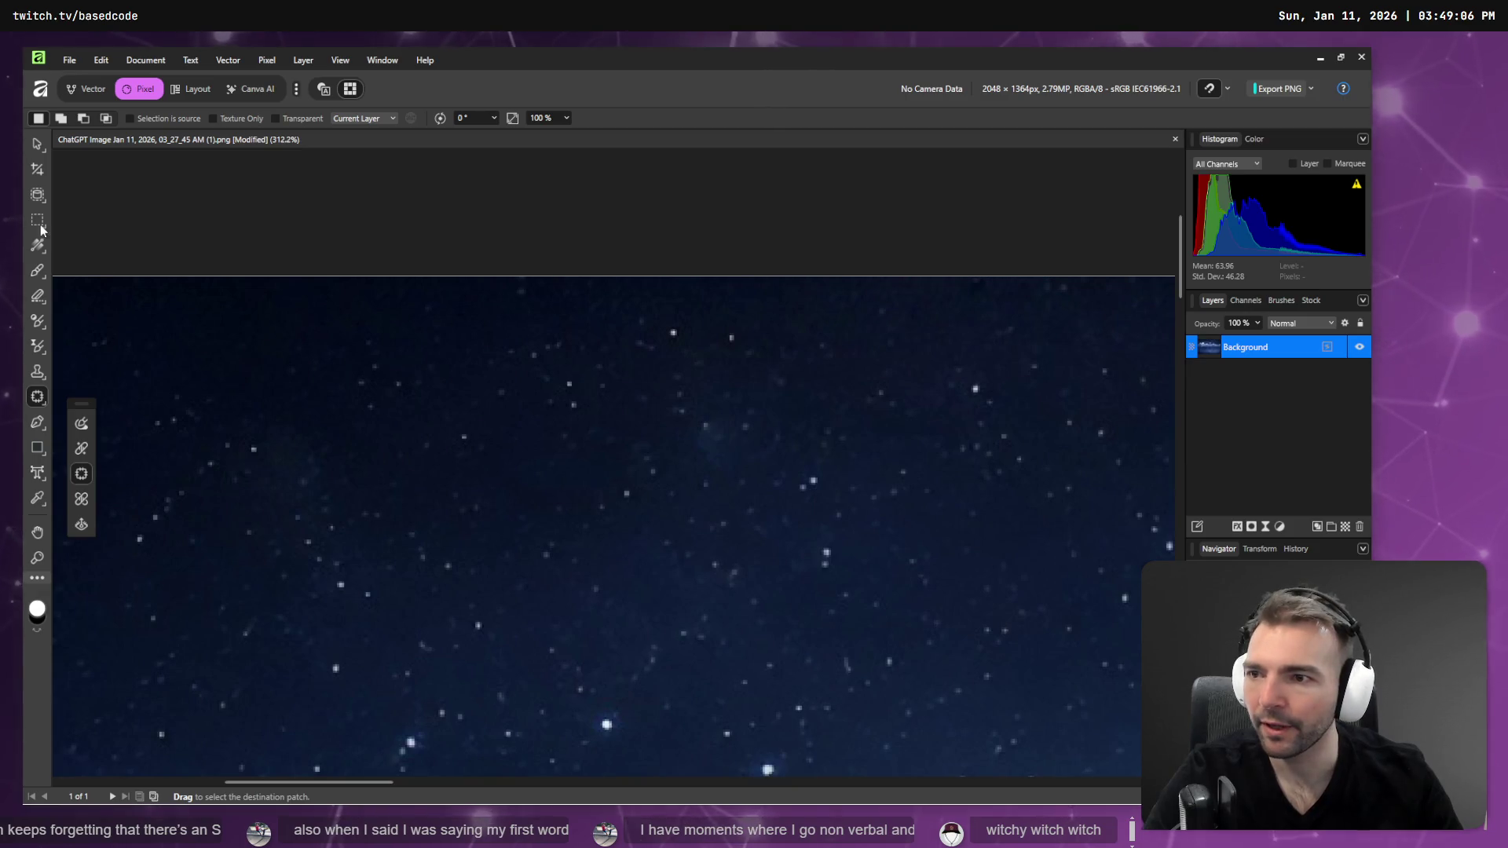
- Inpaint two blemished stretches of dark sky in the upper-left of the panorama
click(79, 425)
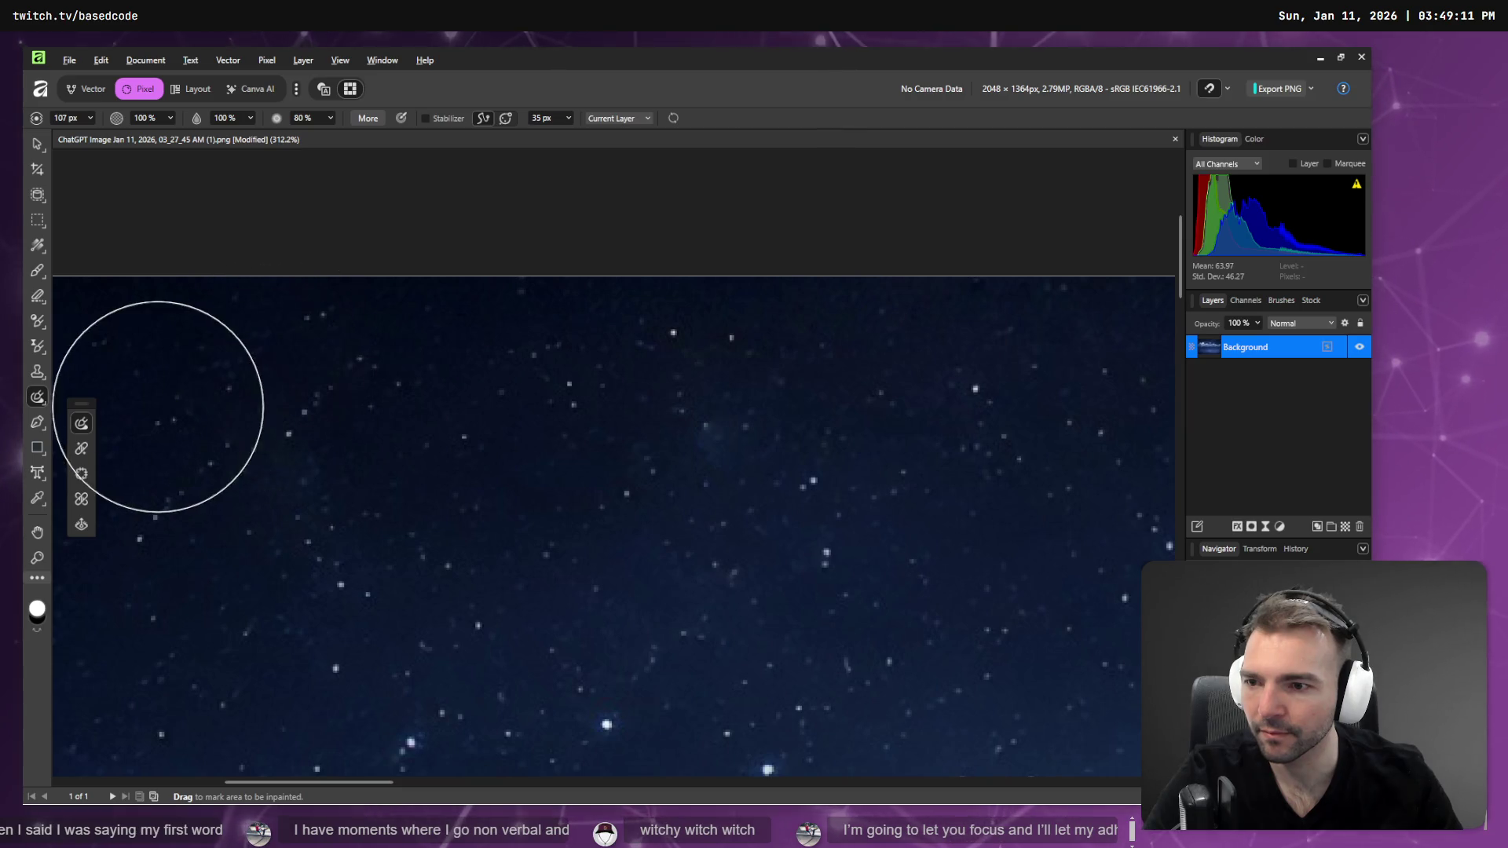
drag(292, 370, 502, 377)
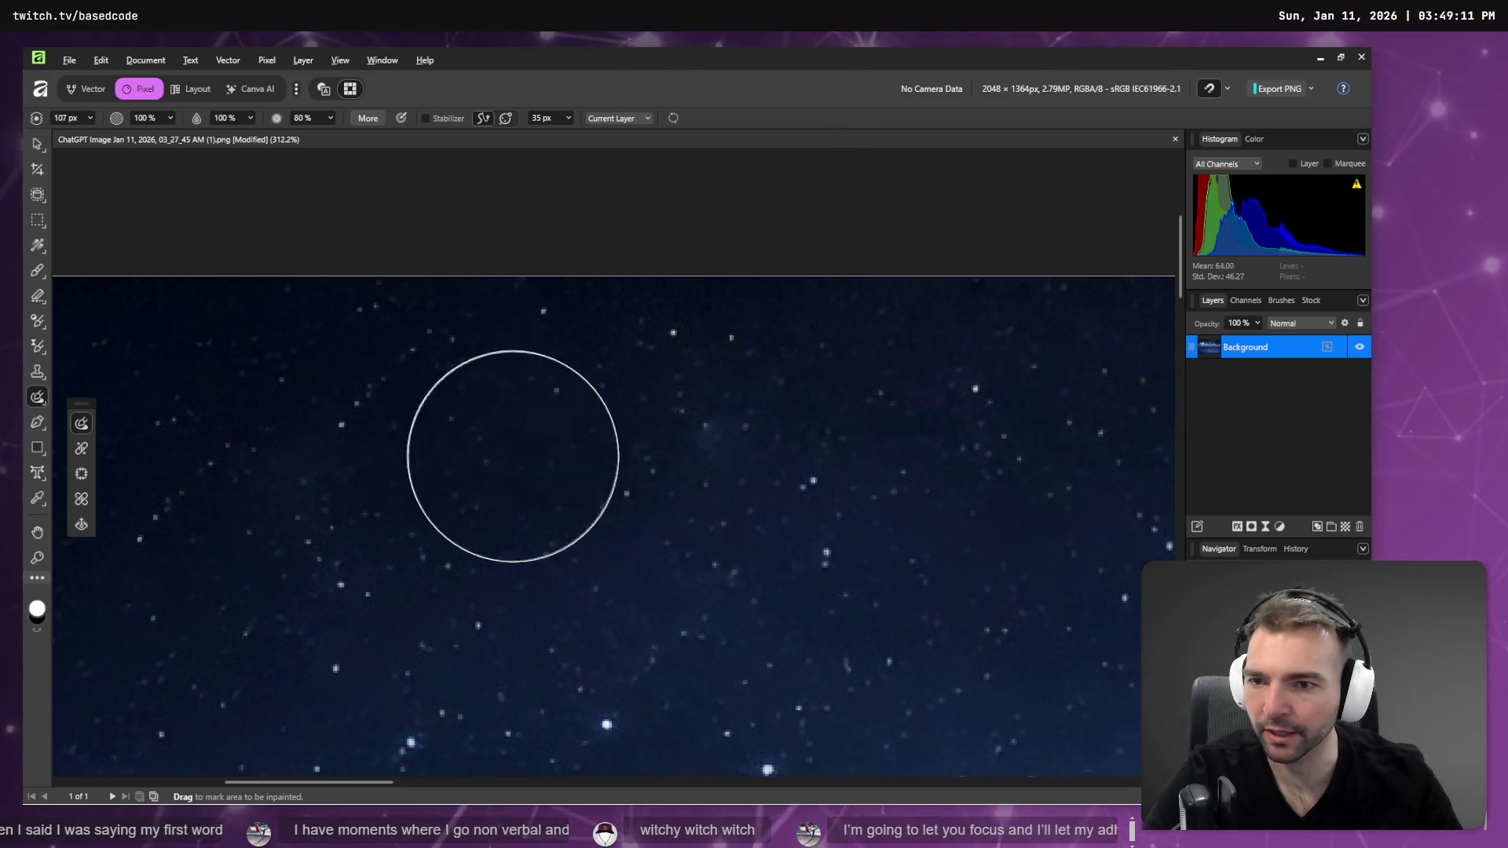
scroll(550, 444, down, 4)
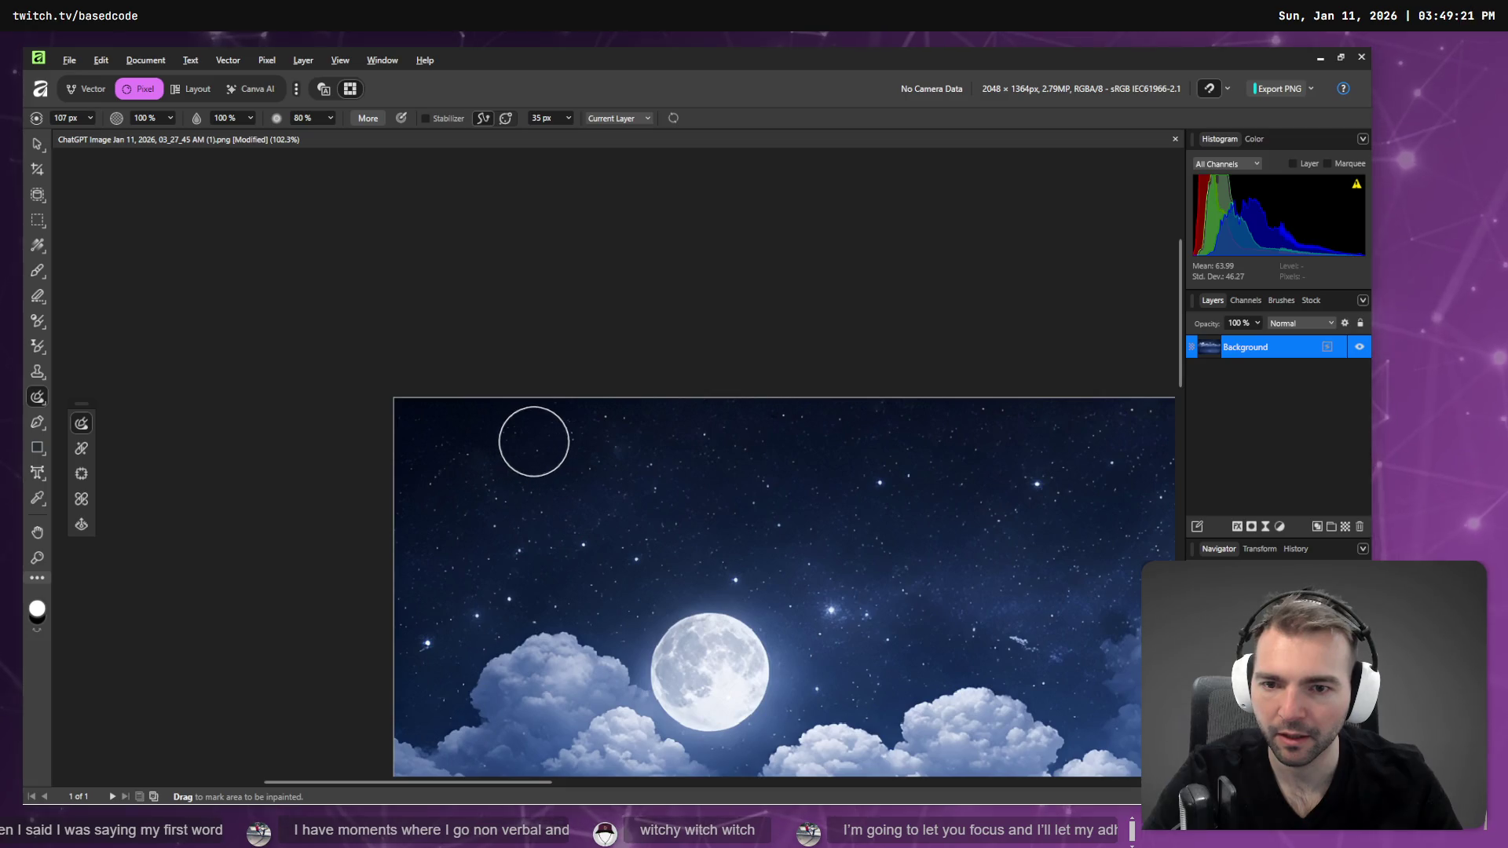
drag(550, 433, 652, 433)
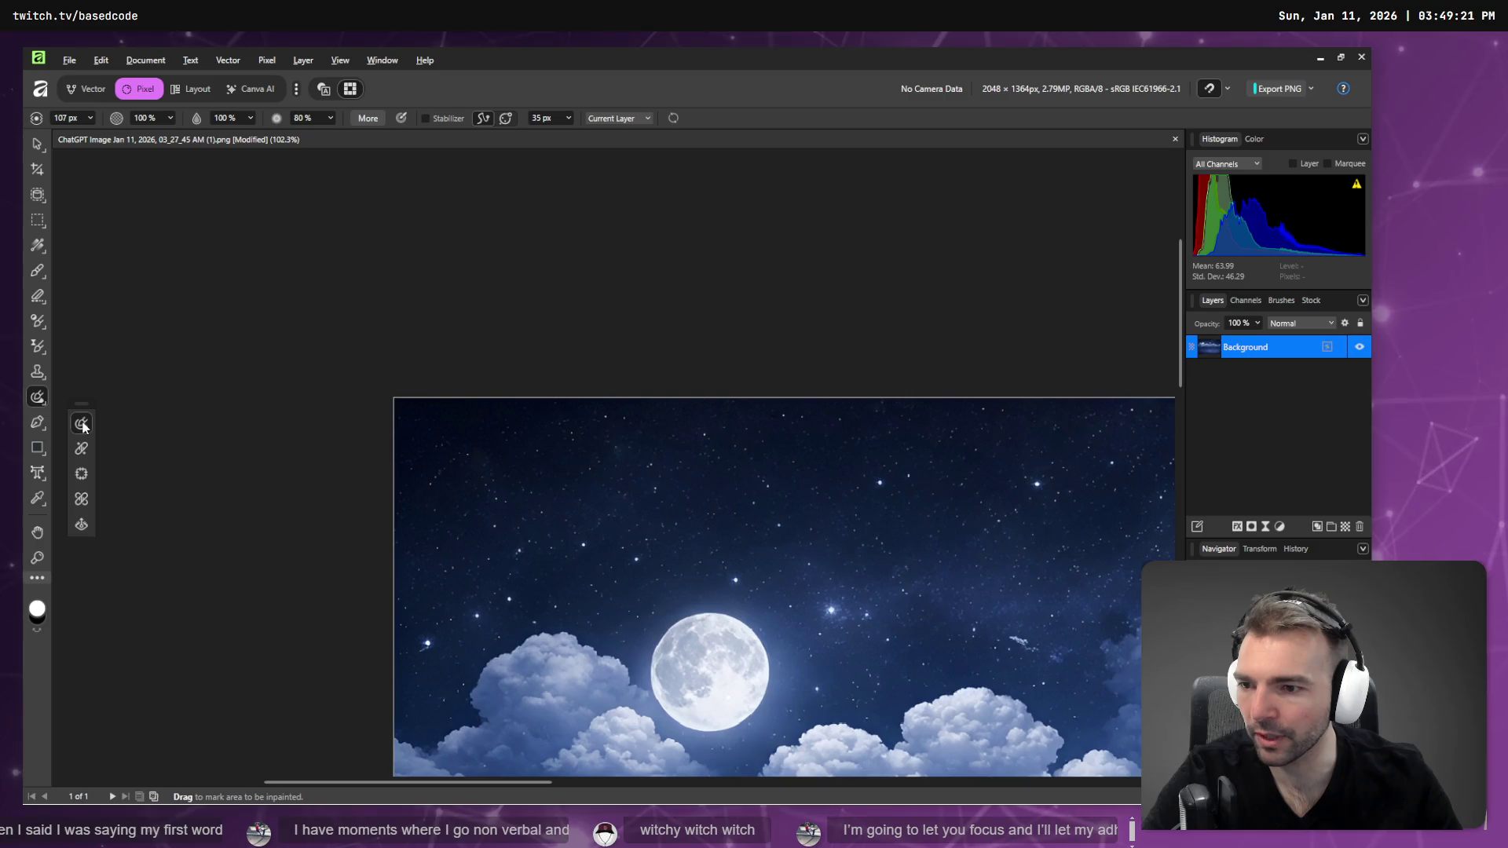
- Remove six small star blemishes from the upper sky with the Blemish Removal Tool
click(82, 499)
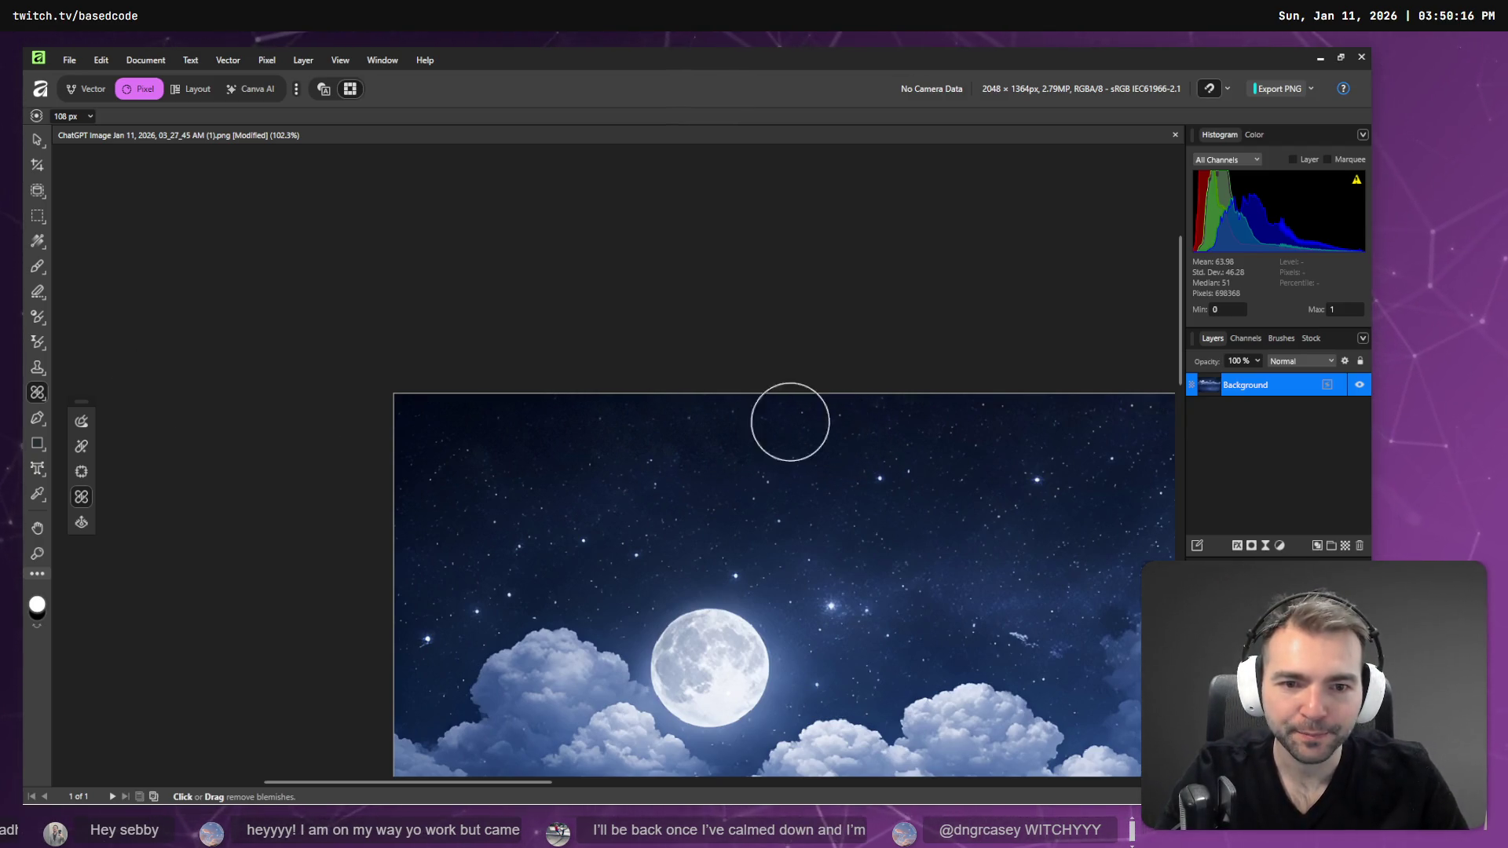
click(496, 426)
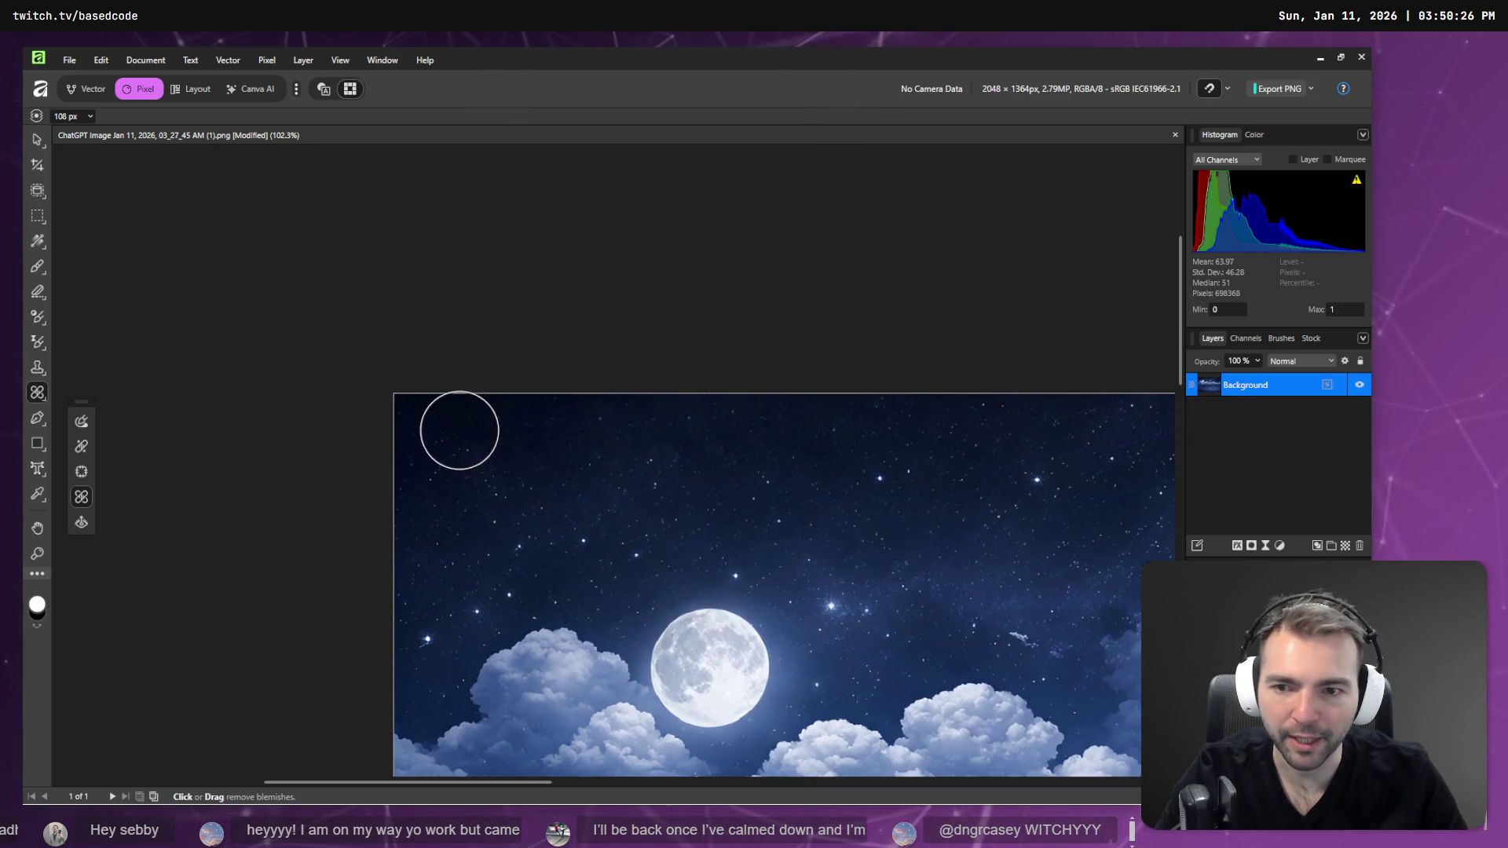
scroll(507, 433, up, 3)
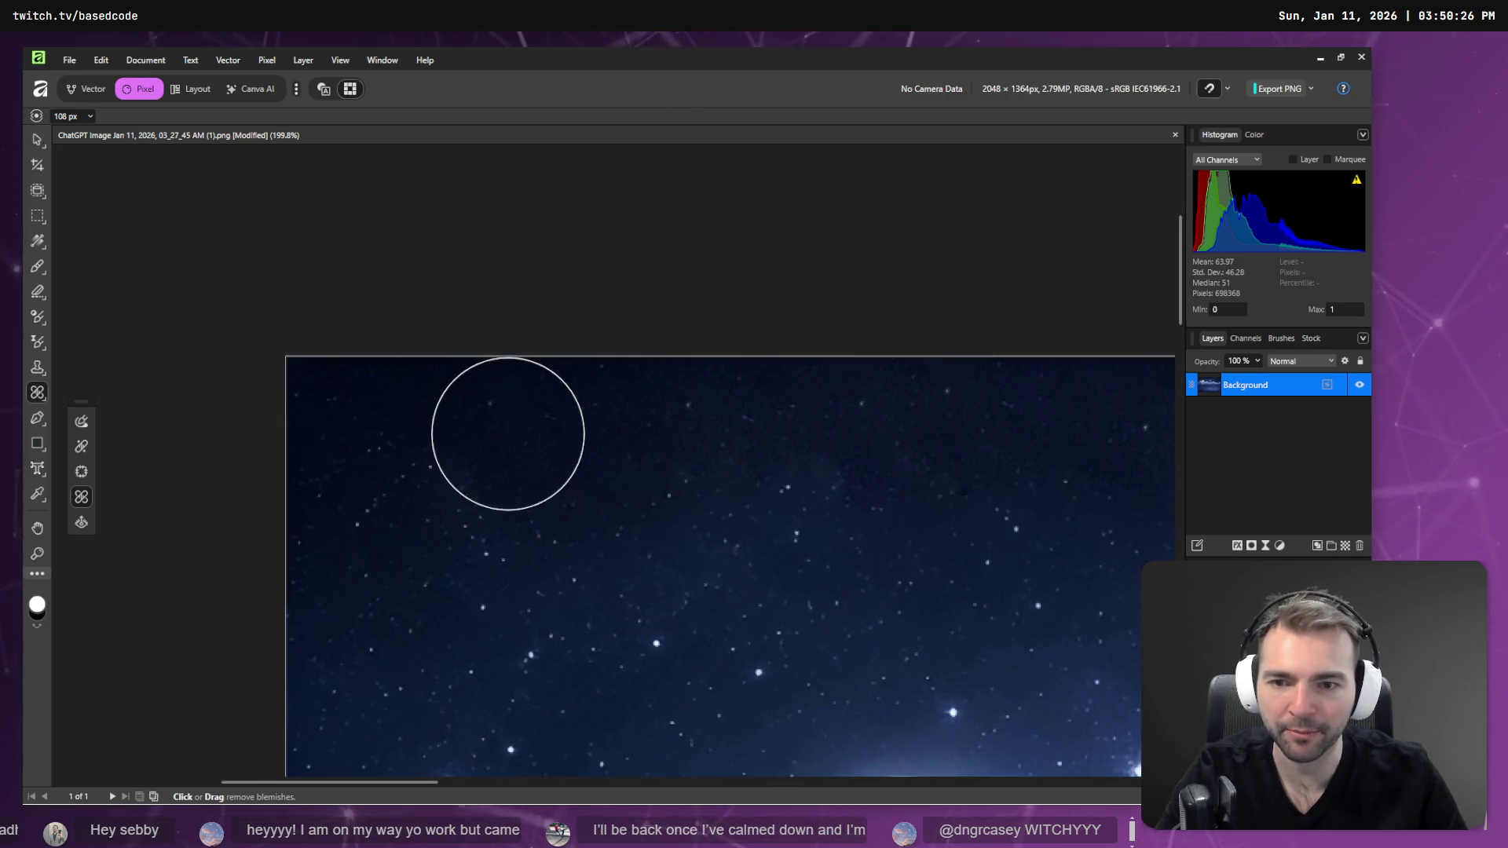
click(520, 462)
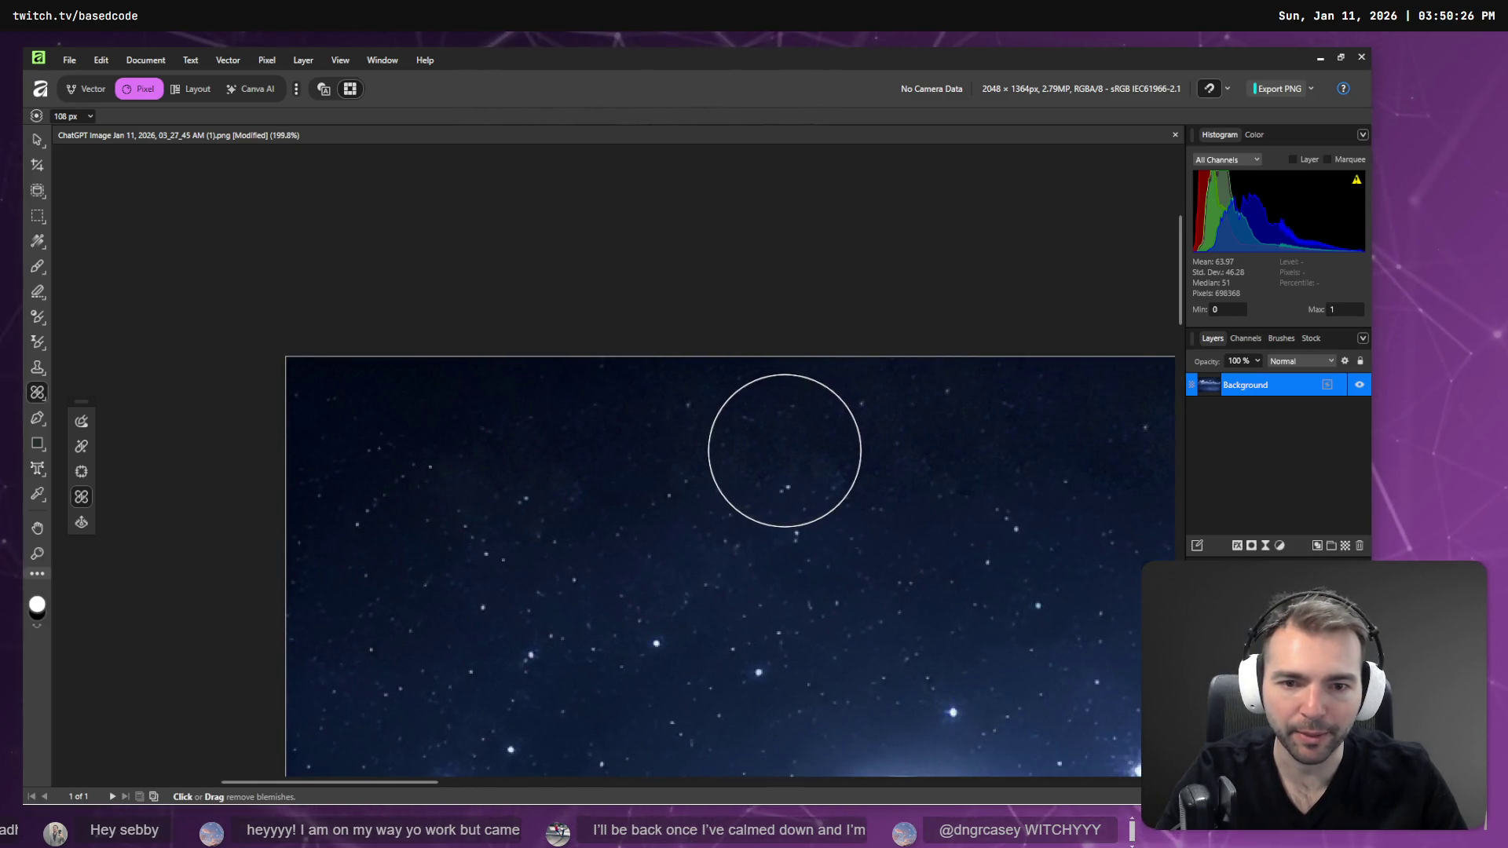
click(787, 459)
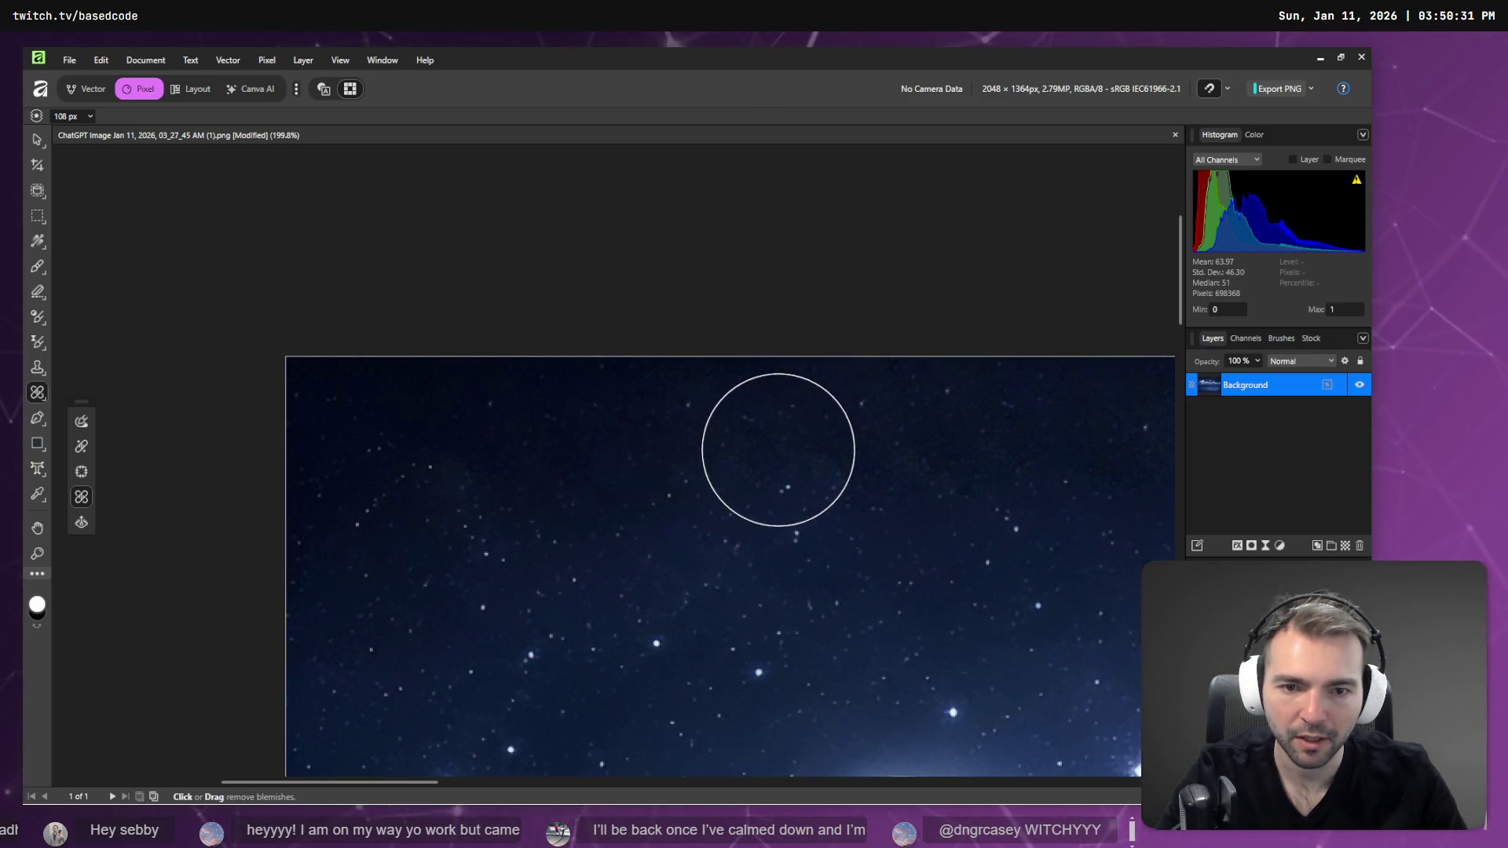
click(777, 450)
click(560, 449)
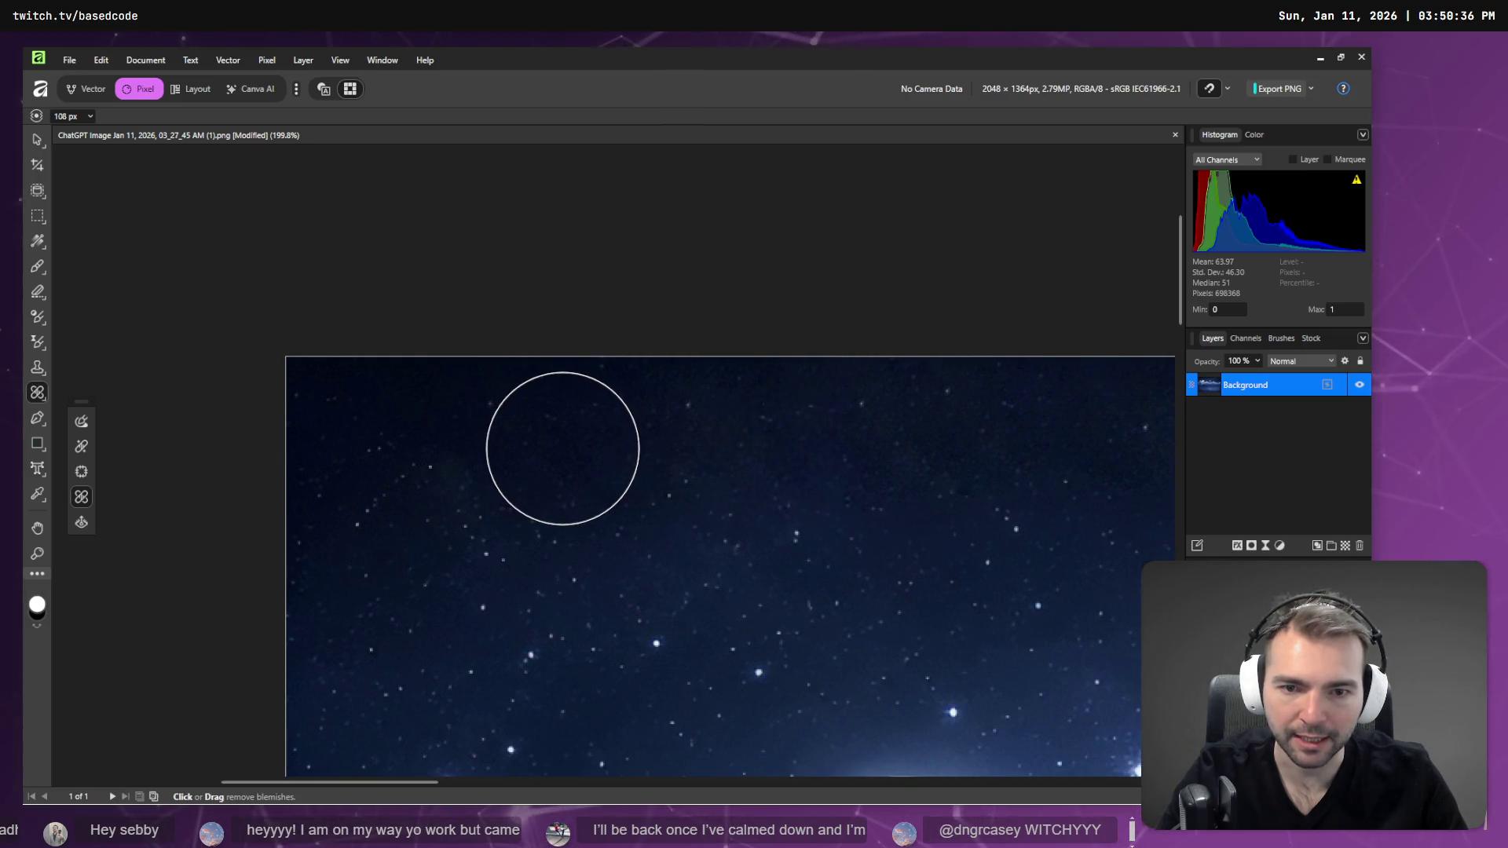
click(699, 472)
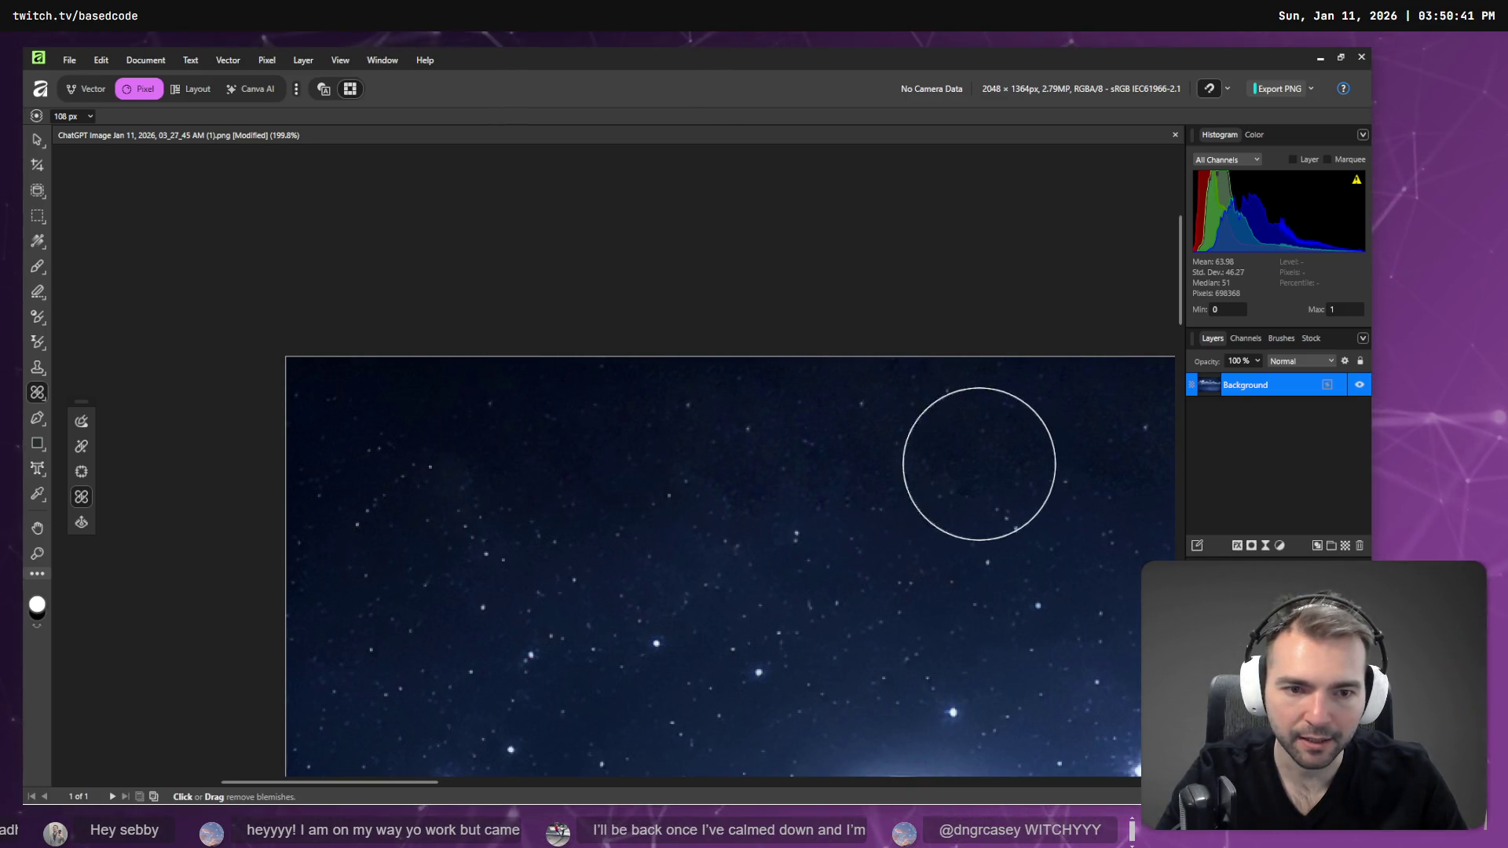
scroll(976, 462, down, 3)
scroll(676, 508, down, 2)
- Heal faint stars right of the moon with two spot clicks and one stroke, then zoom out to check
scroll(478, 491, up, 1)
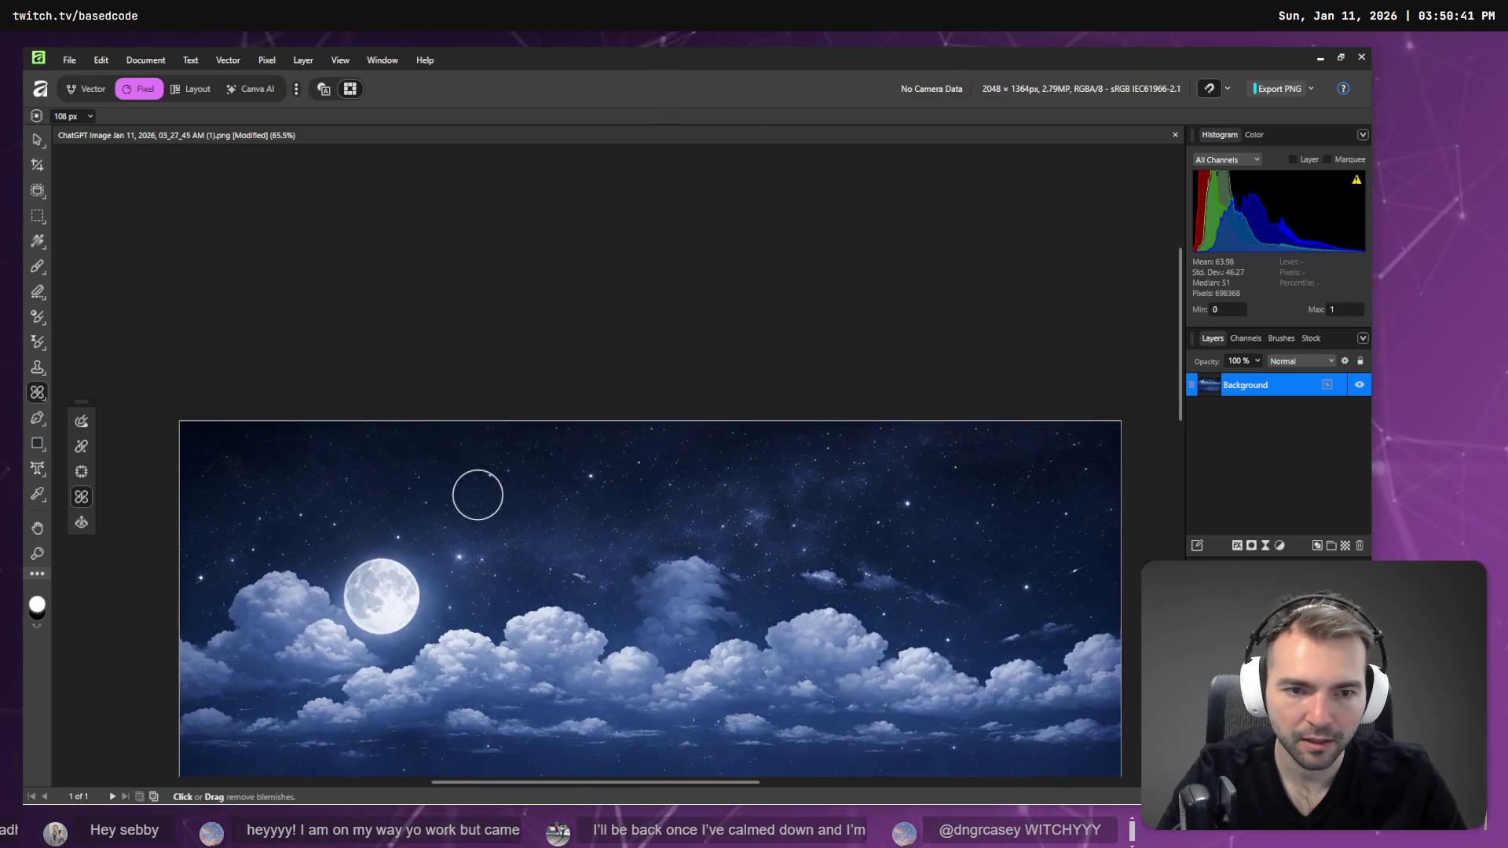
scroll(798, 492, right, 2)
scroll(942, 457, up, 6)
scroll(697, 477, down, 3)
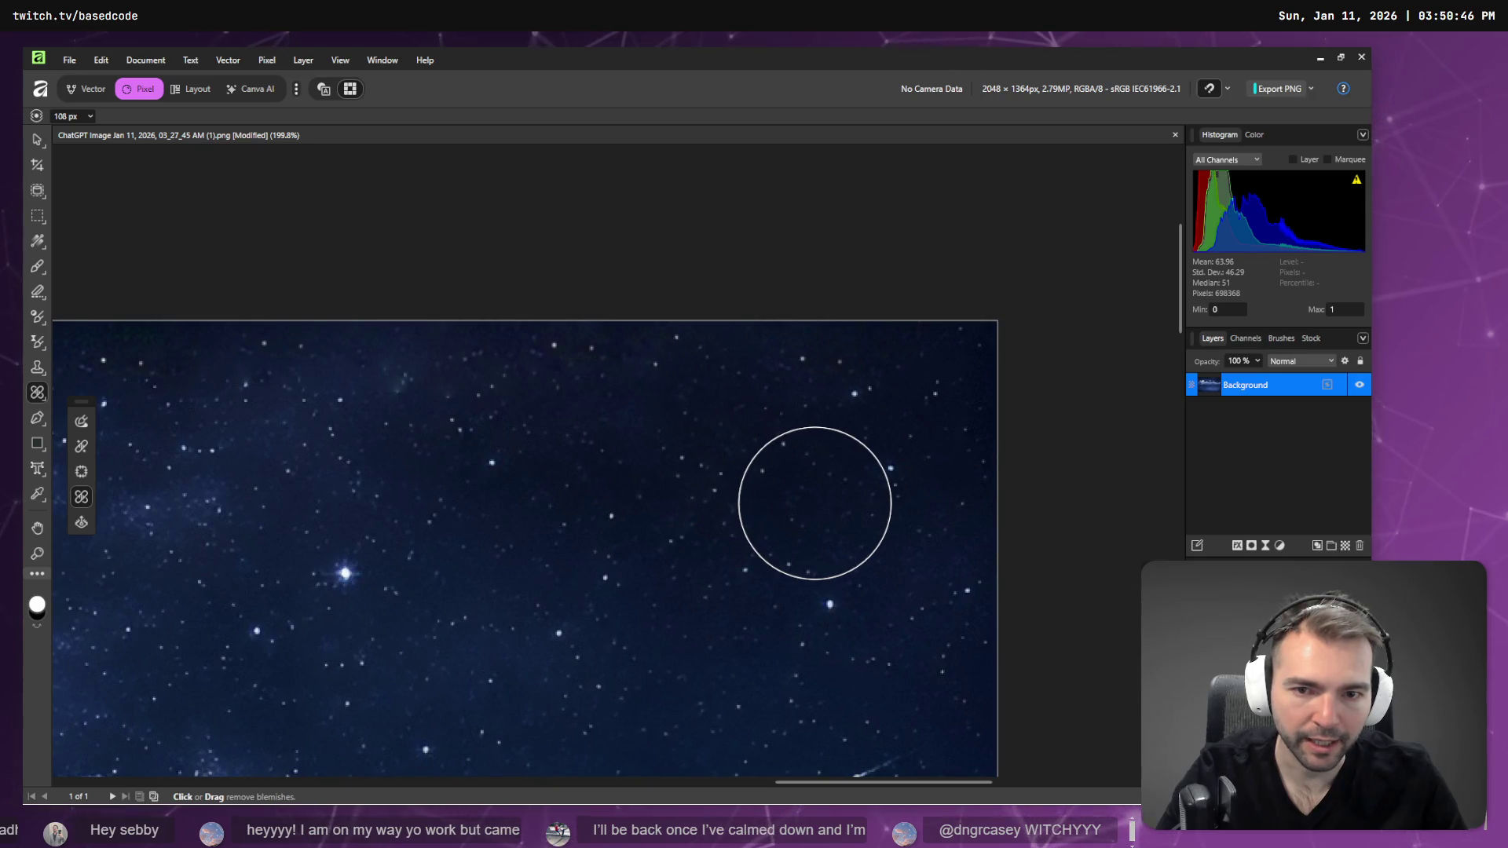
click(553, 395)
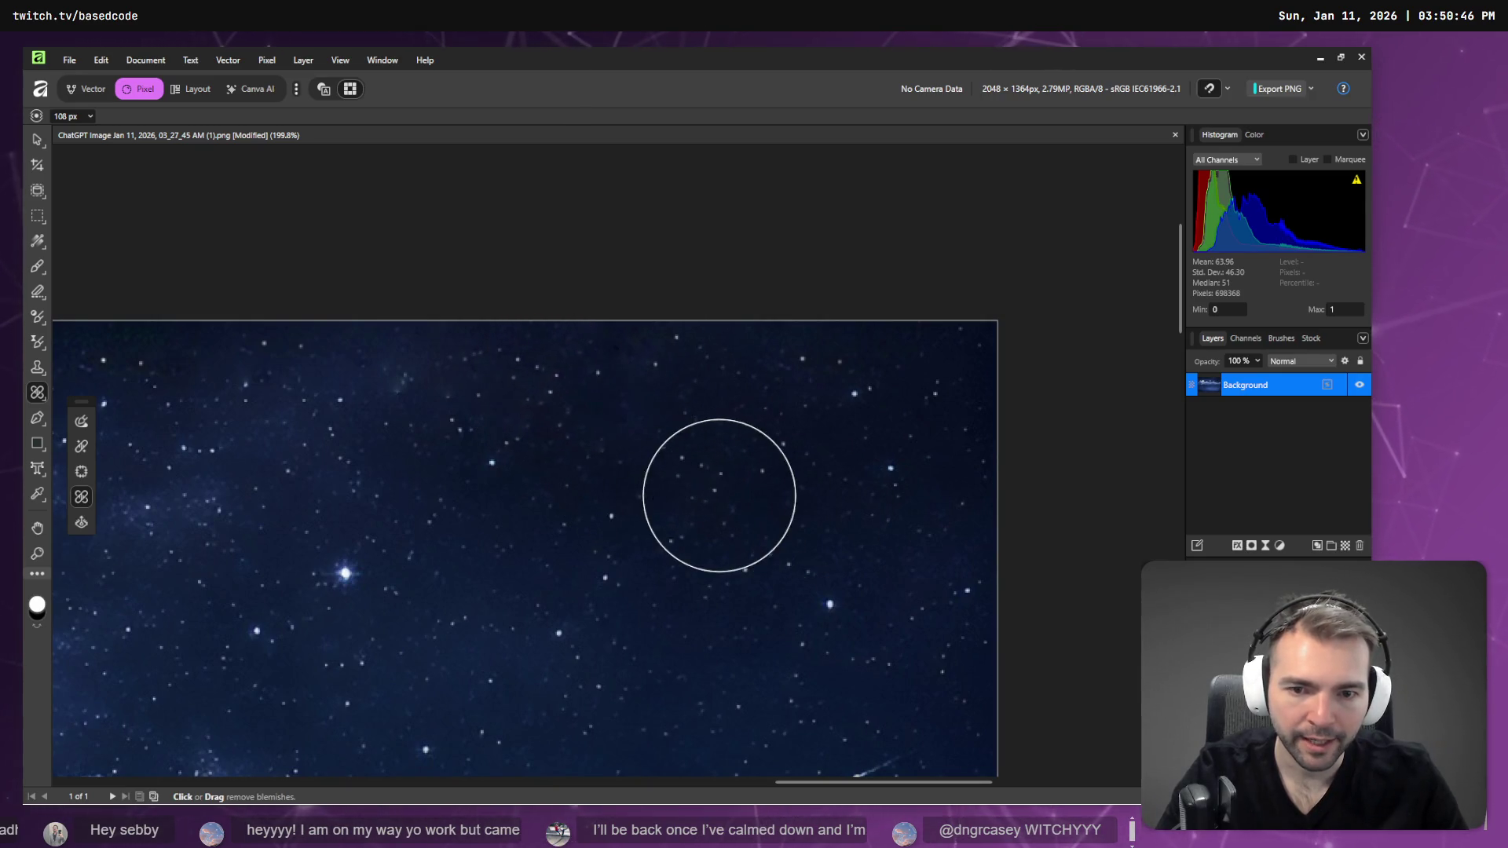
click(719, 496)
drag(472, 397, 697, 409)
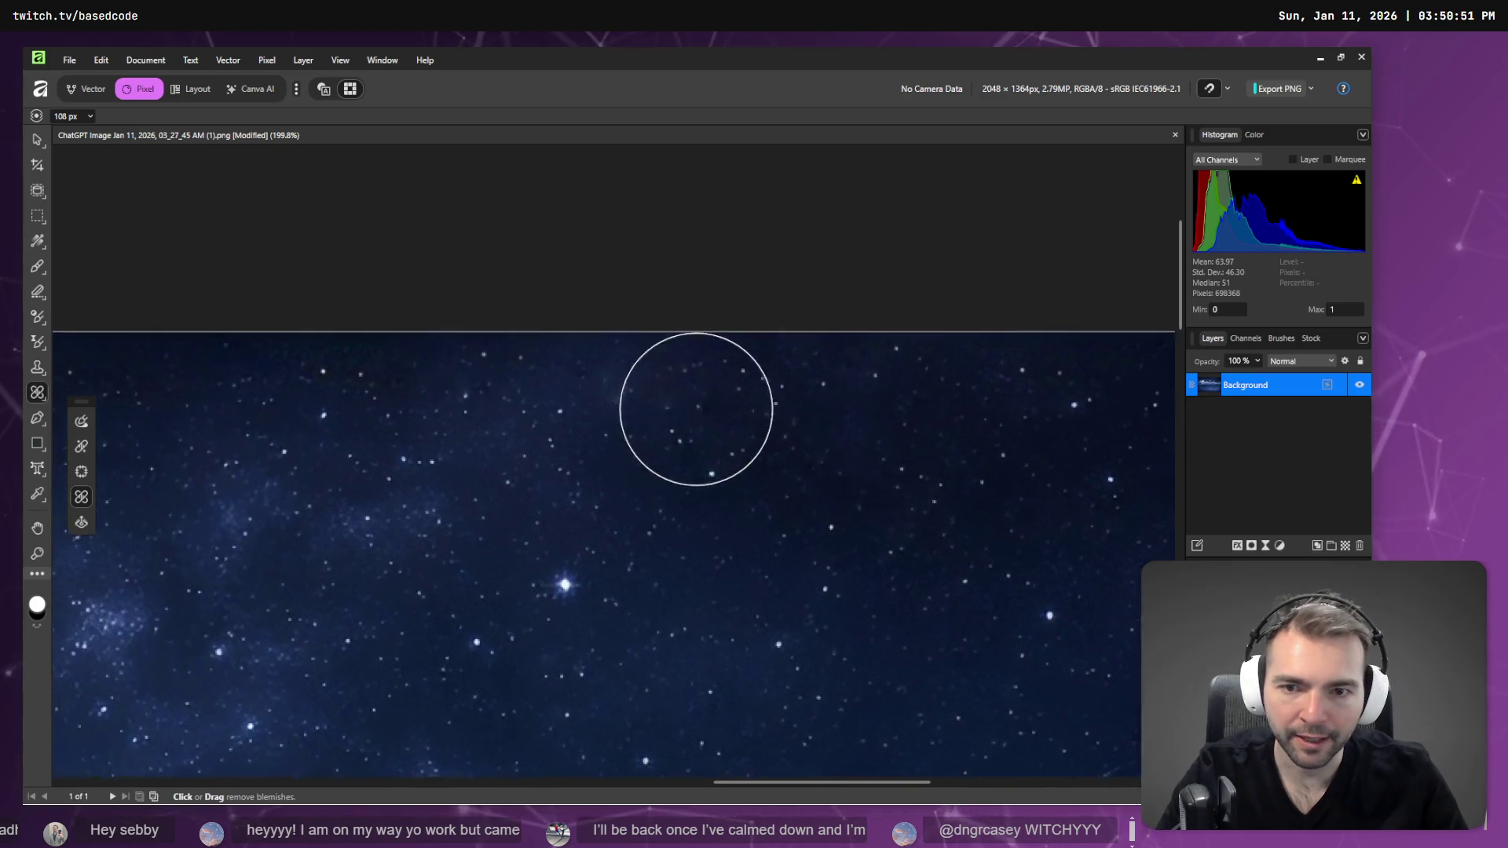
scroll(565, 397, down, 8)
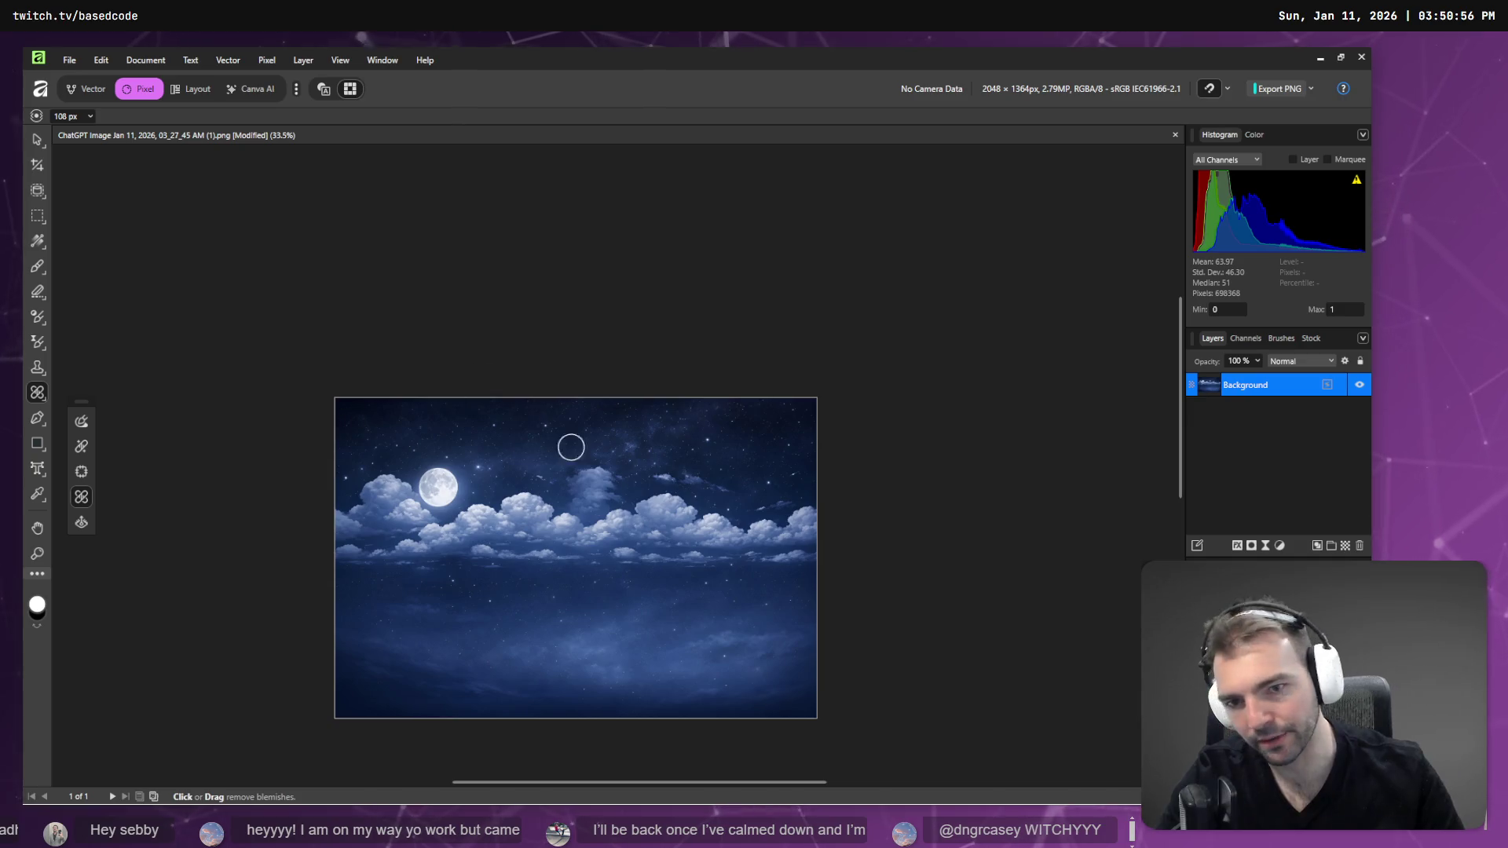
scroll(740, 432, up, 4)
scroll(613, 377, down, 1)
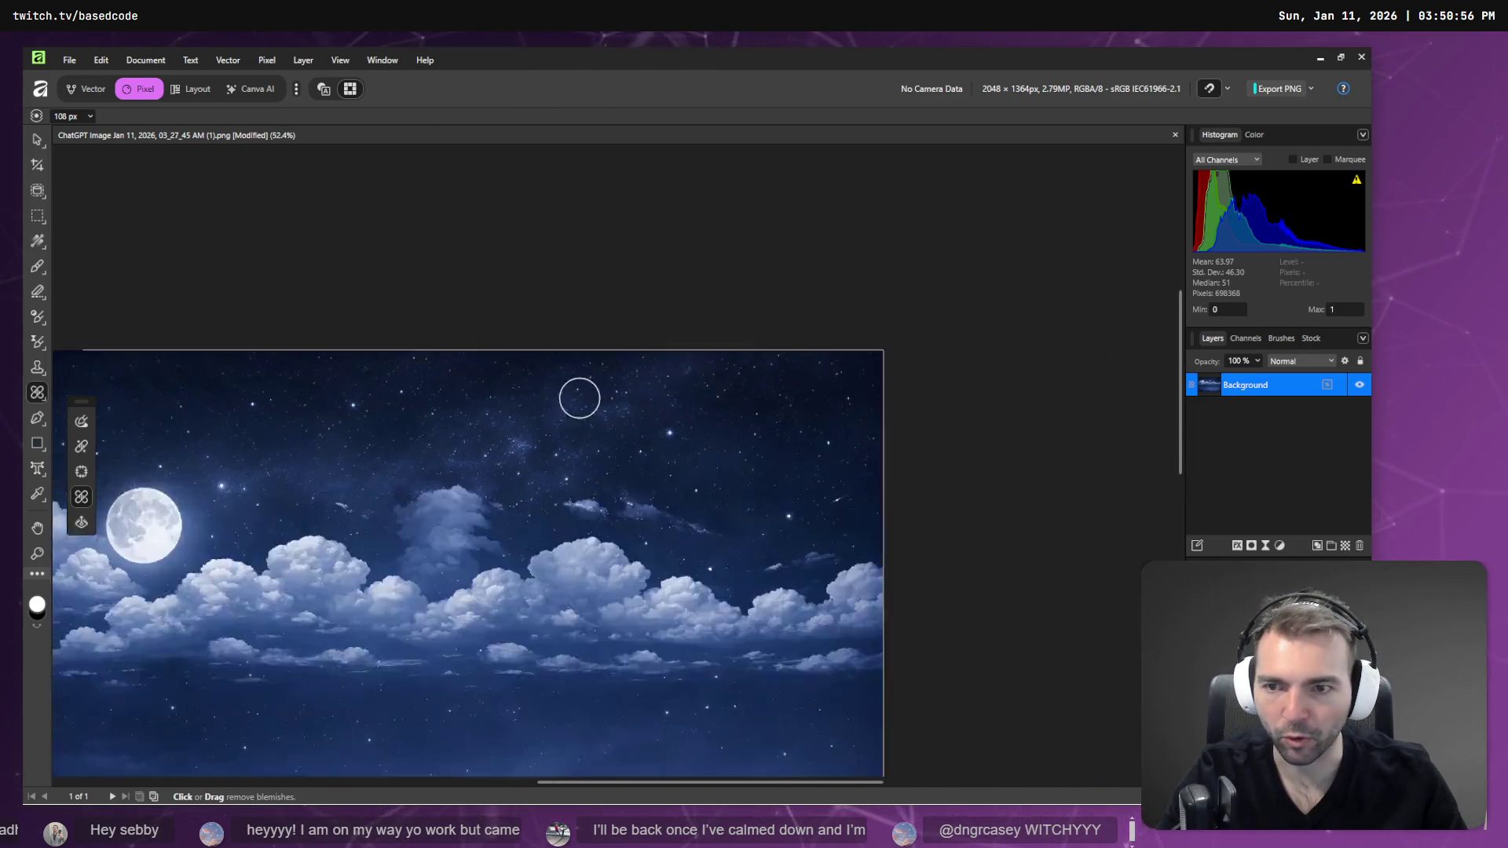
scroll(579, 398, down, 1)
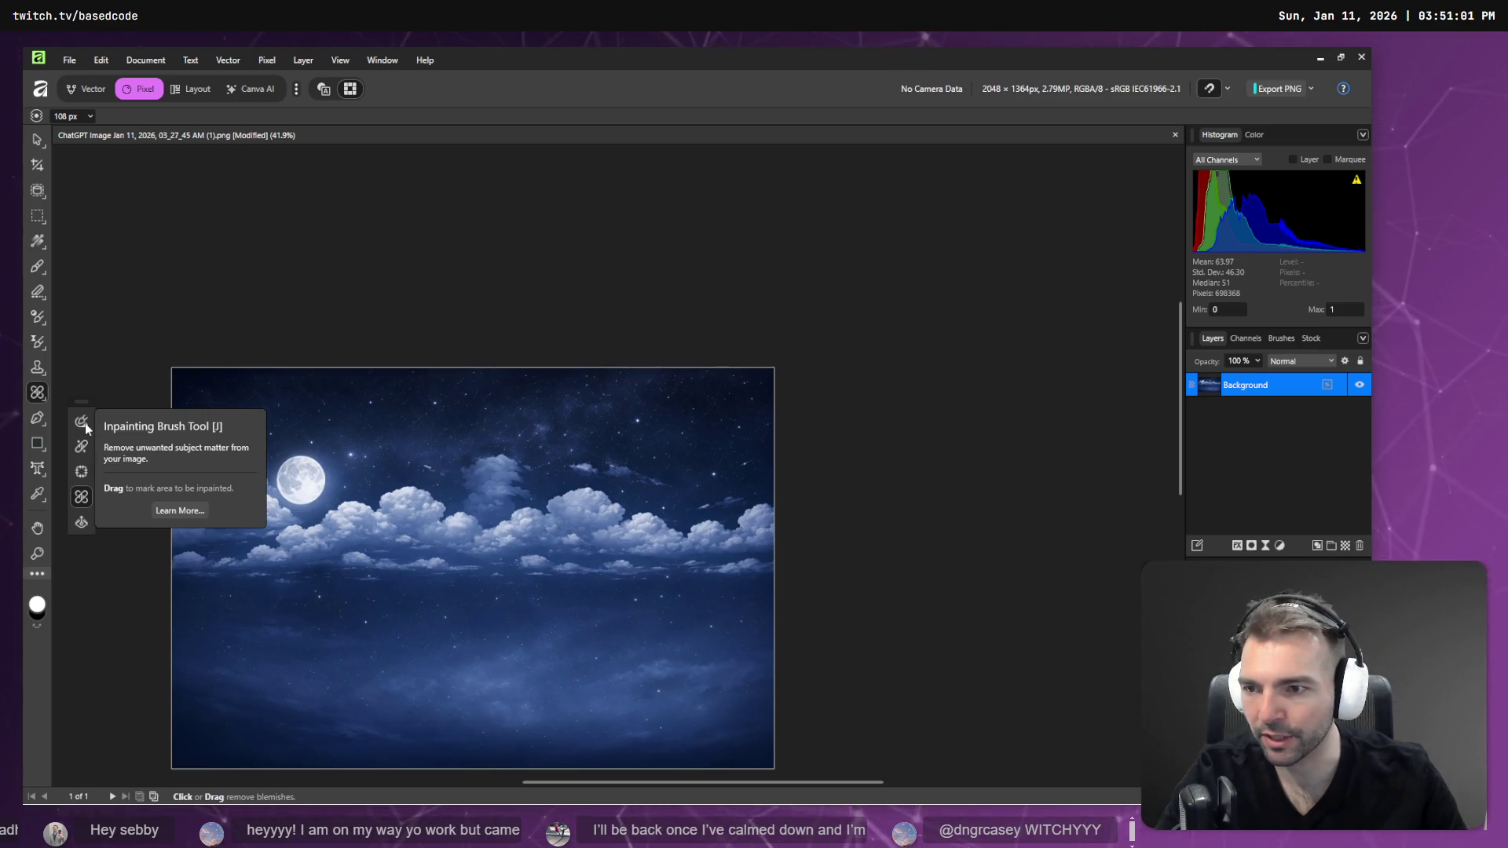
scroll(261, 384, up, 6)
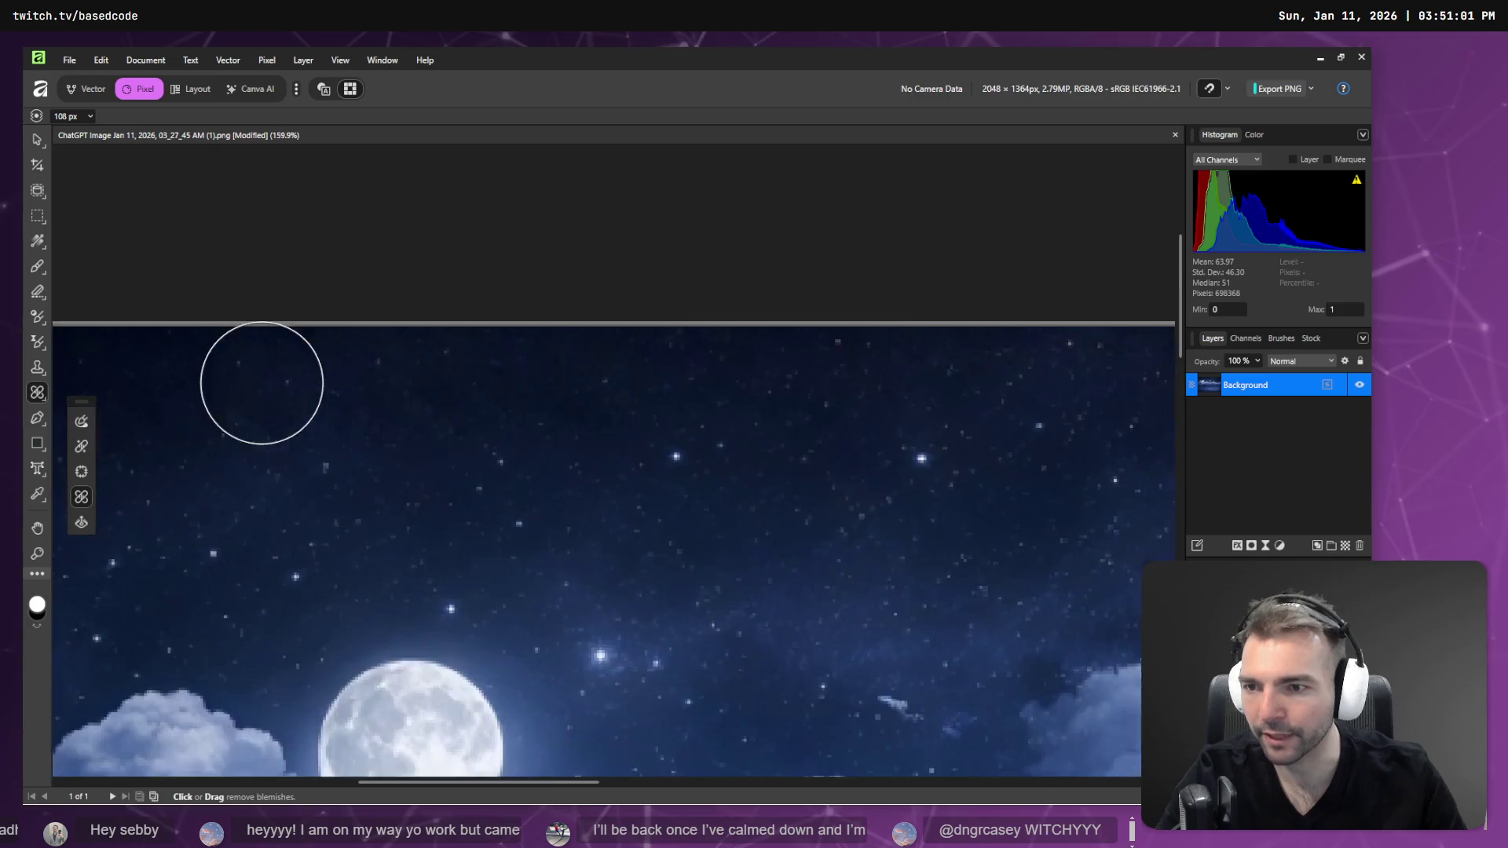
- Sample the dark navy sky colour with the Paint Brush and paint it across the top-left sky
click(38, 265)
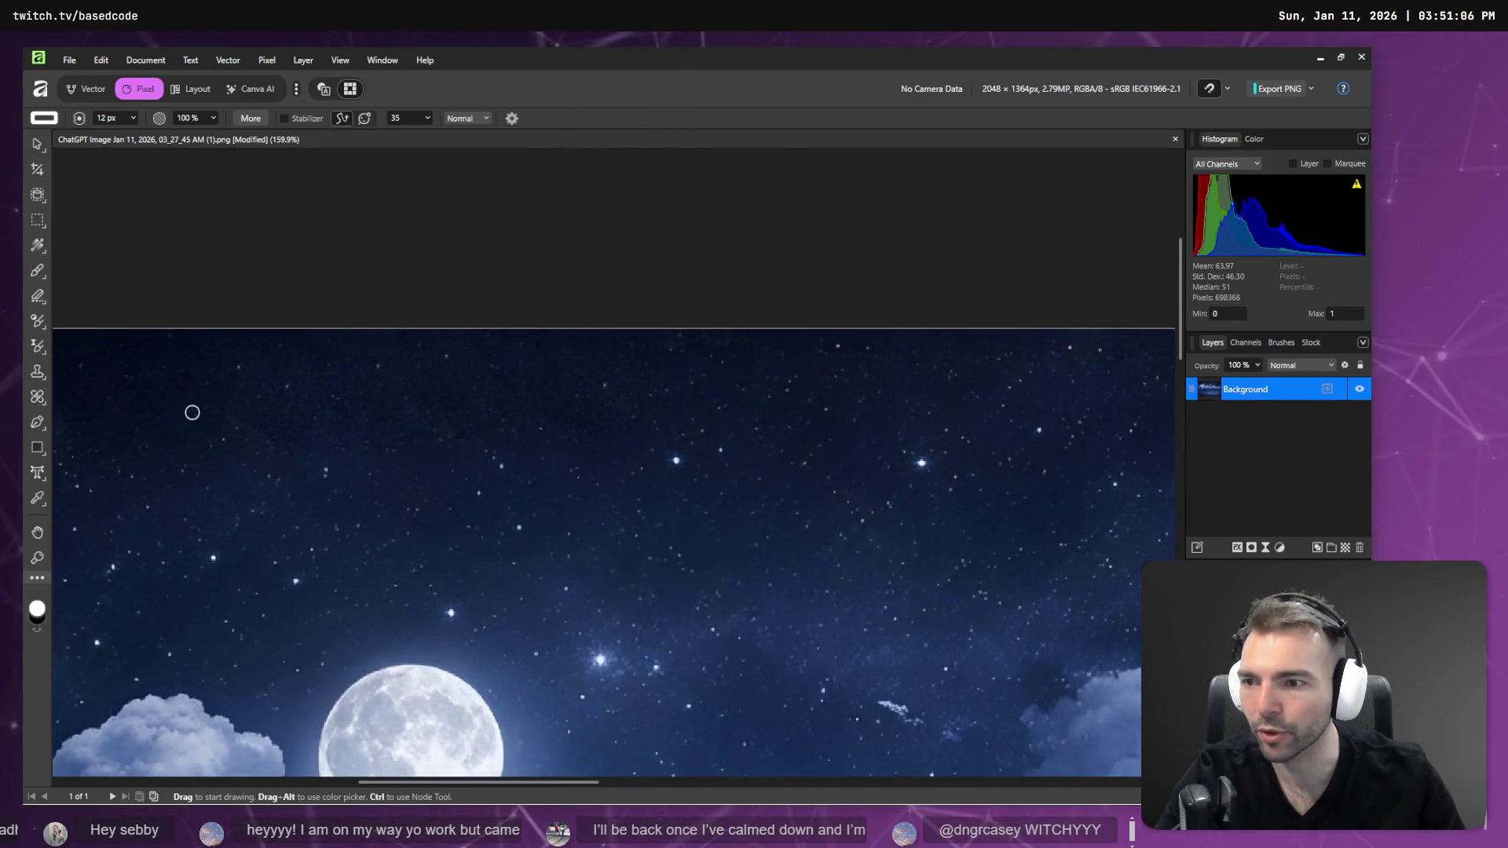
drag(192, 413, 588, 384)
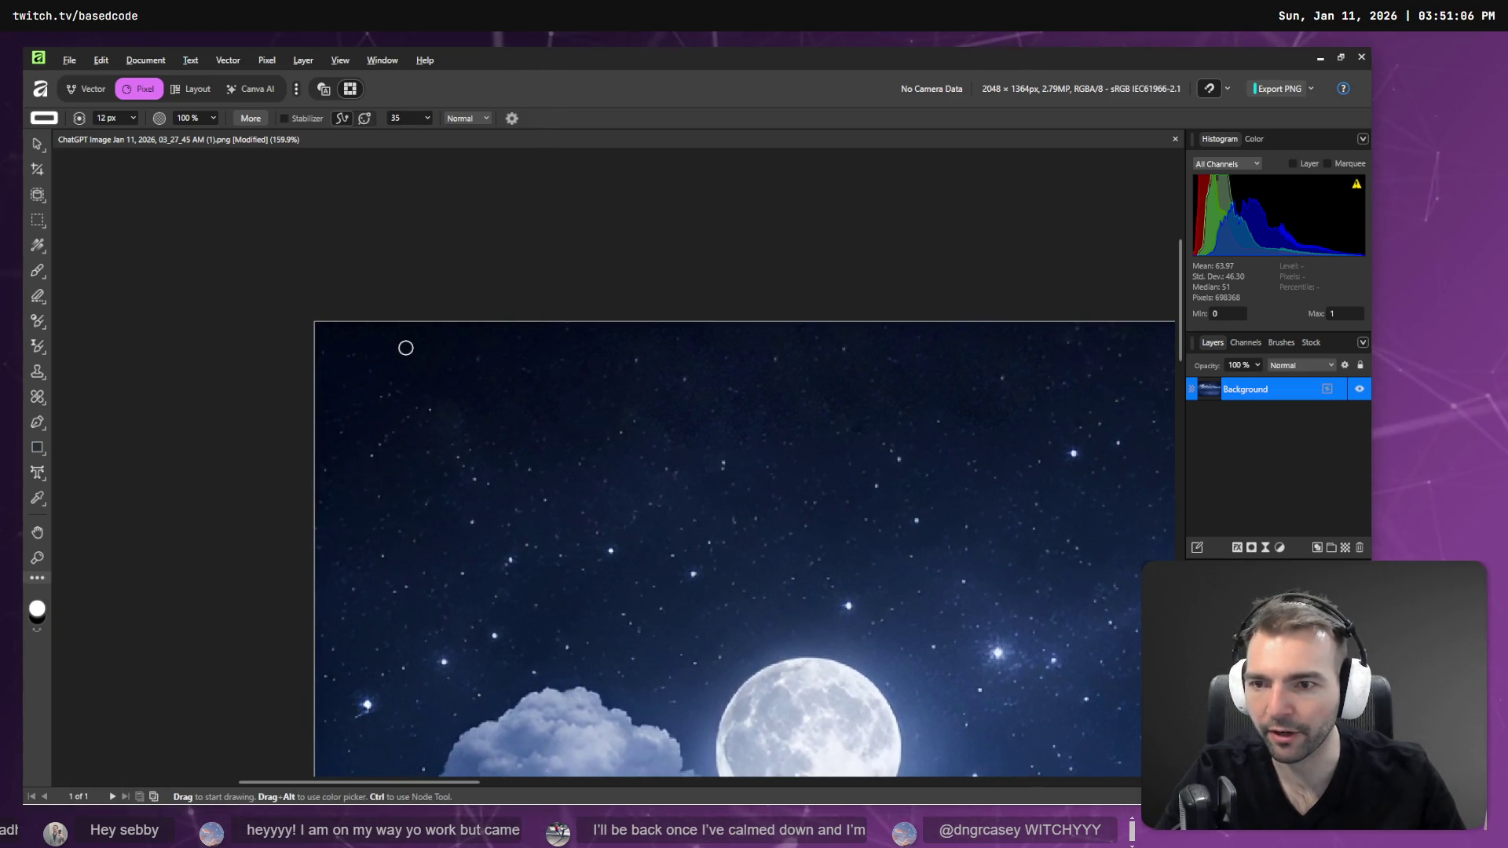
key(b)
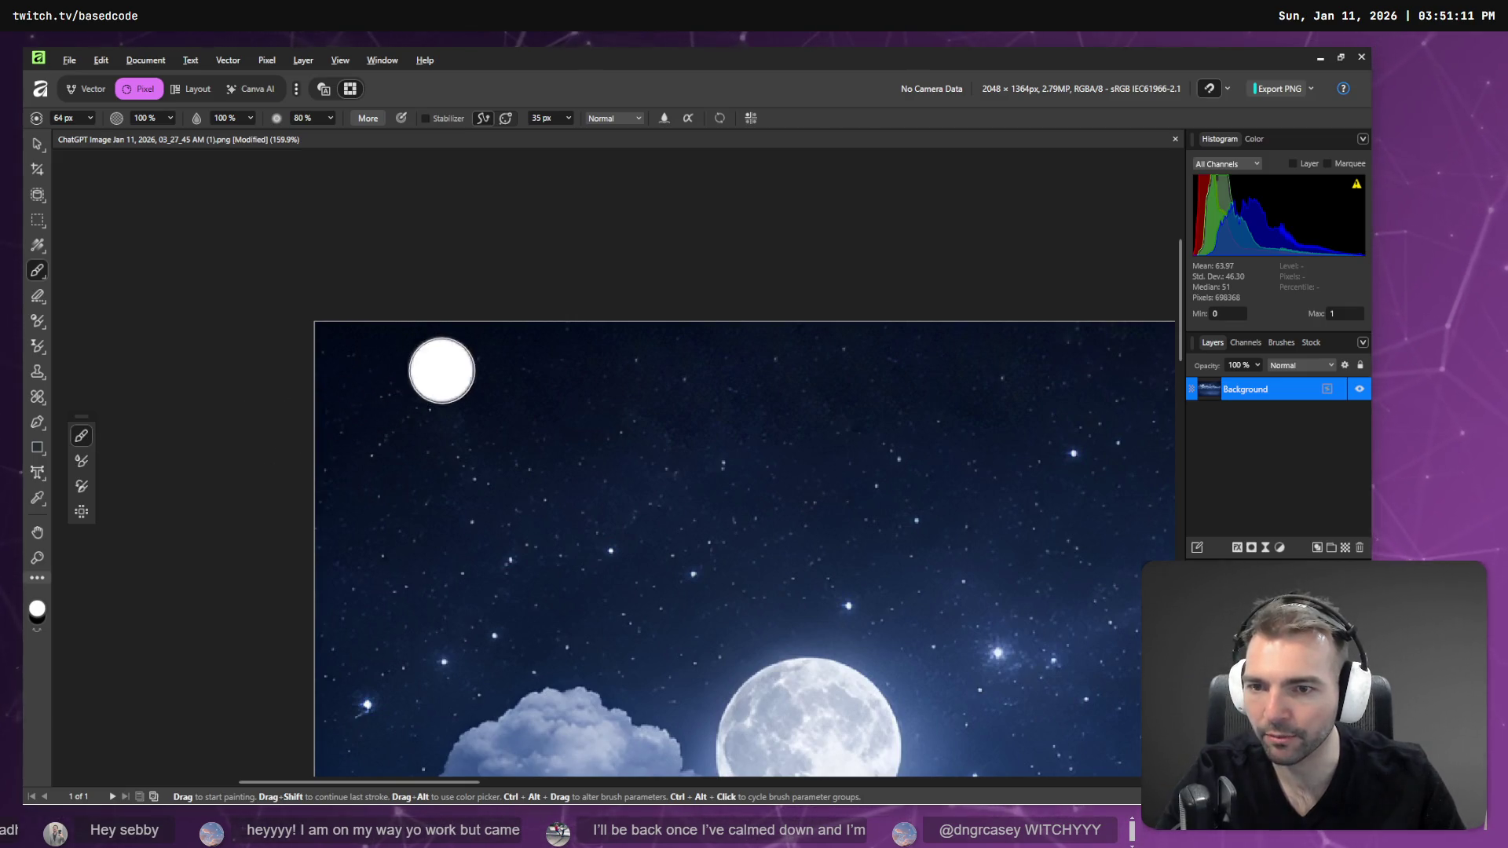
alt+click(529, 458)
drag(528, 458, 522, 406)
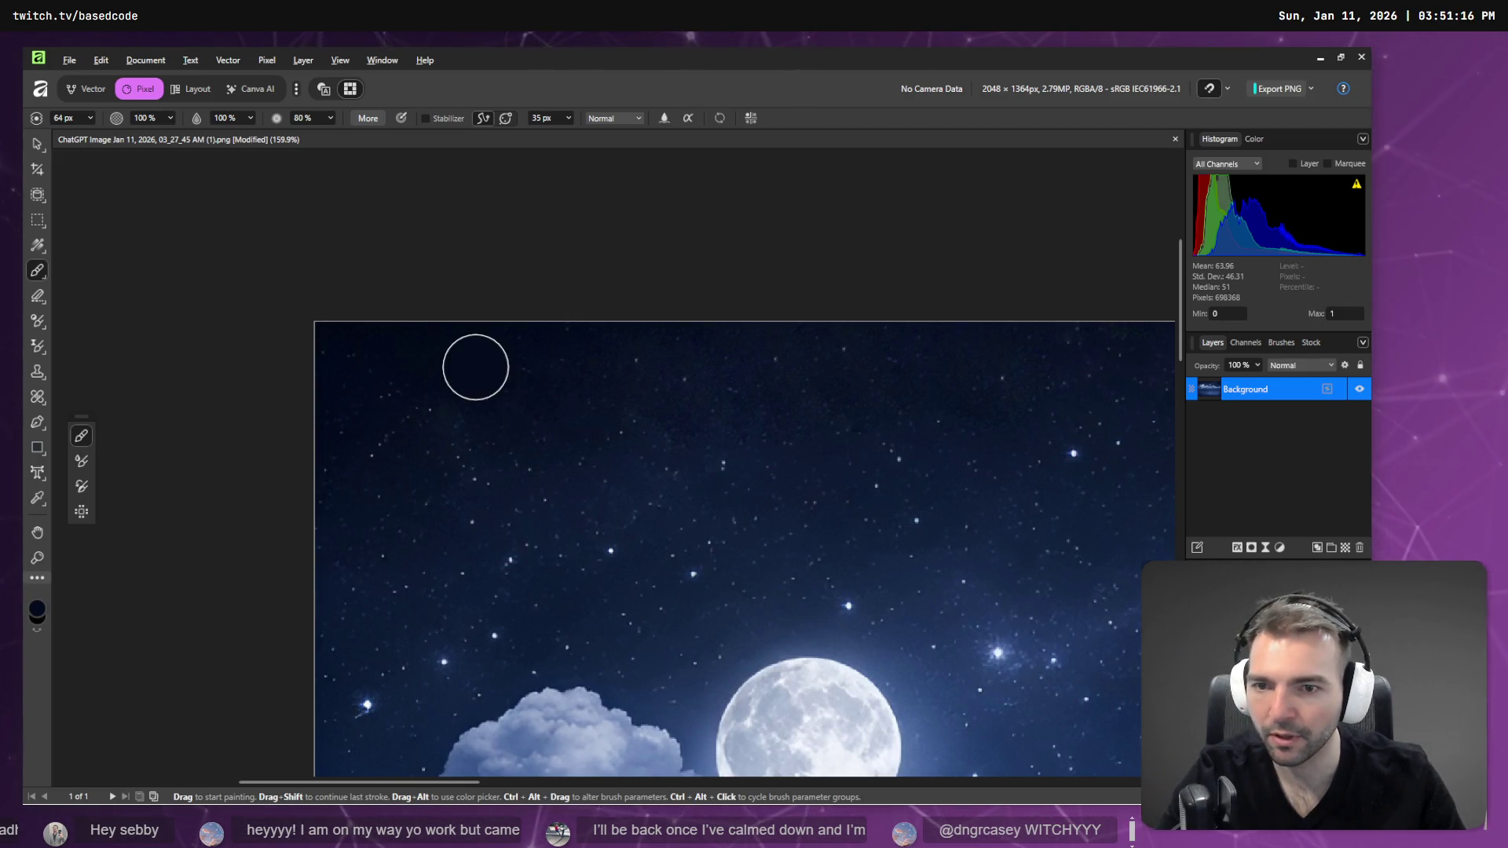
drag(476, 358, 1033, 350)
- Extend the dark navy band along the top edge to the right end of the image
scroll(1033, 349, down, 1)
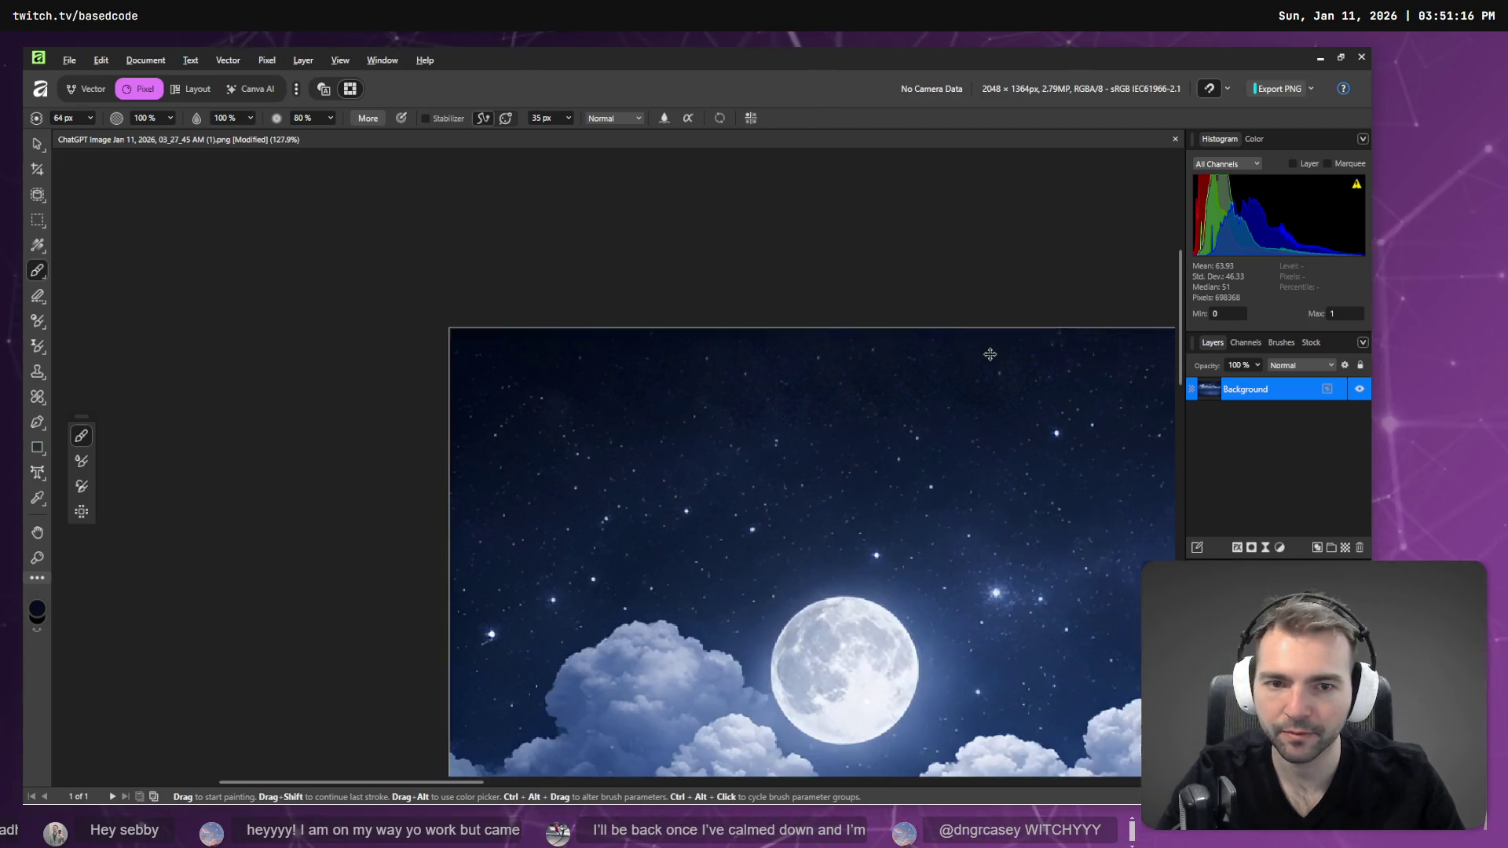
scroll(923, 359, right, 2)
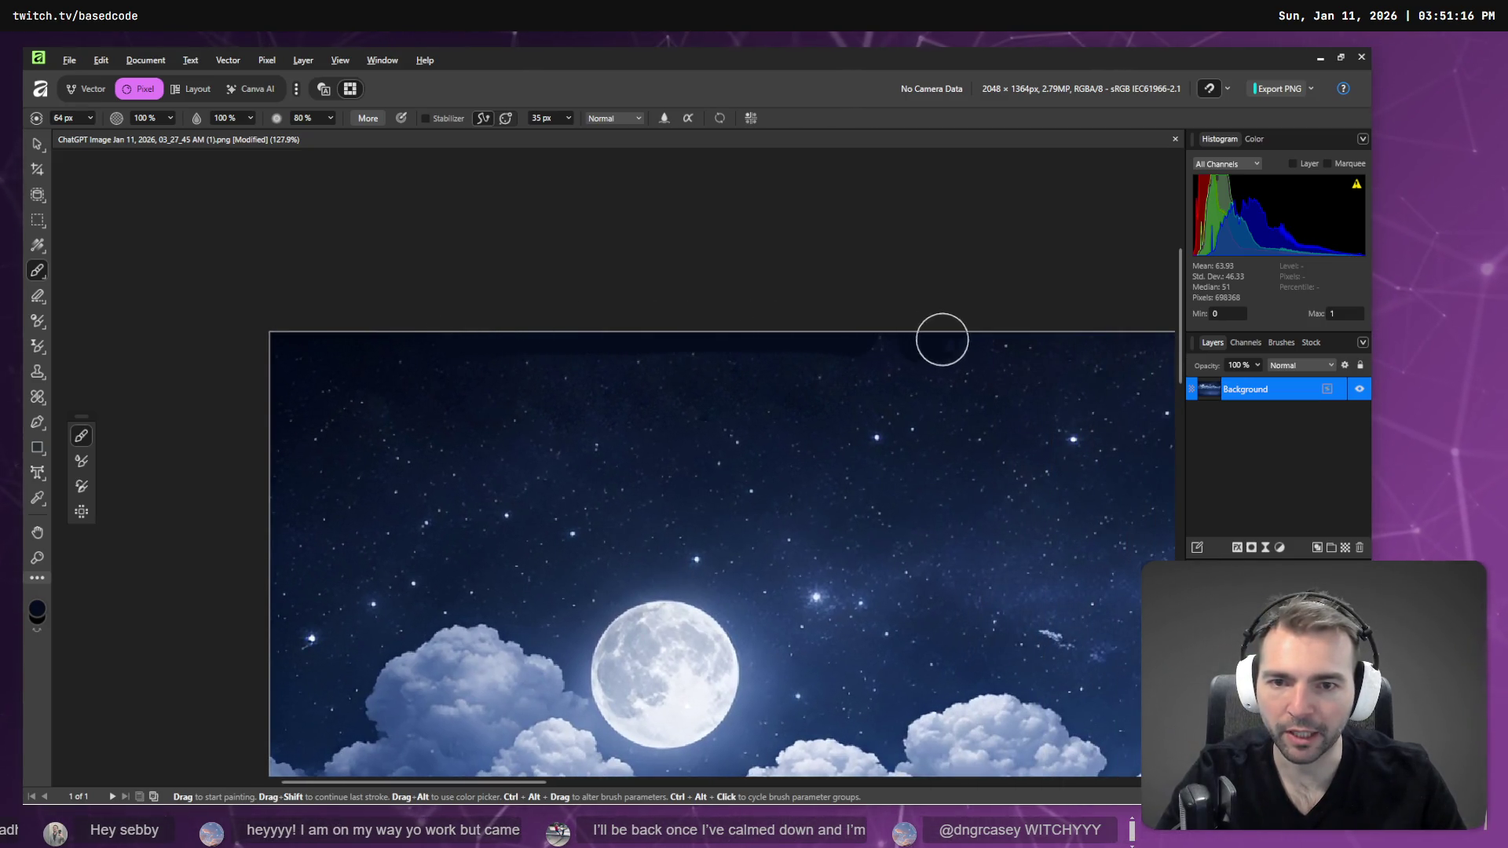
scroll(942, 339, right, 7)
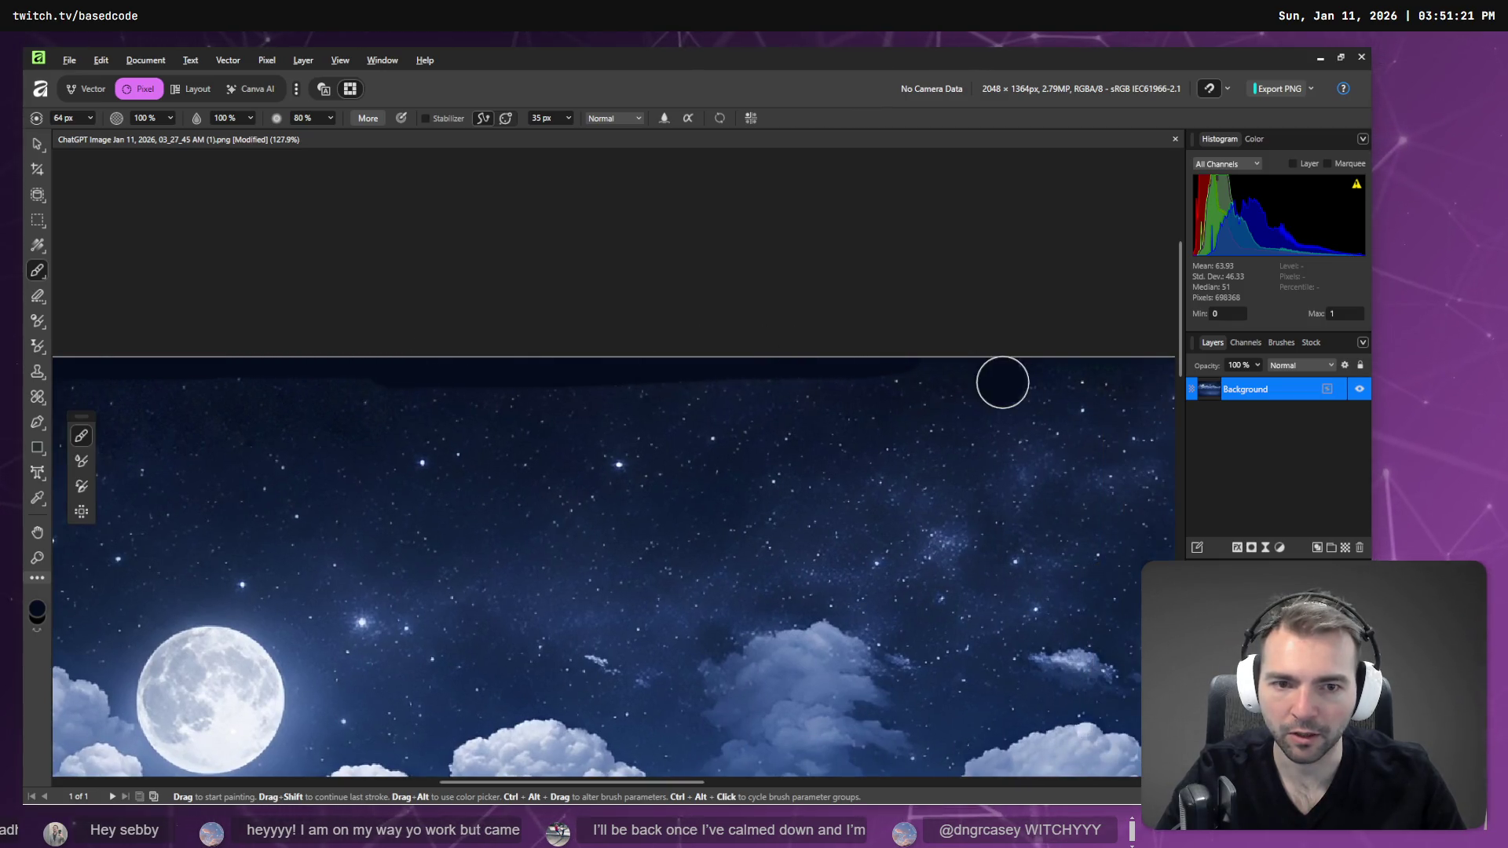
scroll(1002, 383, right, 5)
drag(749, 356, 1040, 370)
scroll(573, 354, right, 6)
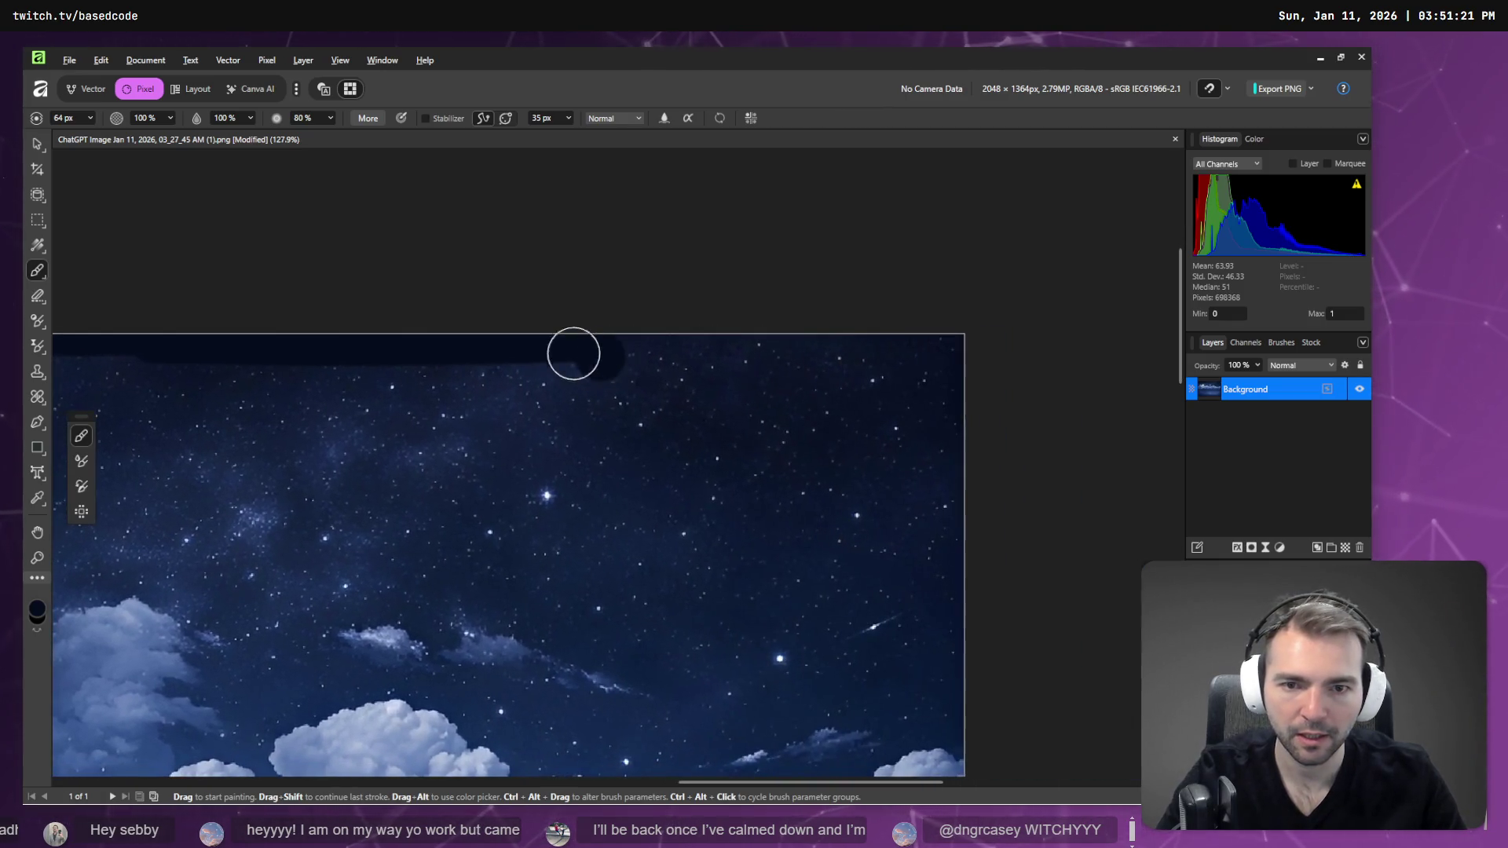
drag(732, 329, 970, 327)
scroll(377, 361, right, 1)
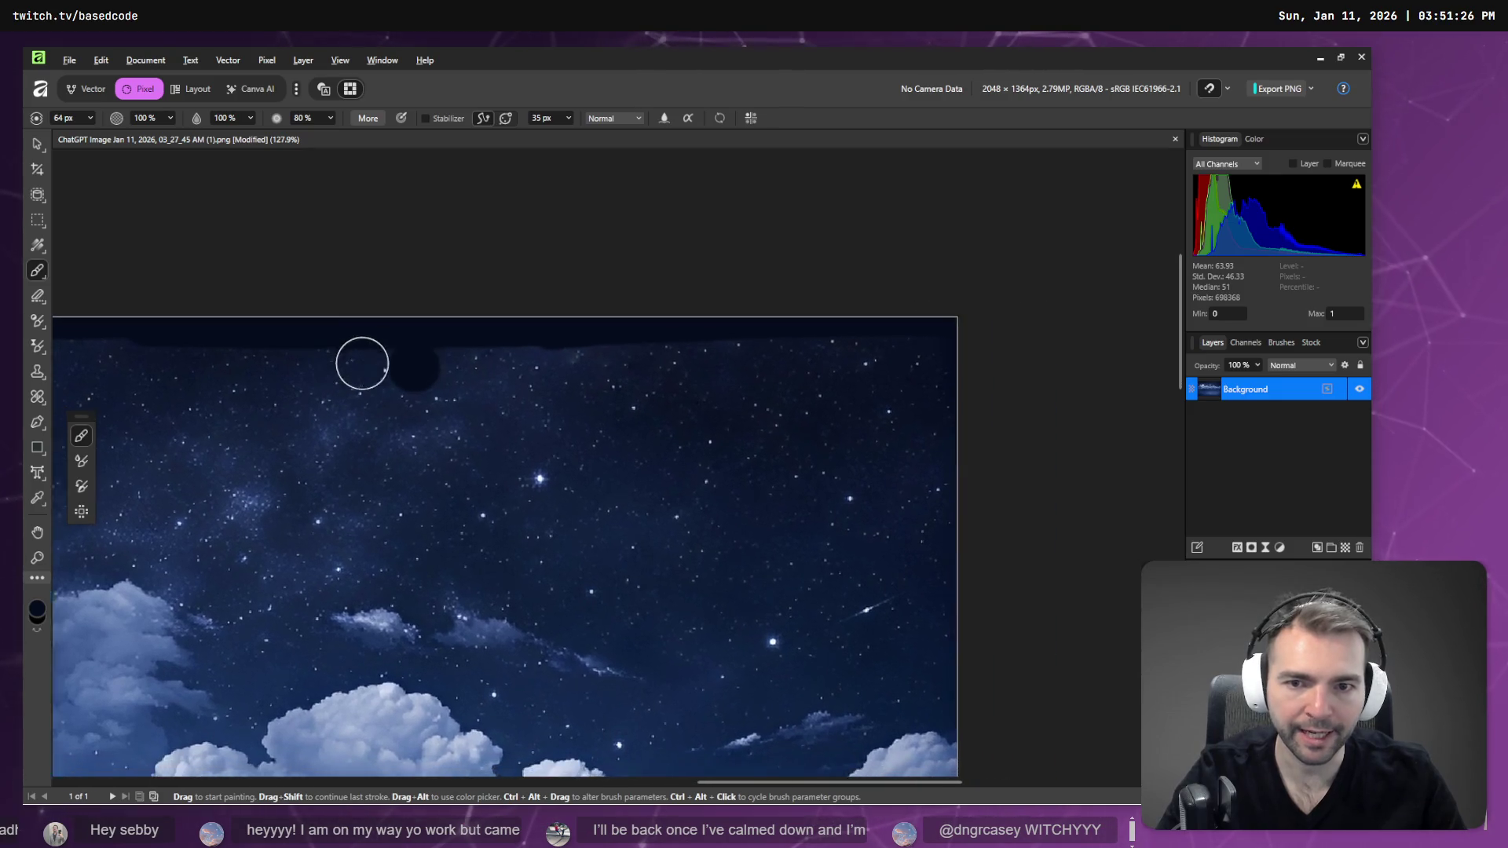
drag(631, 355, 1105, 350)
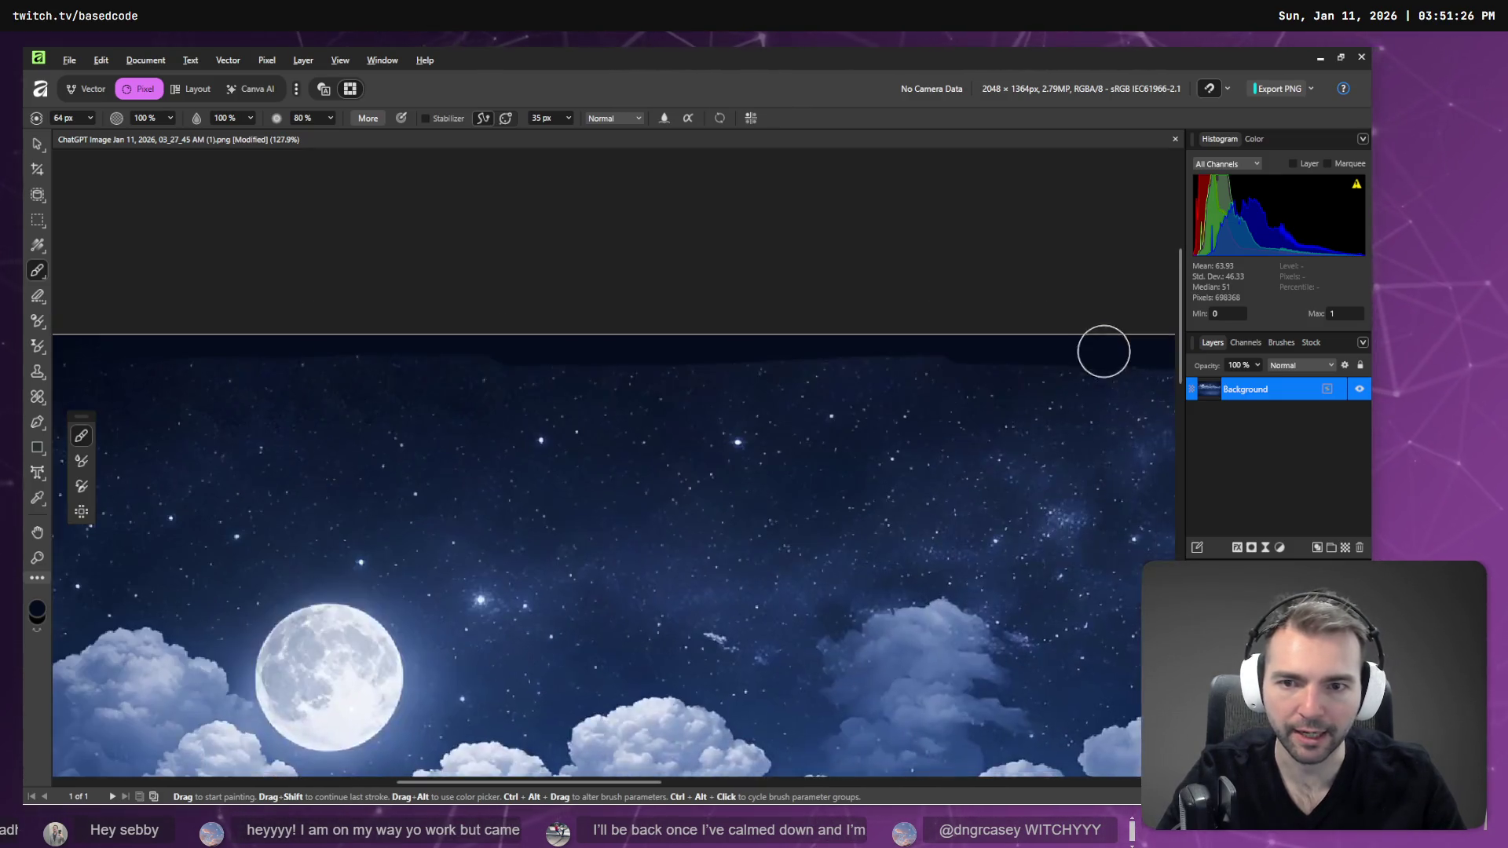
mouse_move(421, 350)
mouse_down()
mouse_move(1023, 370)
mouse_move(664, 370)
mouse_up()
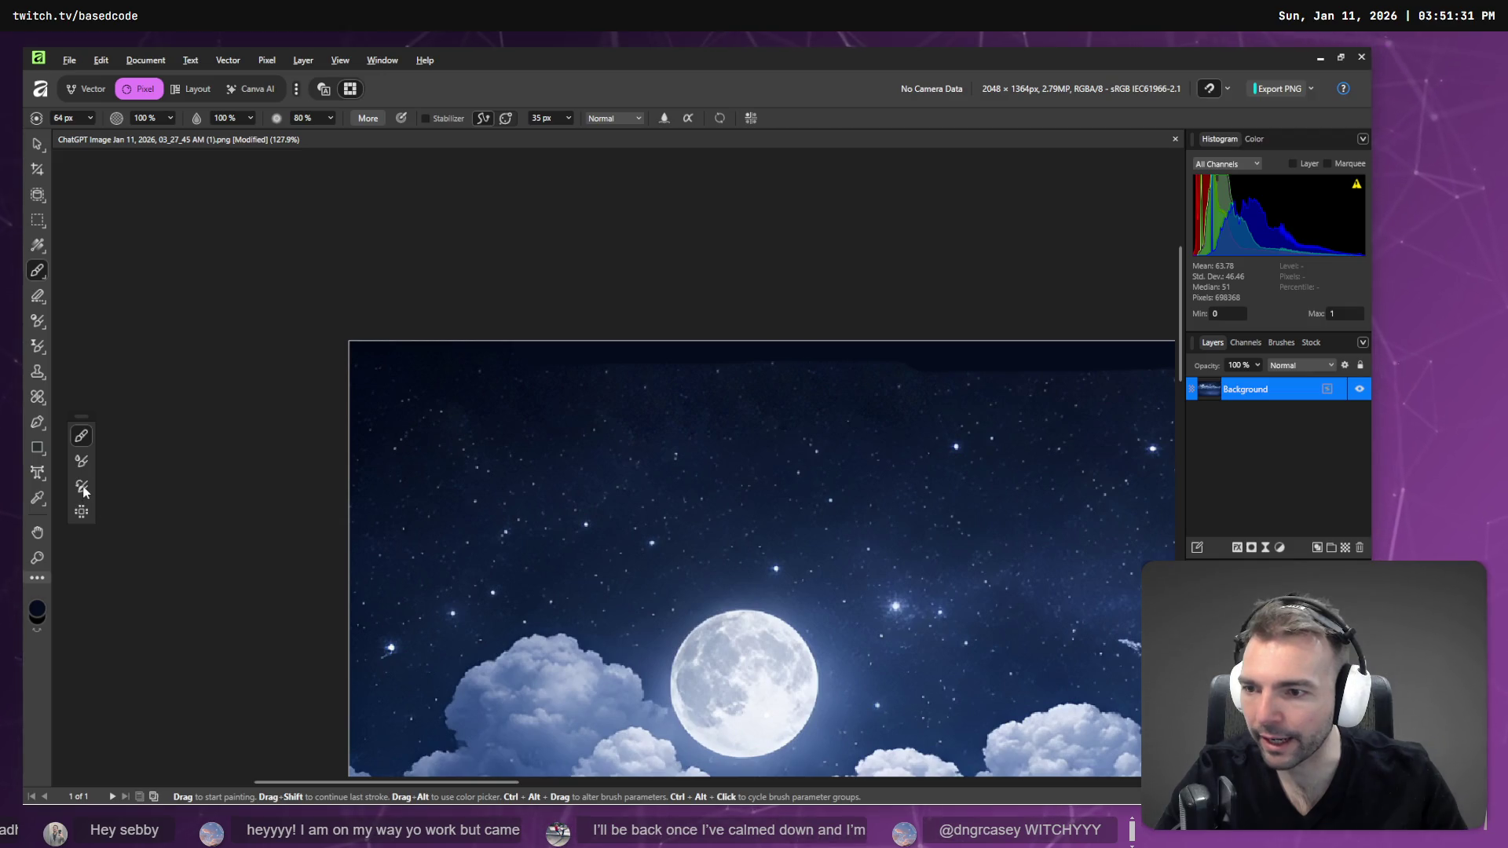
- Inpaint the blemished strip along the top of the sky in four Inpainting Brush strokes
click(36, 398)
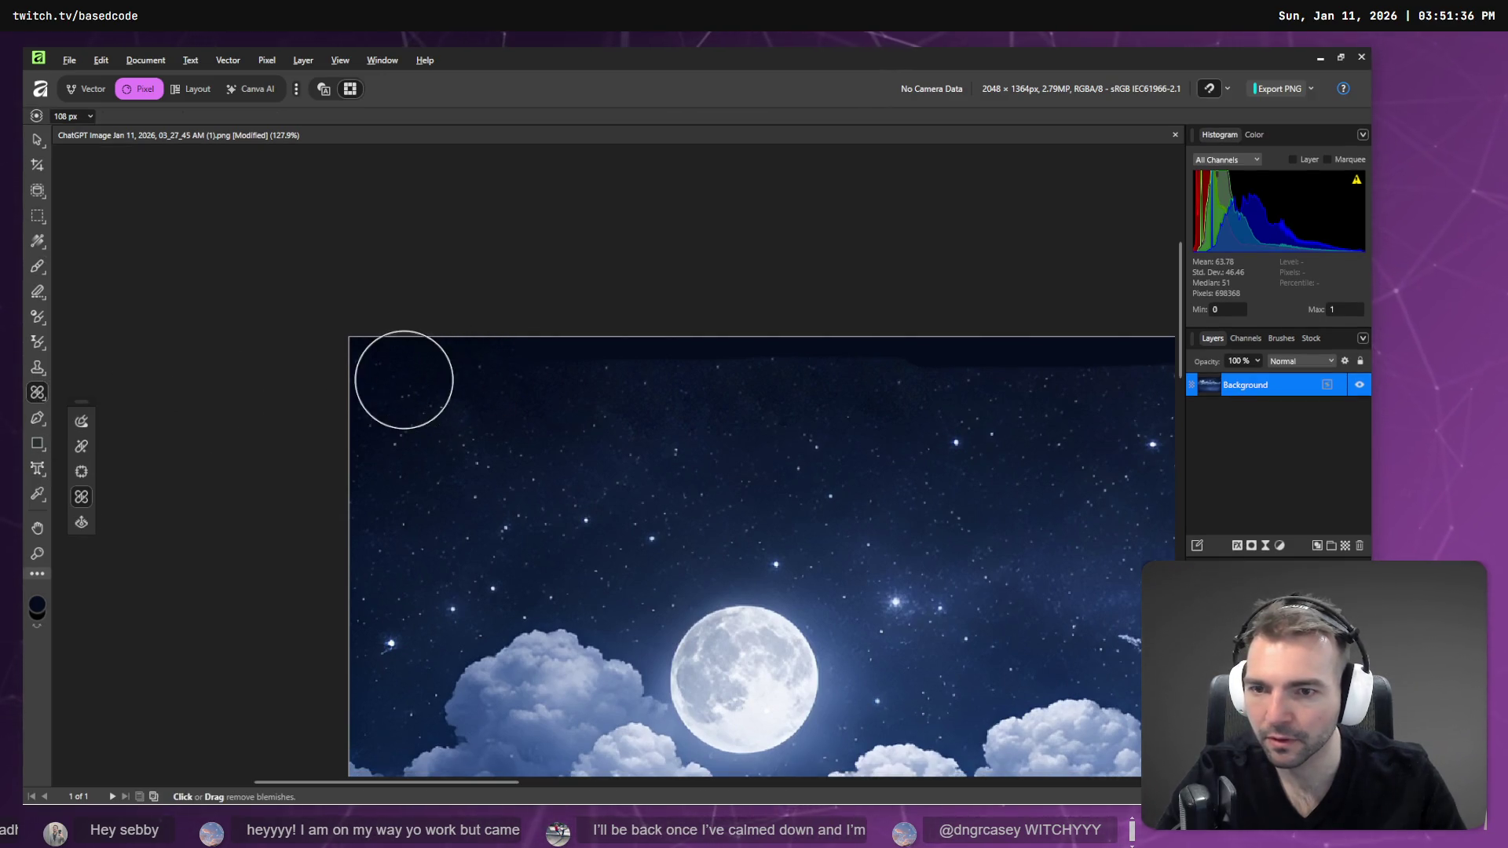
click(81, 422)
mouse_move(397, 395)
mouse_down()
mouse_move(930, 397)
mouse_move(1033, 437)
mouse_move(814, 436)
mouse_up()
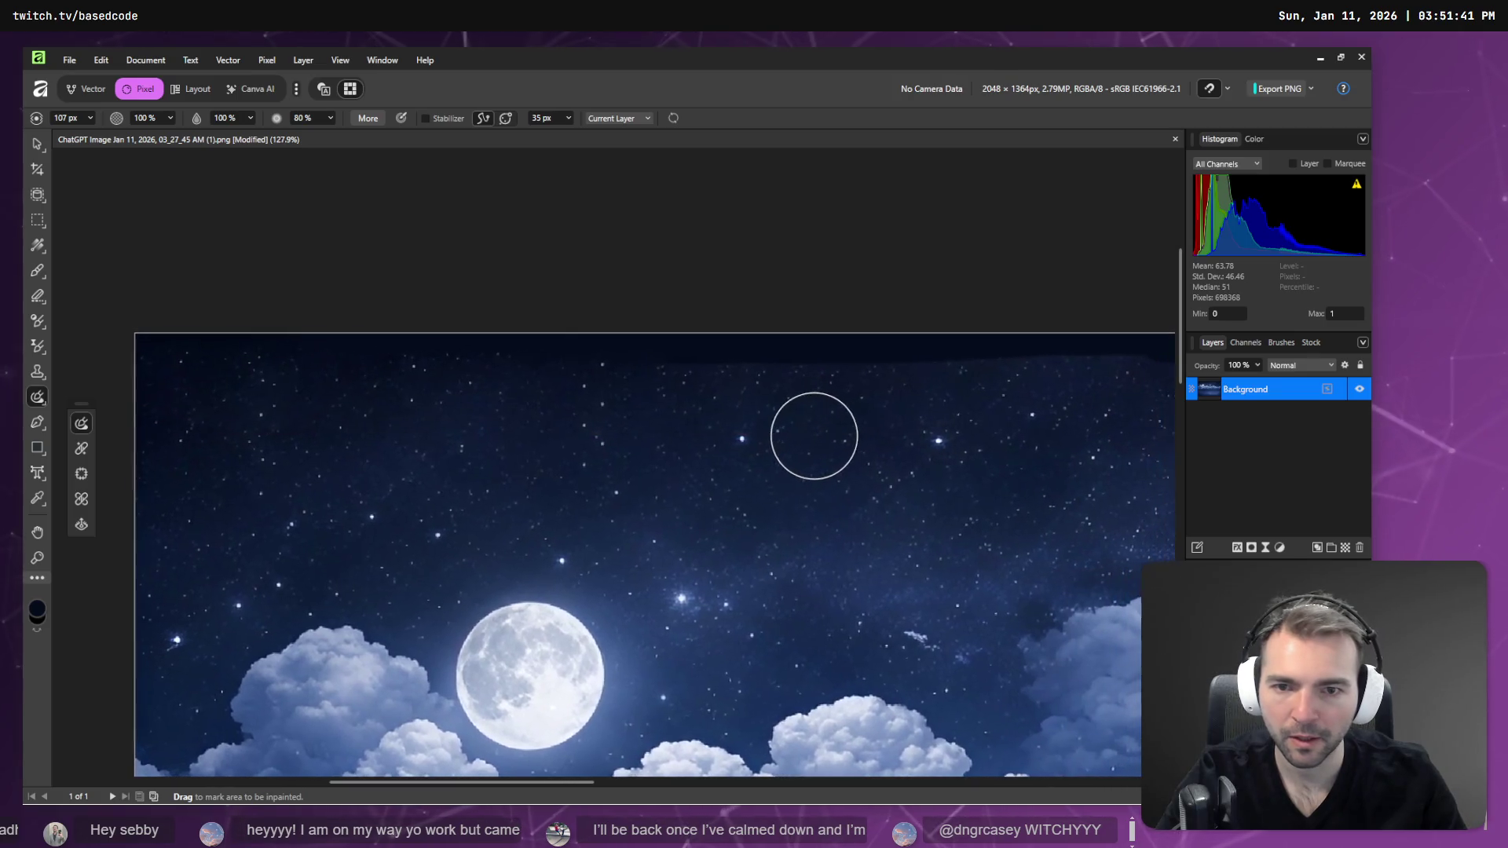
mouse_move(554, 383)
mouse_down()
mouse_move(1033, 384)
mouse_move(631, 404)
mouse_up()
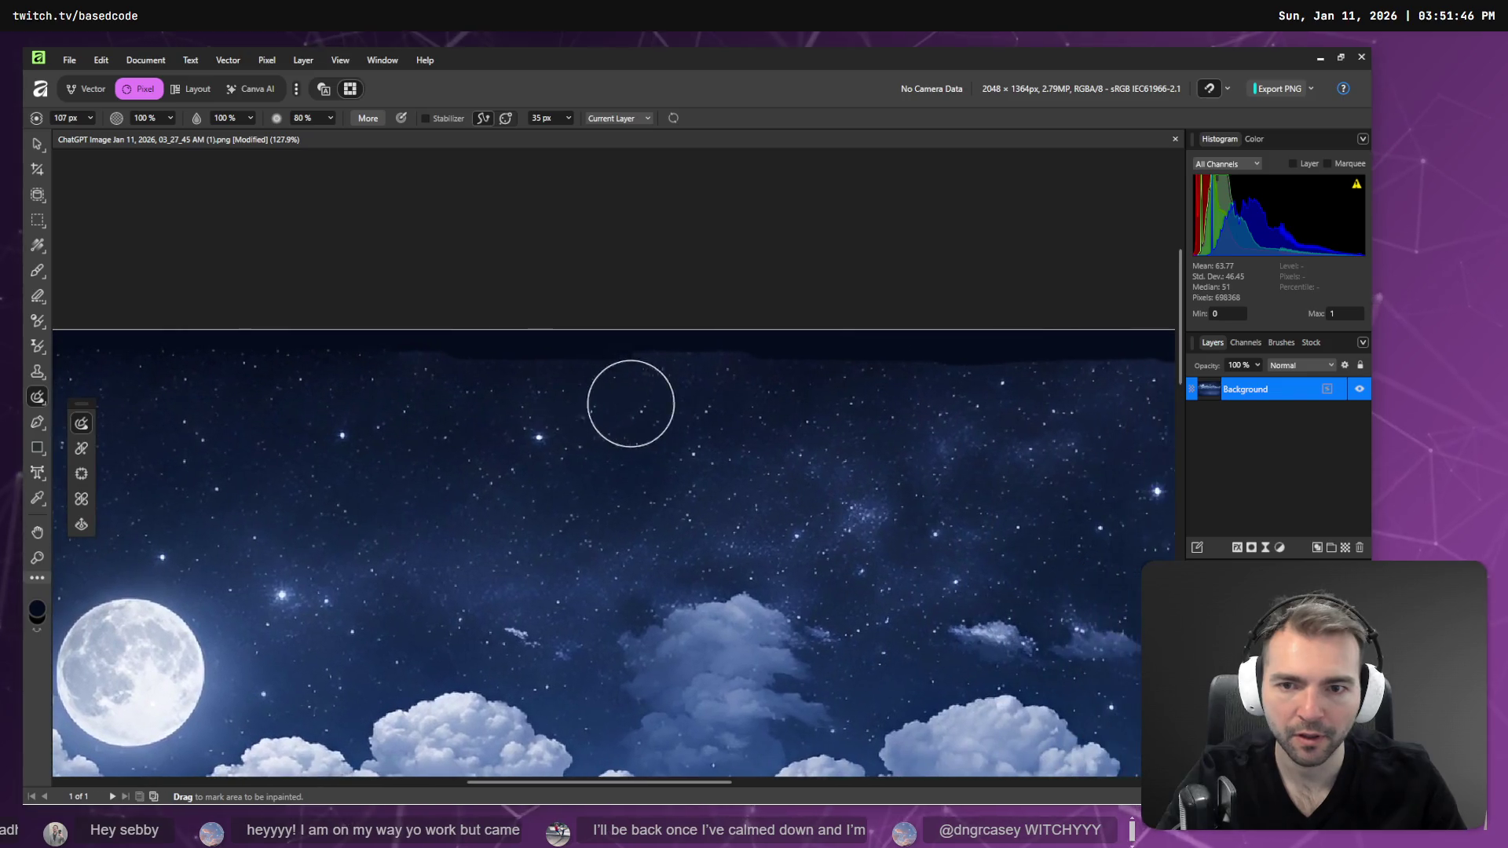
mouse_move(397, 380)
mouse_down()
mouse_move(1034, 377)
mouse_move(727, 397)
mouse_move(403, 387)
mouse_move(777, 380)
mouse_up()
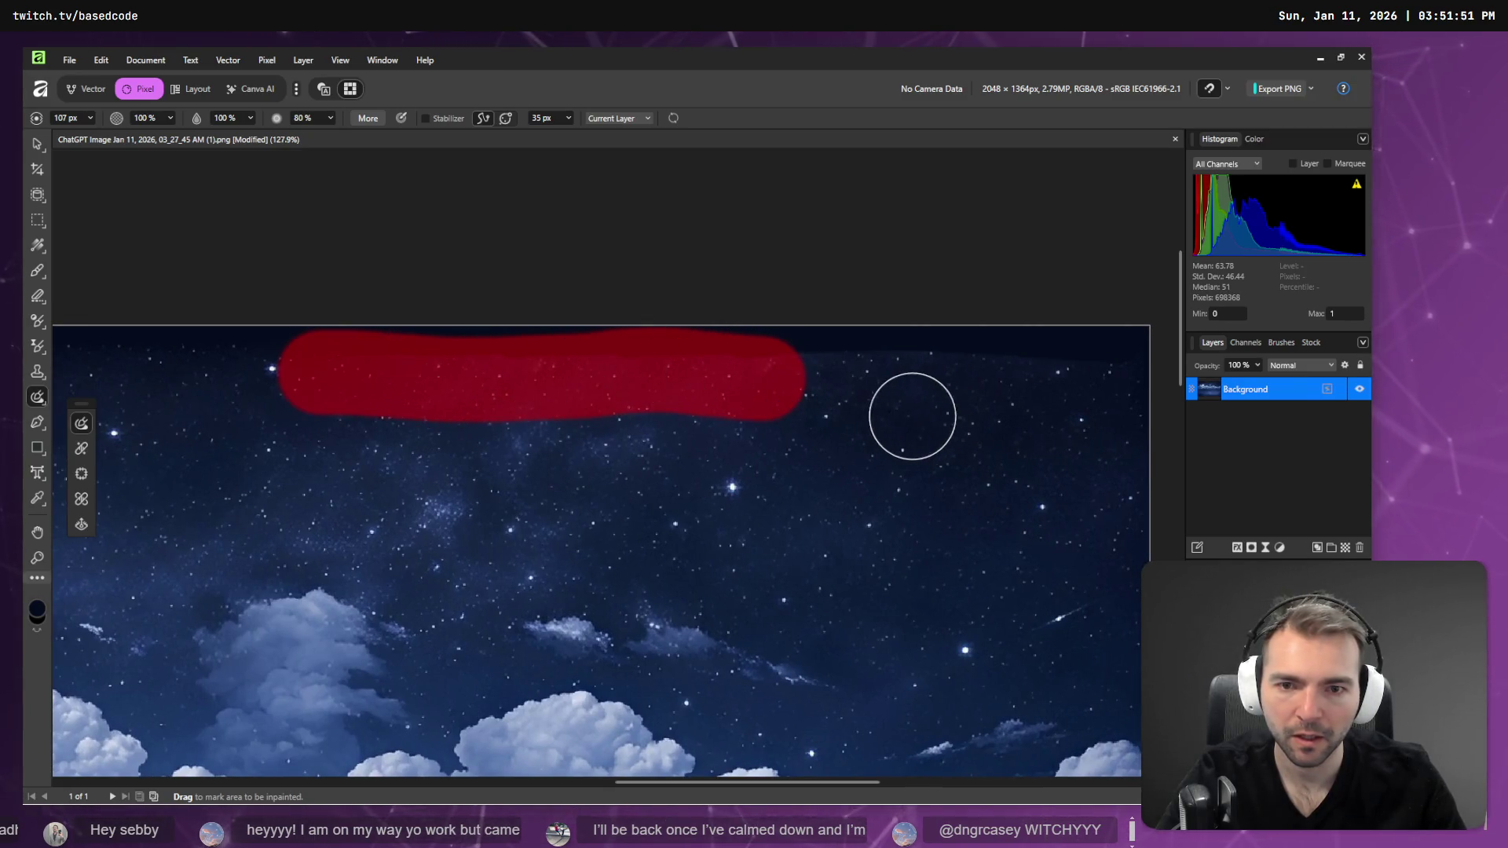
scroll(912, 416, right, 5)
drag(318, 384, 875, 388)
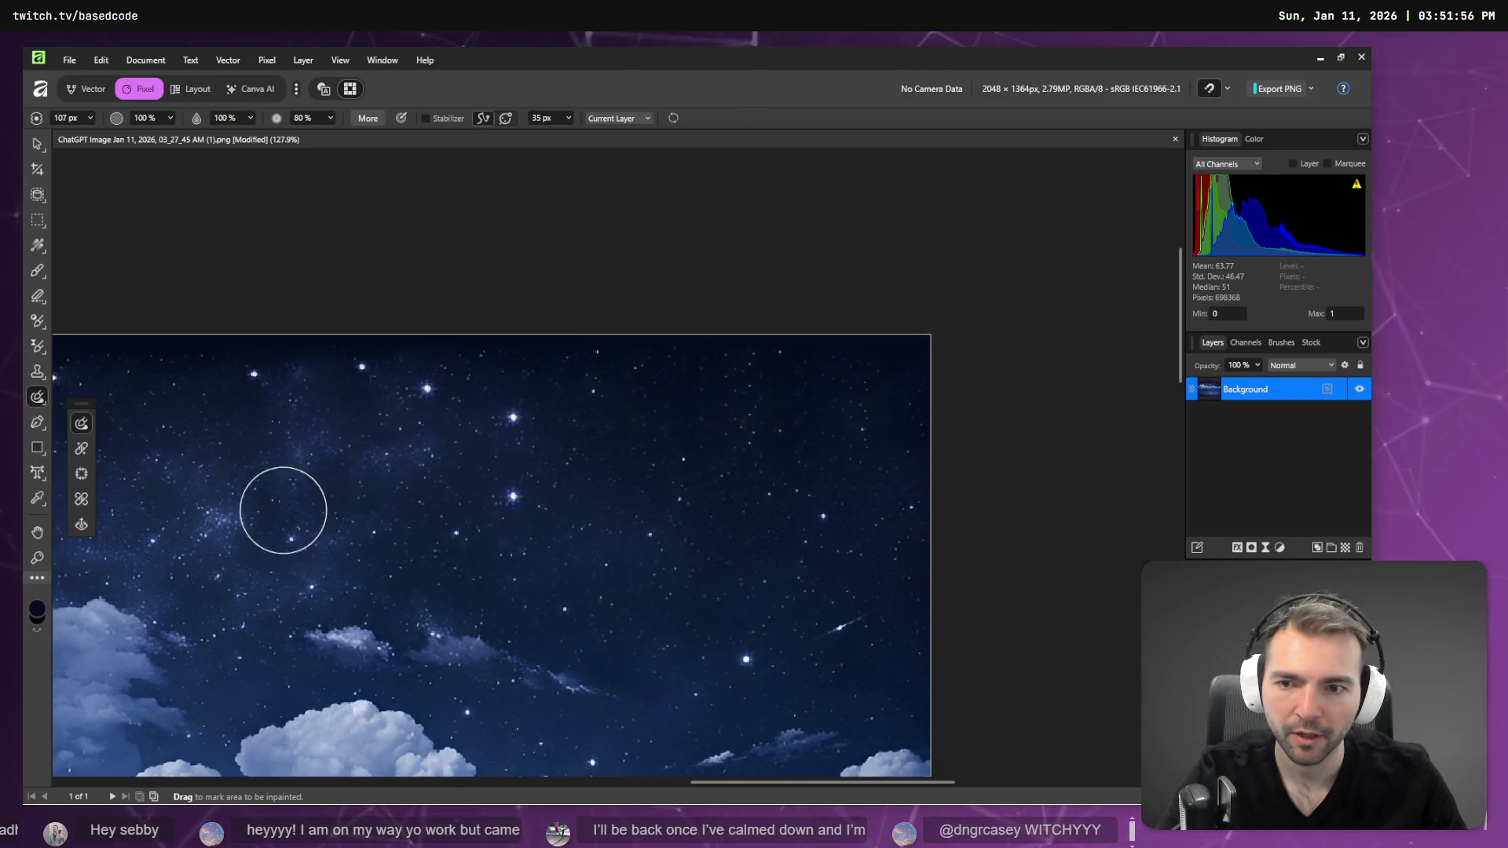
scroll(764, 476, down, 5)
scroll(130, 326, down, 2)
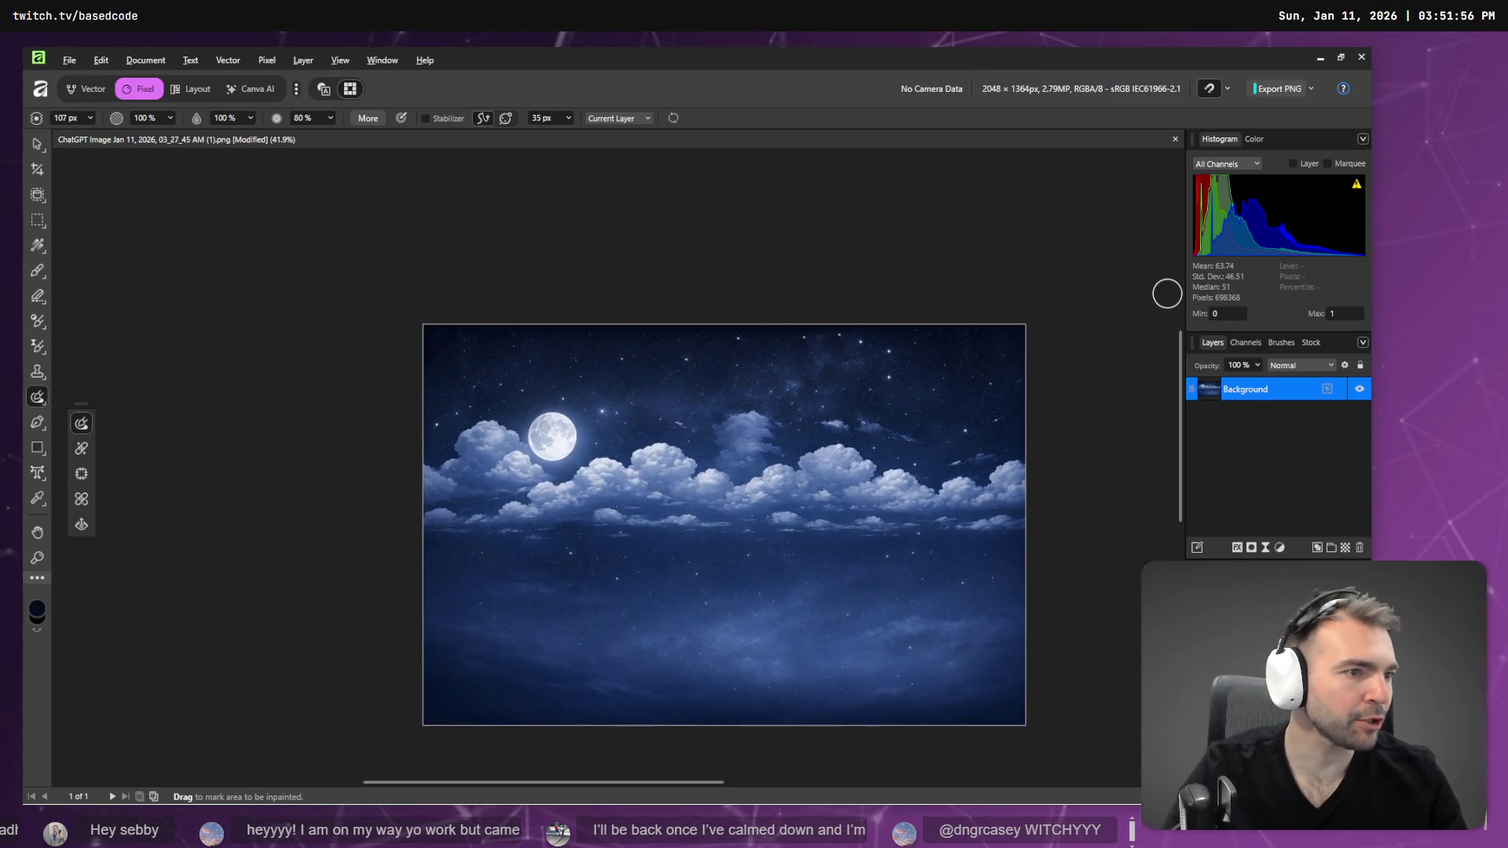
- Check the WorldEnvironment sky settings in Godot, then return to Affinity
key(alt+Tab)
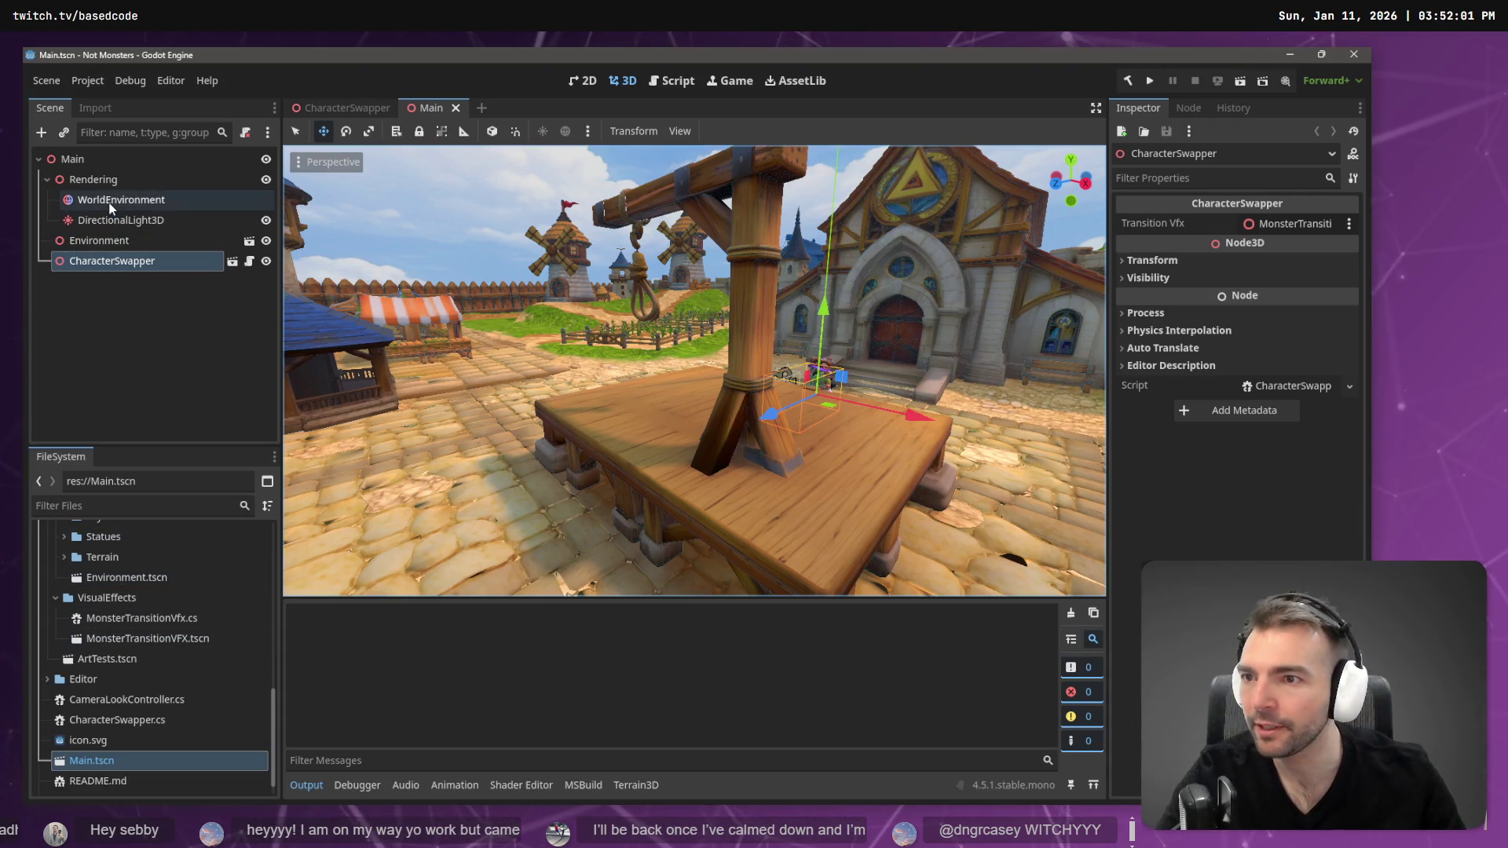
click(110, 205)
scroll(117, 695, down, 1)
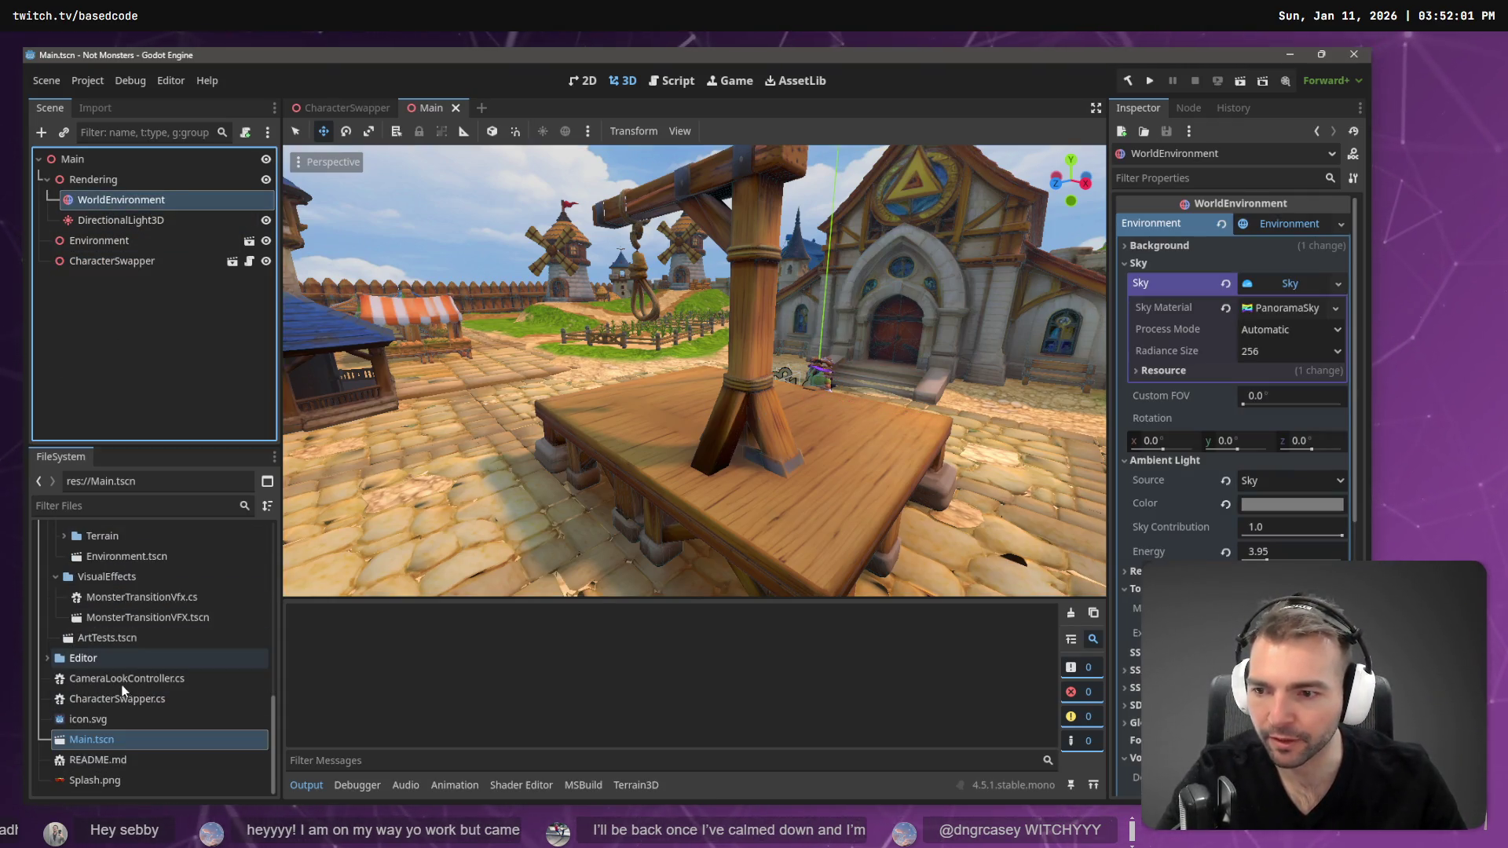
scroll(123, 691, up, 3)
scroll(124, 691, down, 3)
key(alt+Tab)
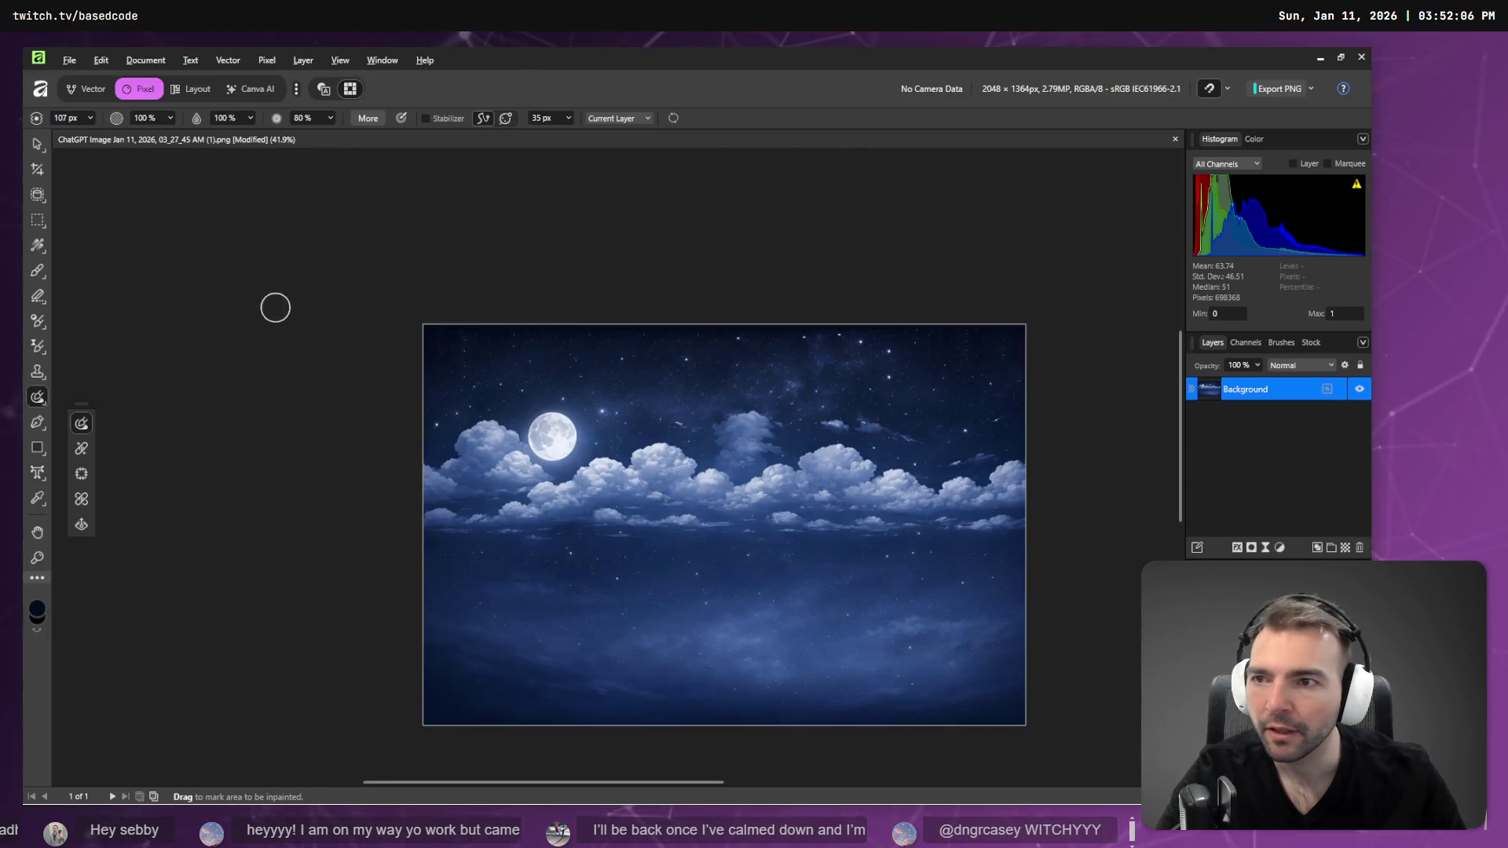
click(71, 63)
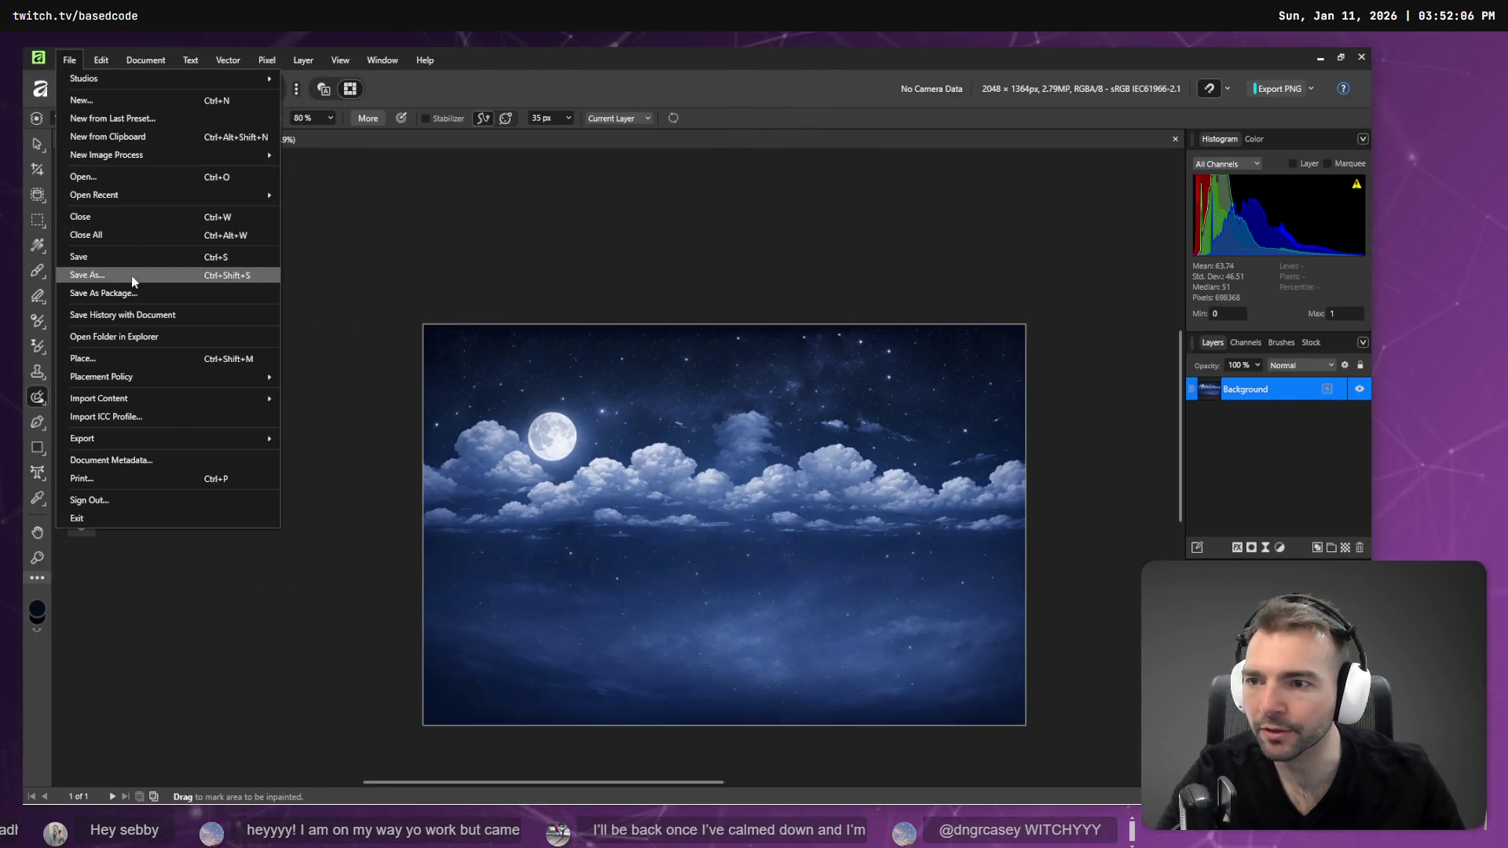
- Start a Save As into C:\Work\...\Art\Environment\Sky, then cancel without saving
click(130, 275)
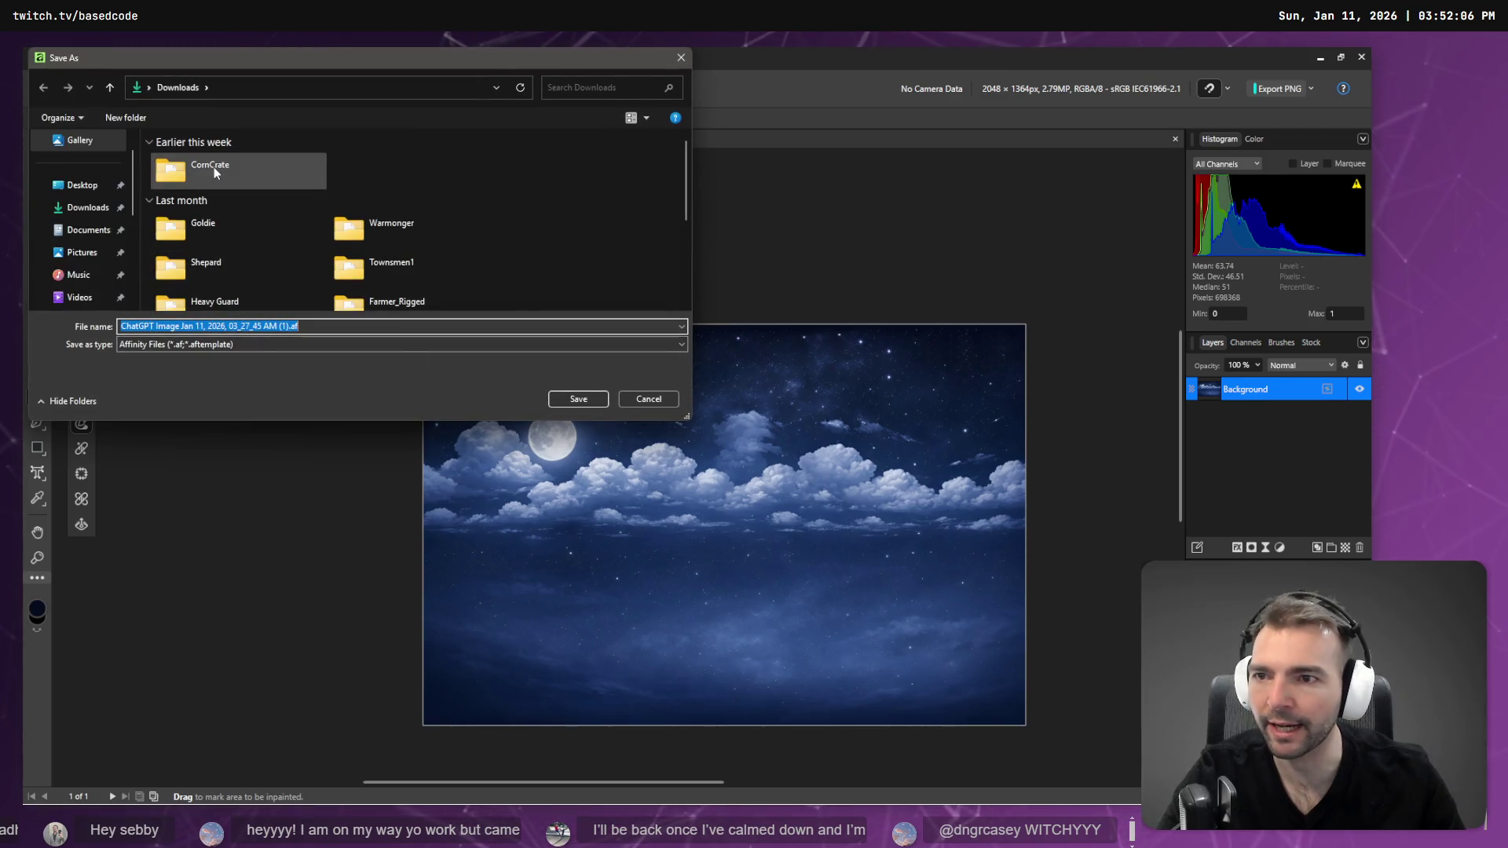
text(C:\Wor)
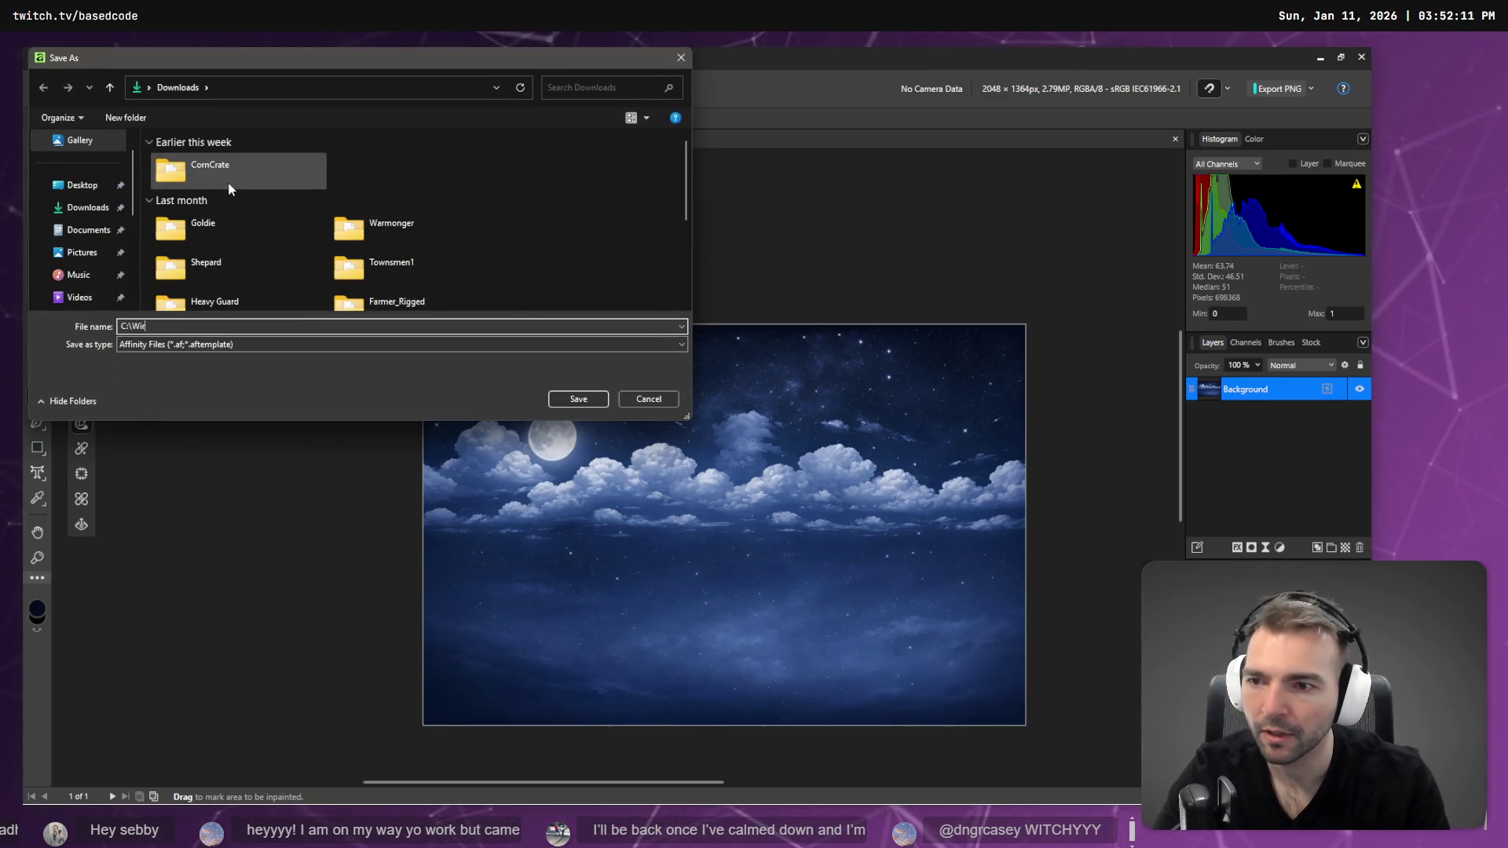
text(k\)
key(Return)
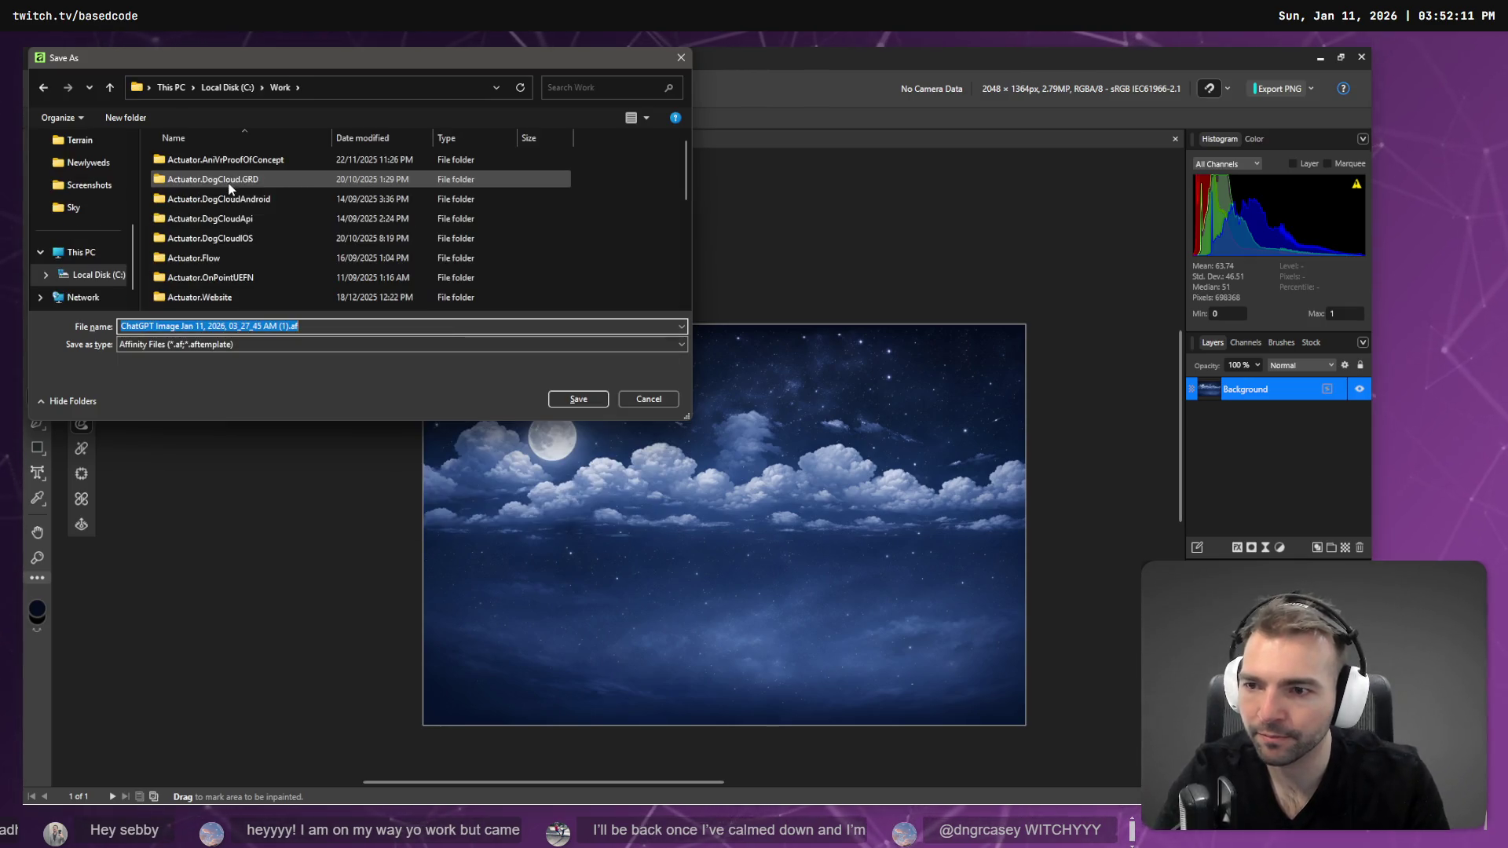
click(229, 180)
scroll(229, 187, down, 5)
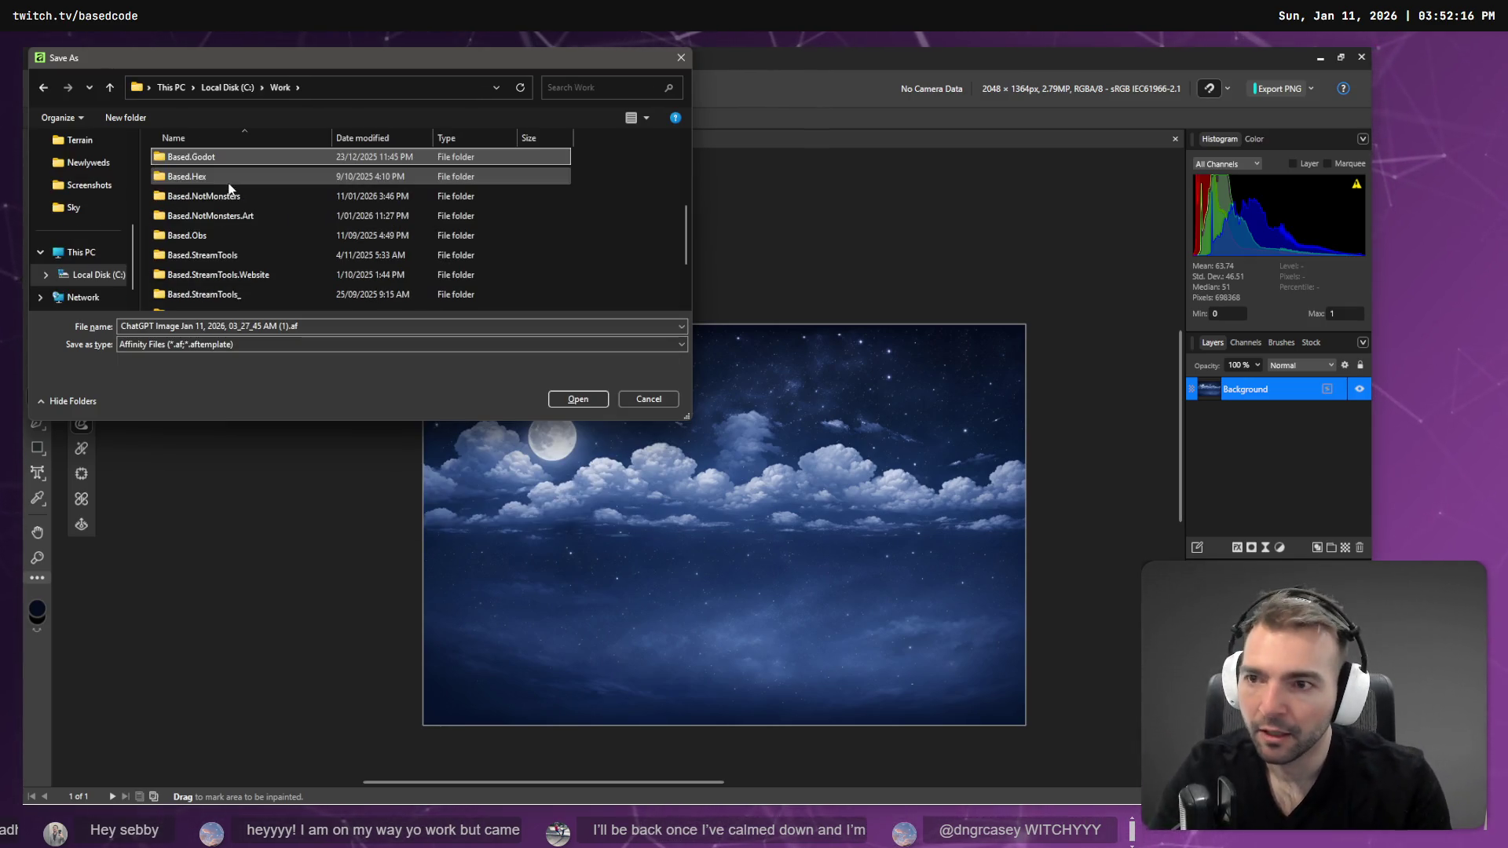
click(229, 179)
key(Down)
key(Return)
key(Down)
key(Down)
key(Down)
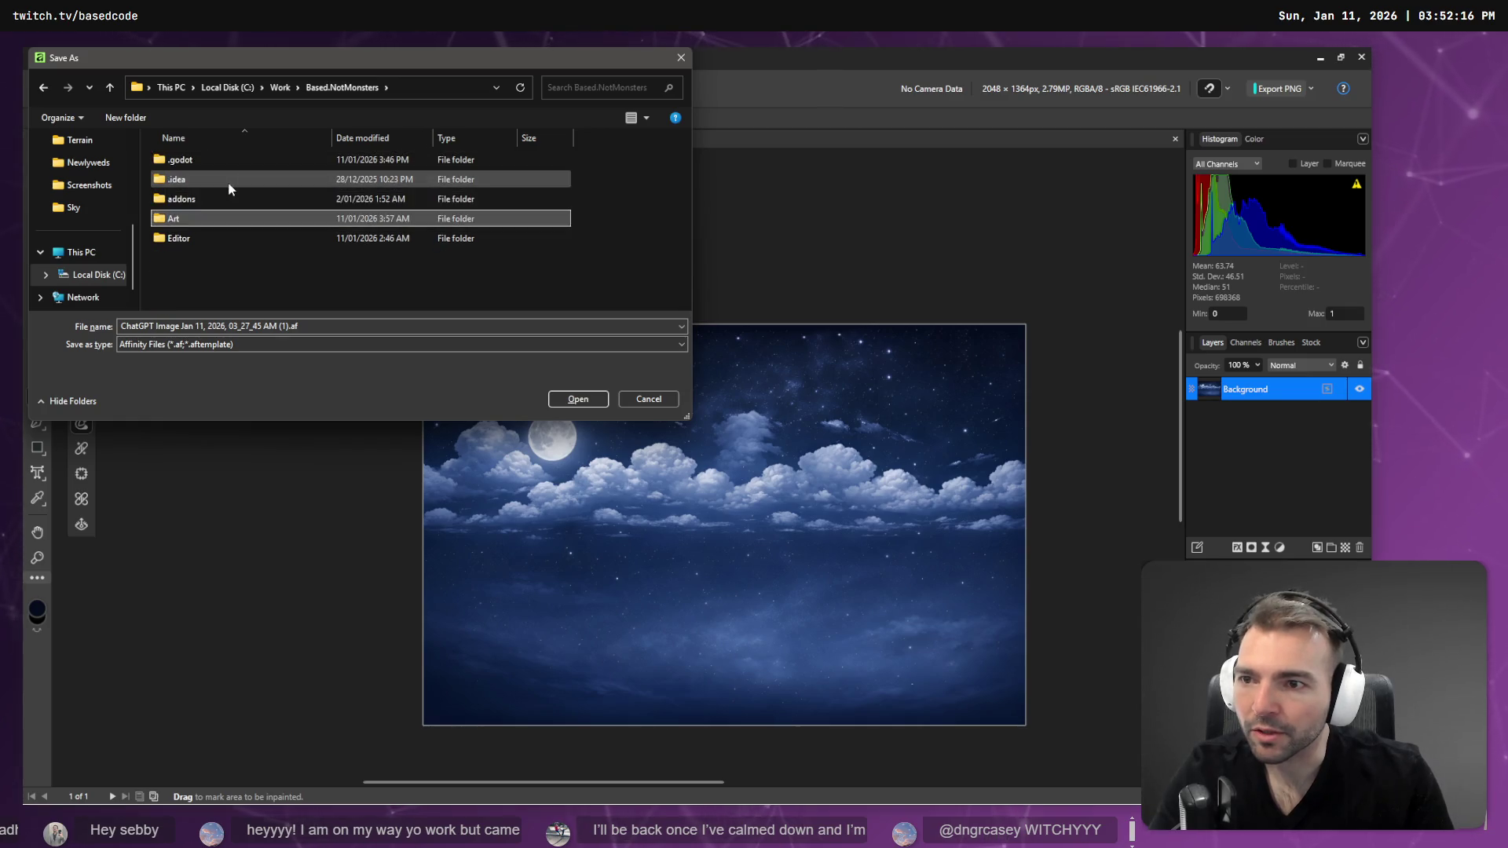
key(Return)
key(Down)
key(Down)
key(Return)
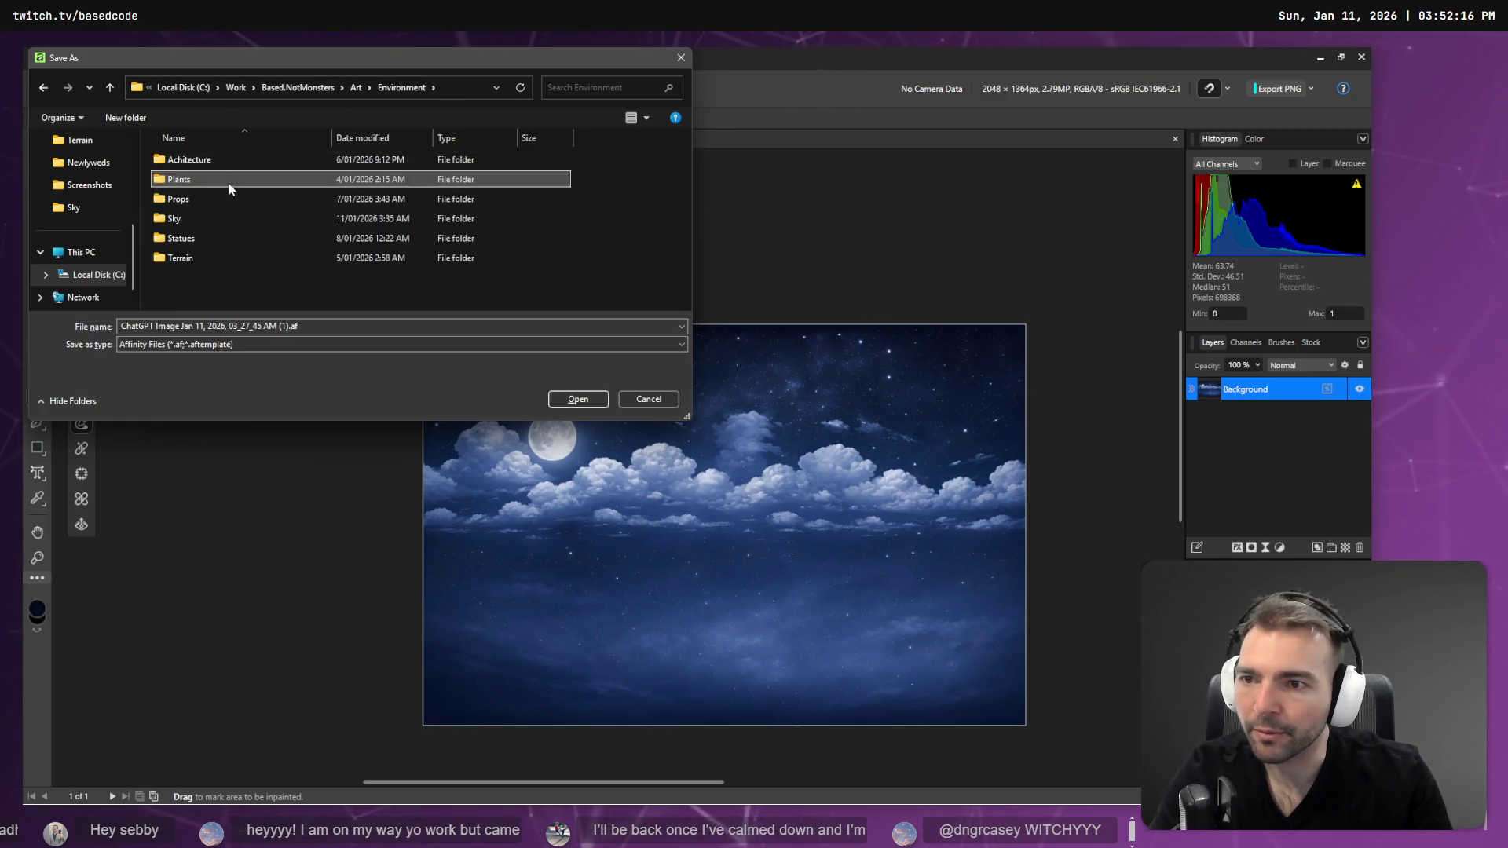
key(Down)
key(Down)
key(Down)
key(Return)
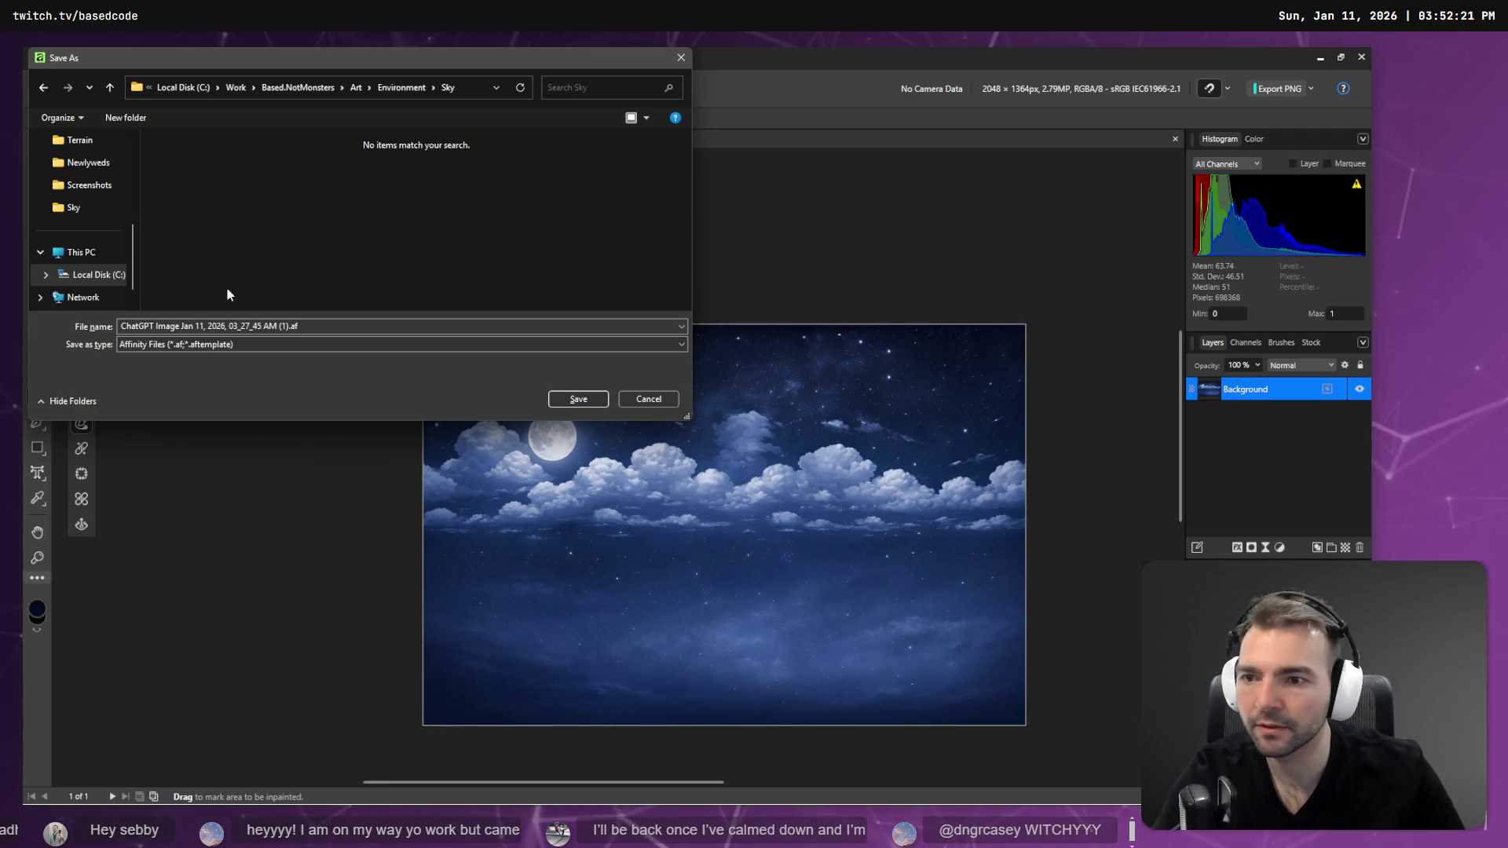
click(185, 341)
click(187, 355)
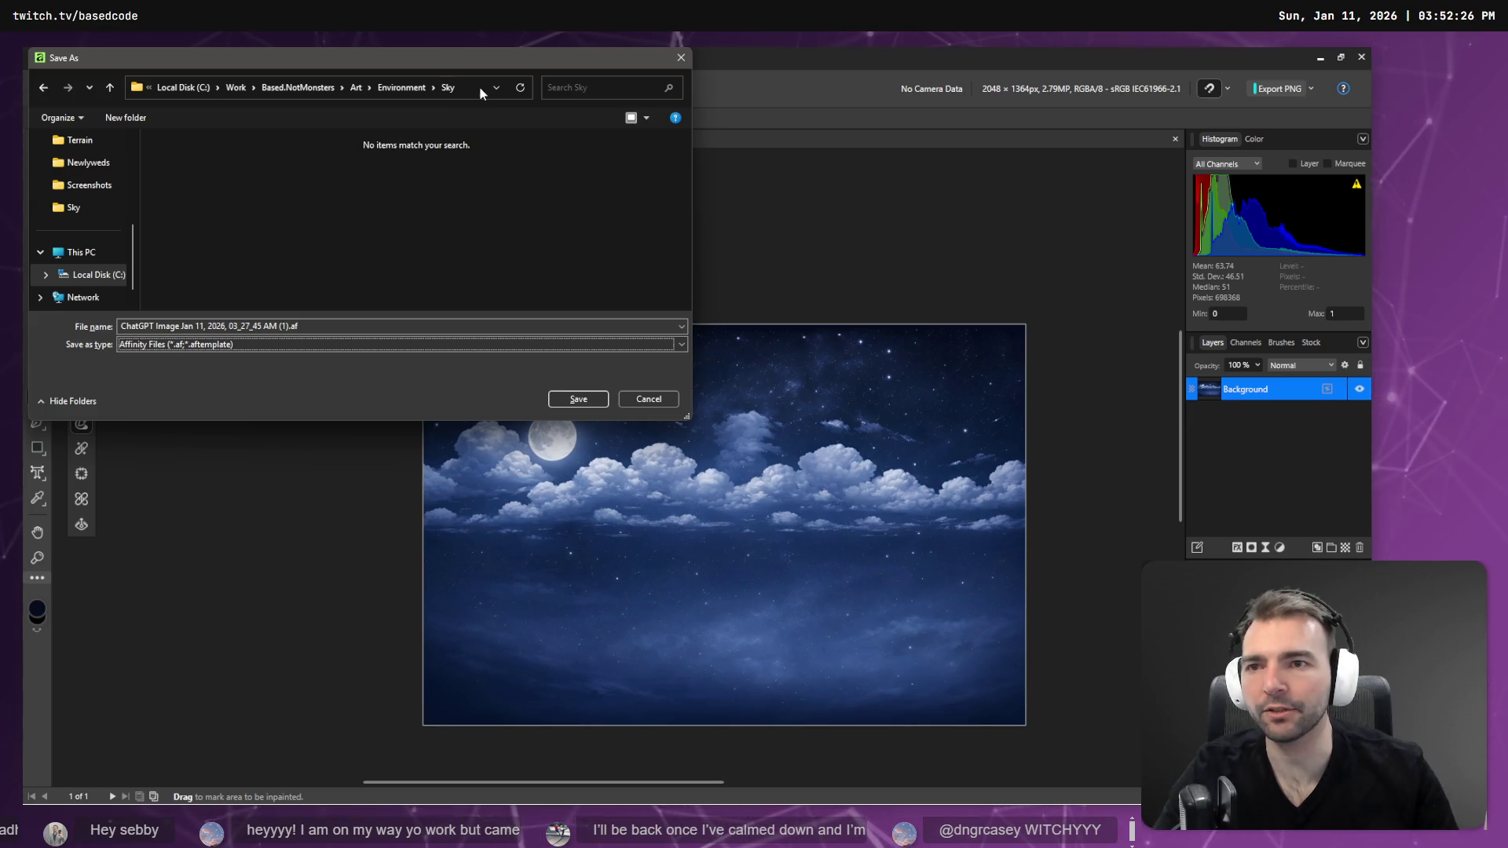
key(Escape)
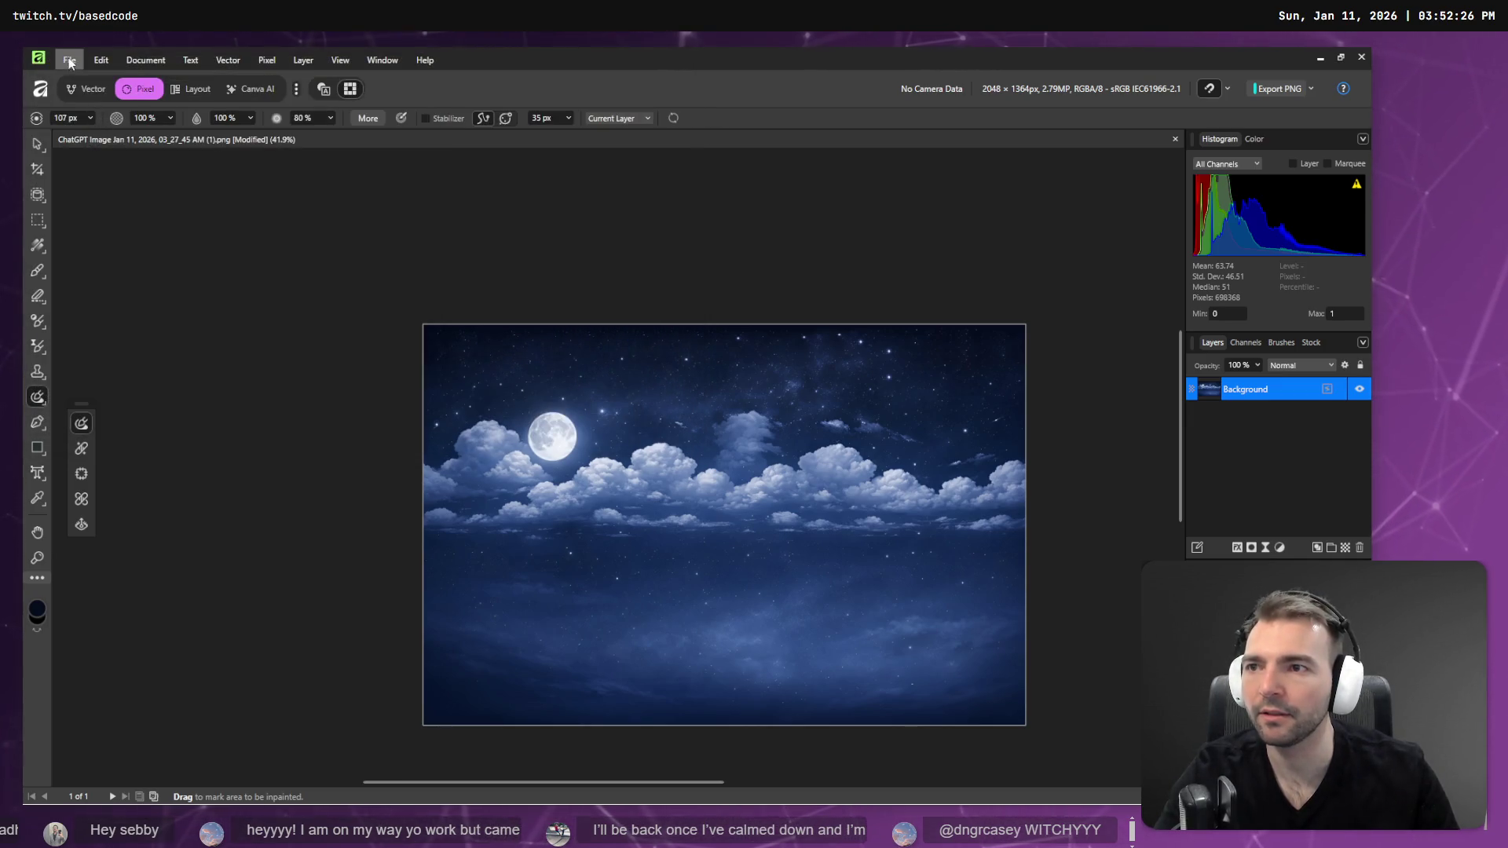
- Export as PNG-HDR (HLG, Rec.2020, Full range), overwriting NightTimeSkyPanorama.png in the Sky folder
click(69, 61)
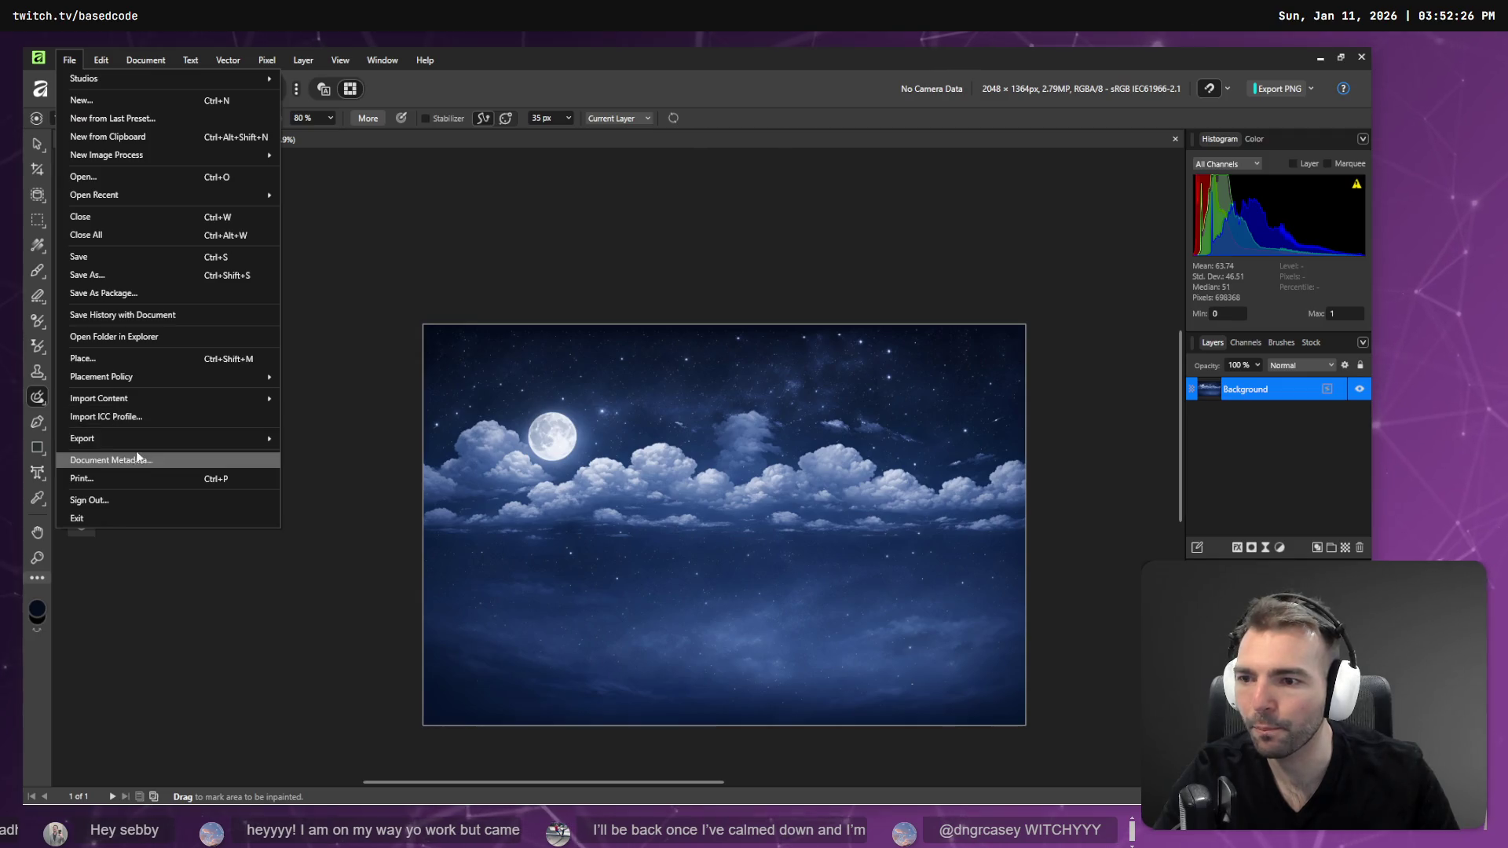
mouse_move(142, 438)
click(342, 447)
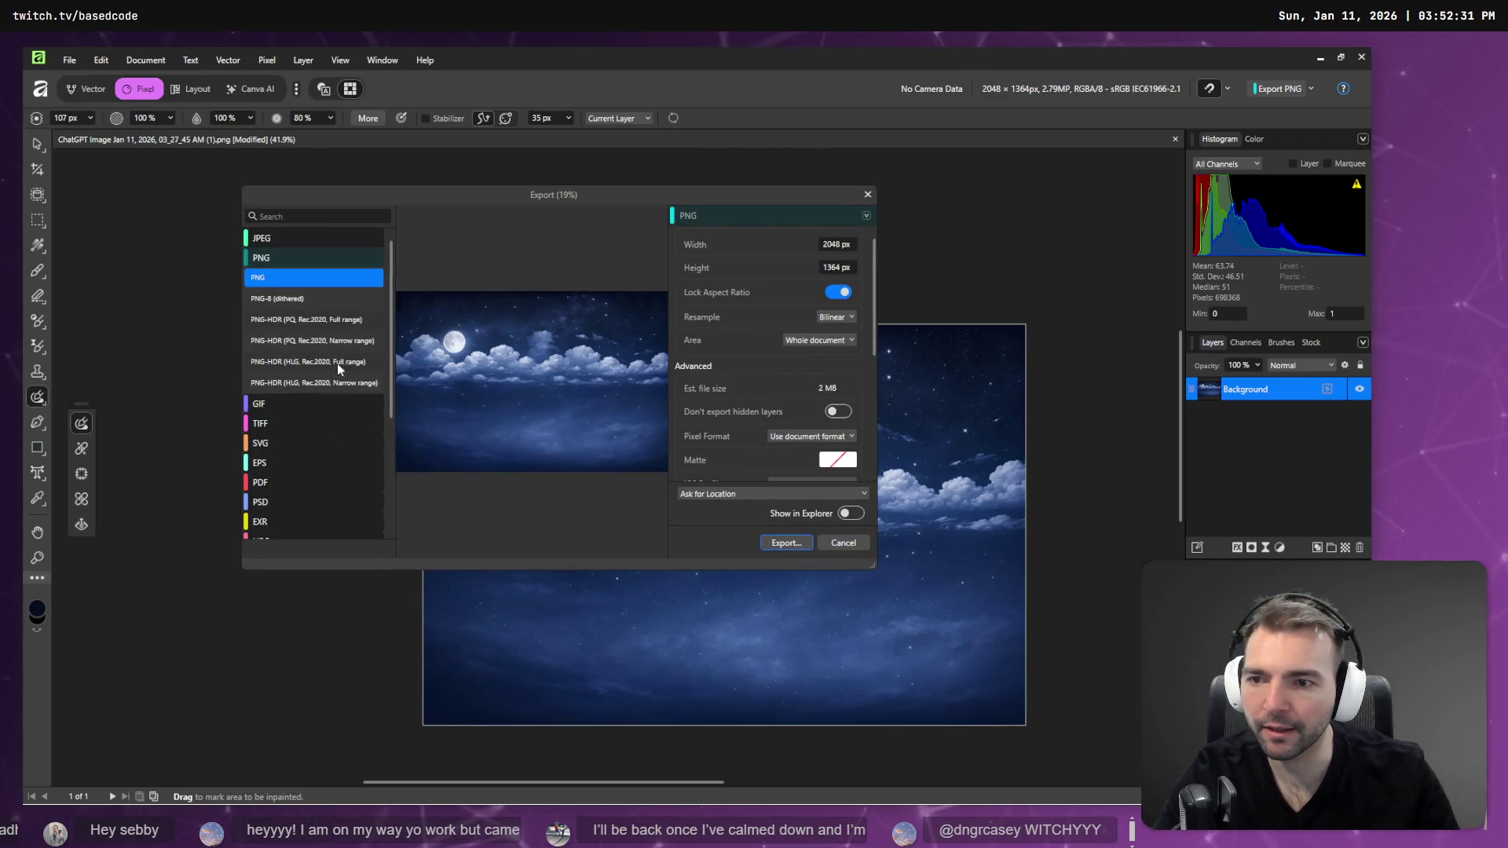
click(336, 363)
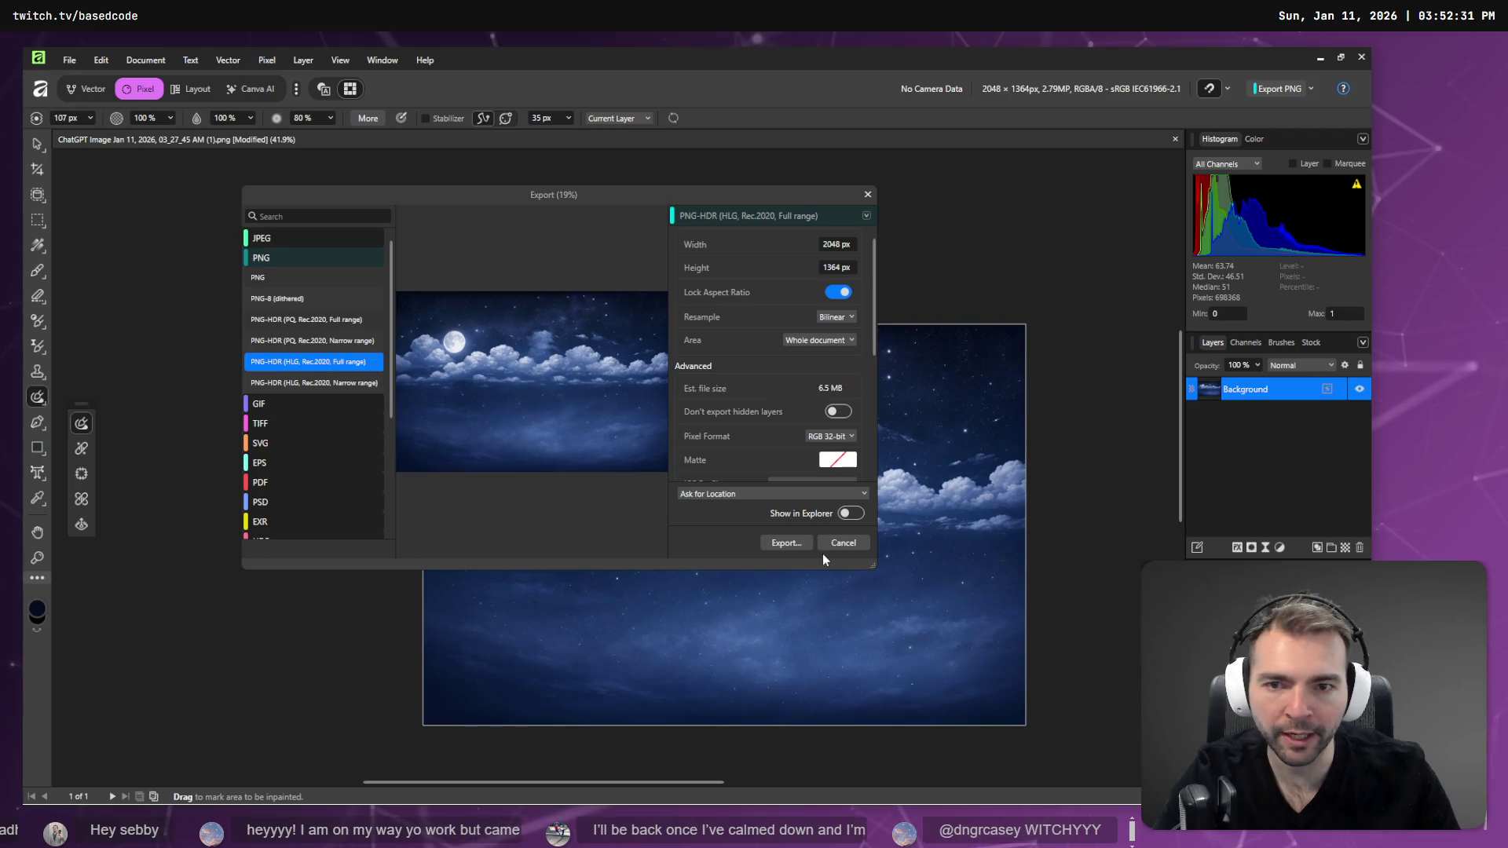
click(784, 545)
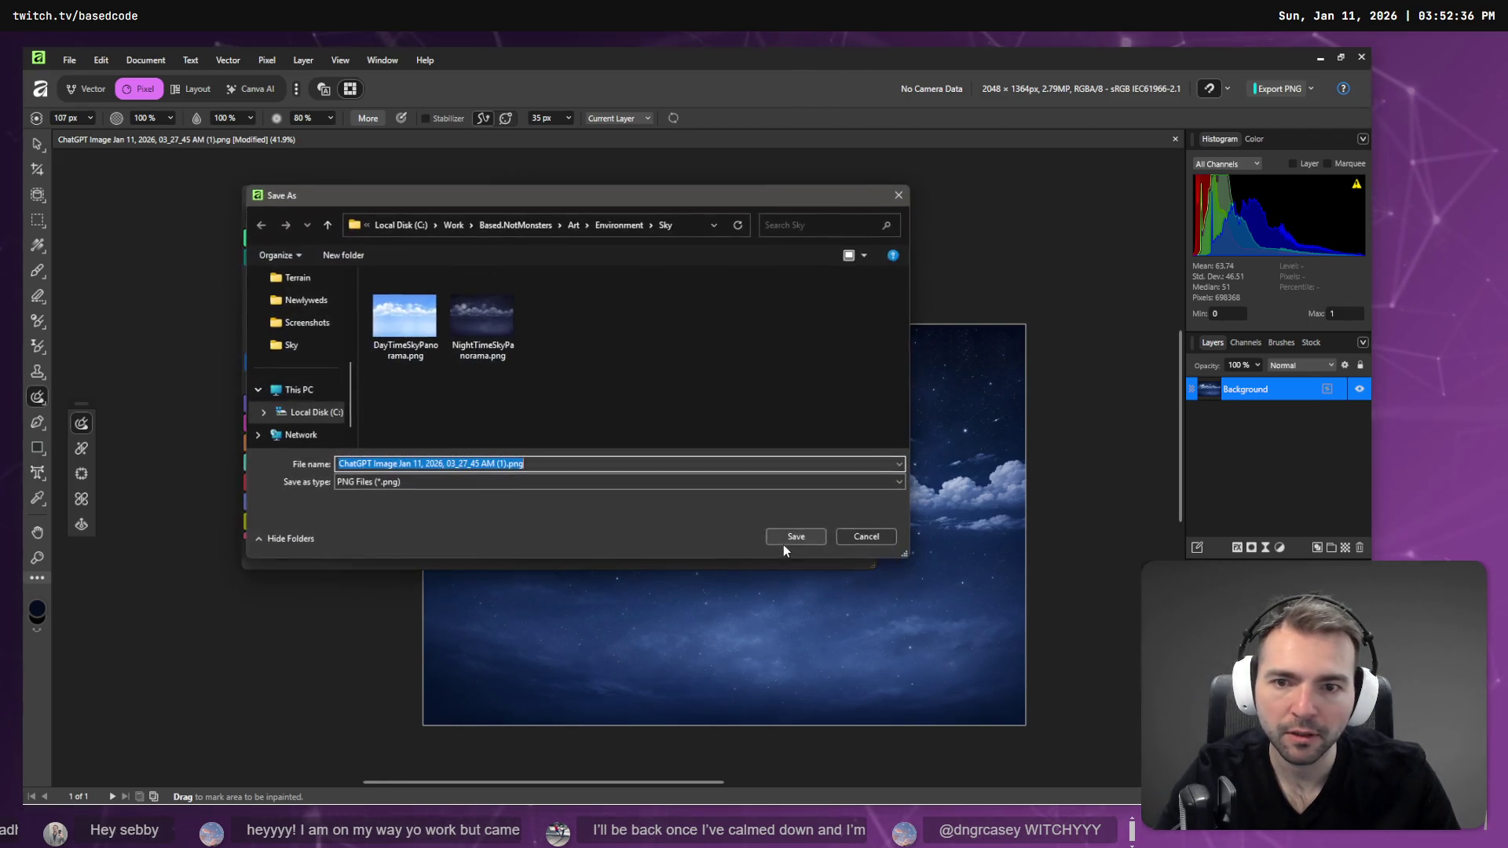
click(475, 312)
double_click(475, 313)
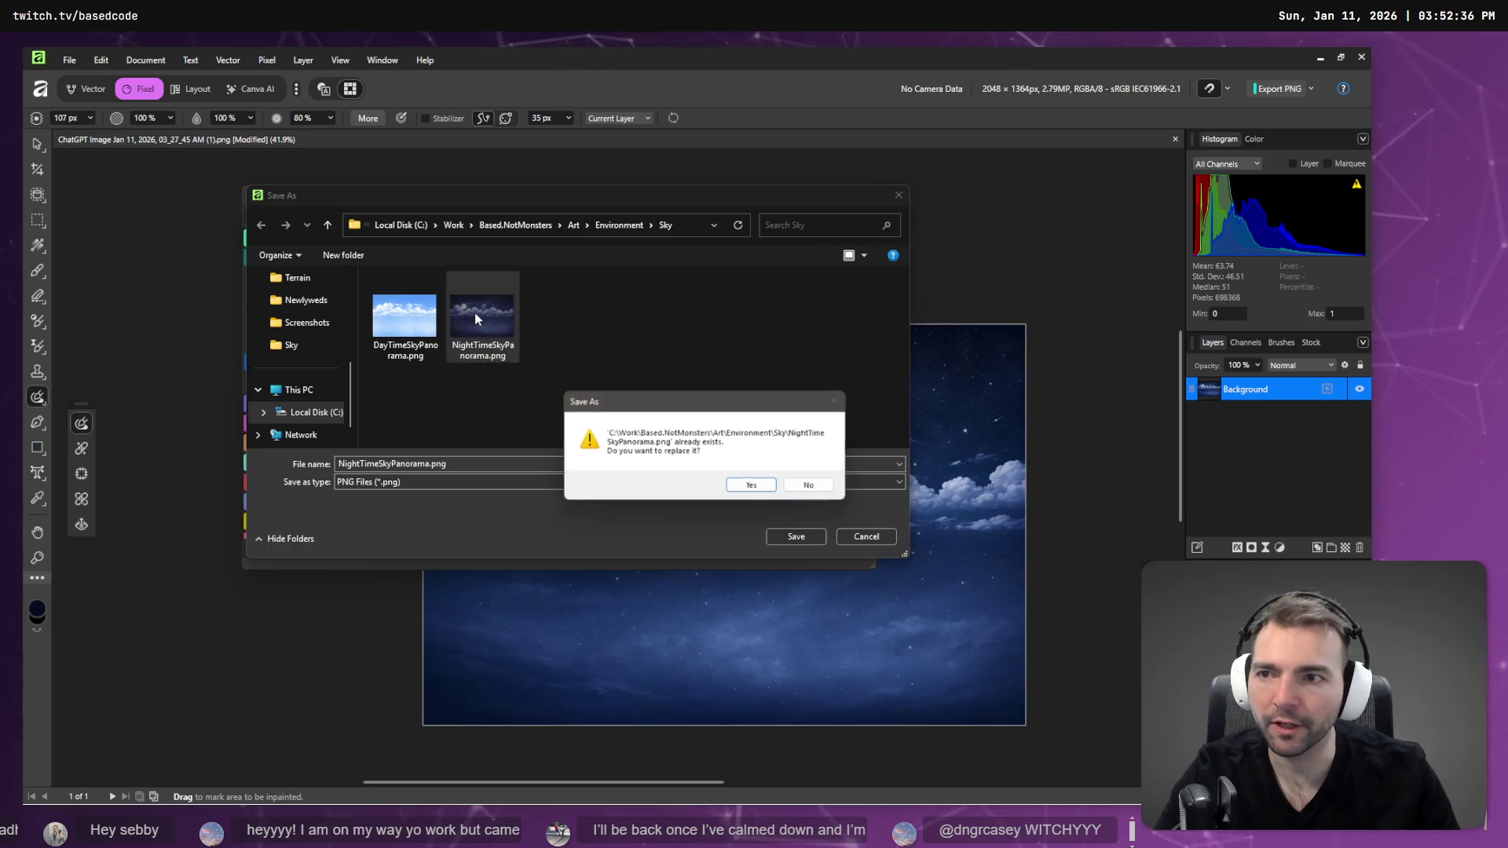
click(752, 487)
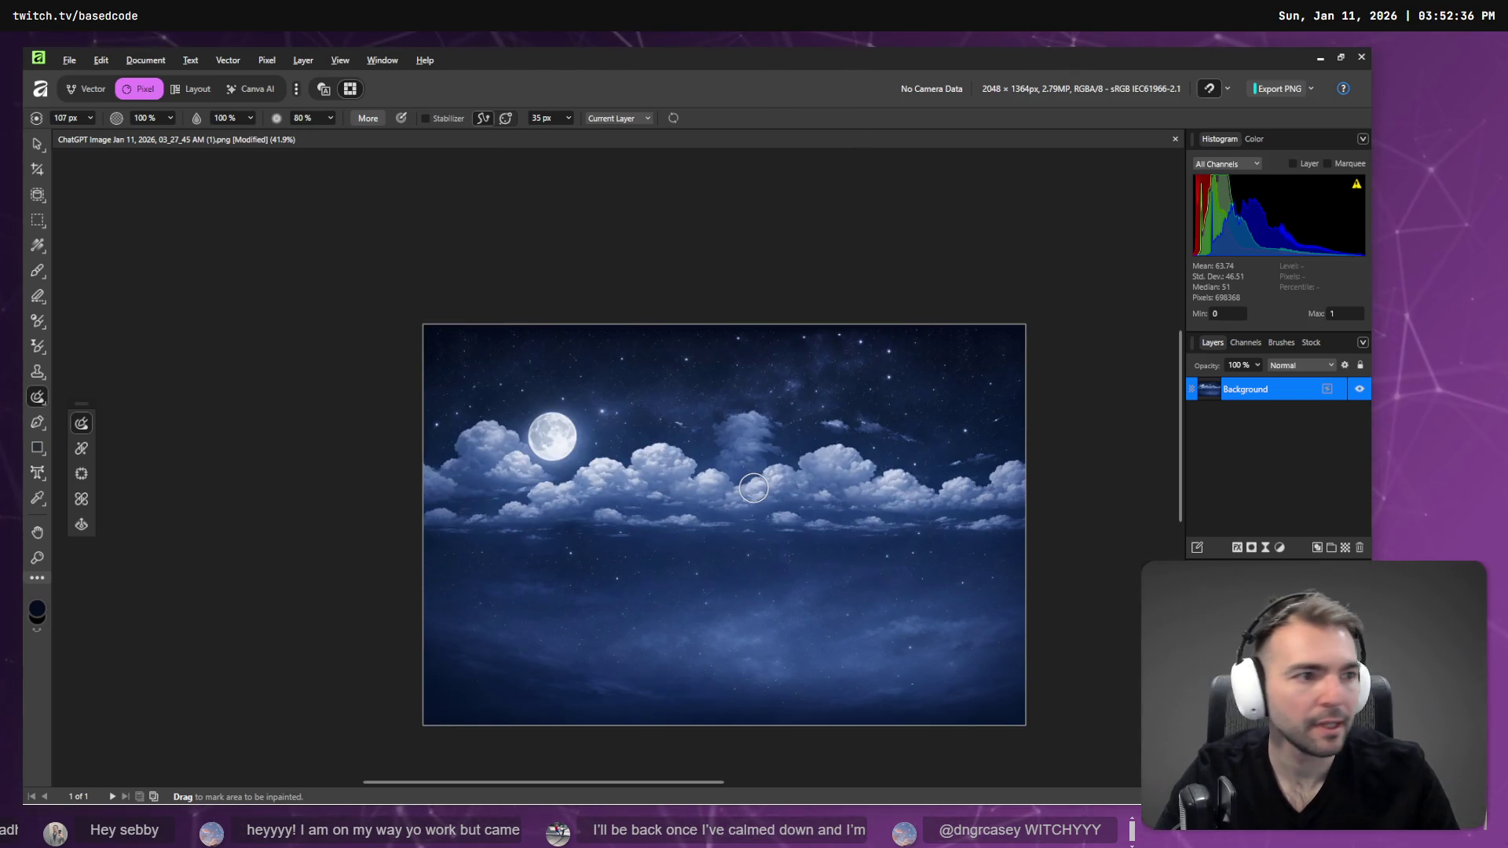
key(alt+Tab)
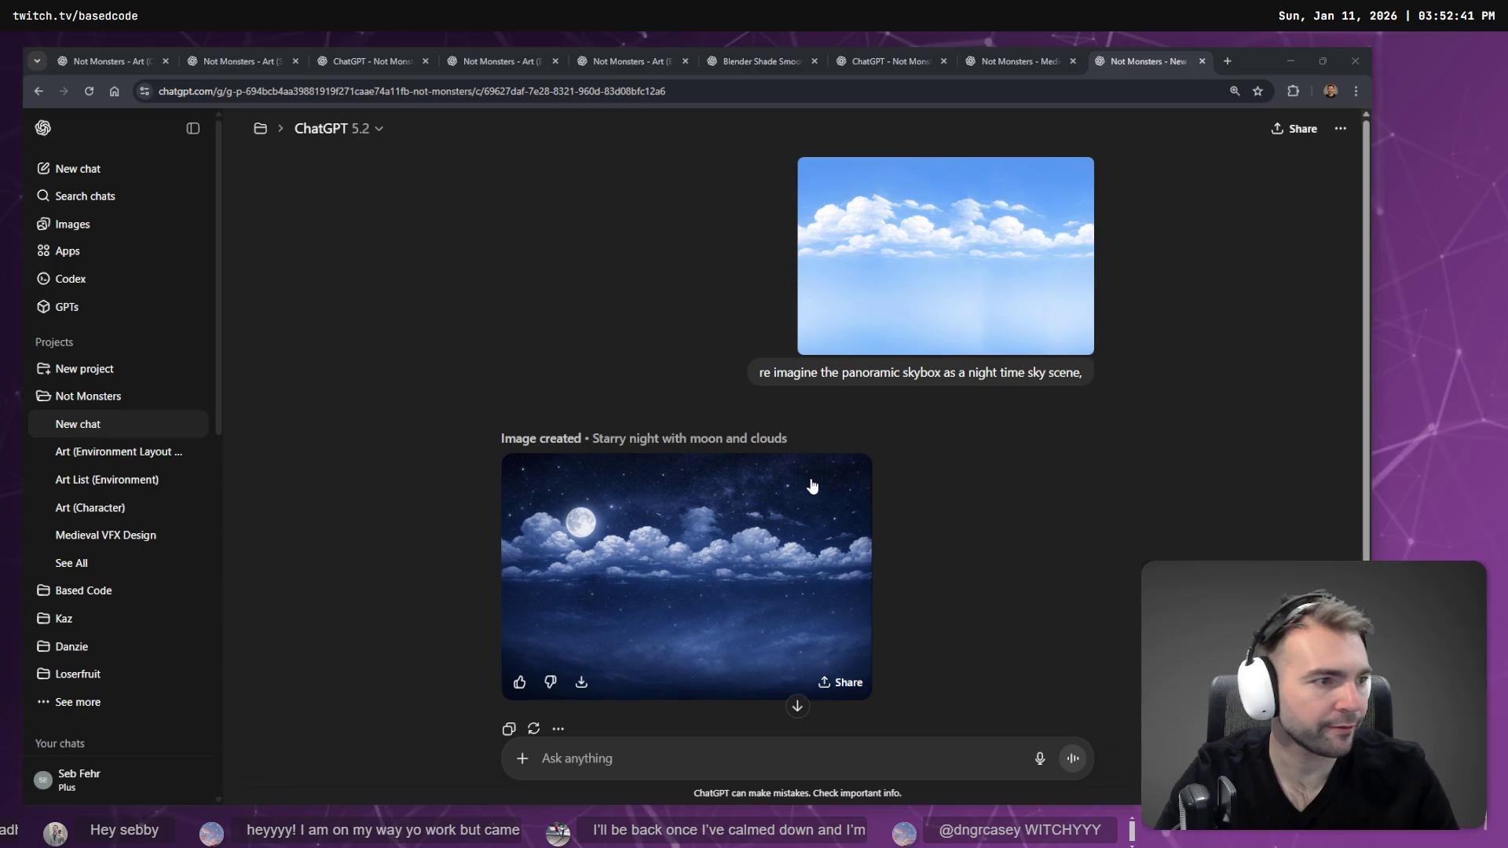
- In Godot, preview the PanoramaSky material's current panorama texture in the Inspector
key(alt+Tab)
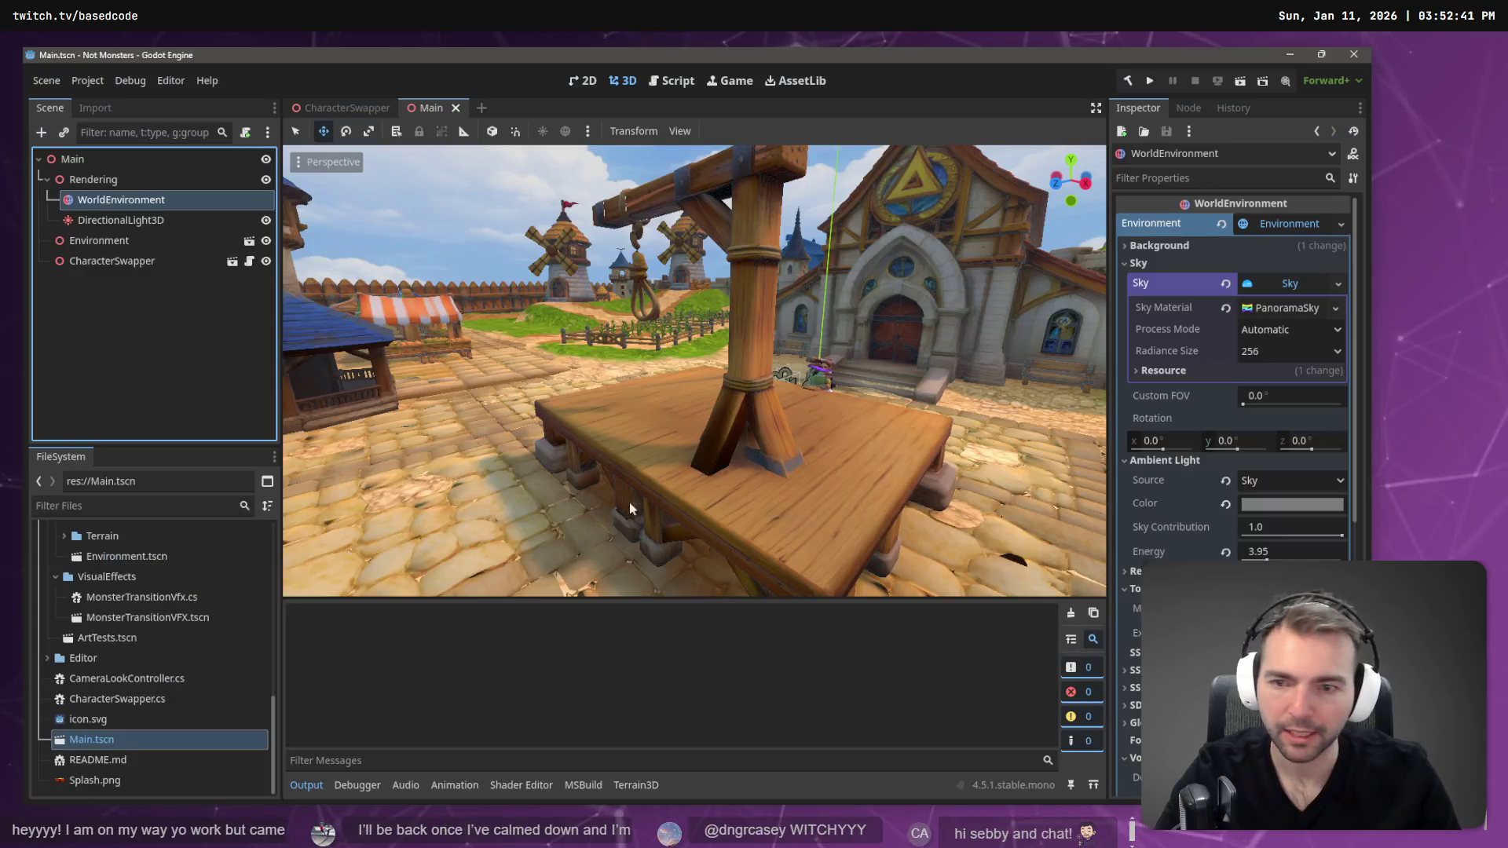
scroll(130, 582, up, 5)
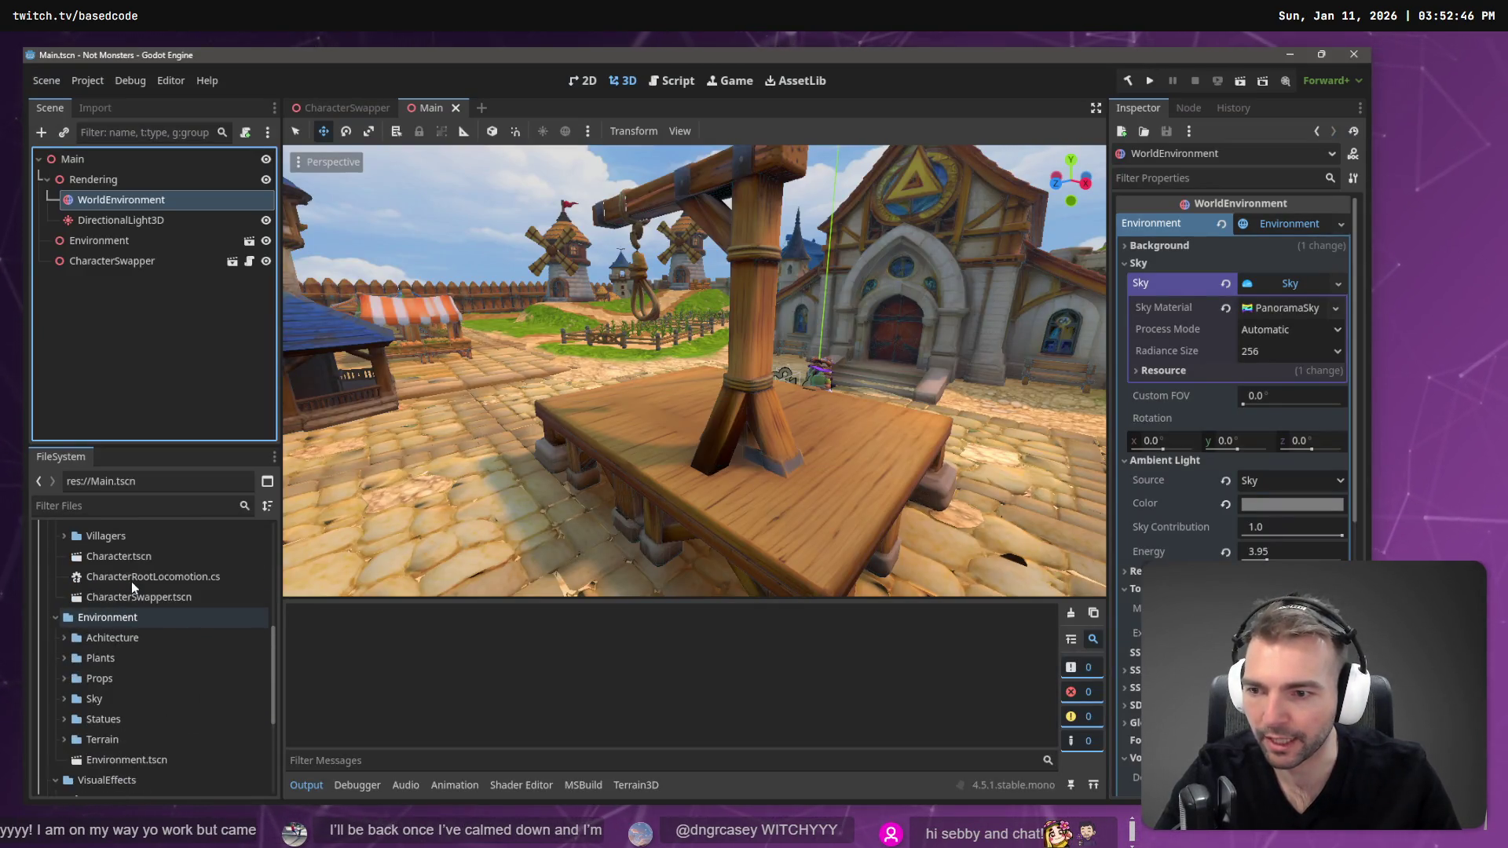
click(1285, 315)
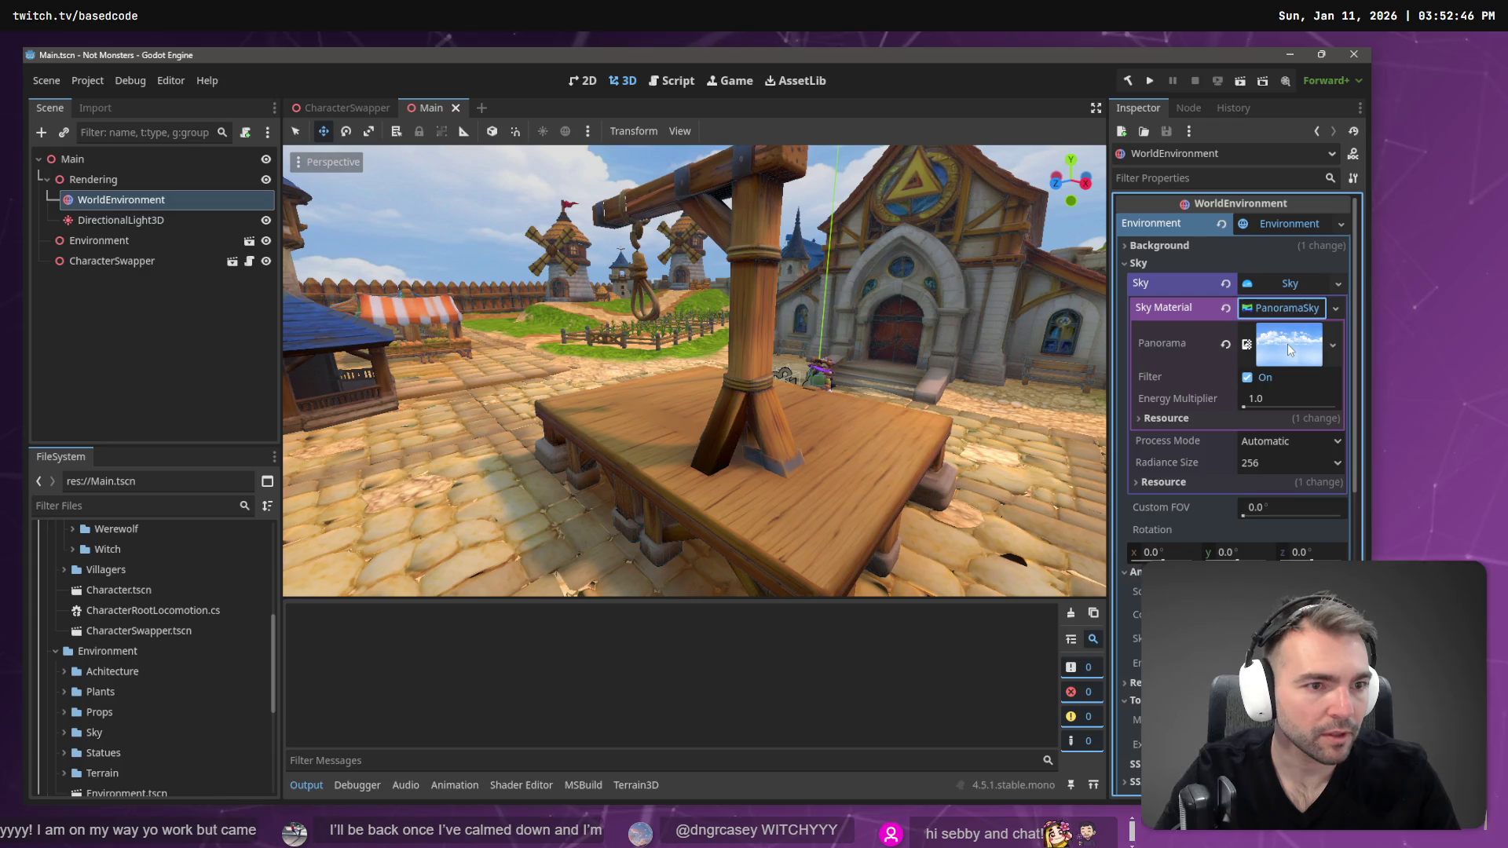
click(1290, 344)
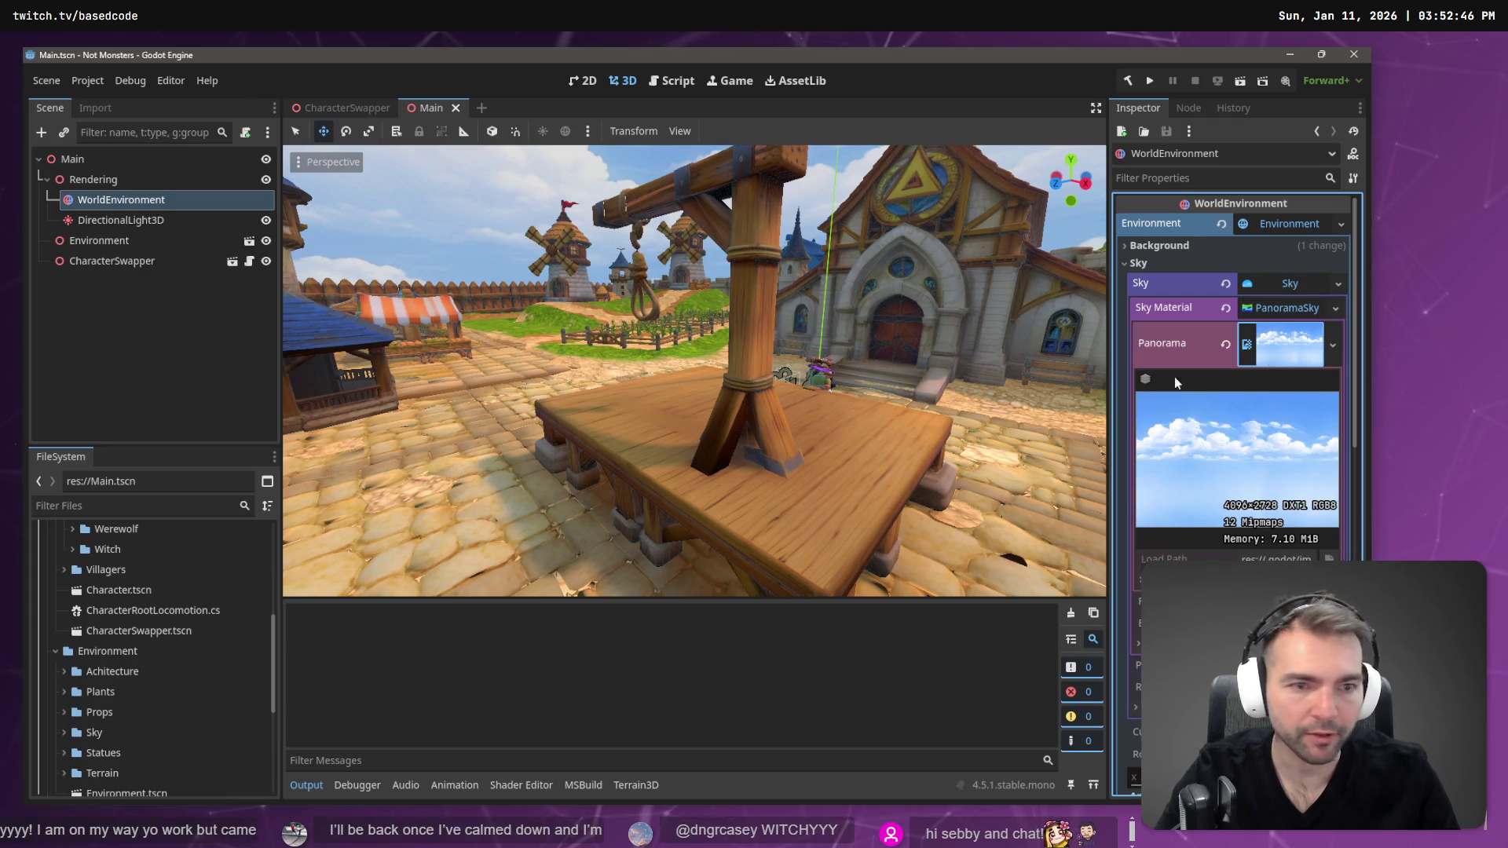
click(1299, 355)
click(1299, 356)
scroll(116, 607, up, 4)
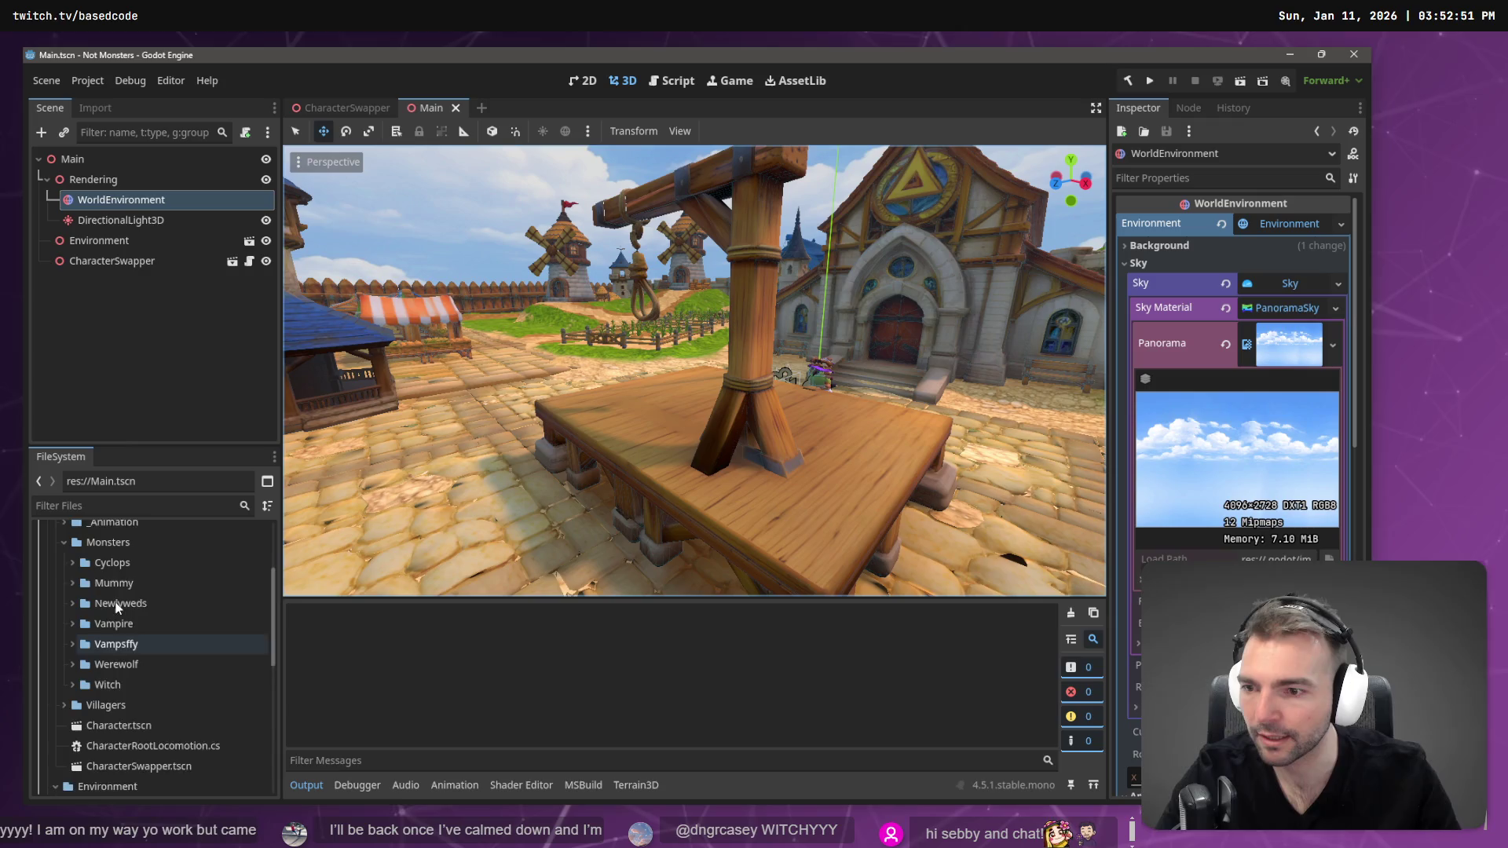
scroll(176, 635, down, 2)
scroll(167, 649, up, 6)
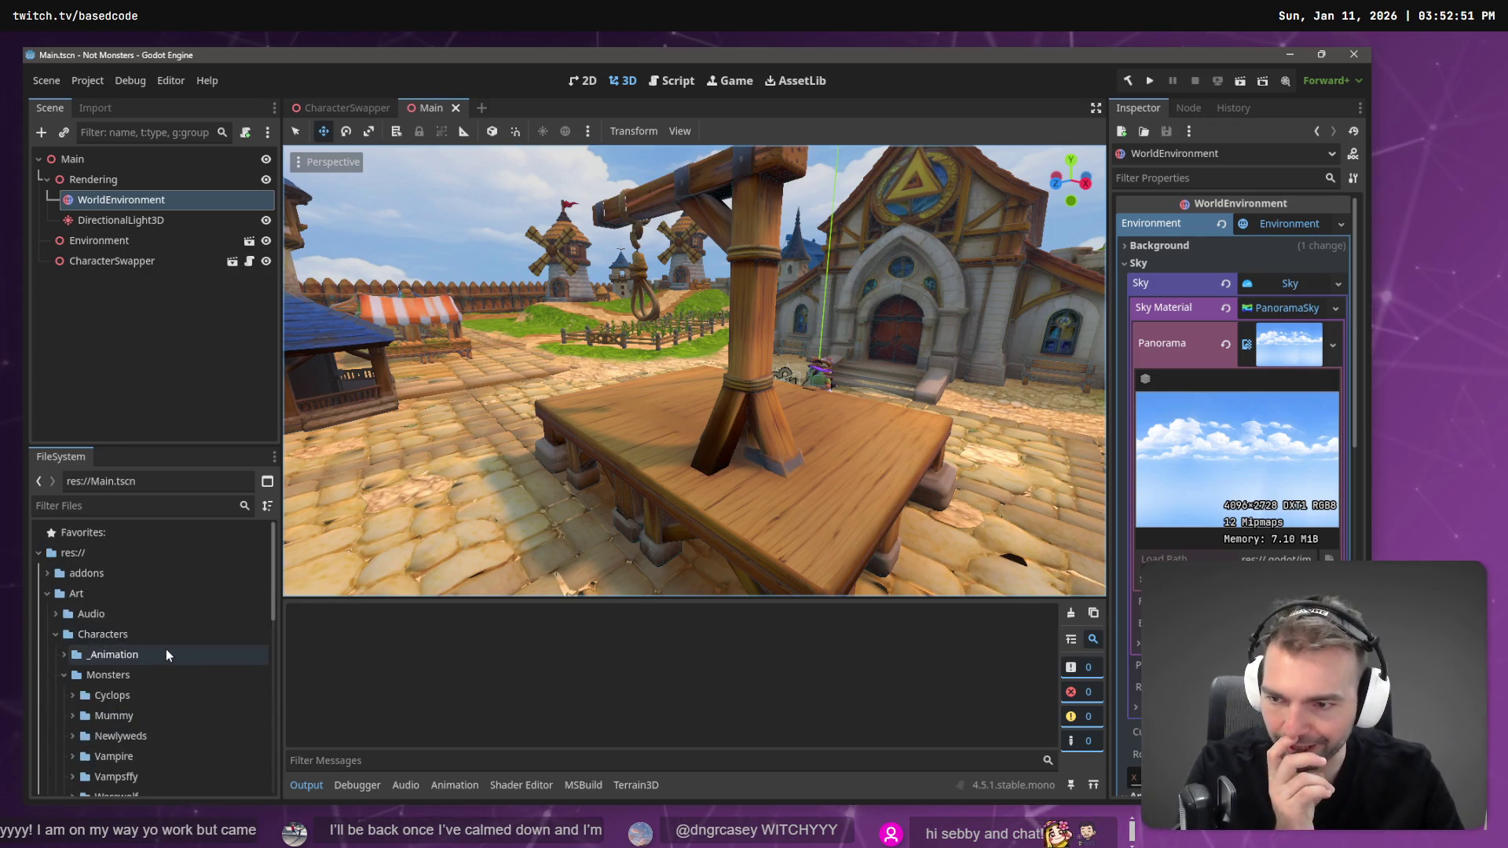
scroll(157, 652, down, 5)
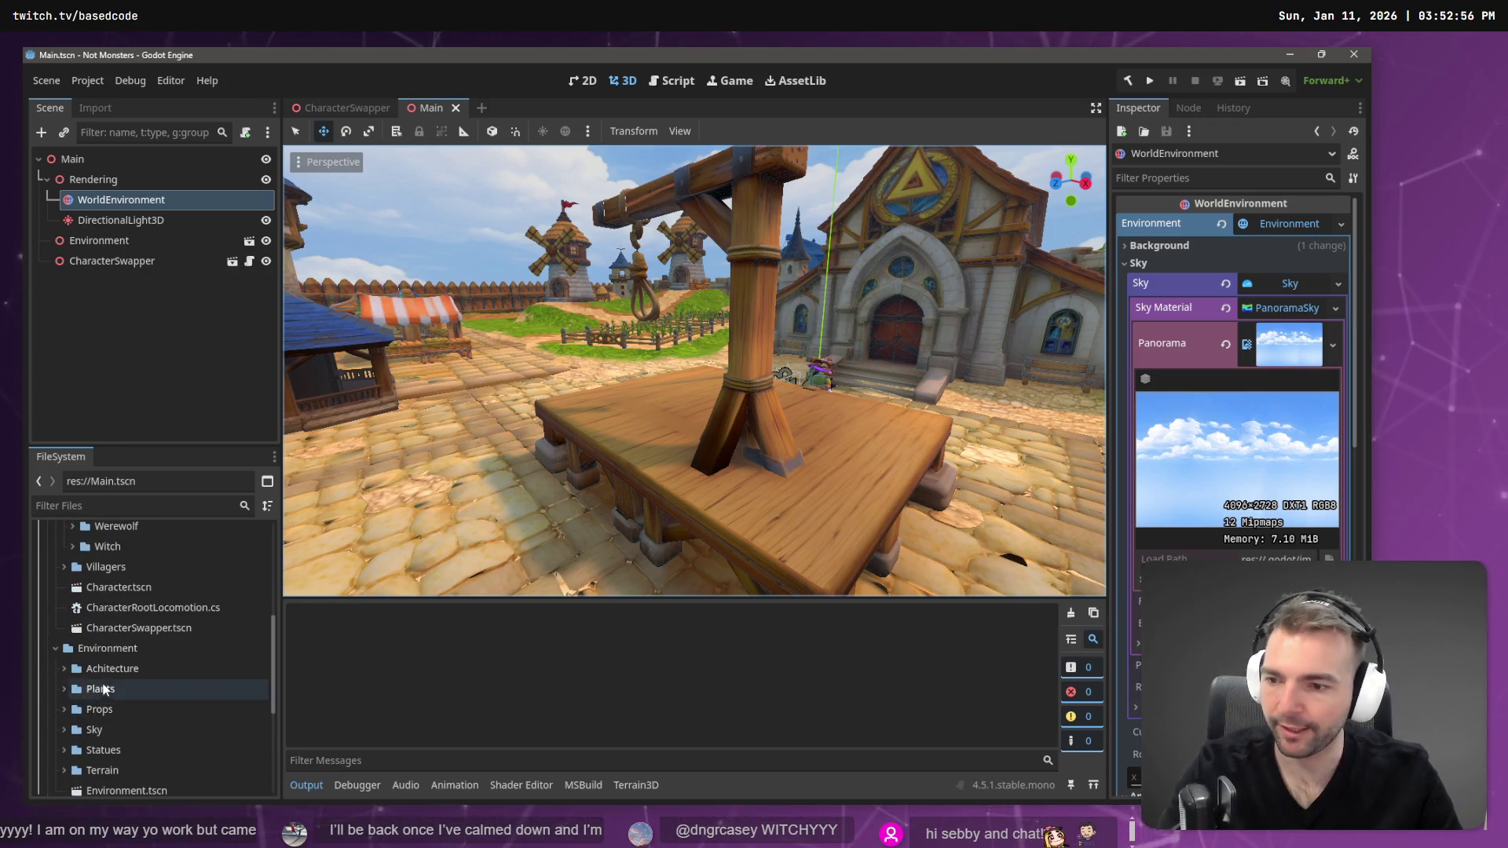
scroll(76, 752, down, 1)
- Expand the Art/Environment/Sky folder in the FileSystem dock to list its panoramas
click(70, 699)
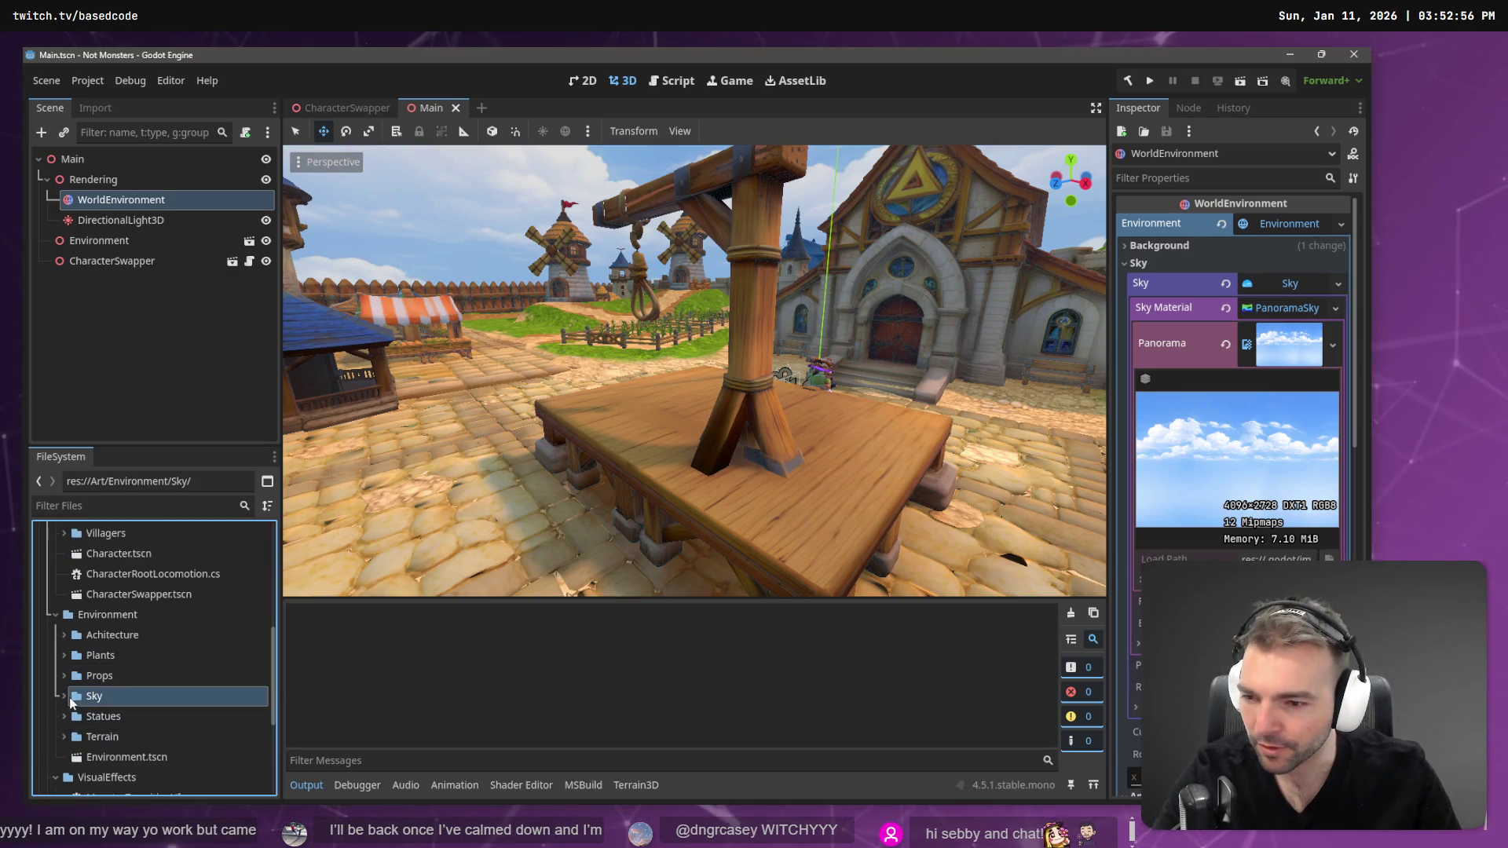
click(64, 698)
scroll(118, 707, down, 1)
- Assign NightTimeSkyPanorama.png to the Panorama slot and look up at the starry sky in the viewport
mouse_move(147, 707)
mouse_down()
mouse_move(707, 471)
mouse_move(1290, 342)
mouse_up()
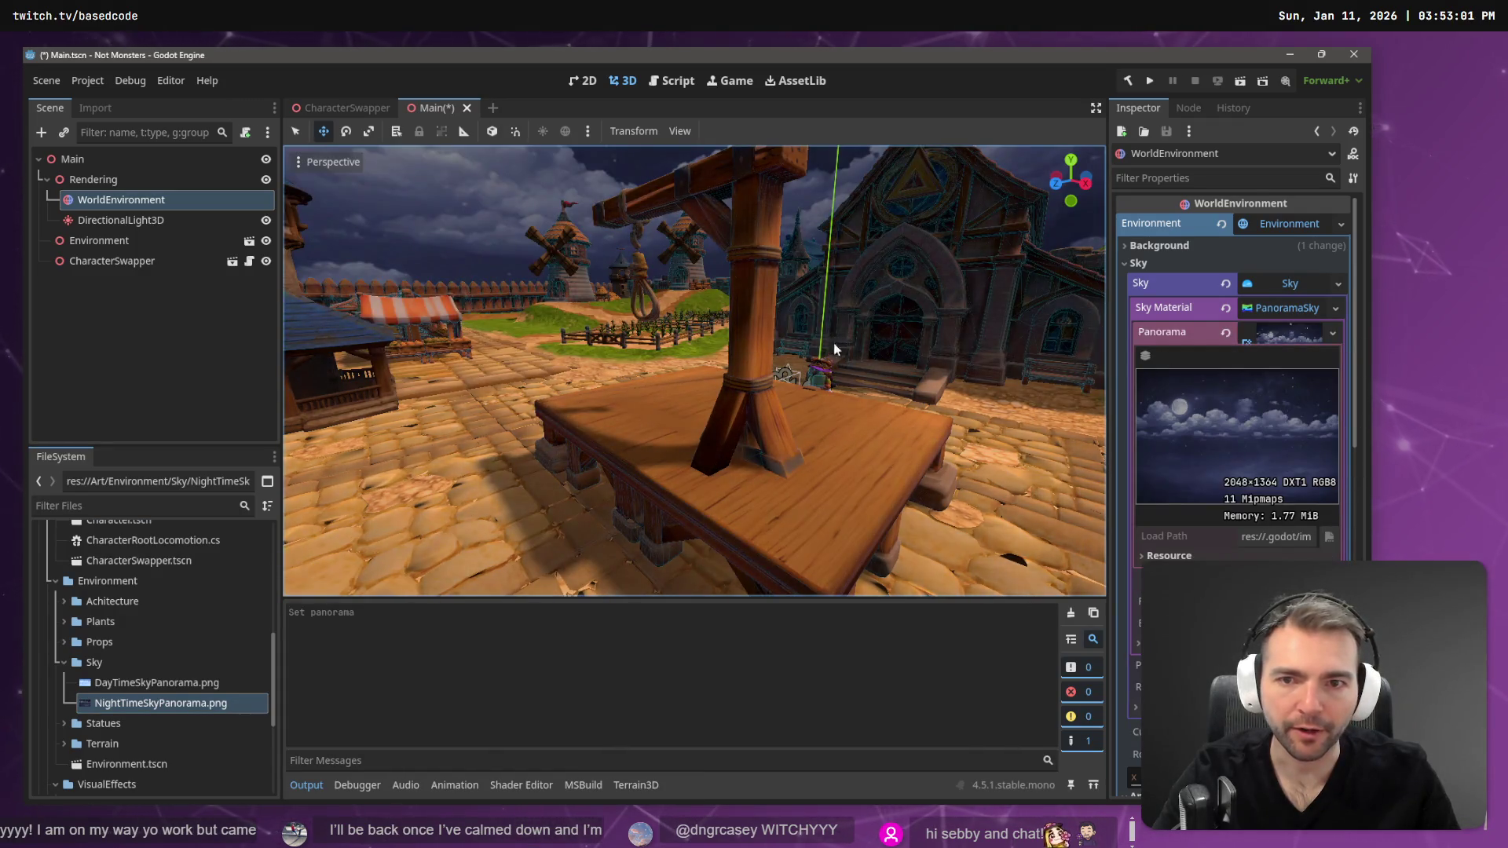
mouse_move(691, 369)
mouse_down()
mouse_move(629, 369)
mouse_move(629, 255)
mouse_up()
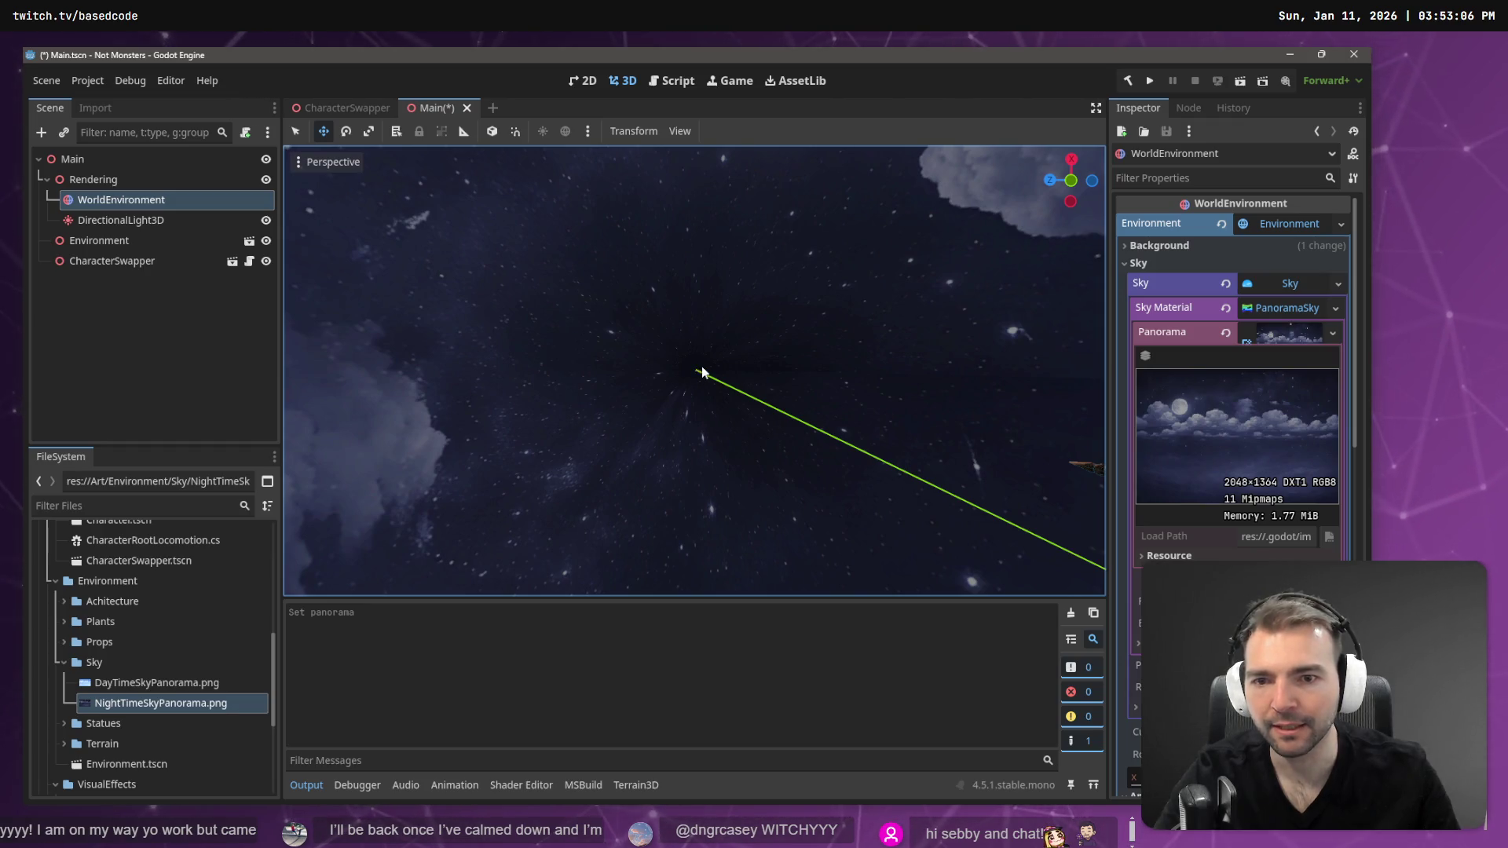
scroll(694, 366, up, 3)
scroll(694, 366, down, 3)
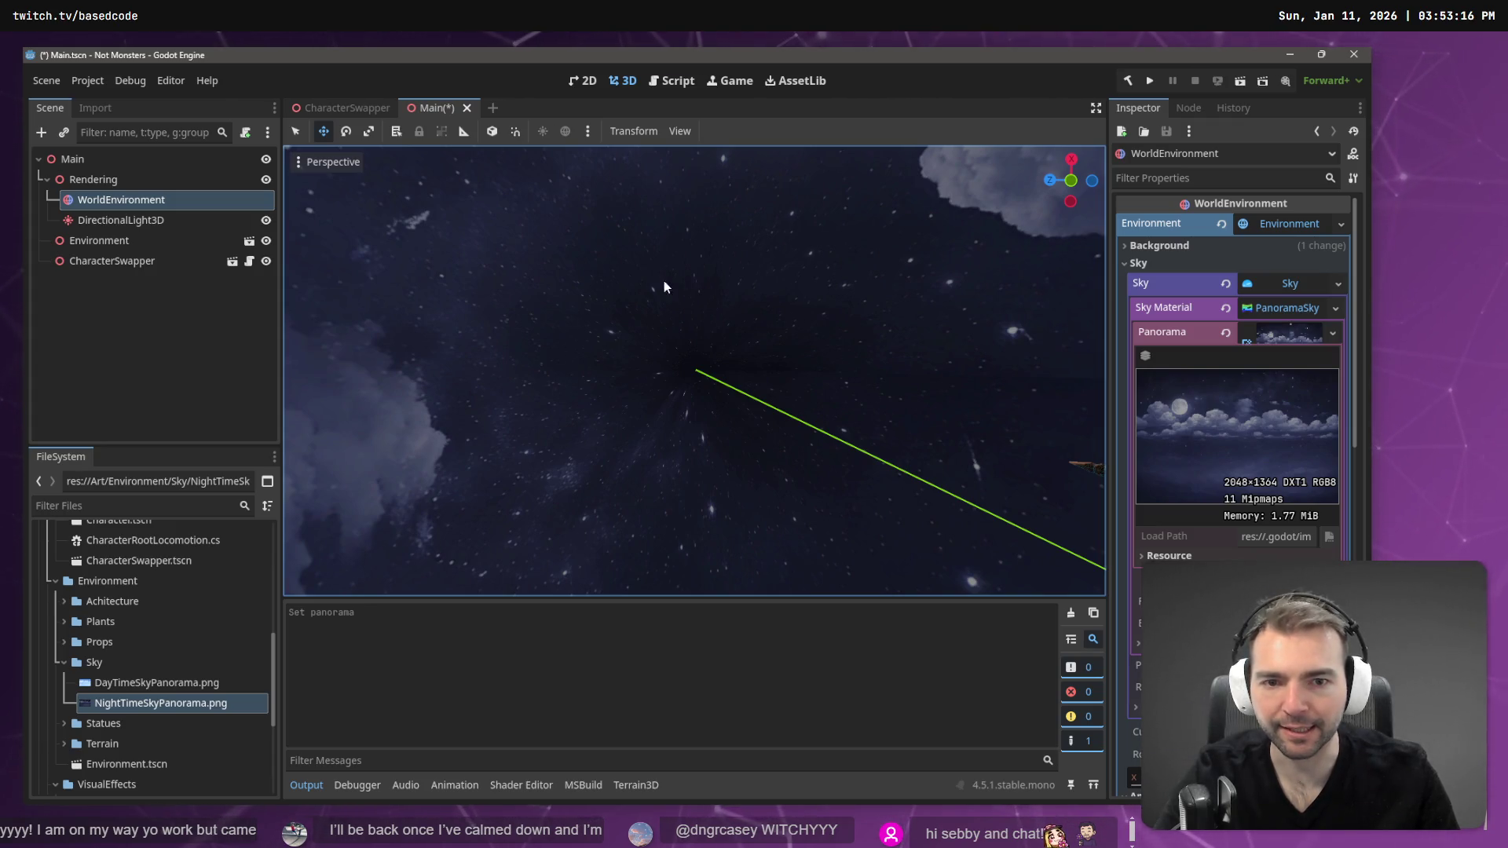
key(alt+Tab)
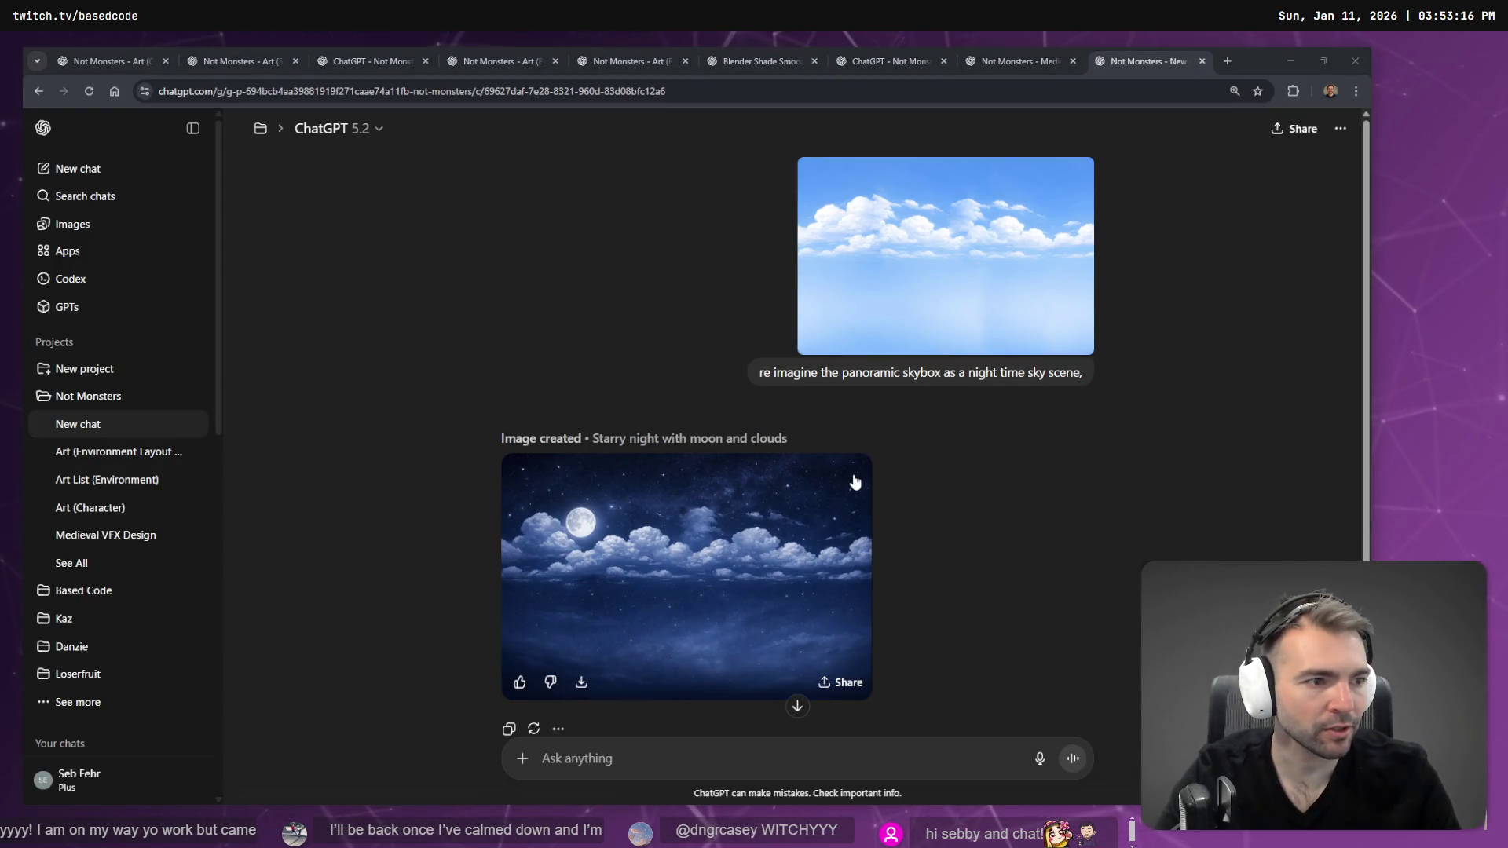
- Back in Affinity, zoom into the night-sky canvas and select the 64 px Paint Brush
key(alt+Tab)
scroll(723, 361, up, 3)
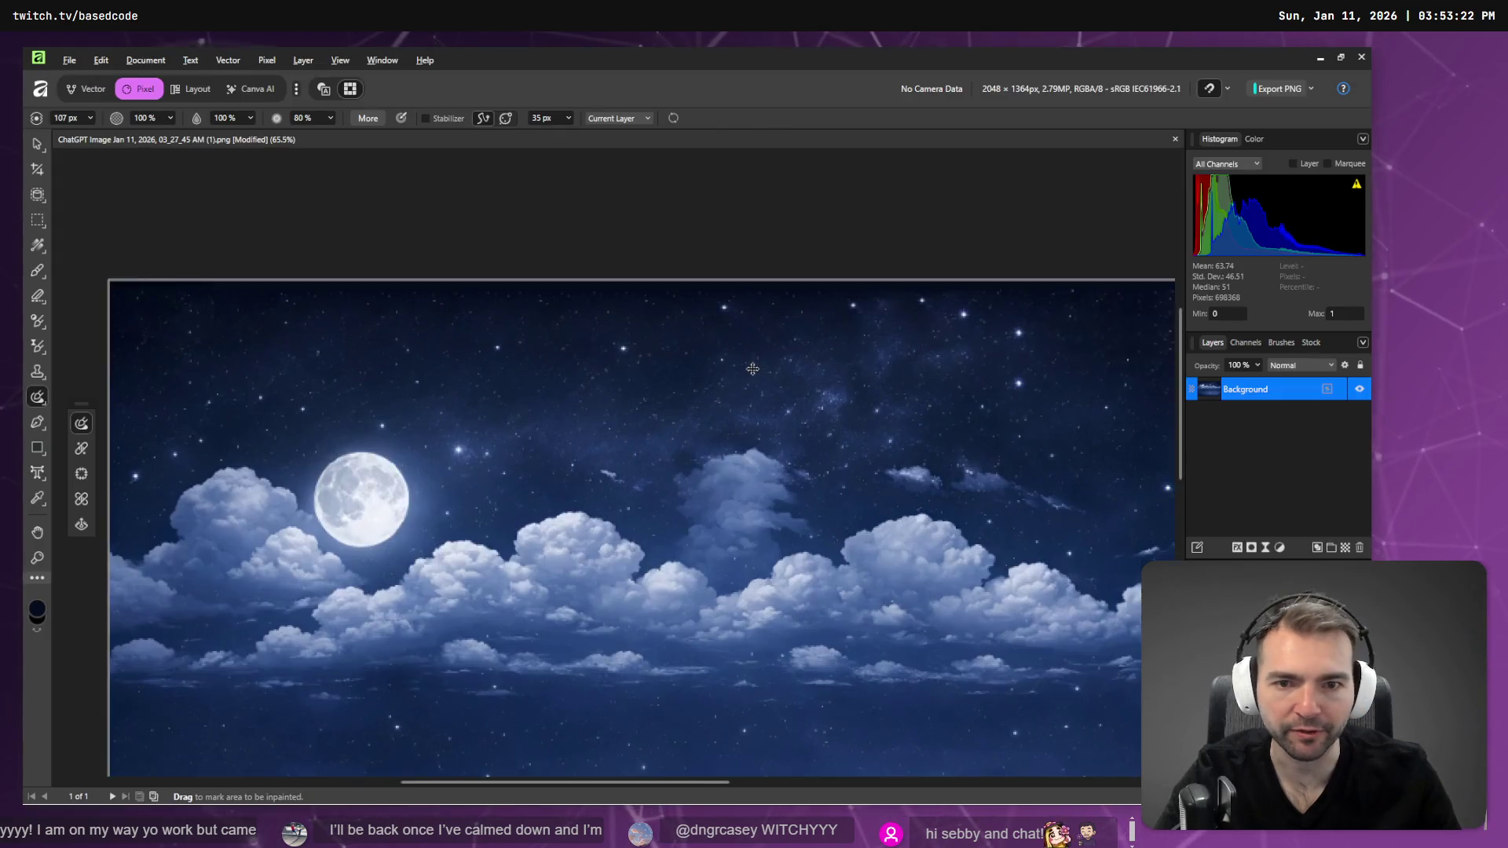
key(alt)
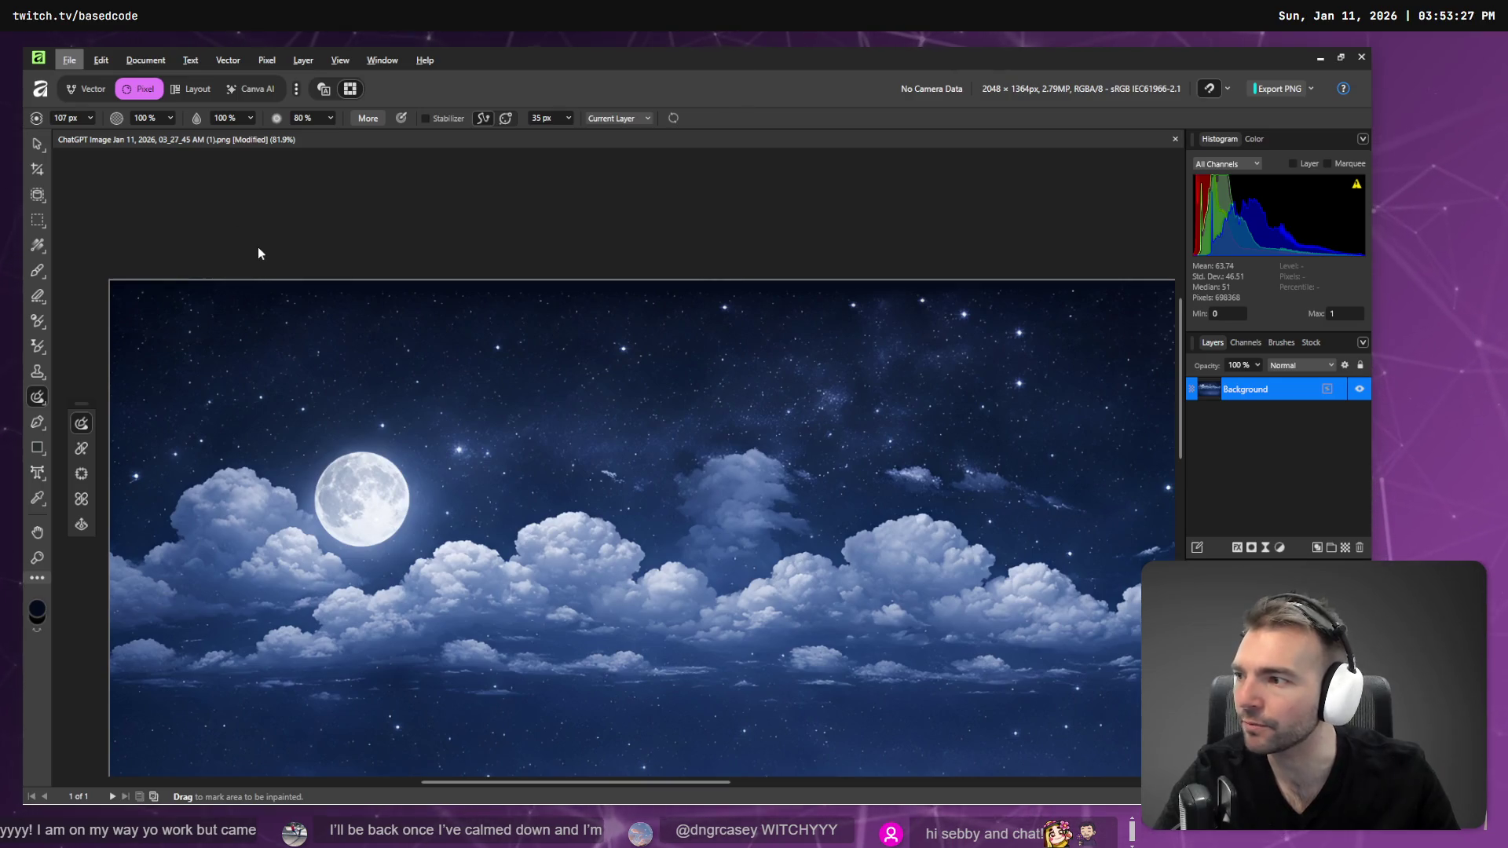
key(alt)
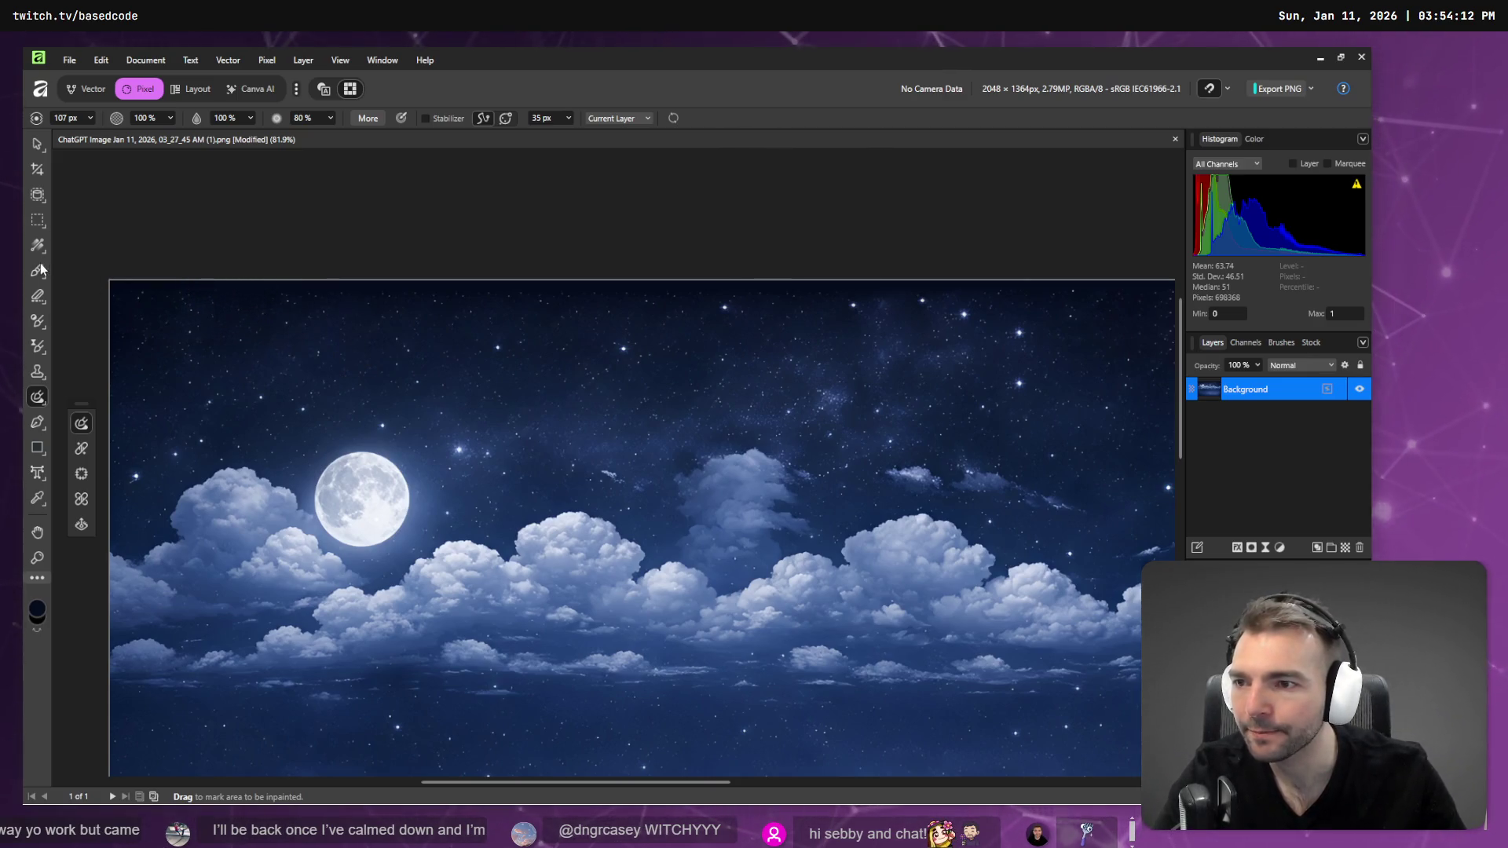
key(b)
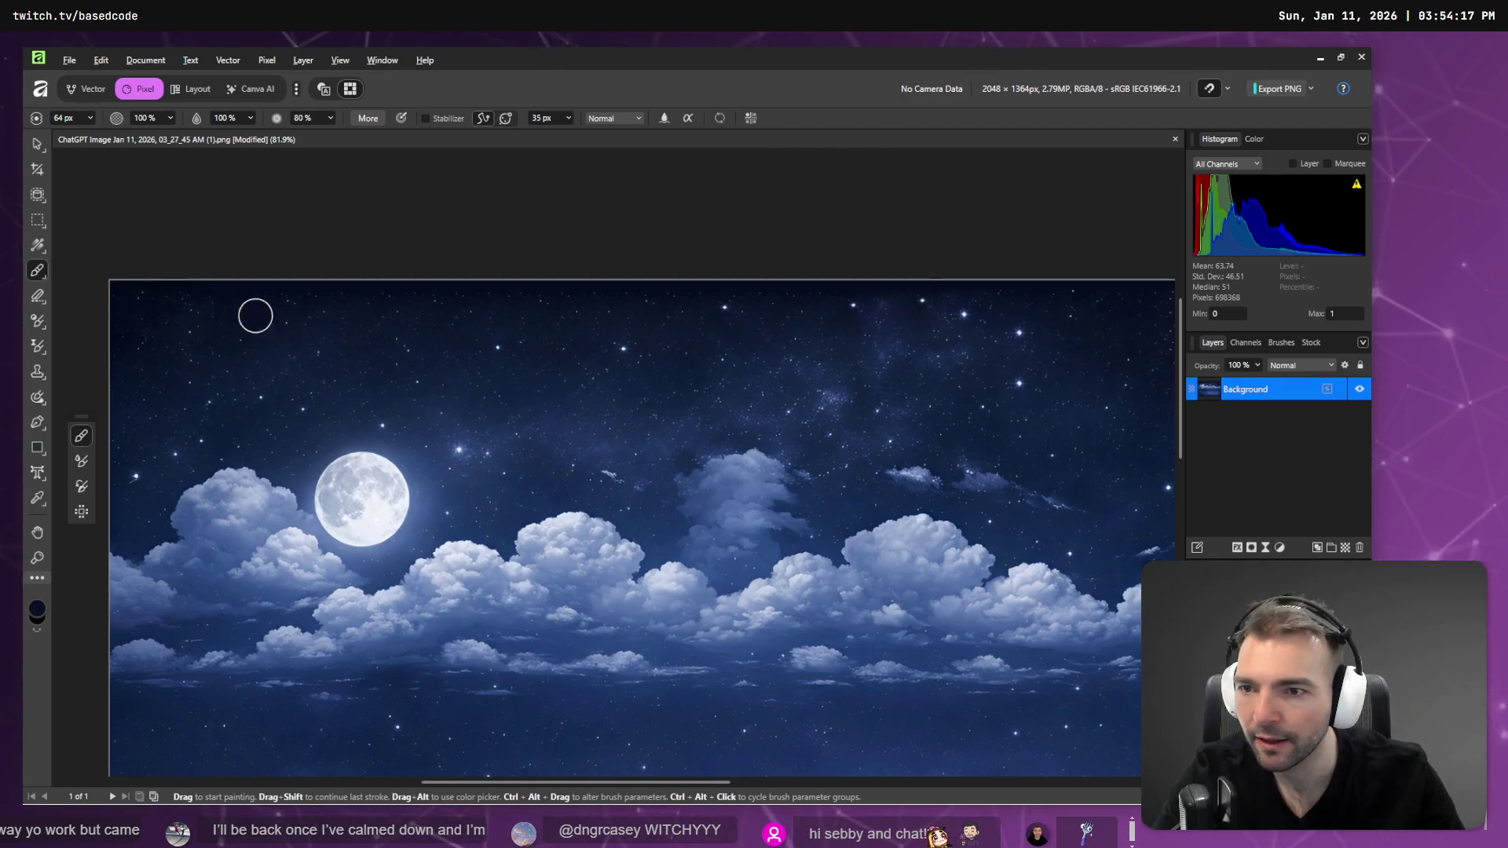
- Paint a dark band across the top of the sky, then inpaint that strip with the Inpainting Brush
drag(117, 307, 1223, 312)
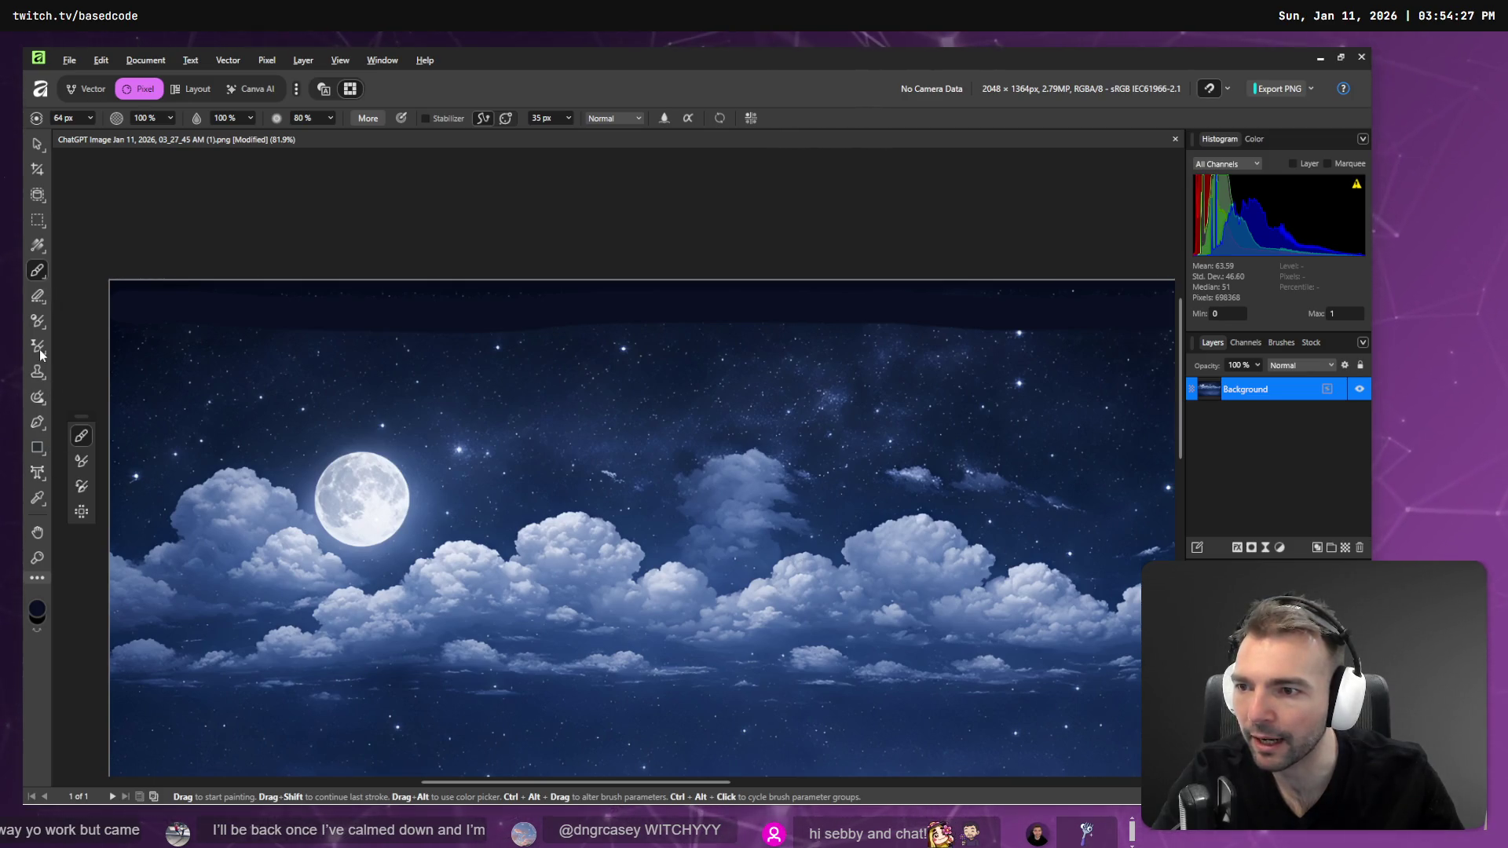
click(37, 397)
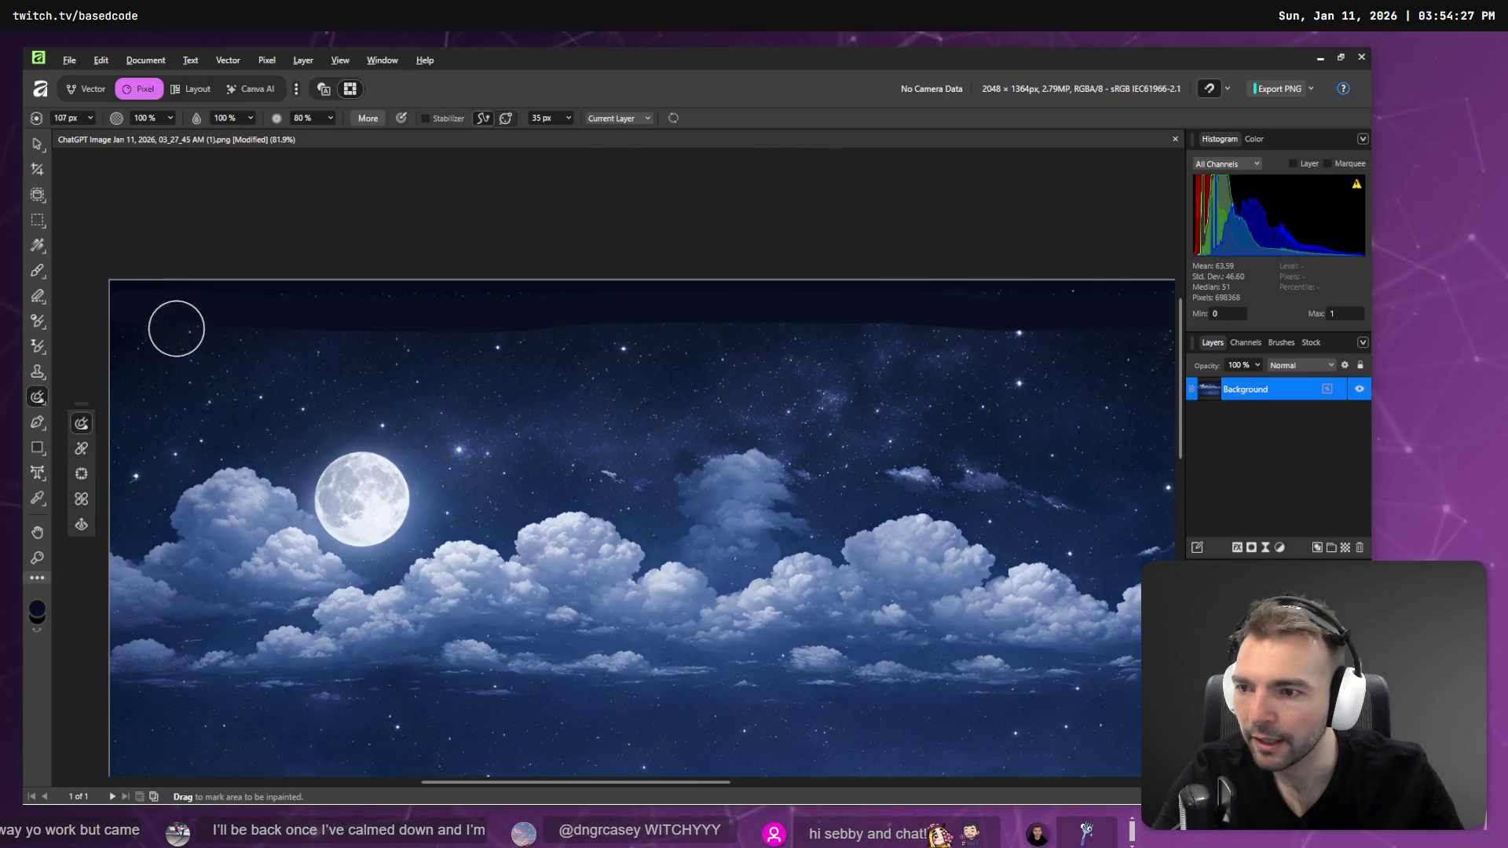
drag(156, 311, 1158, 308)
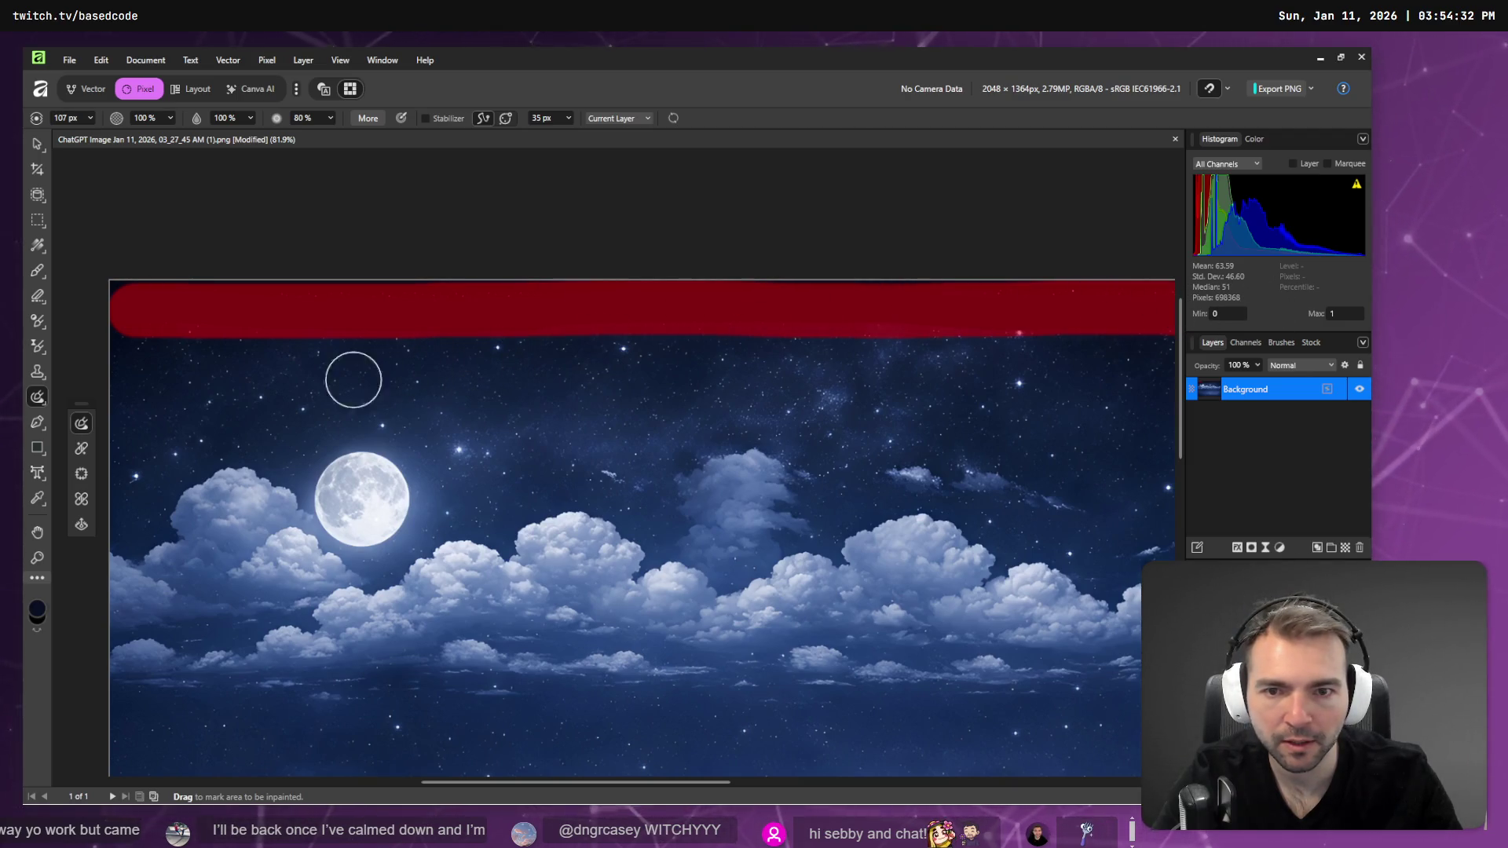
scroll(821, 388, down, 2)
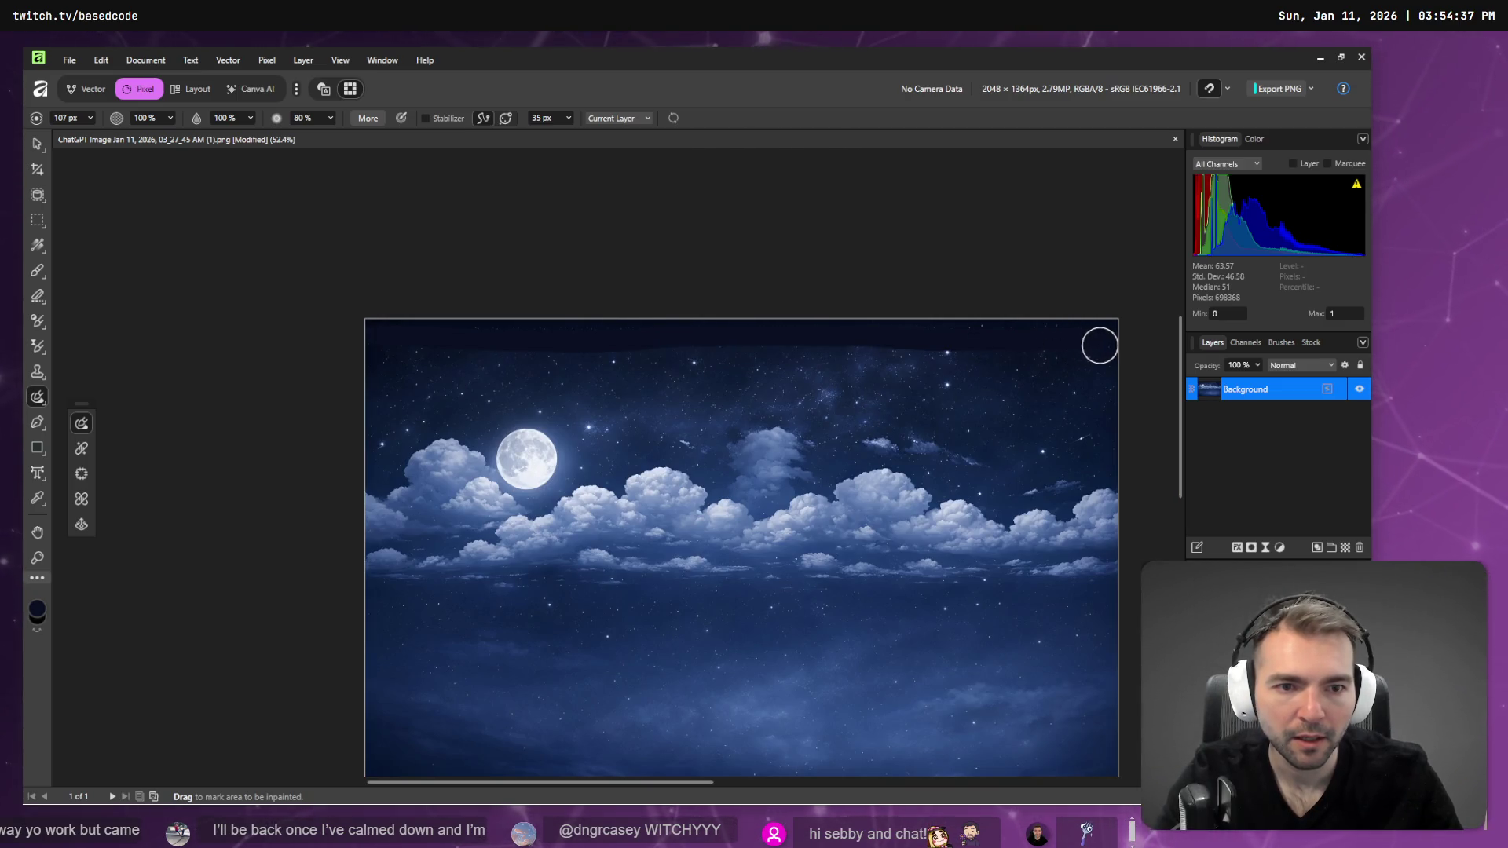
drag(1099, 345, 331, 340)
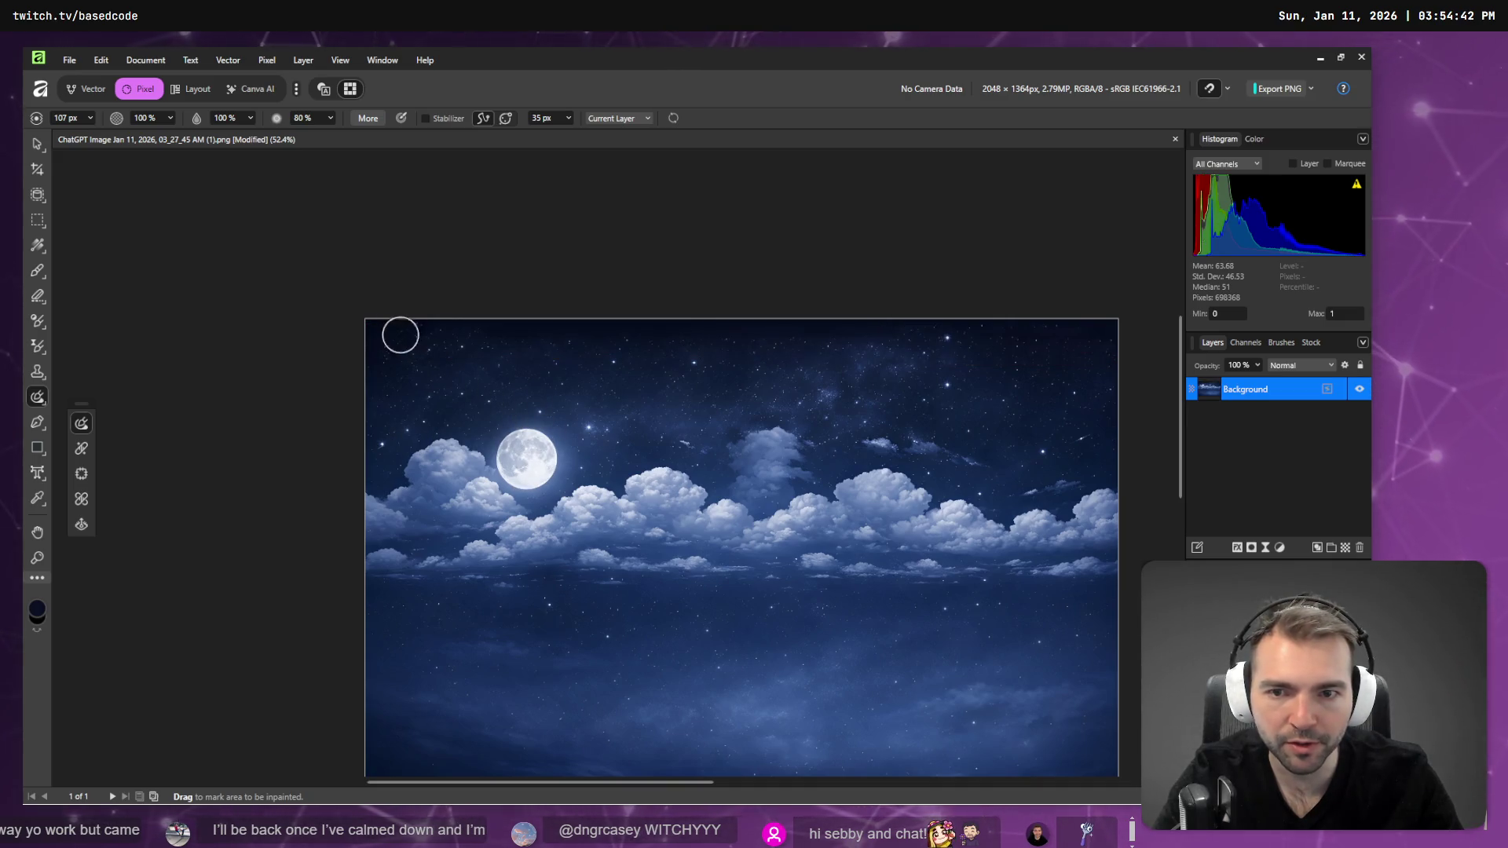
- Inpaint the full width of the top edge with repeated strokes in both directions
mouse_move(370, 320)
mouse_down()
mouse_move(1084, 346)
mouse_move(1101, 366)
mouse_up()
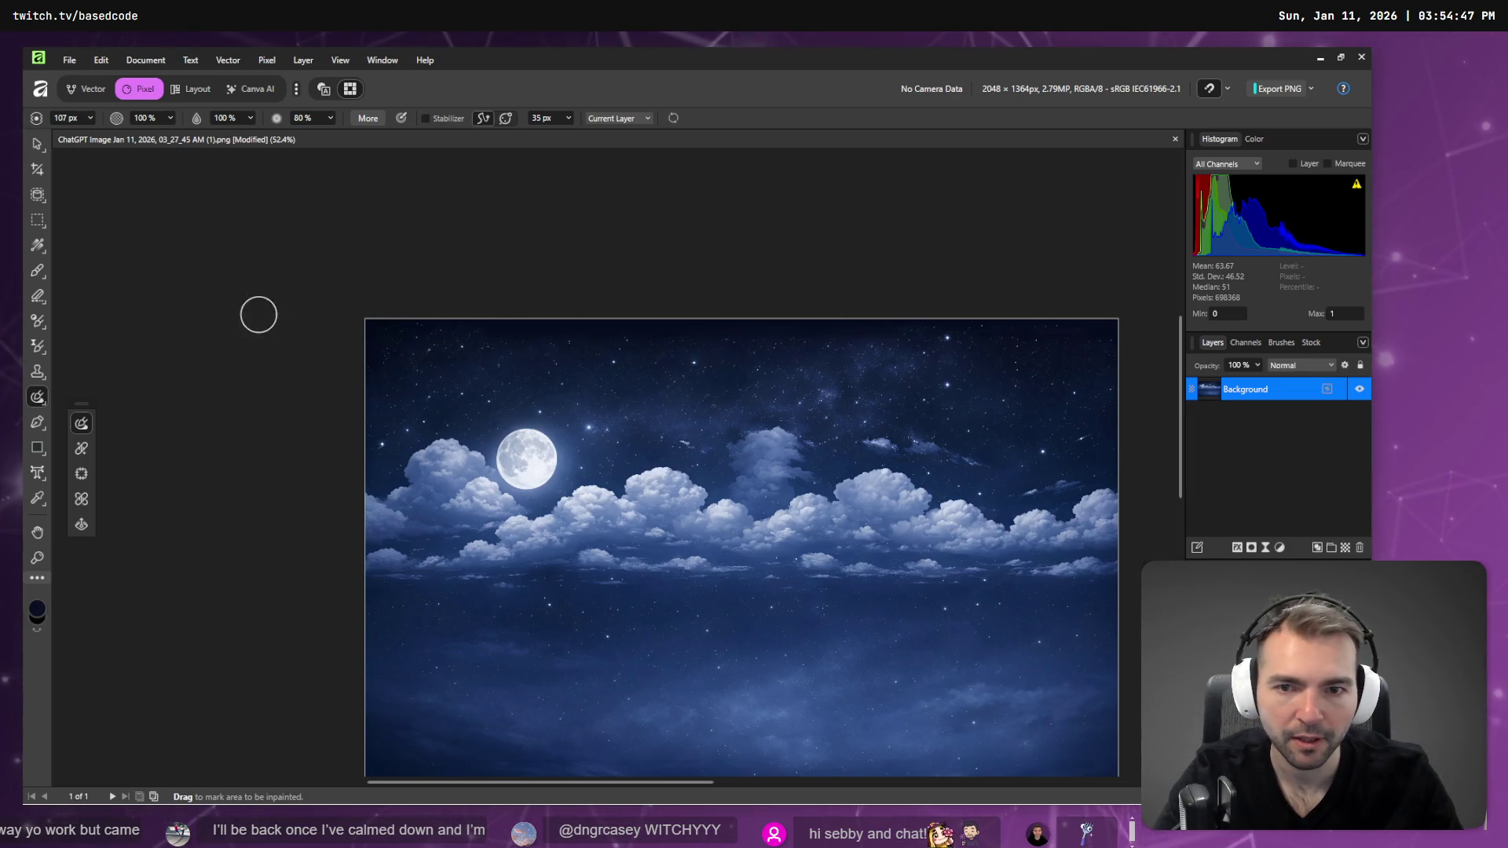
drag(384, 349, 1115, 361)
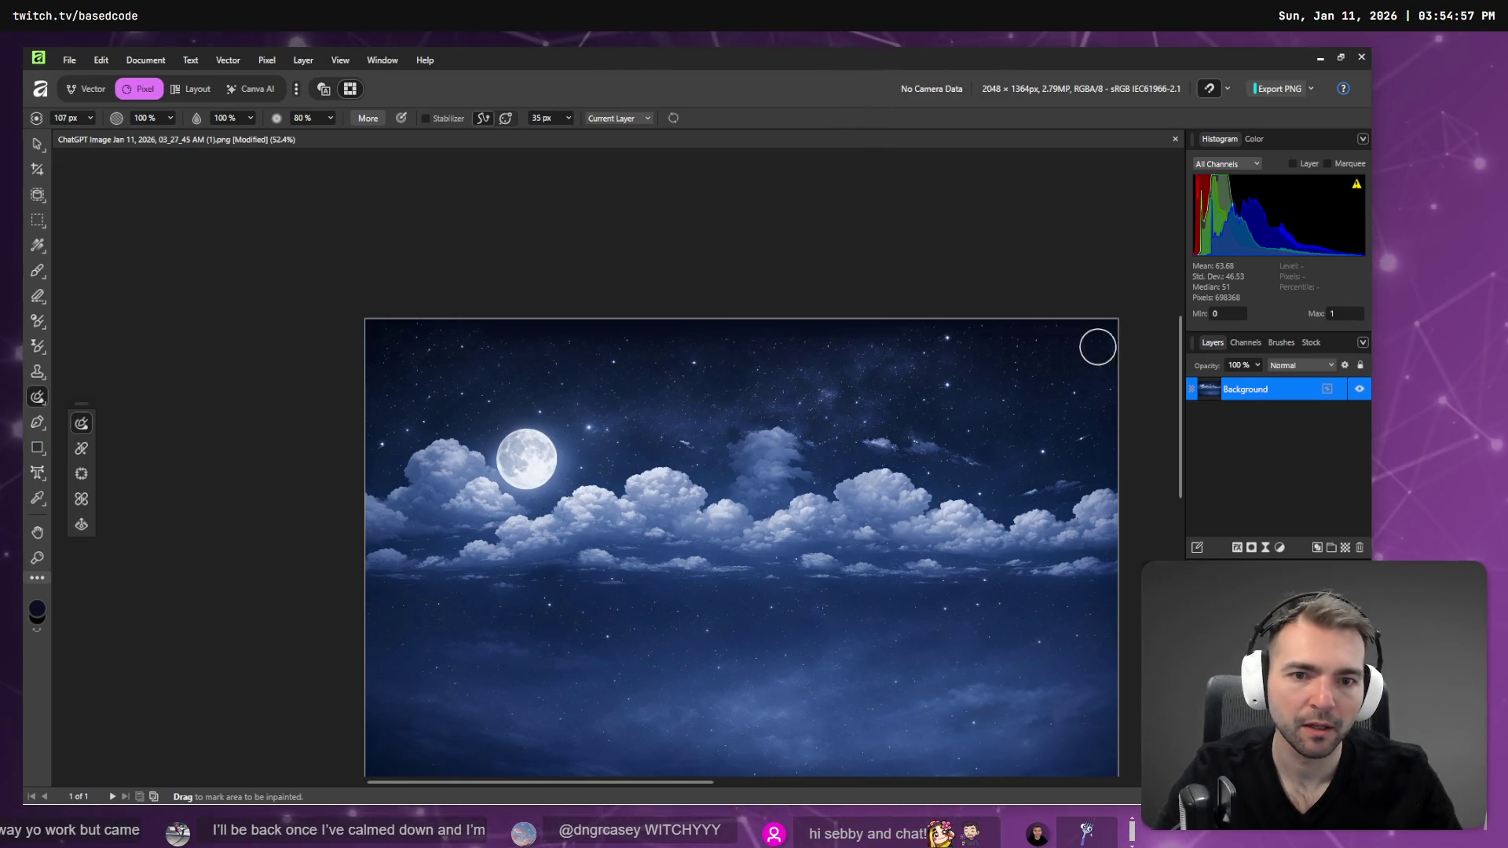
drag(1098, 346, 323, 349)
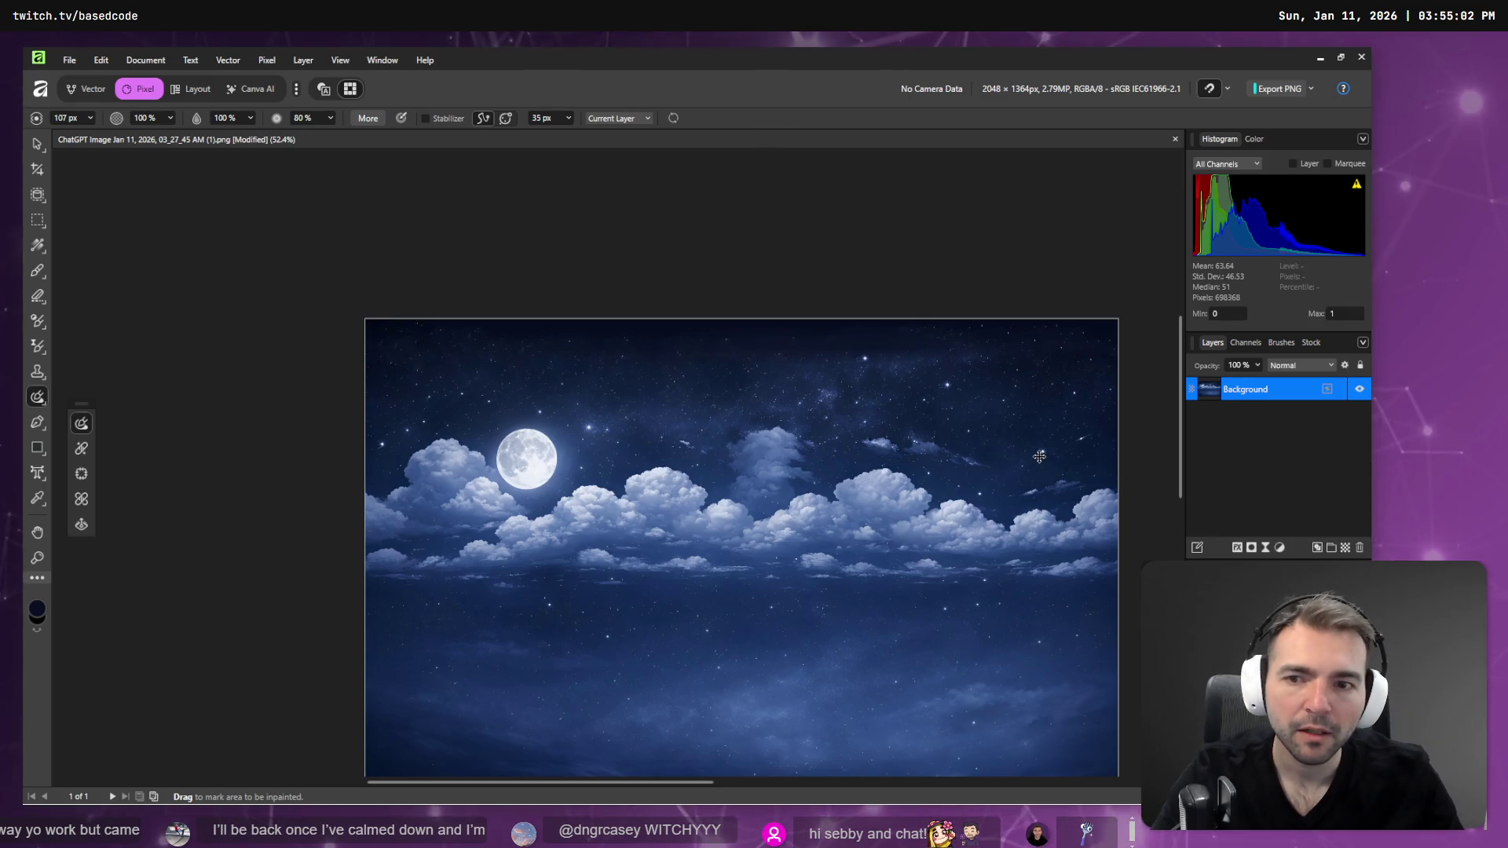
drag(1101, 343, 399, 343)
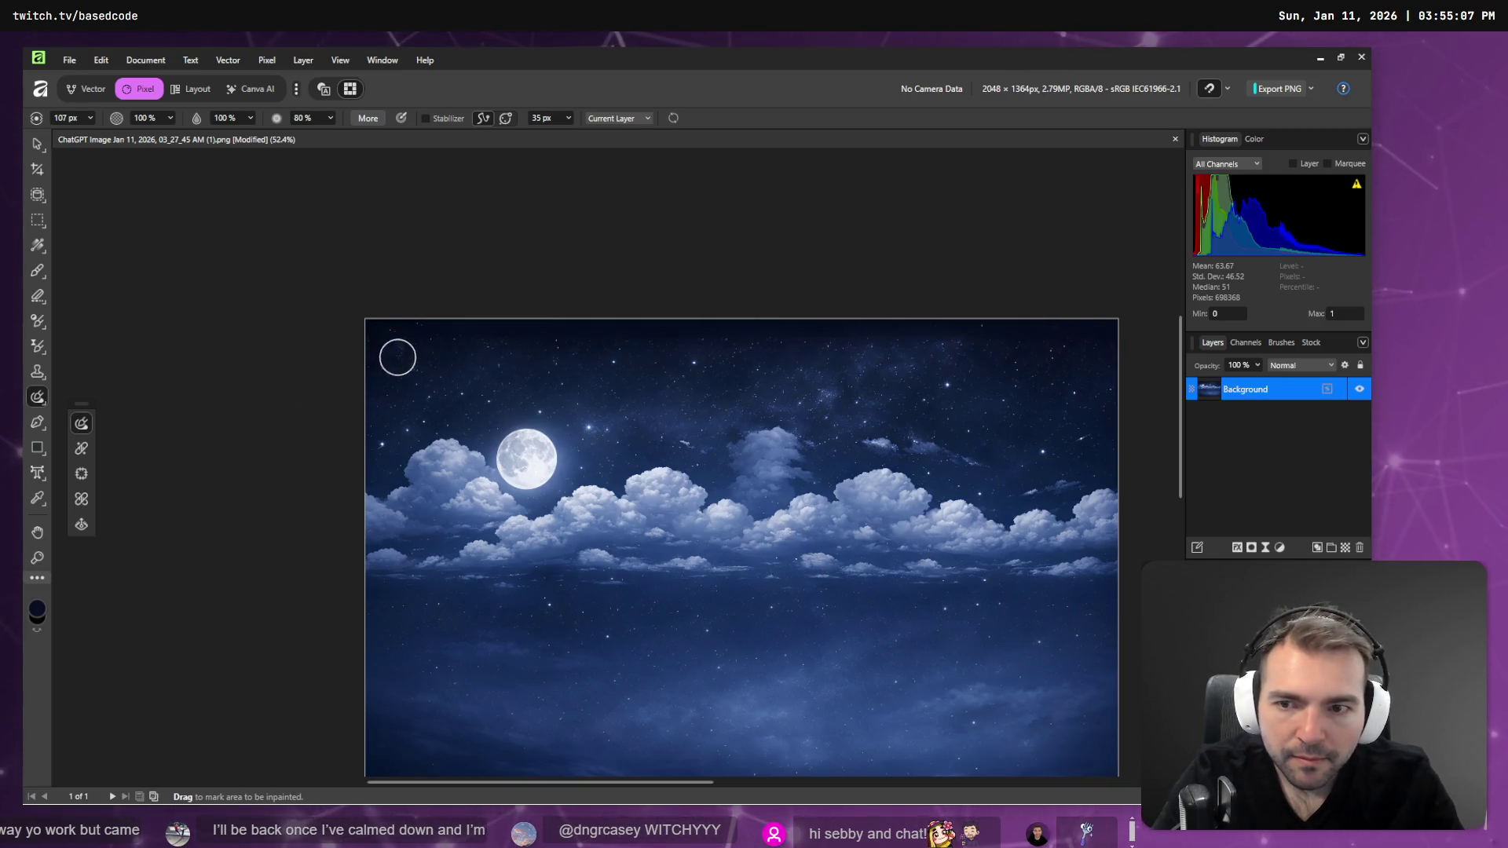
mouse_move(398, 353)
mouse_down()
mouse_move(380, 350)
mouse_move(1208, 360)
mouse_up()
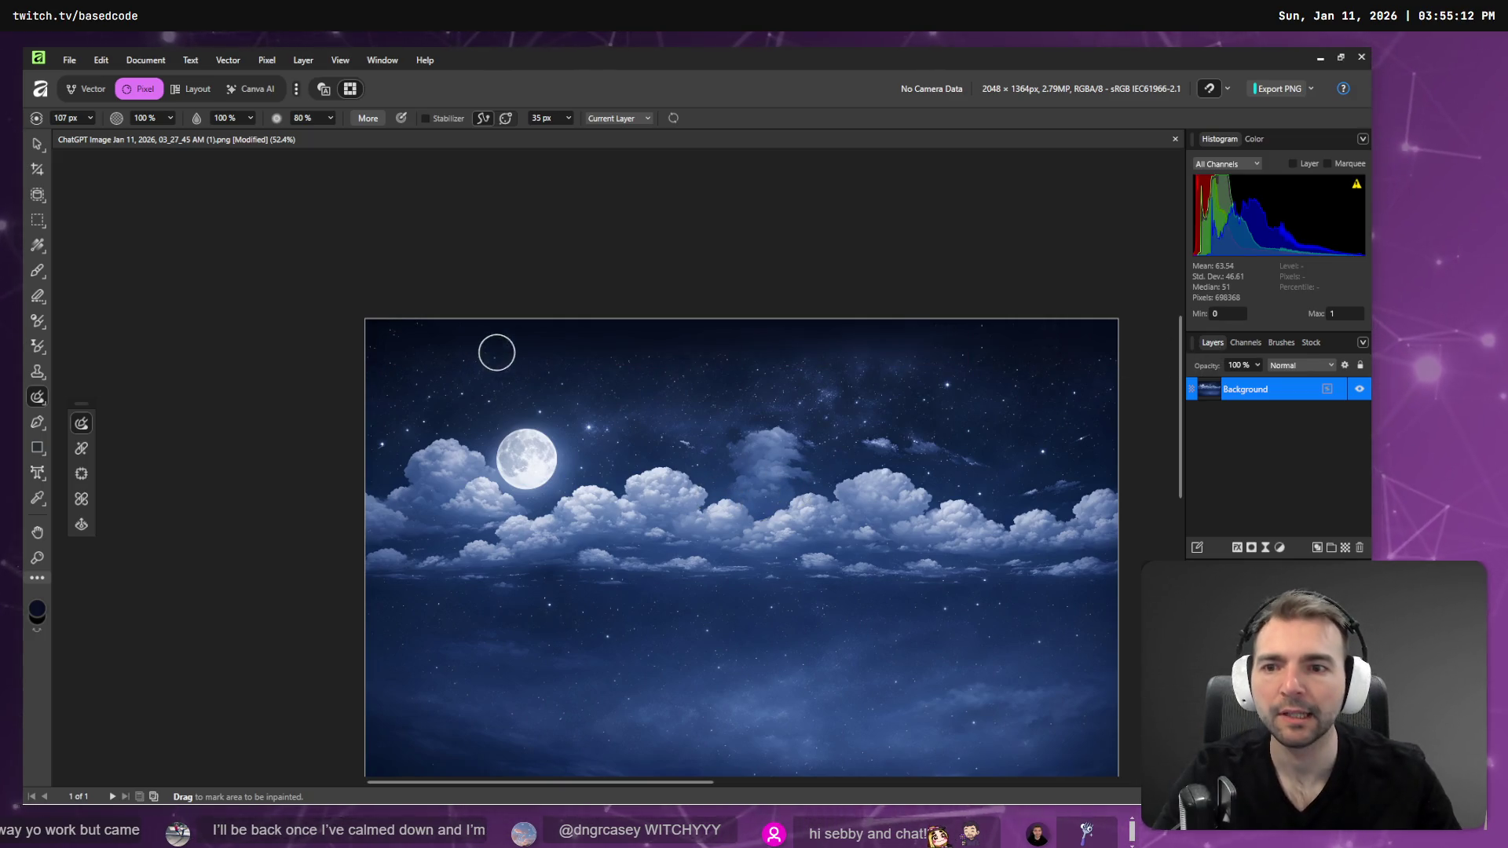
- Touch up the top-left part of the edge with shorter inpainting strokes
drag(547, 331, 386, 337)
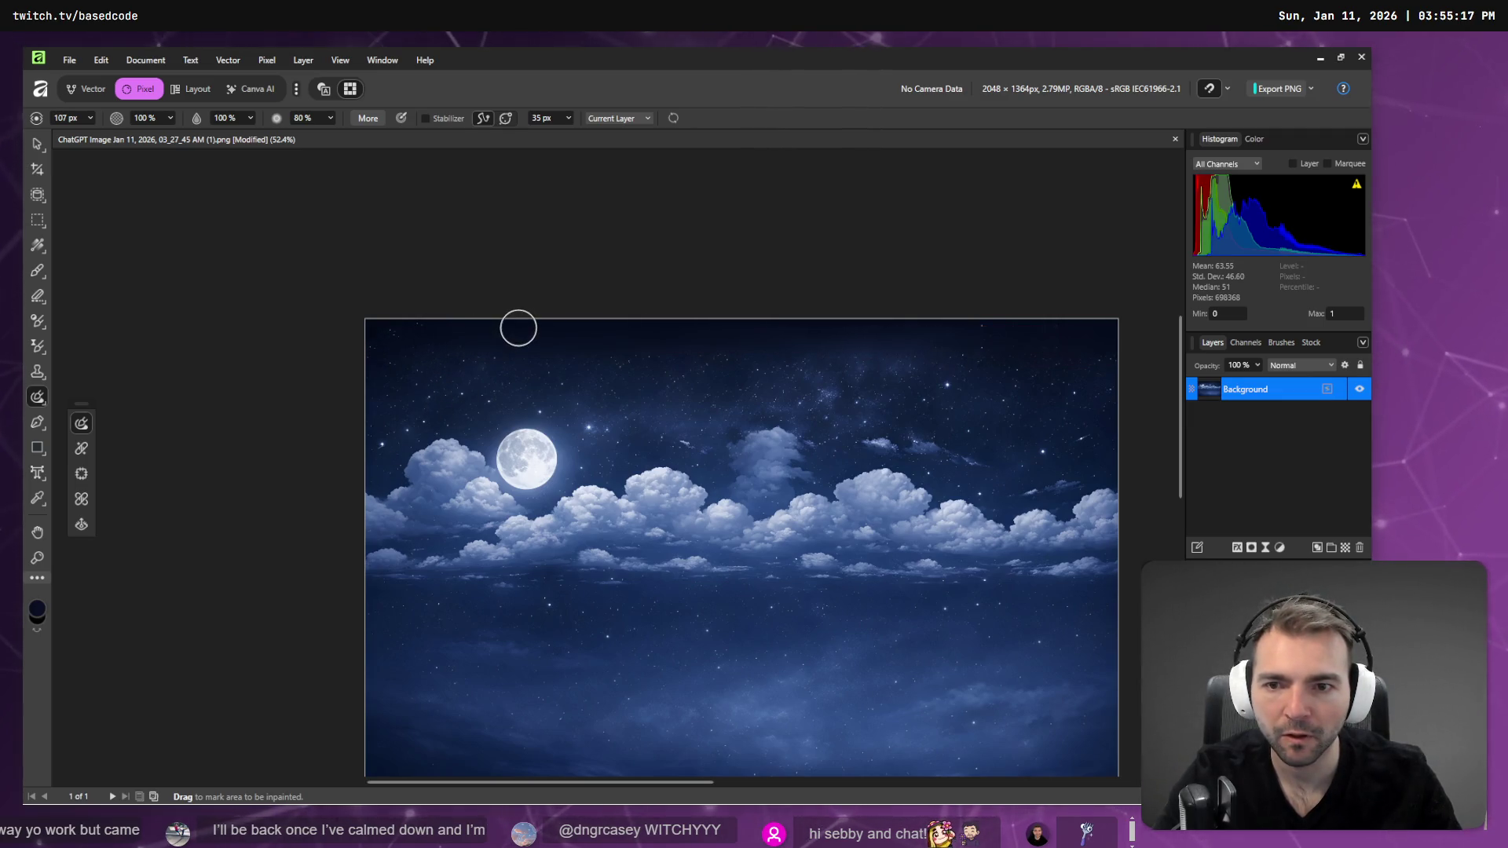
drag(519, 328, 317, 323)
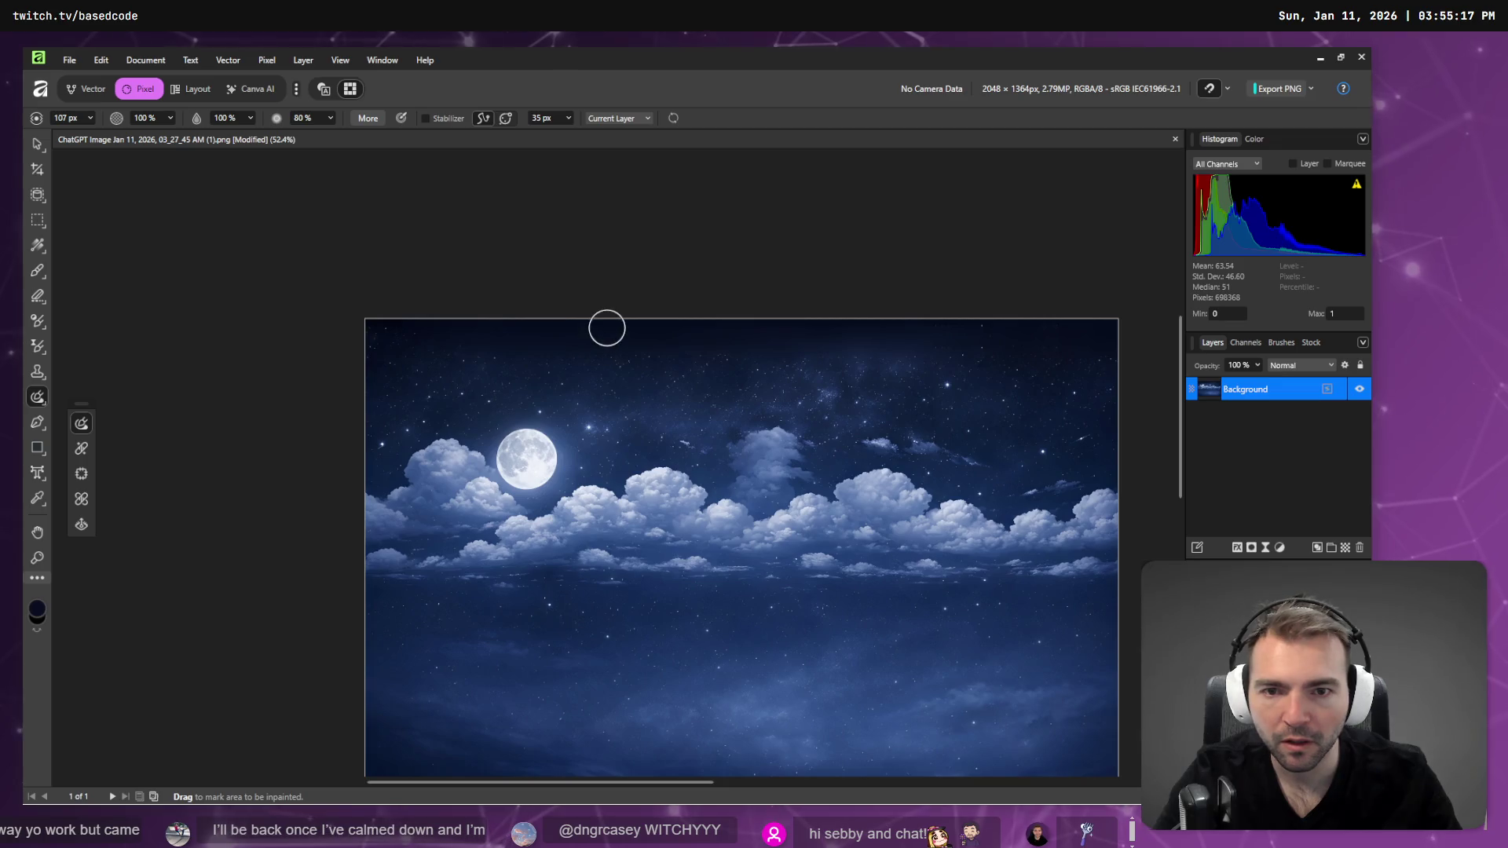
drag(606, 323, 276, 313)
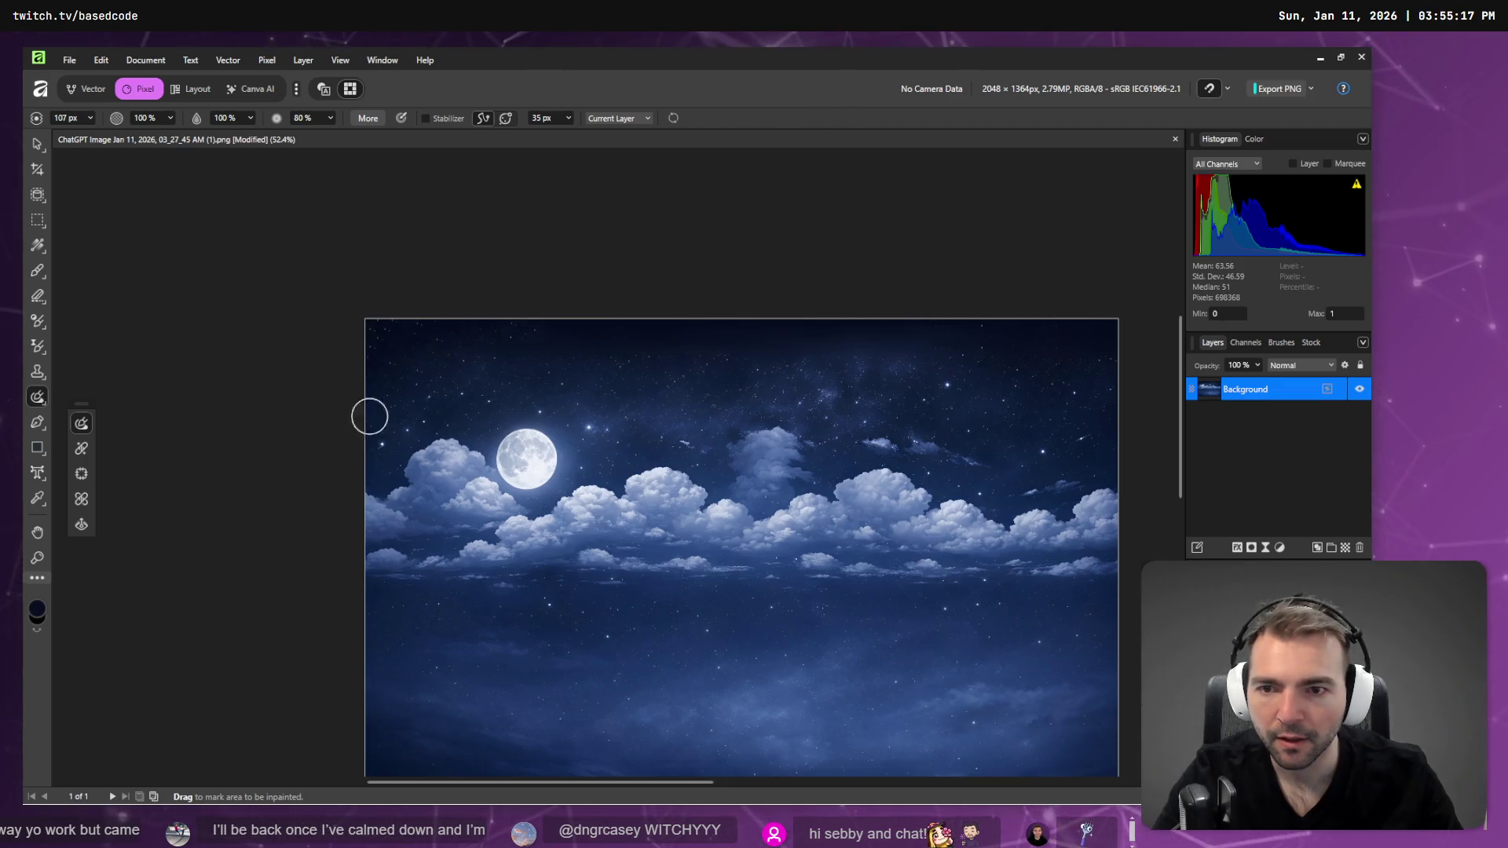
drag(552, 333, 292, 338)
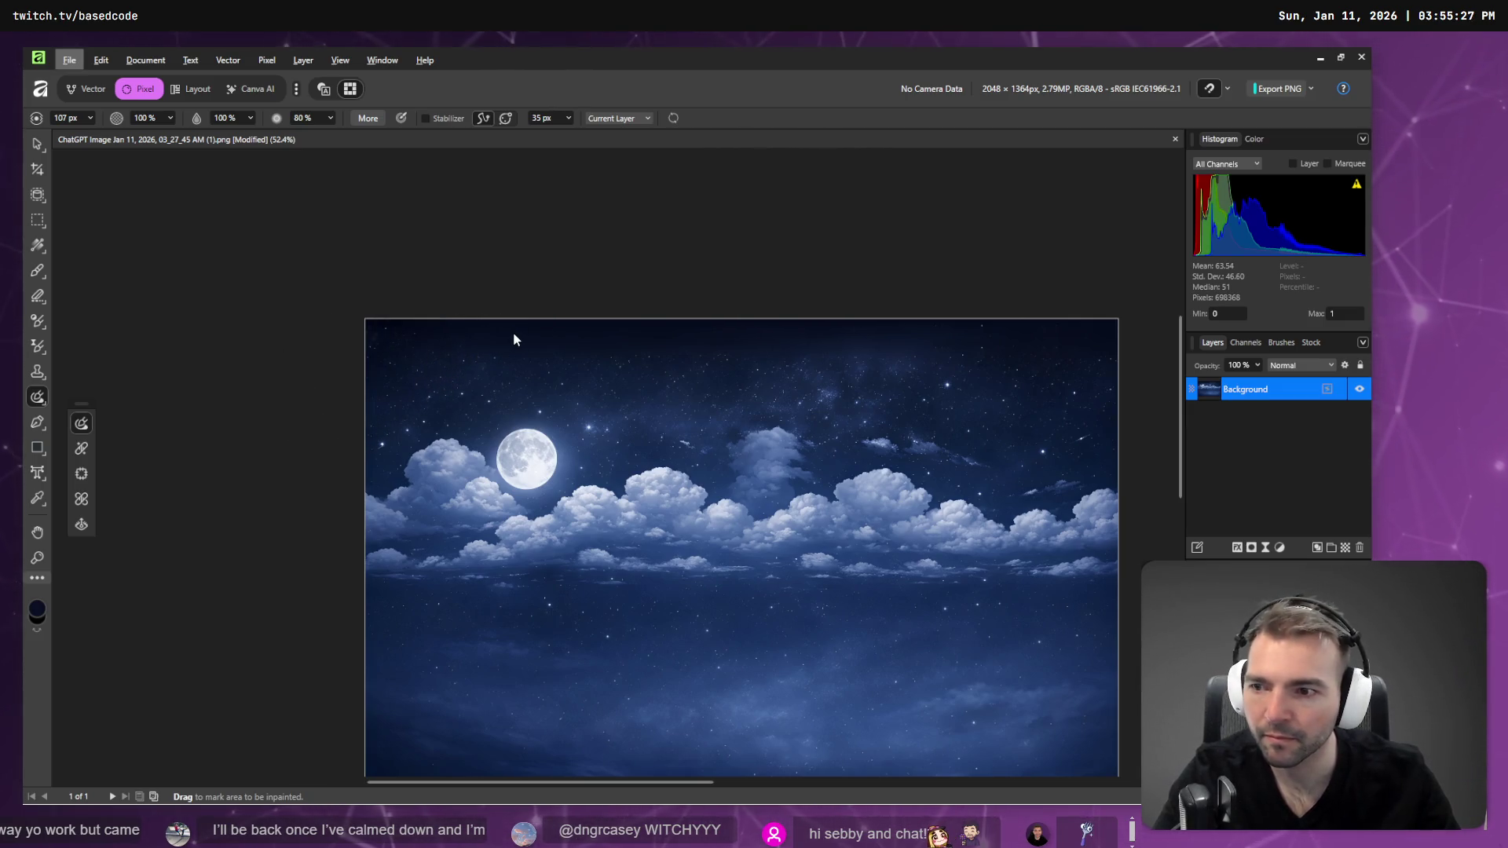
key(b)
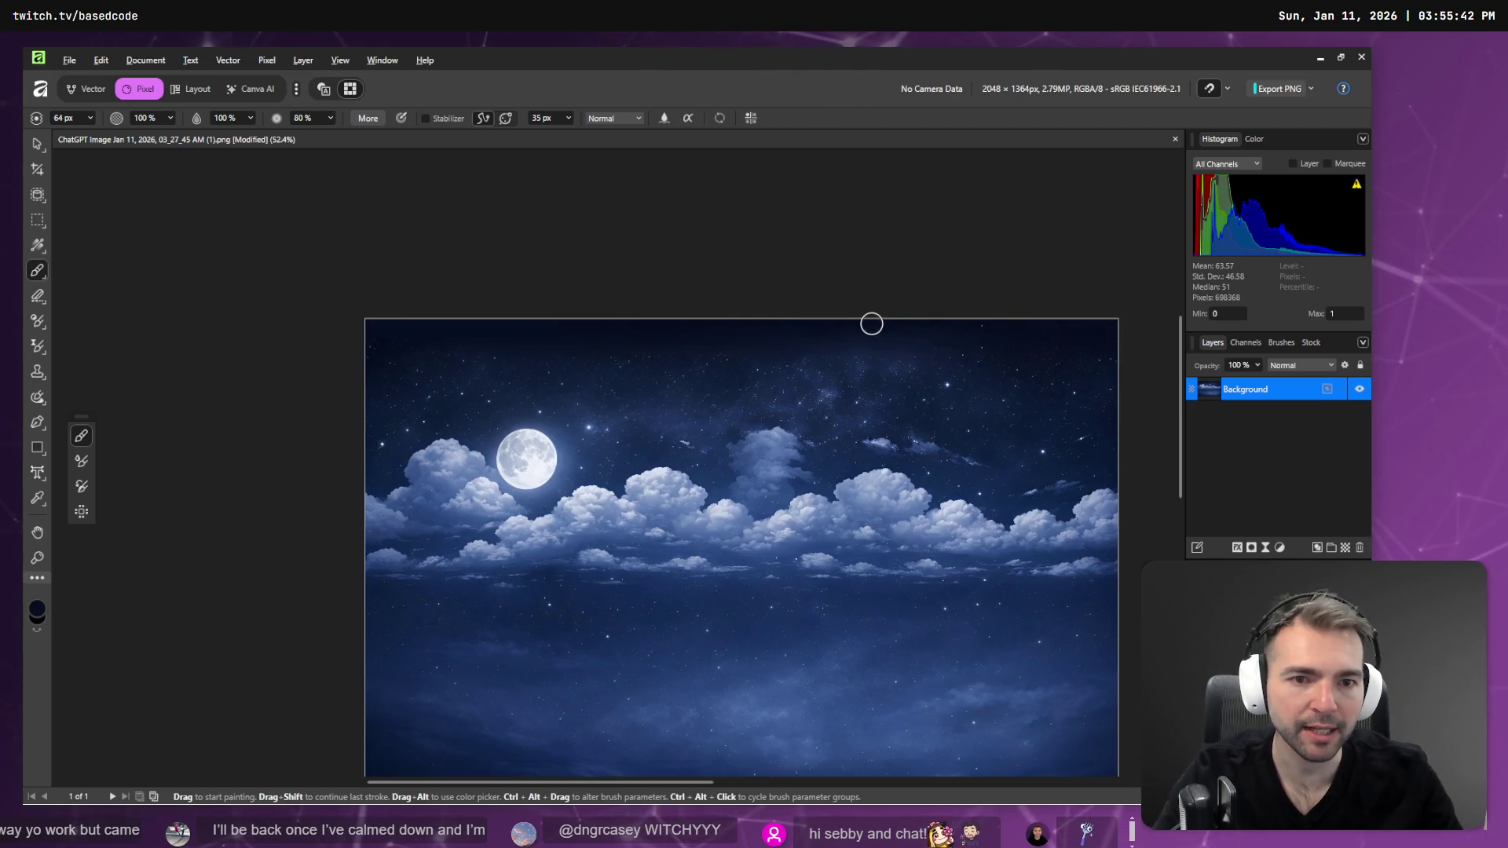
- Undo the stray dark stroke and inpaint the full-width top strip three more times
drag(872, 323, 1125, 335)
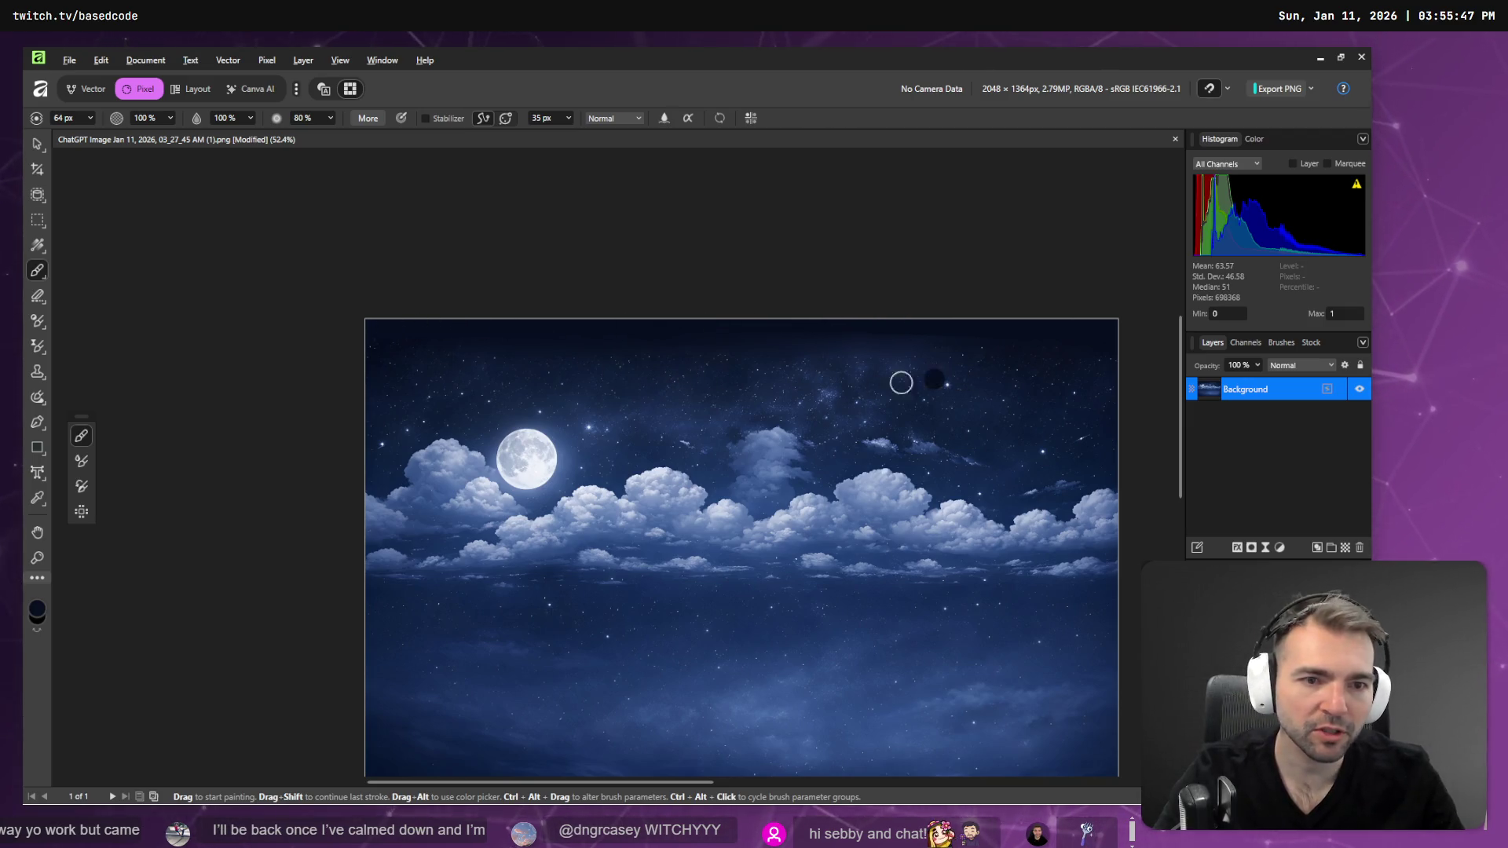
key(ctrl+z)
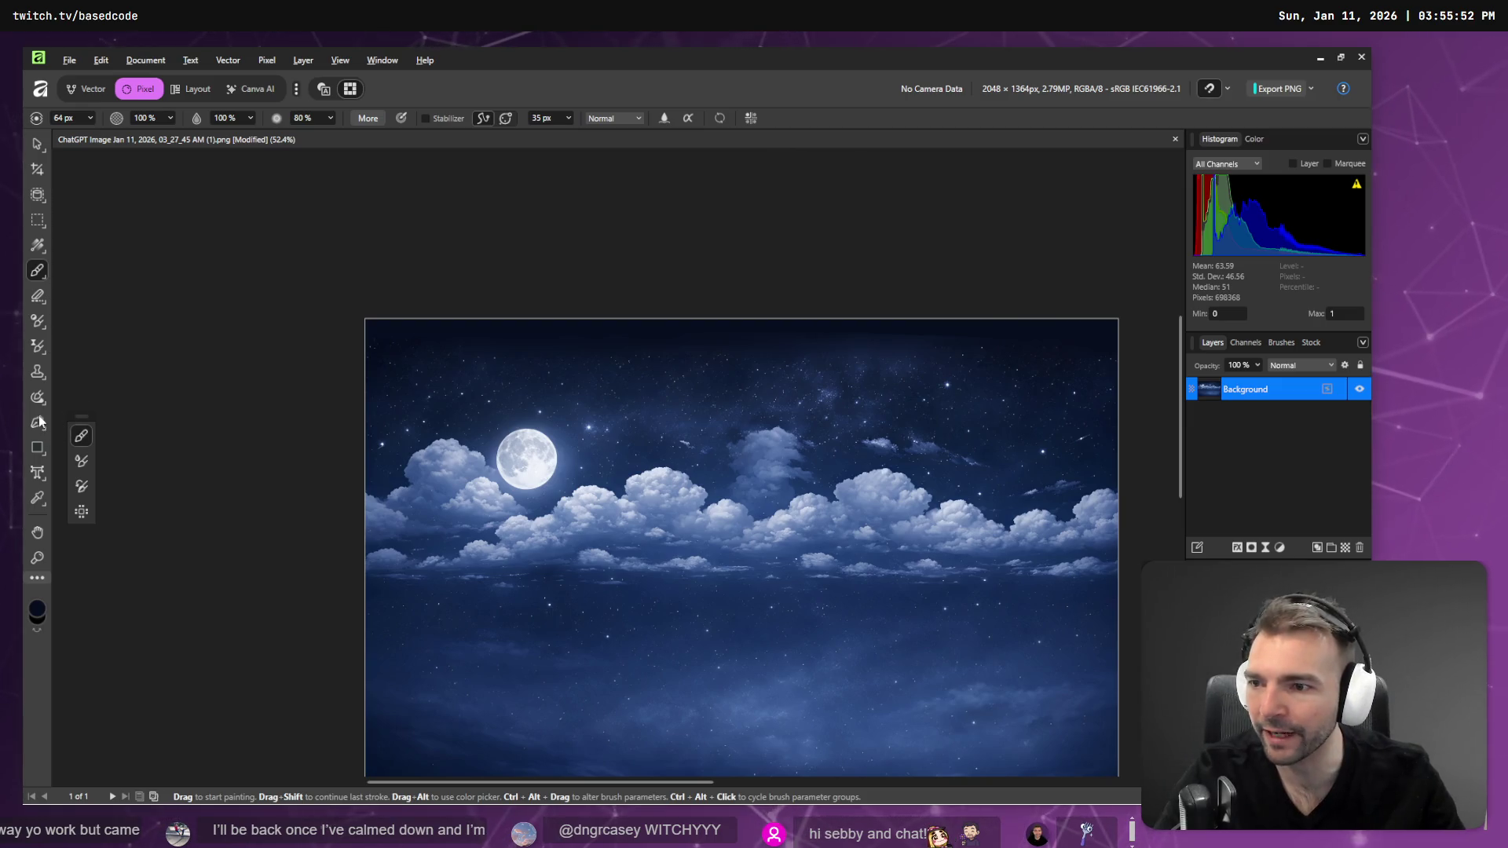
click(37, 402)
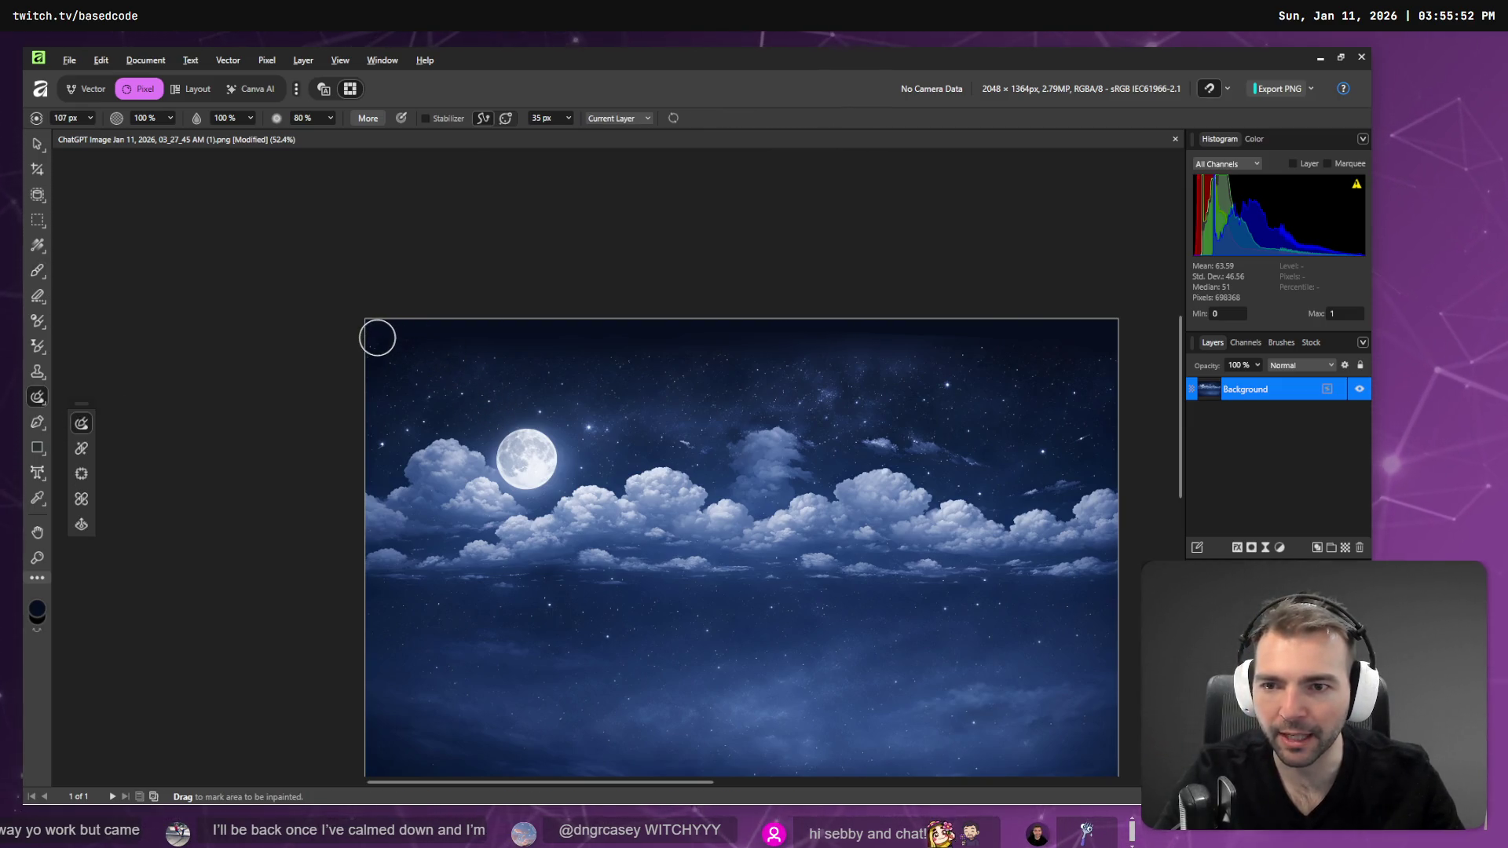
drag(377, 341, 1145, 340)
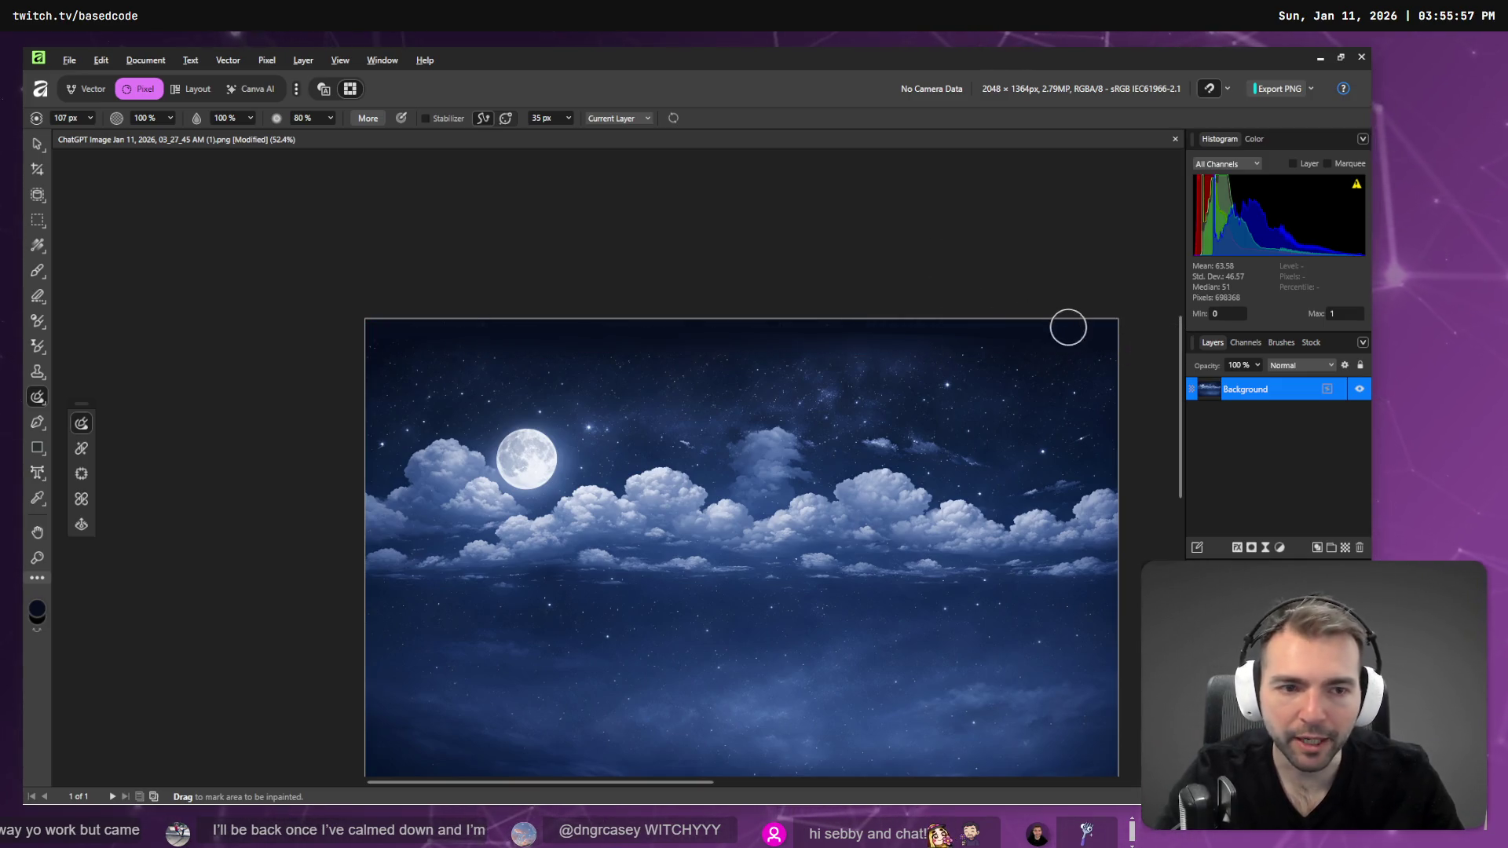
mouse_move(1108, 357)
mouse_down()
mouse_move(673, 351)
mouse_move(309, 370)
mouse_up()
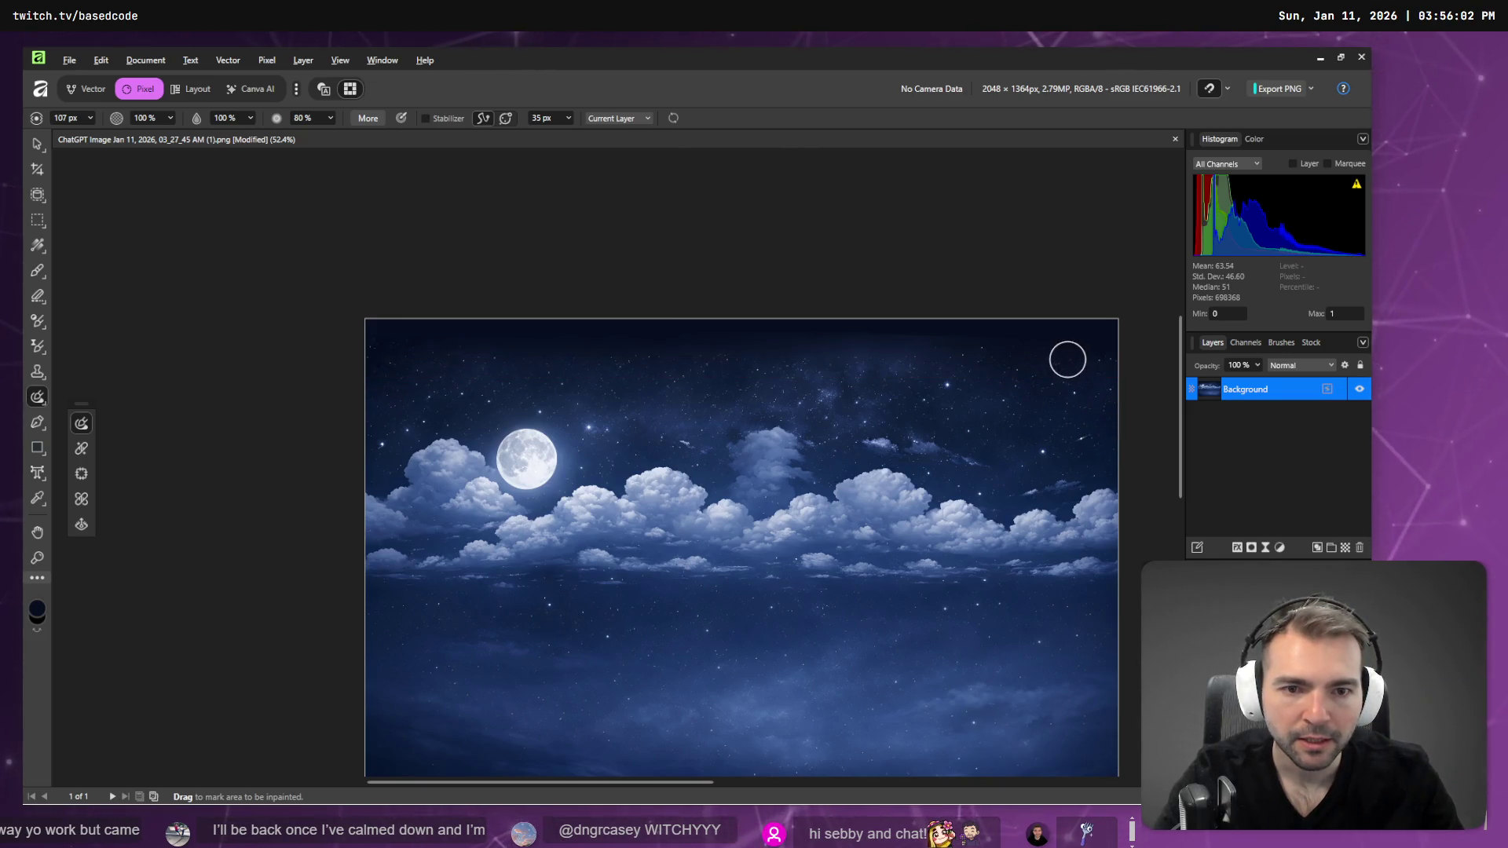
mouse_move(1101, 346)
mouse_down()
mouse_move(411, 364)
mouse_move(326, 385)
mouse_up()
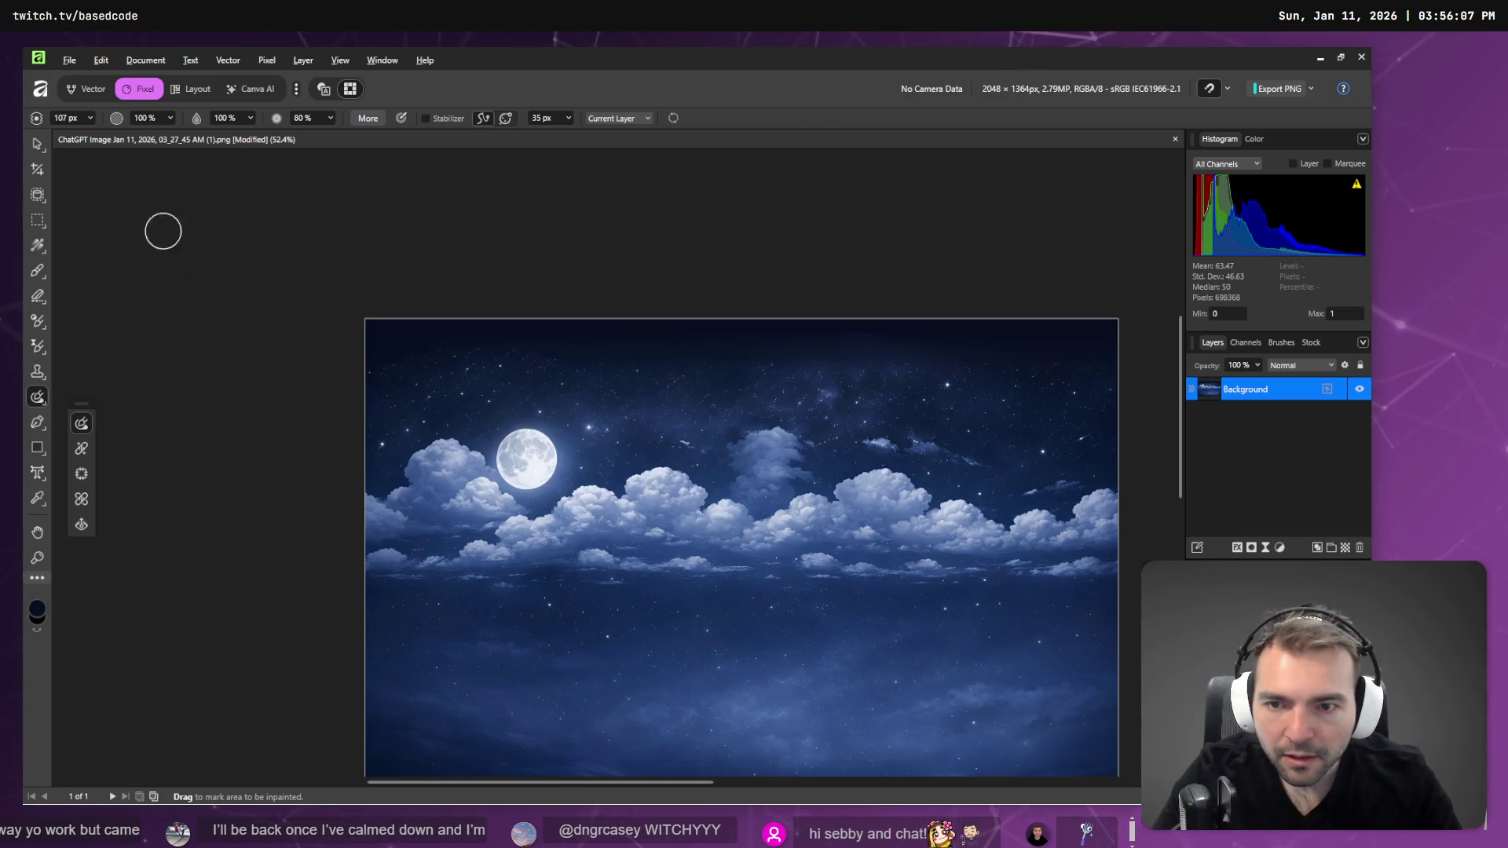
- Export the sky as PNG over NightTimeSkyPanorama.png, confirm the replacement, and switch to Godot
click(69, 60)
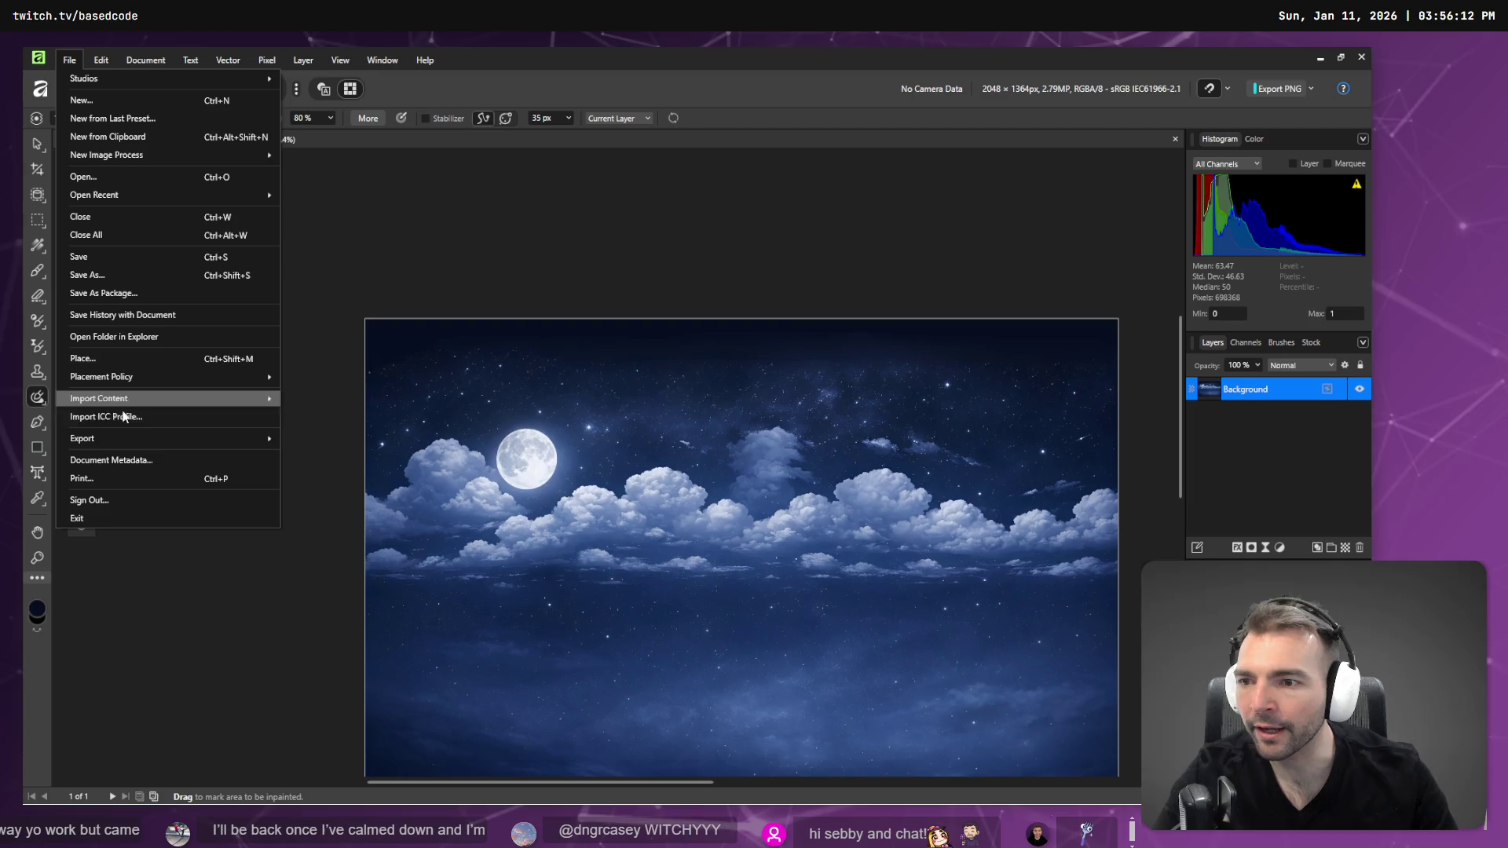
mouse_move(144, 440)
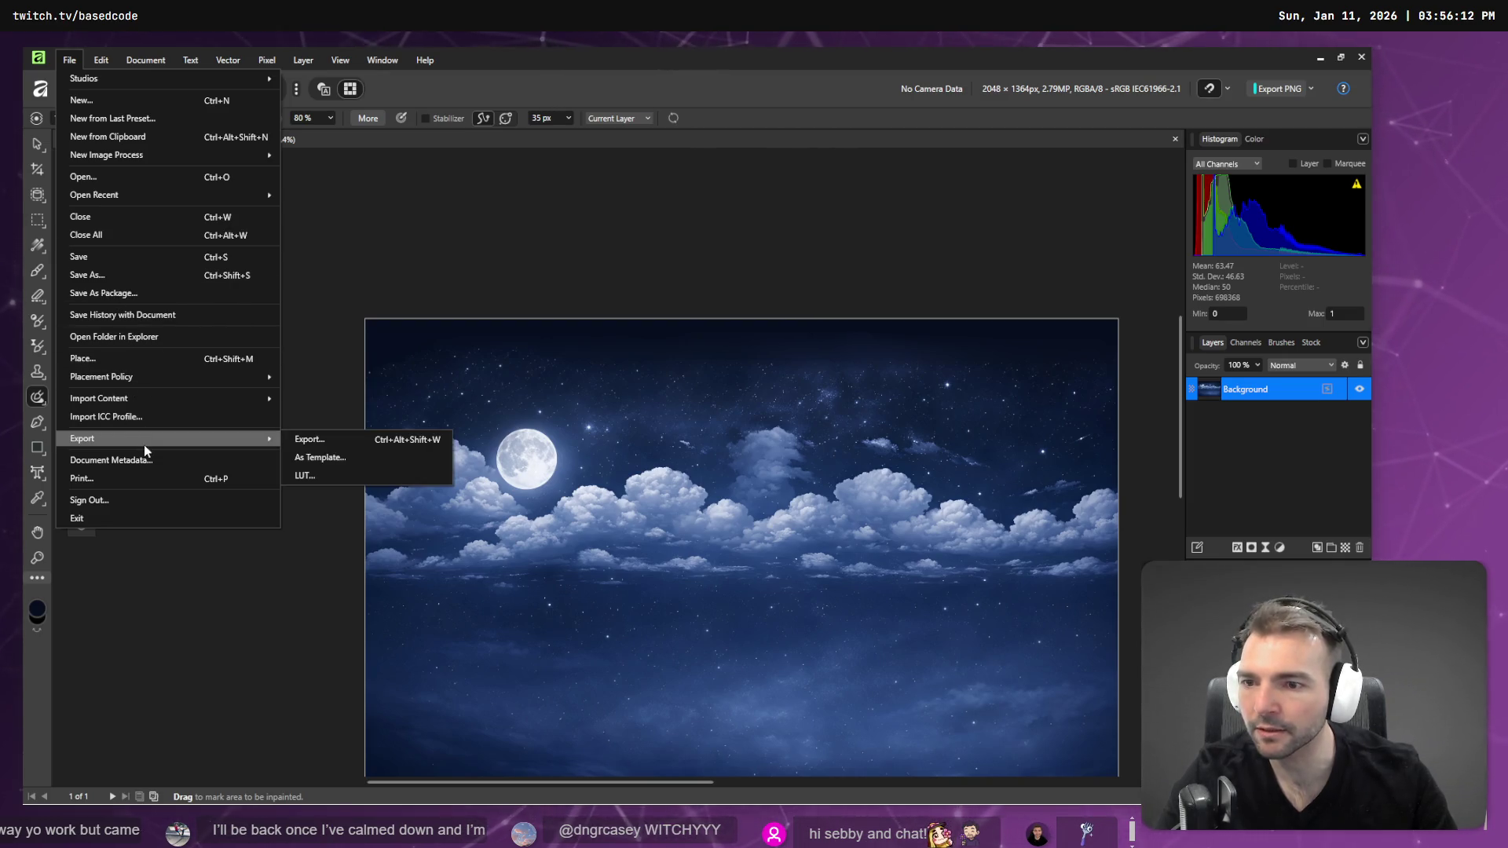
click(425, 440)
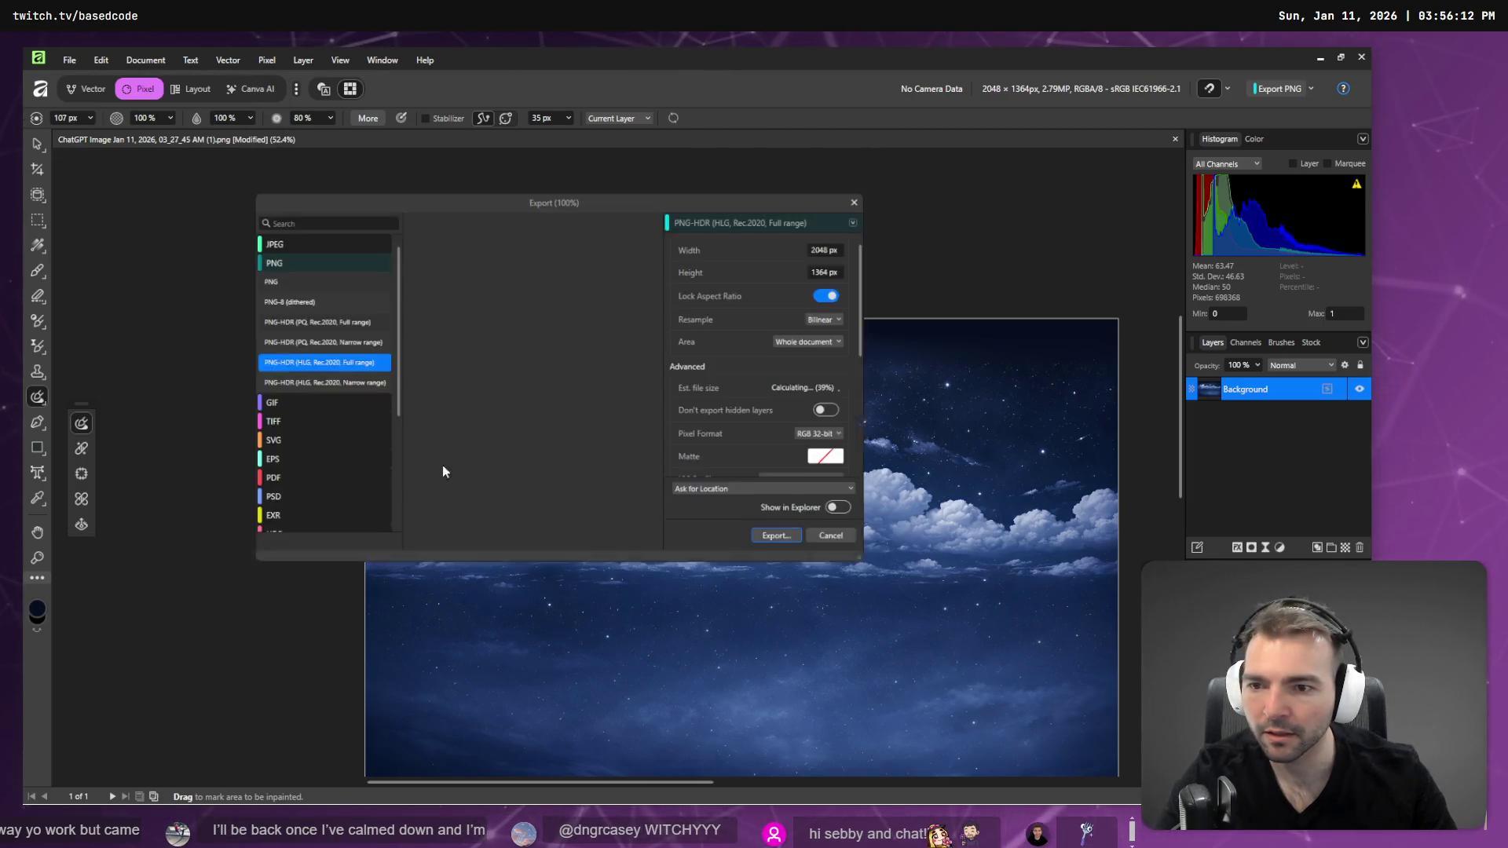
click(785, 543)
double_click(478, 313)
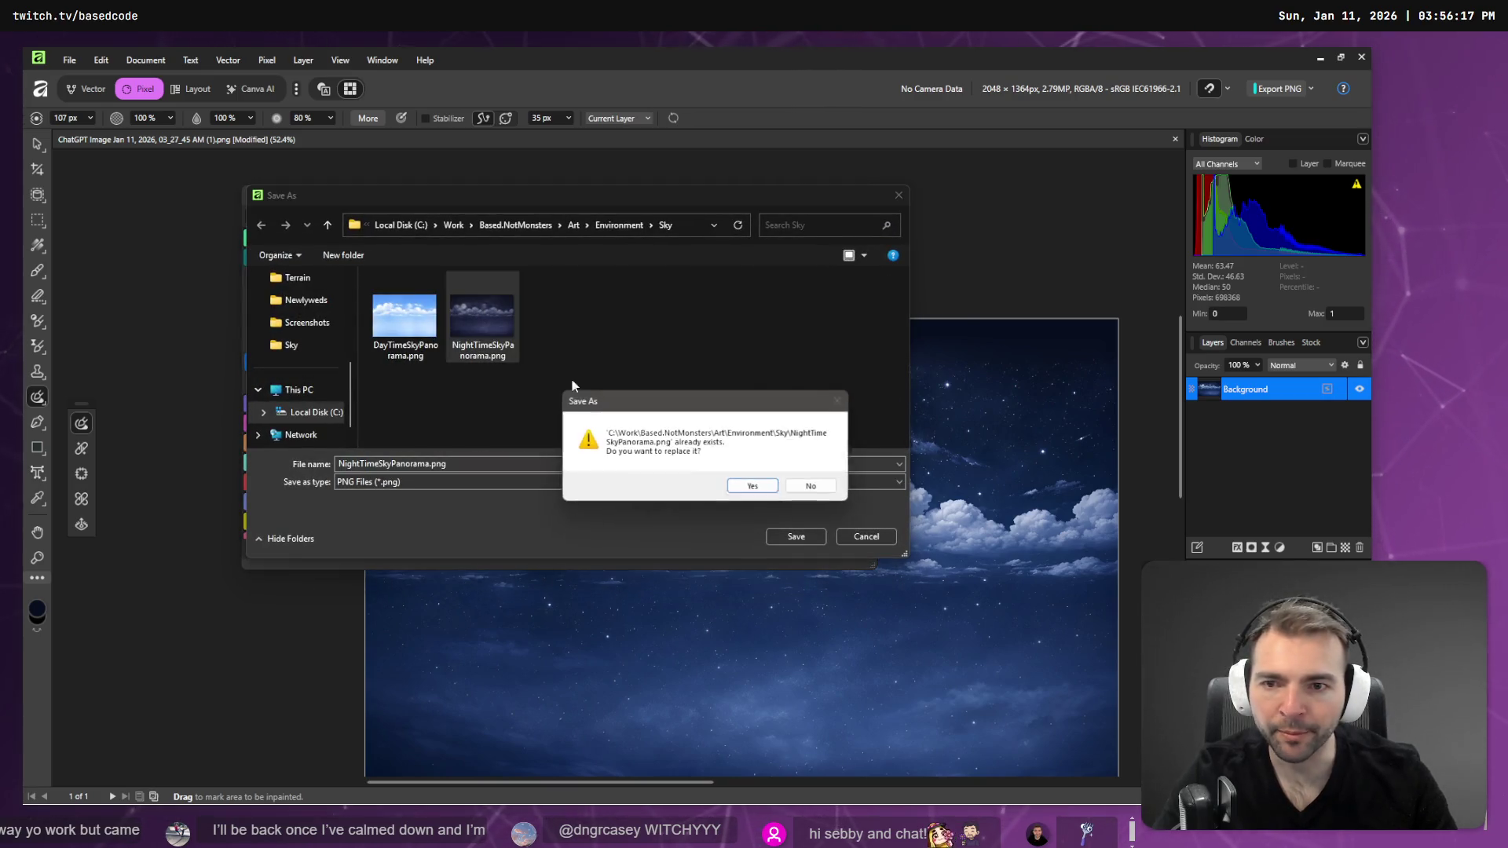
click(753, 487)
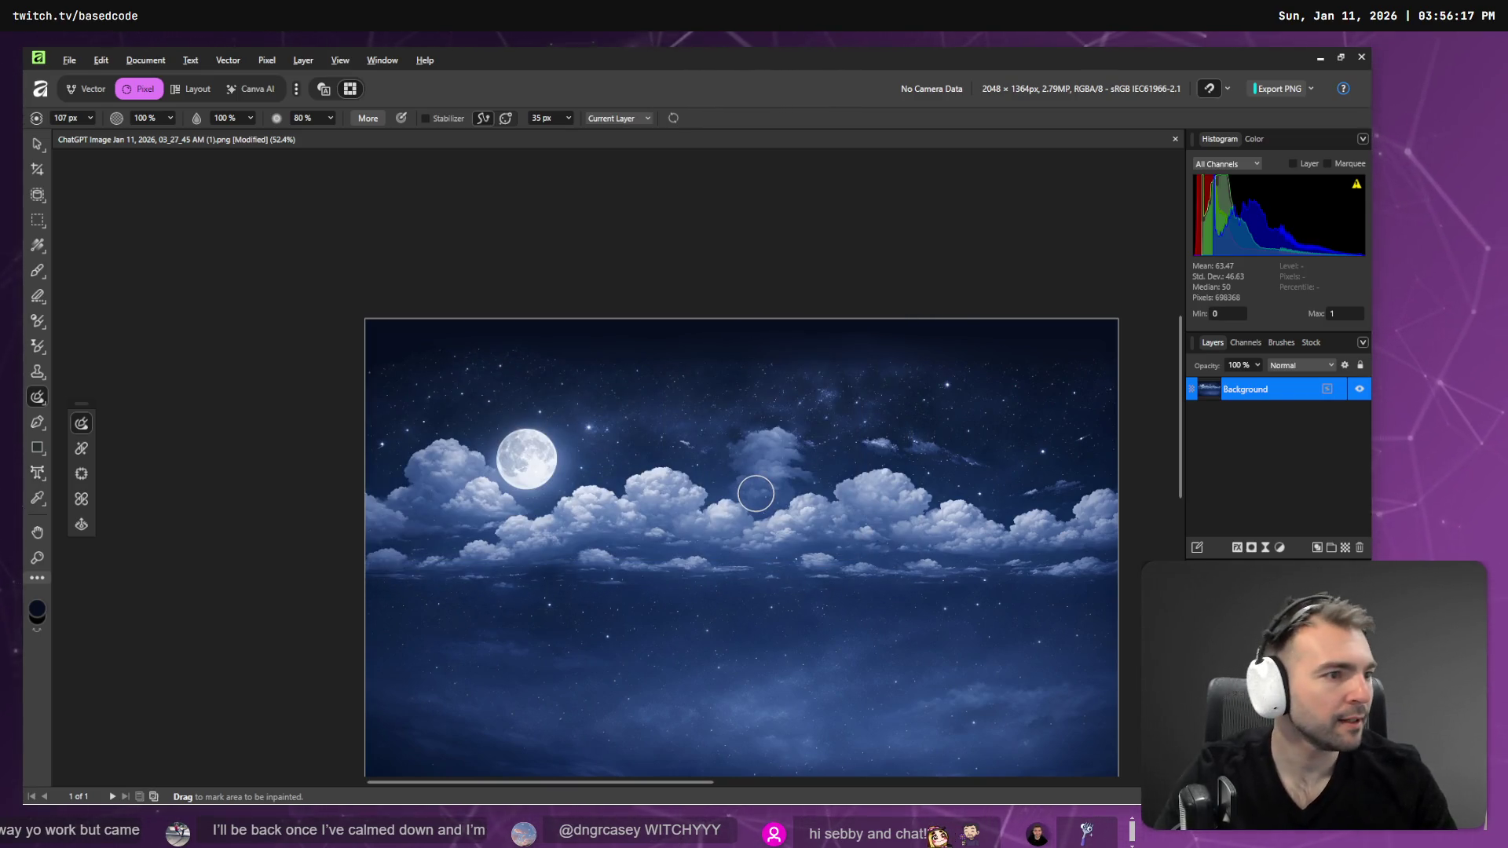
key(alt+Tab)
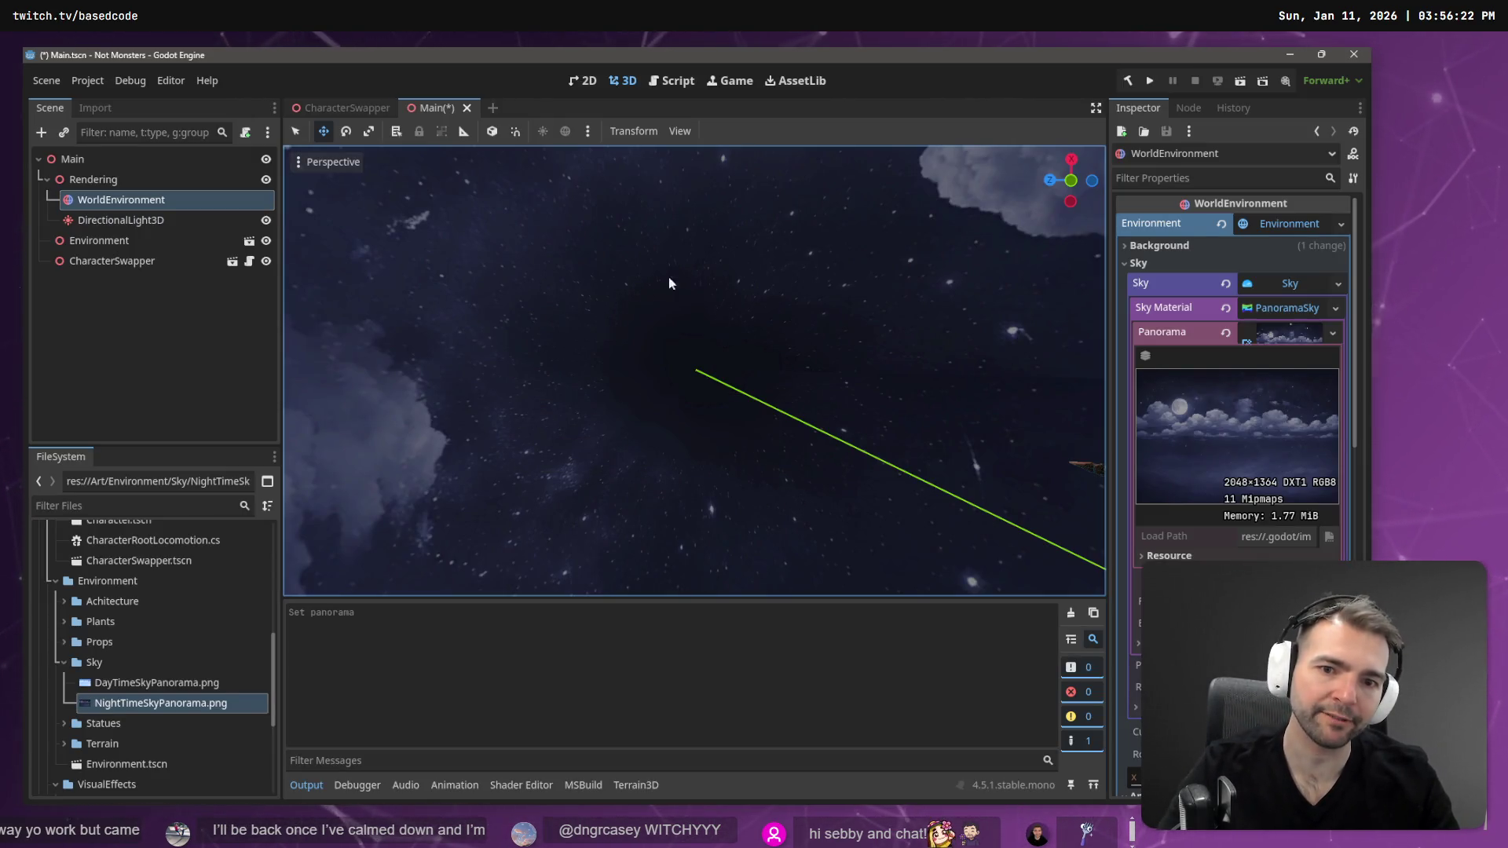
- Compare the panorama between Godot and Affinity, then select the Paint Brush in Affinity
key(alt+Tab)
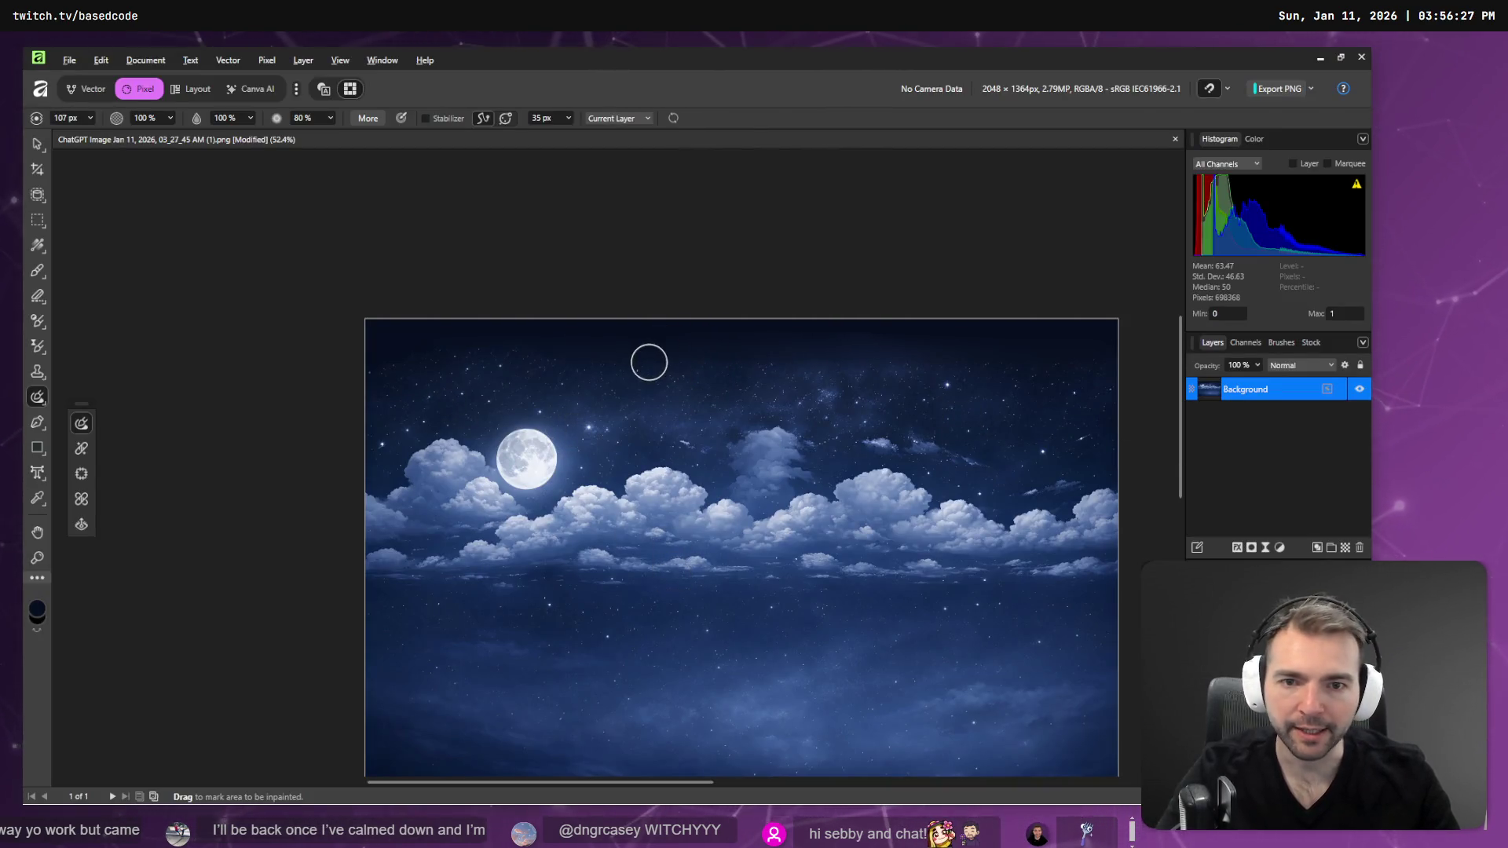
key(alt+Tab)
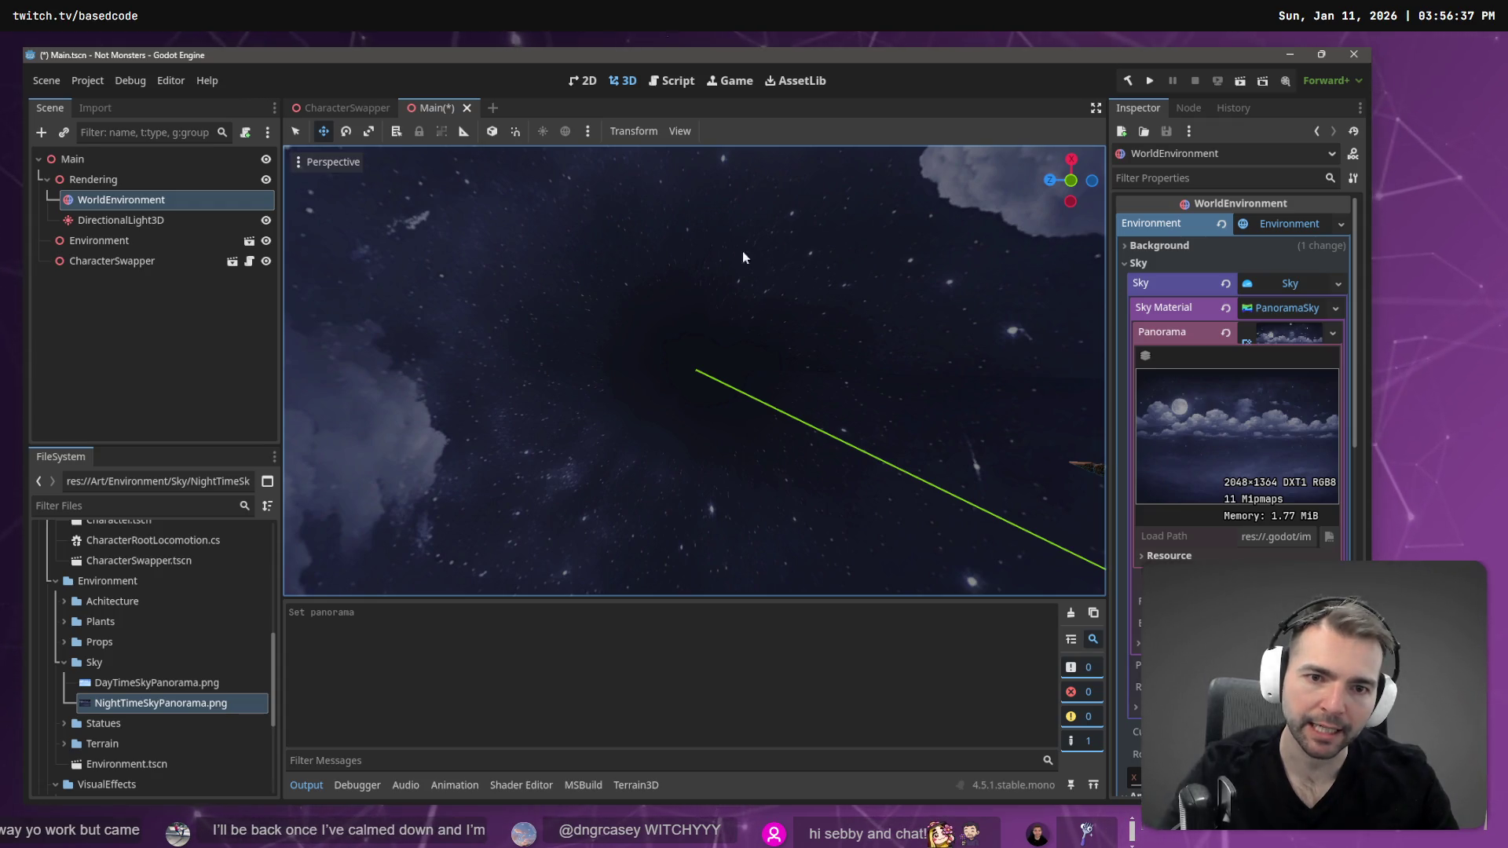
key(alt+Tab)
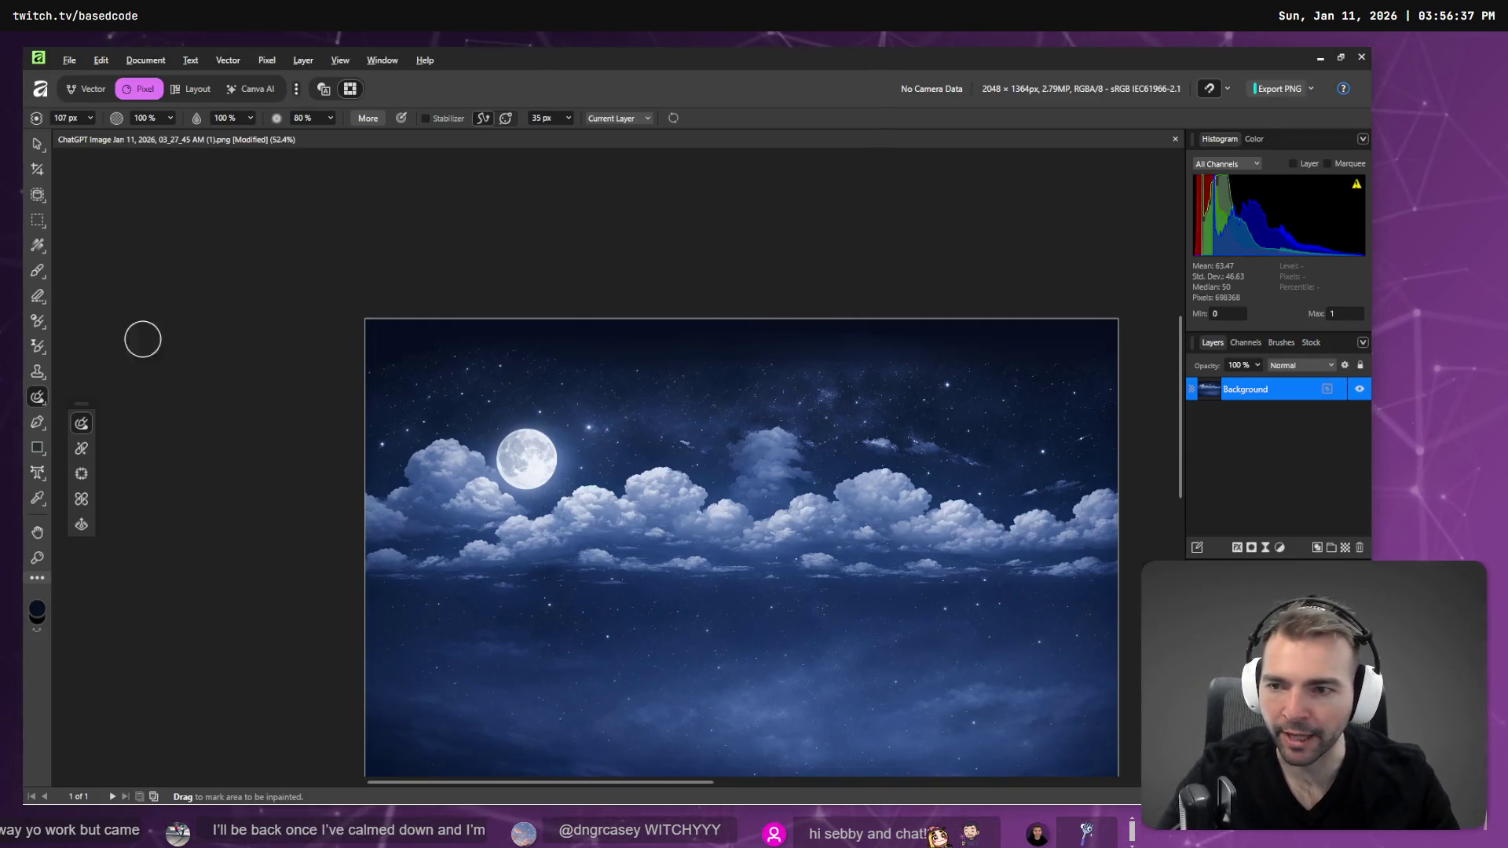
key(b)
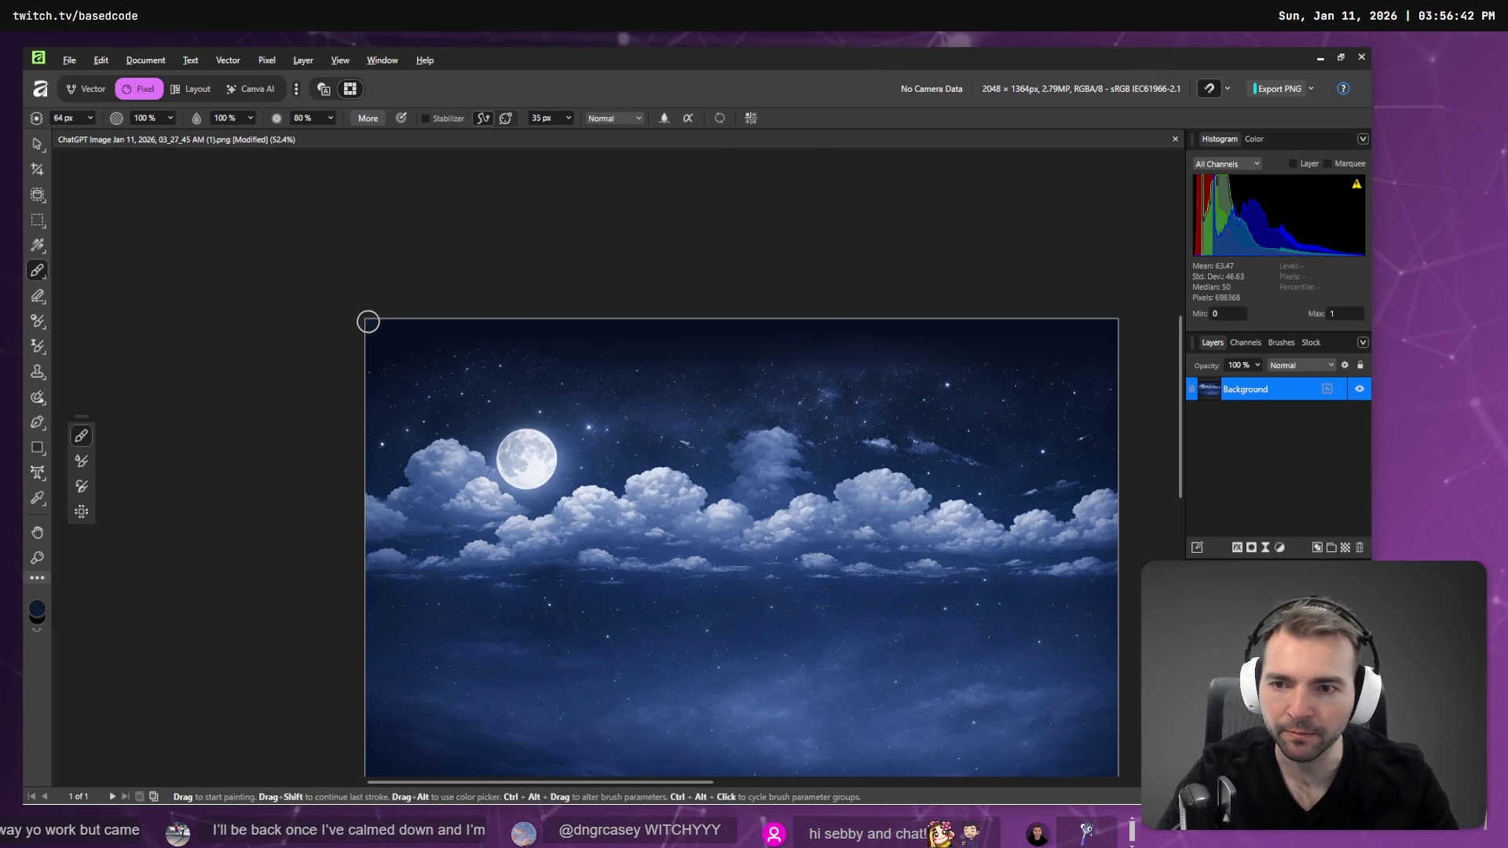
- Paint a dark band along the top edge and export the image under its default name
drag(371, 327, 1179, 384)
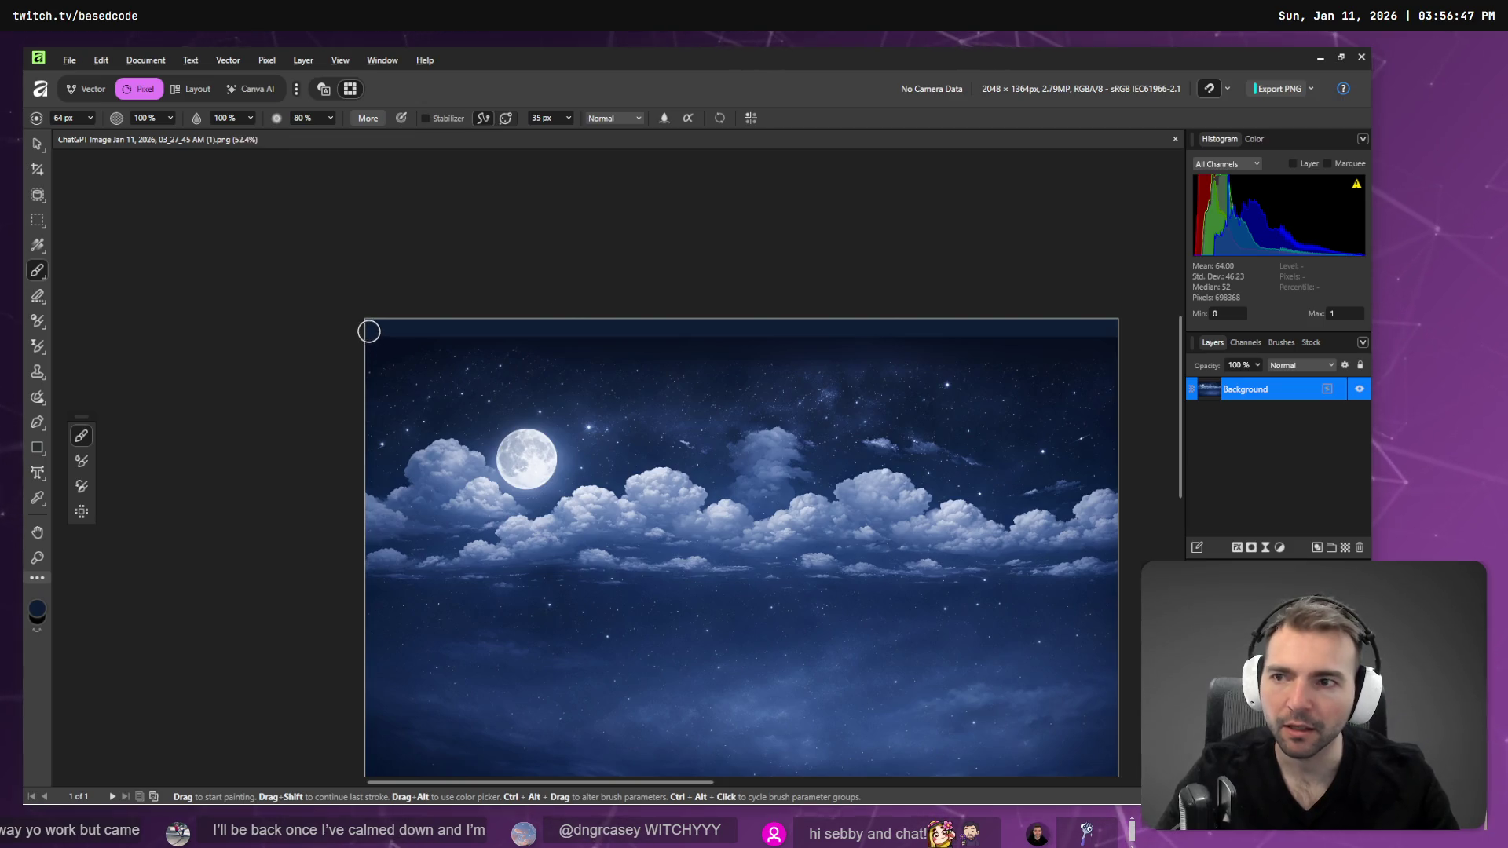
click(69, 60)
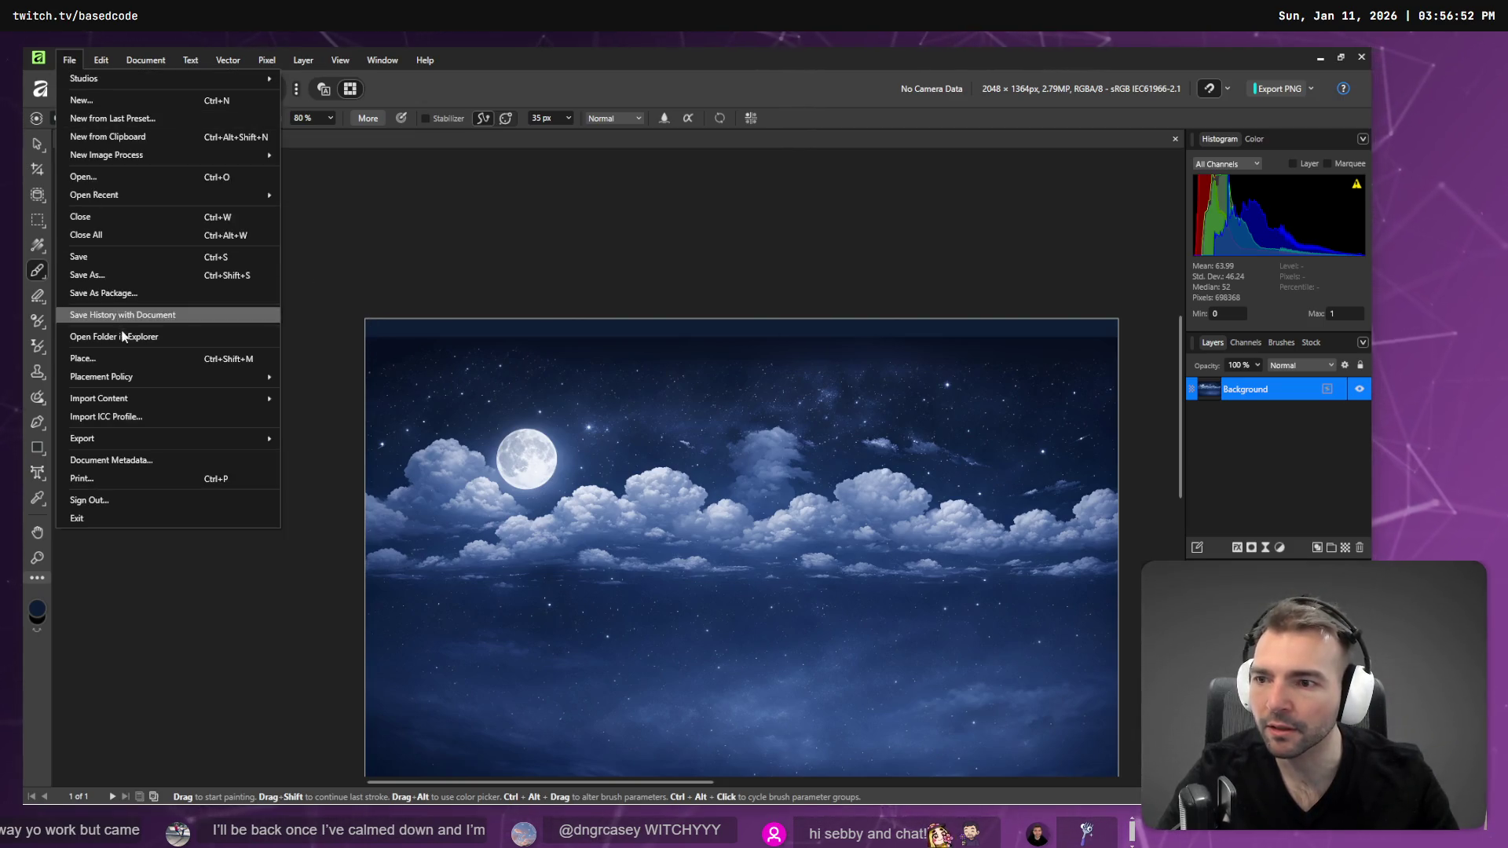
mouse_move(147, 446)
click(314, 454)
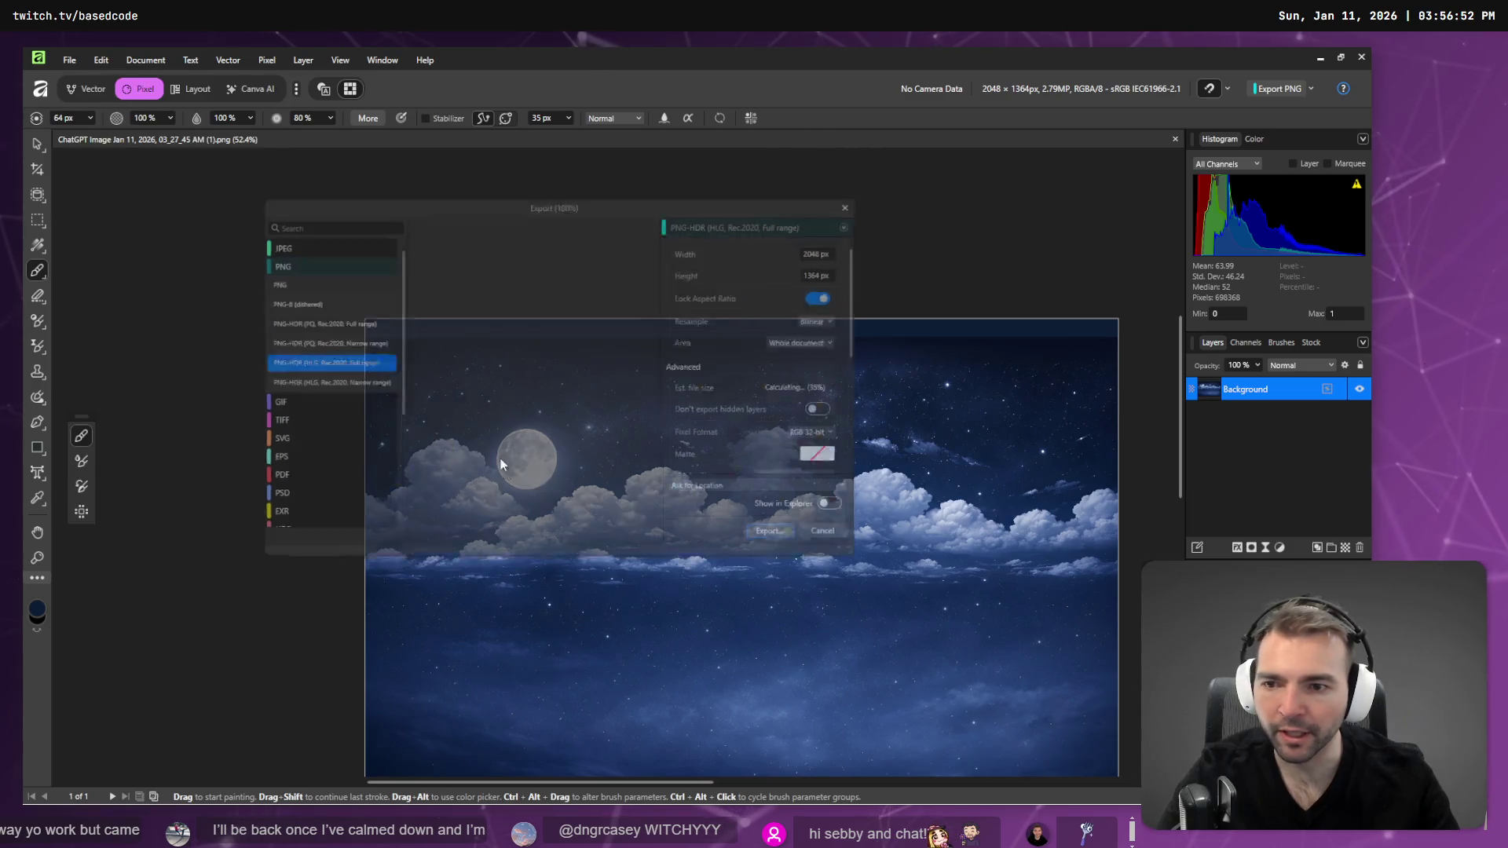
click(782, 546)
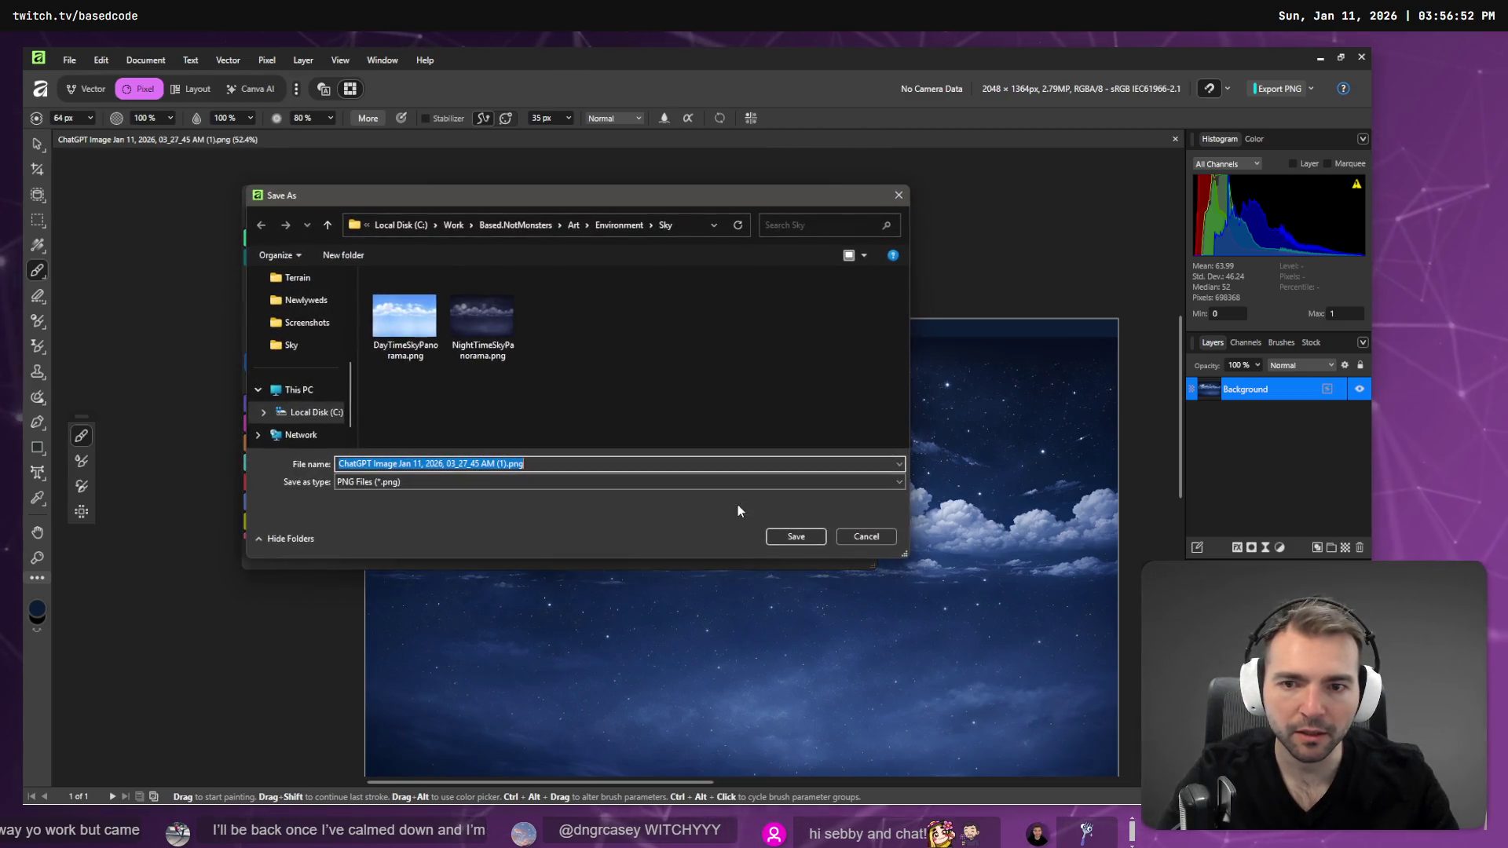
click(792, 536)
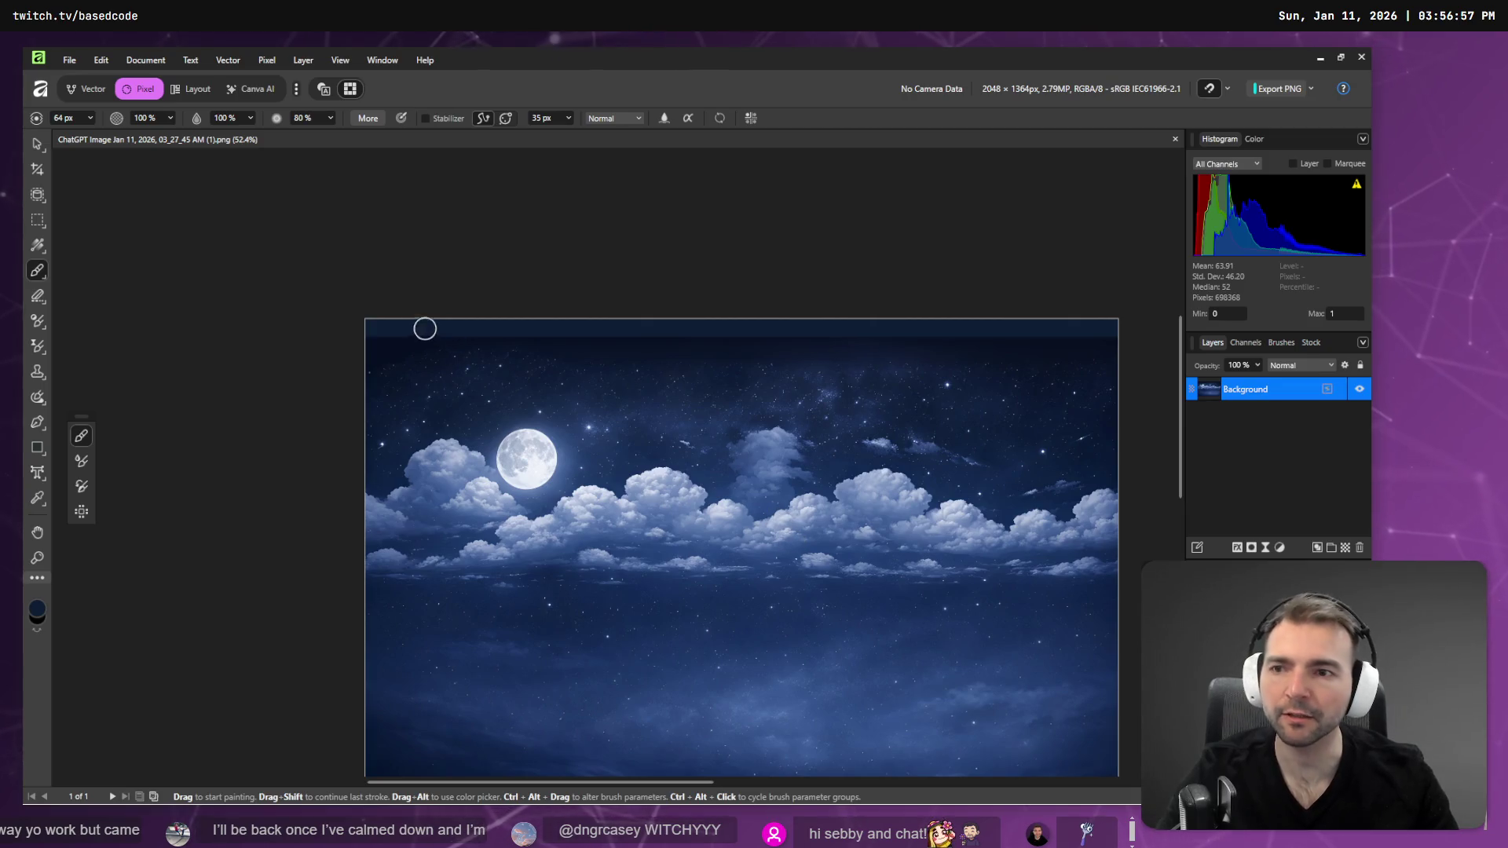
- Export again, overwriting NightTimeSkyPanorama.png, and check the refreshed sky in Godot
click(69, 59)
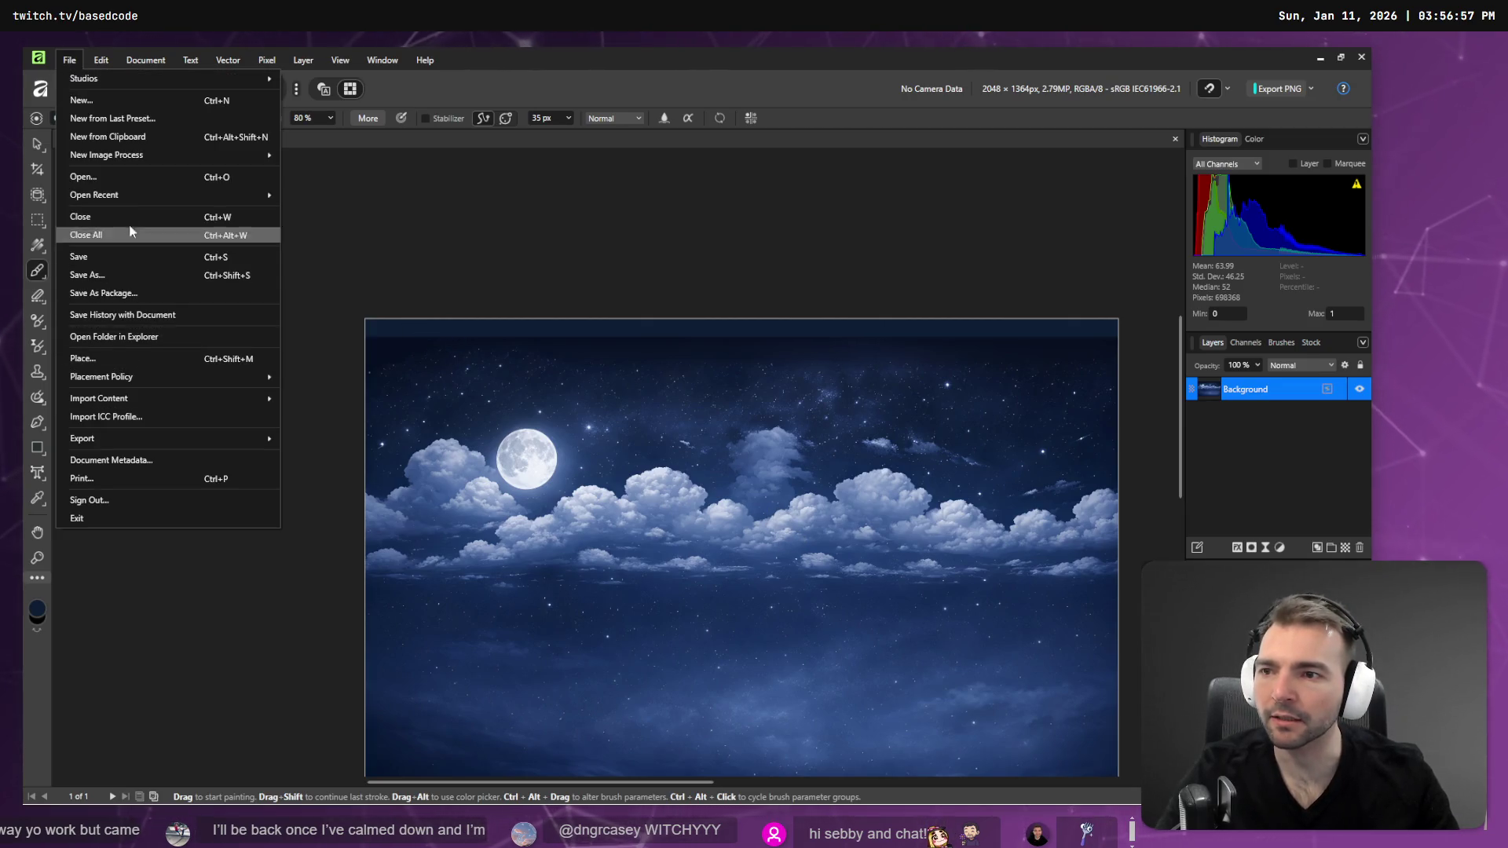
mouse_move(141, 439)
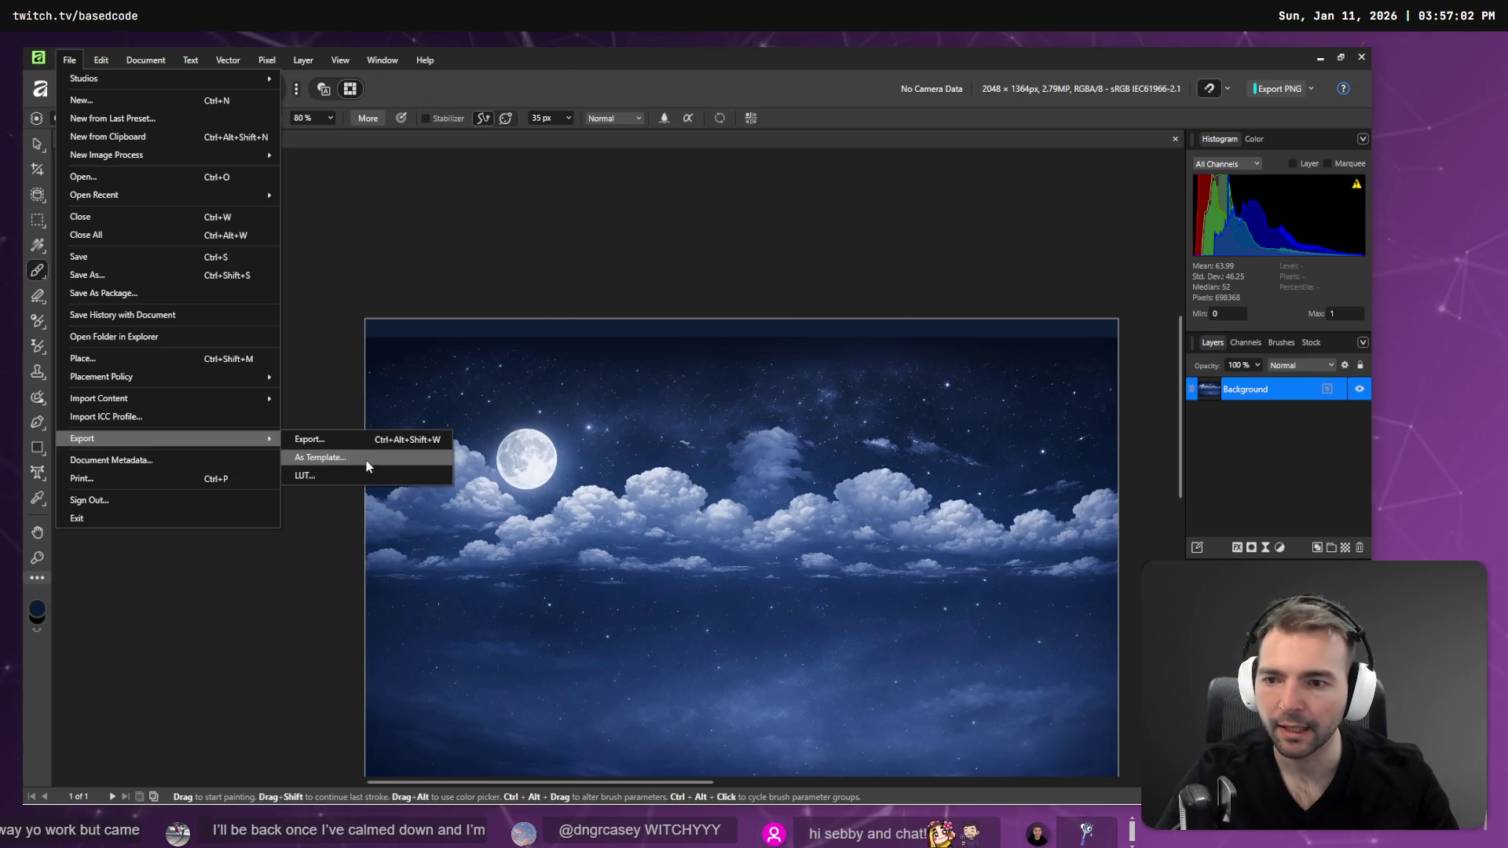
click(357, 440)
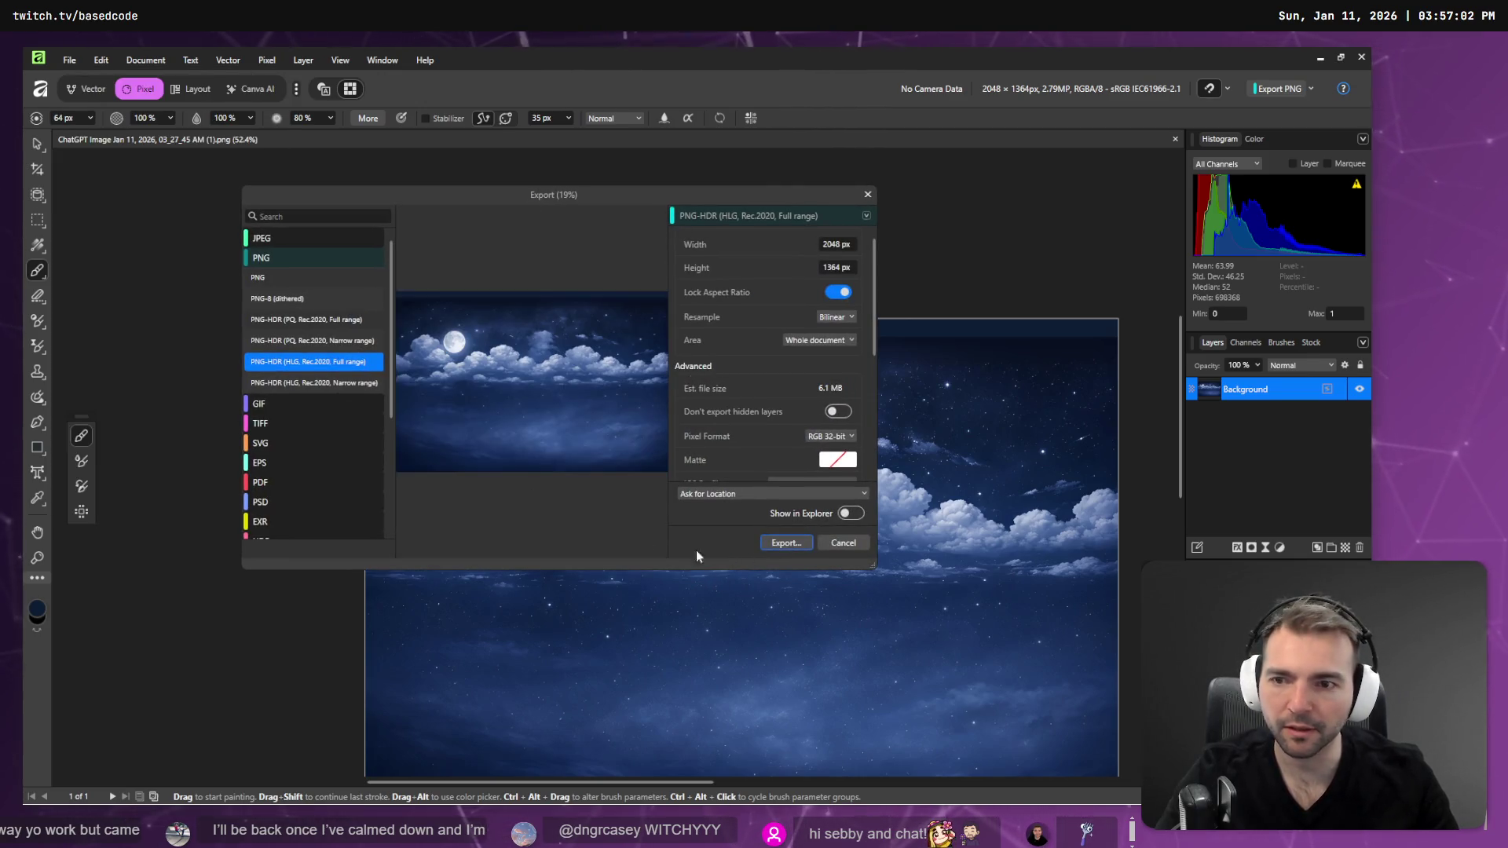
click(782, 543)
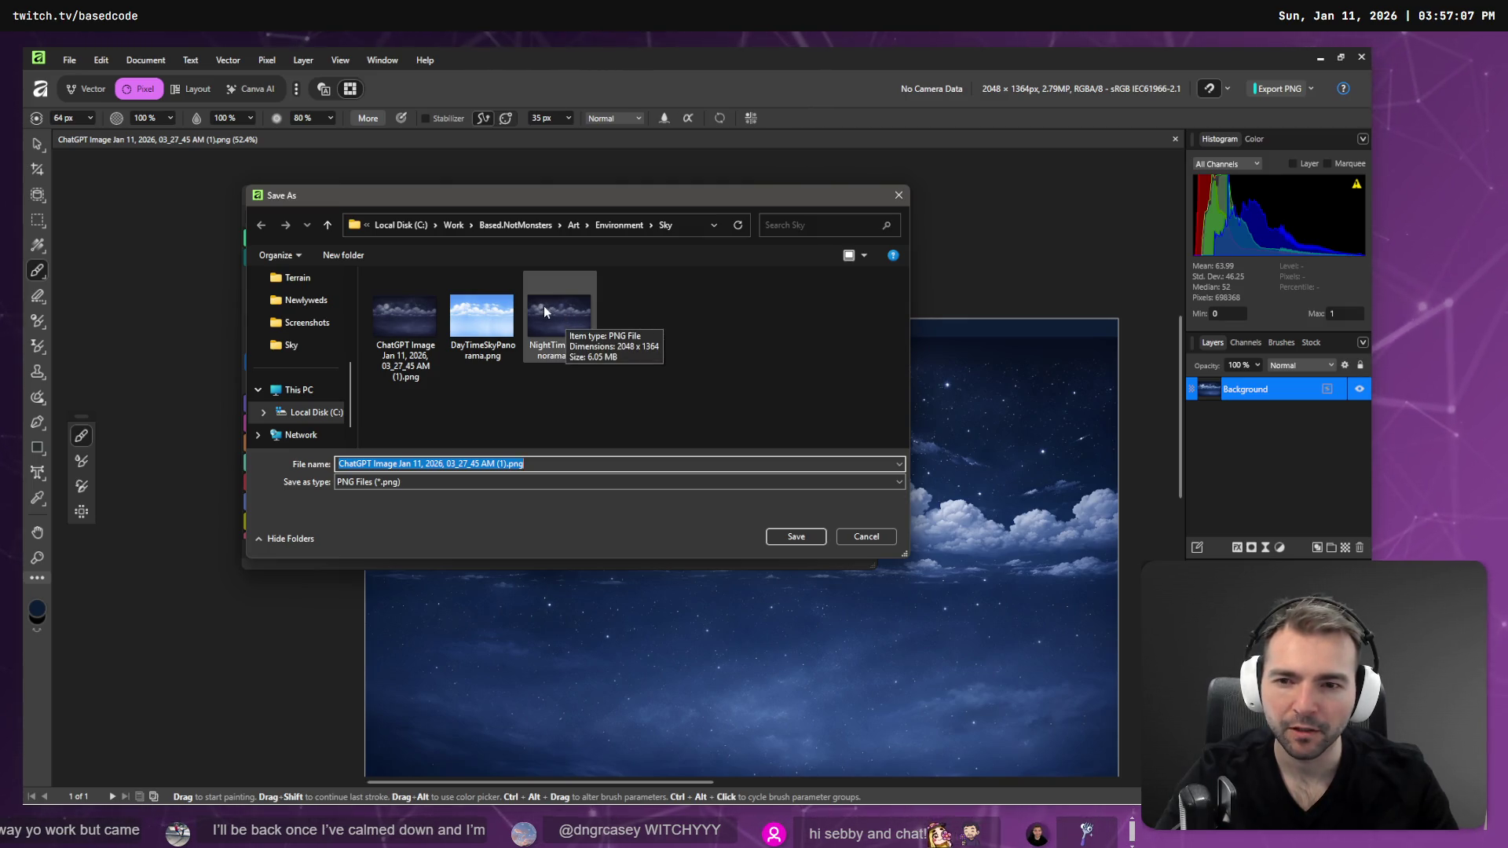
click(565, 321)
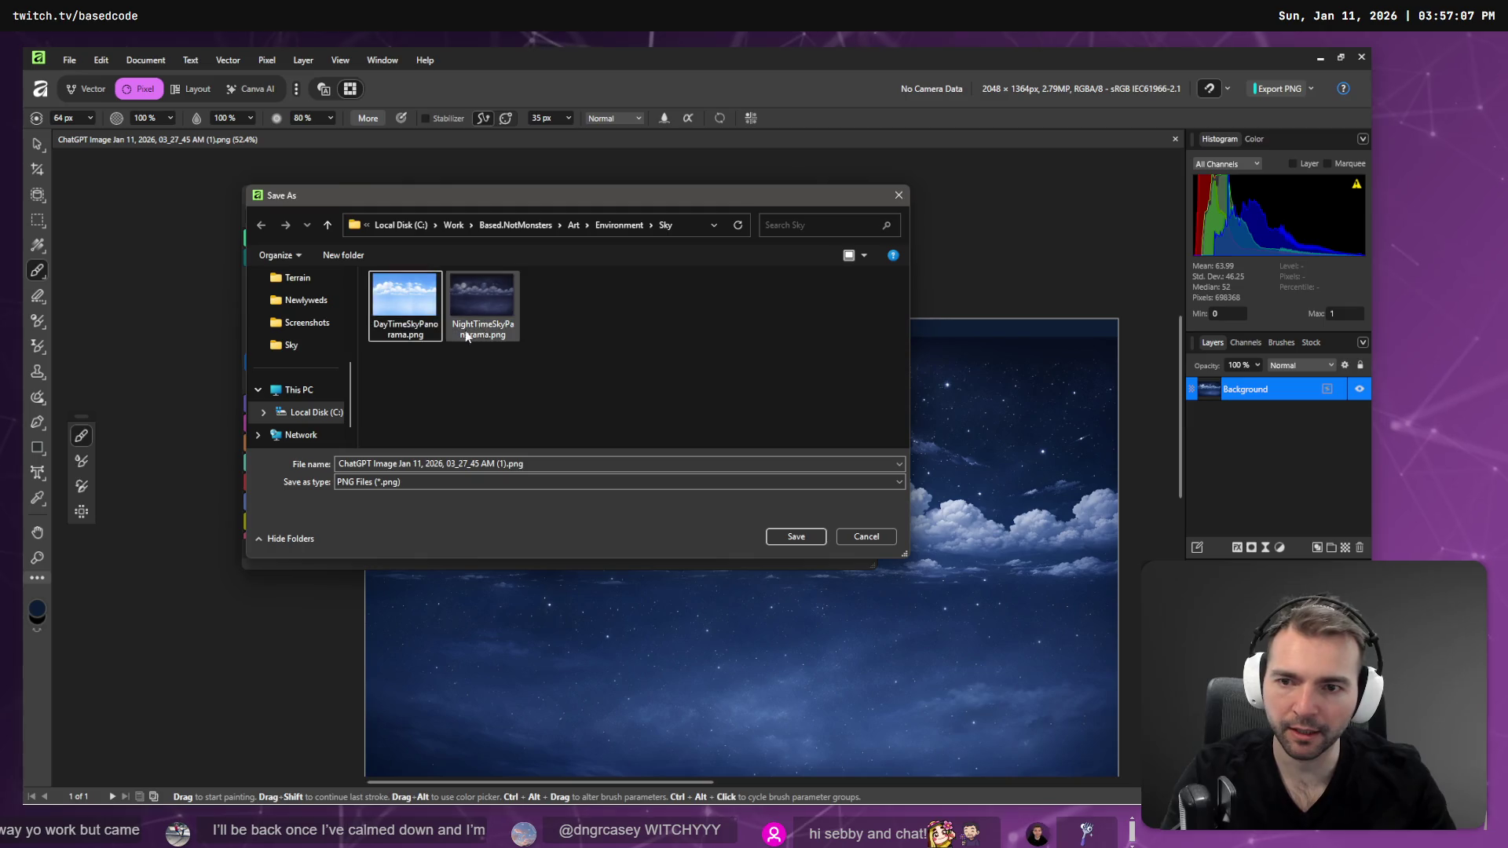
double_click(482, 327)
click(753, 484)
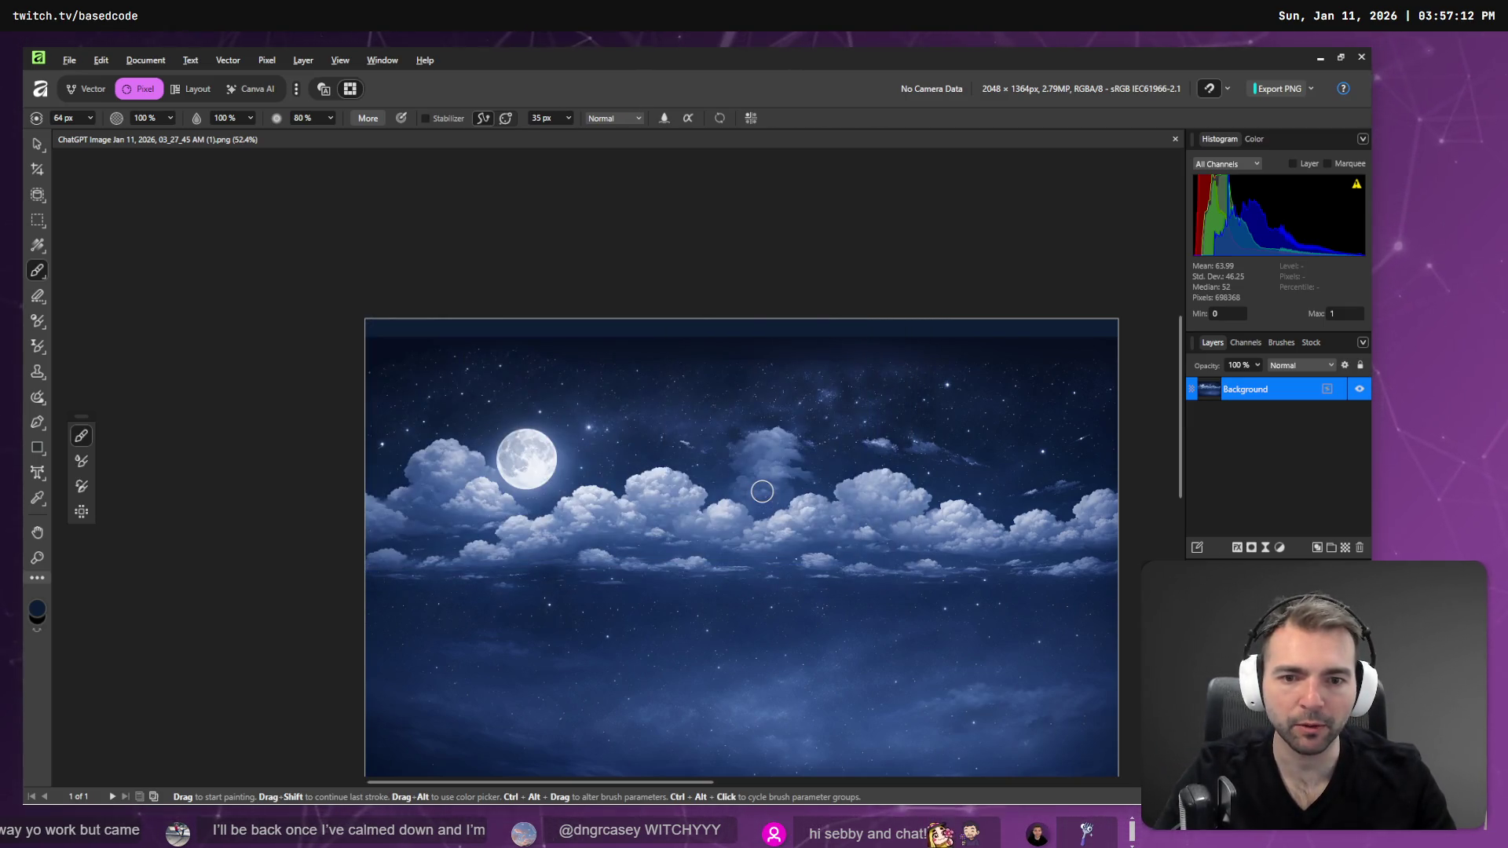
key(alt+Tab)
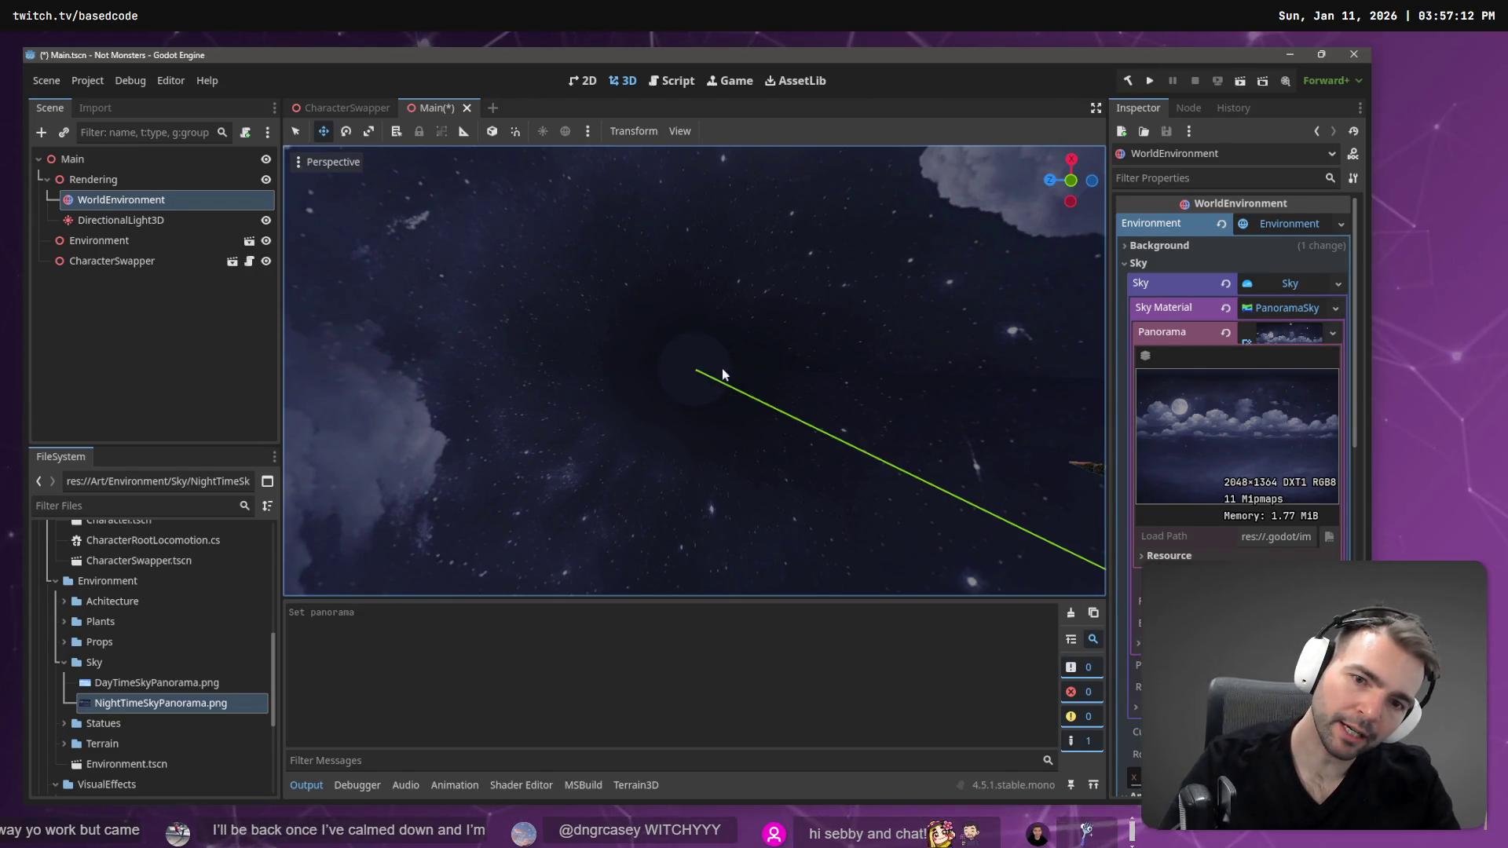
- Back in Affinity, brush another dark stroke along the top edge of the night sky
key(alt+Tab)
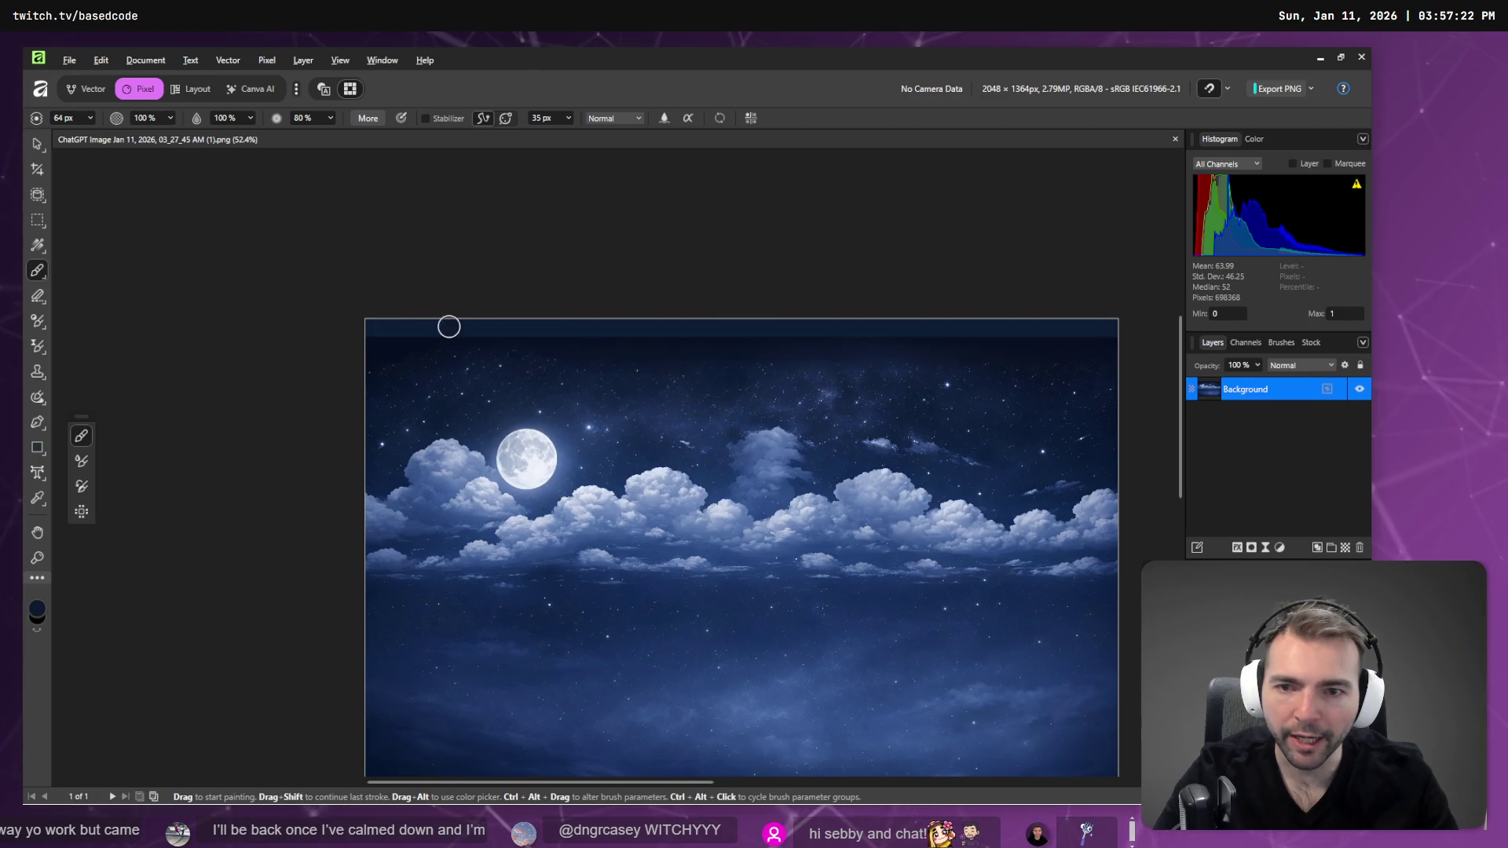
drag(376, 327, 1123, 356)
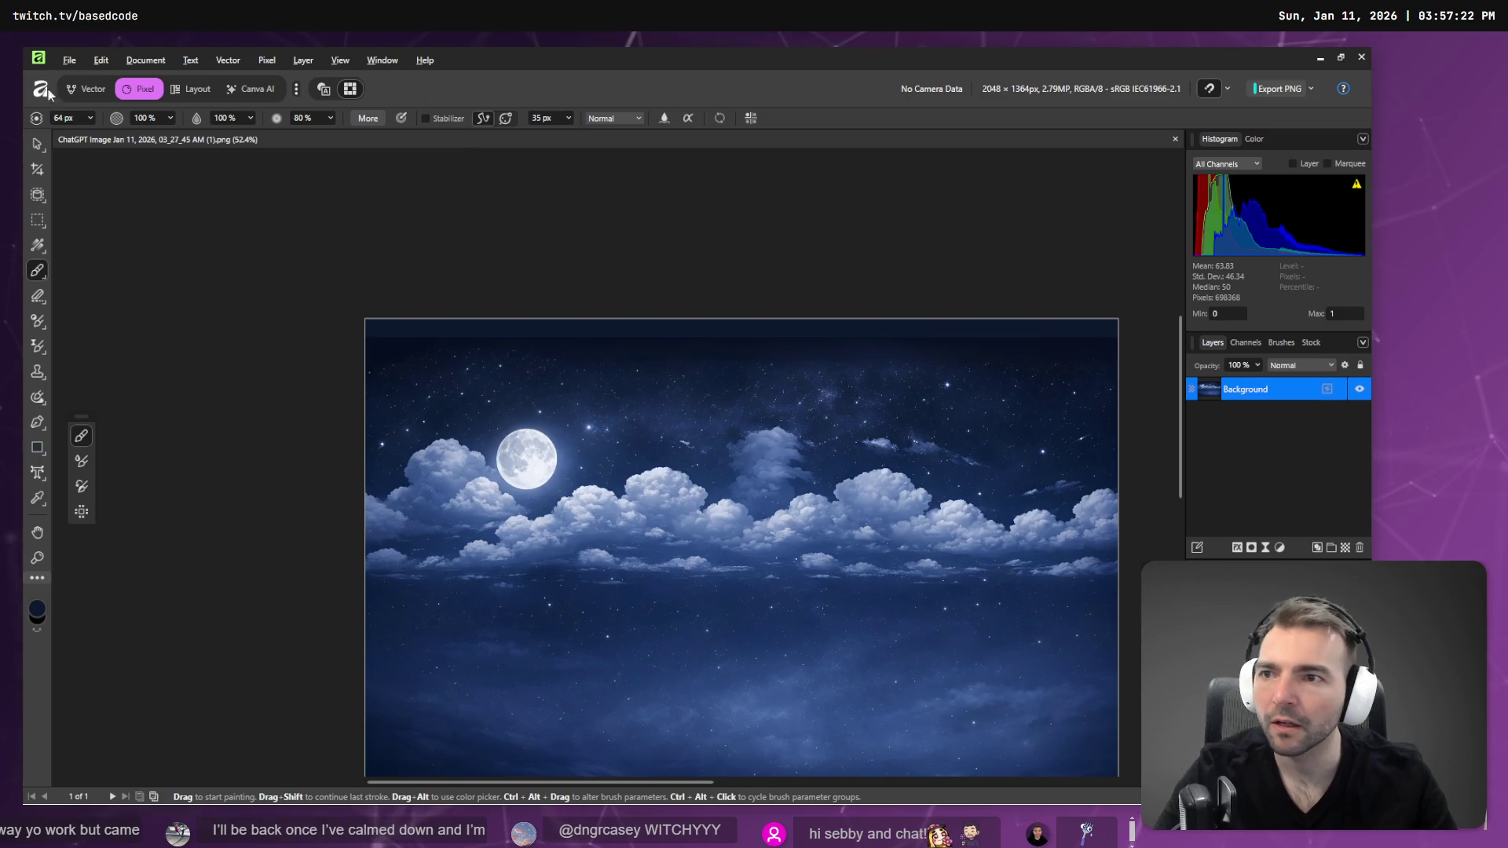
click(69, 60)
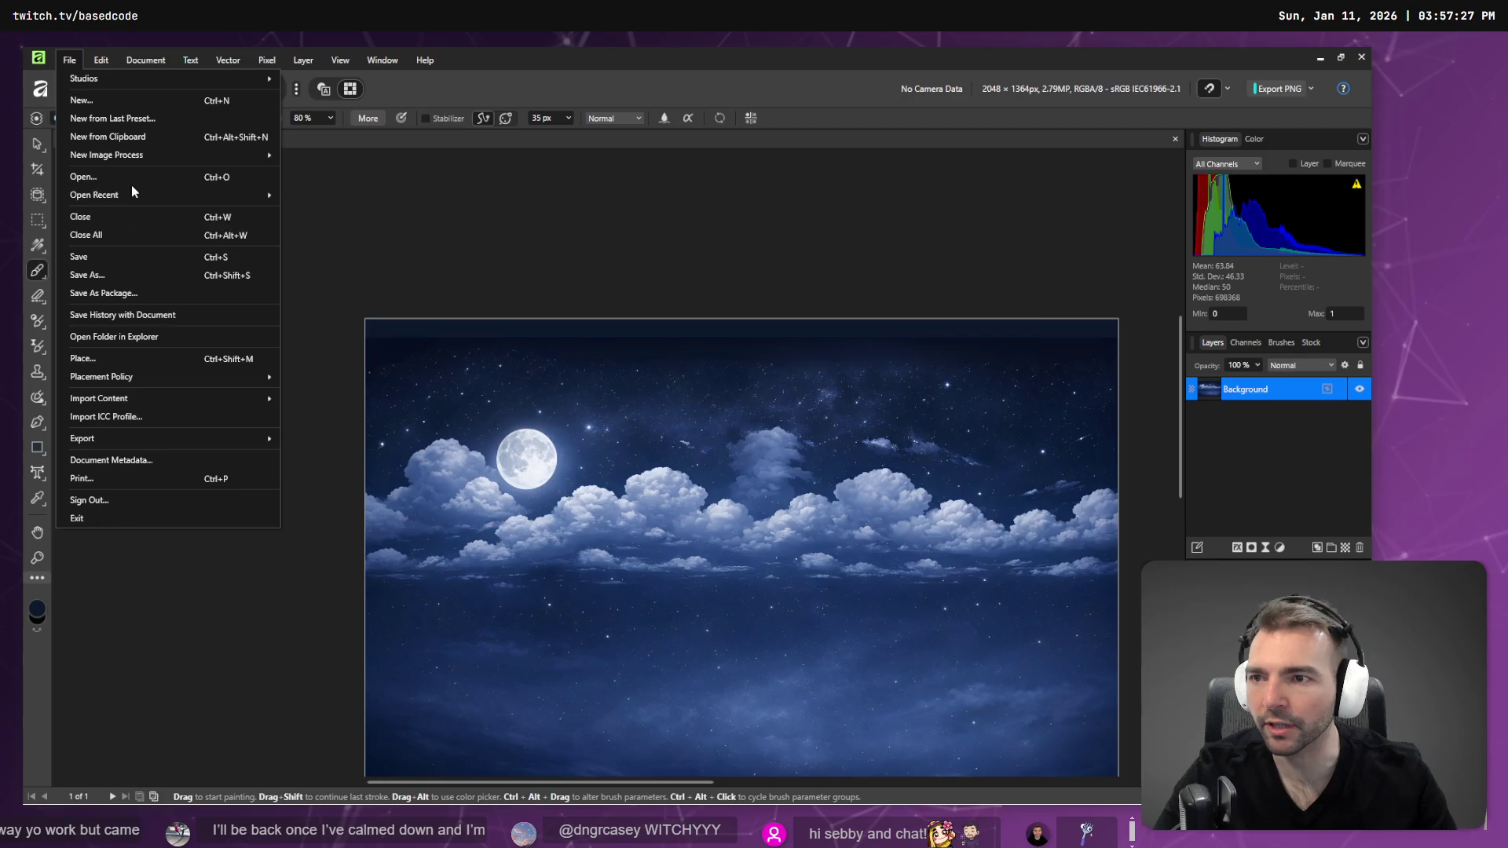
- Open NightTimeSkyPanorama.png as a new document, pick the Paint Brush, and glance at Godot
click(110, 177)
double_click(267, 187)
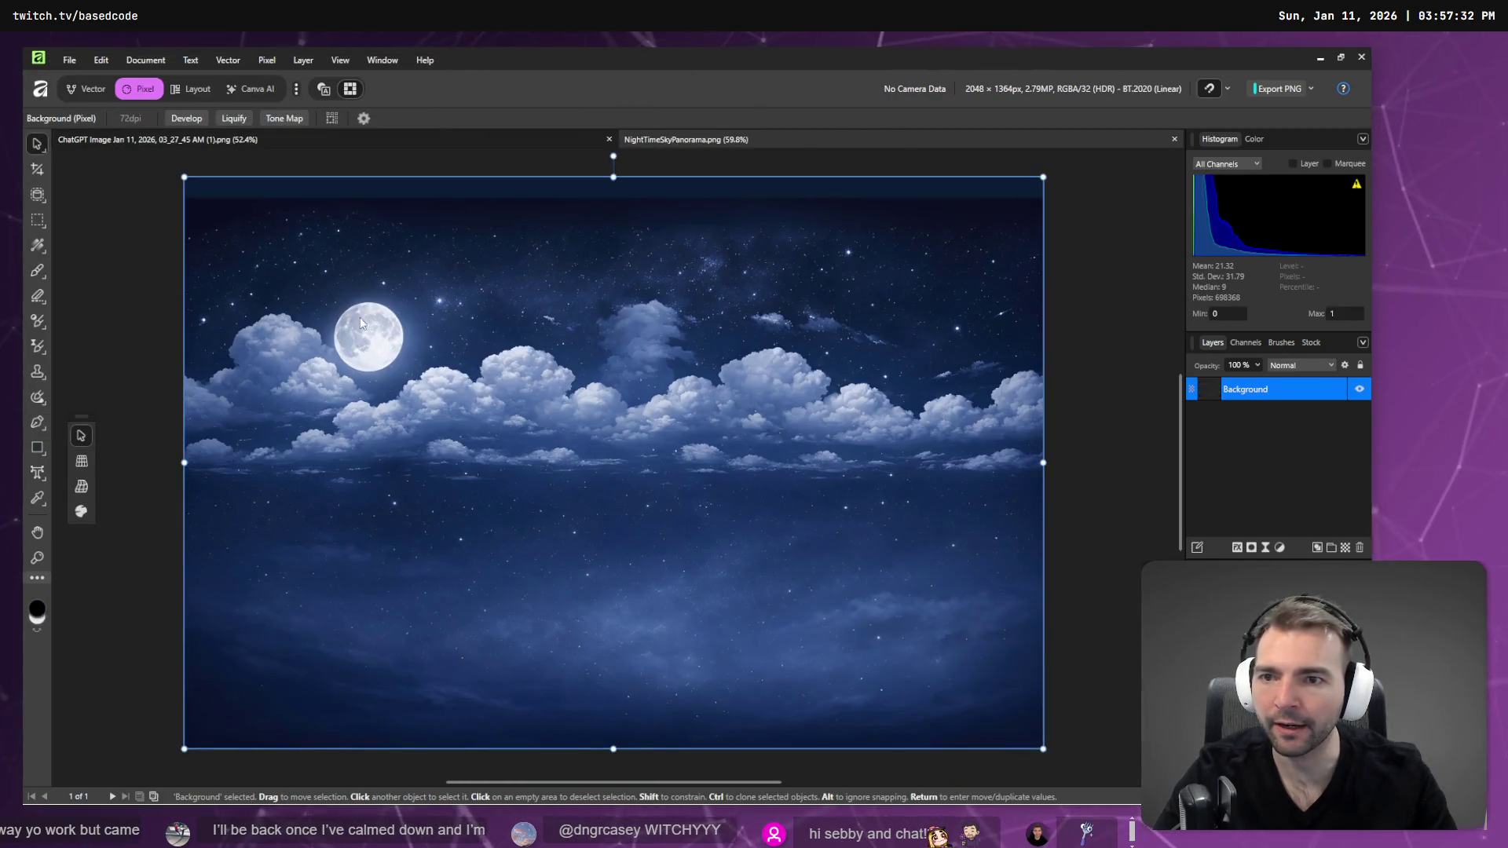
double_click(1254, 390)
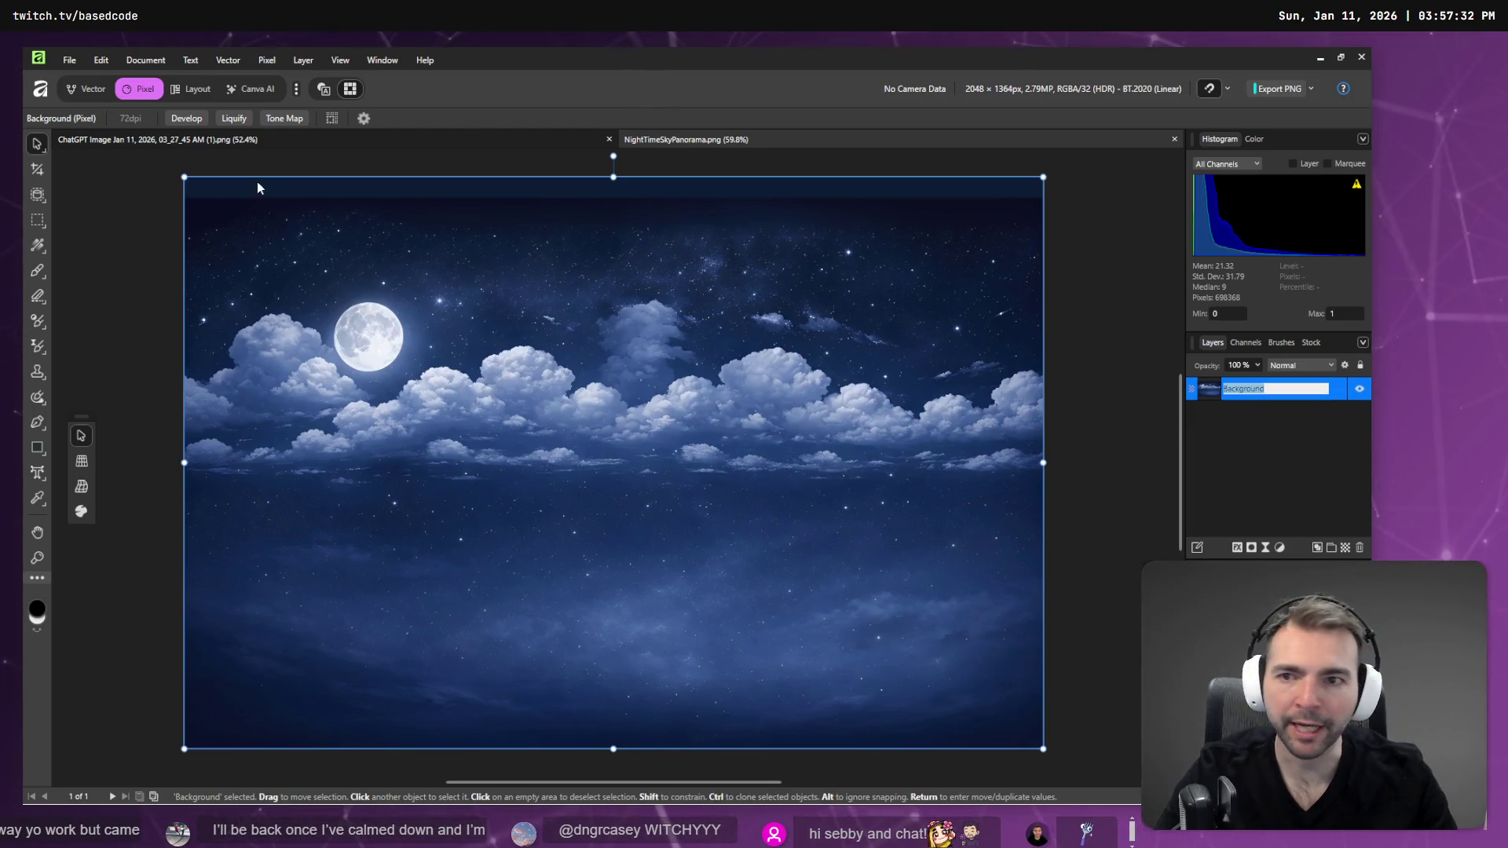
key(Escape)
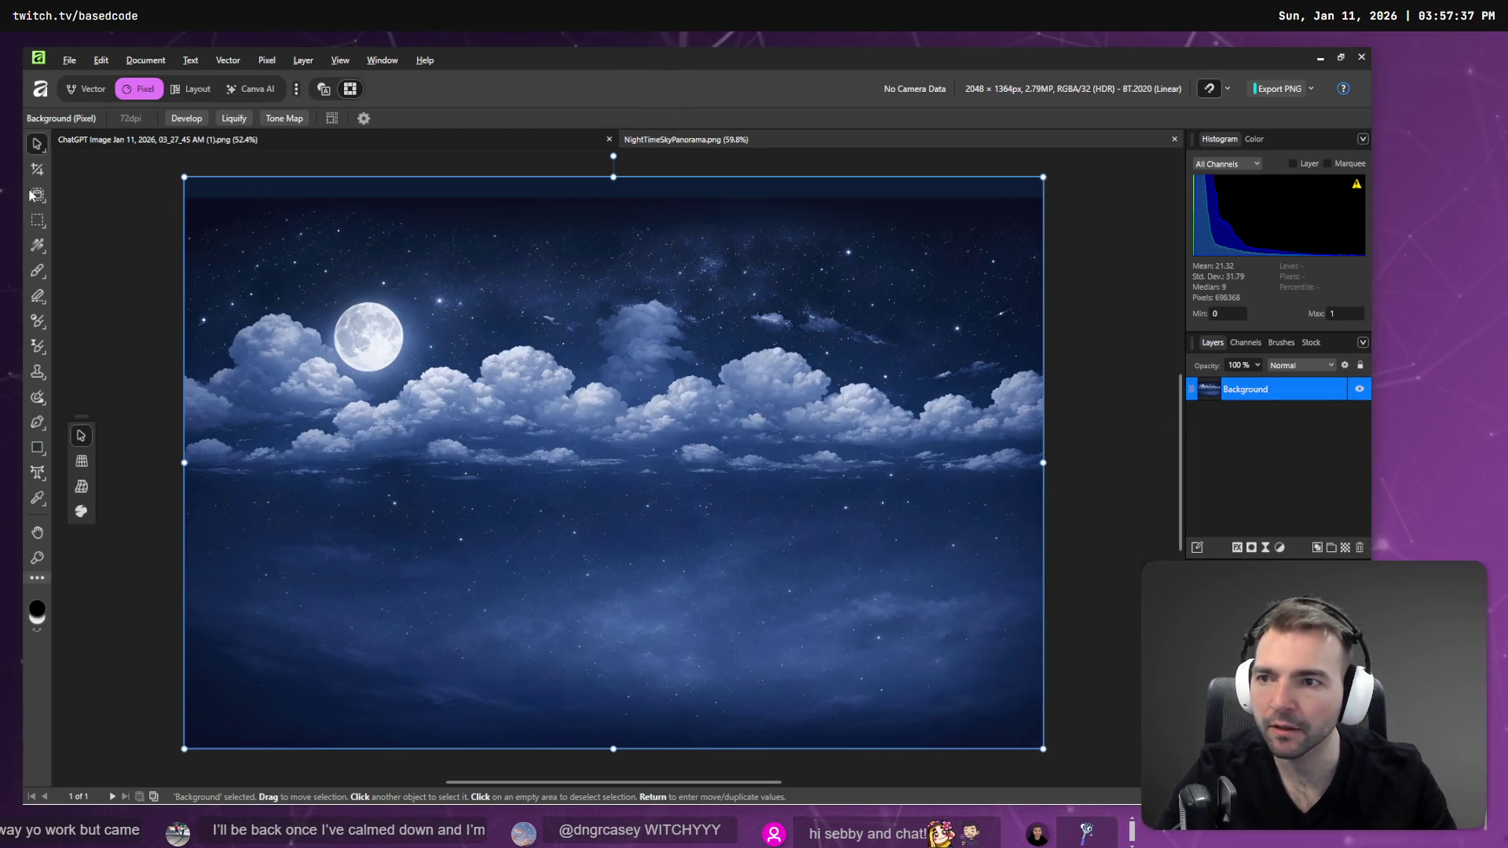
click(37, 270)
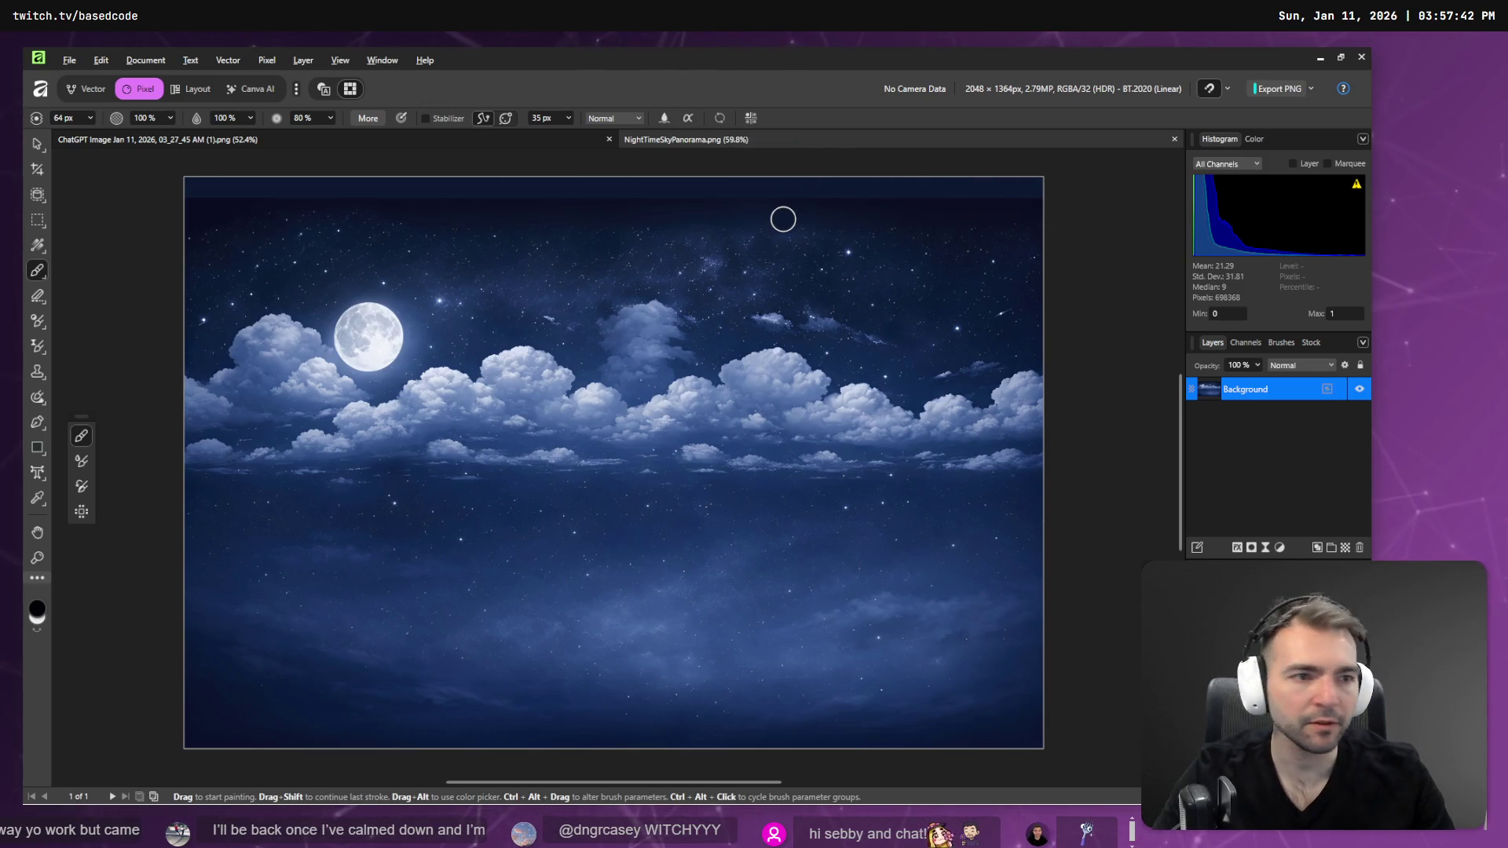
key(alt+Tab)
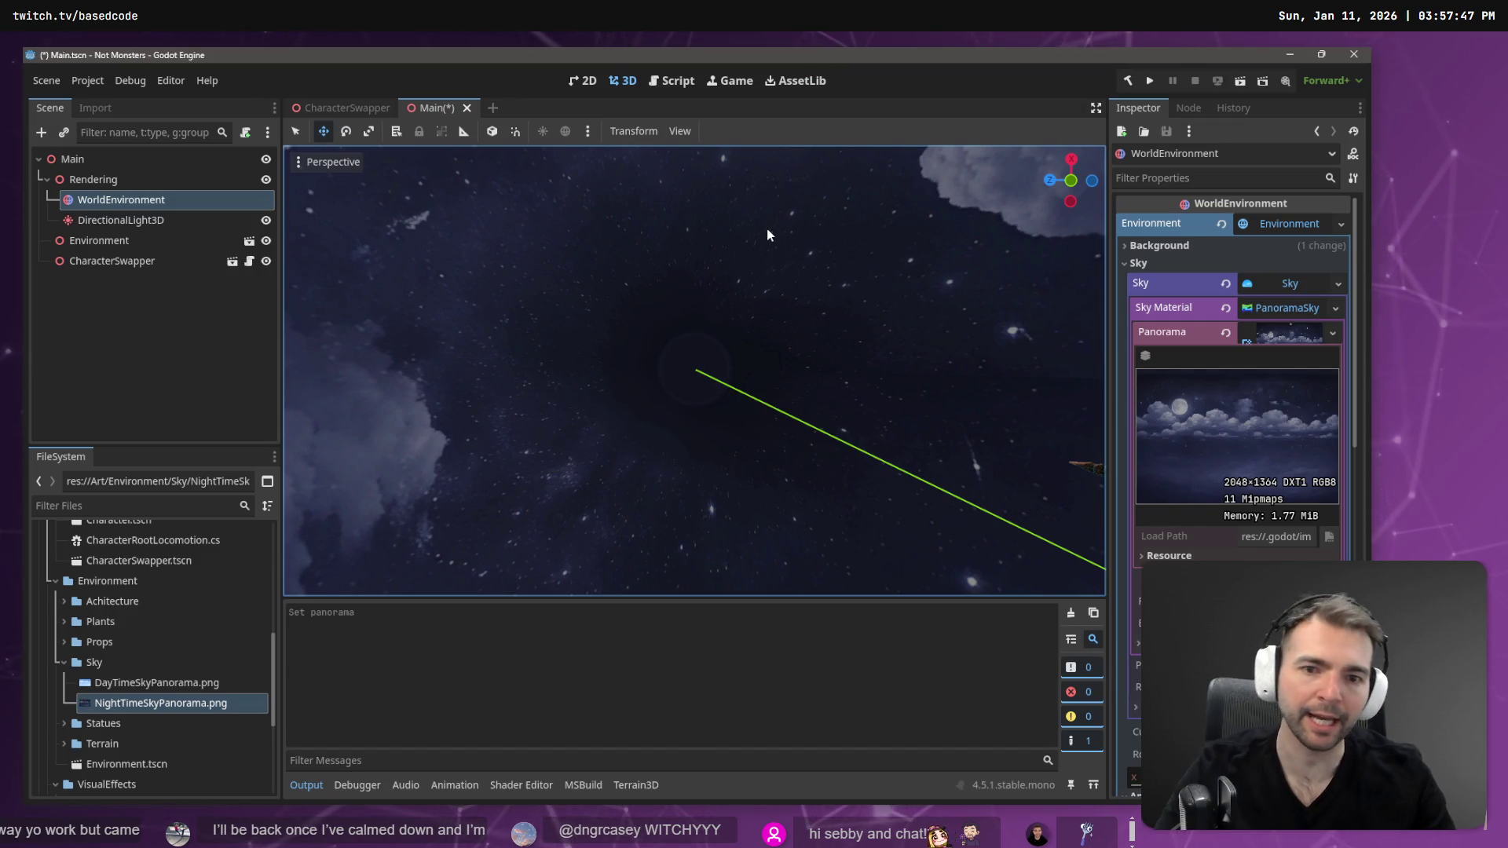
key(alt+Tab)
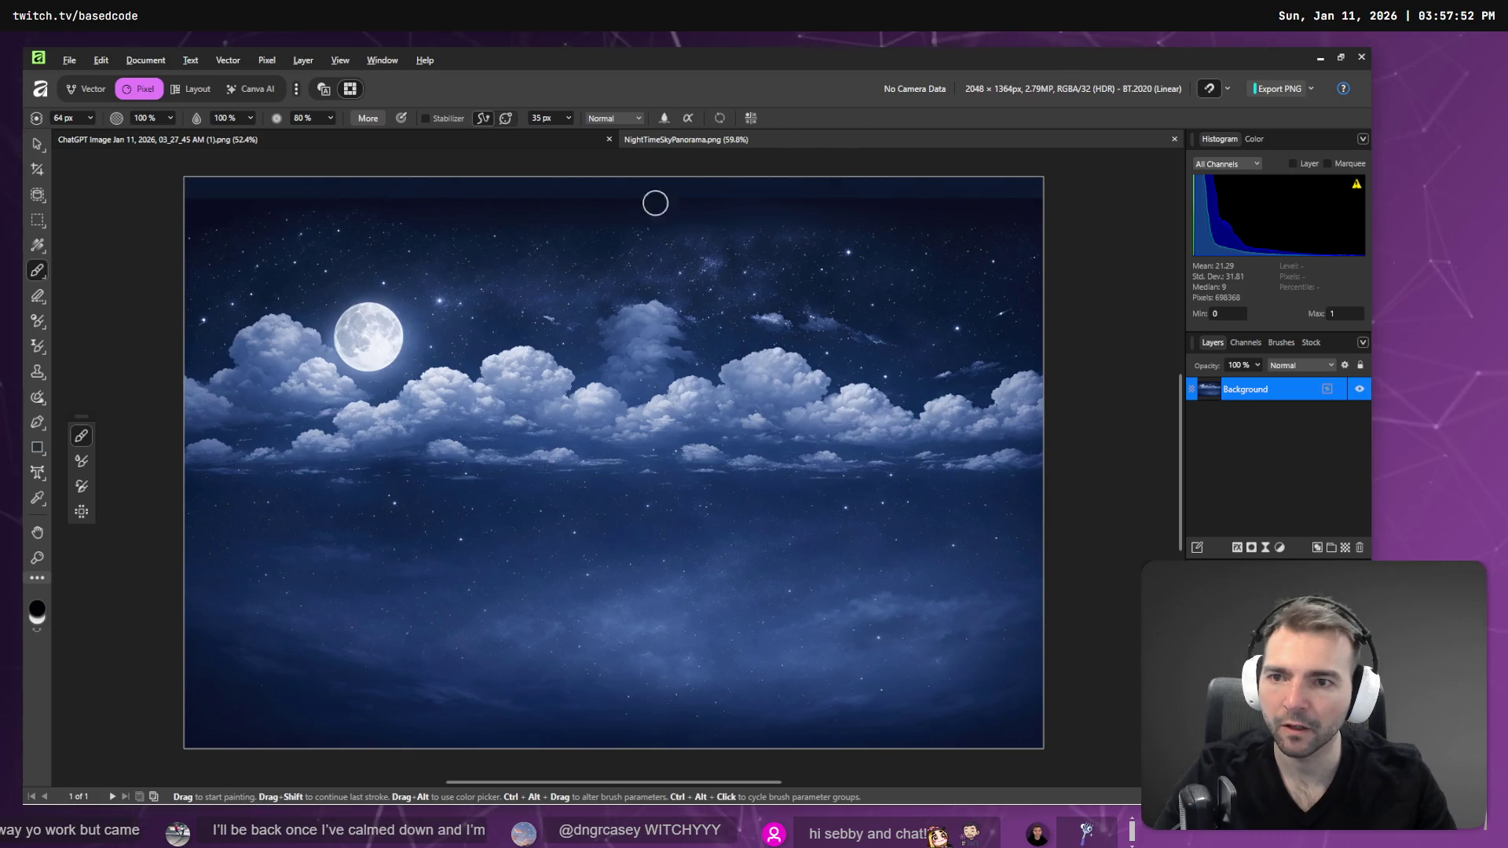
- Brush a dark band across the top of NightTimeSkyPanorama.png, save it, and check Godot's reimport
key(alt+Tab)
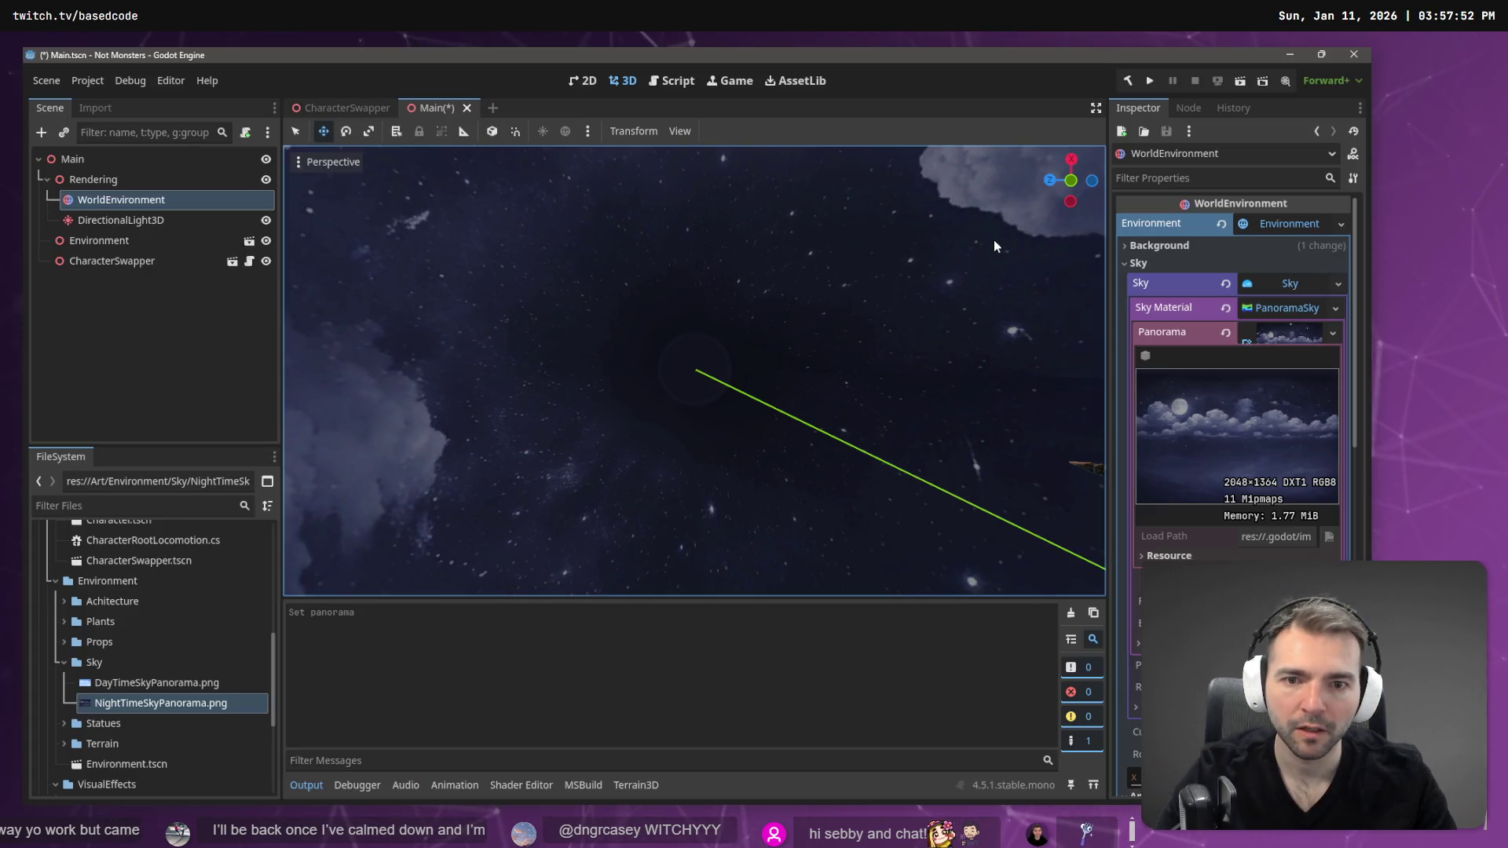
key(alt+Tab)
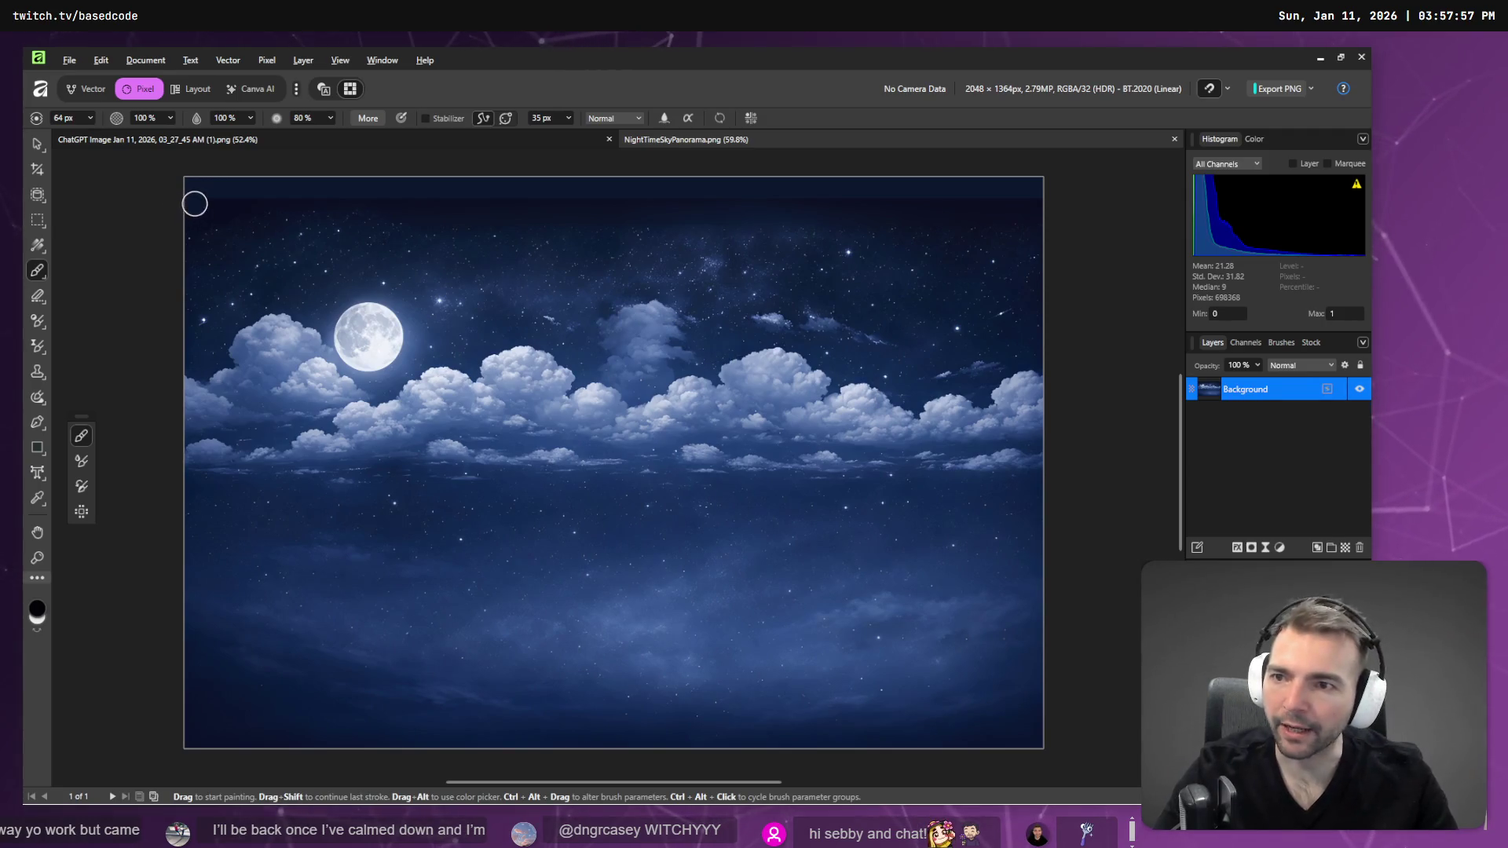
drag(189, 208, 1064, 218)
key(ctrl+s)
key(alt+Tab)
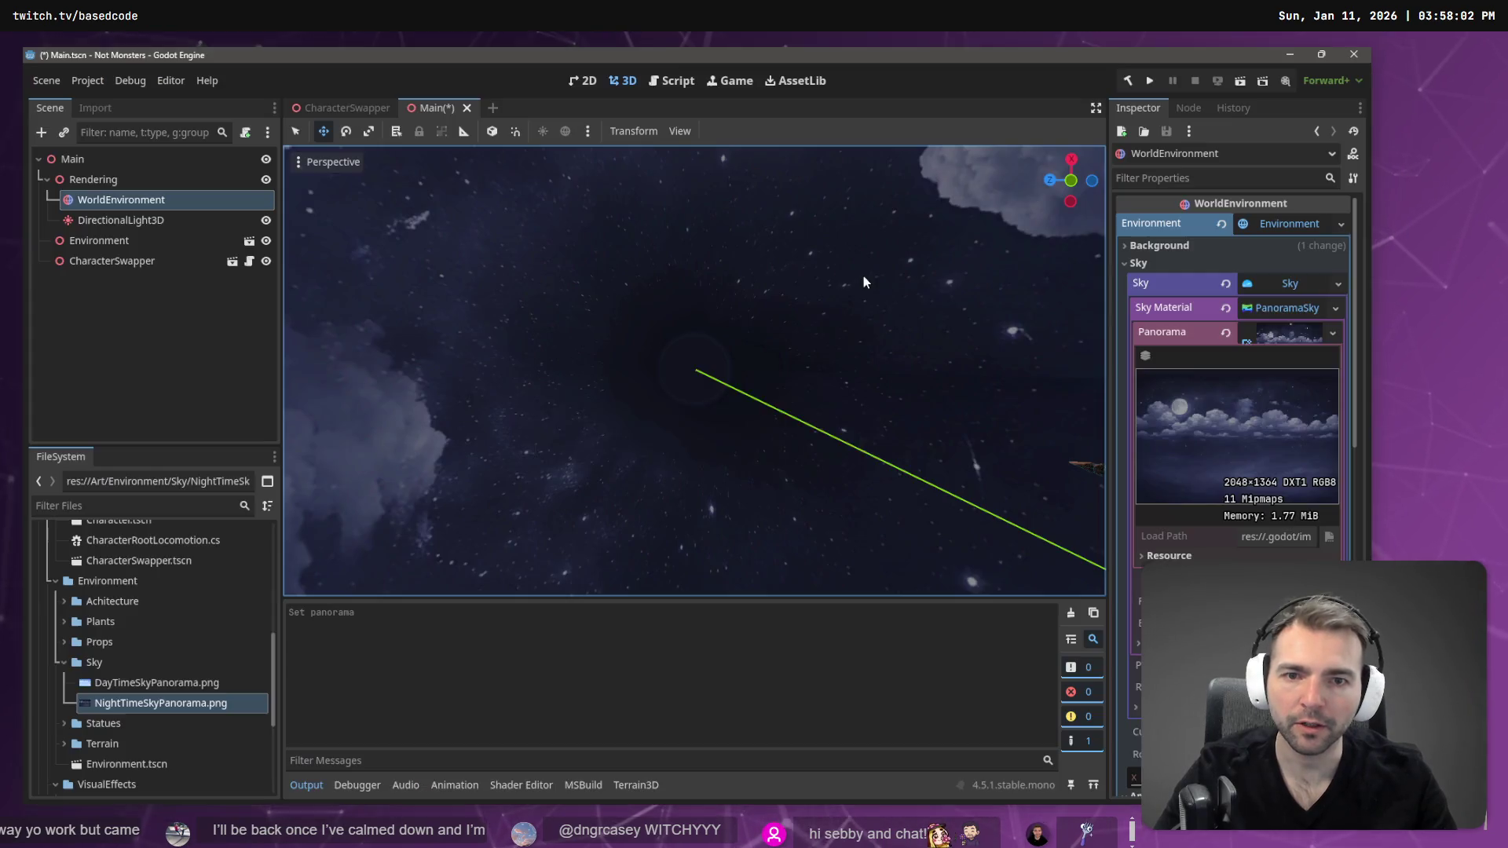
key(alt+Tab)
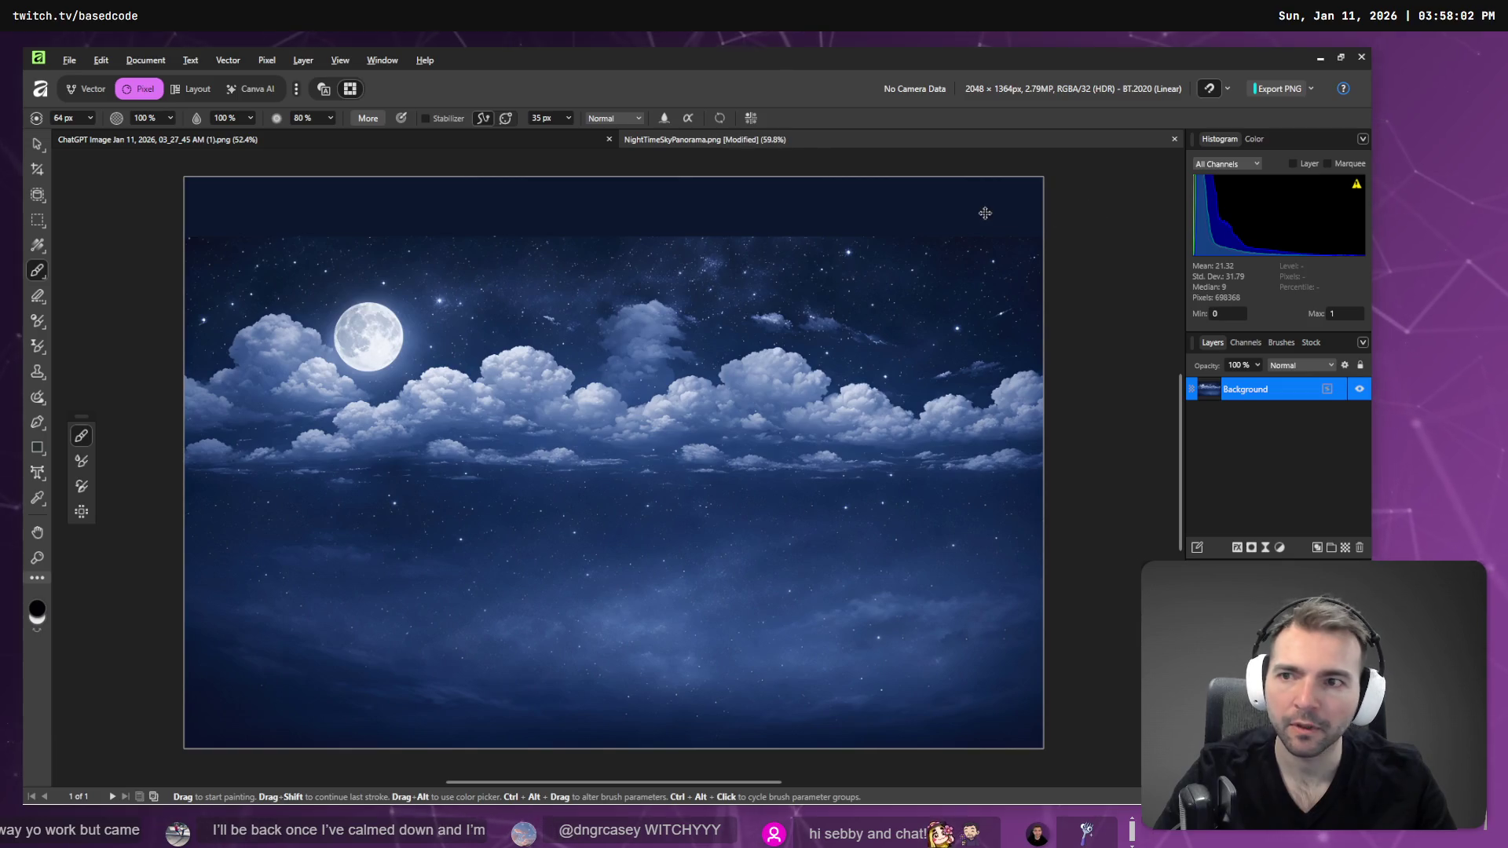
key(alt+Tab)
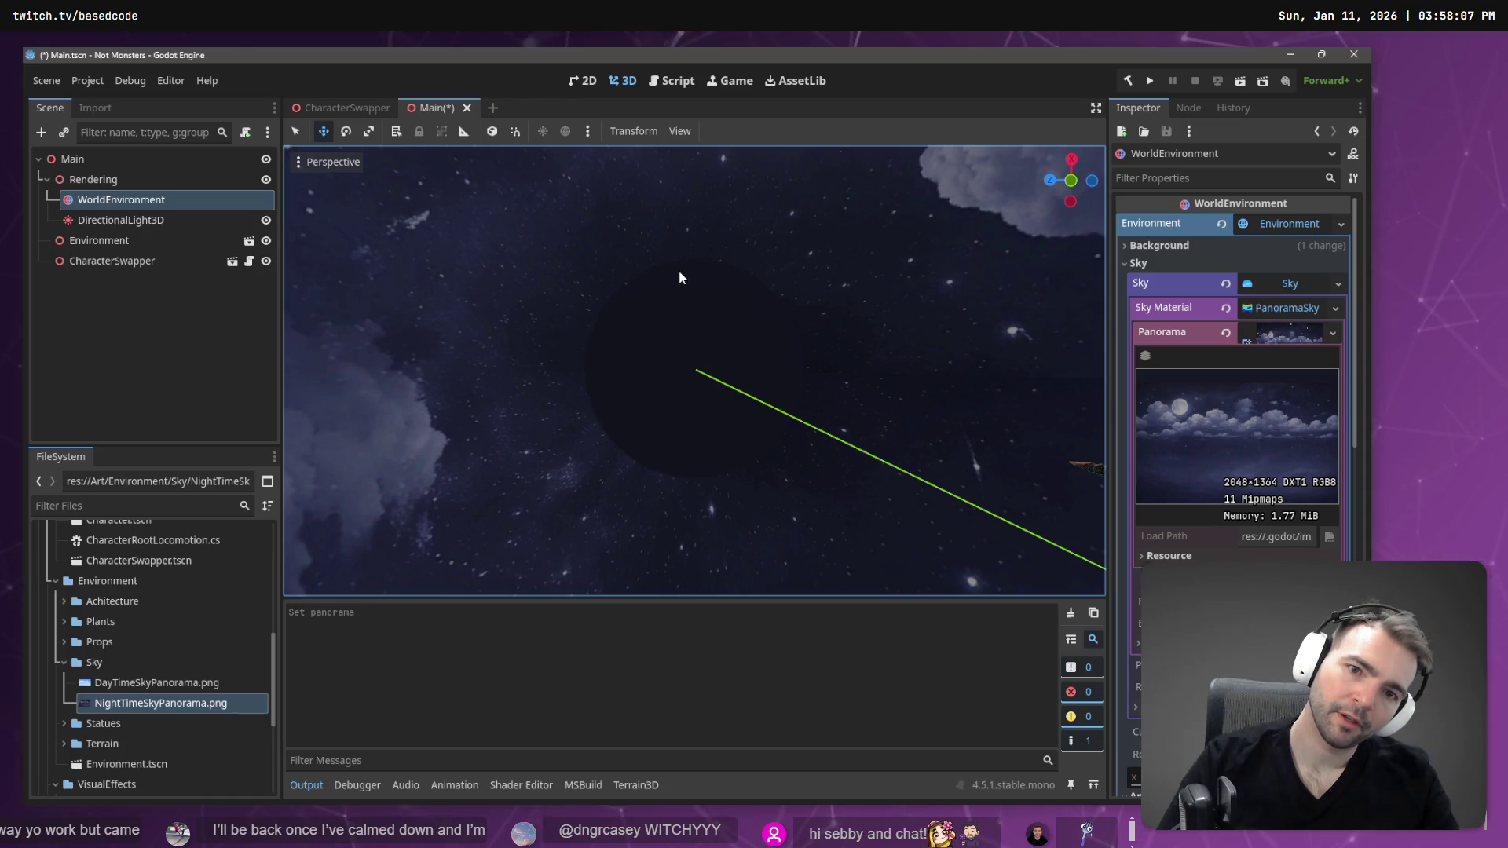
key(alt+Tab)
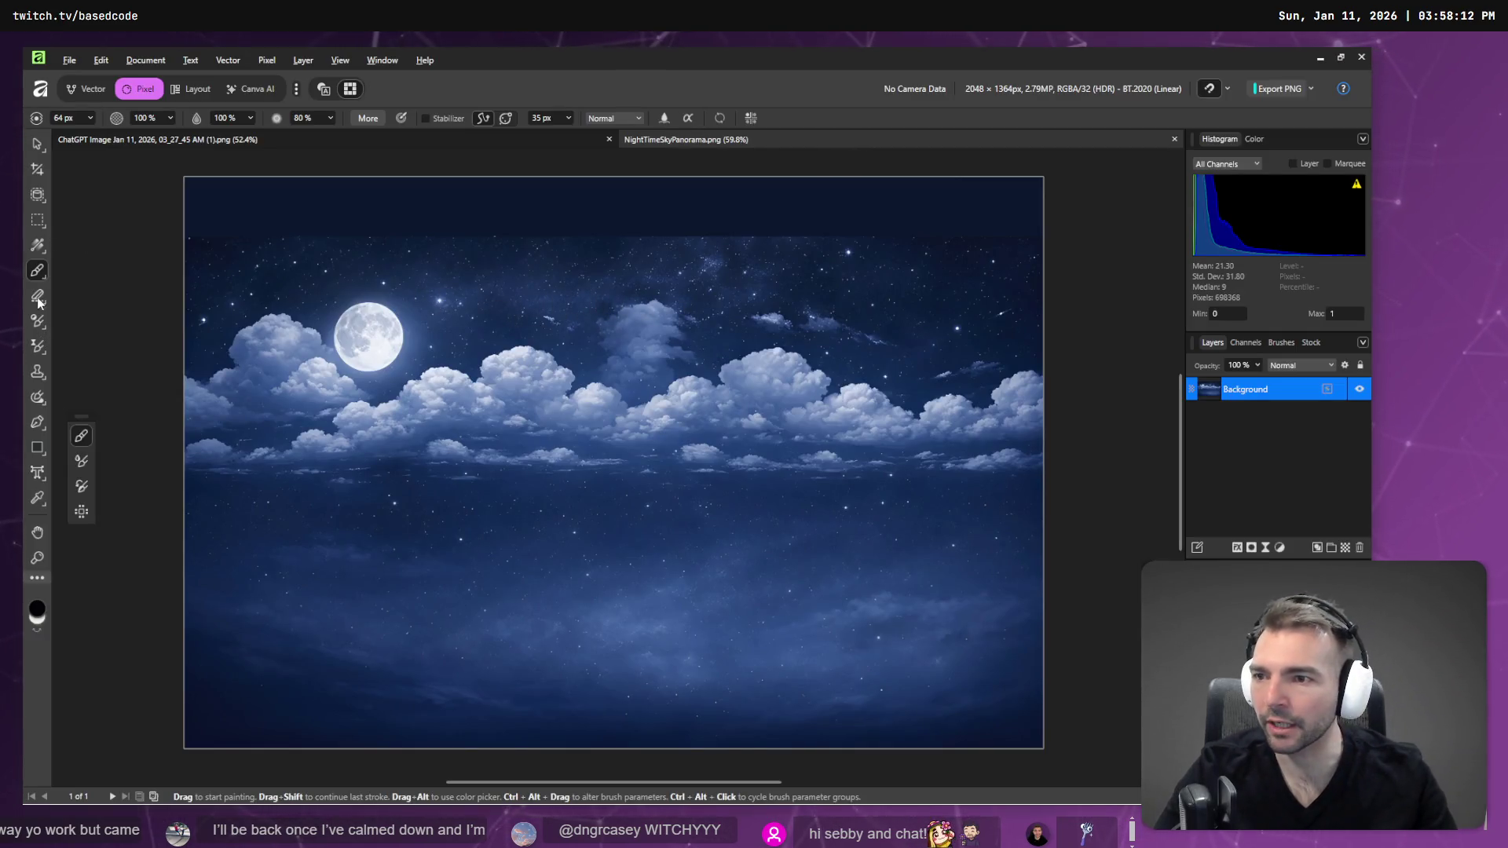
- Inpaint the dark top strip with the Inpainting Brush and preview the sky in Godot
click(37, 398)
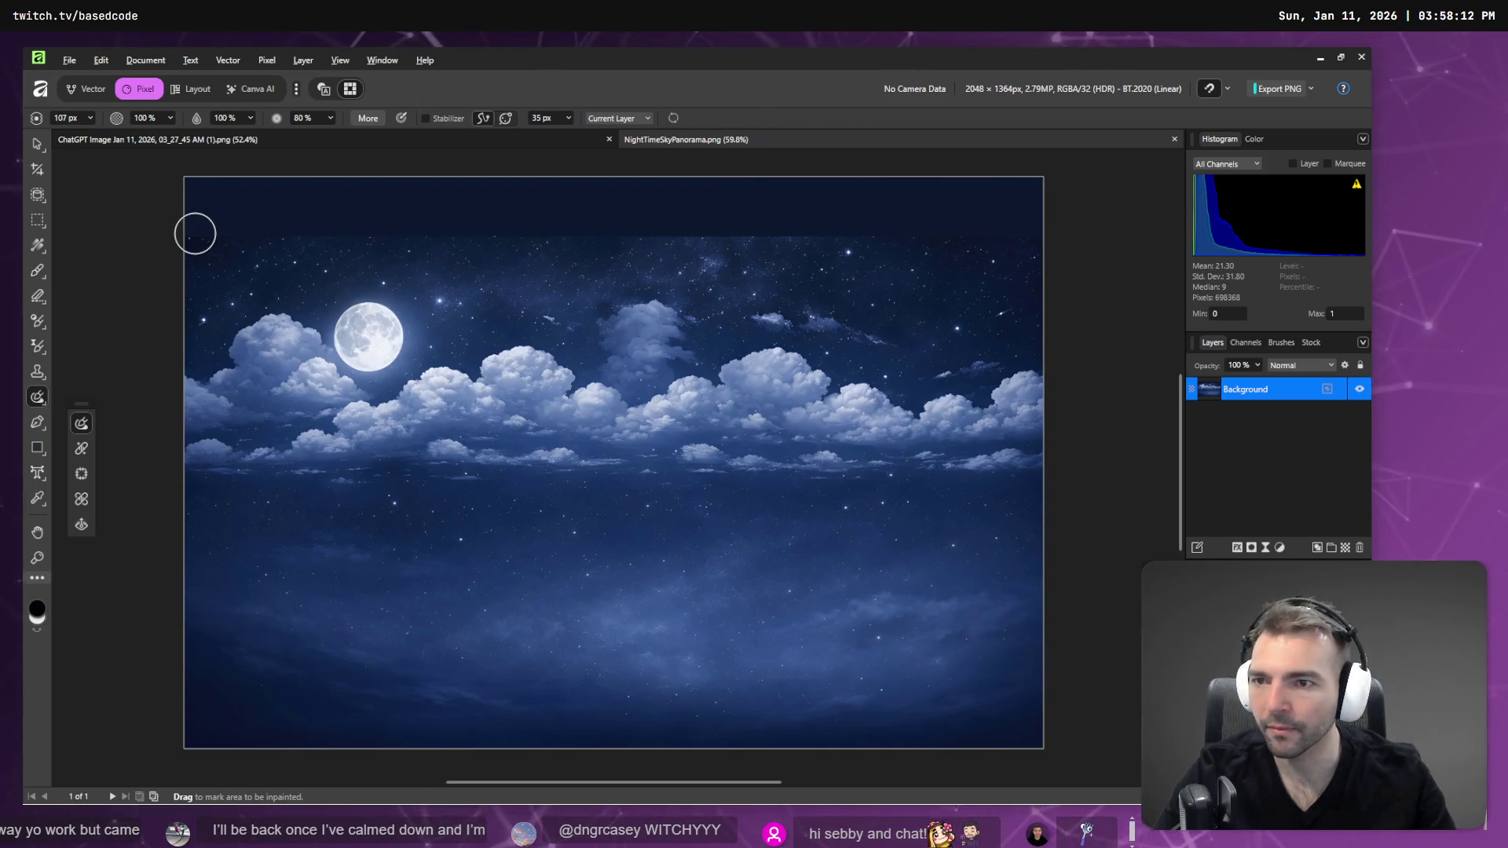
drag(197, 188, 848, 252)
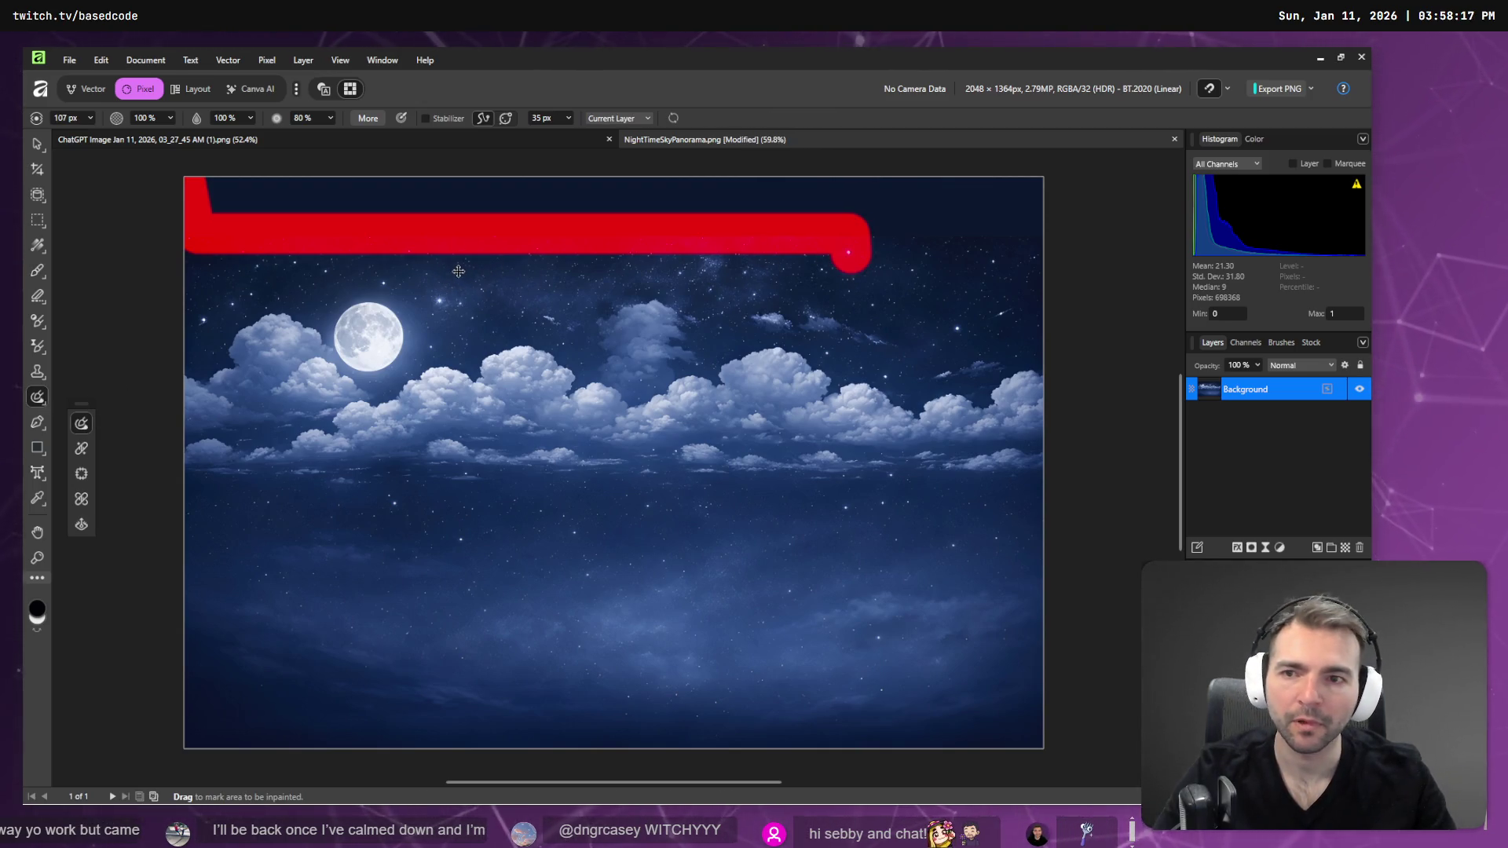
drag(194, 229, 972, 264)
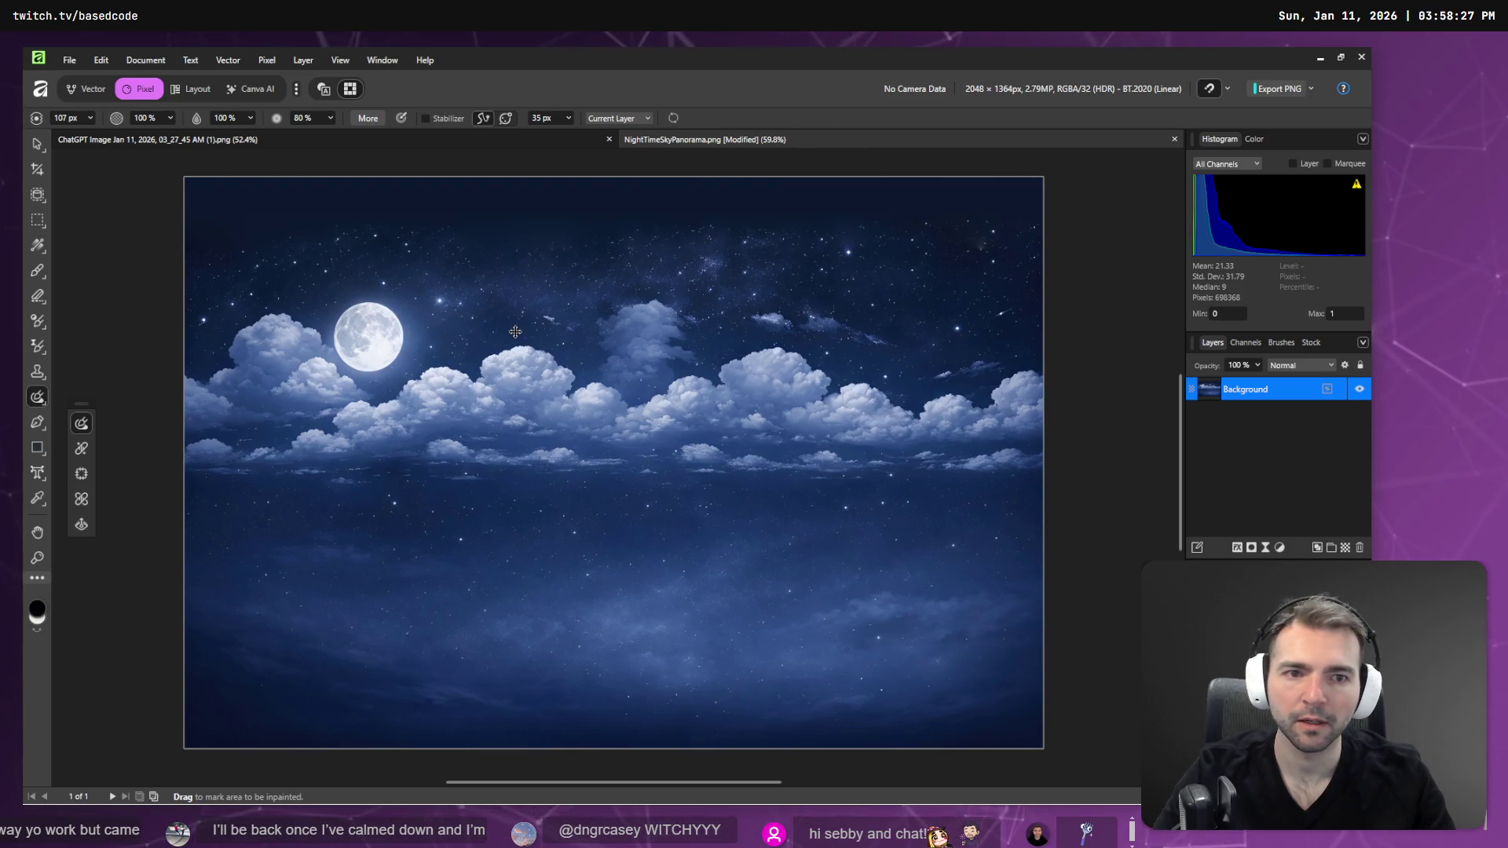
key(alt+Tab)
key(alt+Tab)
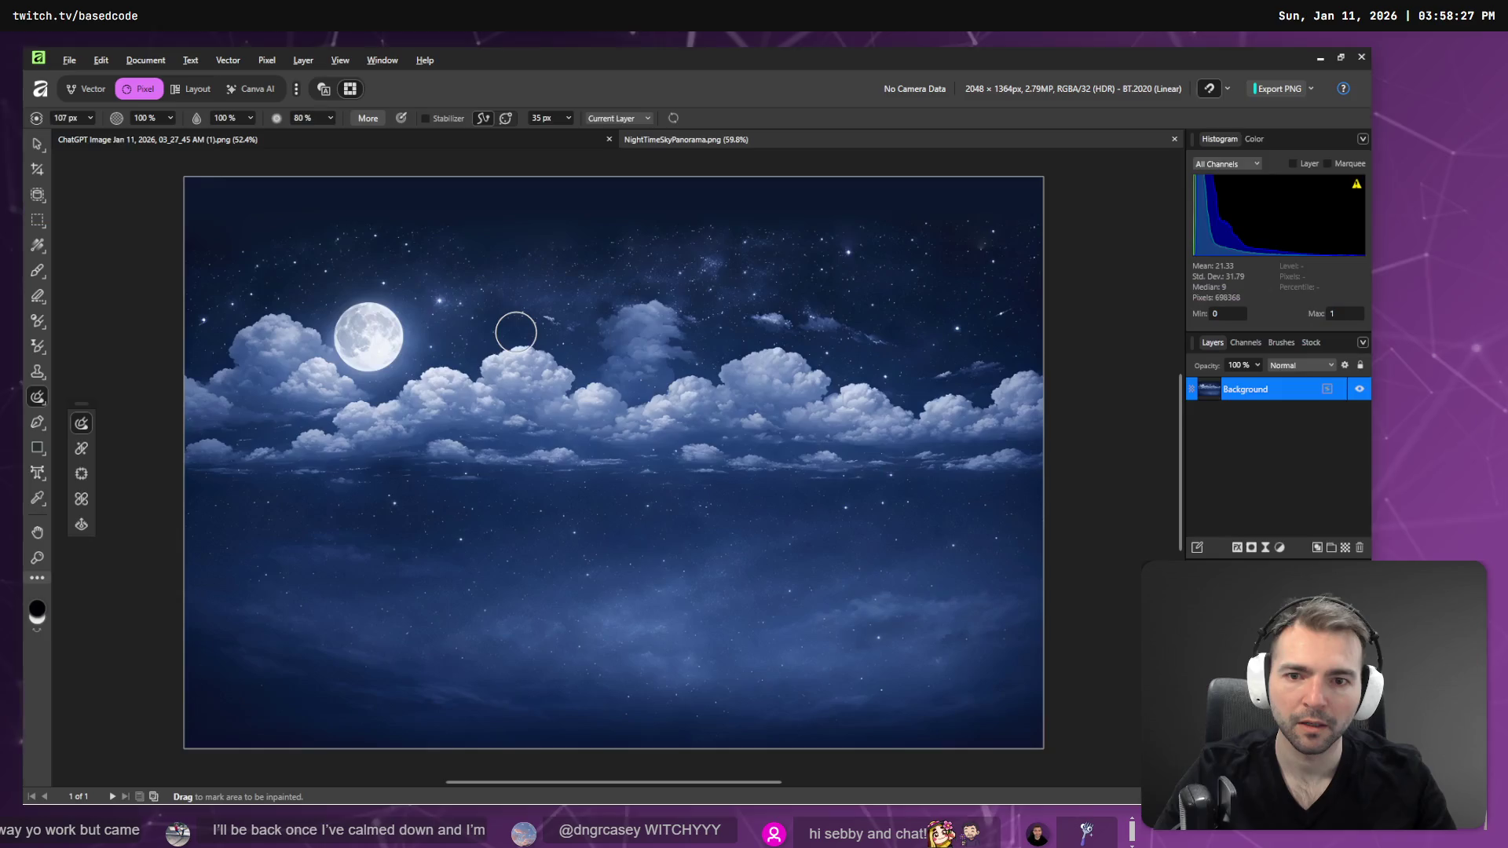
key(alt+Tab)
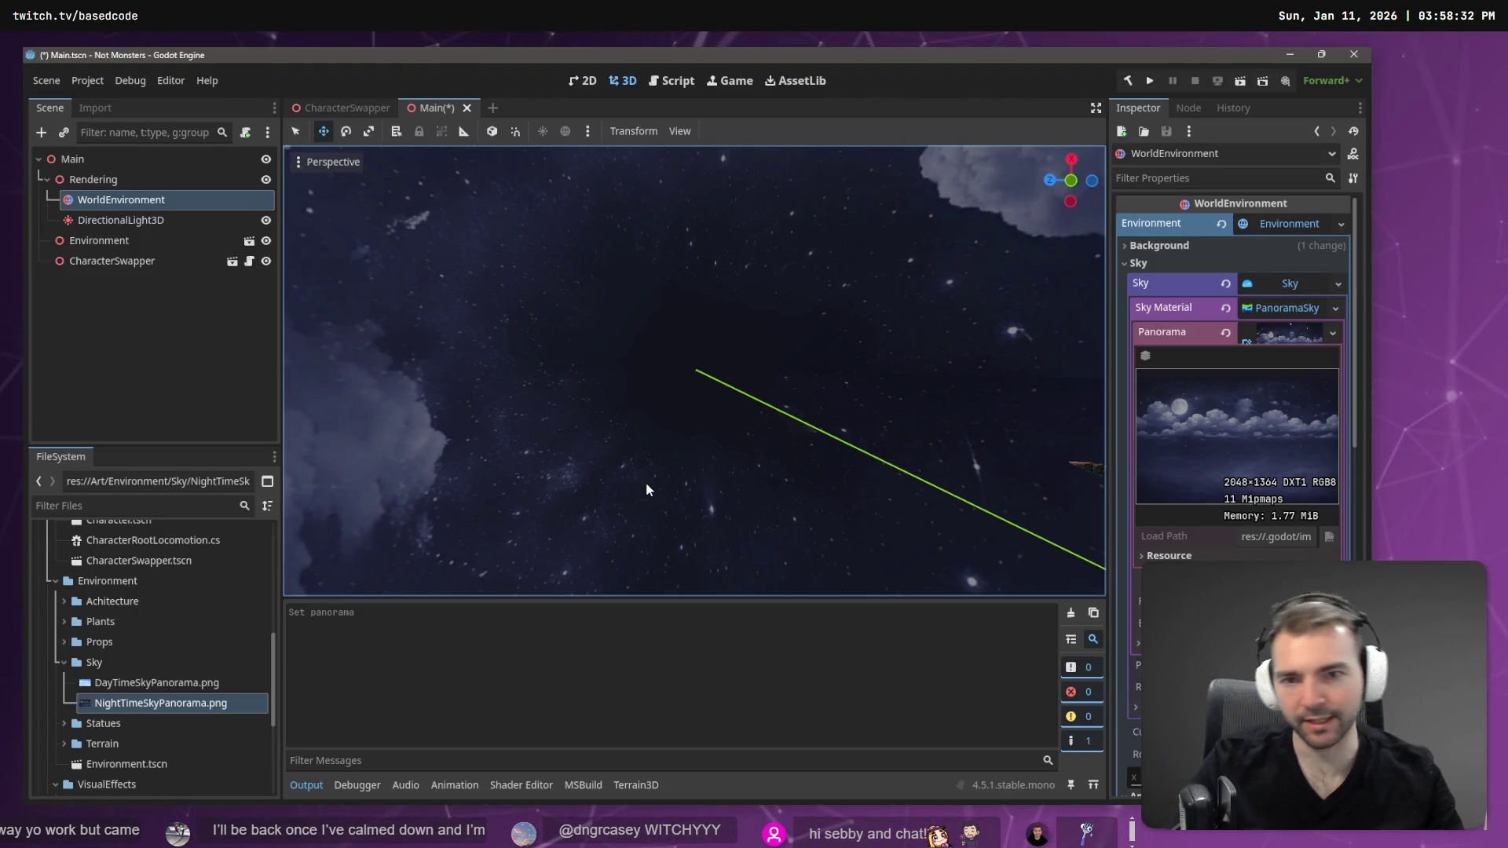
key(alt+Tab)
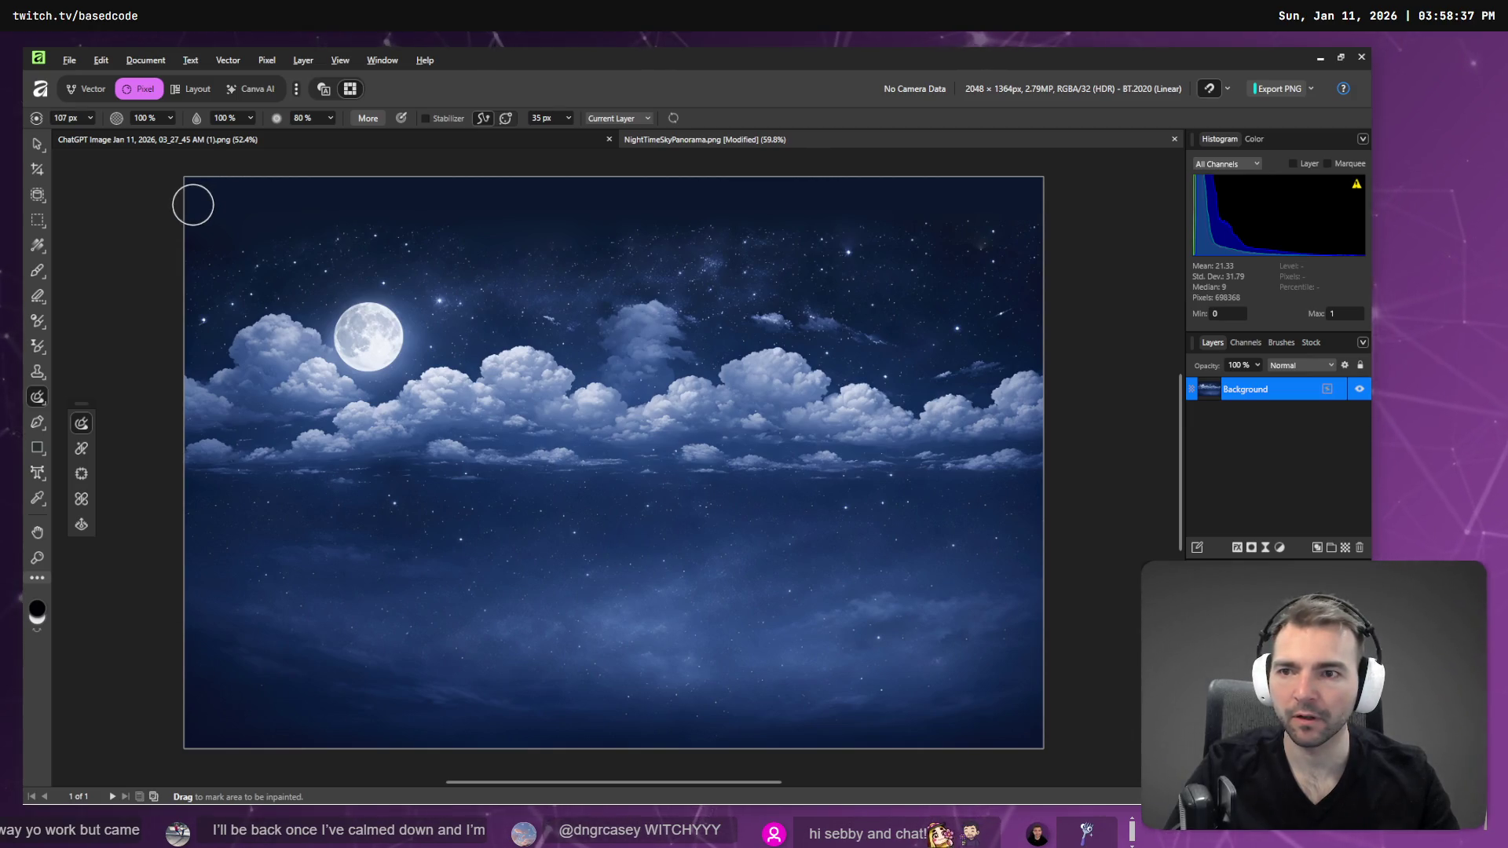
- Inpaint the top edge twice more and try saving, which raises a permission error
drag(192, 204, 1003, 212)
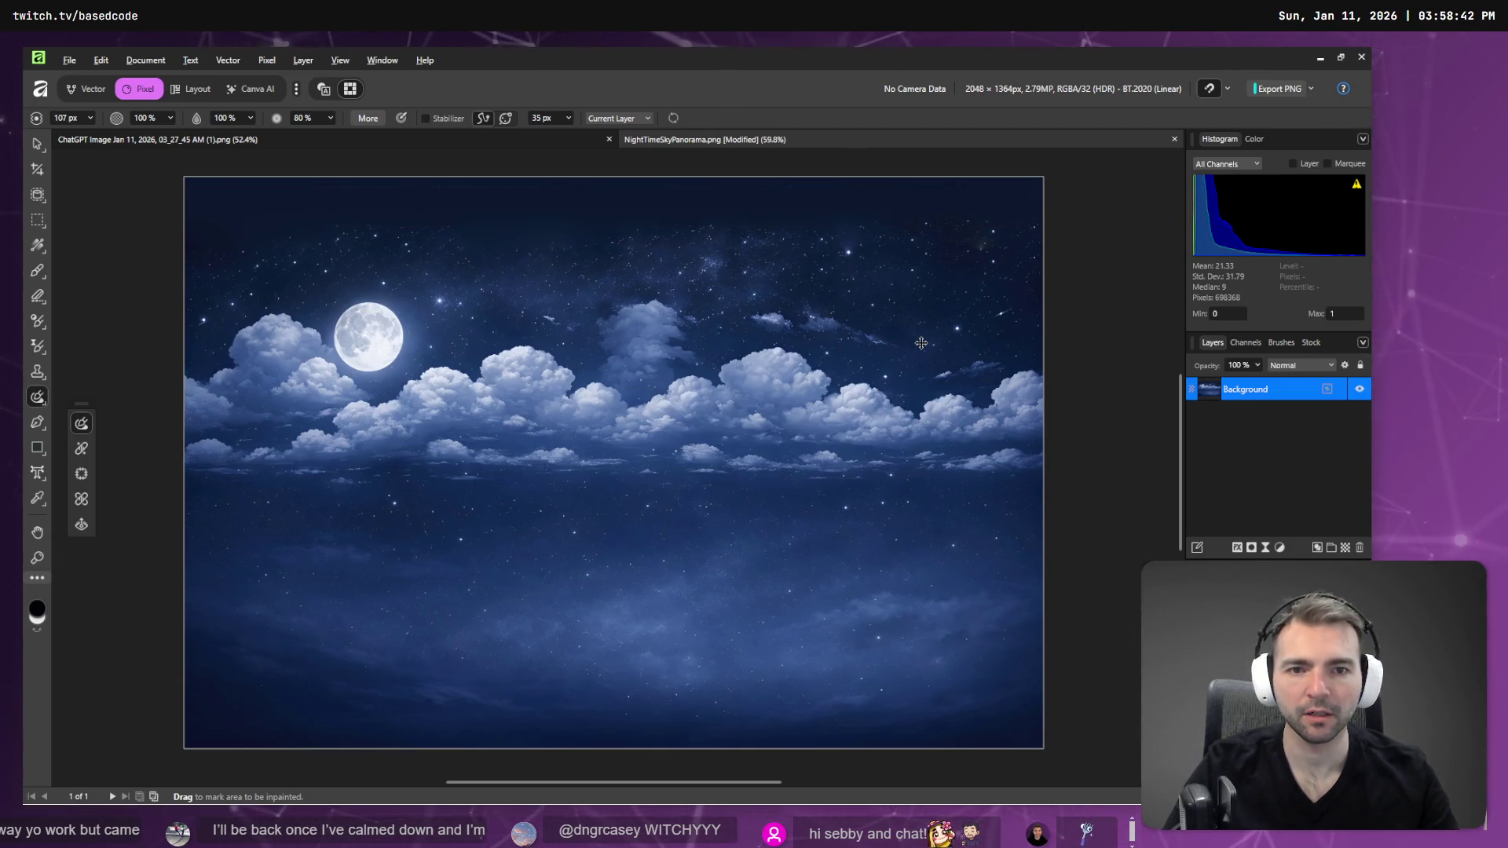
key(alt+Tab)
key(alt+Tab)
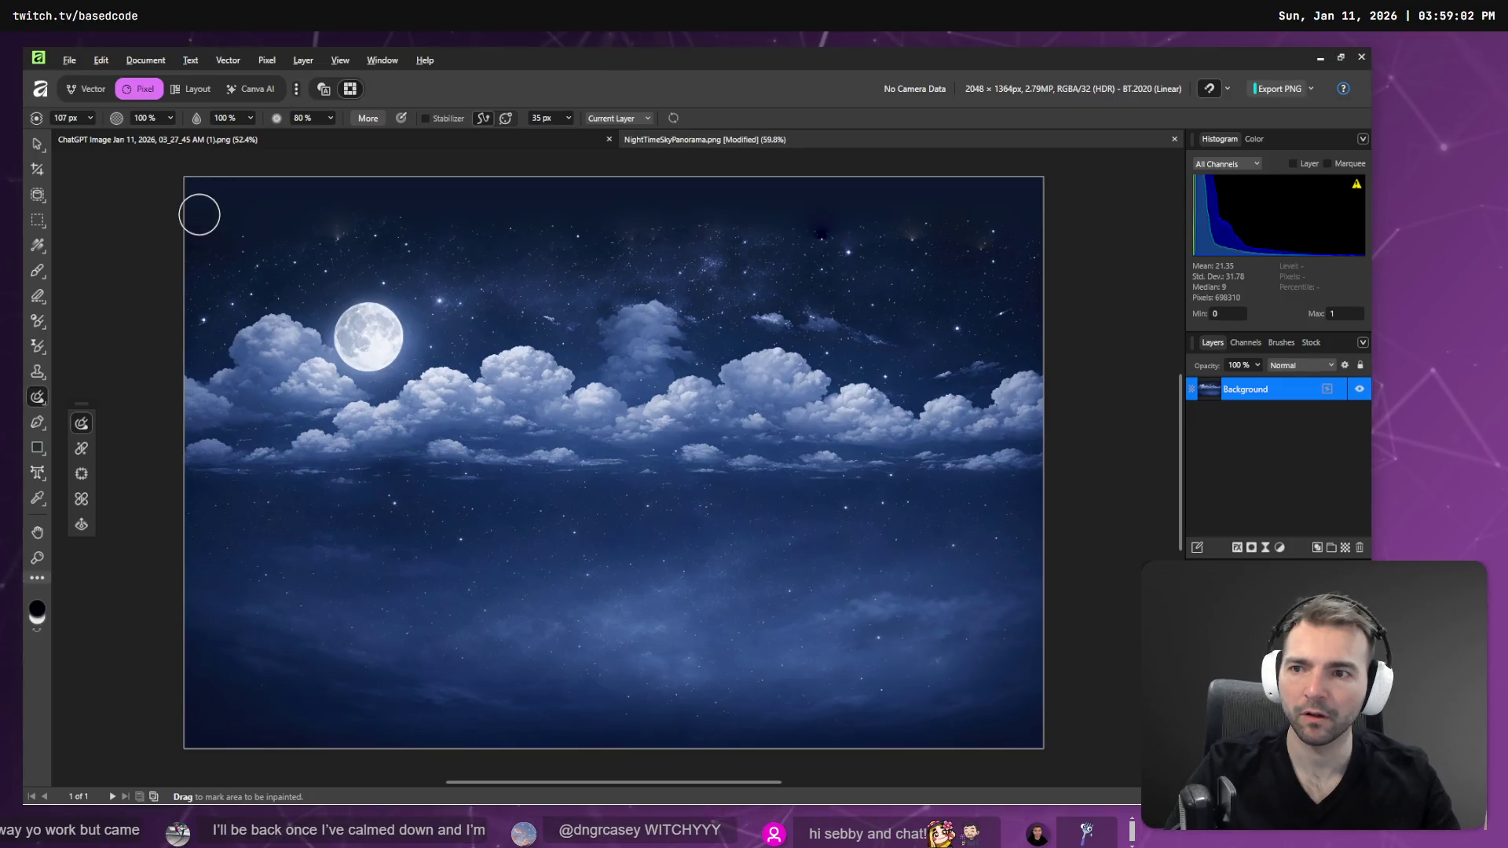
drag(635, 219, 1003, 219)
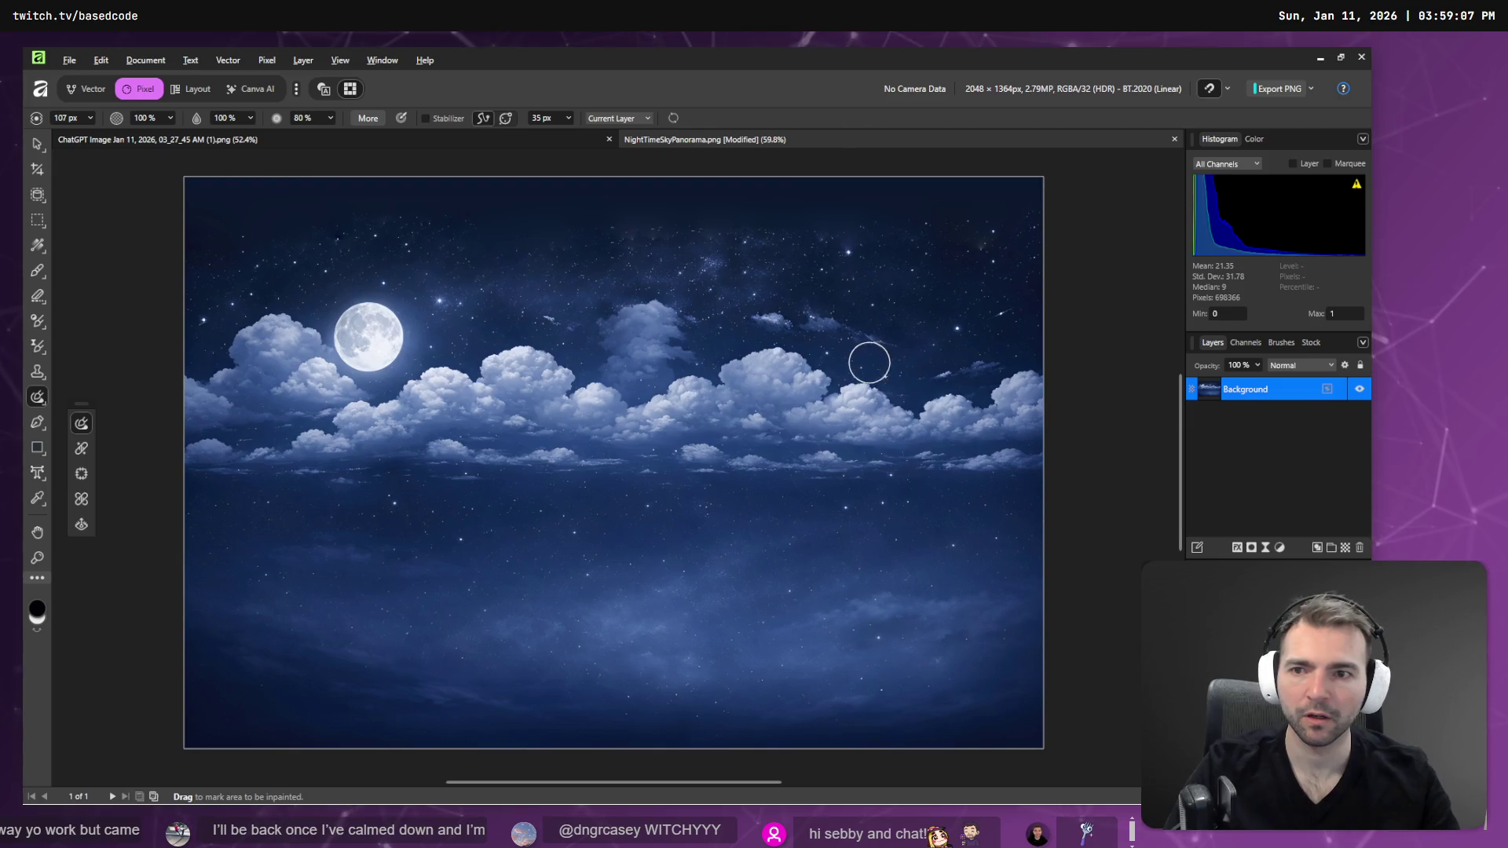
key(alt+Tab)
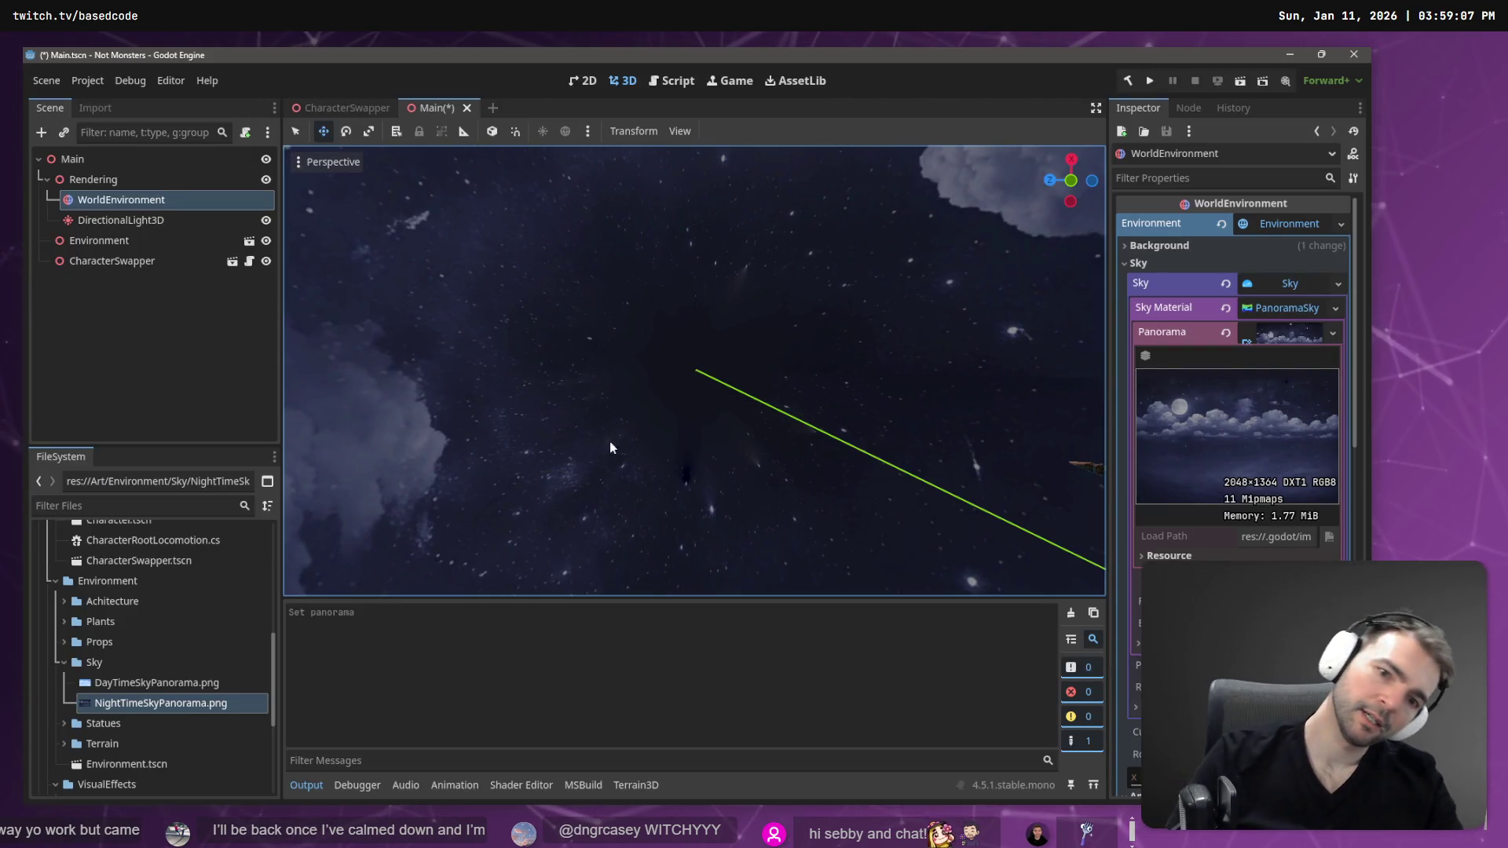
key(alt+Tab)
key(ctrl+s)
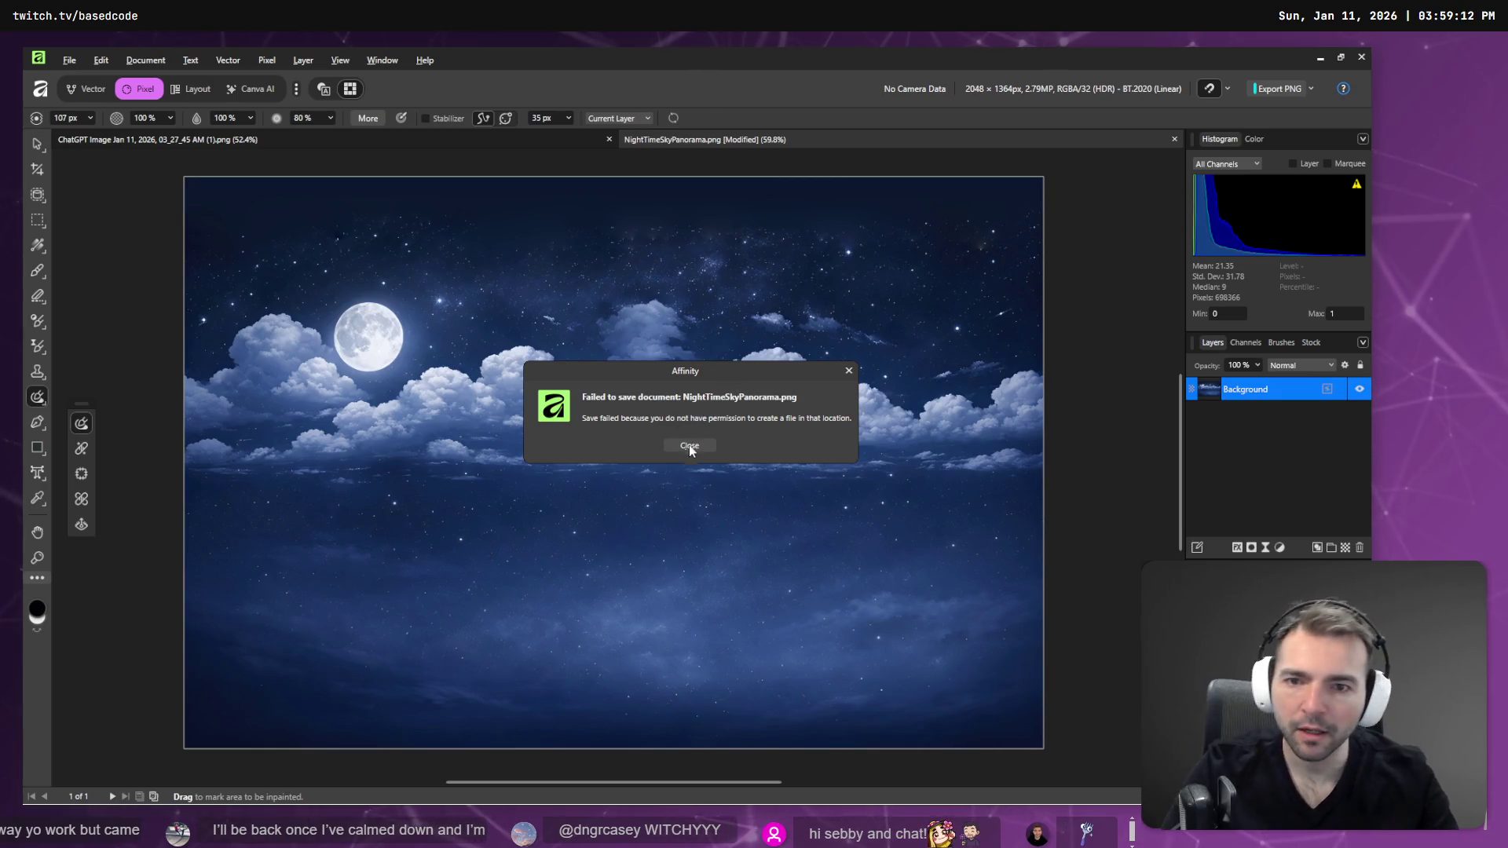
- Dismiss the NightTimeSkyPanorama.png save-permission error, glance at Godot, and dismiss the repeated error
click(689, 445)
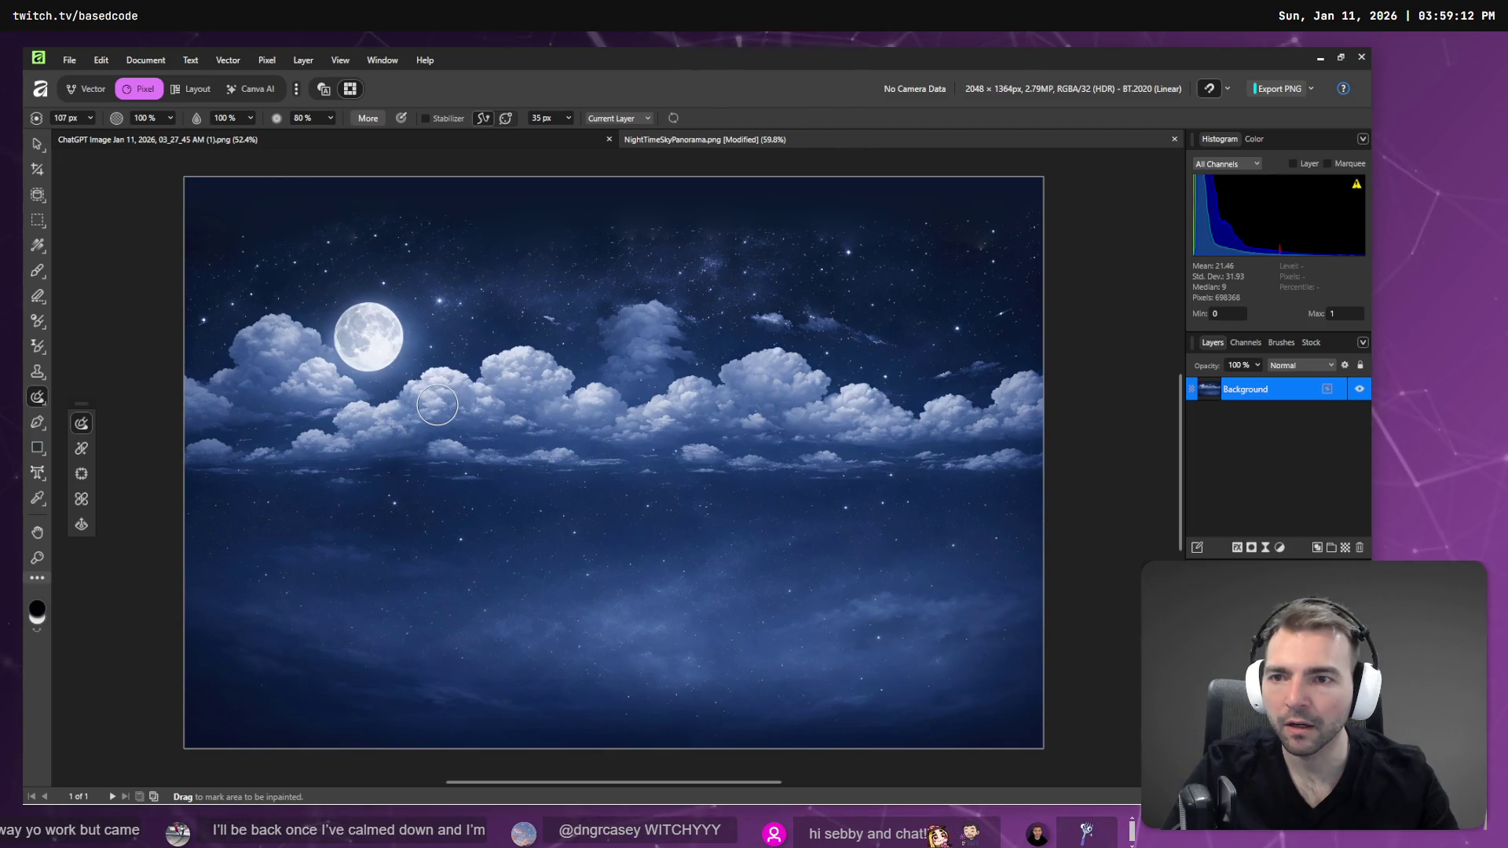
key(alt+Tab)
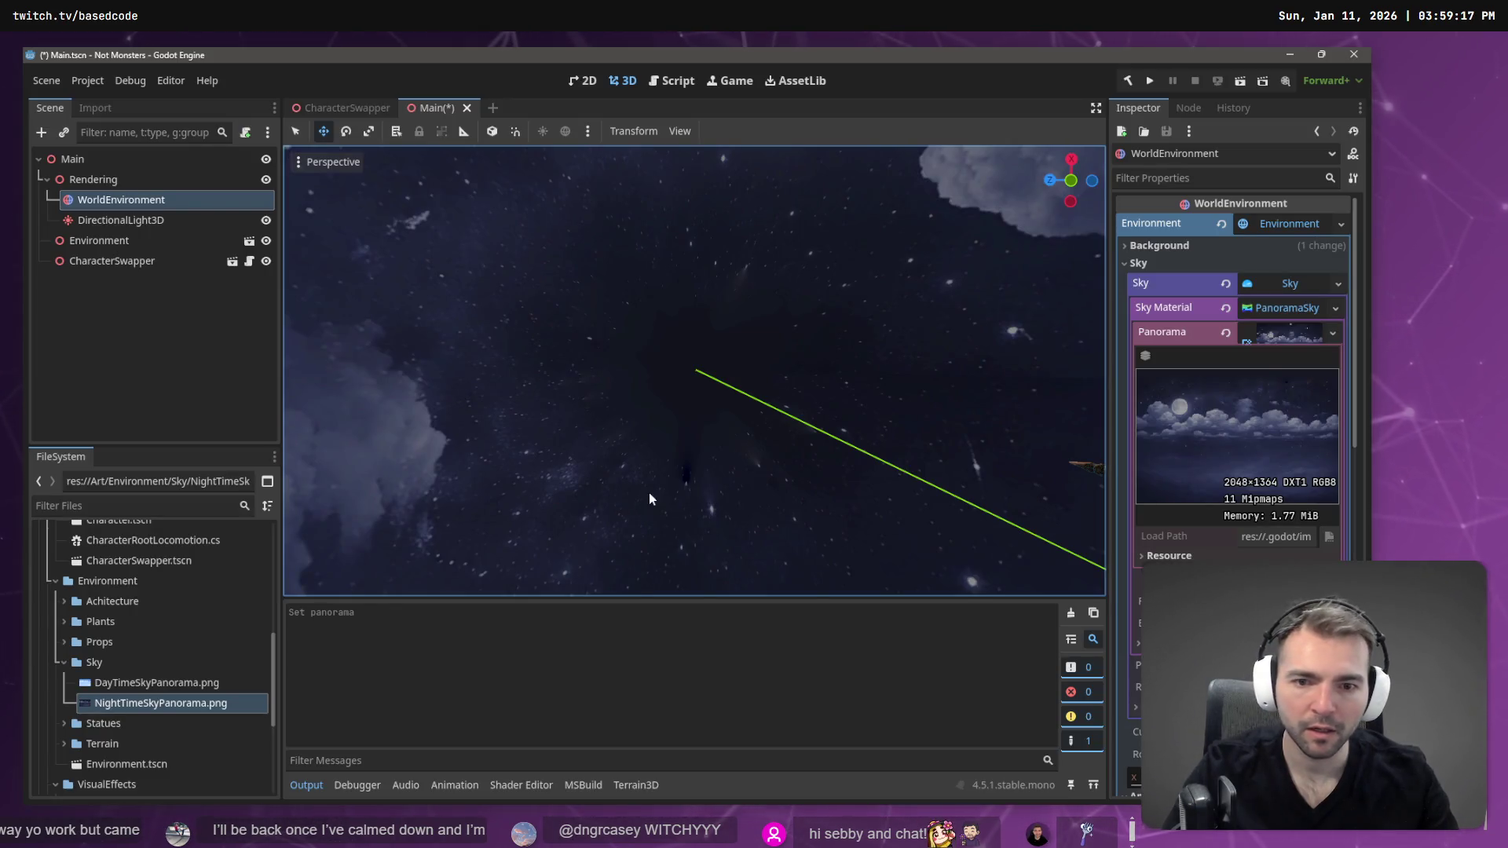
key(alt+Tab)
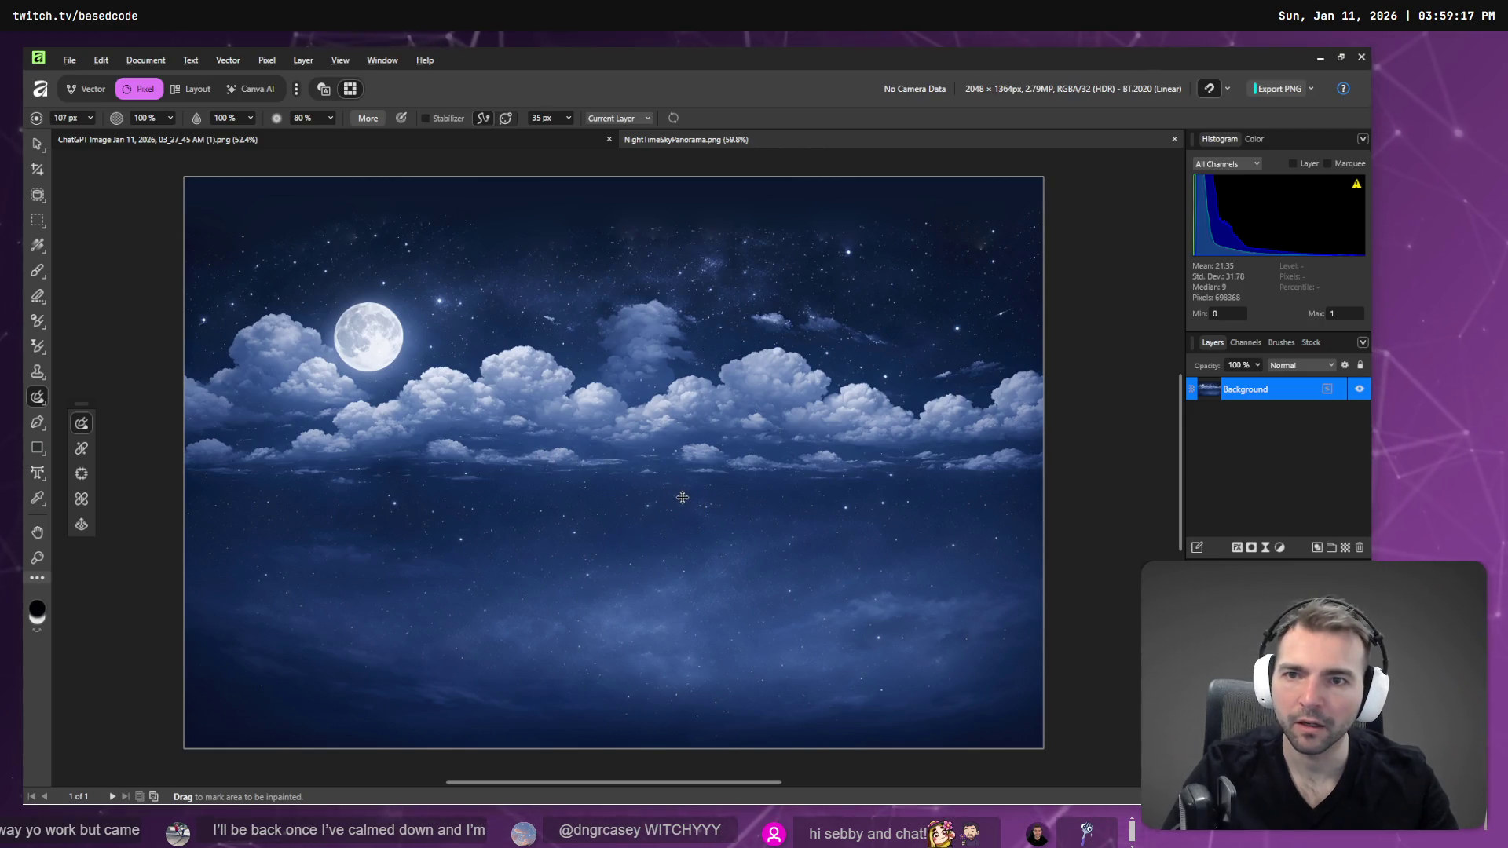
key(alt+Tab)
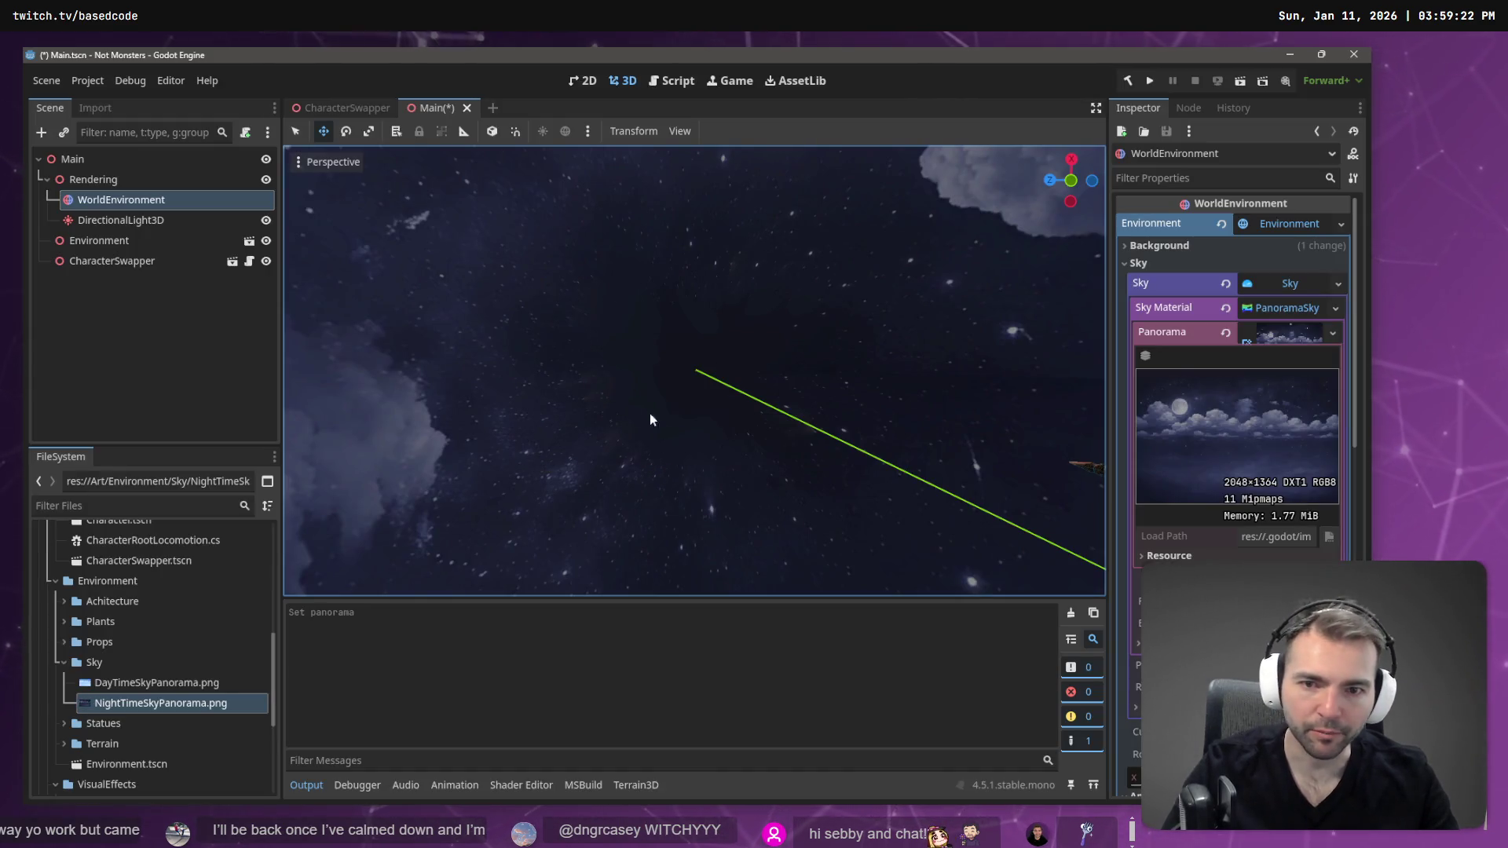
key(alt+Tab)
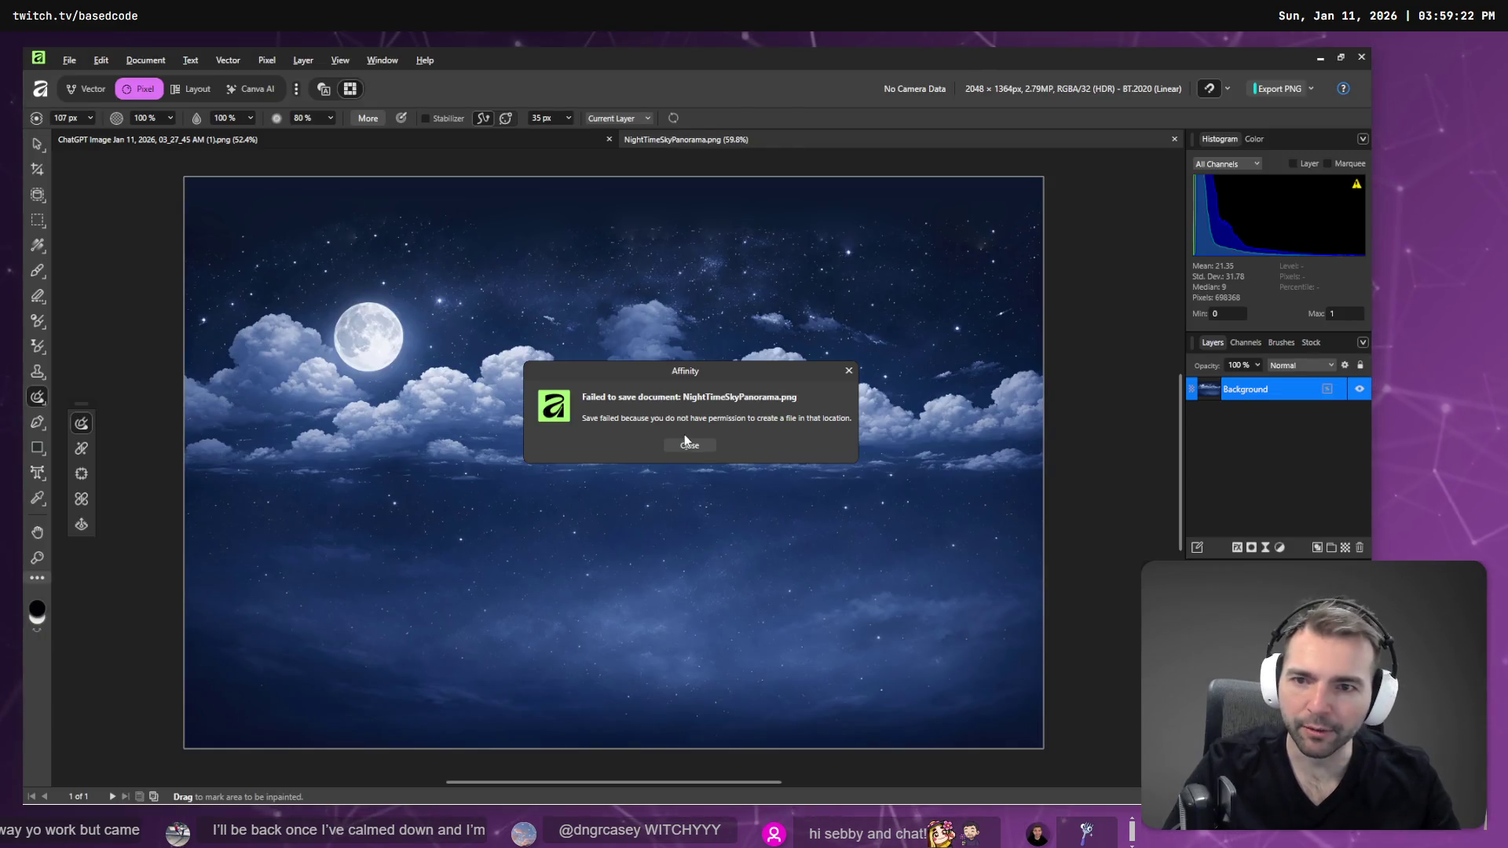
click(689, 446)
scroll(323, 242, up, 6)
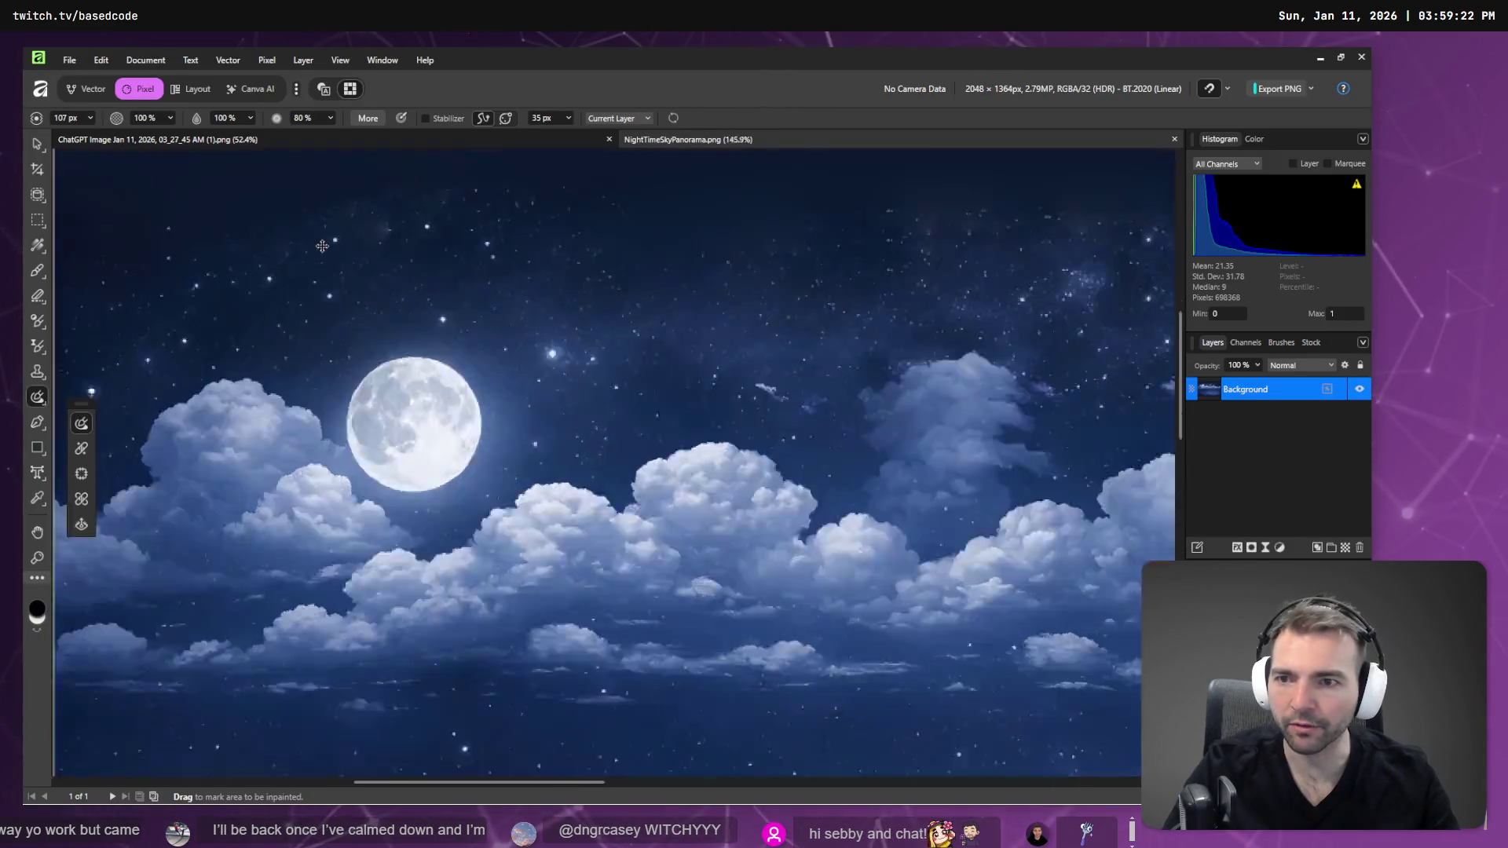
- Inpaint five small blemishes scattered across the upper sky above the moon
drag(496, 220, 472, 222)
scroll(502, 276, up, 1)
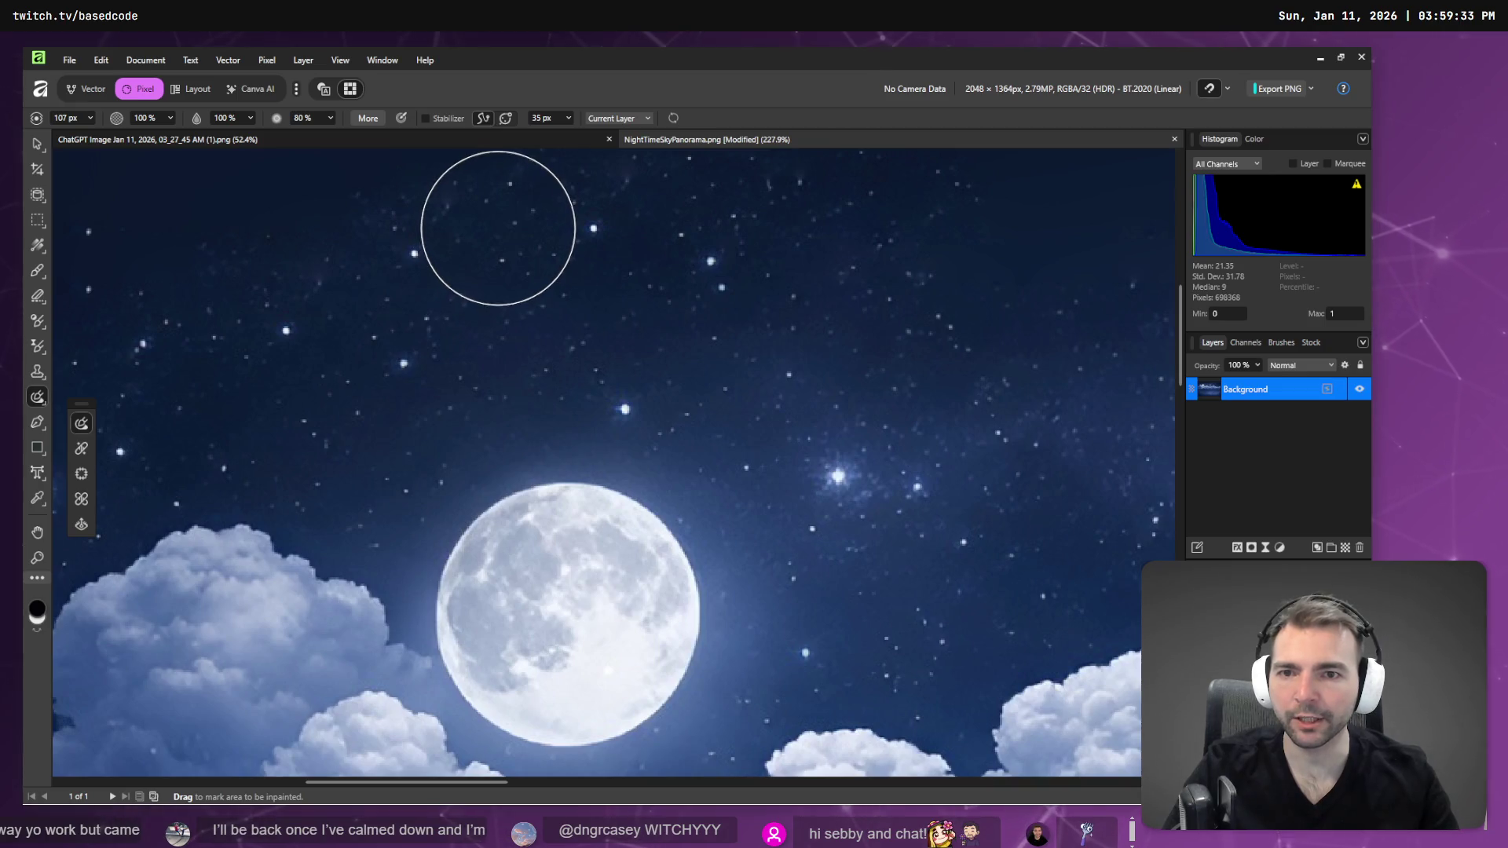
click(503, 227)
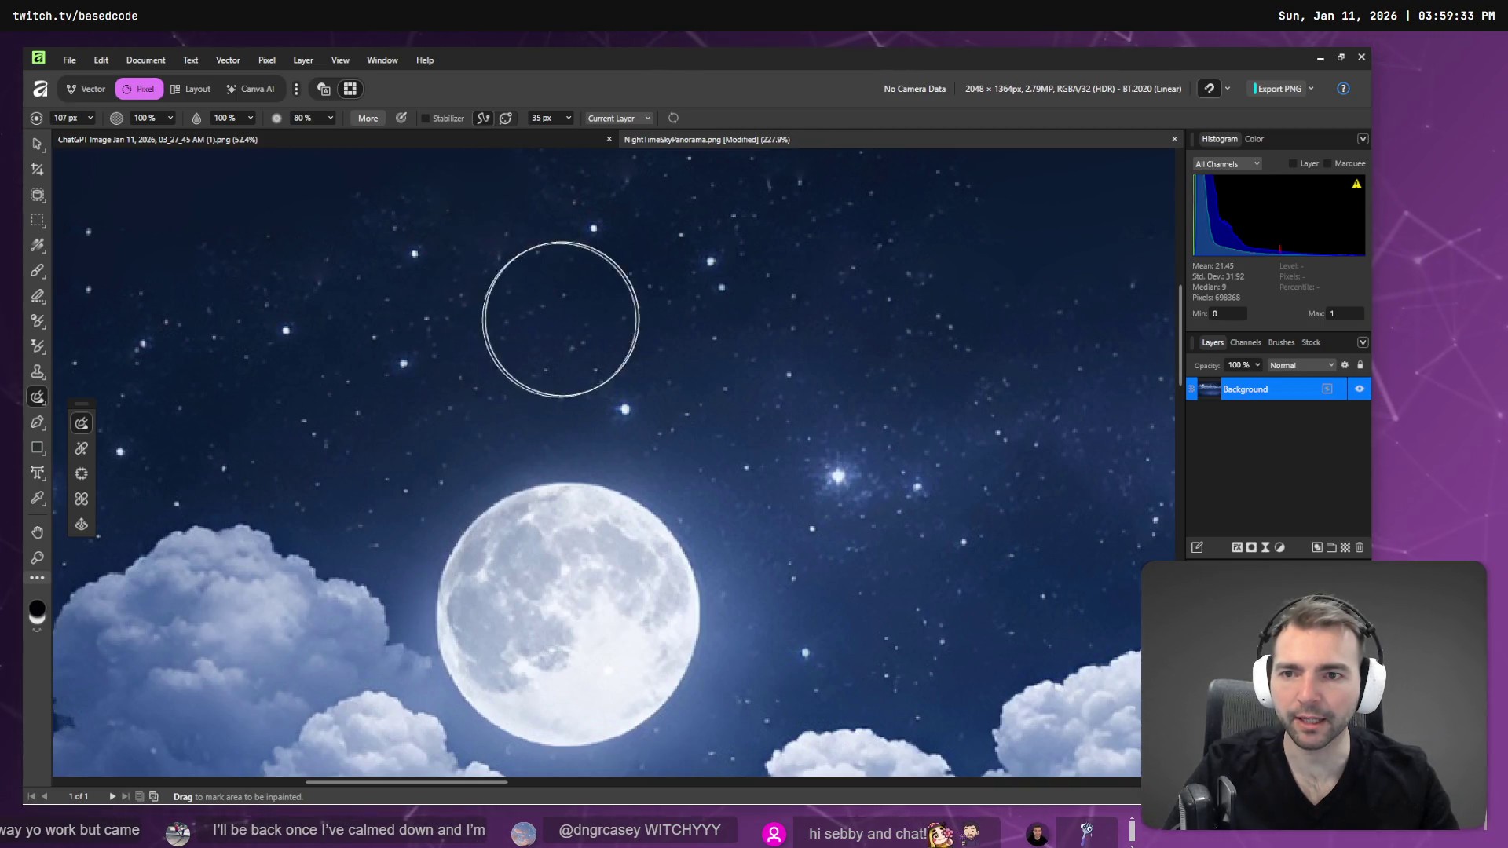
scroll(591, 391, down, 2)
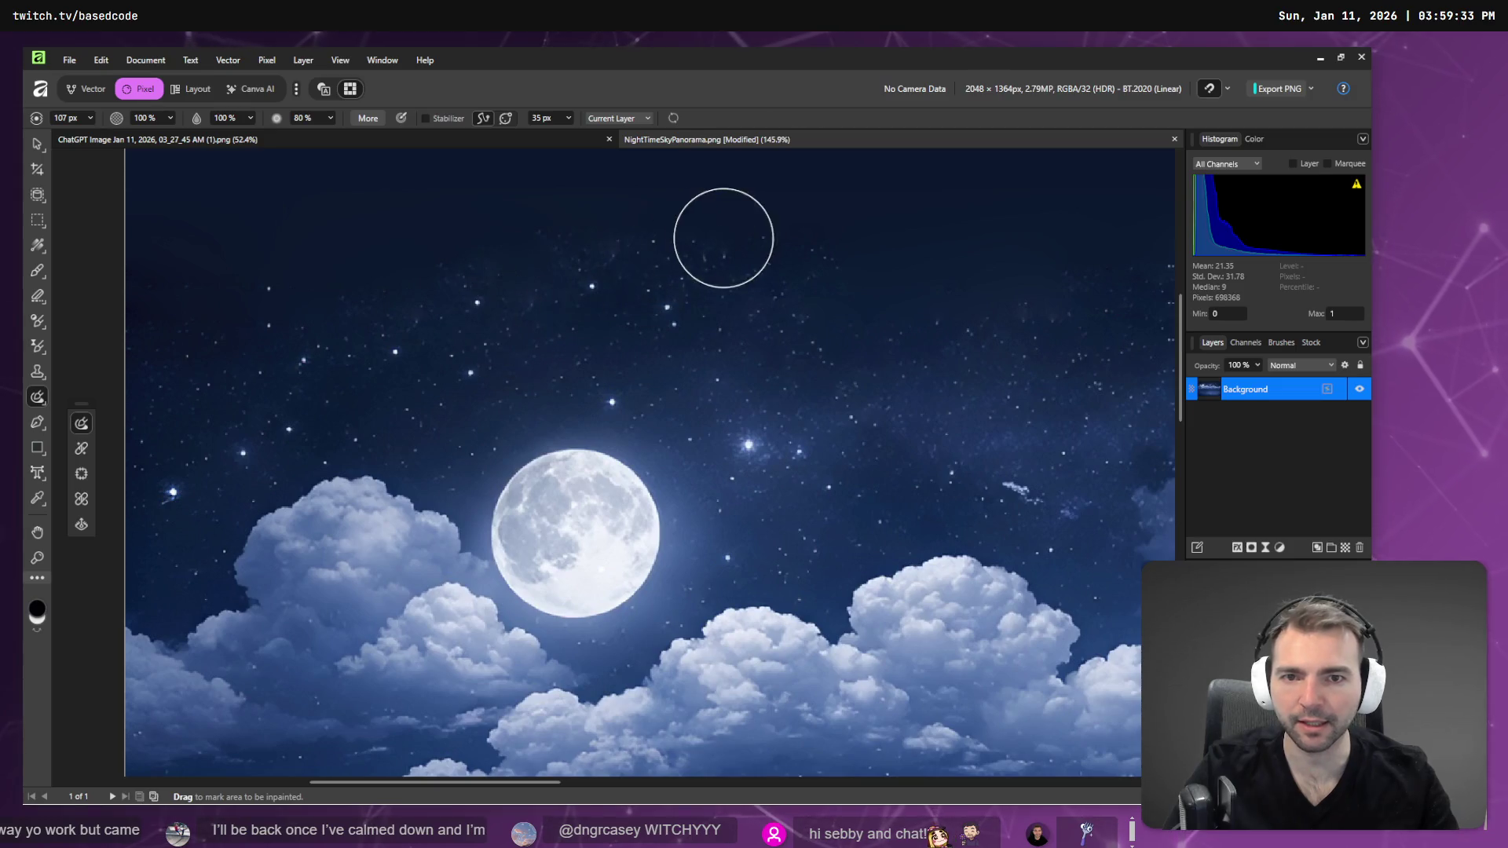
mouse_move(734, 225)
mouse_down()
mouse_move(456, 228)
mouse_move(280, 263)
mouse_move(167, 264)
mouse_up()
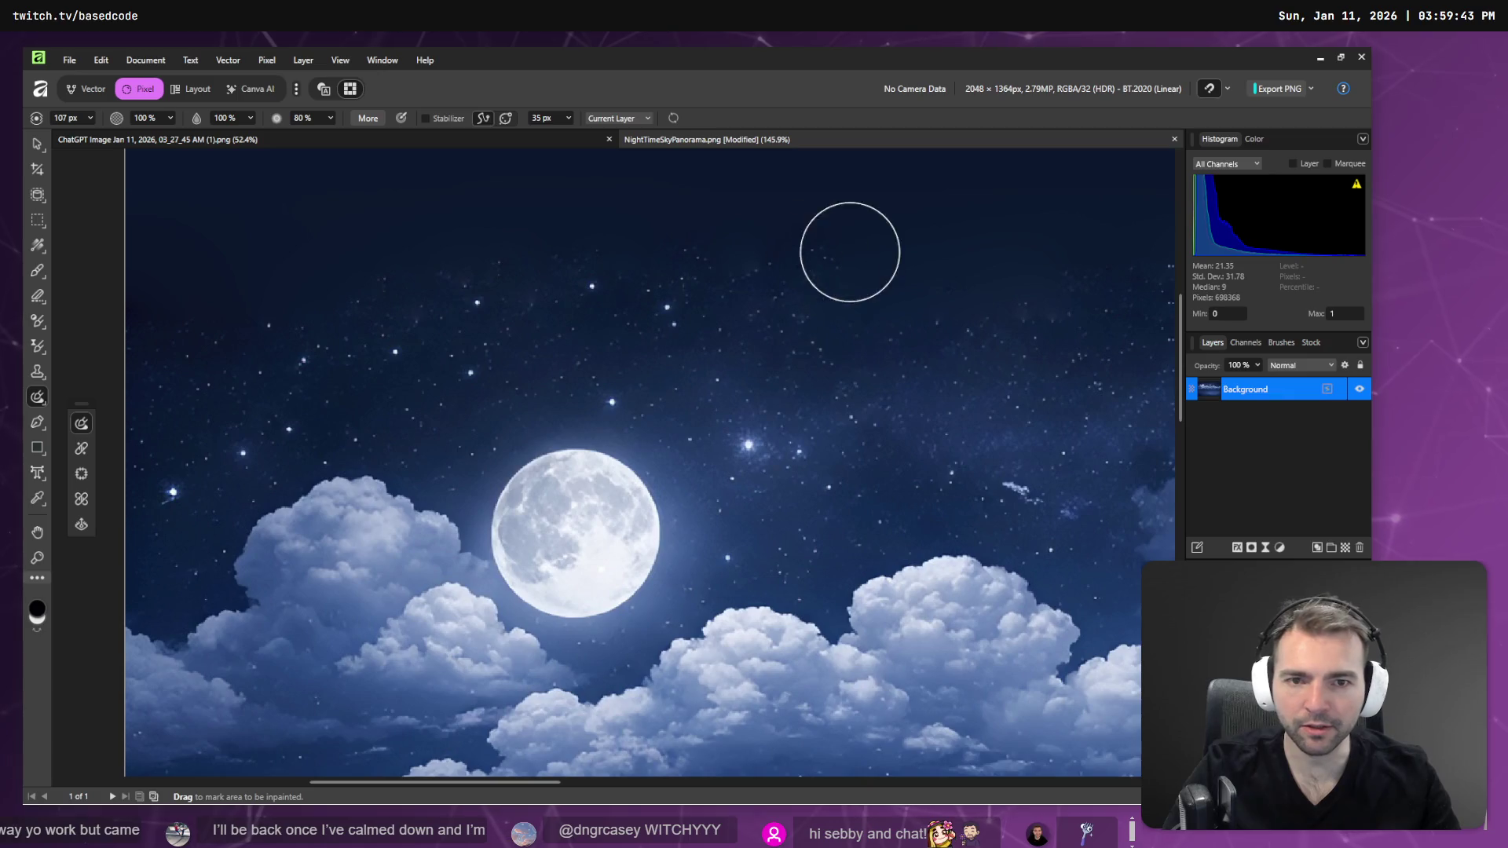
mouse_move(1079, 282)
mouse_down()
mouse_move(946, 256)
mouse_move(932, 275)
mouse_move(968, 267)
mouse_move(997, 283)
mouse_move(937, 271)
mouse_move(1097, 263)
mouse_up()
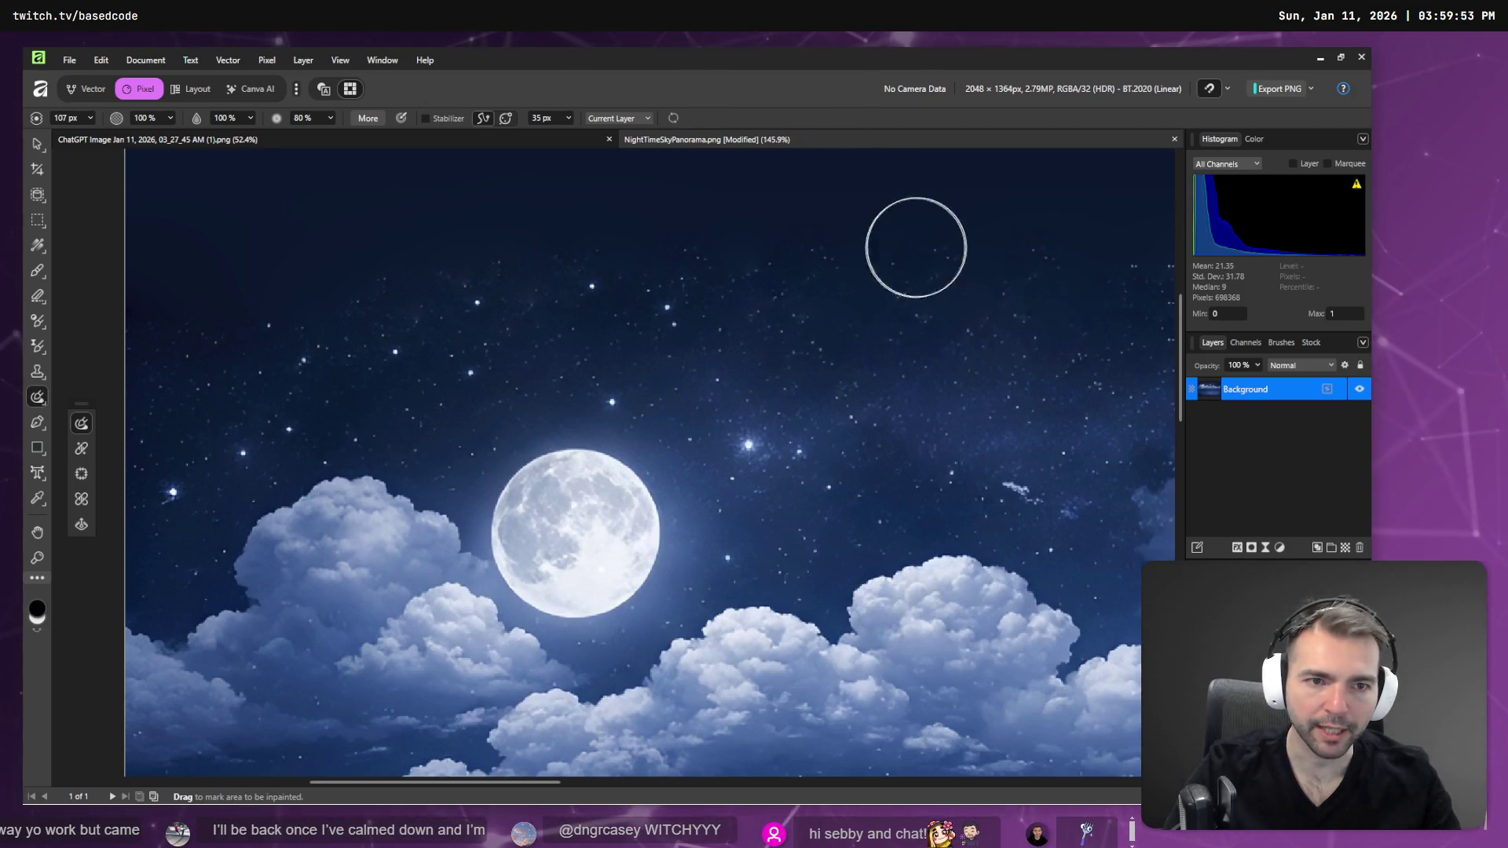
scroll(914, 248, down, 5)
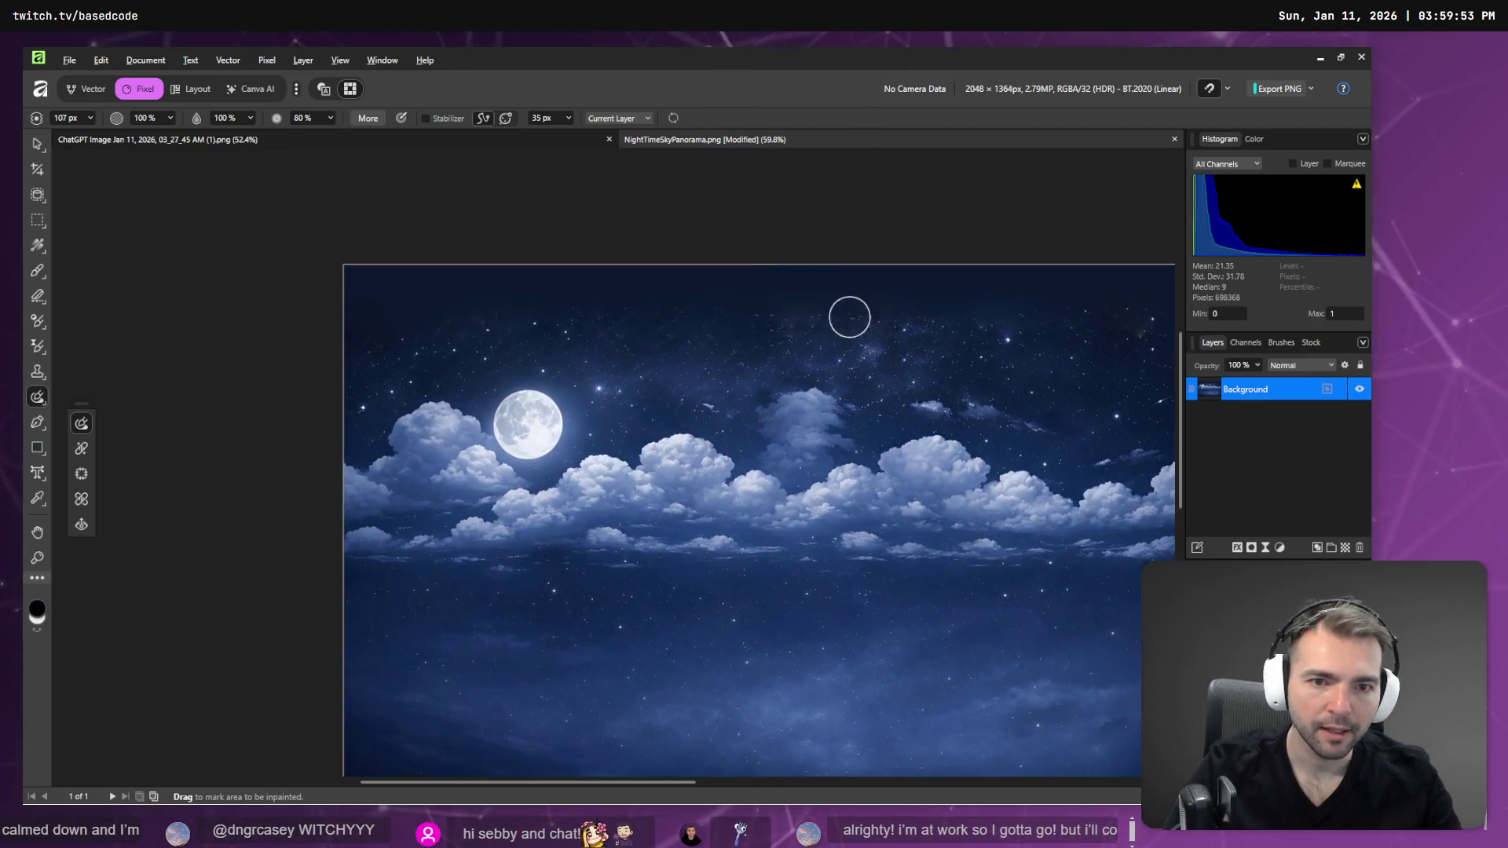
scroll(851, 296, up, 8)
mouse_move(701, 237)
mouse_down()
mouse_move(576, 236)
mouse_move(716, 289)
mouse_up()
- Inpaint eight individual blemishes in the upper sky around the bright stars
click(736, 275)
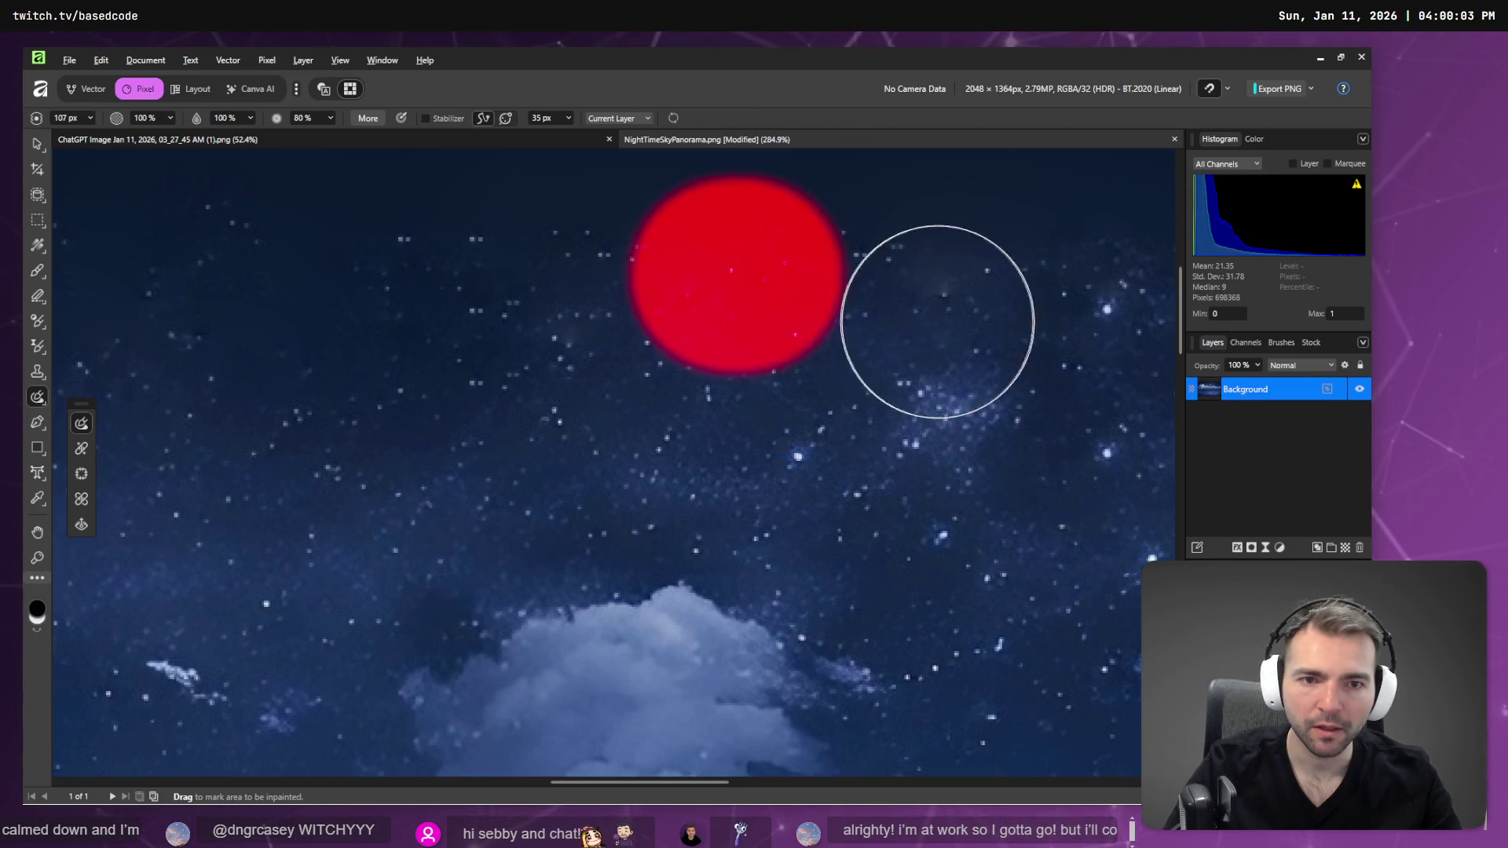
click(945, 277)
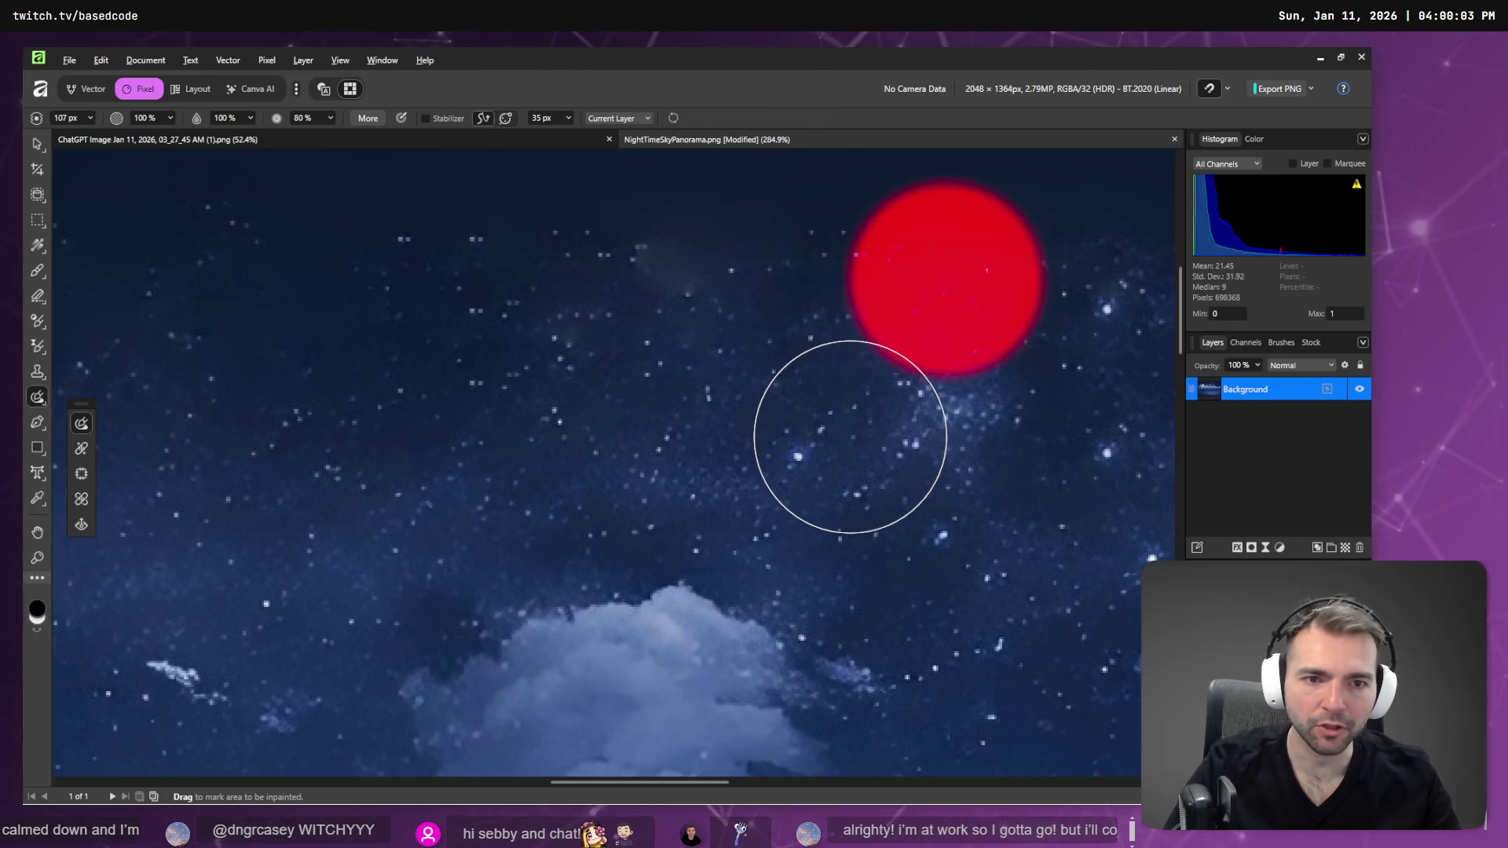
click(864, 268)
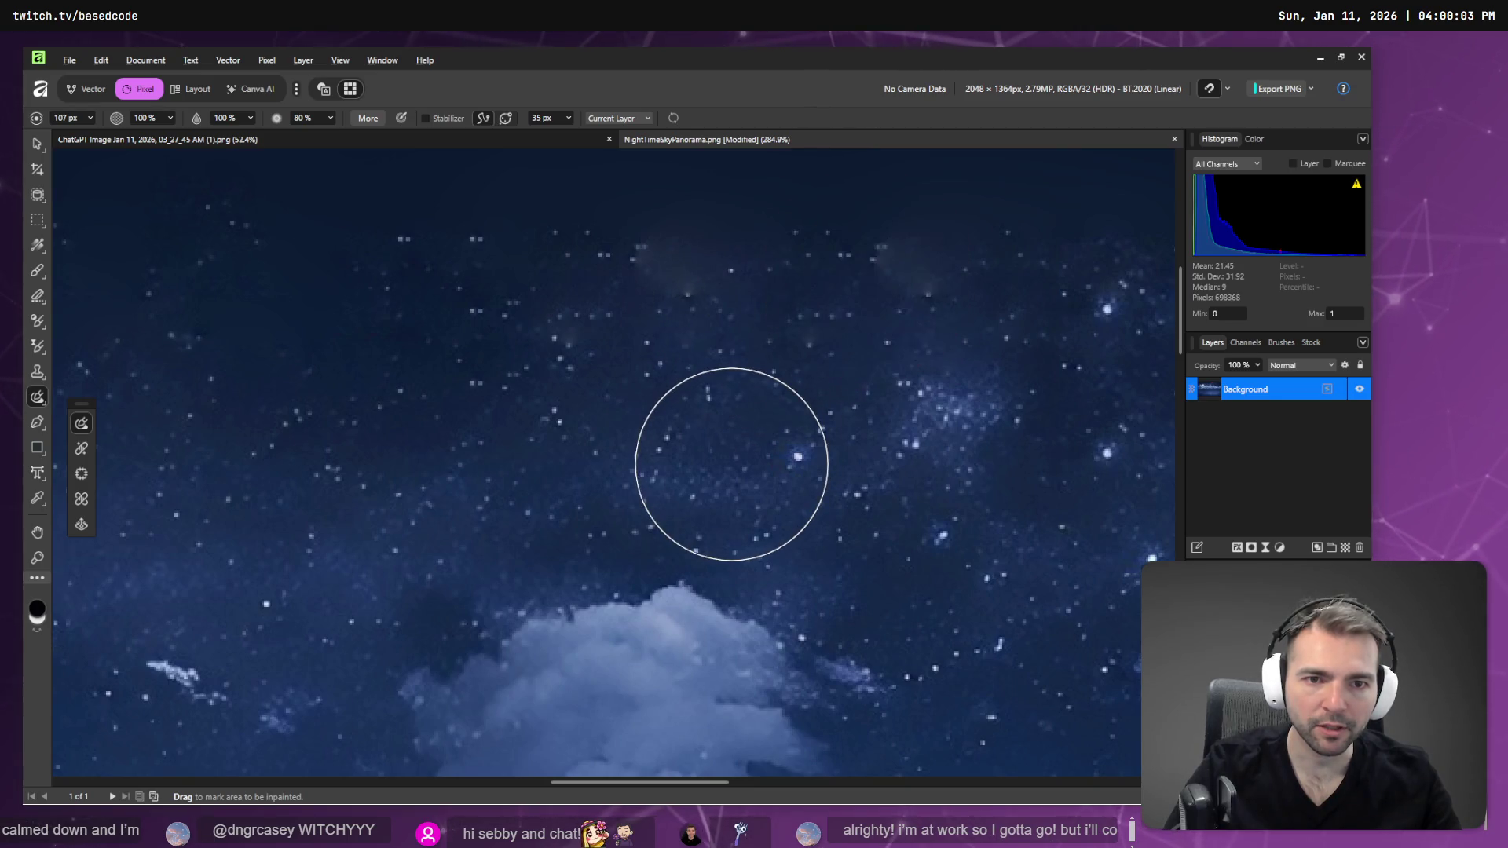
click(909, 252)
click(896, 290)
click(913, 297)
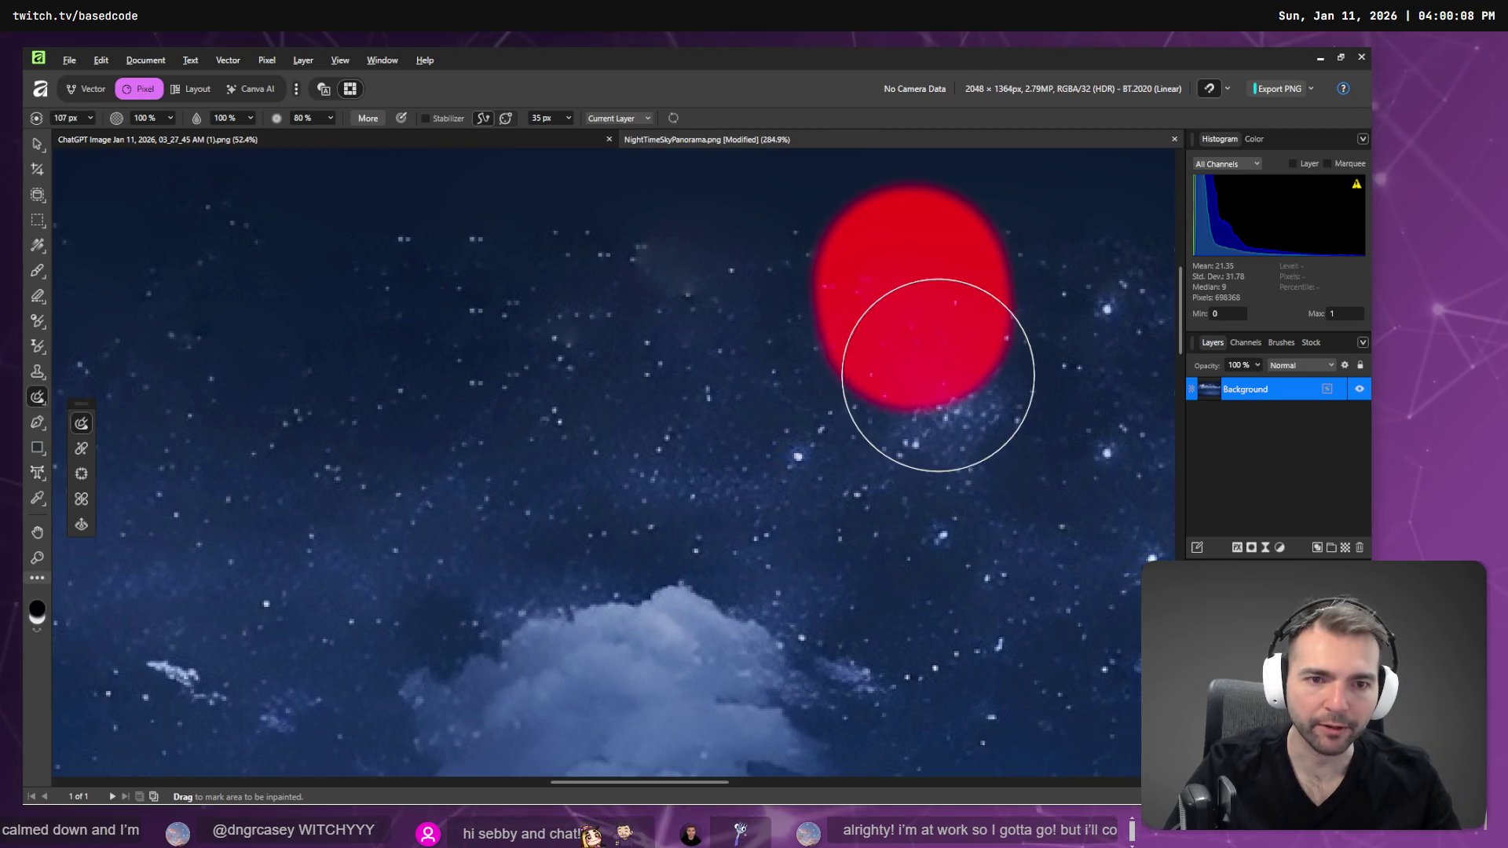
click(920, 275)
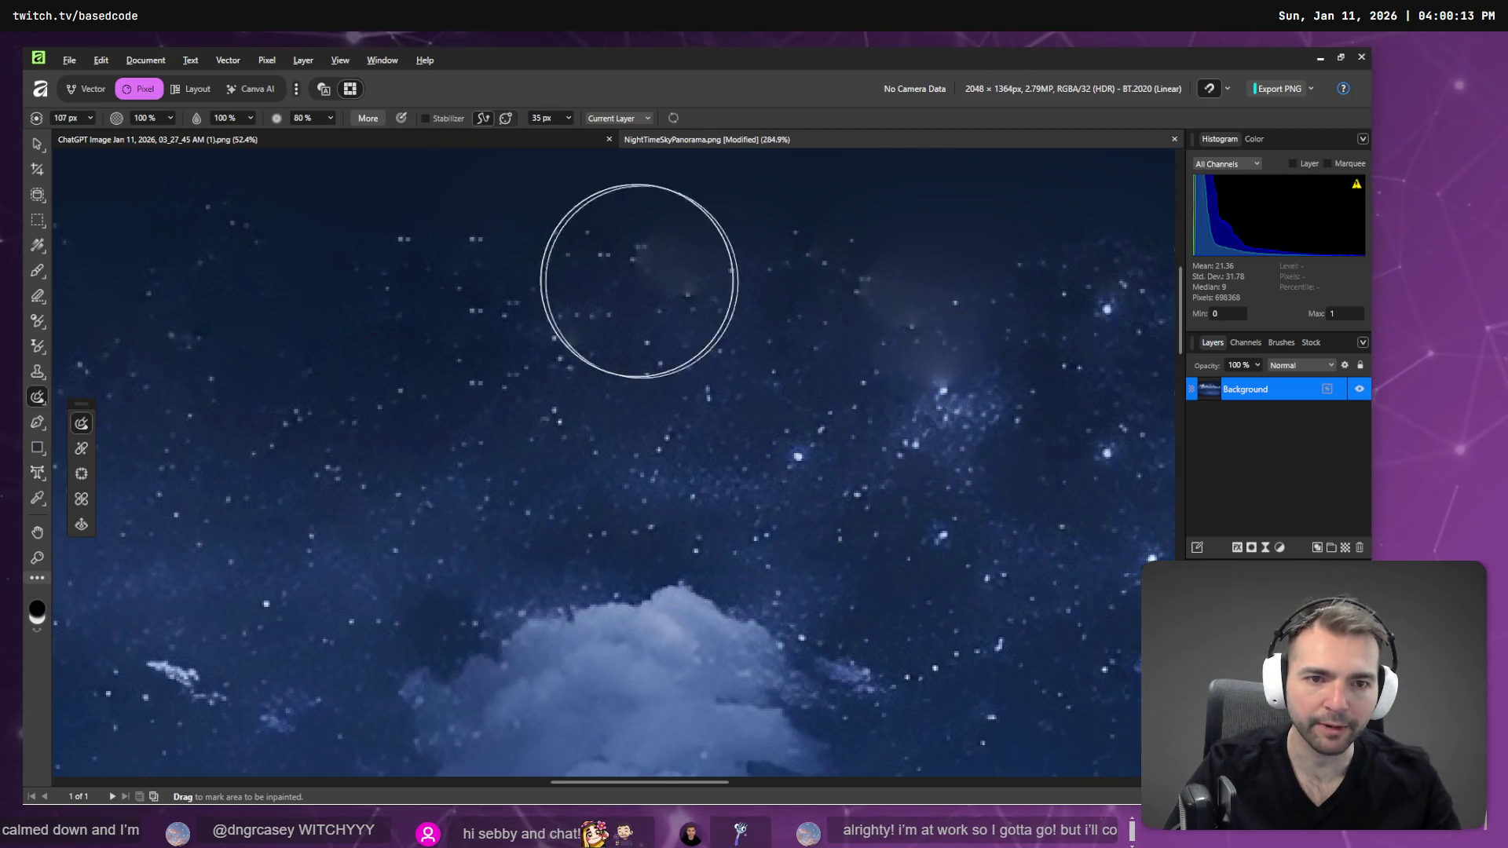
click(704, 281)
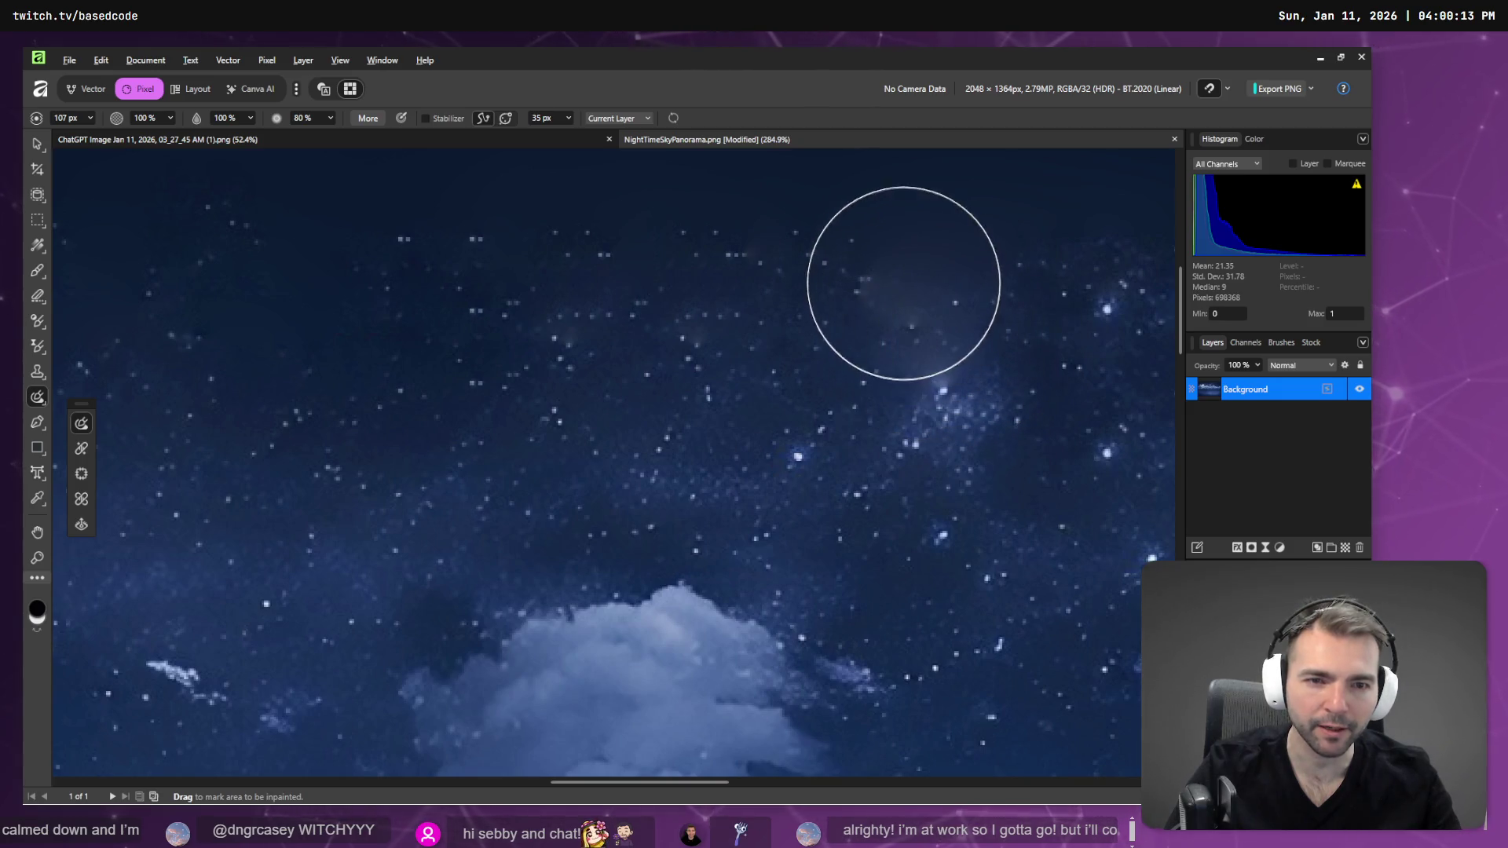
- Inpaint the remaining top-sky spots and a longer streak, then set sampled-source healing at 26 px
scroll(993, 404, down, 5)
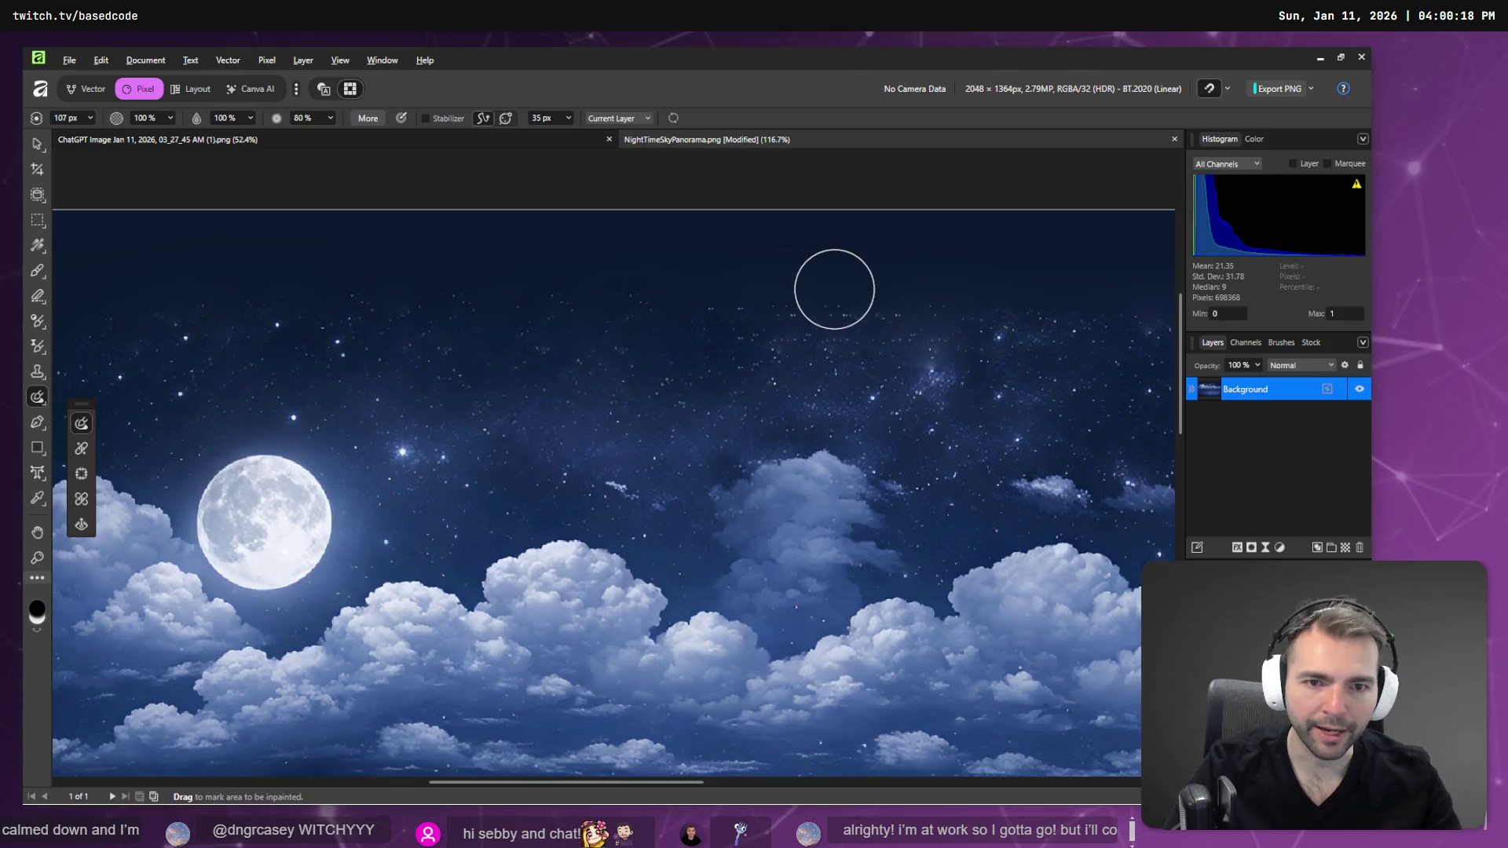
click(844, 284)
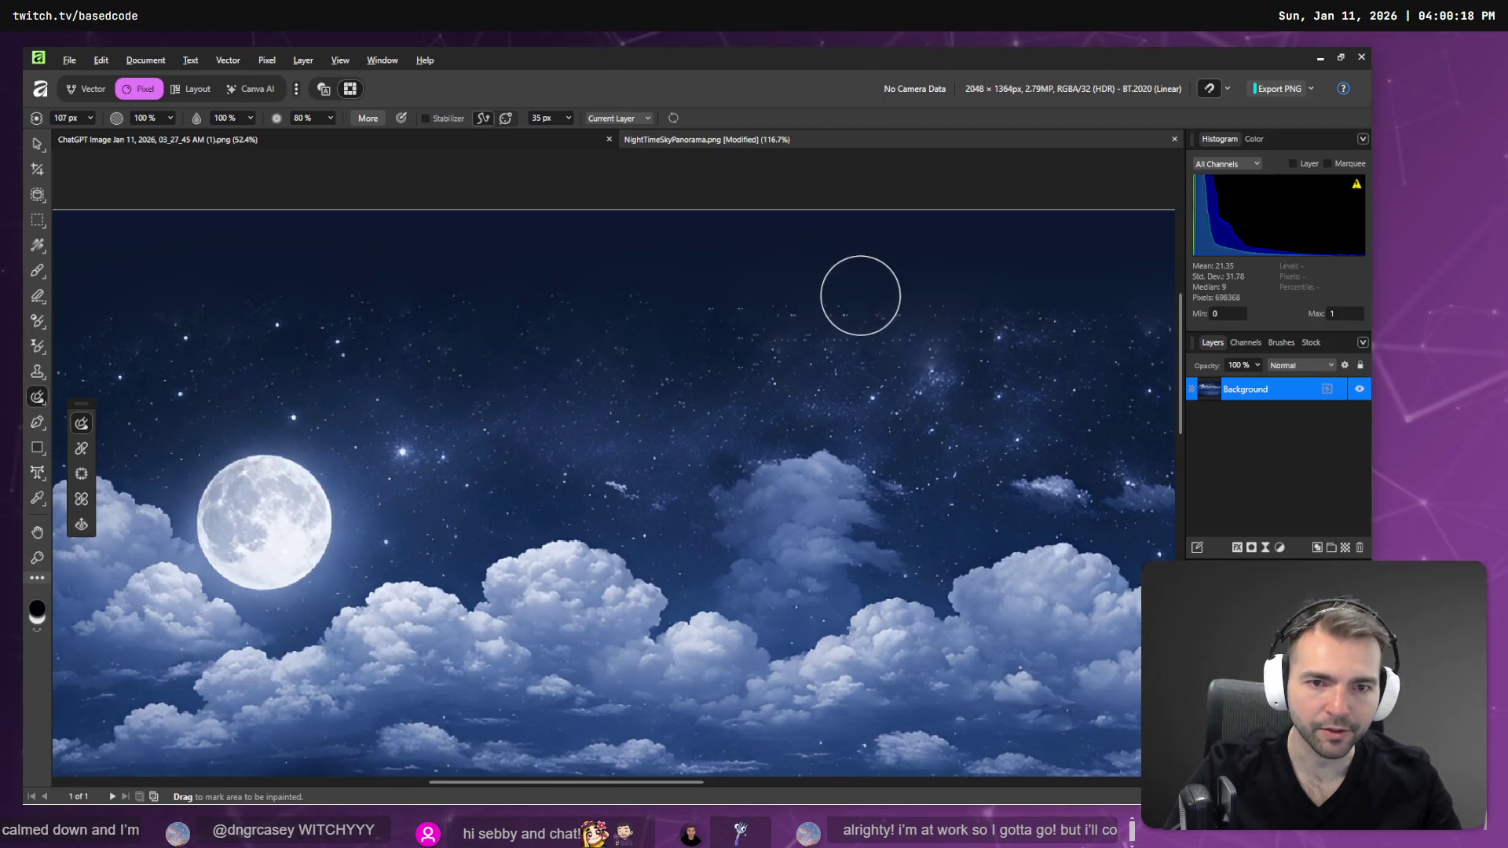
drag(861, 296, 854, 305)
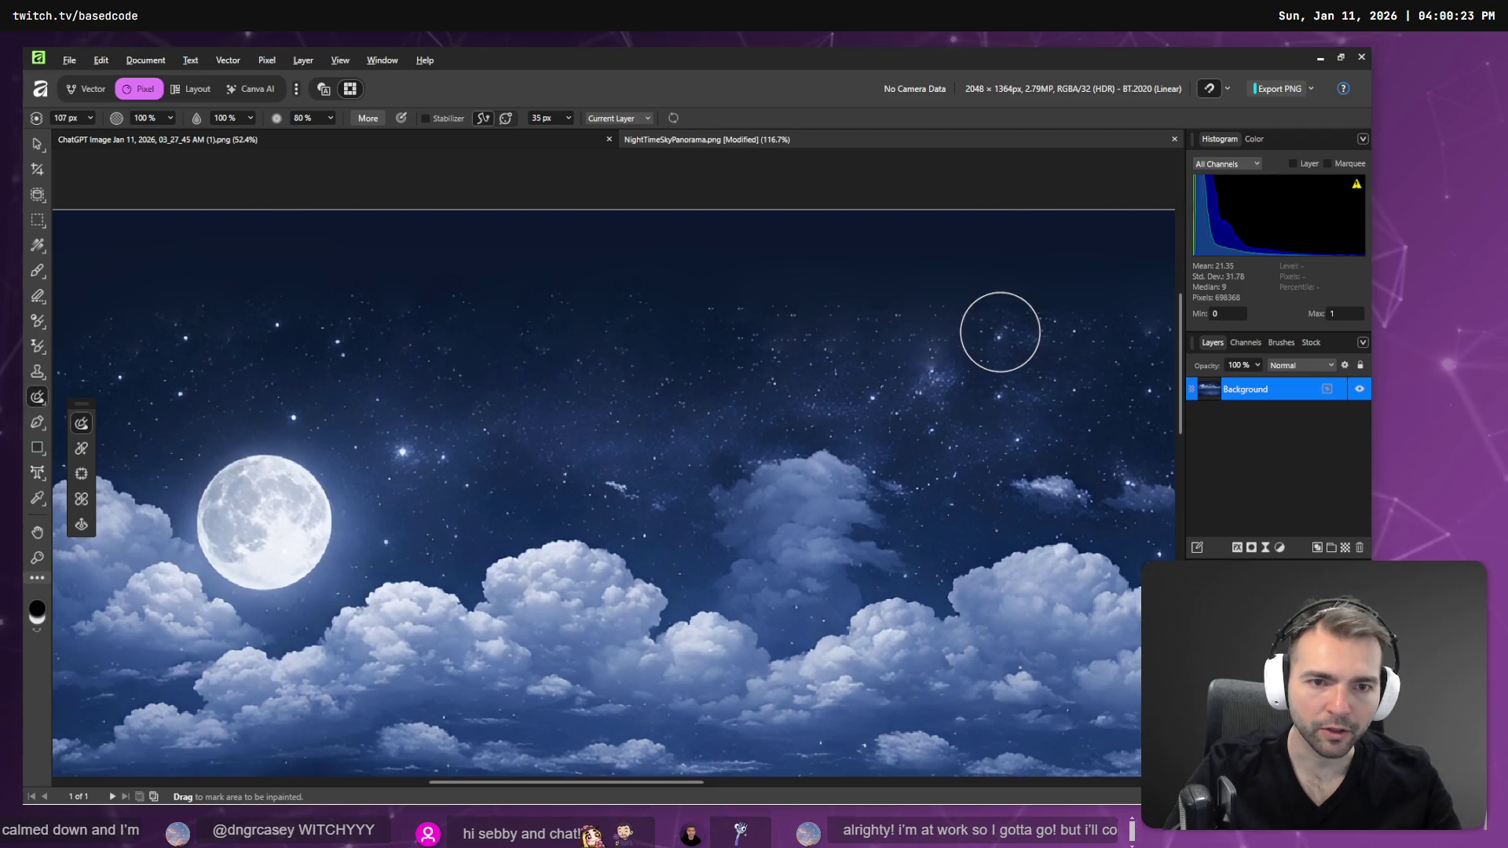
scroll(1000, 332, down, 4)
scroll(848, 279, up, 4)
click(780, 281)
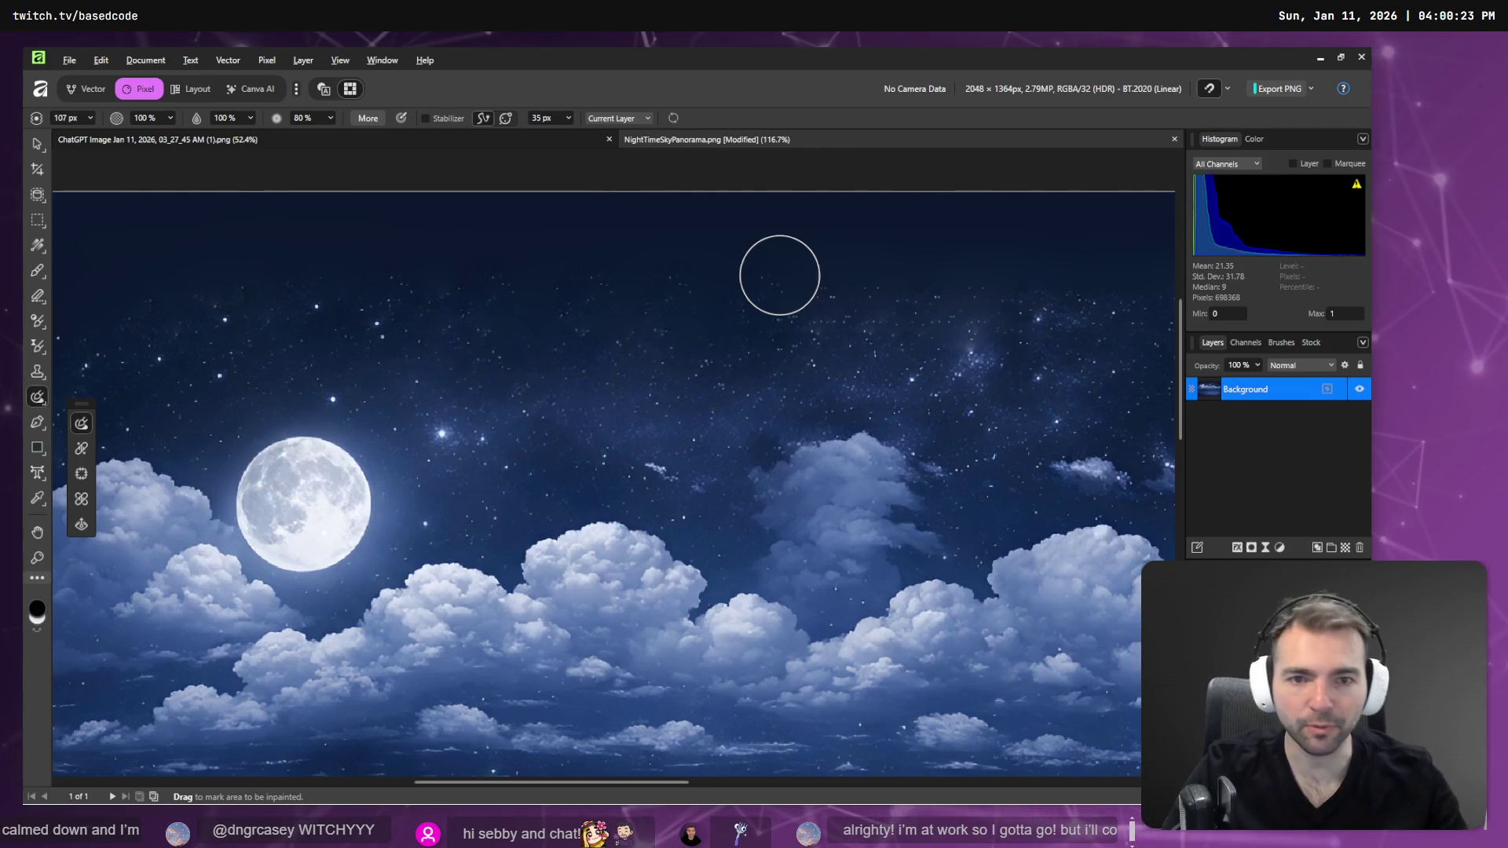
mouse_move(711, 228)
mouse_down()
mouse_move(757, 260)
mouse_move(761, 302)
mouse_move(848, 285)
mouse_up()
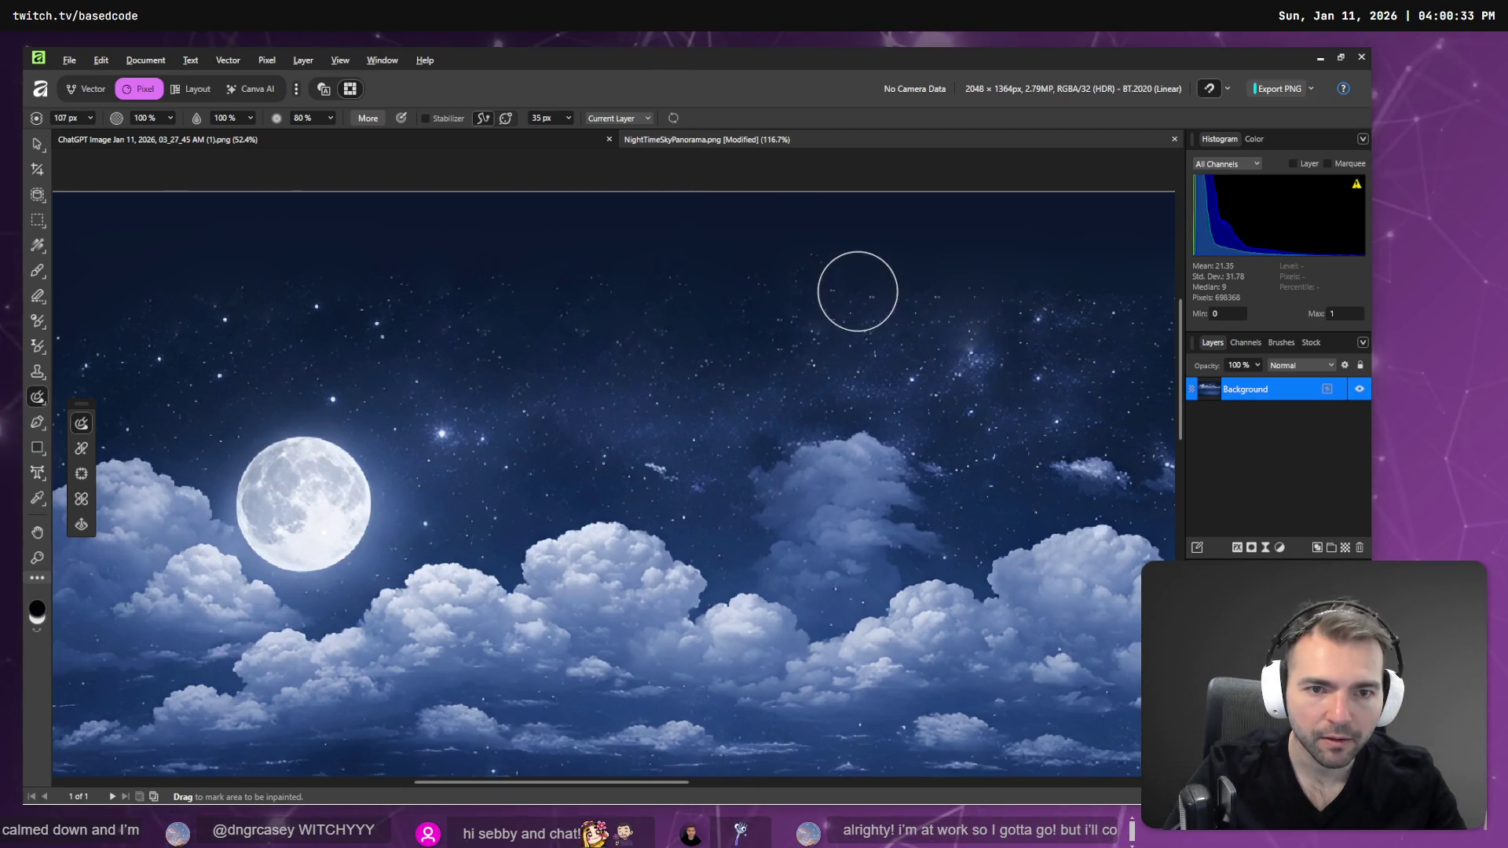
click(85, 455)
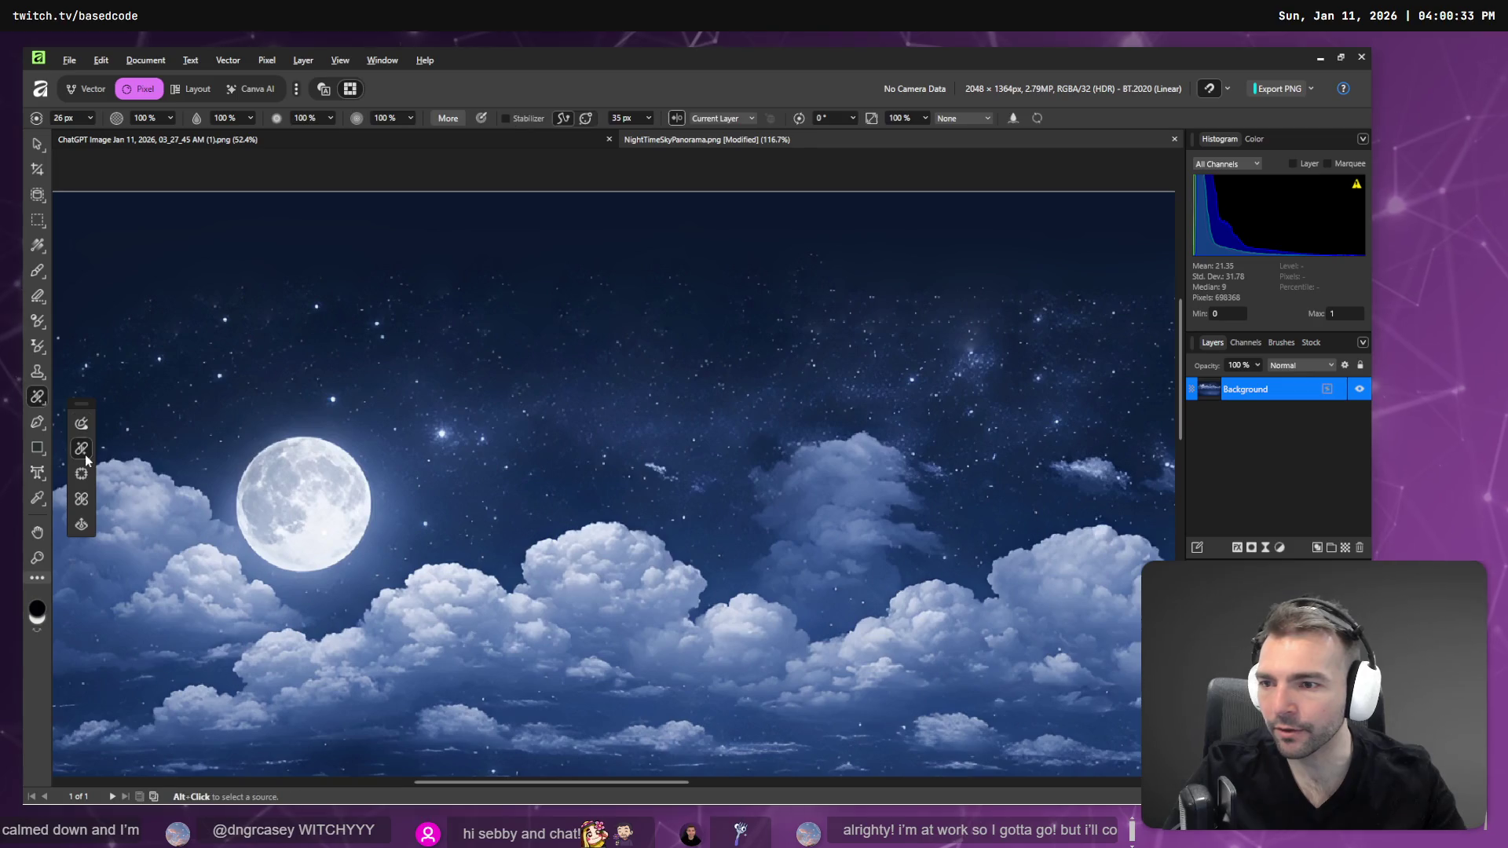
- Sample clean sky and heal the spots near the clouds and in the upper sky
alt+click(398, 285)
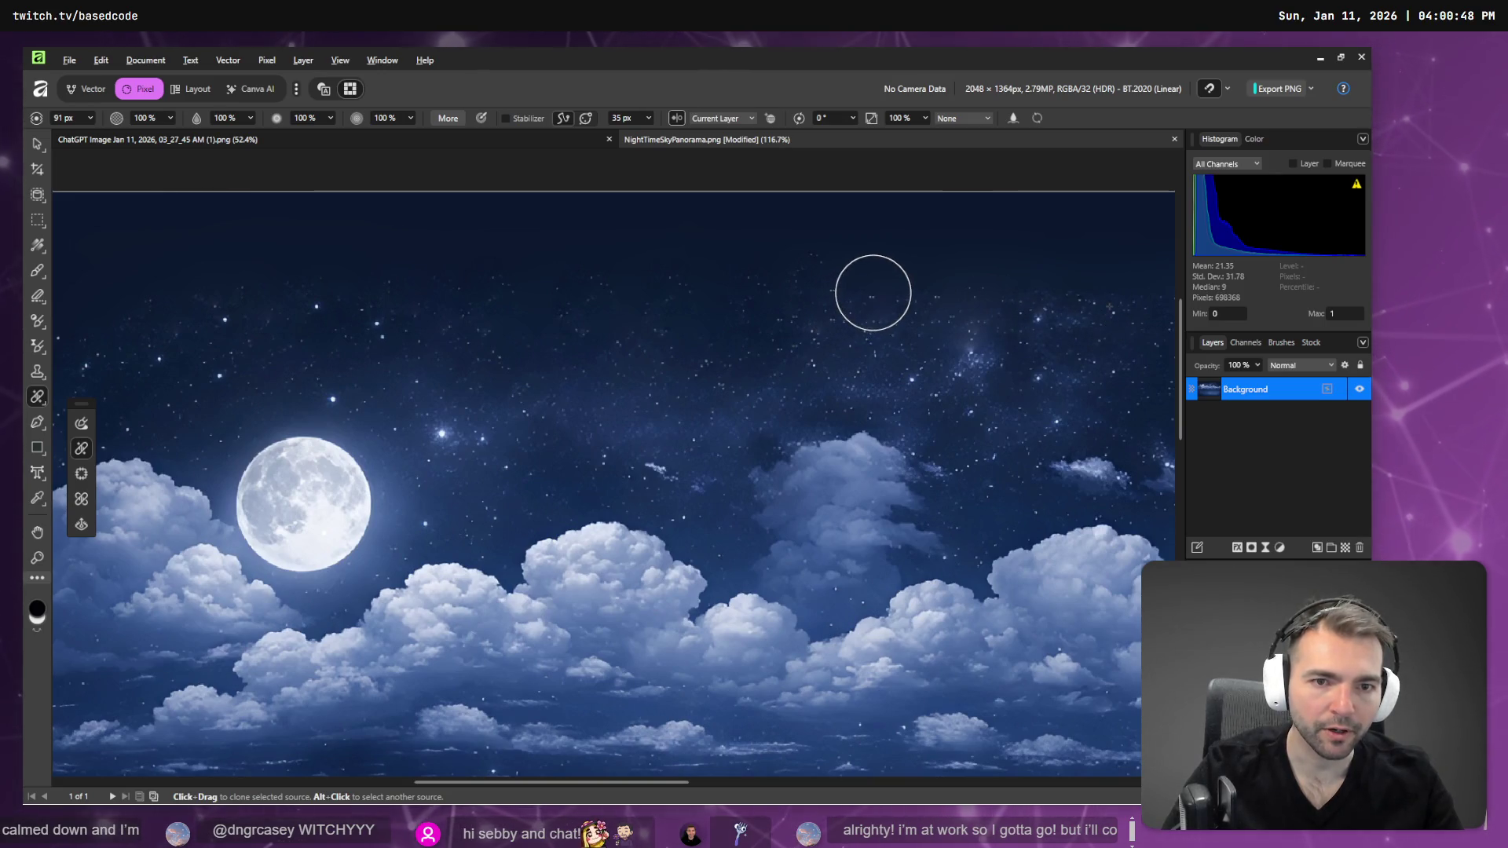
drag(920, 461, 956, 401)
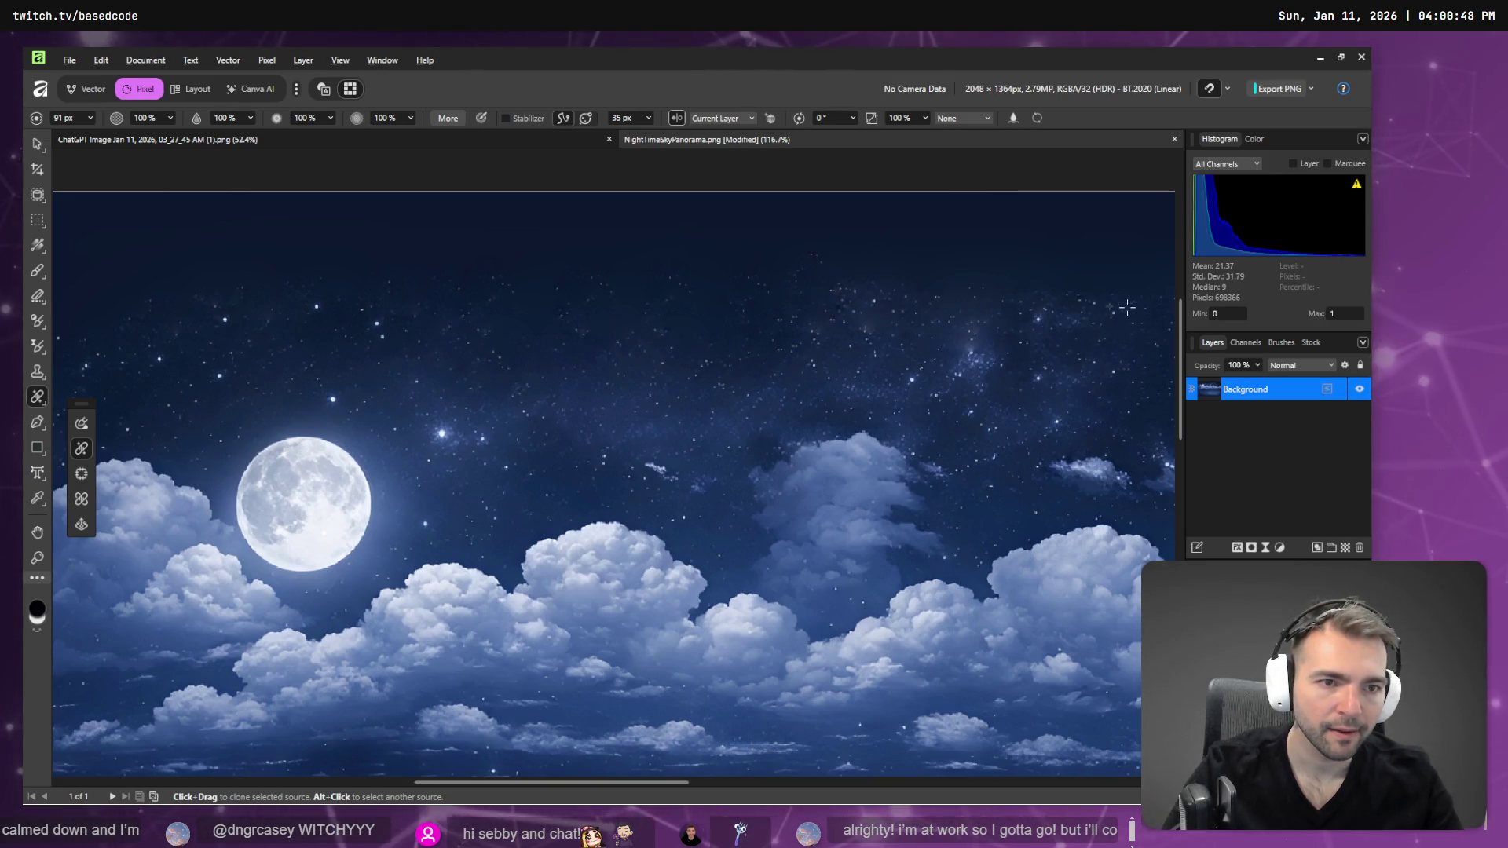
click(916, 290)
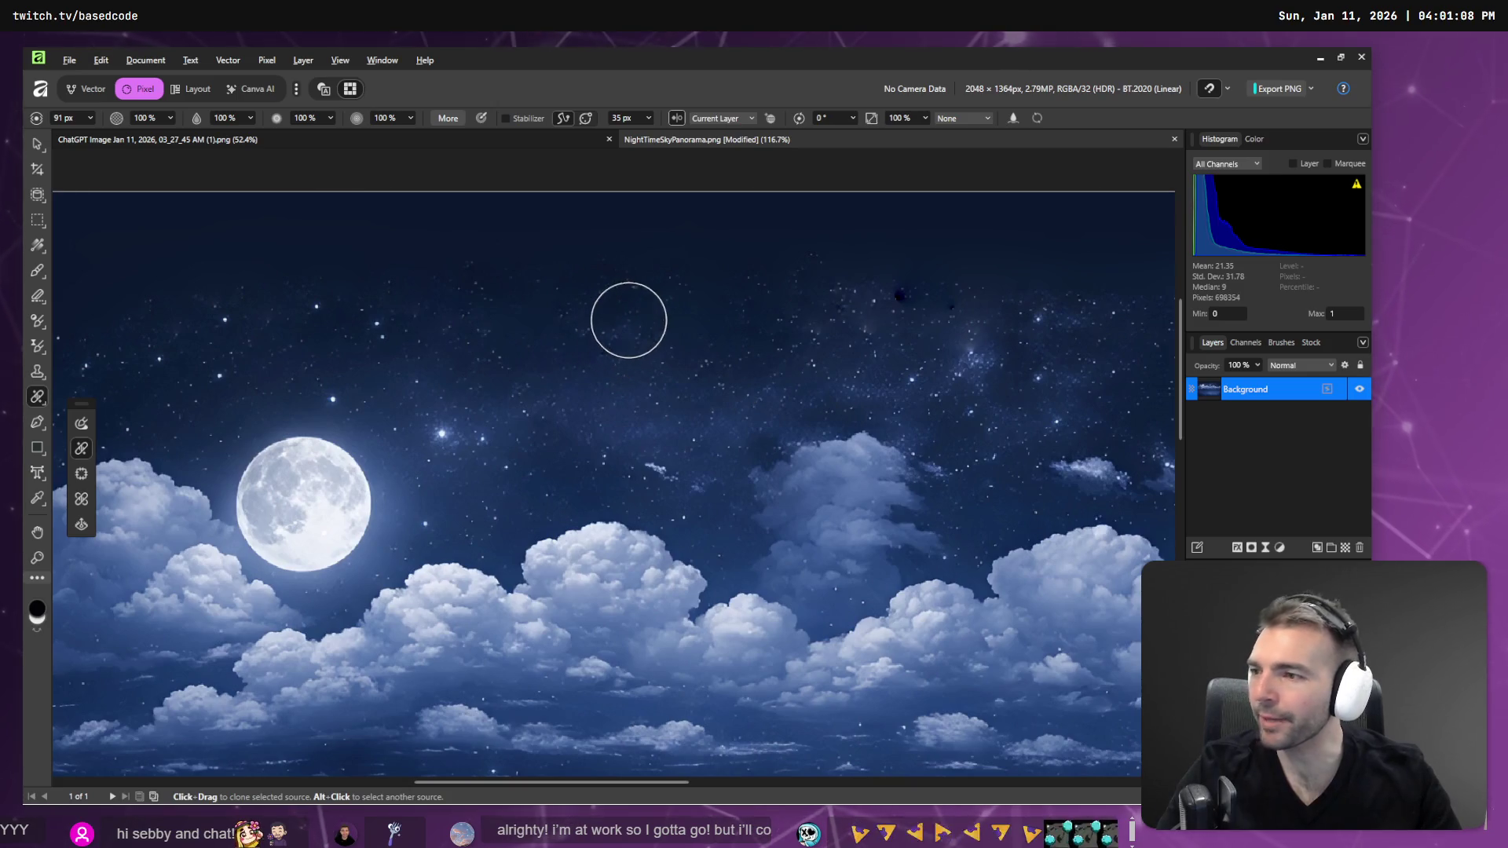
scroll(691, 319, down, 3)
scroll(683, 275, up, 5)
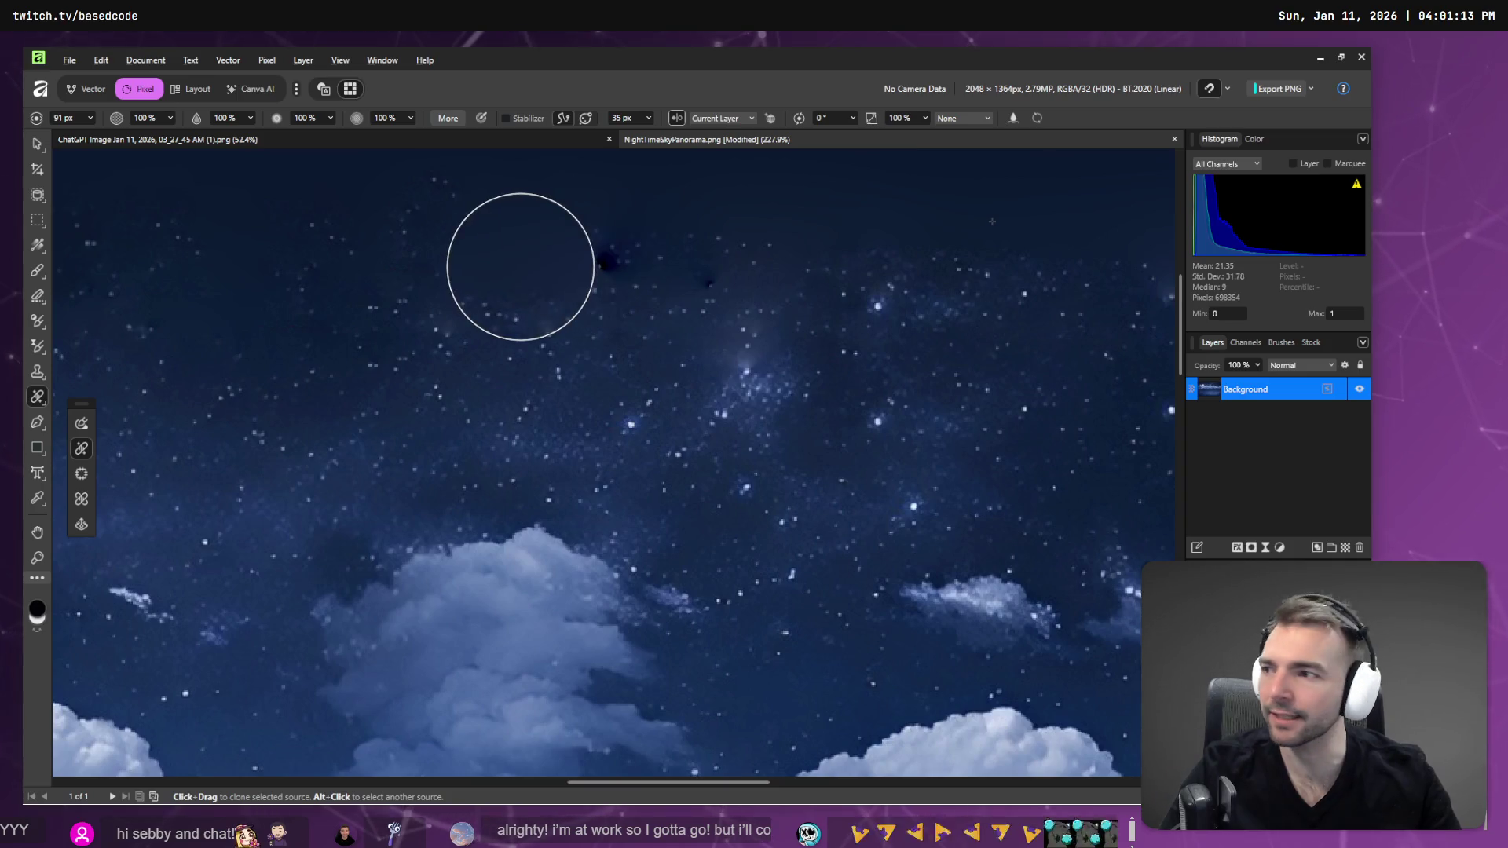
click(612, 259)
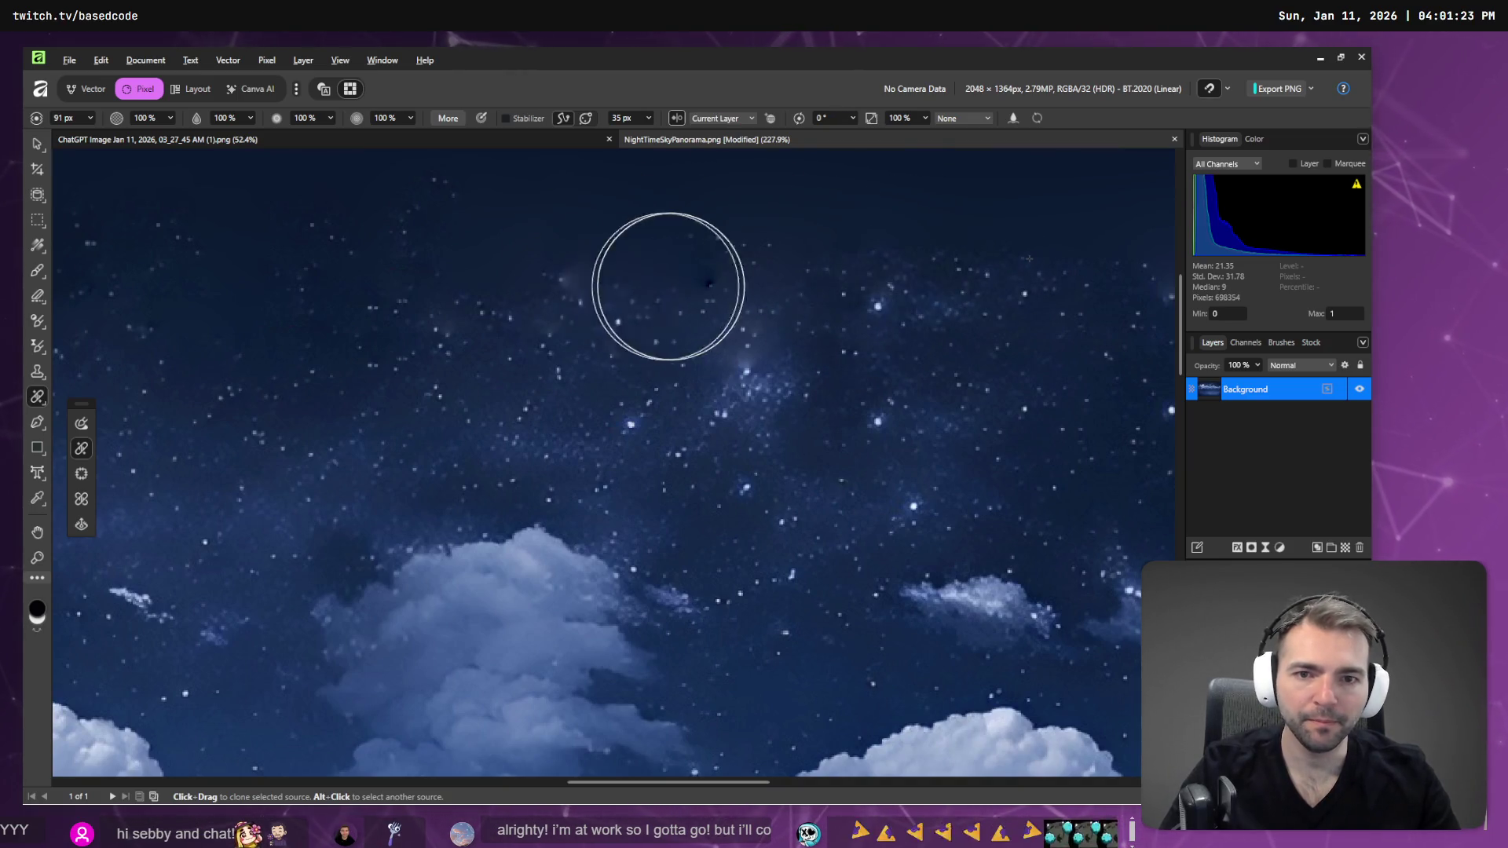
- Resample clean sky and clone over the upper-left dark specks, undoing one bad stroke
alt+click(1069, 232)
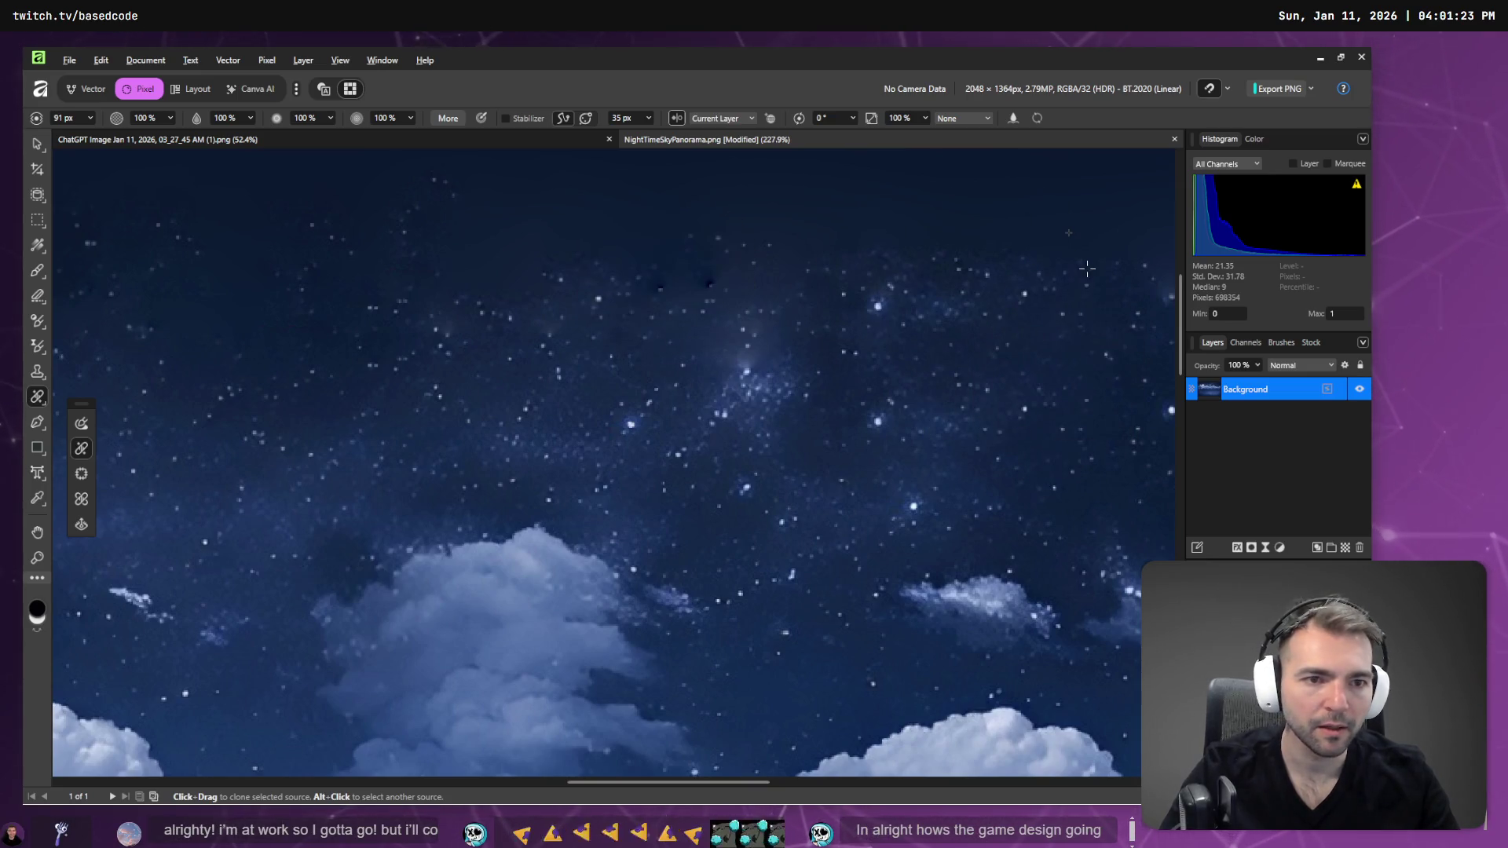
click(689, 283)
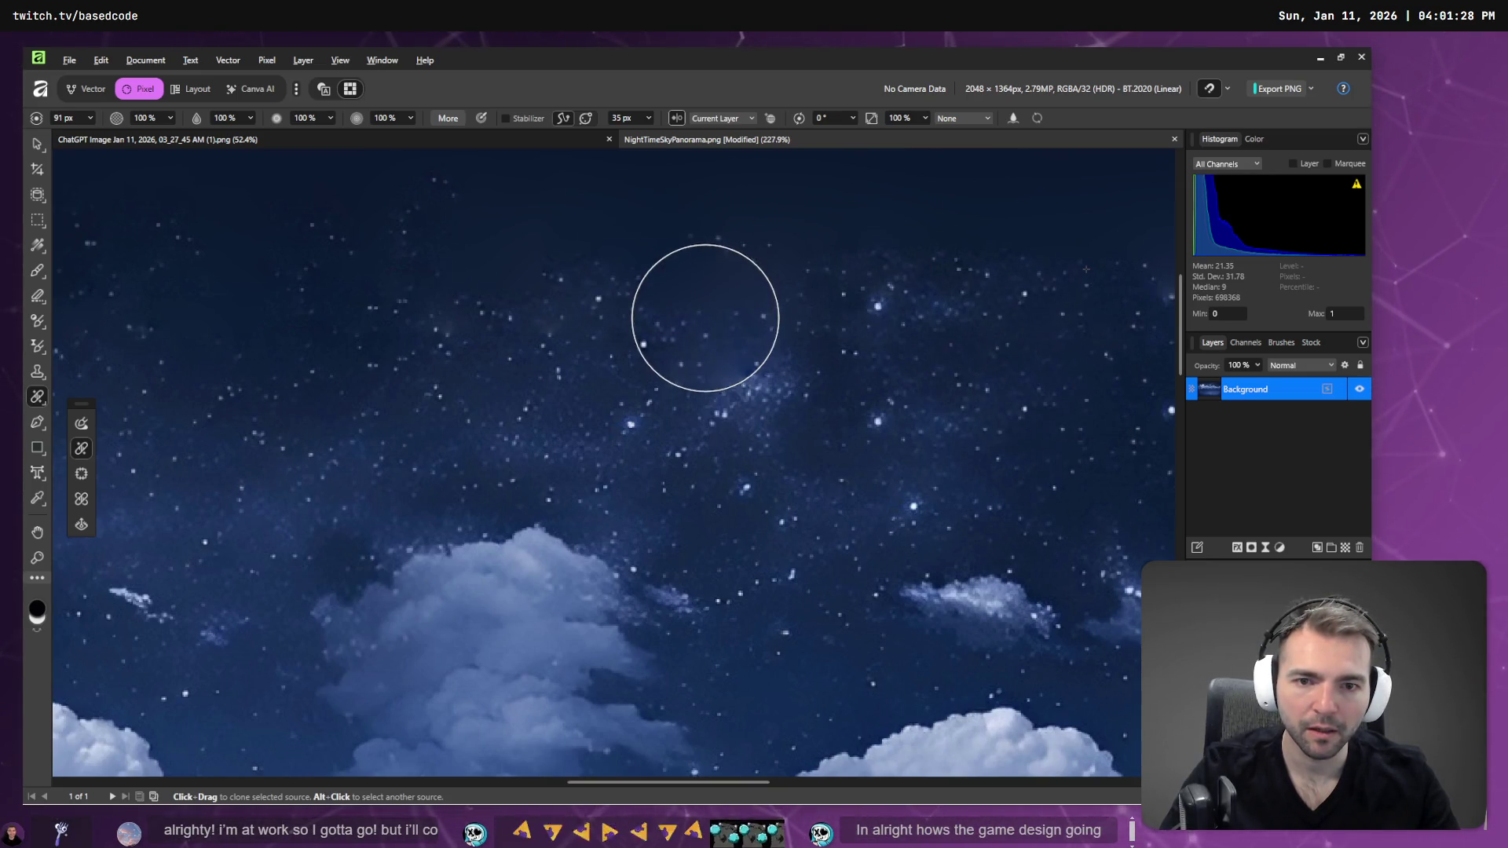
key(ctrl+z)
alt+click(1052, 244)
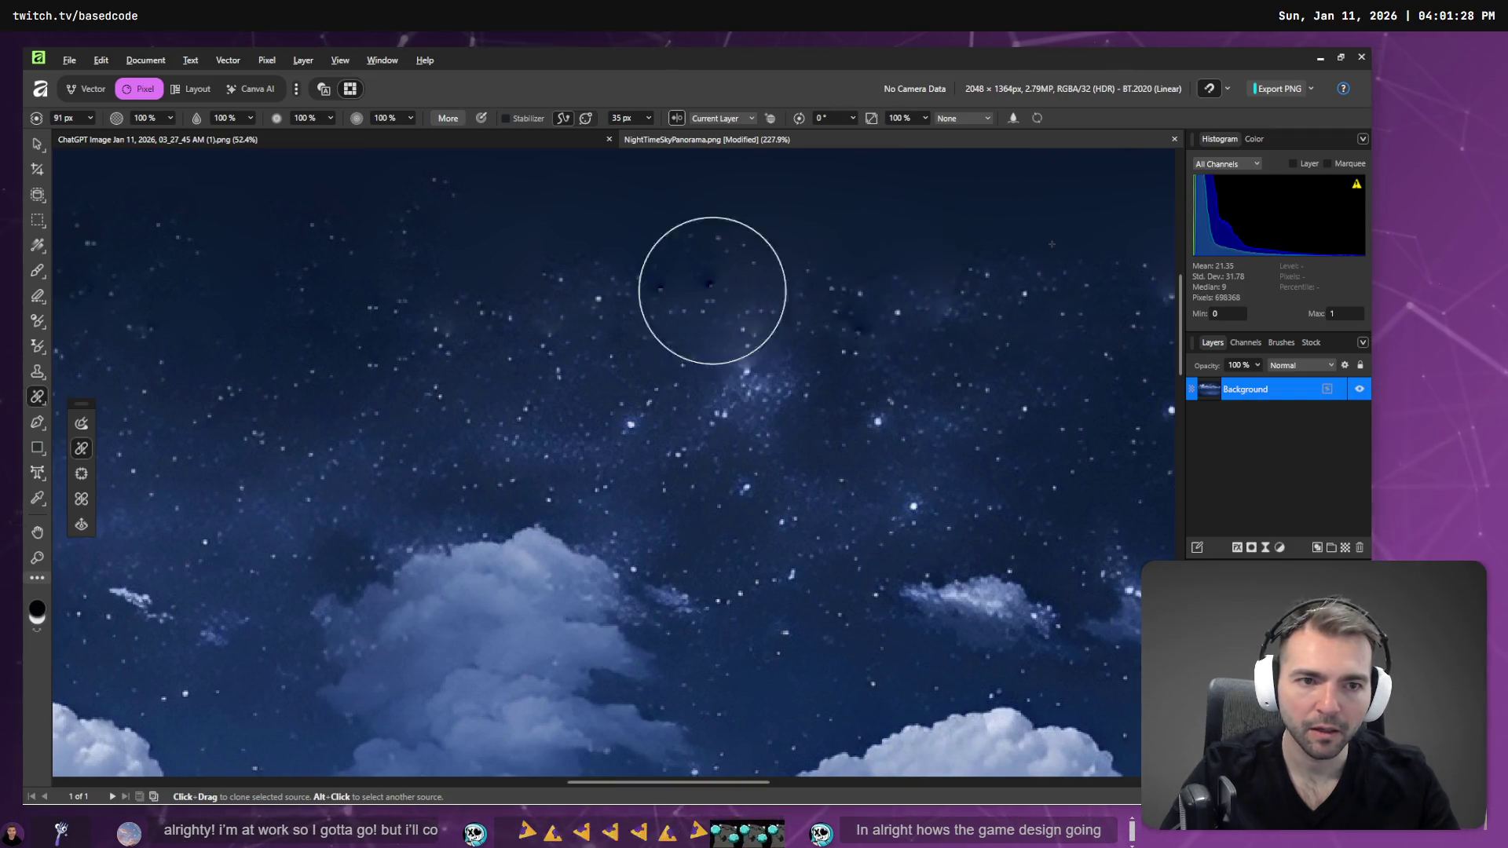
drag(609, 242, 671, 254)
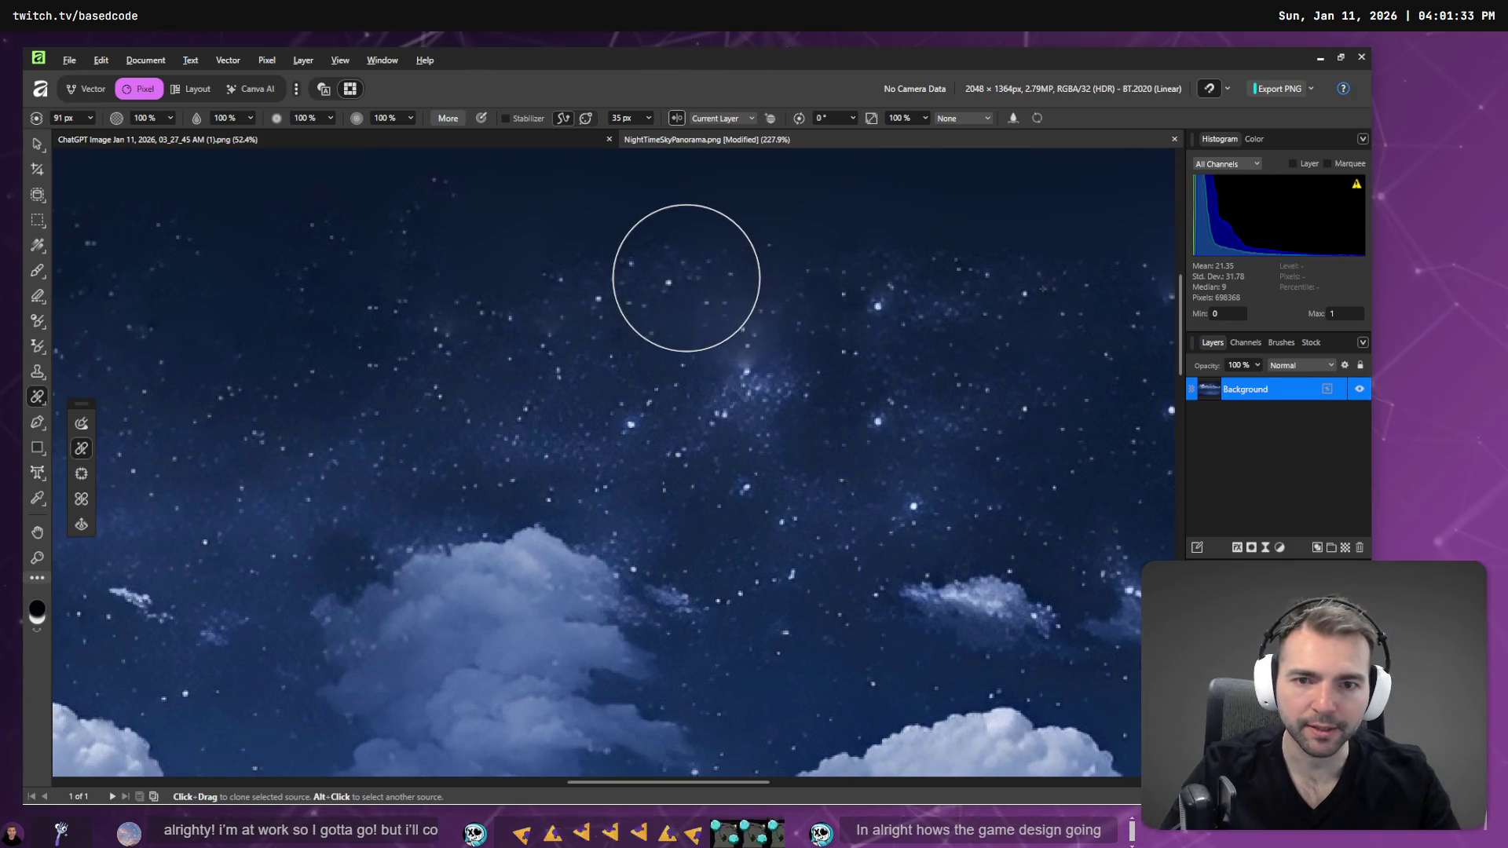
scroll(859, 611, down, 5)
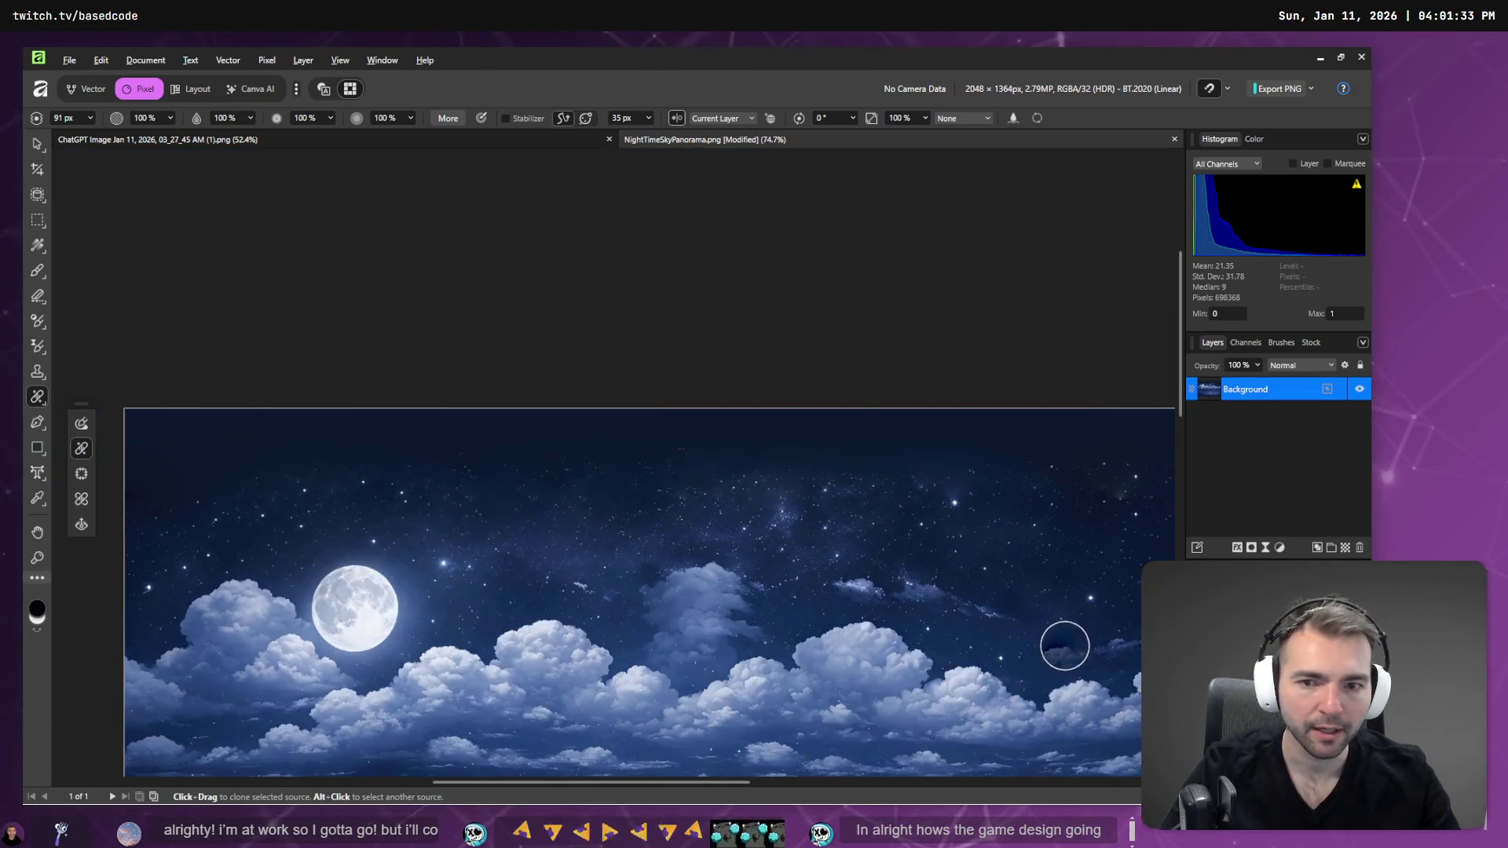
scroll(1007, 613, down, 1)
key(alt+Tab)
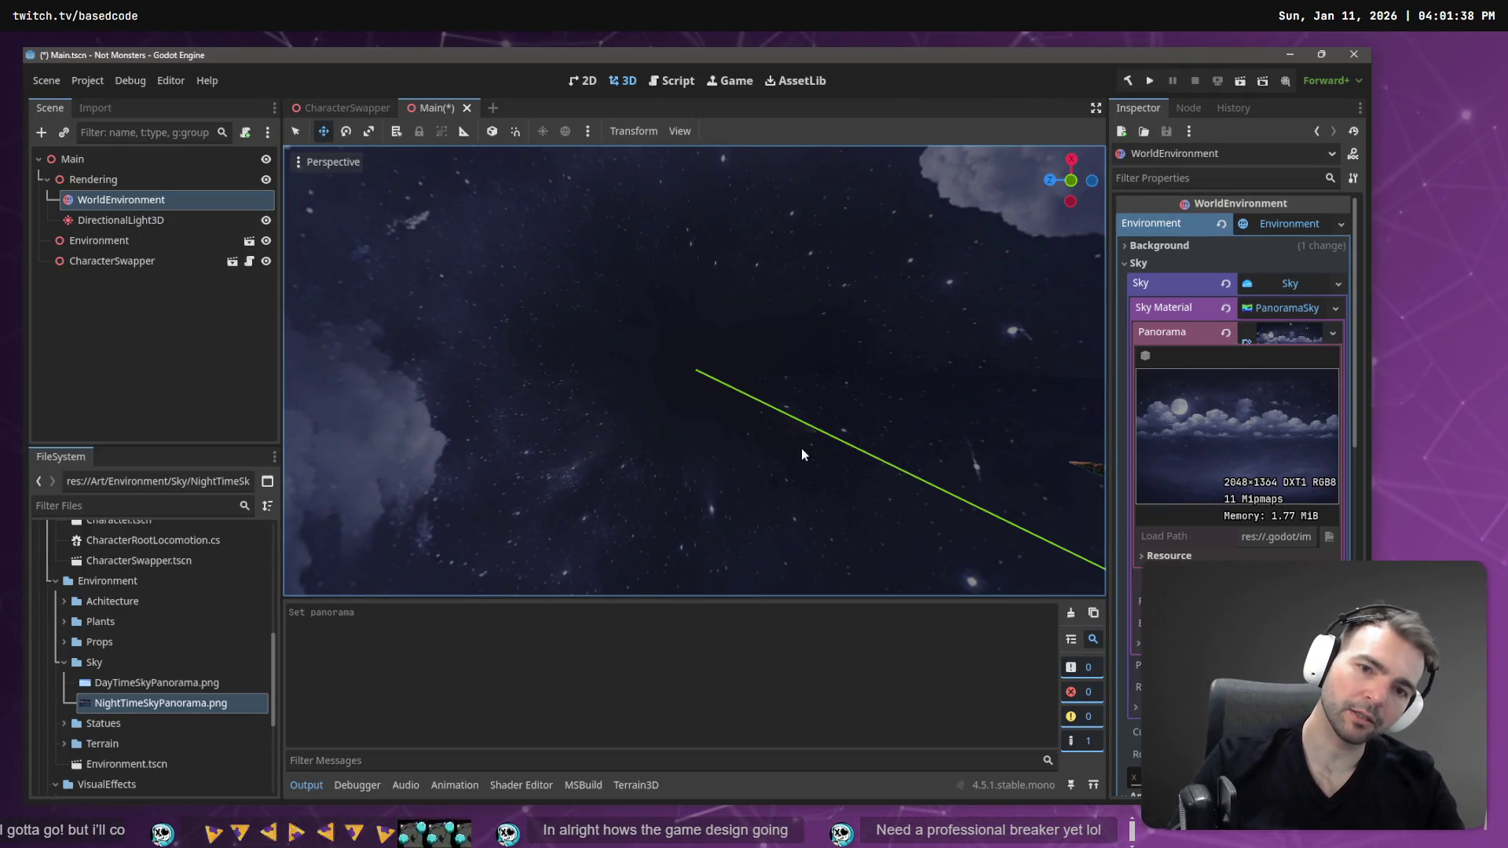
scroll(804, 442, up, 5)
scroll(798, 445, down, 4)
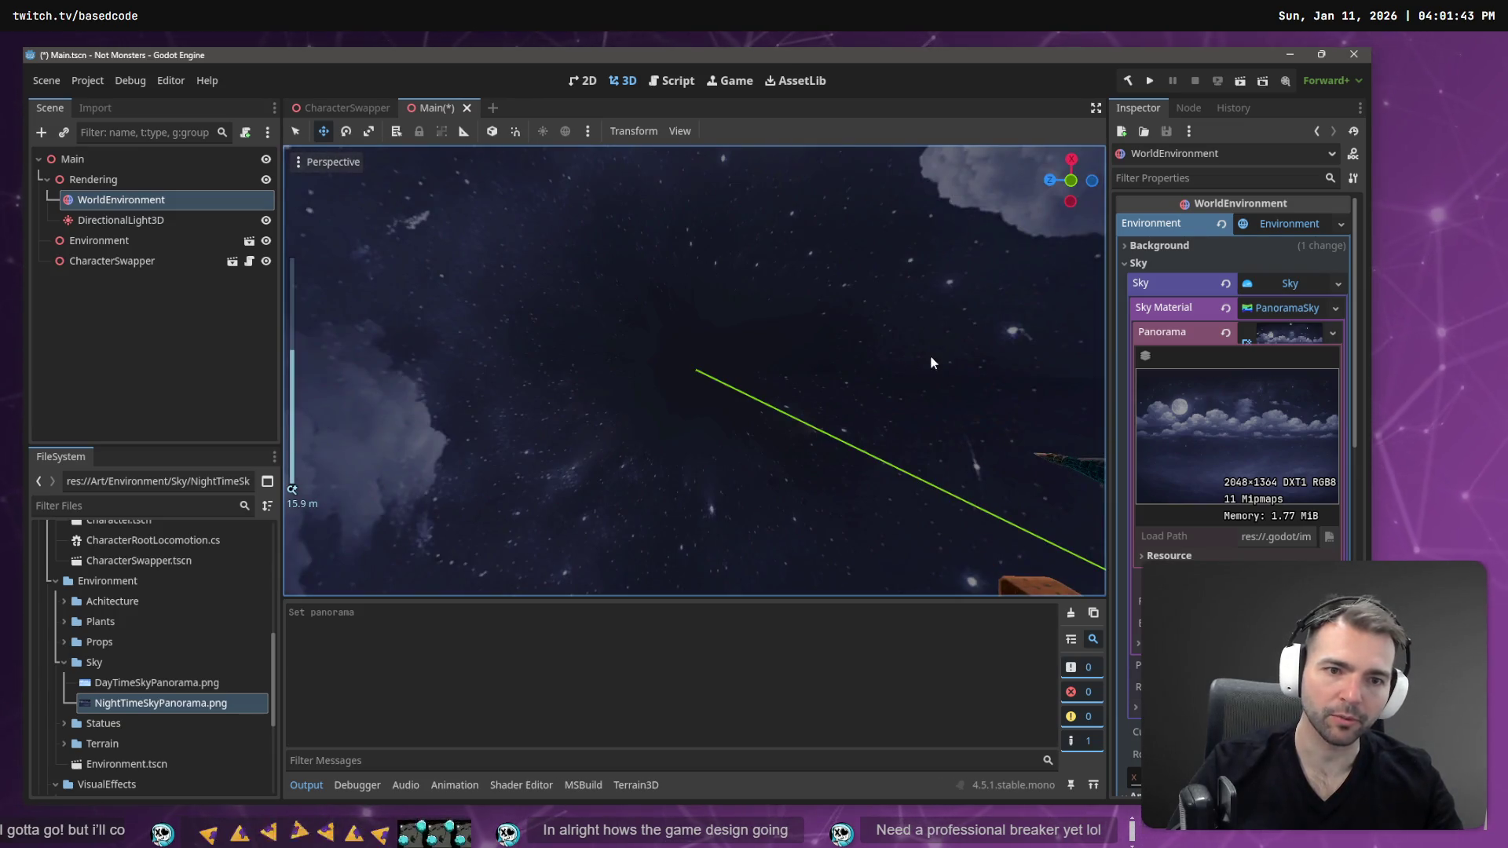
scroll(841, 342, down, 2)
scroll(763, 369, up, 2)
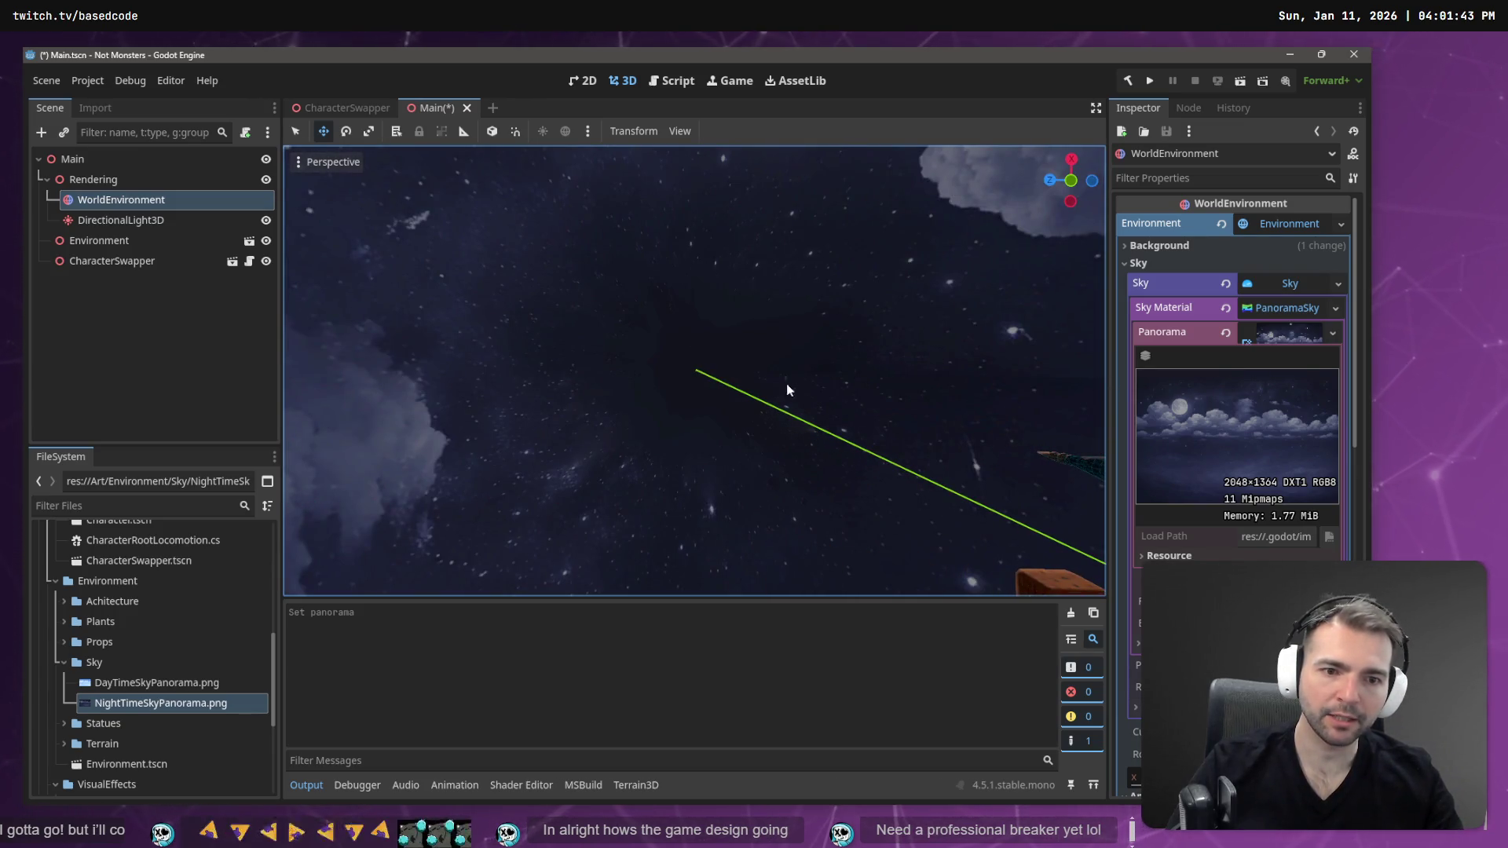
key(alt+Tab)
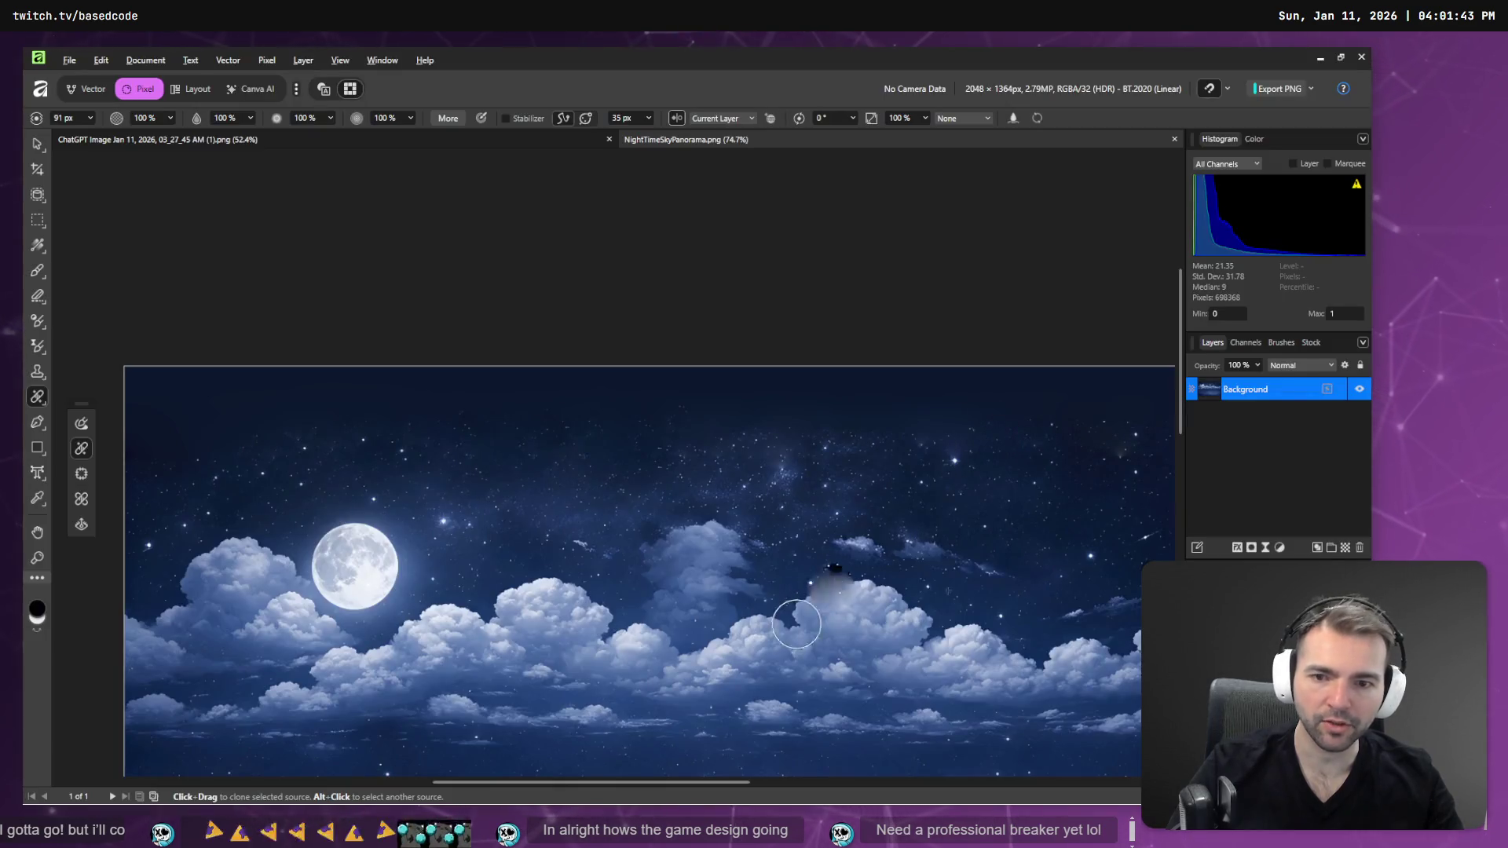
- Undo the dark clone artifact and make repeated attempts to clone away the shooting-star streak
key(ctrl+z)
drag(681, 788, 759, 788)
scroll(873, 568, up, 5)
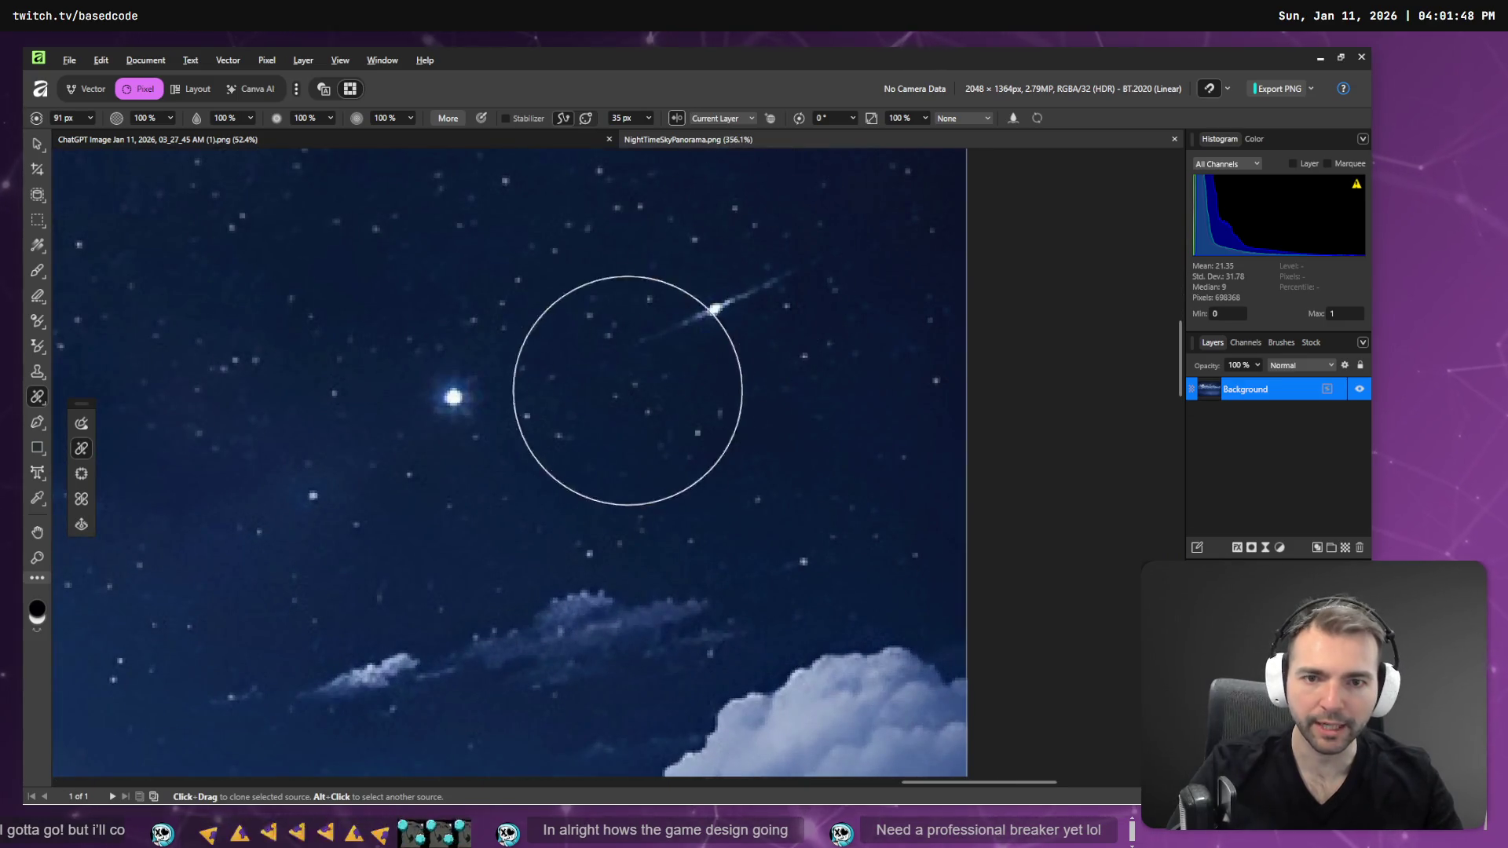
scroll(678, 420, up, 1)
click(760, 303)
key(ctrl+z)
mouse_move(747, 336)
mouse_down()
mouse_move(800, 646)
mouse_move(640, 589)
mouse_up()
key(ctrl+z)
key(ctrl+z)
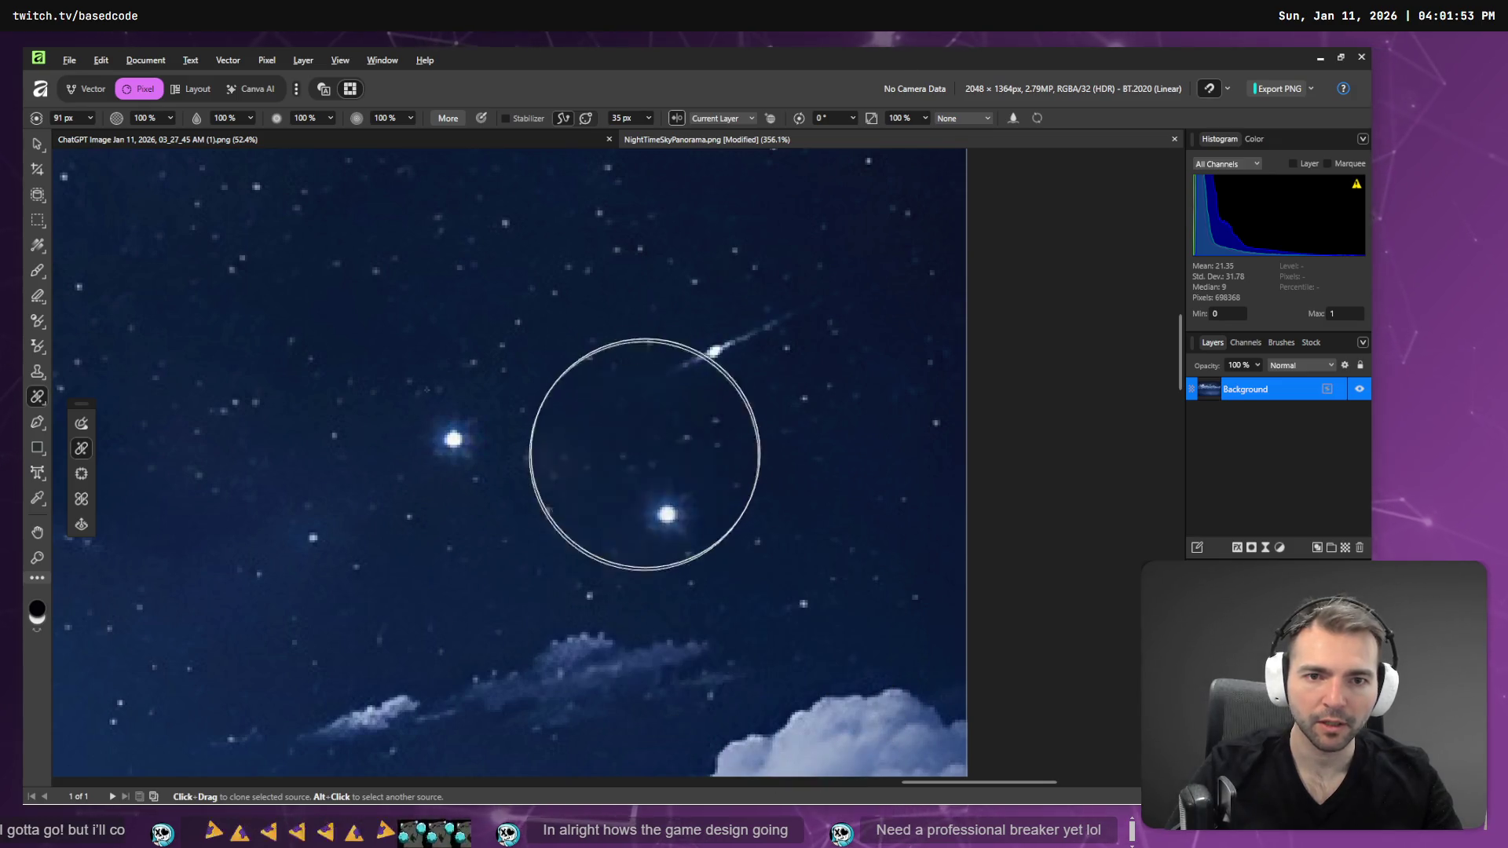
click(720, 342)
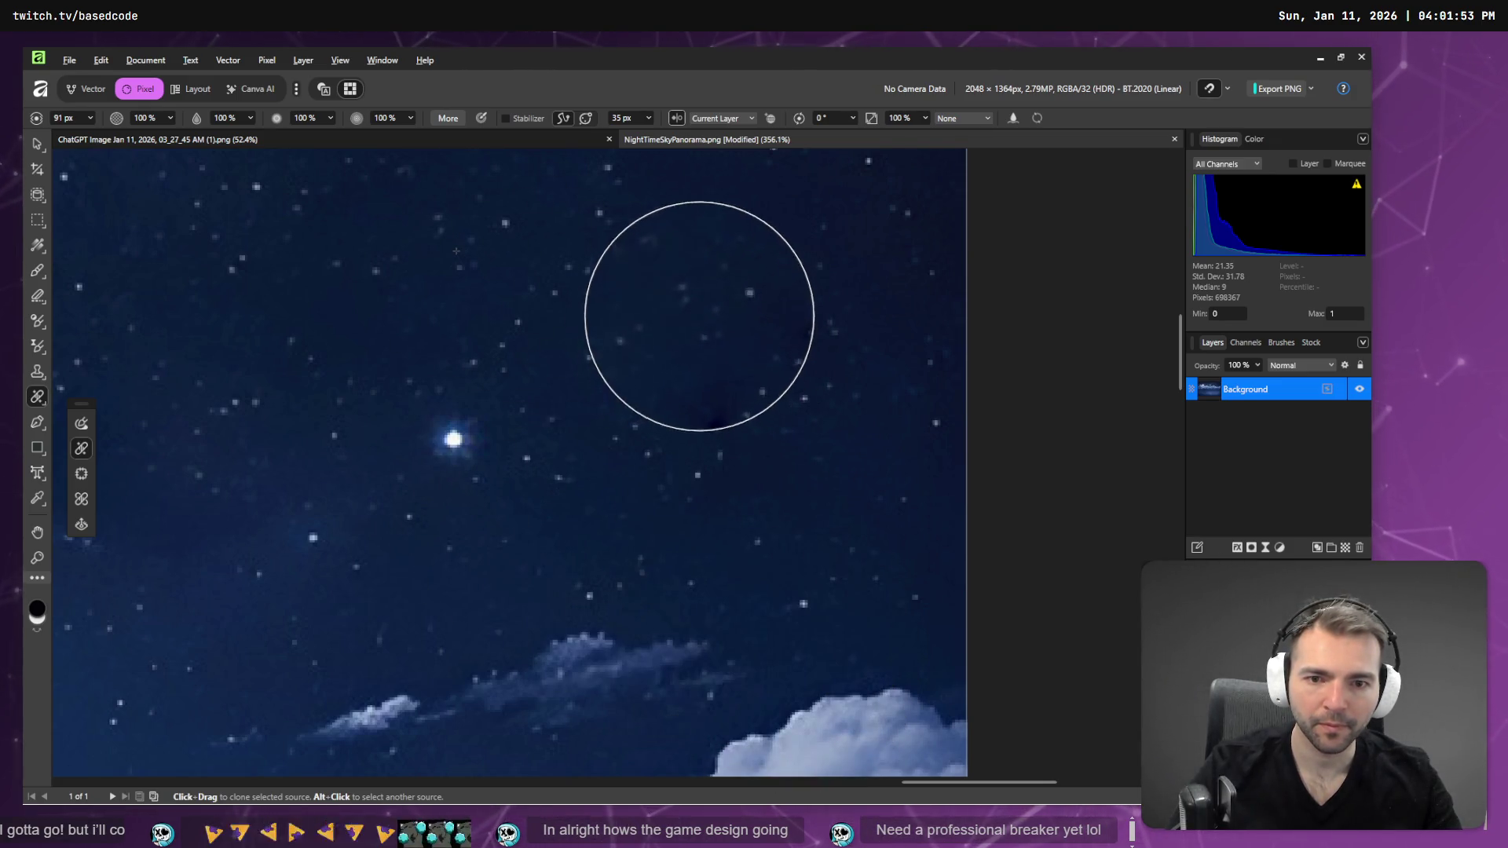
key(ctrl+z)
click(694, 320)
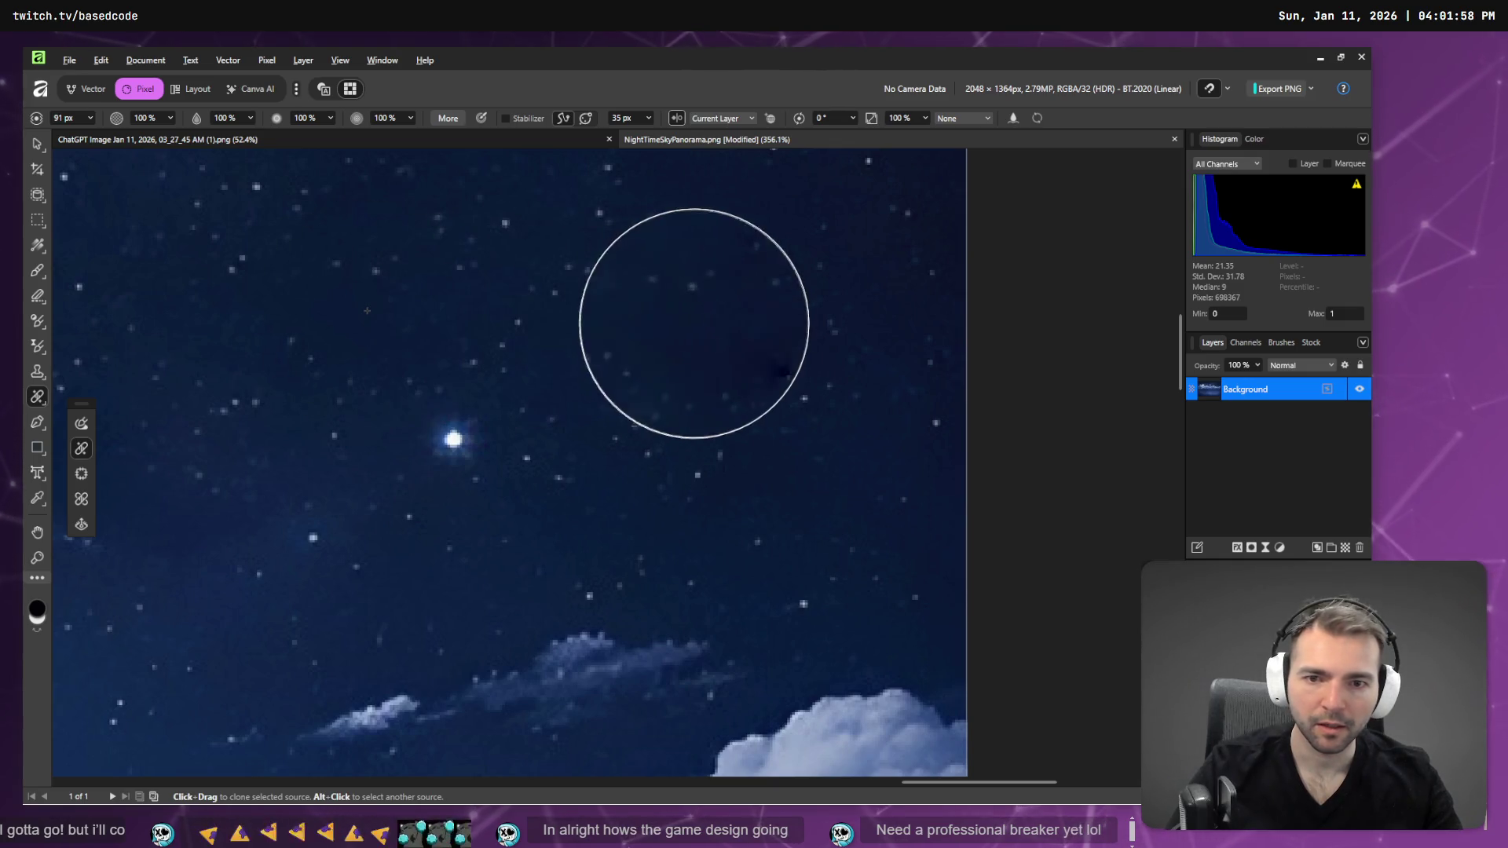
key(ctrl+z)
- Clone the streak away using several different clean-sky sample points
alt+click(318, 312)
click(715, 334)
key(ctrl+z)
alt+click(408, 272)
click(717, 319)
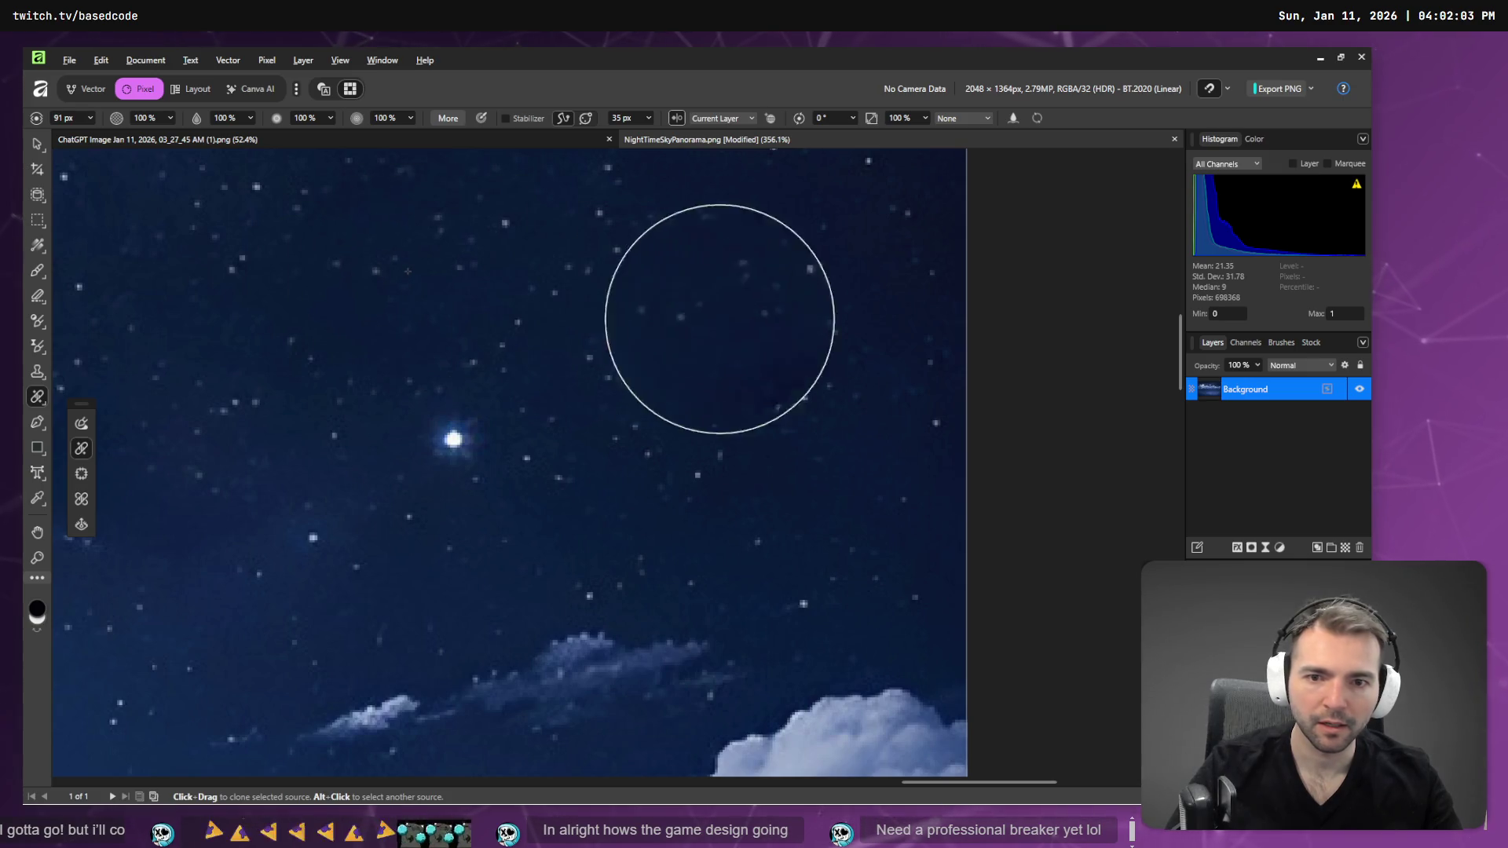
key(ctrl+z)
alt+click(454, 222)
click(750, 350)
- Zoom out to 74.7% and scroll so the whole panorama fits the view
scroll(755, 545, down, 5)
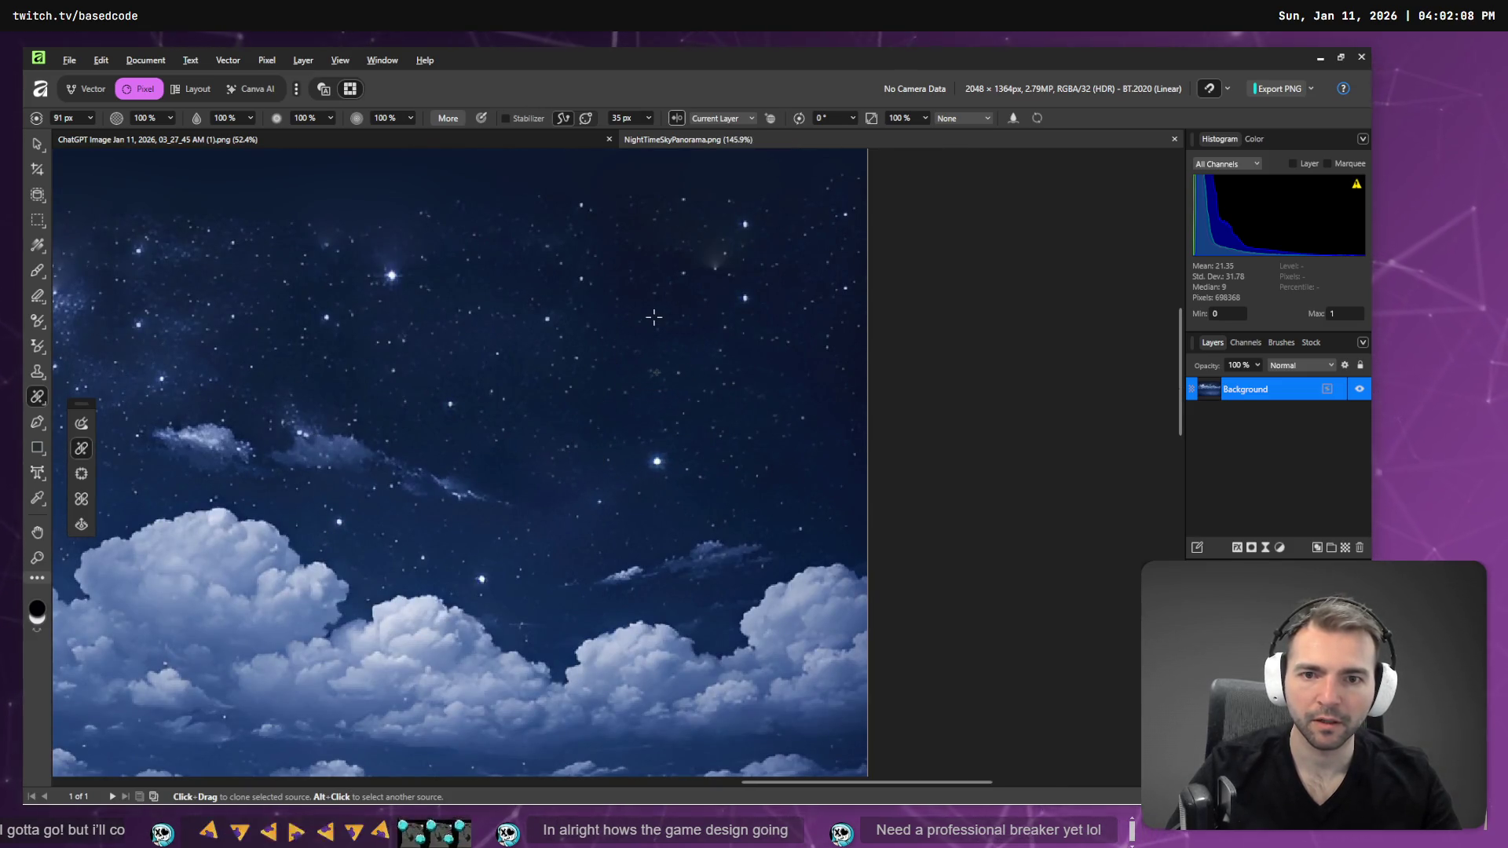
scroll(529, 441, down, 3)
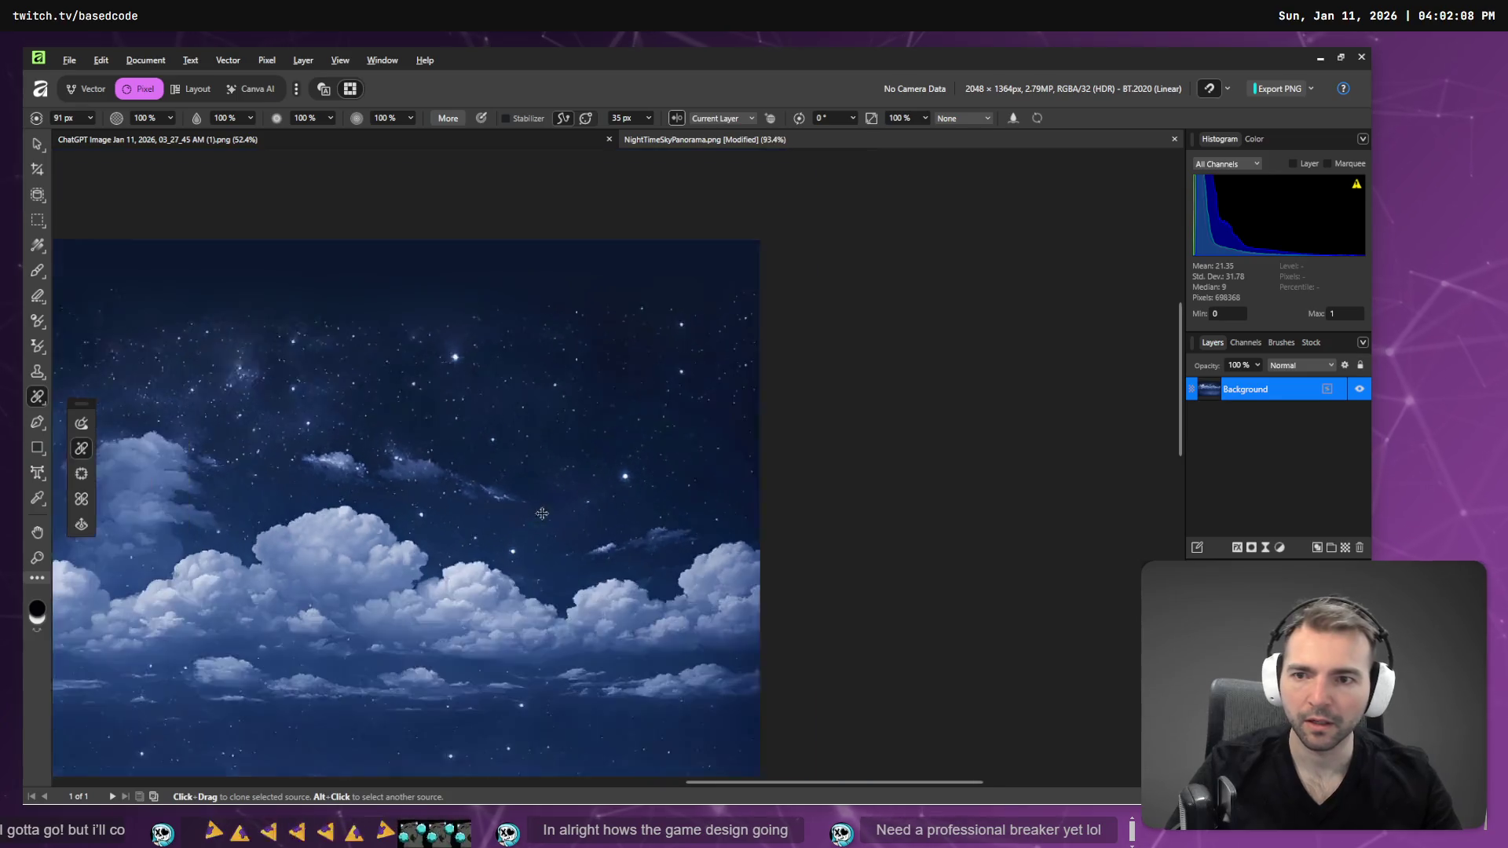
drag(715, 783, 498, 771)
key(alt+Tab)
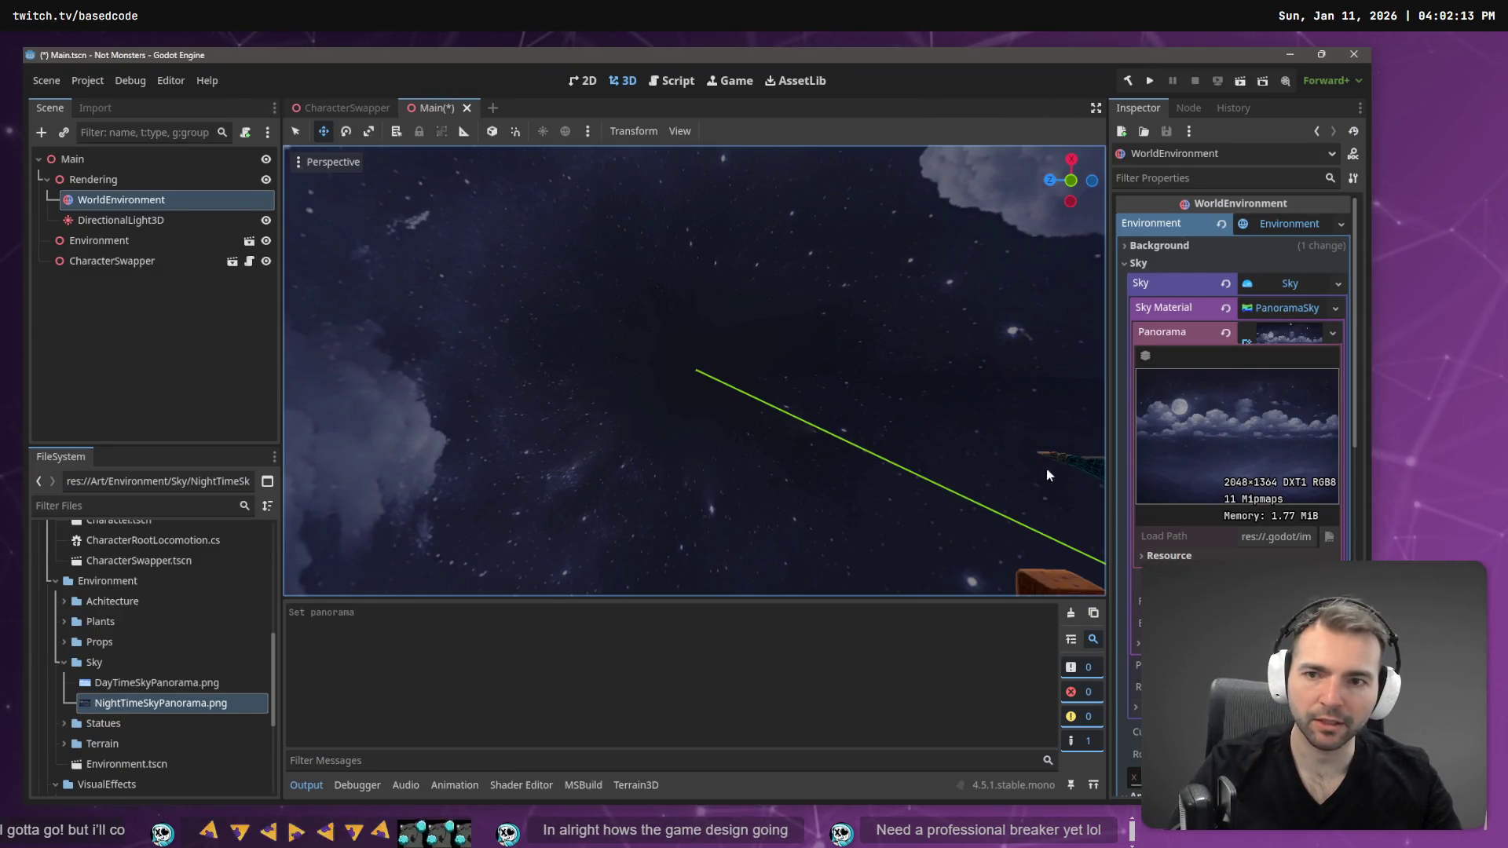
- Zoom out in Godot's 3D viewport and turn the camera up toward the panorama sky
scroll(558, 341, down, 5)
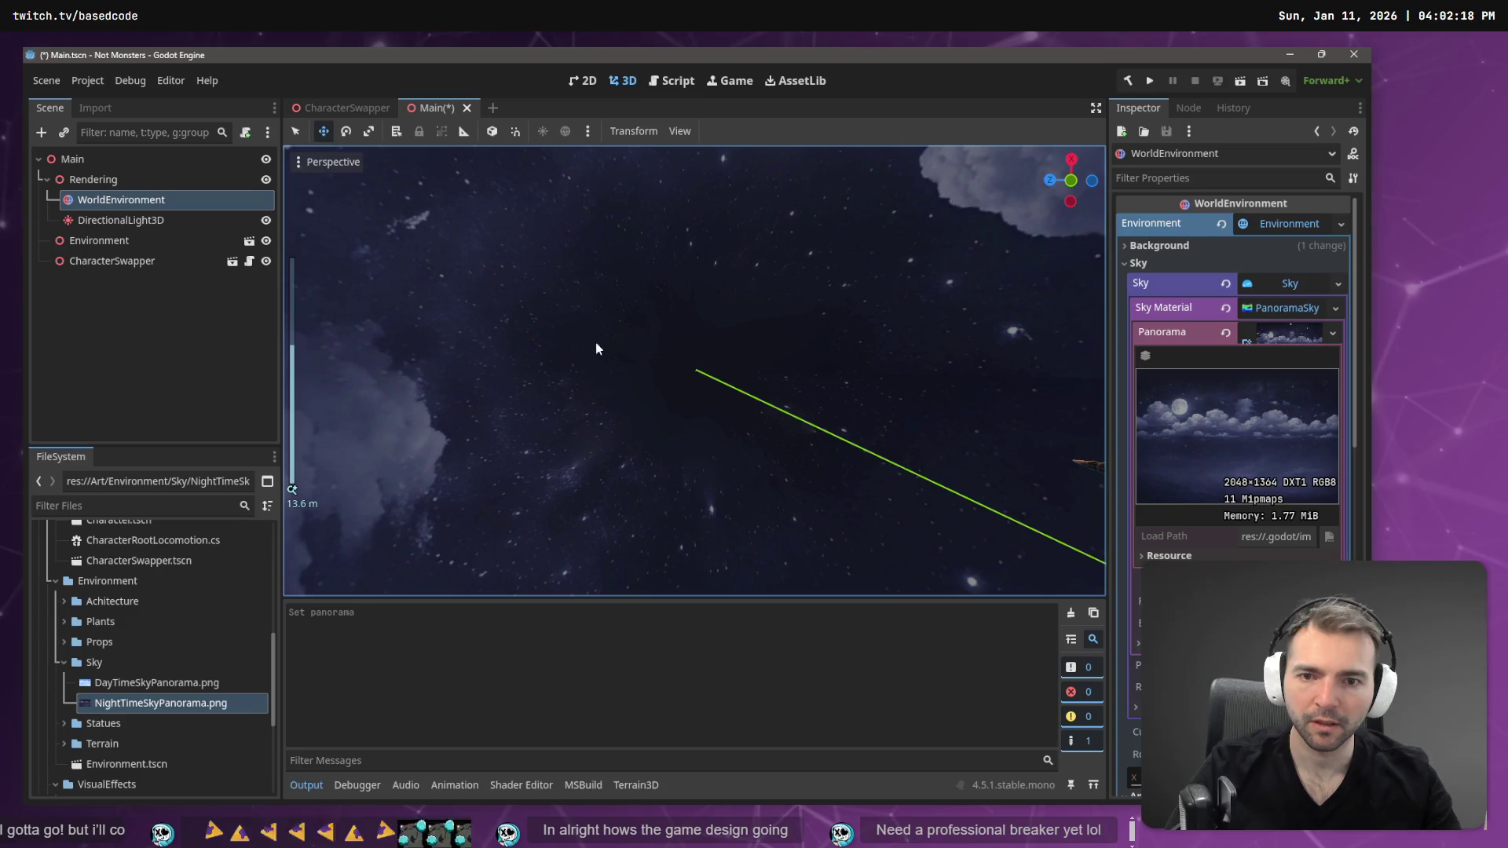
mouse_move(647, 341)
mouse_down()
mouse_move(597, 401)
mouse_move(495, 397)
mouse_move(628, 381)
mouse_move(644, 354)
mouse_up()
- Dismiss the failed-save warning, then inpaint the moon away and undo it
key(alt+Tab)
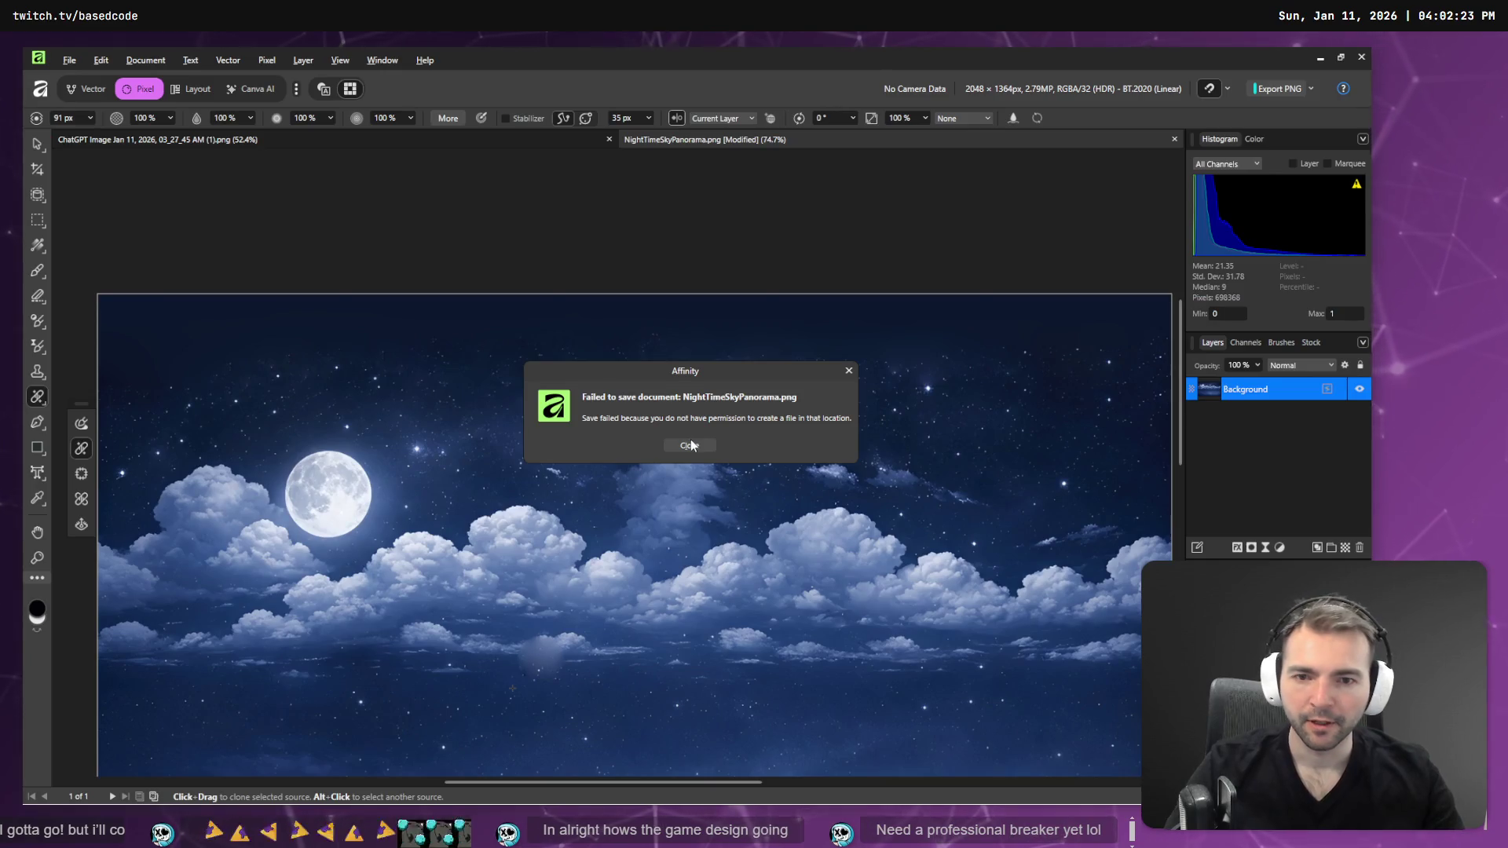
click(688, 445)
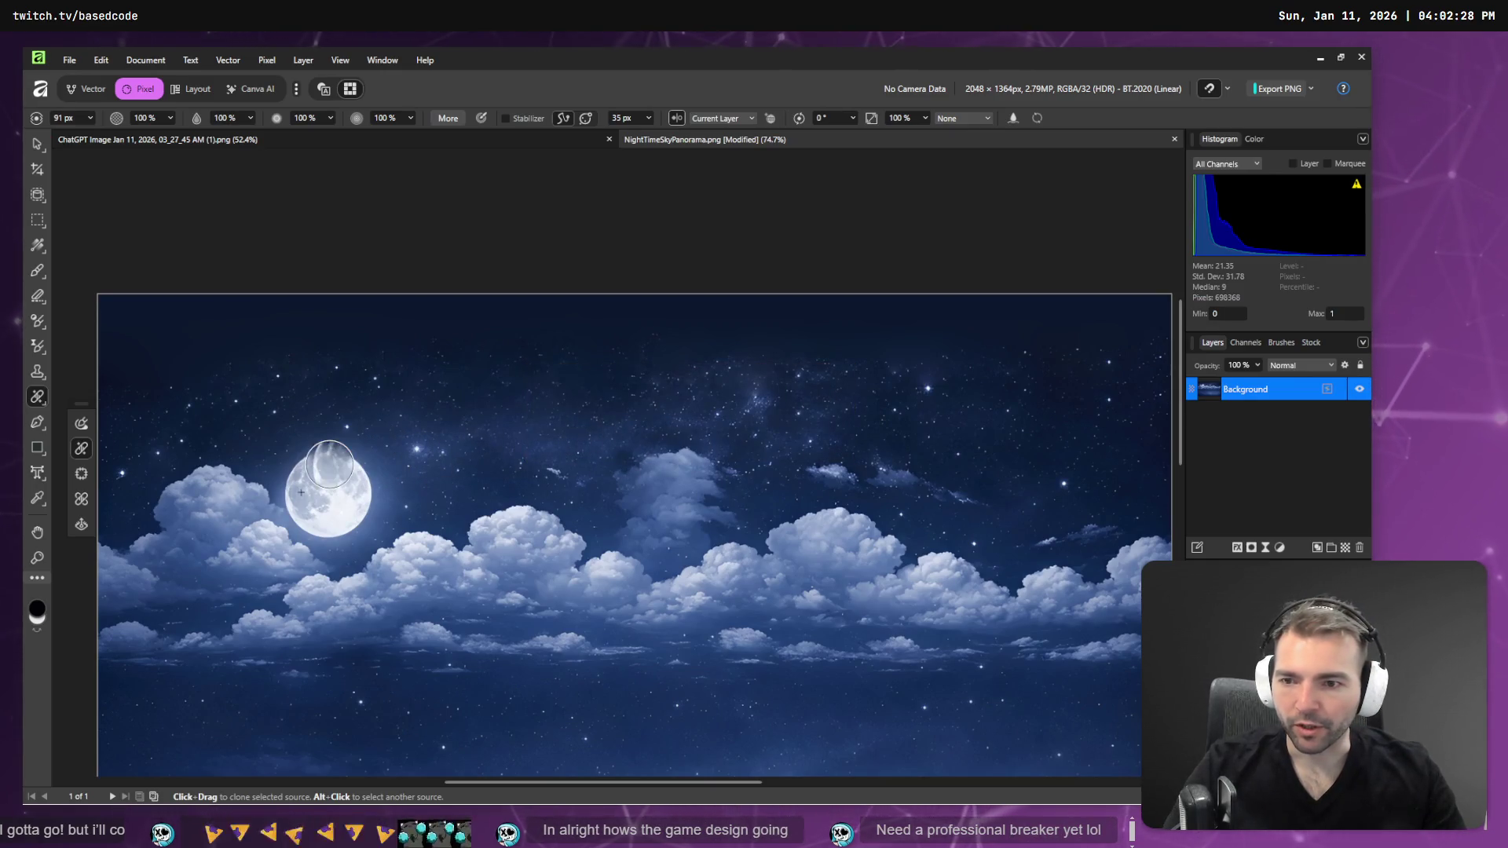
click(81, 424)
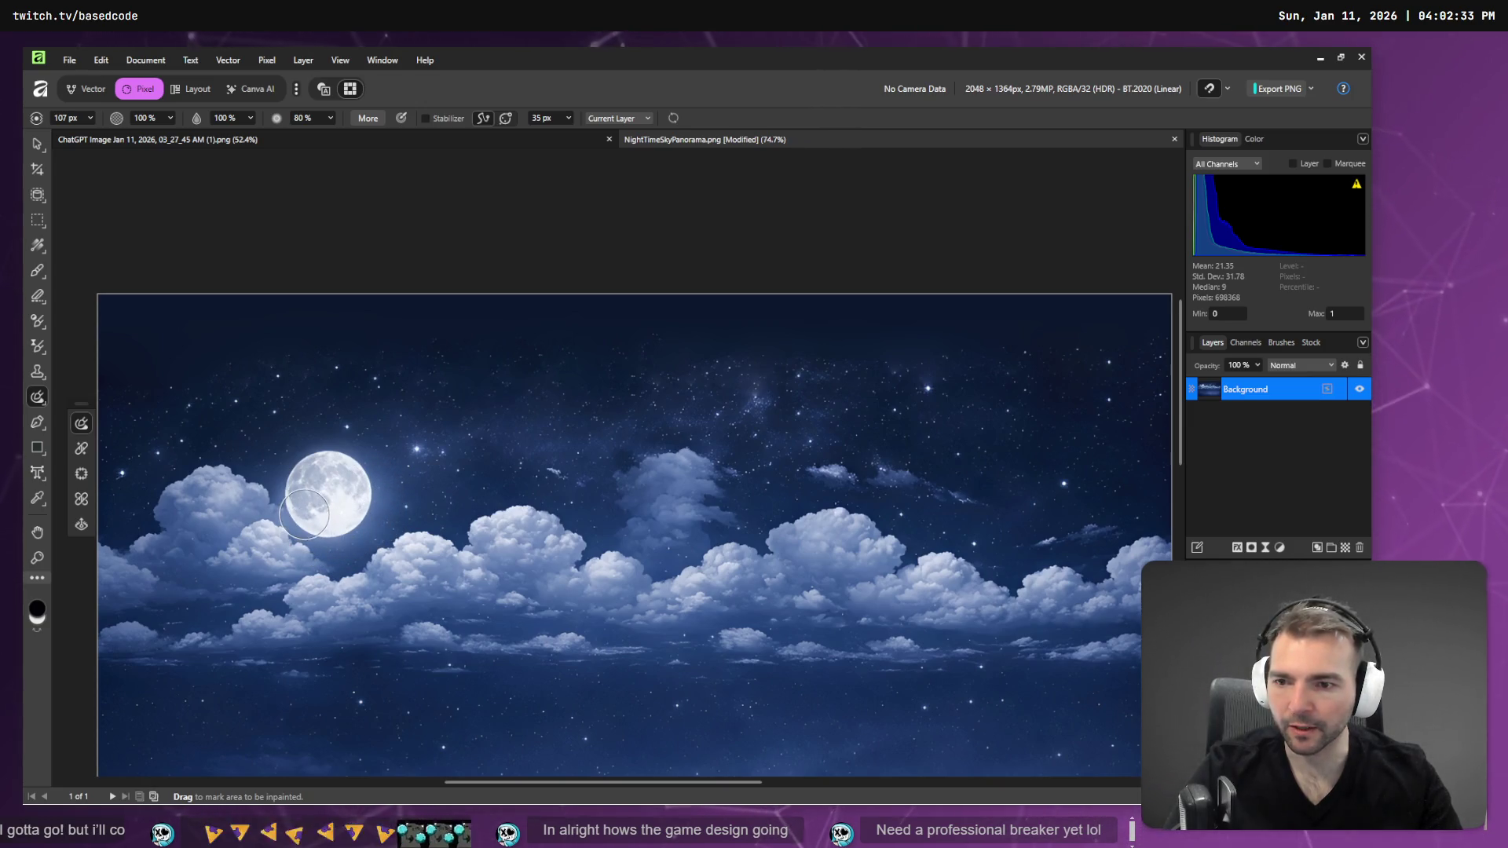
drag(304, 515, 334, 535)
drag(306, 455, 284, 486)
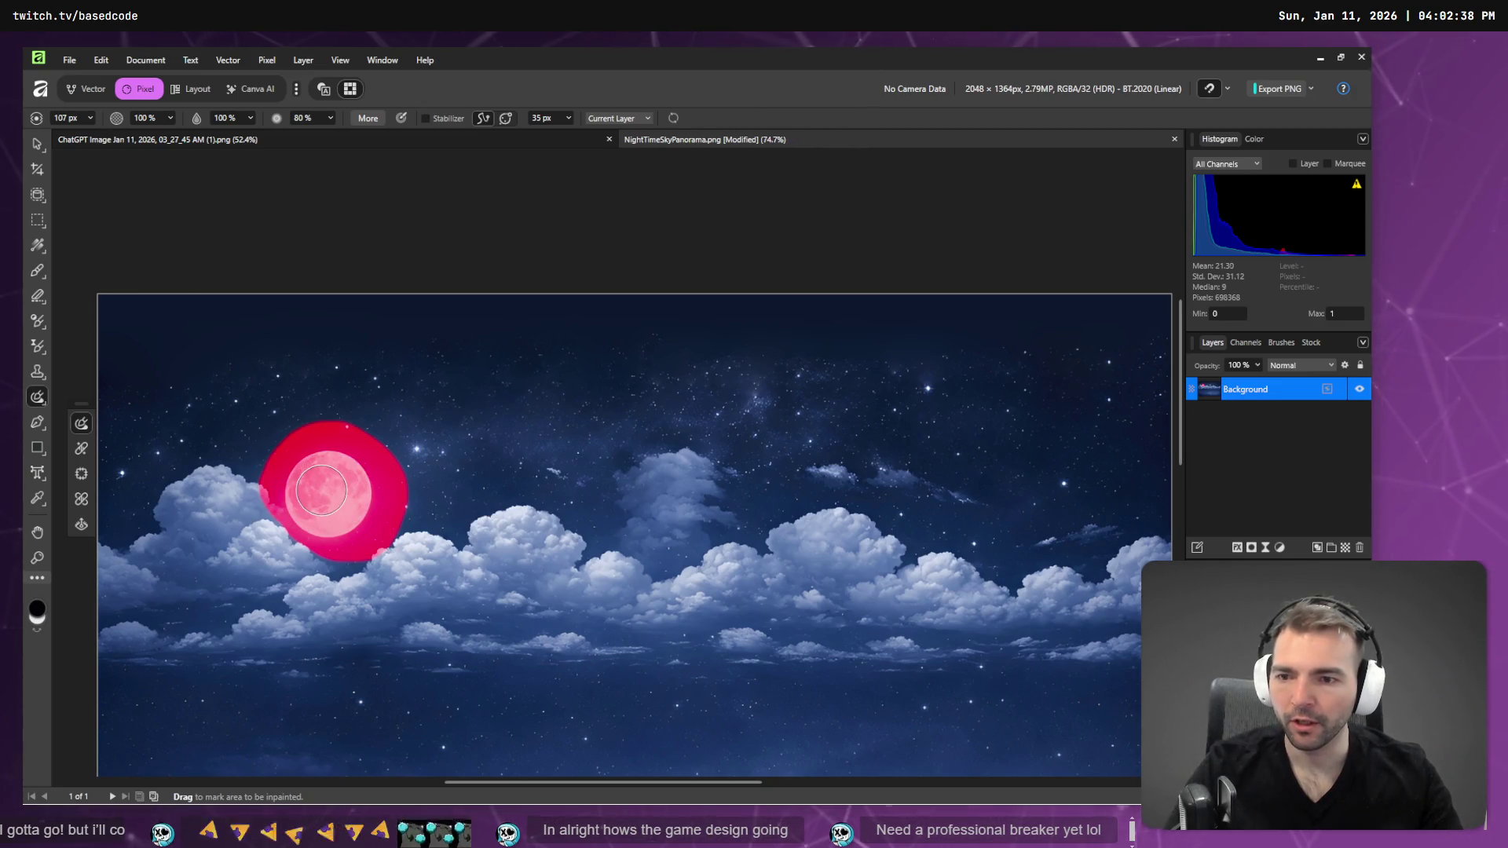
key(Return)
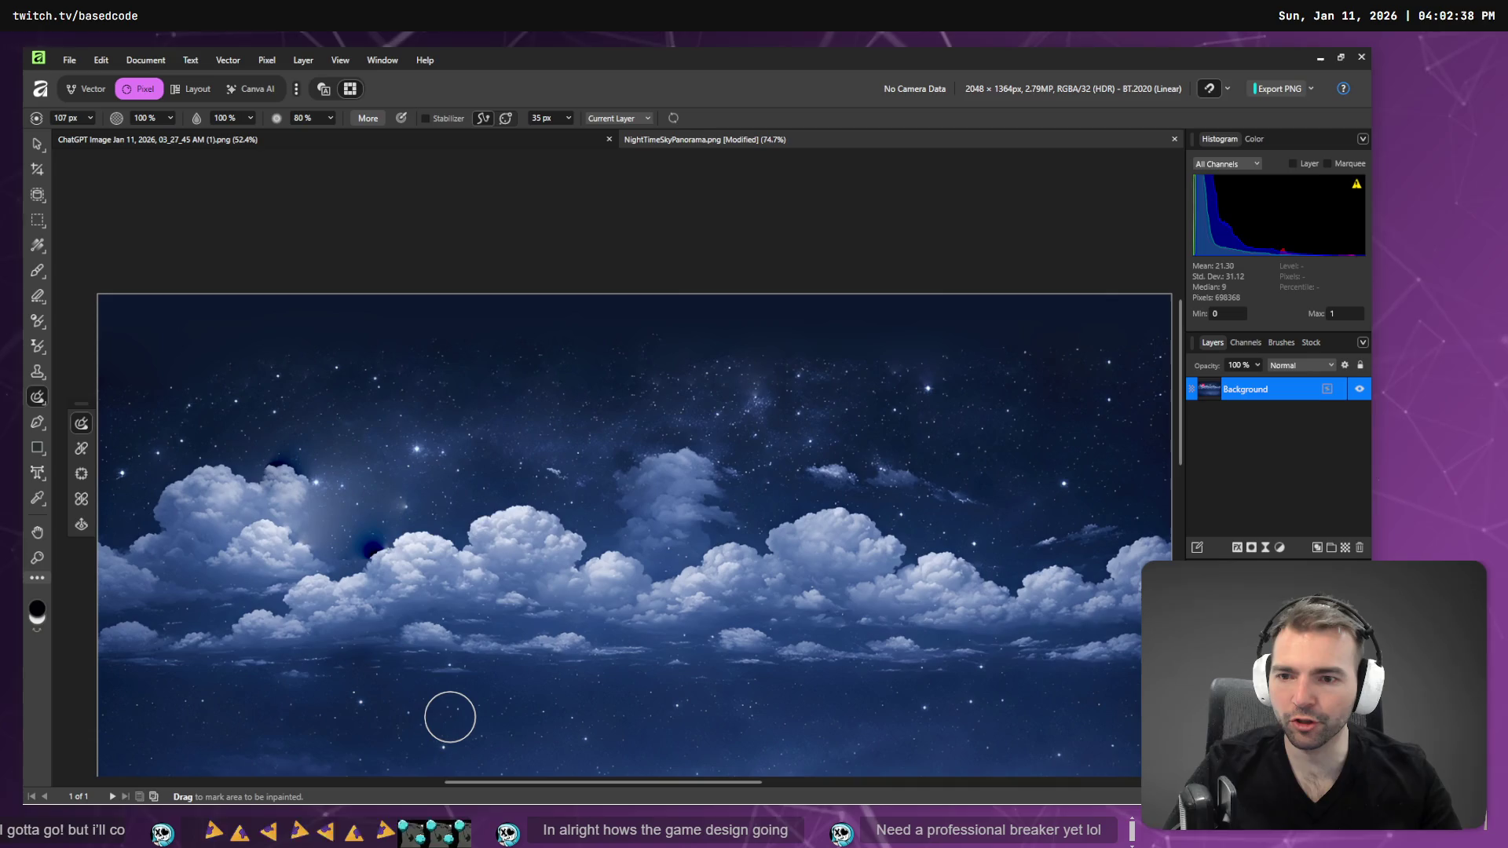
key(ctrl+z)
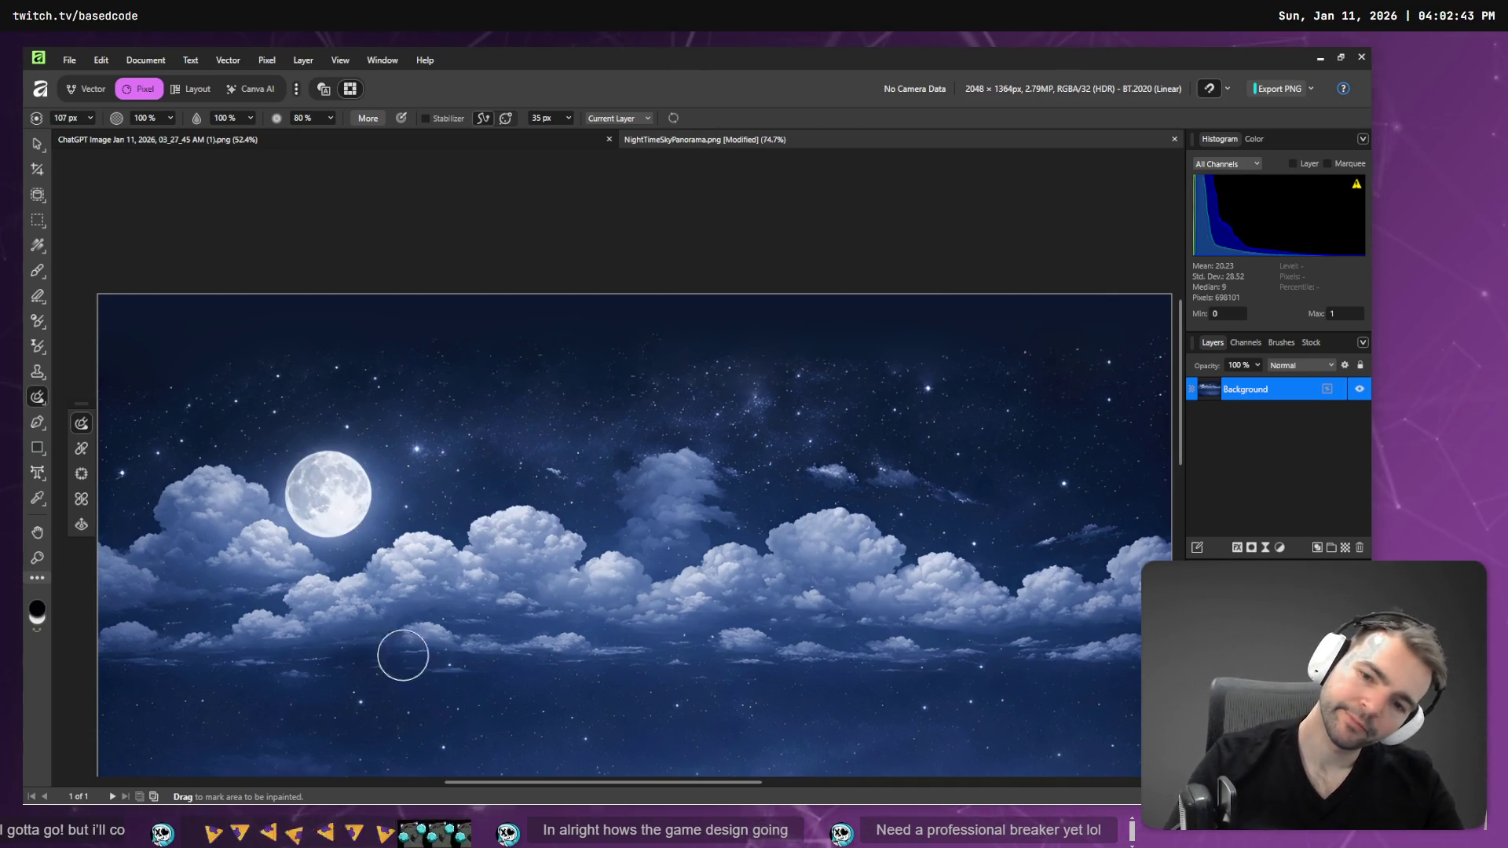
- Retry inpainting the moon's lower left and a loop around it, undoing each attempt
drag(310, 517, 331, 518)
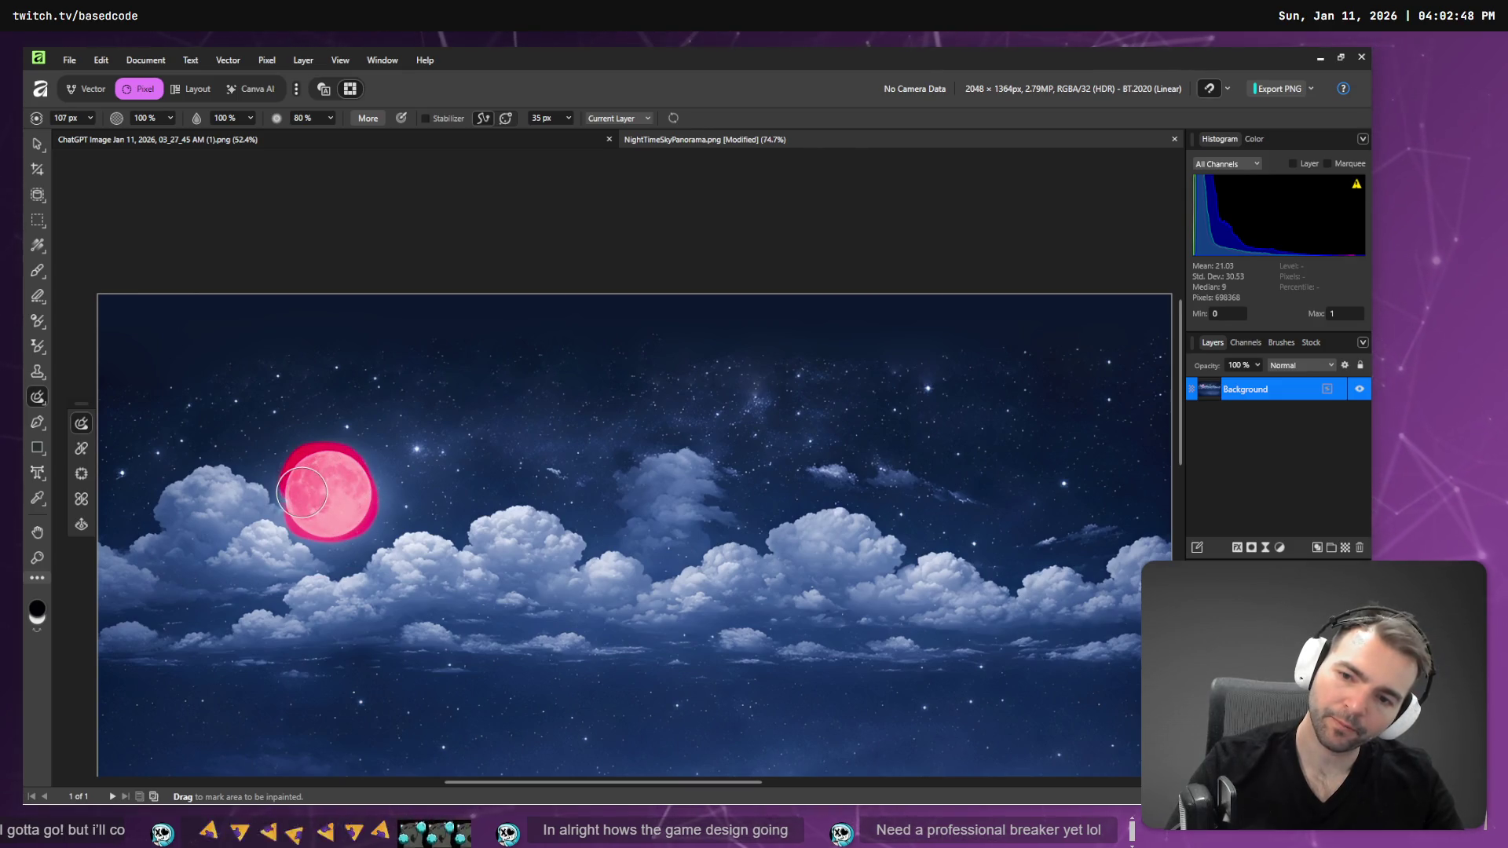
key(Return)
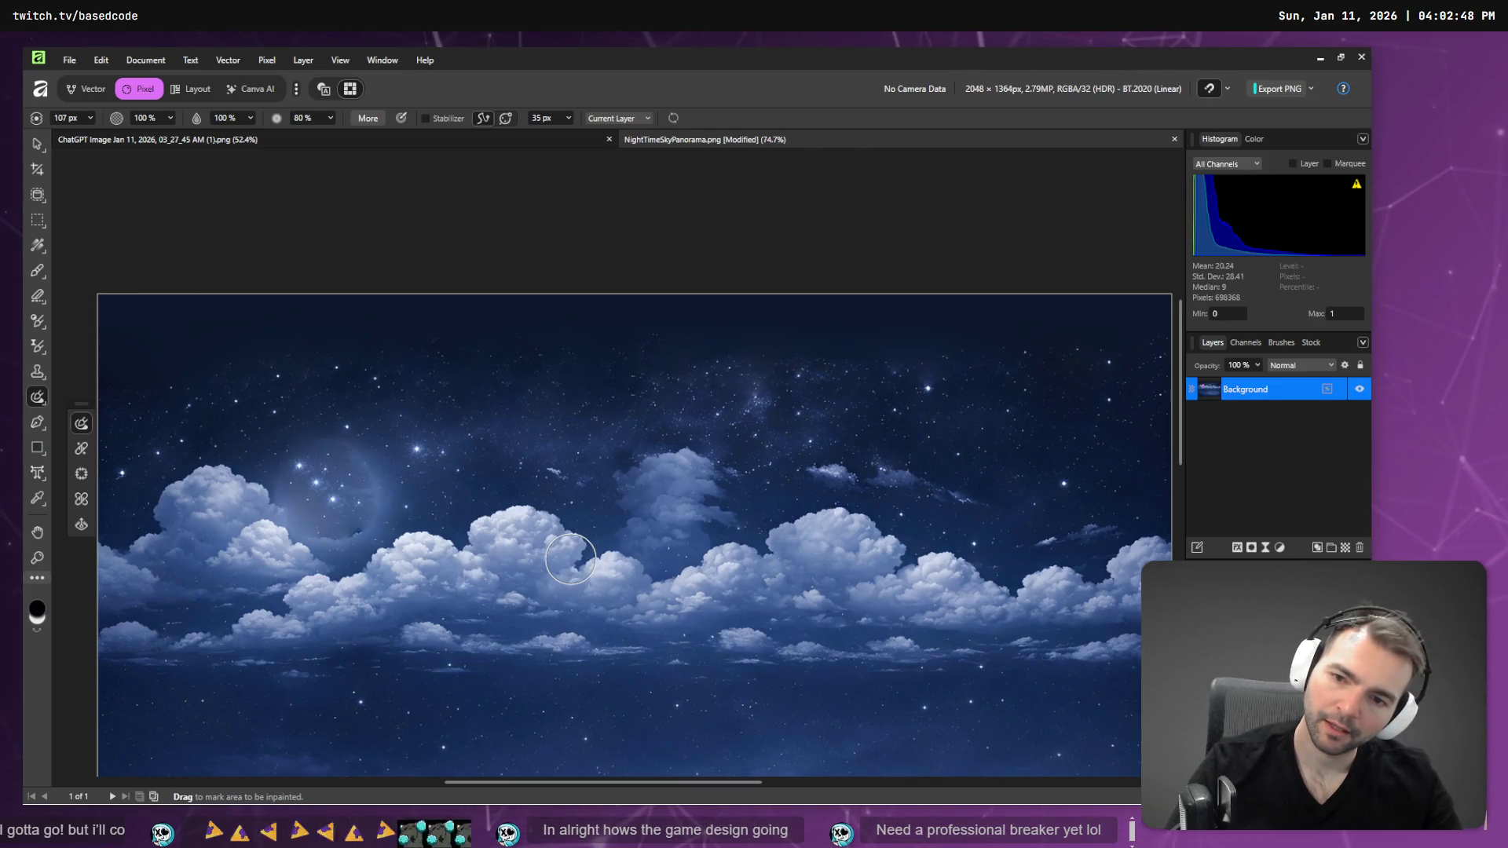
key(ctrl+z)
mouse_move(355, 474)
mouse_down()
mouse_move(297, 465)
mouse_move(303, 538)
mouse_move(371, 480)
mouse_move(351, 485)
mouse_up()
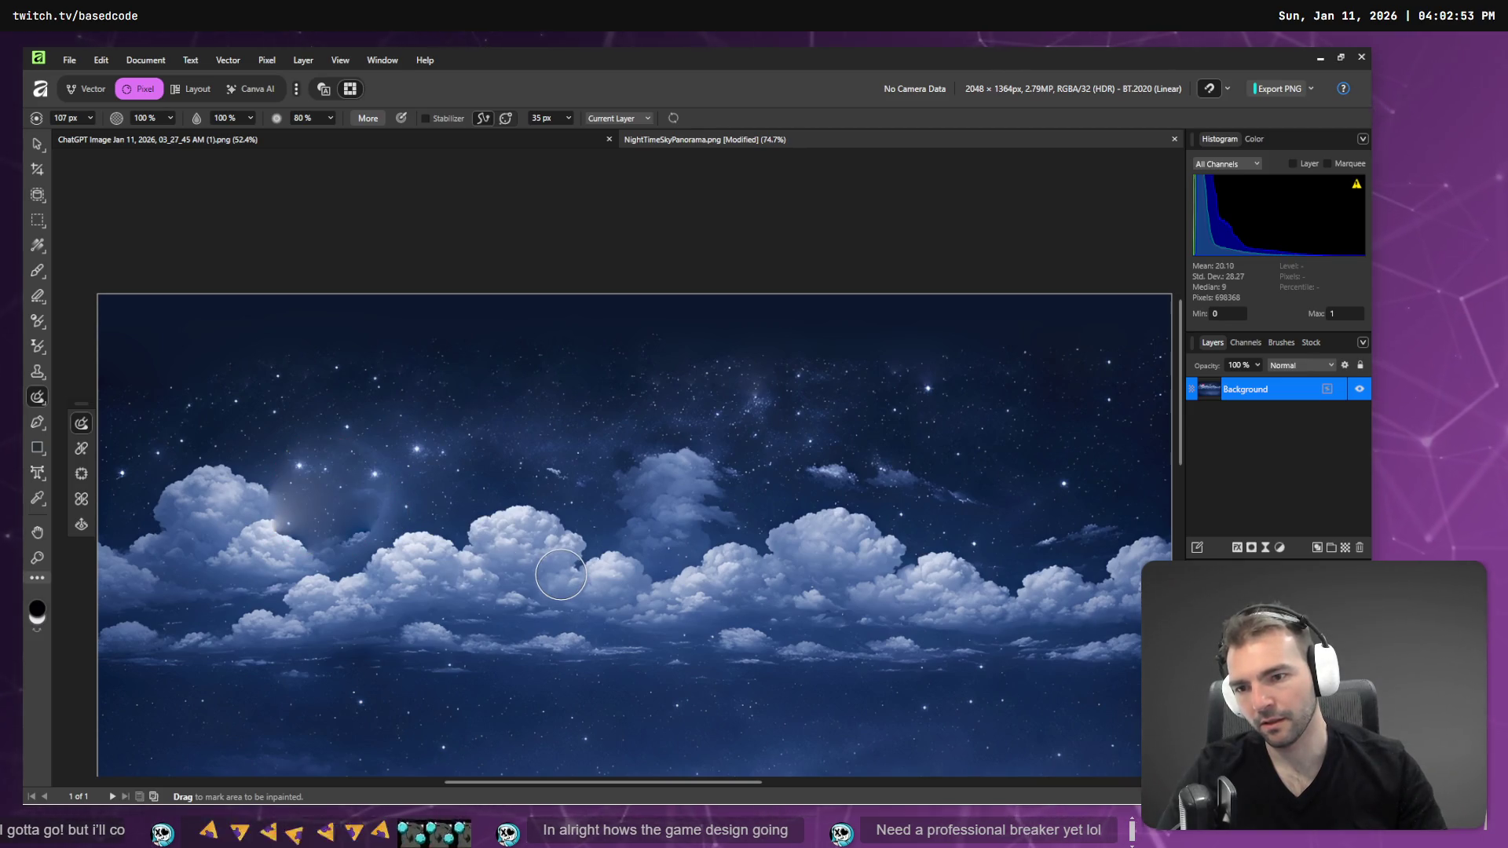
key(ctrl+z)
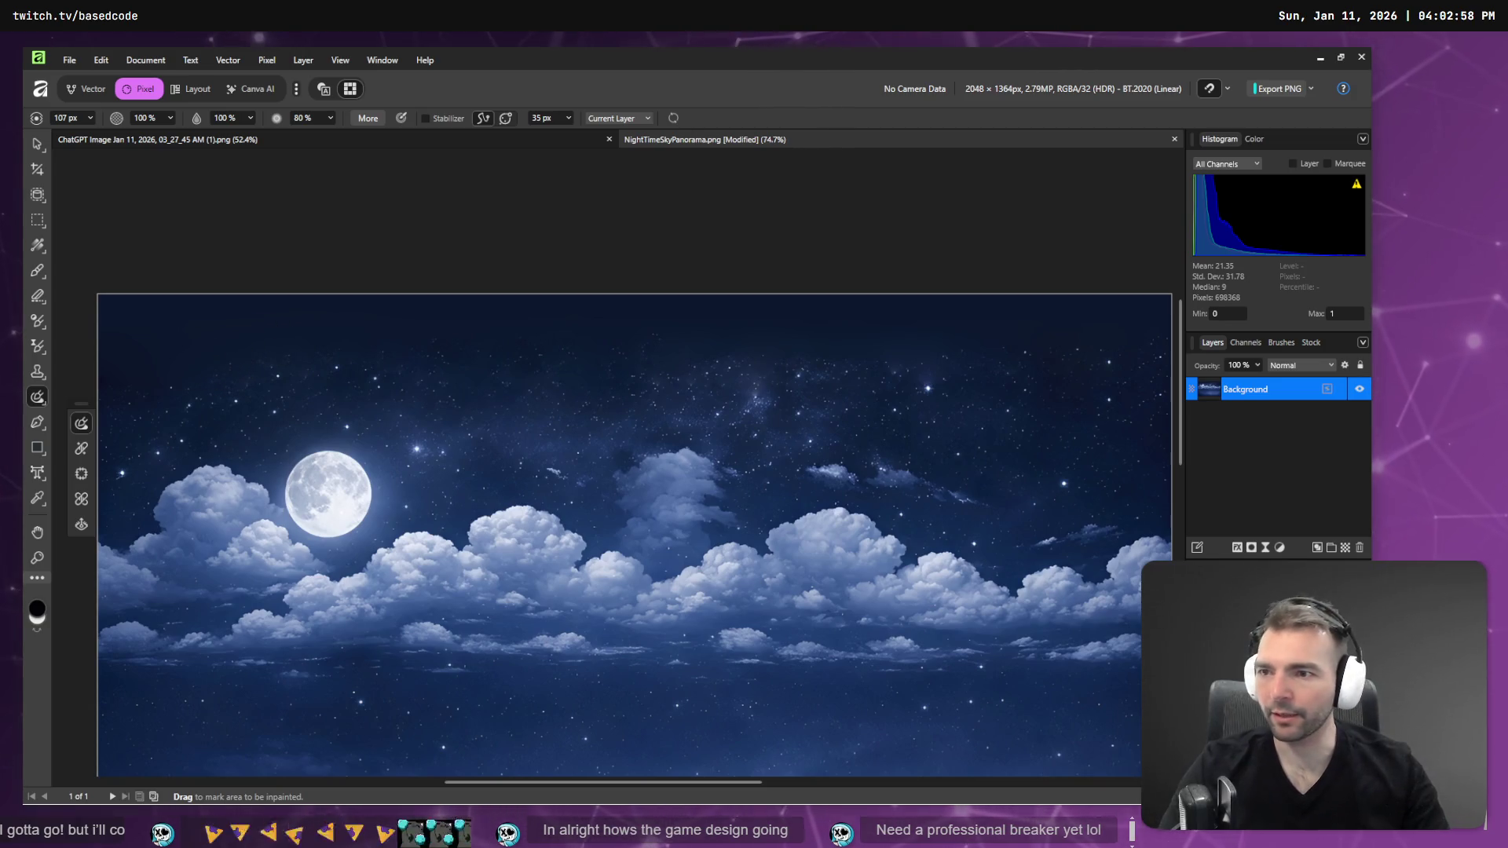
click(81, 449)
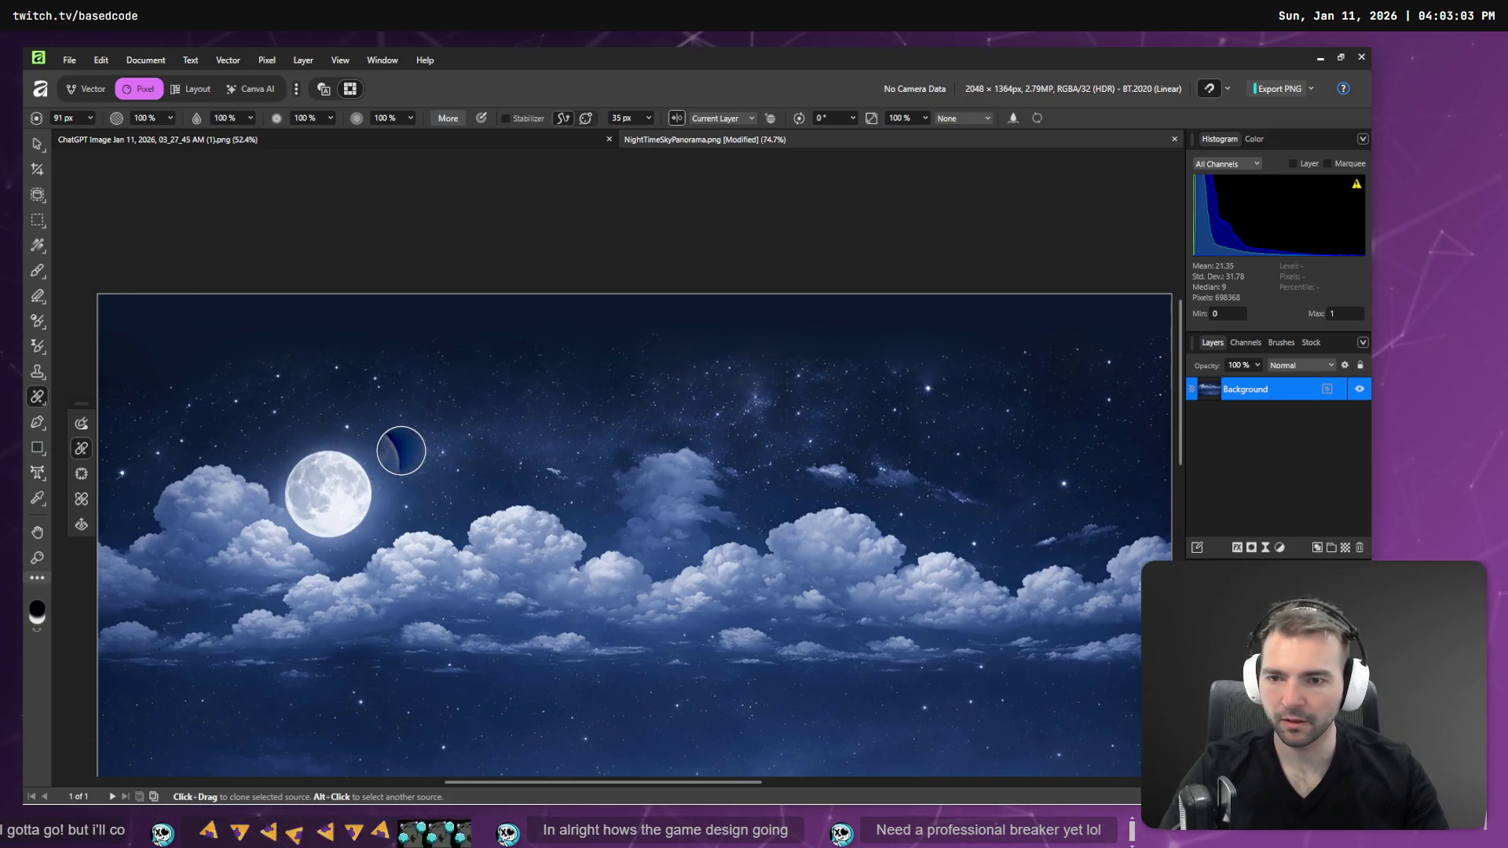
- Patch the moon with starry sky taken from up and to the right
click(81, 474)
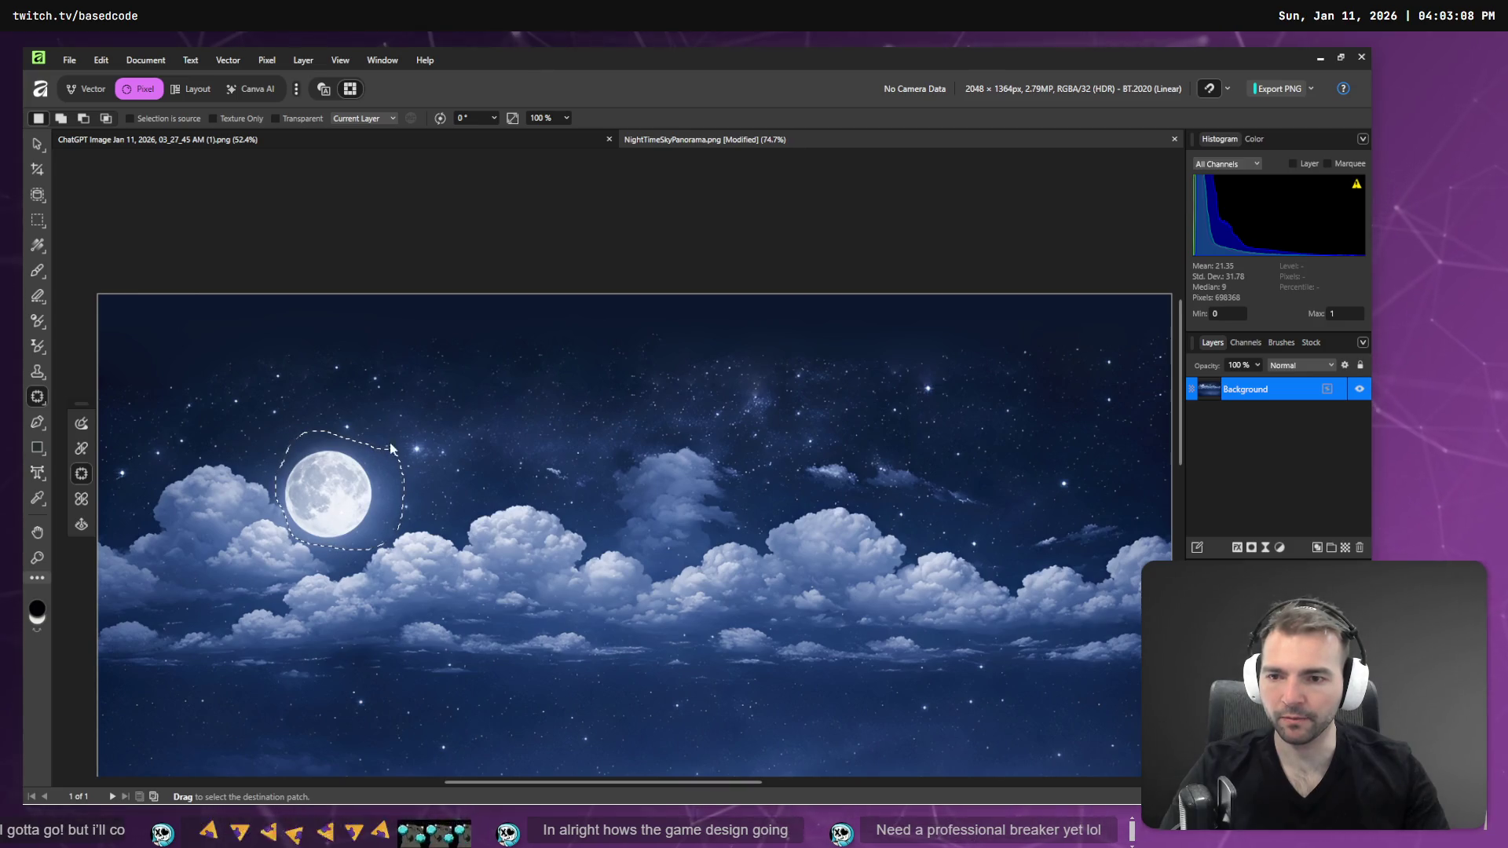
mouse_move(448, 425)
mouse_down()
mouse_move(569, 393)
mouse_move(583, 362)
mouse_move(508, 343)
mouse_move(280, 416)
mouse_move(219, 418)
mouse_move(229, 379)
mouse_up()
click(460, 430)
- Patch two more areas around the former moon spot with nearby sky
drag(279, 498, 406, 471)
drag(272, 455, 277, 498)
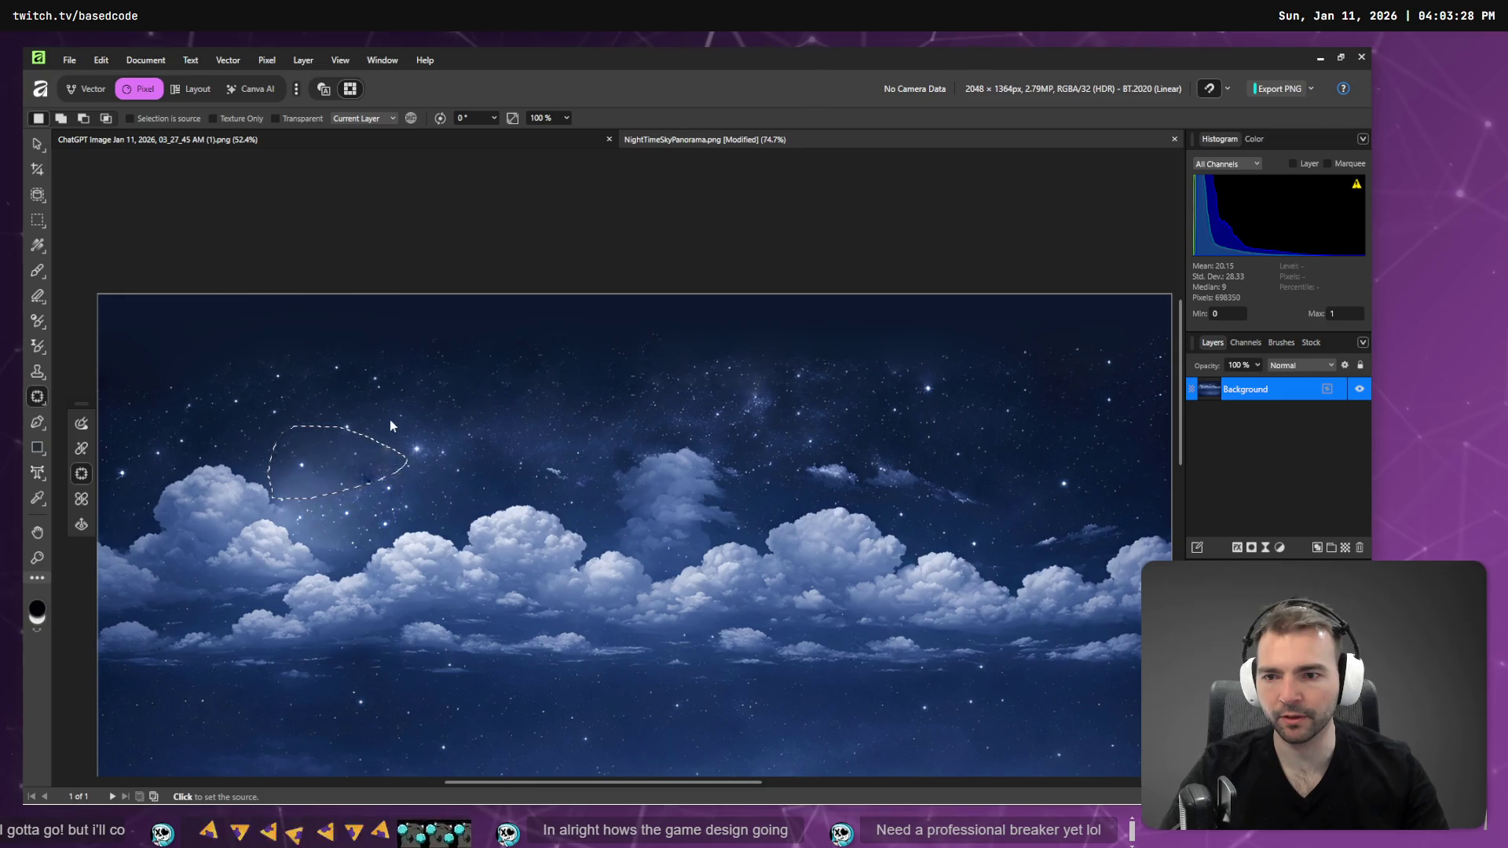
click(423, 385)
click(488, 469)
mouse_move(375, 458)
mouse_down()
mouse_move(352, 483)
mouse_move(382, 501)
mouse_move(390, 480)
mouse_up()
click(520, 406)
click(352, 507)
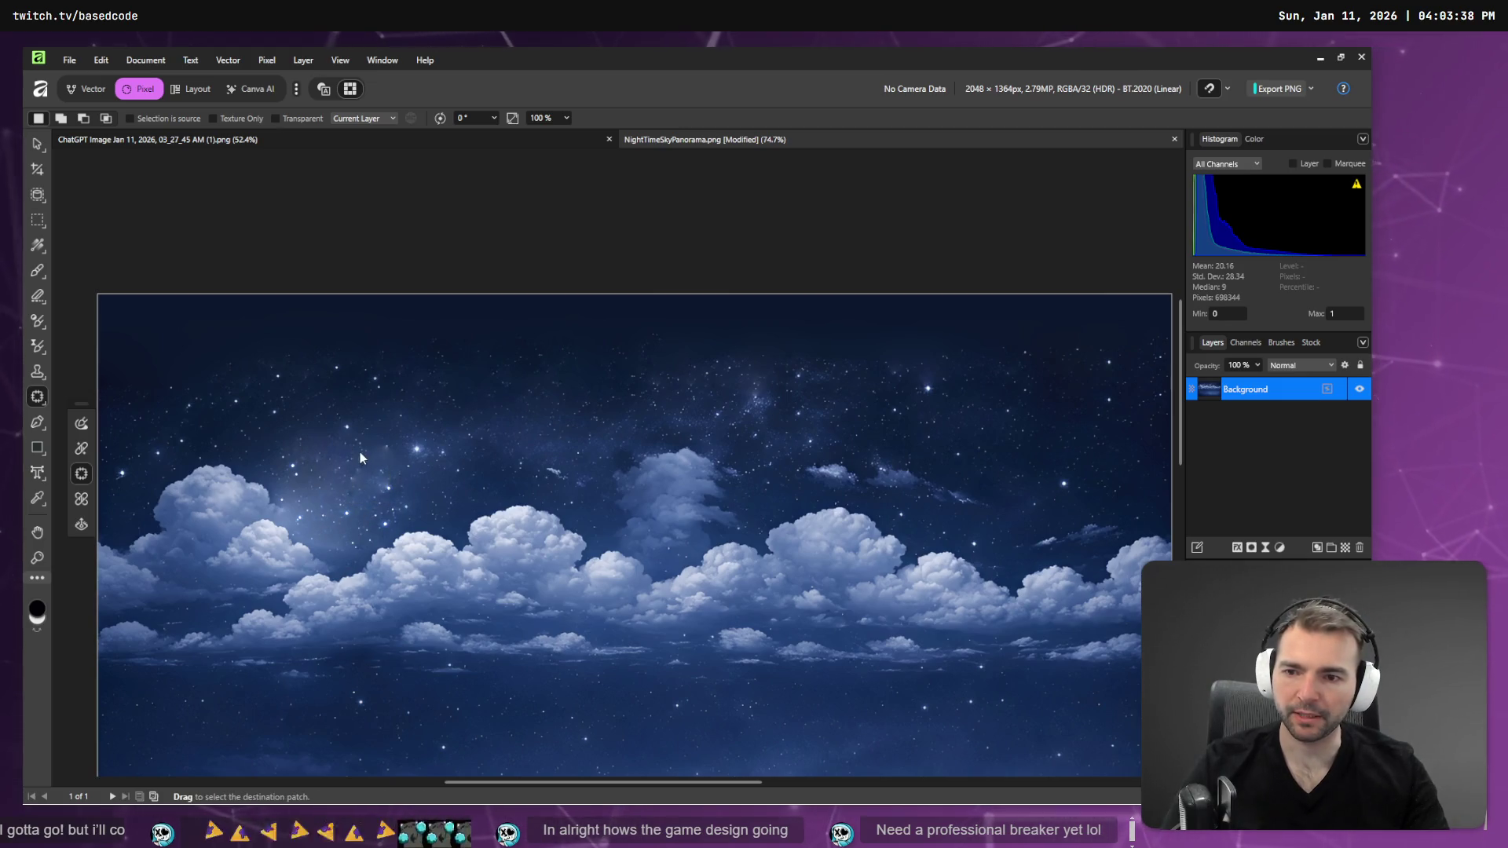
mouse_move(356, 435)
mouse_down()
mouse_move(290, 495)
mouse_move(344, 544)
mouse_move(385, 482)
mouse_move(383, 522)
mouse_up()
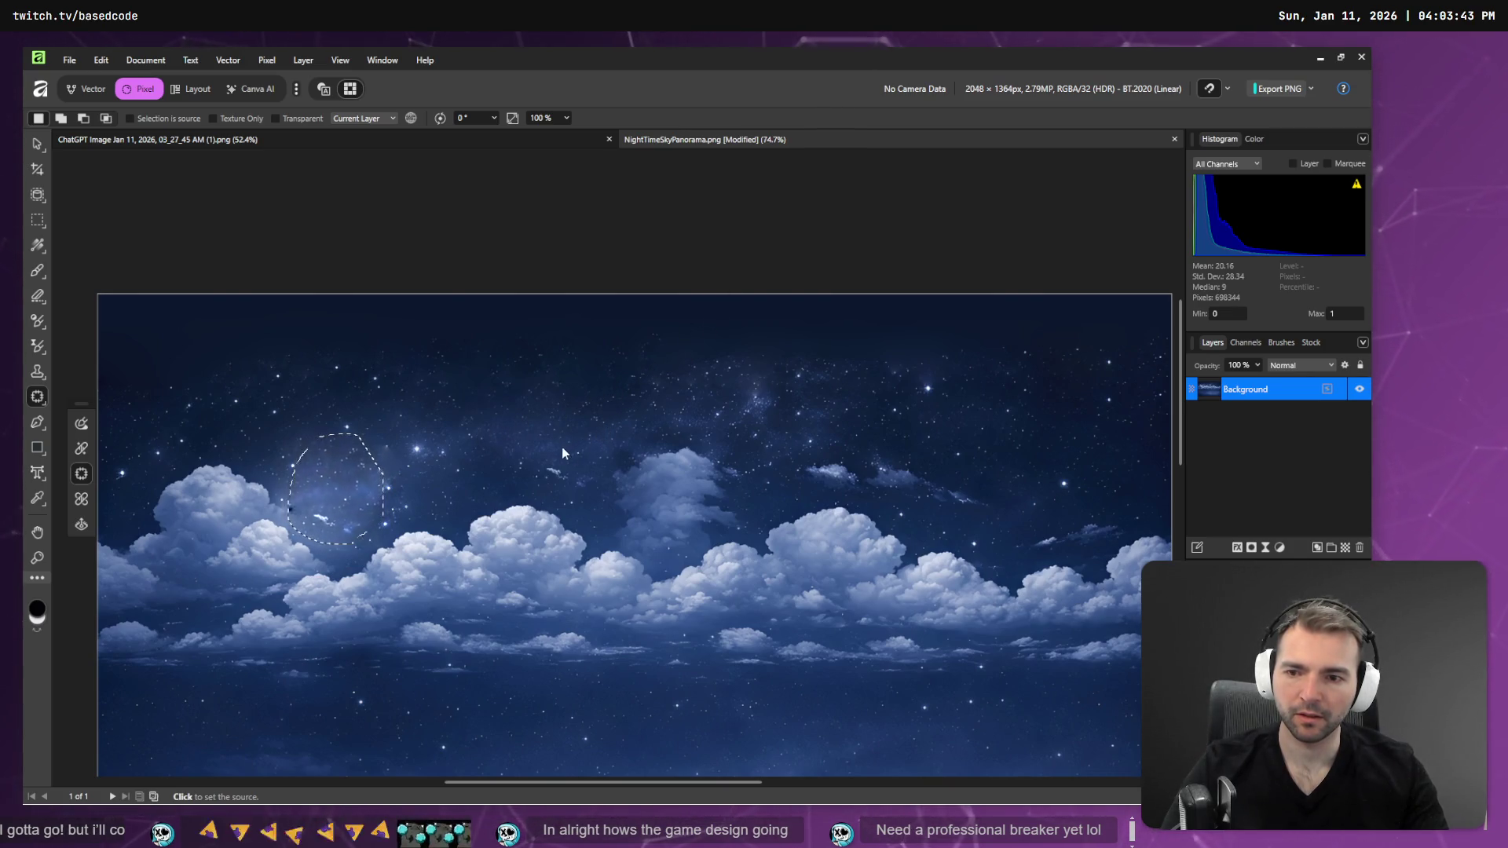
- Try further patch selections around the moon, then cancel so the original moon returns
click(465, 757)
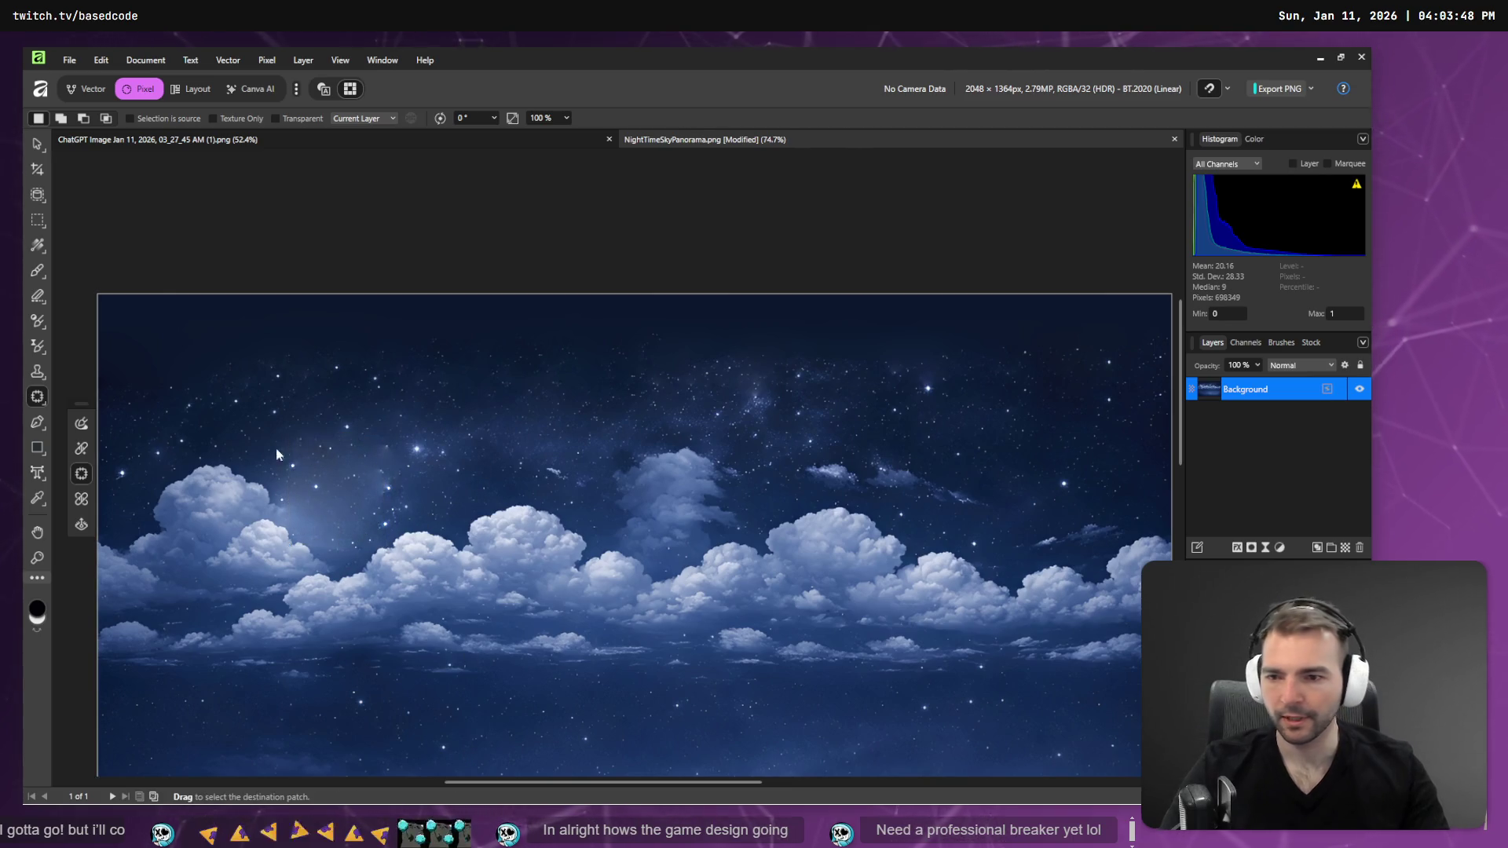
mouse_move(282, 488)
mouse_down()
mouse_move(337, 503)
mouse_move(298, 534)
mouse_up()
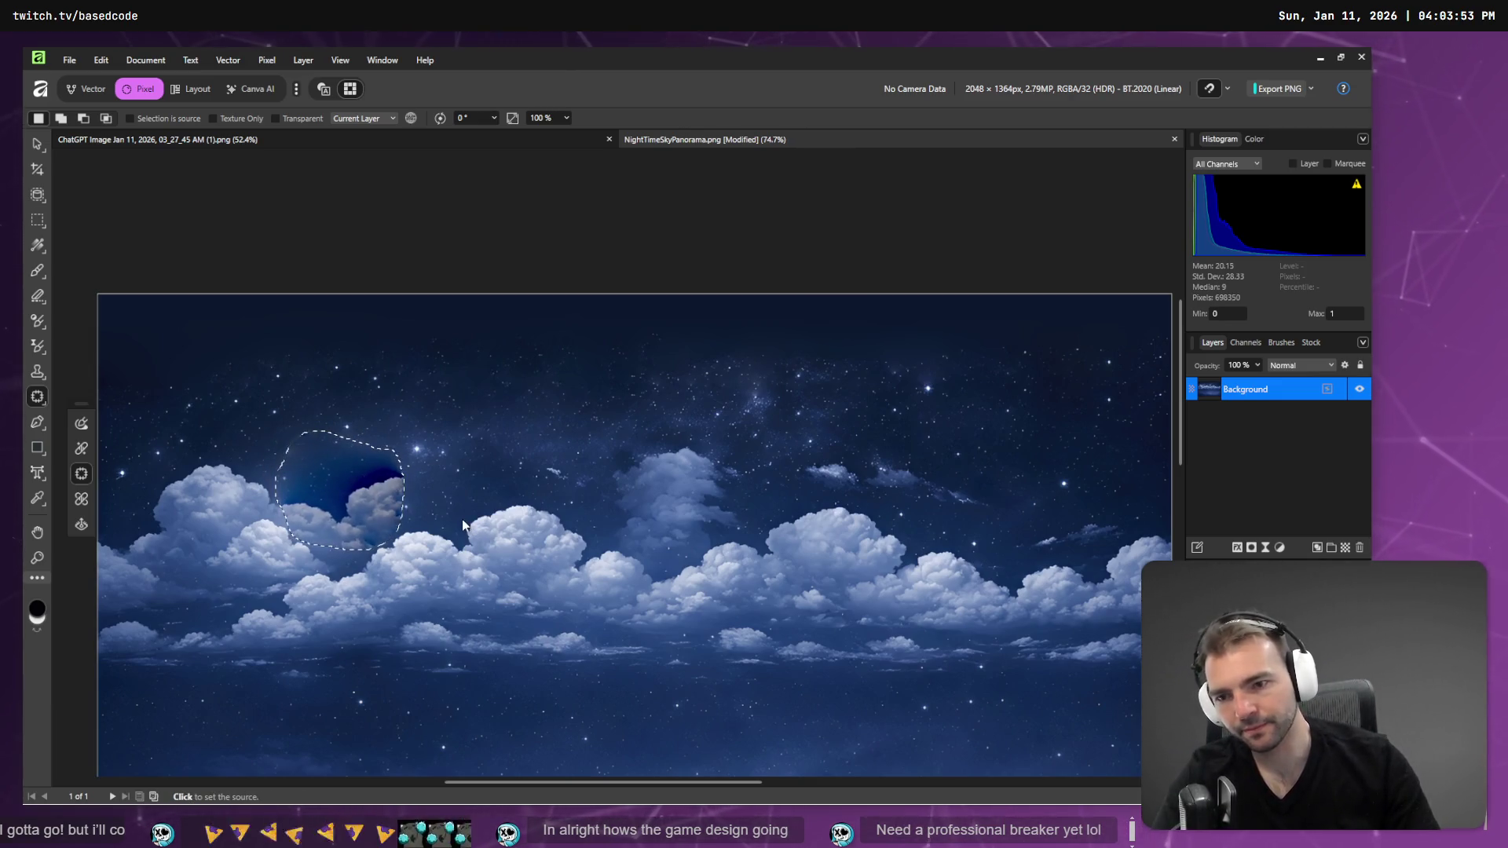
click(446, 432)
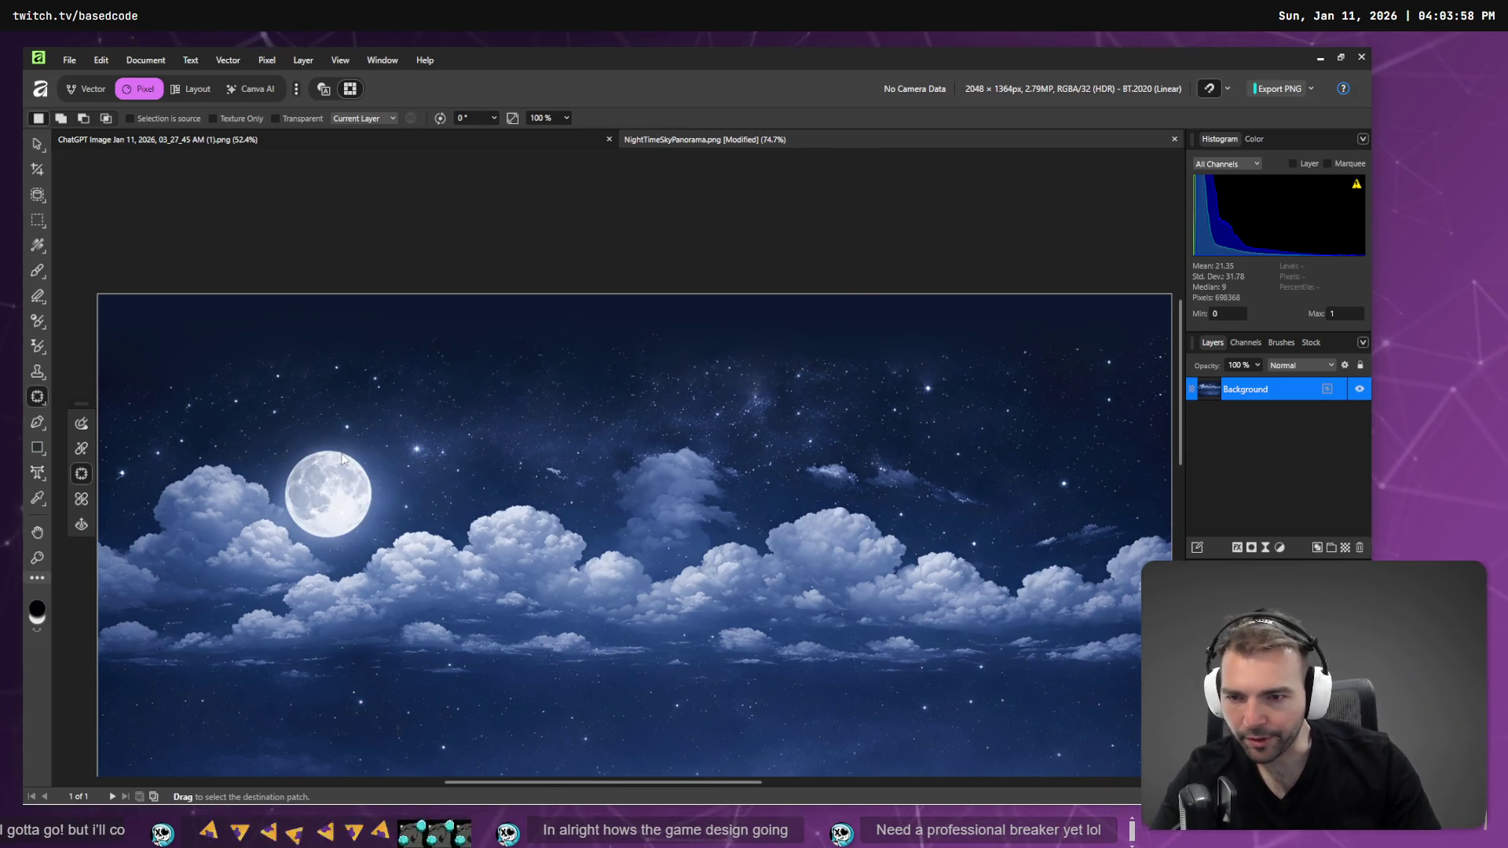
mouse_move(290, 481)
mouse_down()
mouse_move(293, 519)
mouse_move(330, 539)
mouse_move(371, 511)
mouse_move(369, 473)
mouse_move(188, 333)
mouse_move(118, 306)
mouse_move(135, 334)
mouse_move(462, 469)
mouse_move(568, 661)
mouse_move(679, 743)
mouse_move(847, 745)
mouse_up()
mouse_move(944, 724)
mouse_down()
mouse_move(1110, 455)
mouse_move(1110, 362)
mouse_move(1127, 340)
mouse_move(1137, 401)
mouse_move(1131, 383)
mouse_move(198, 362)
mouse_move(79, 343)
mouse_move(219, 350)
mouse_up()
key(Escape)
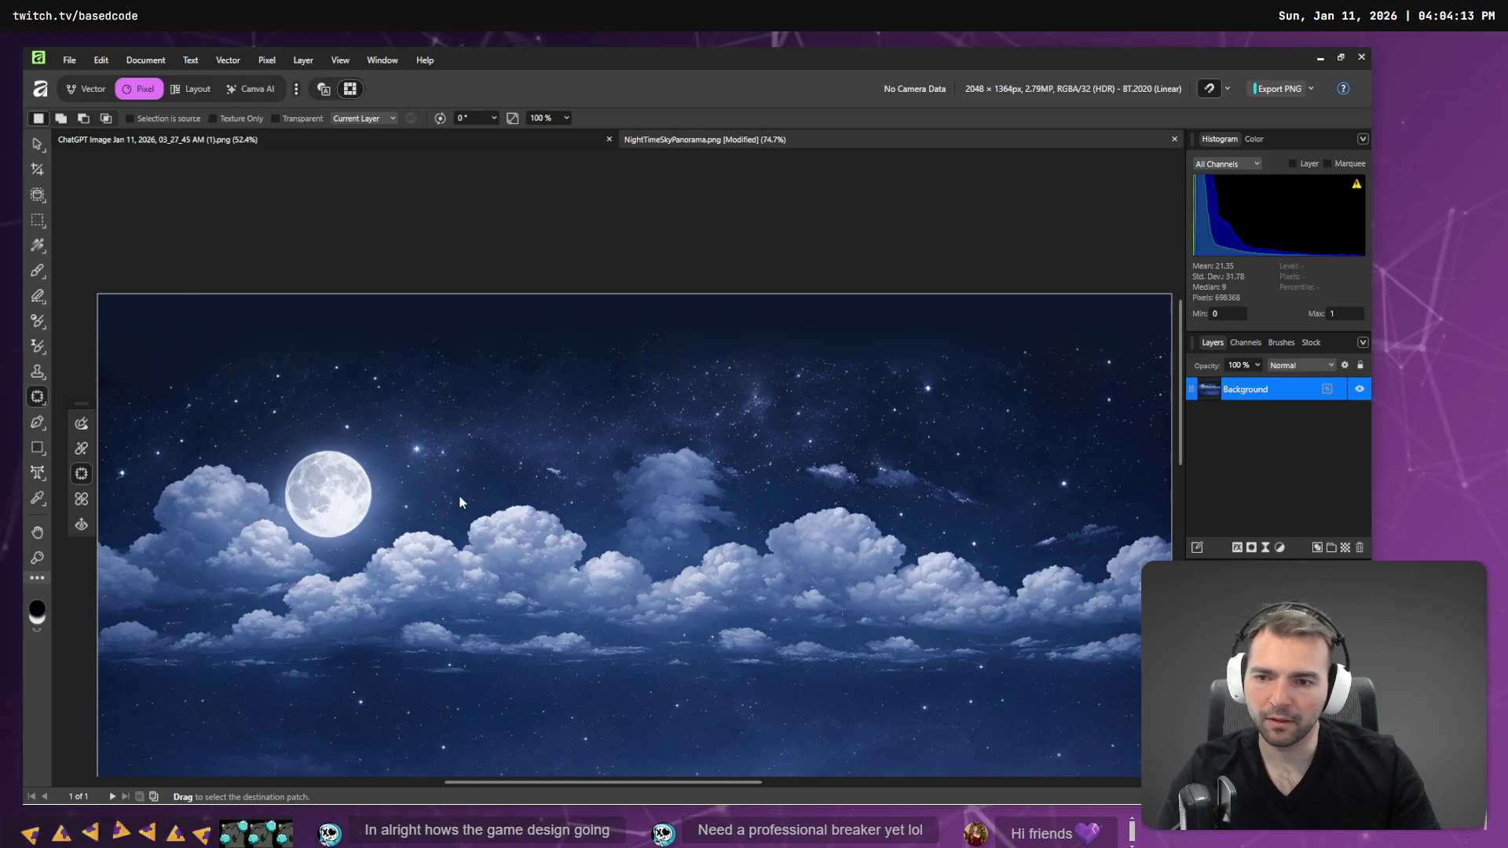
scroll(459, 495, down, 5)
scroll(502, 463, up, 4)
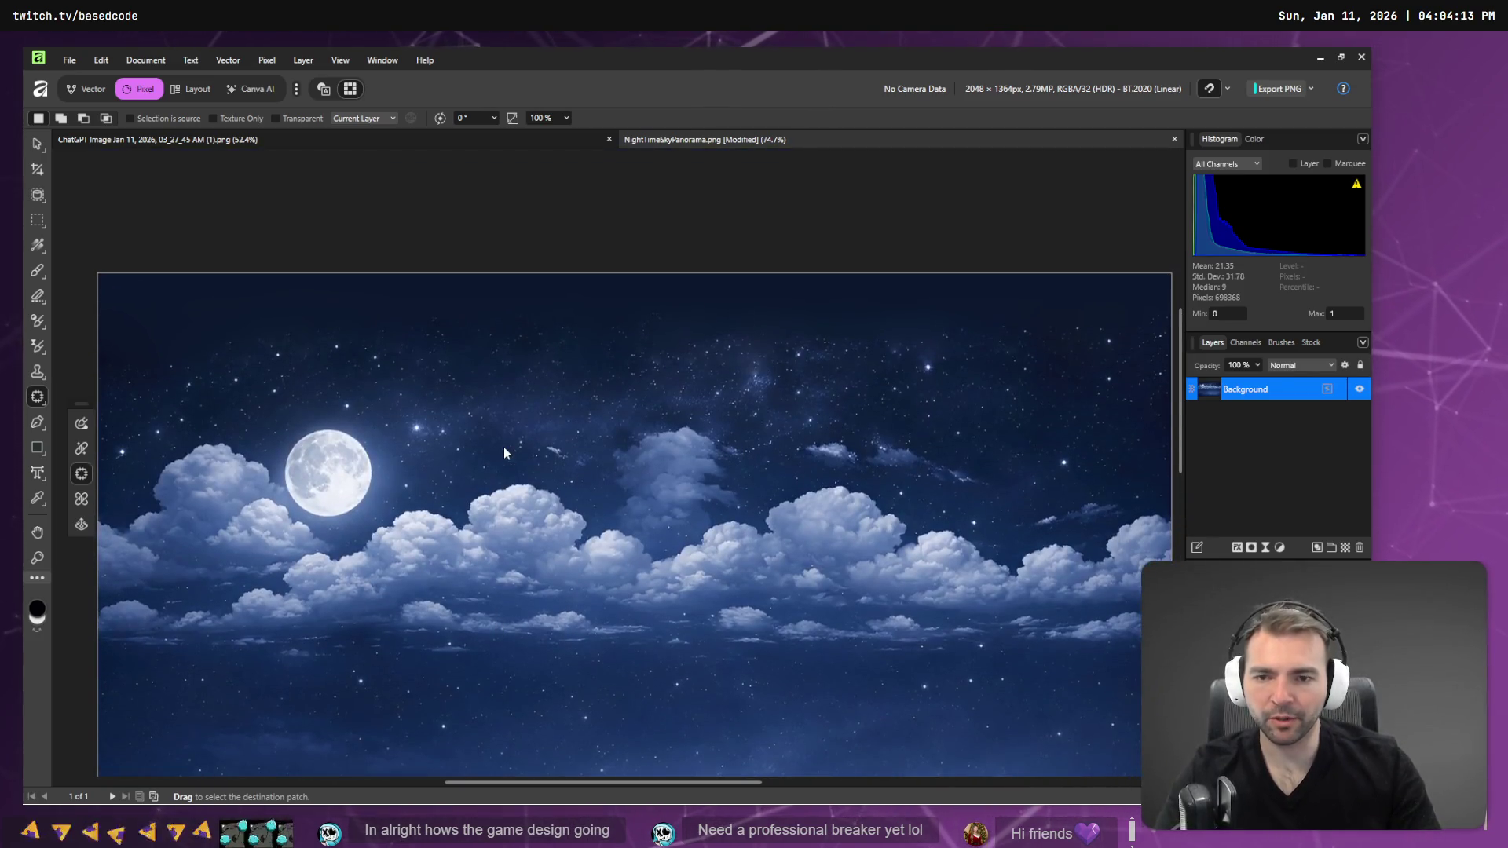
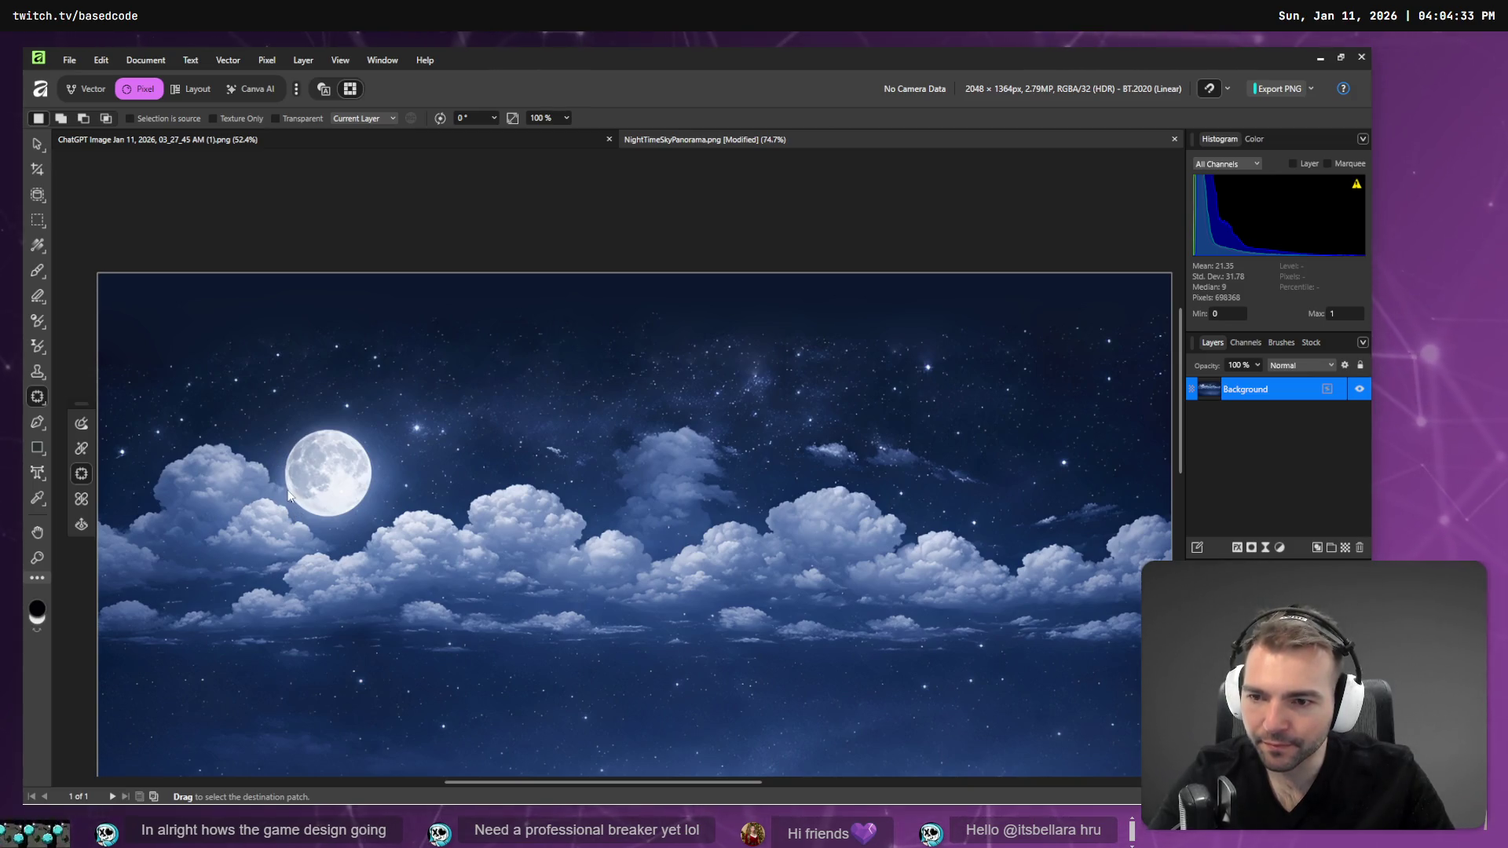
- Patch the moon out of the panorama with nearby starry sky
mouse_move(408, 493)
mouse_down()
mouse_move(385, 522)
mouse_move(319, 528)
mouse_up()
mouse_move(361, 449)
mouse_down()
mouse_move(577, 364)
mouse_move(608, 338)
mouse_move(591, 325)
mouse_move(557, 407)
mouse_move(567, 419)
mouse_move(565, 397)
mouse_move(1003, 397)
mouse_move(1038, 419)
mouse_move(709, 550)
mouse_move(517, 673)
mouse_move(504, 720)
mouse_move(529, 723)
mouse_move(510, 728)
mouse_up()
scroll(817, 508, down, 1)
click(517, 427)
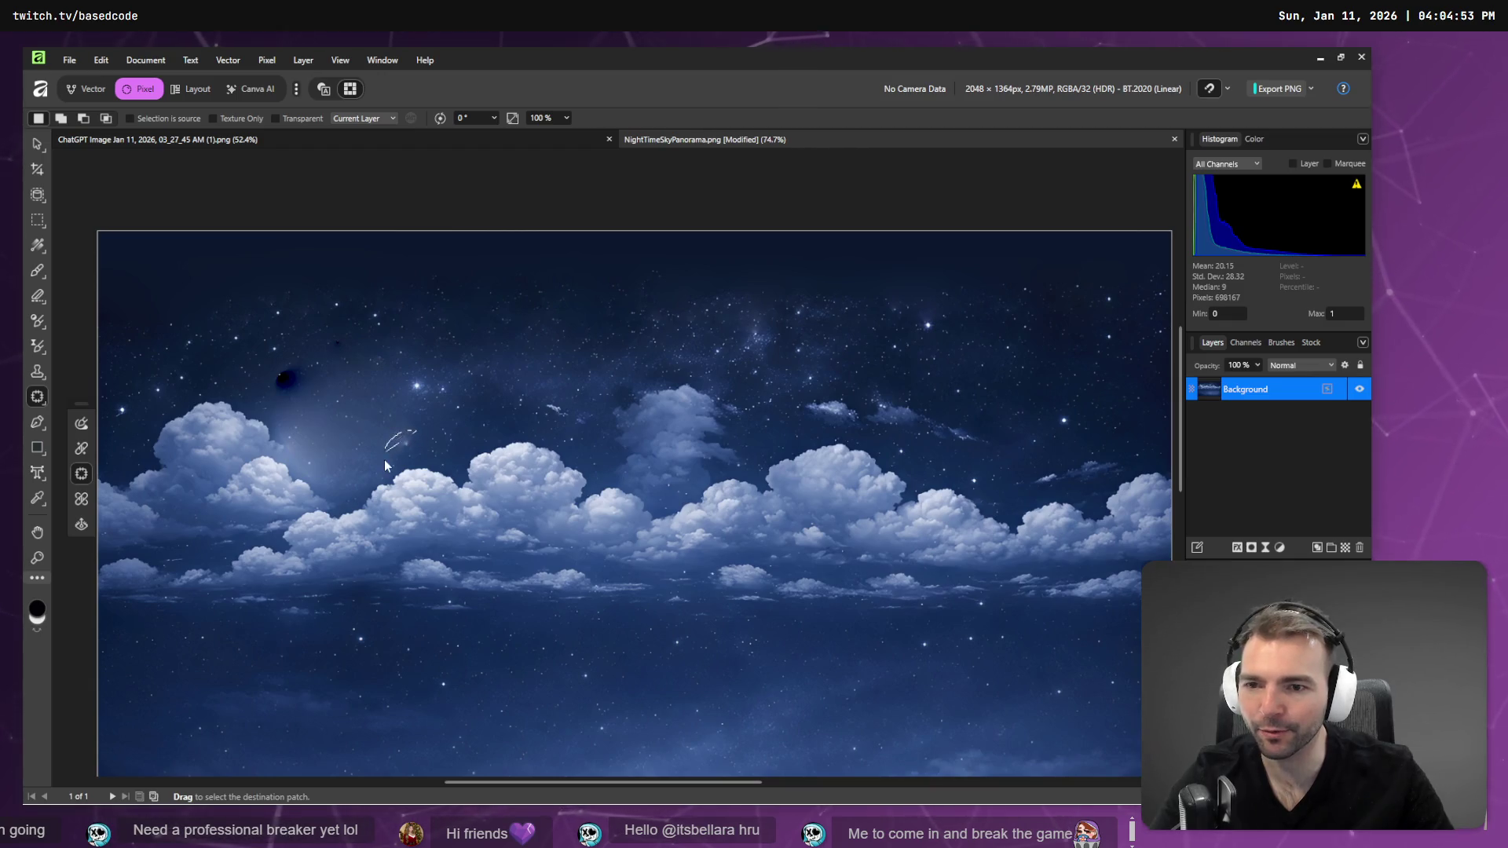
- Patch the leftover dark smudges and moon glow with surrounding sky, then deselect
drag(428, 452, 425, 444)
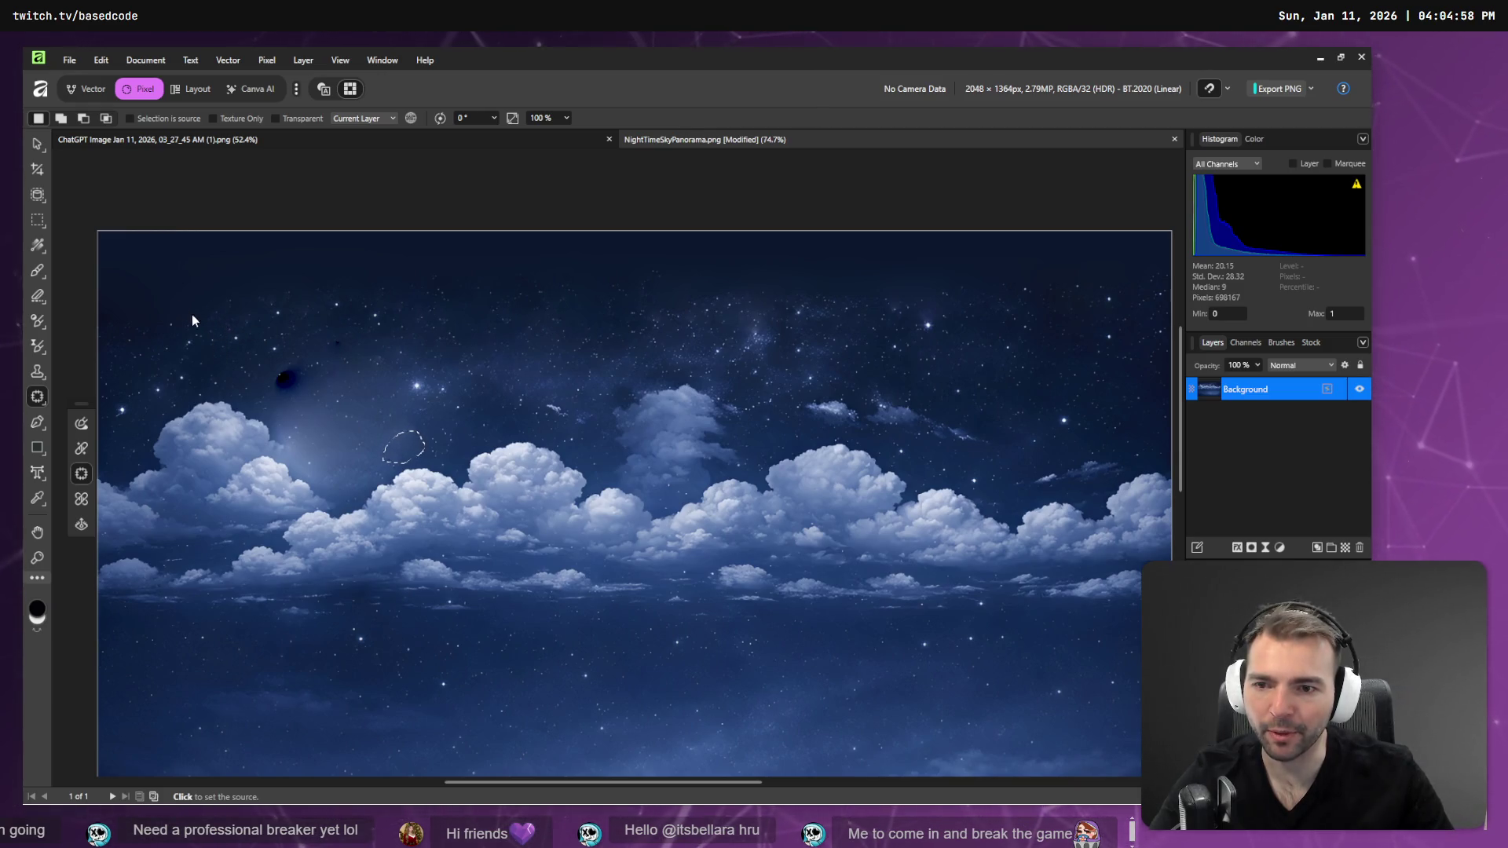
click(508, 376)
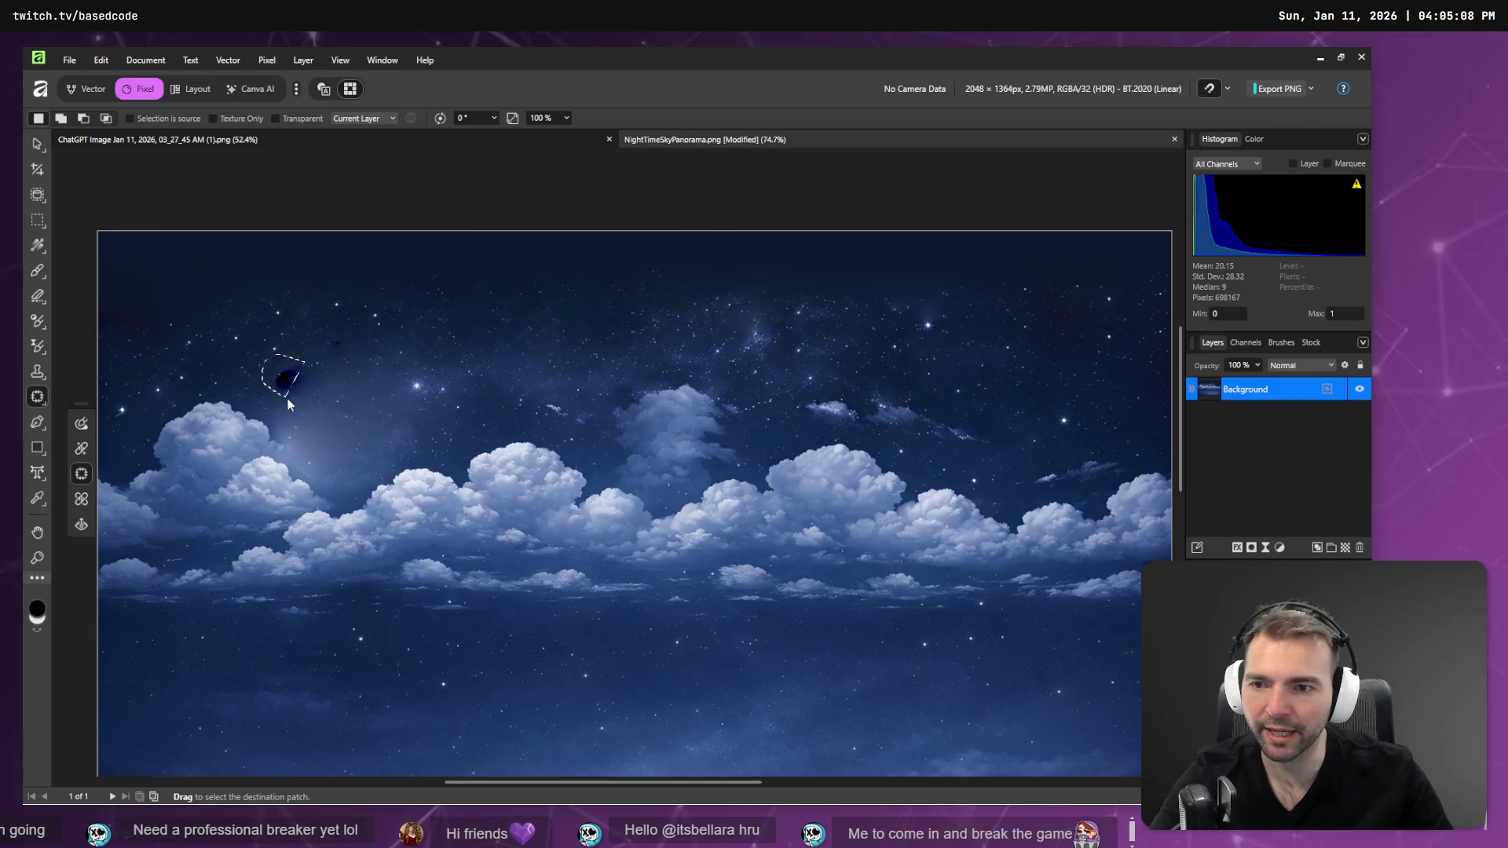
click(312, 377)
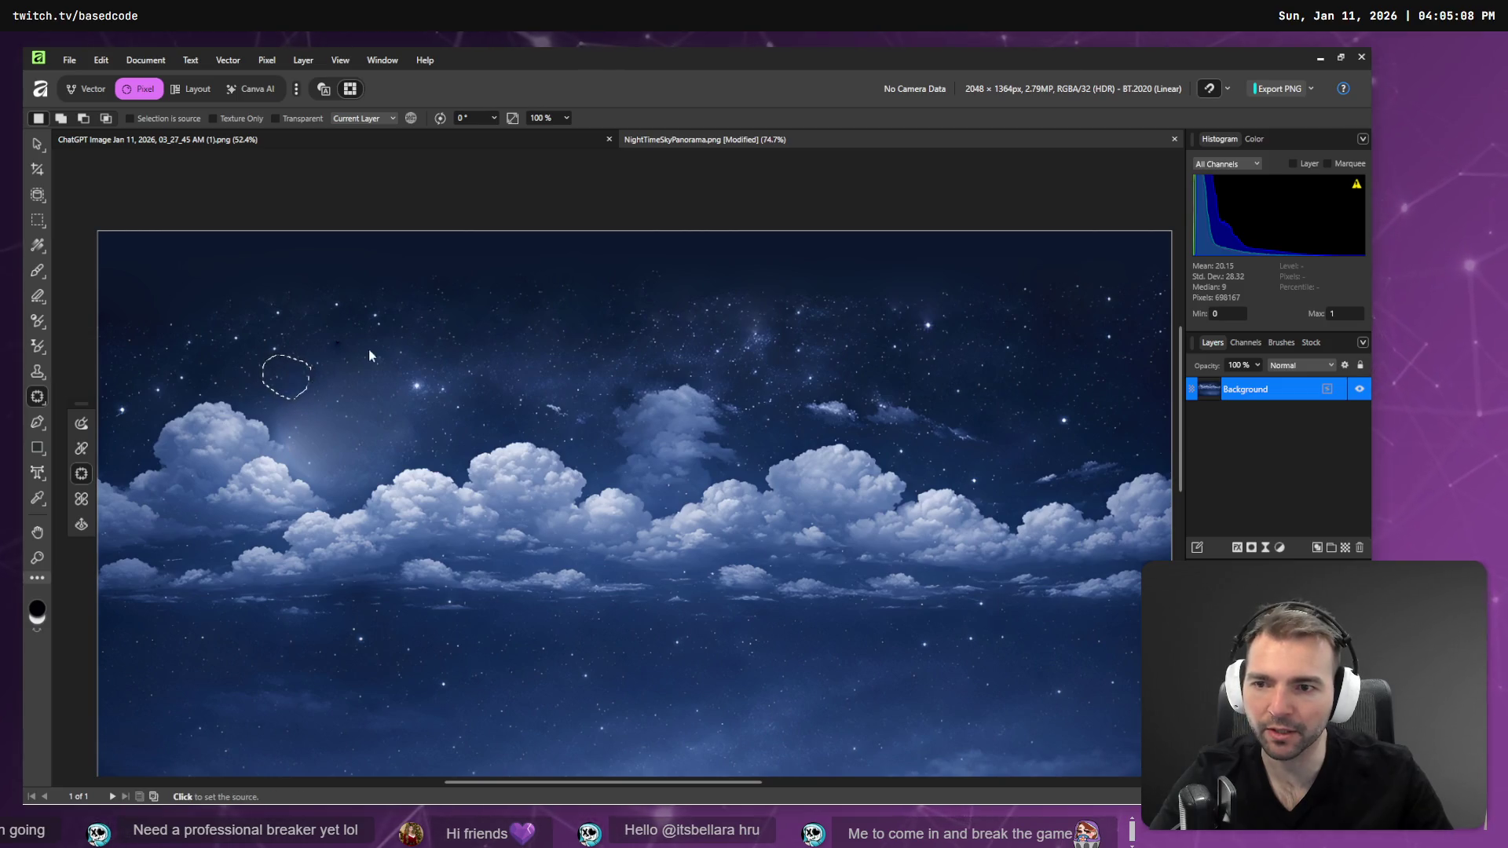
click(525, 323)
drag(330, 339, 328, 336)
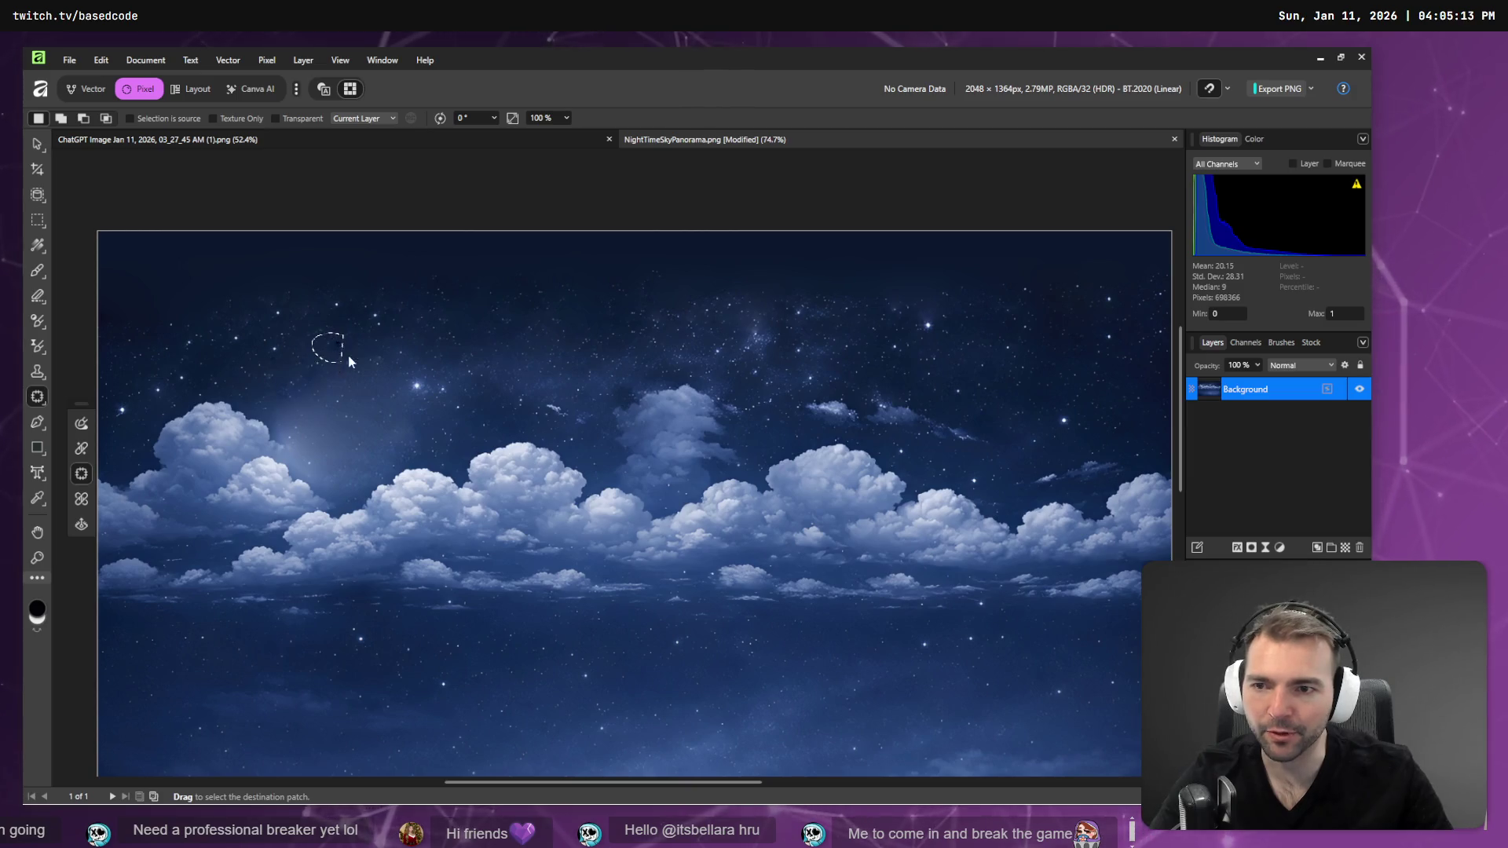
click(527, 319)
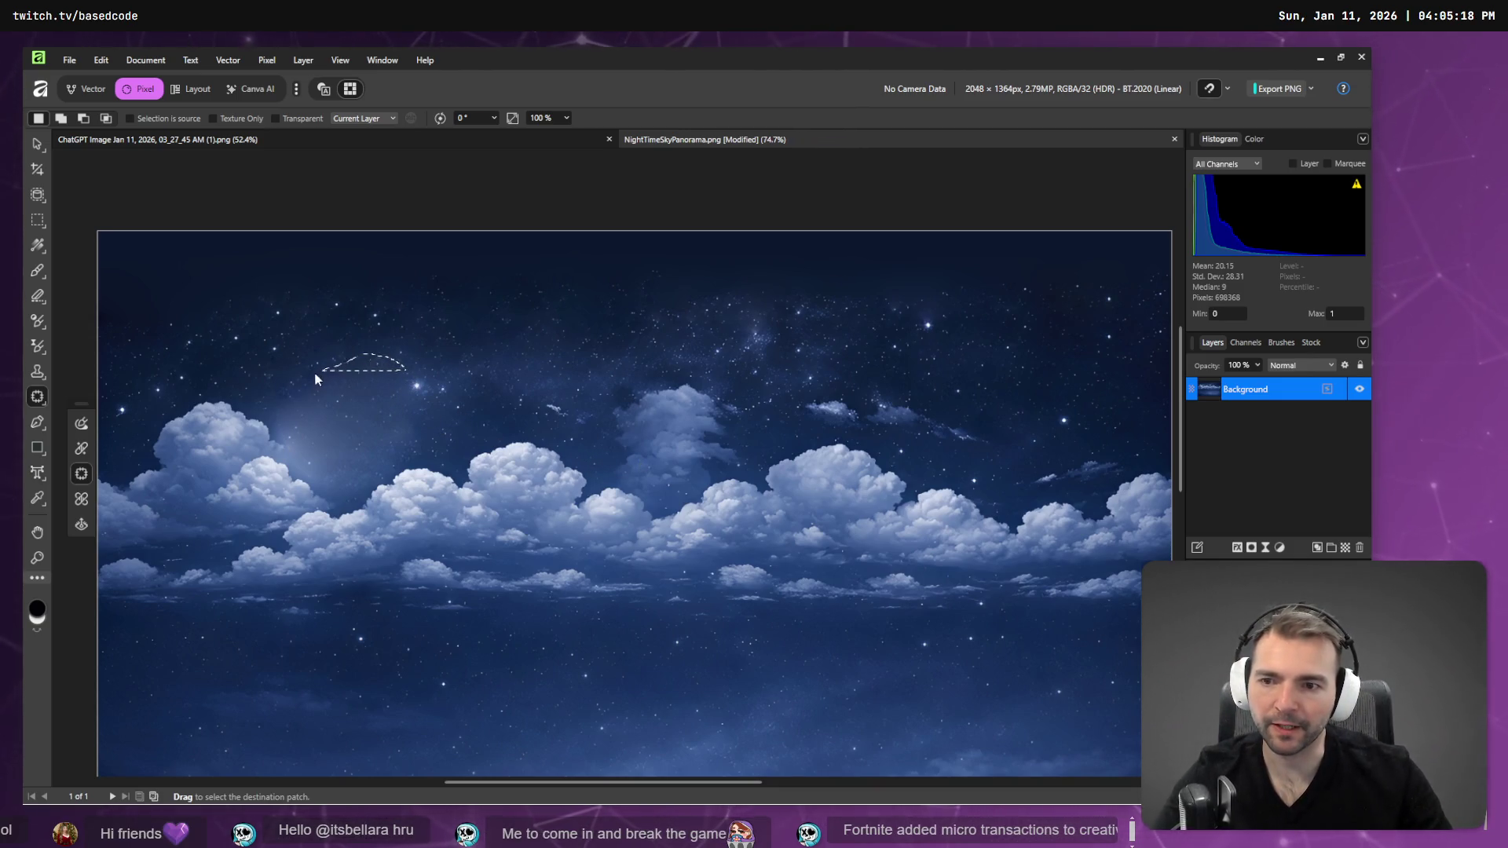
drag(417, 446, 420, 448)
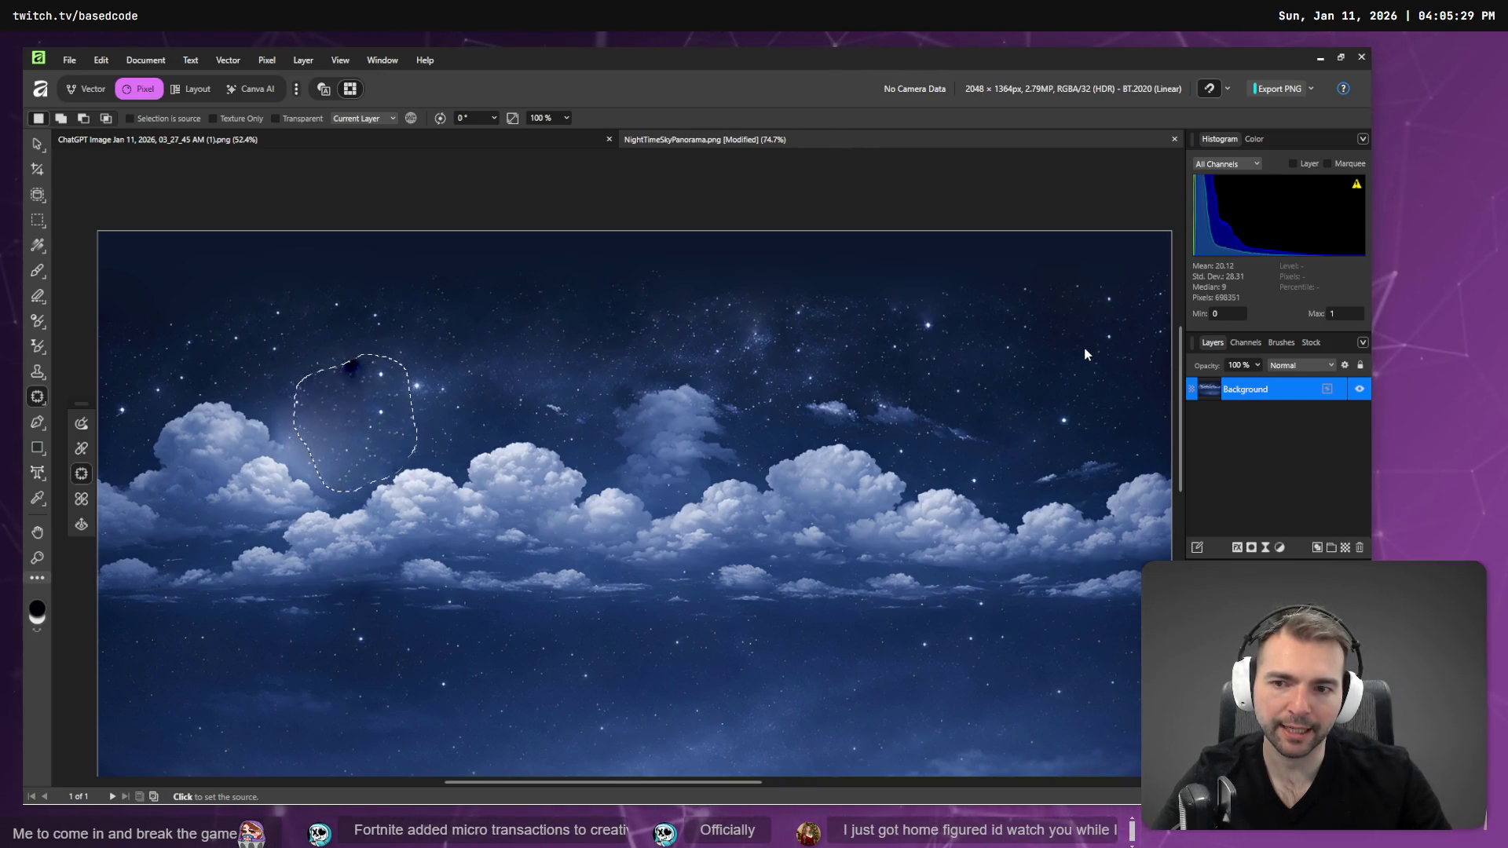
key(ctrl+d)
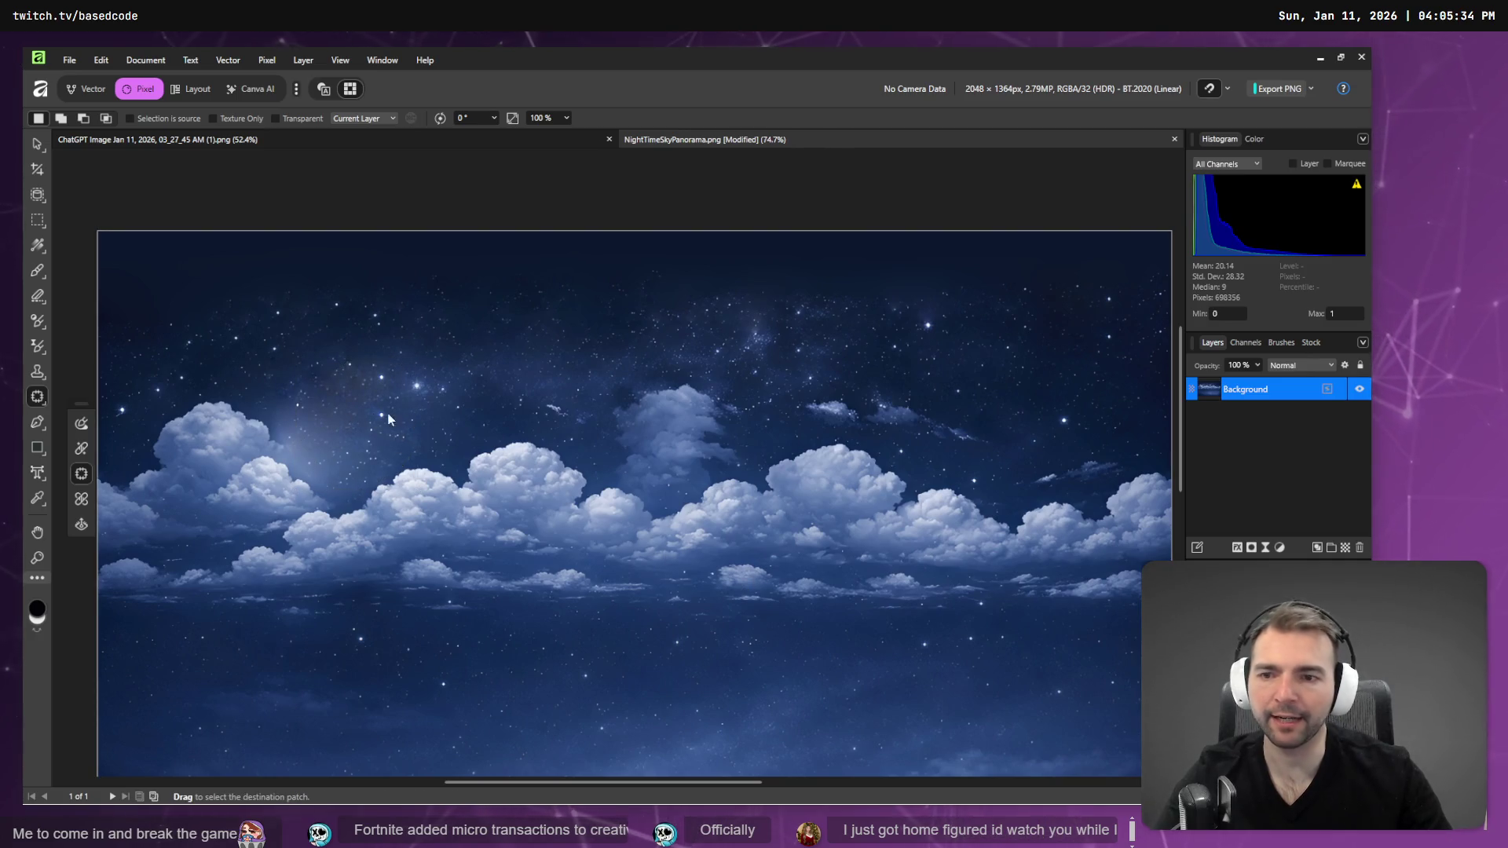
- Check the reimported moonless sky in Godot, then return to the panorama in Affinity
scroll(388, 356, down, 5)
scroll(416, 434, up, 3)
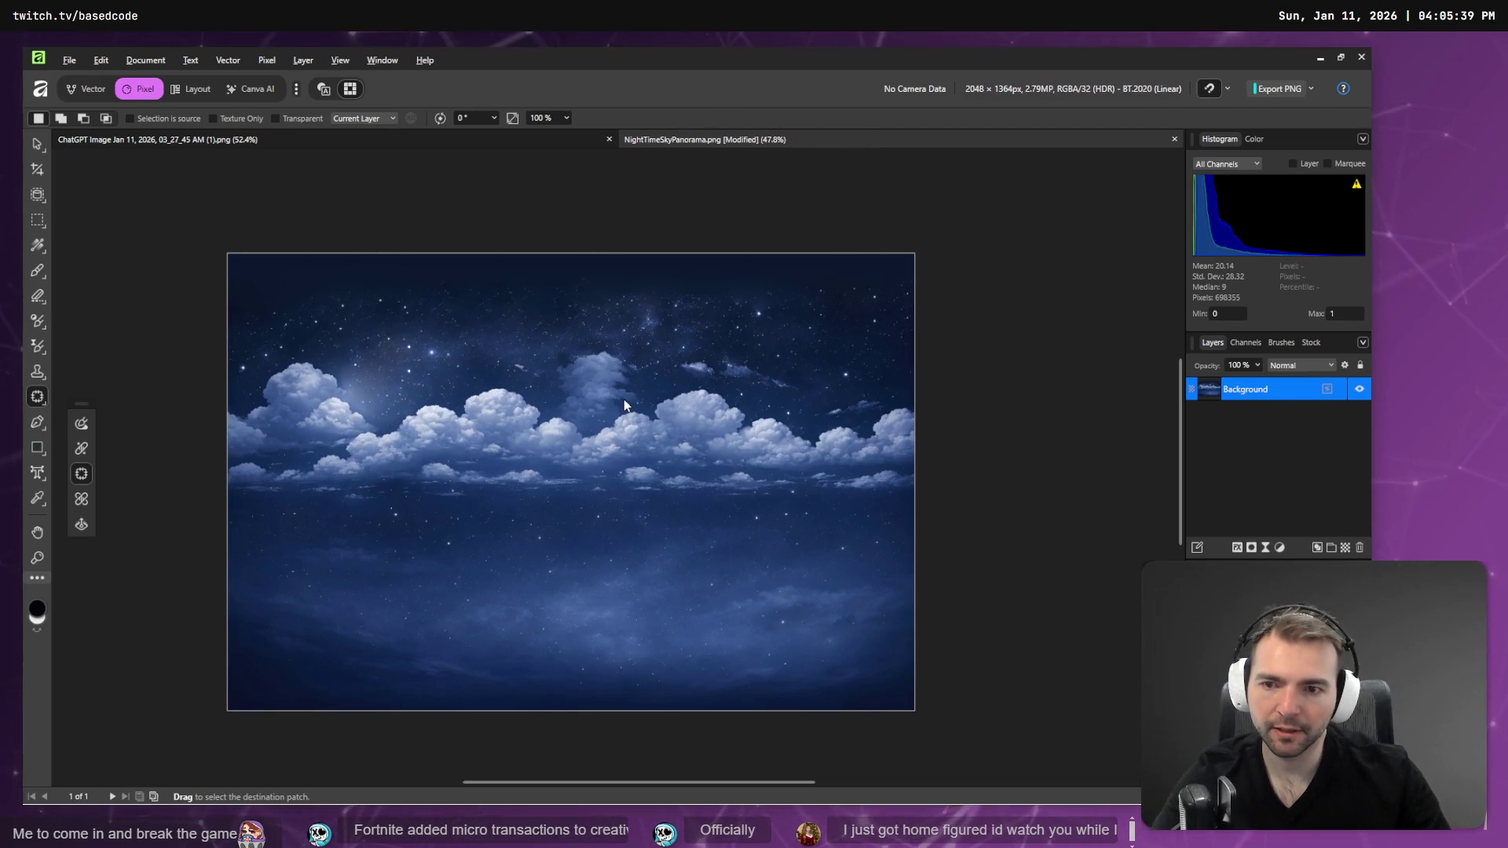
key(alt+Tab)
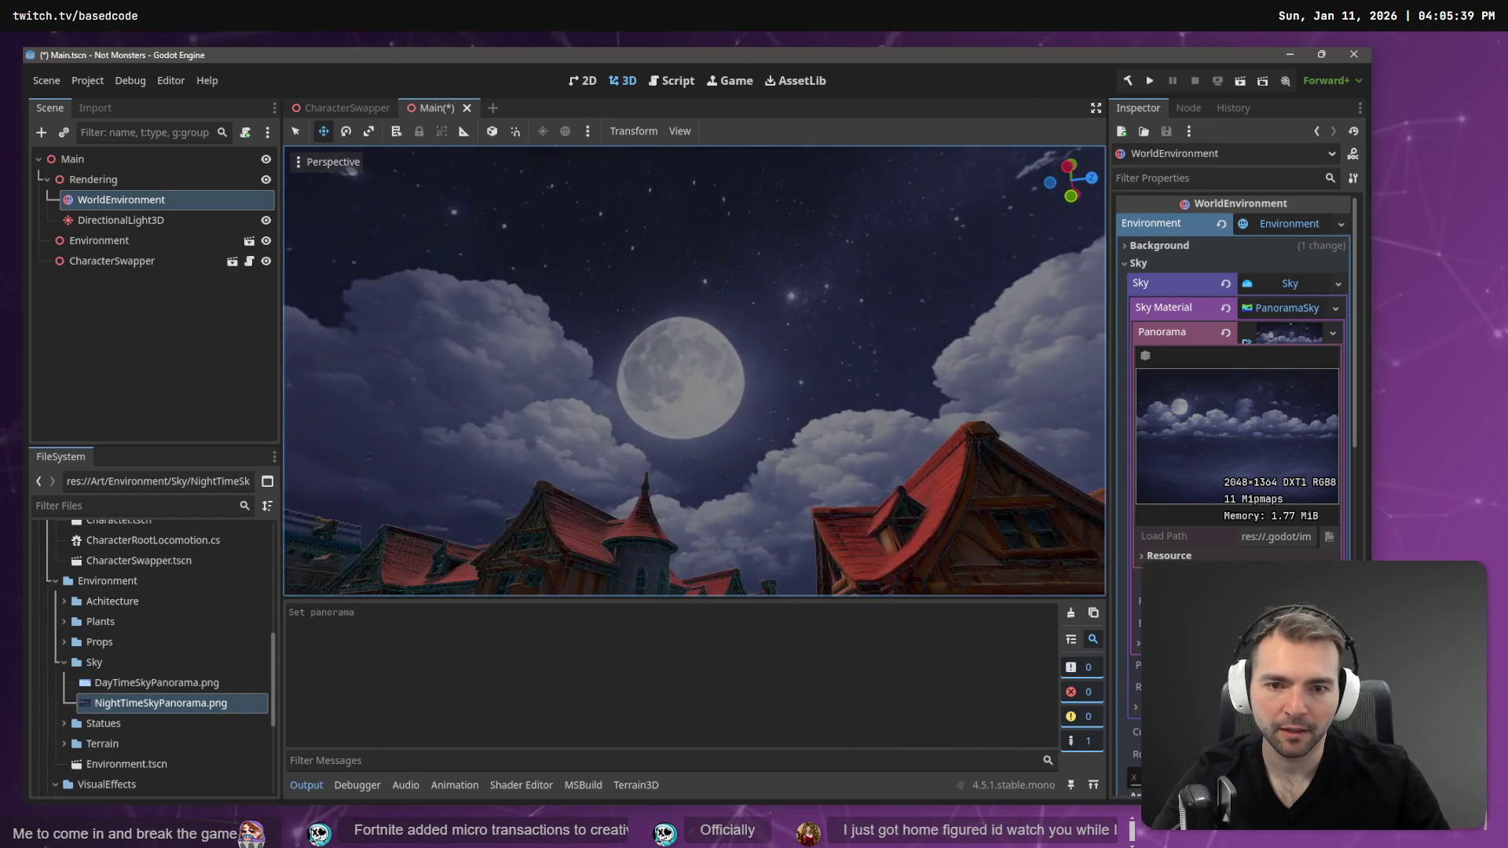
key(alt+Tab)
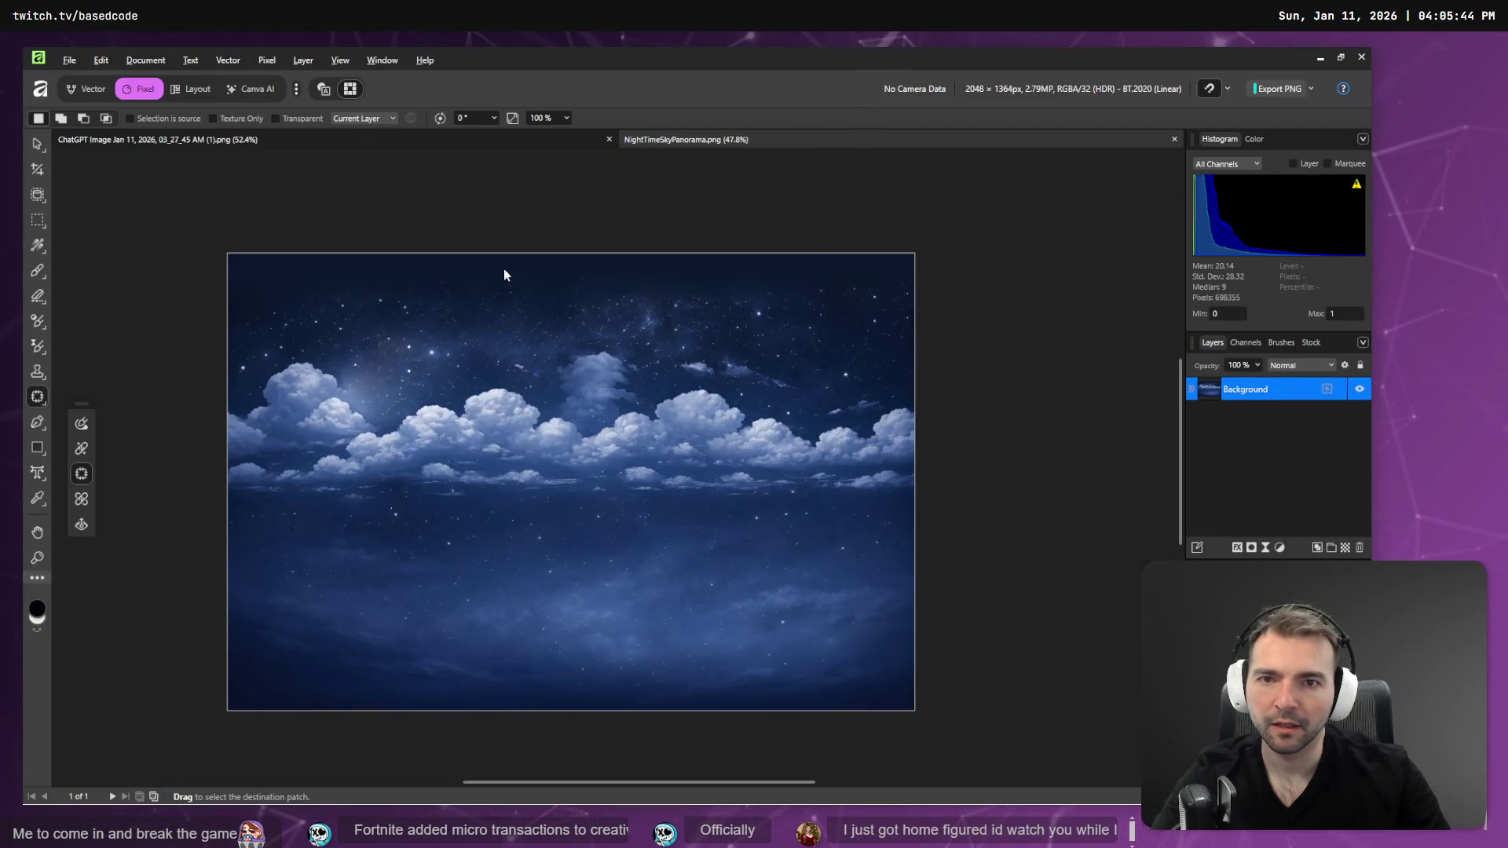
key(alt+Tab)
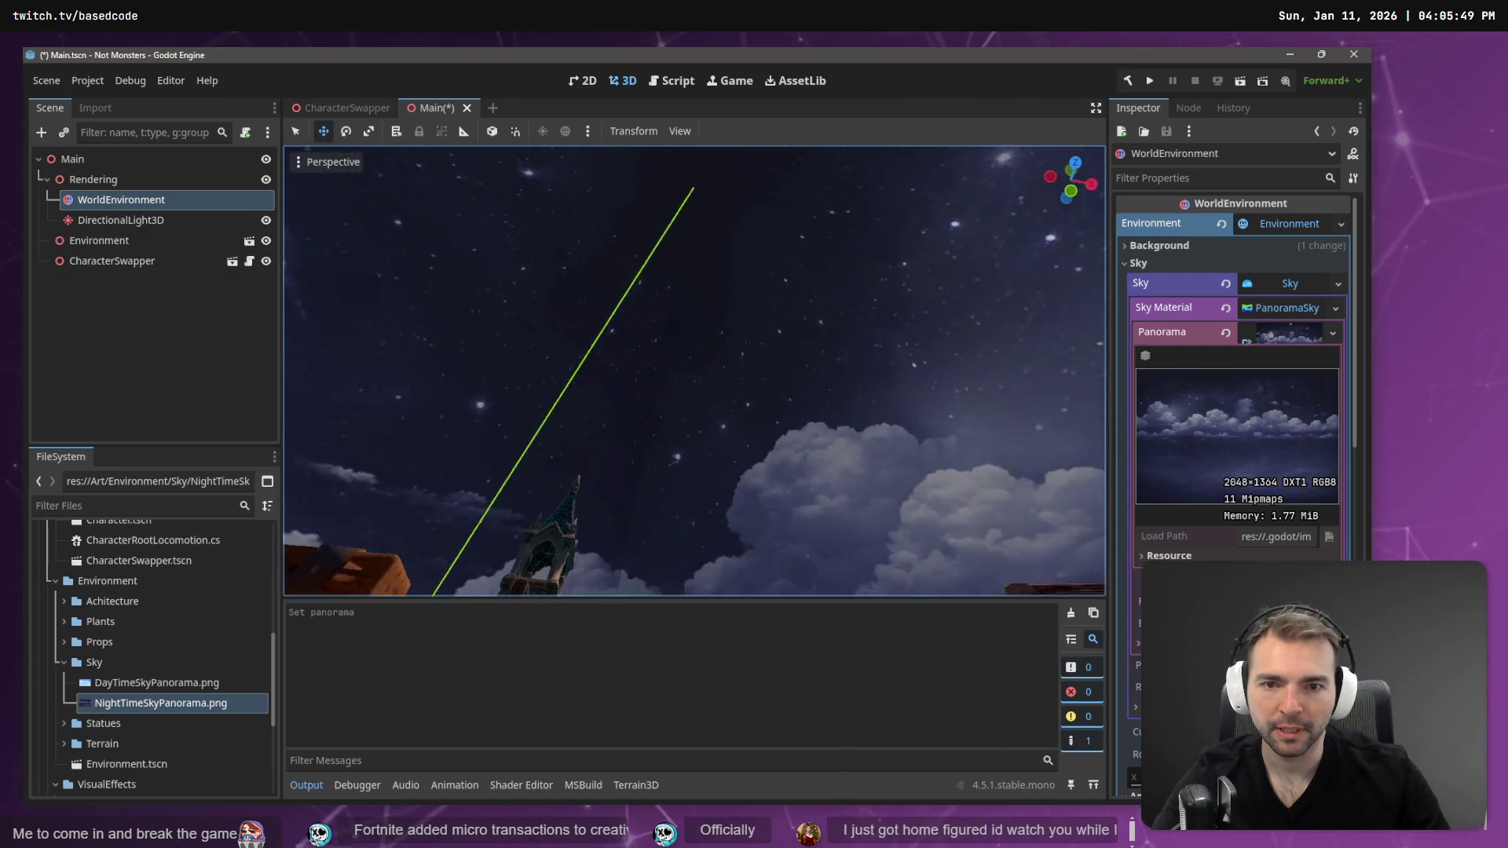
key(alt+Tab)
click(265, 61)
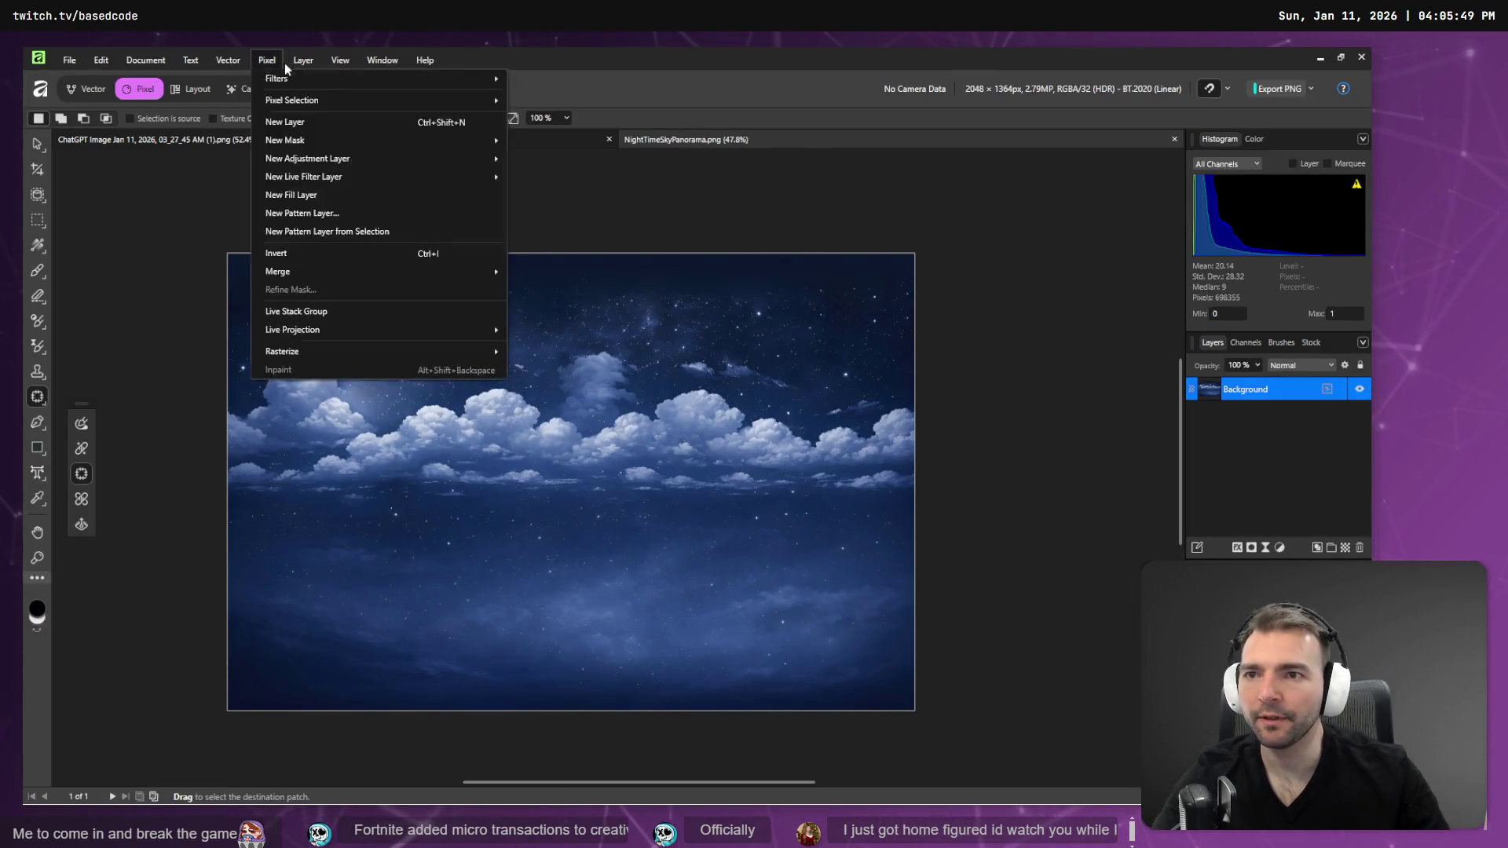
- Apply the Affine distort filter with a 50 % horizontal offset and Wrap extend mode
mouse_move(284, 79)
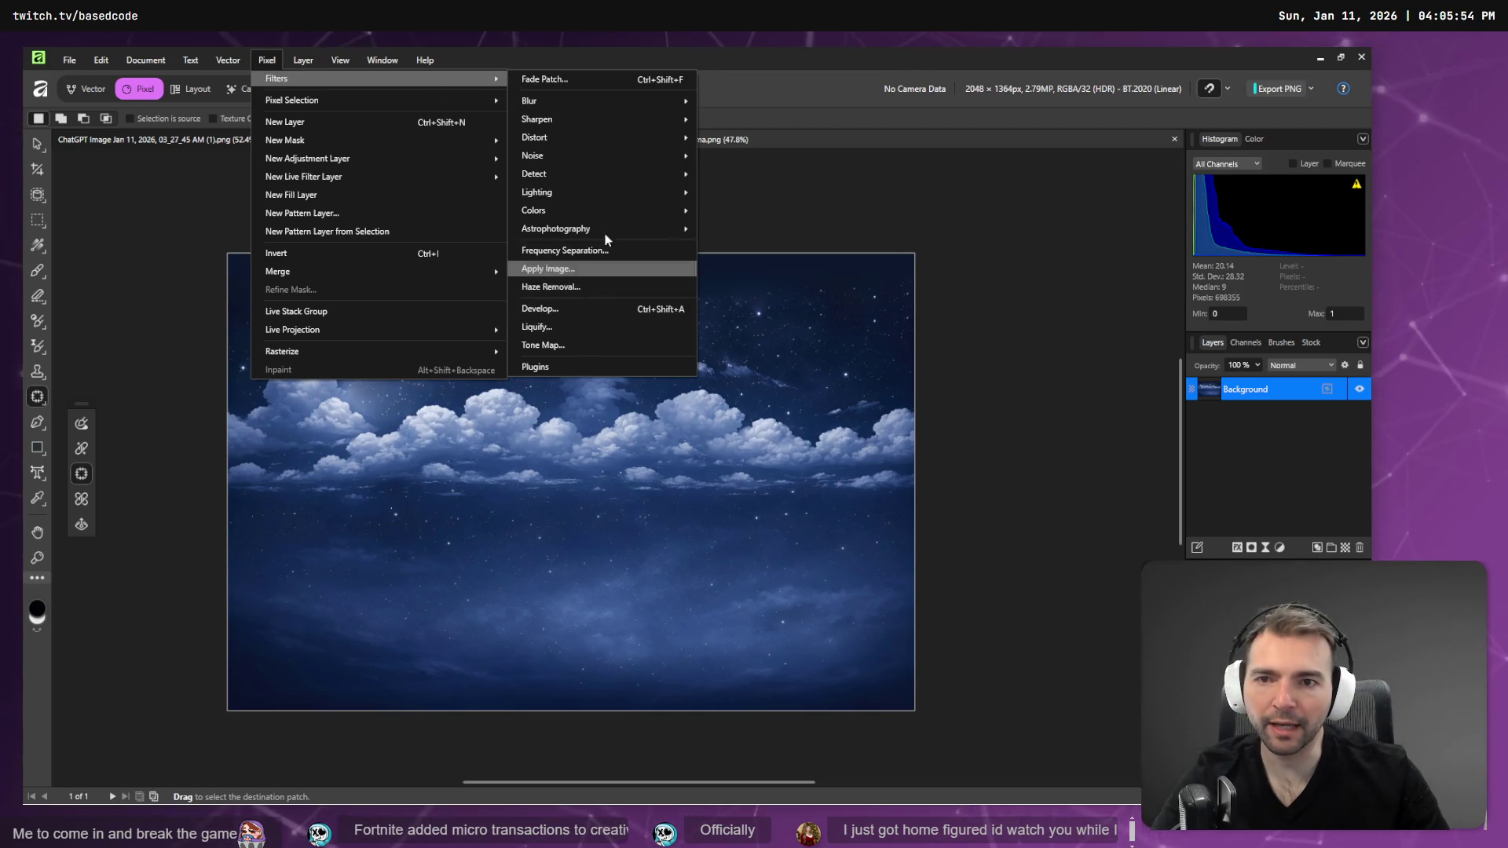
mouse_move(592, 173)
mouse_move(582, 137)
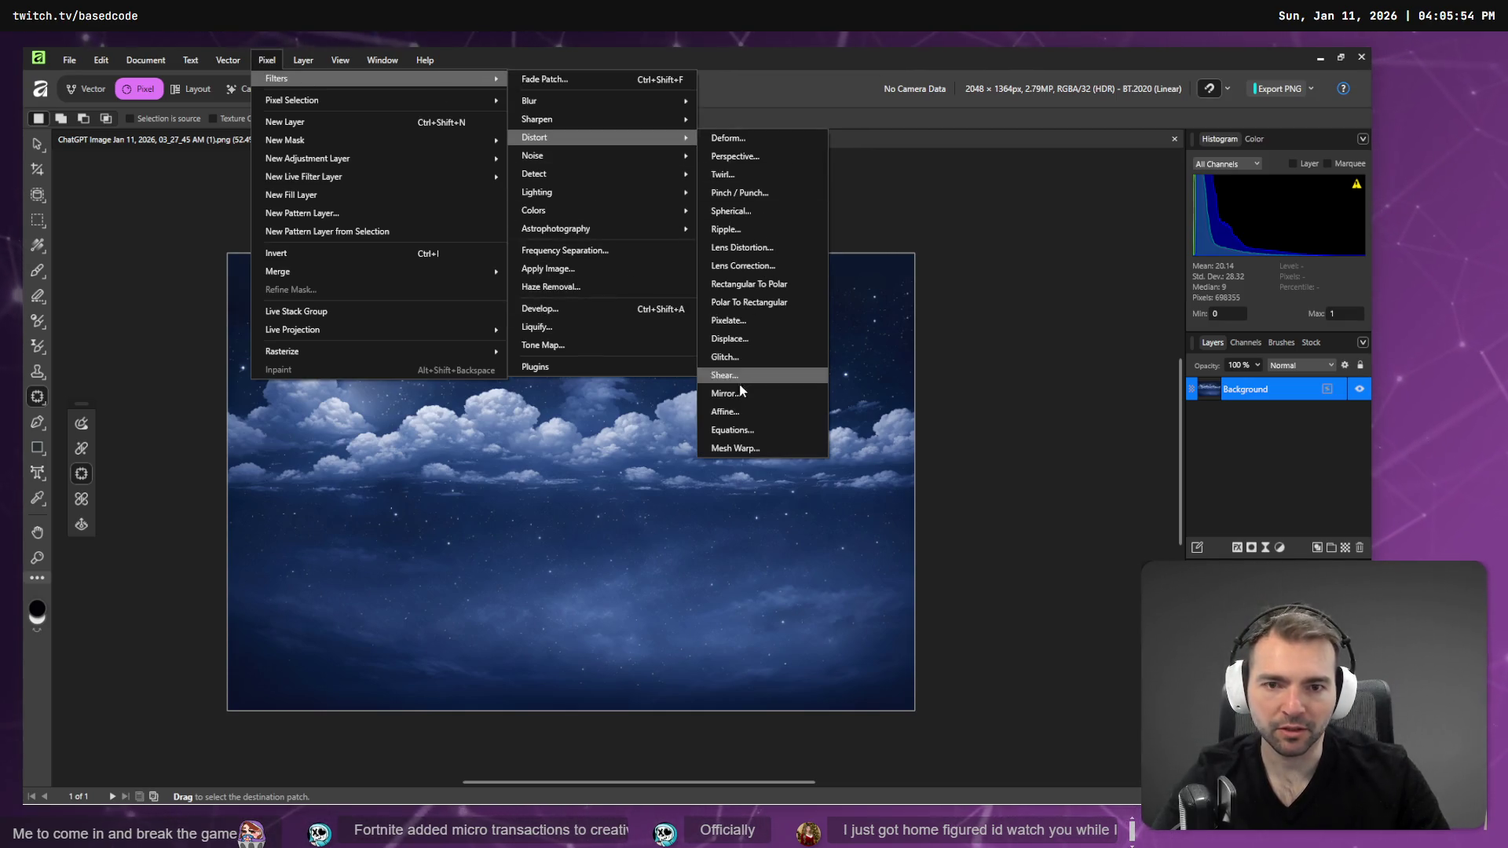
click(747, 411)
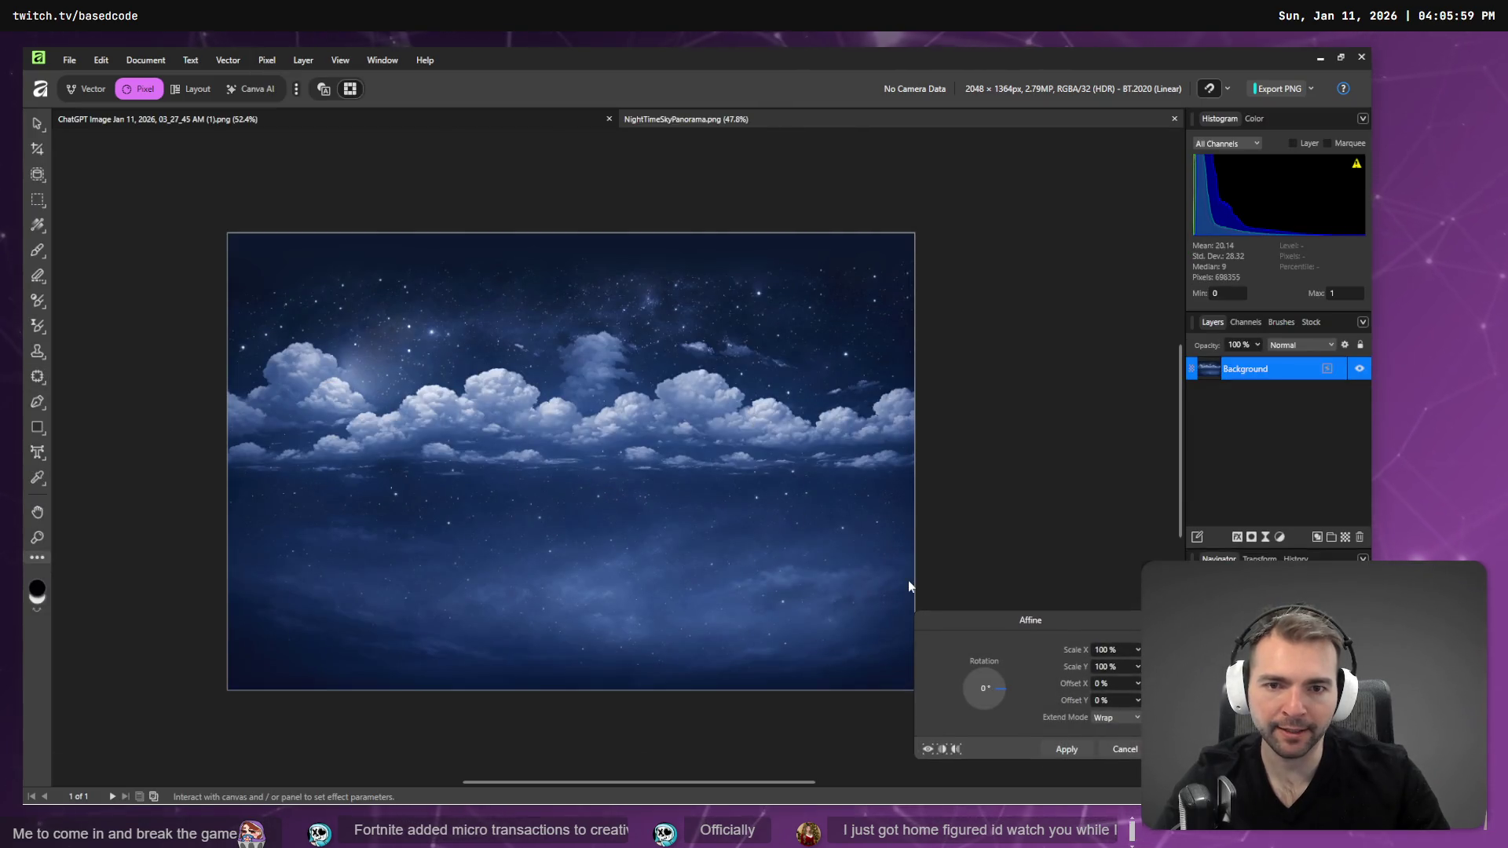
click(1114, 684)
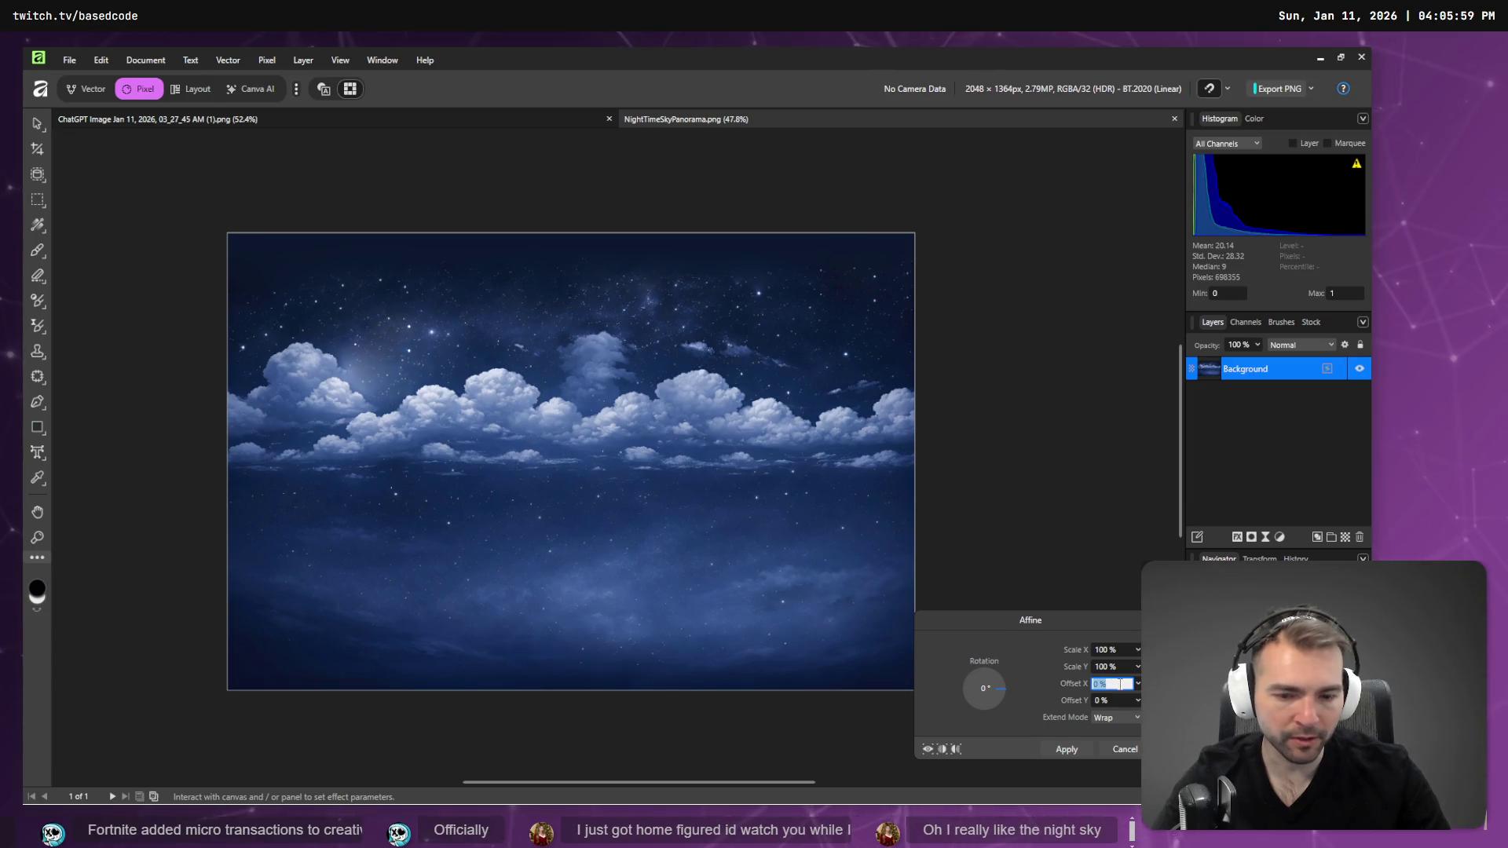
text(50)
key(Return)
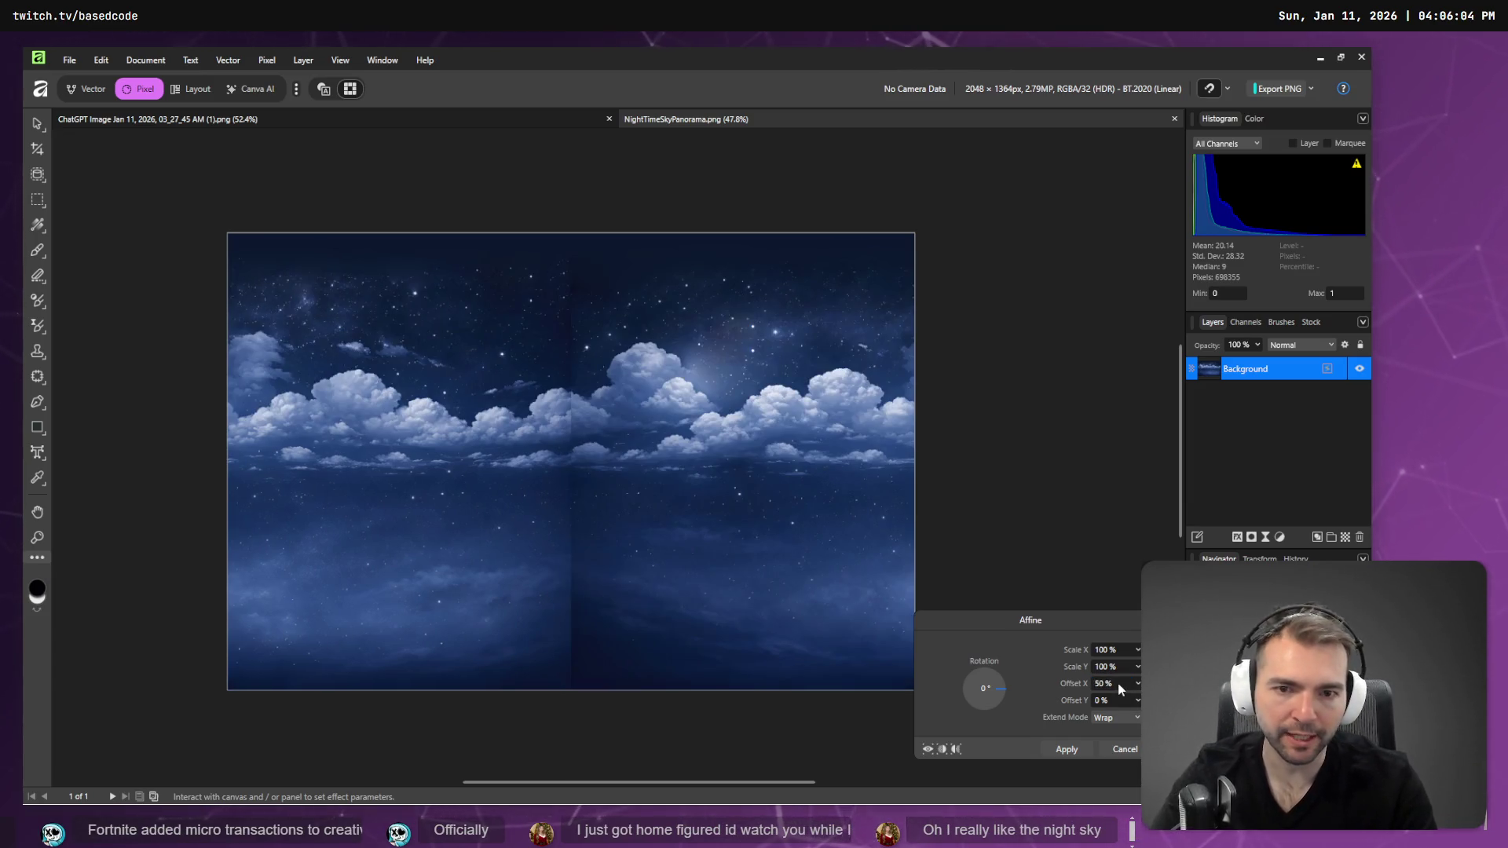
click(1067, 750)
- Switch to the Inpainting Brush among the patch tools
key(j)
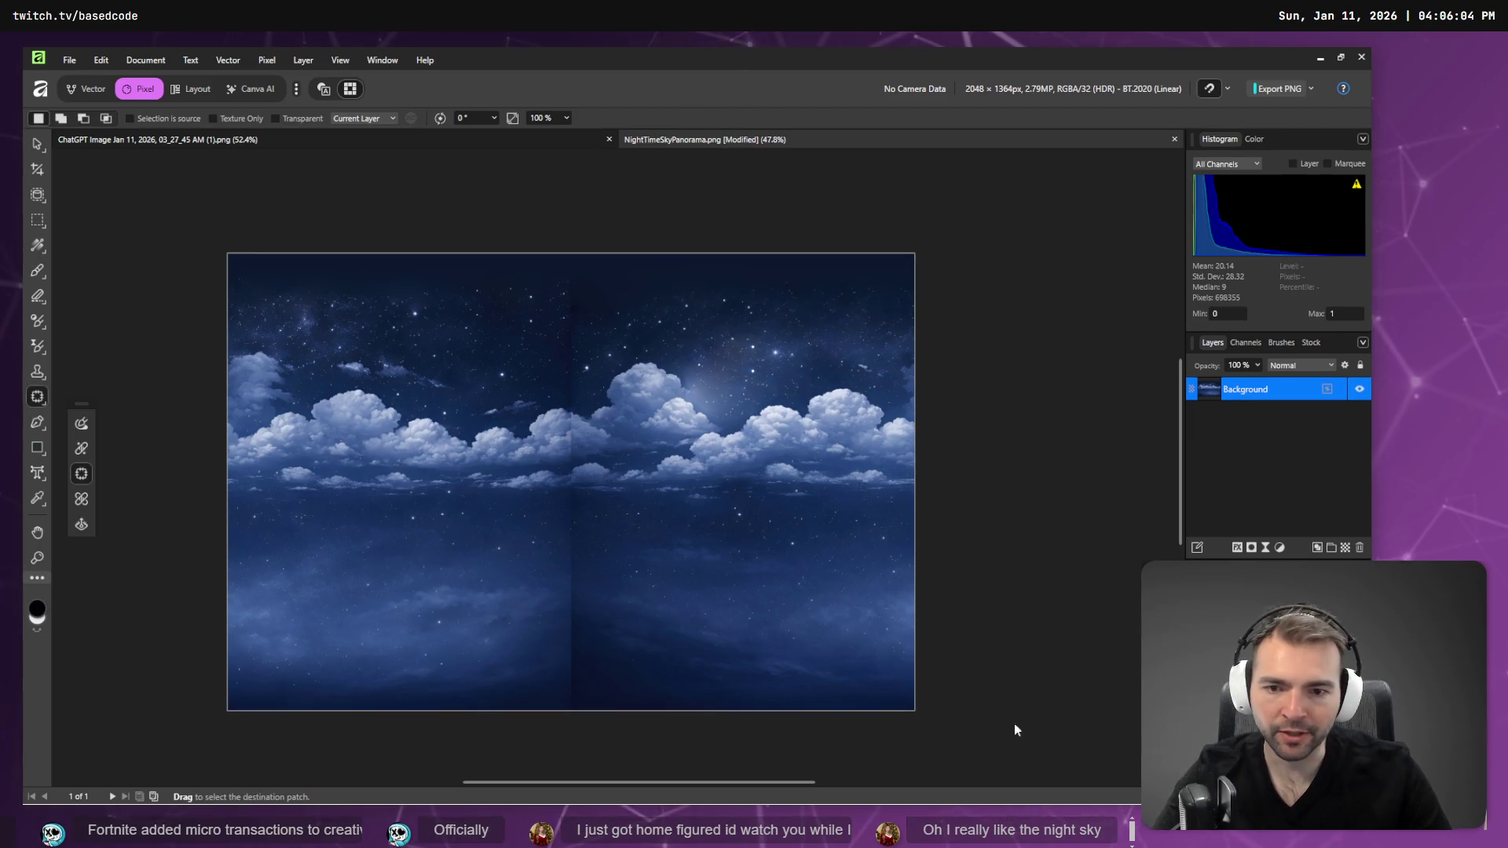
scroll(576, 590, up, 5)
scroll(577, 589, down, 4)
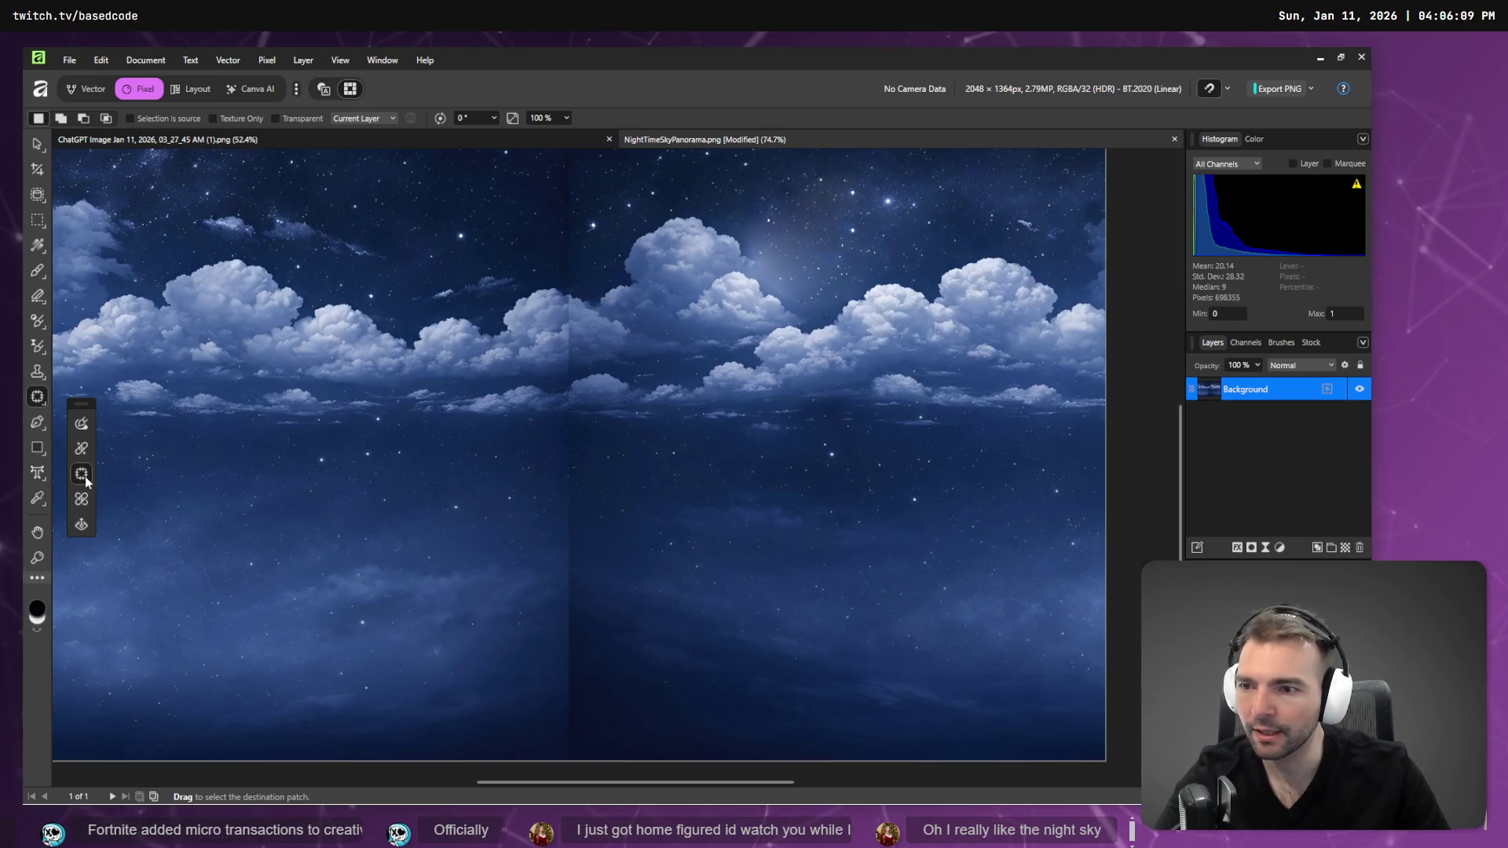
click(81, 425)
- Inpaint the centre seam from the clouds up to the top edge, including a glowing star
drag(566, 444, 578, 713)
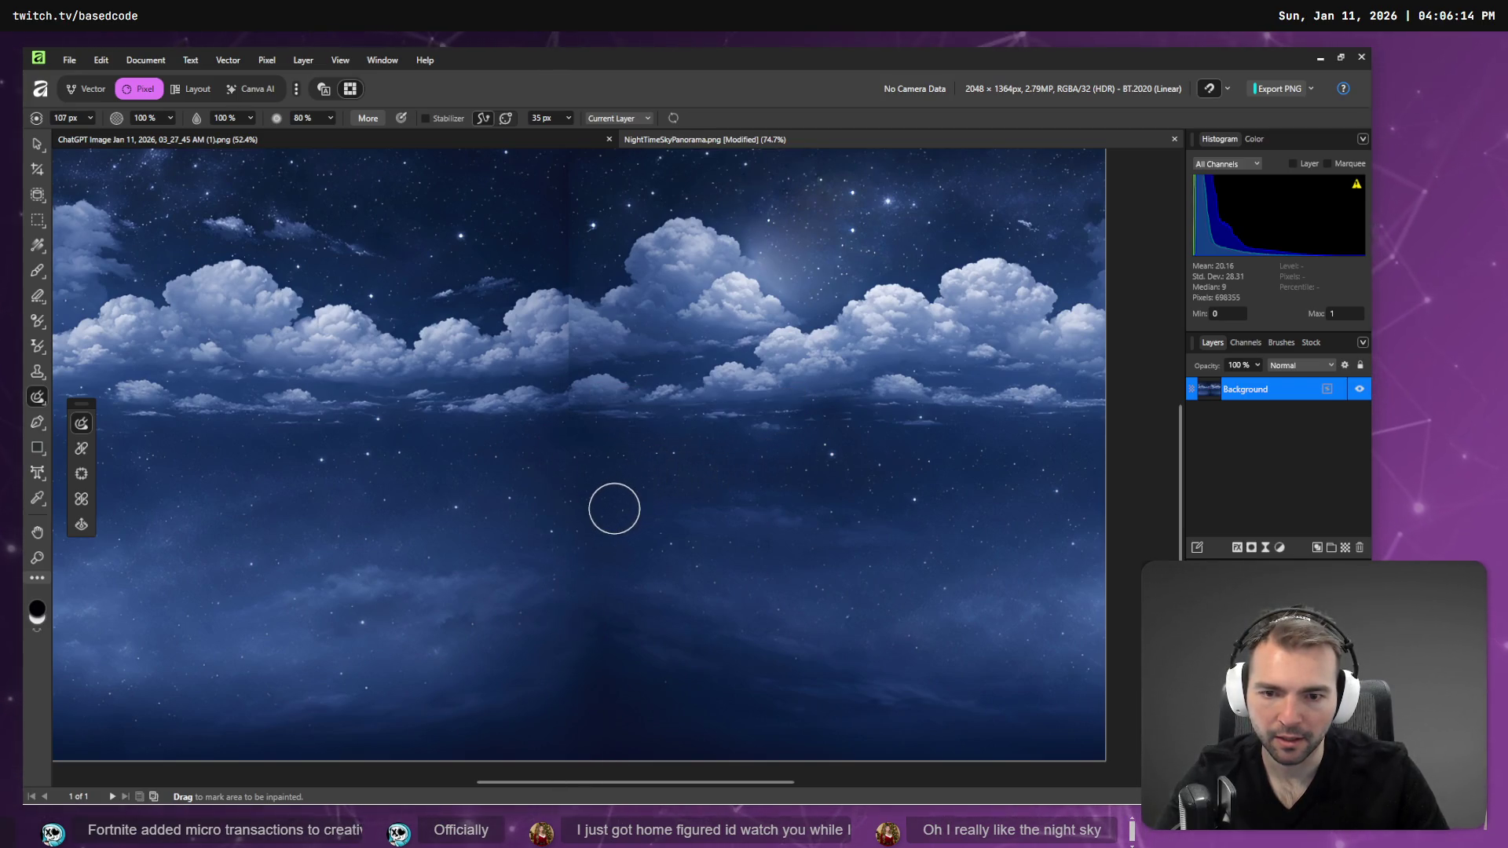
scroll(616, 508, up, 3)
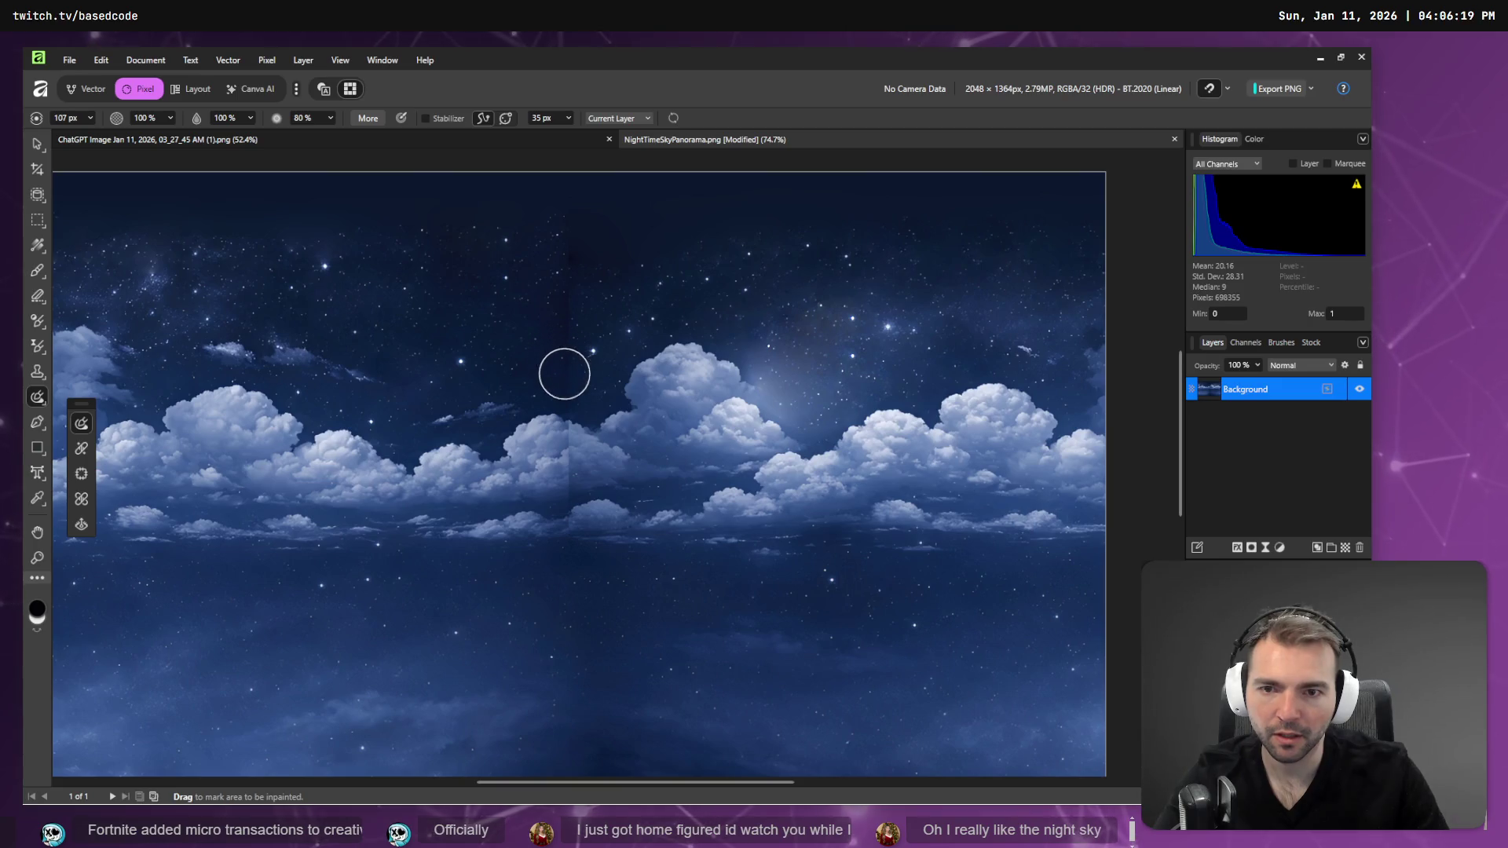
drag(565, 385, 560, 177)
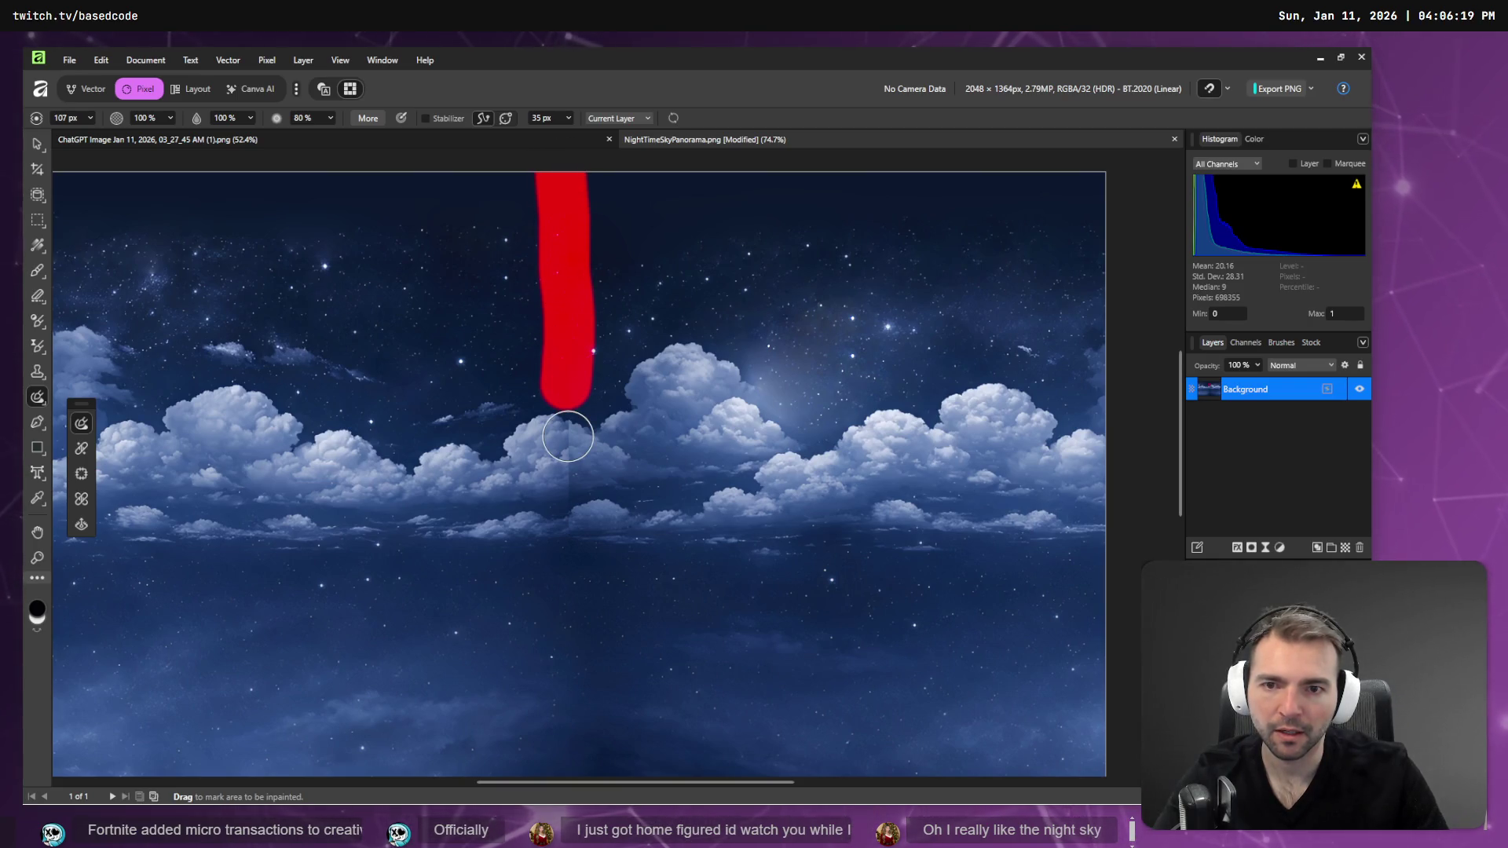
mouse_move(579, 327)
mouse_down()
mouse_move(562, 369)
mouse_move(553, 347)
mouse_up()
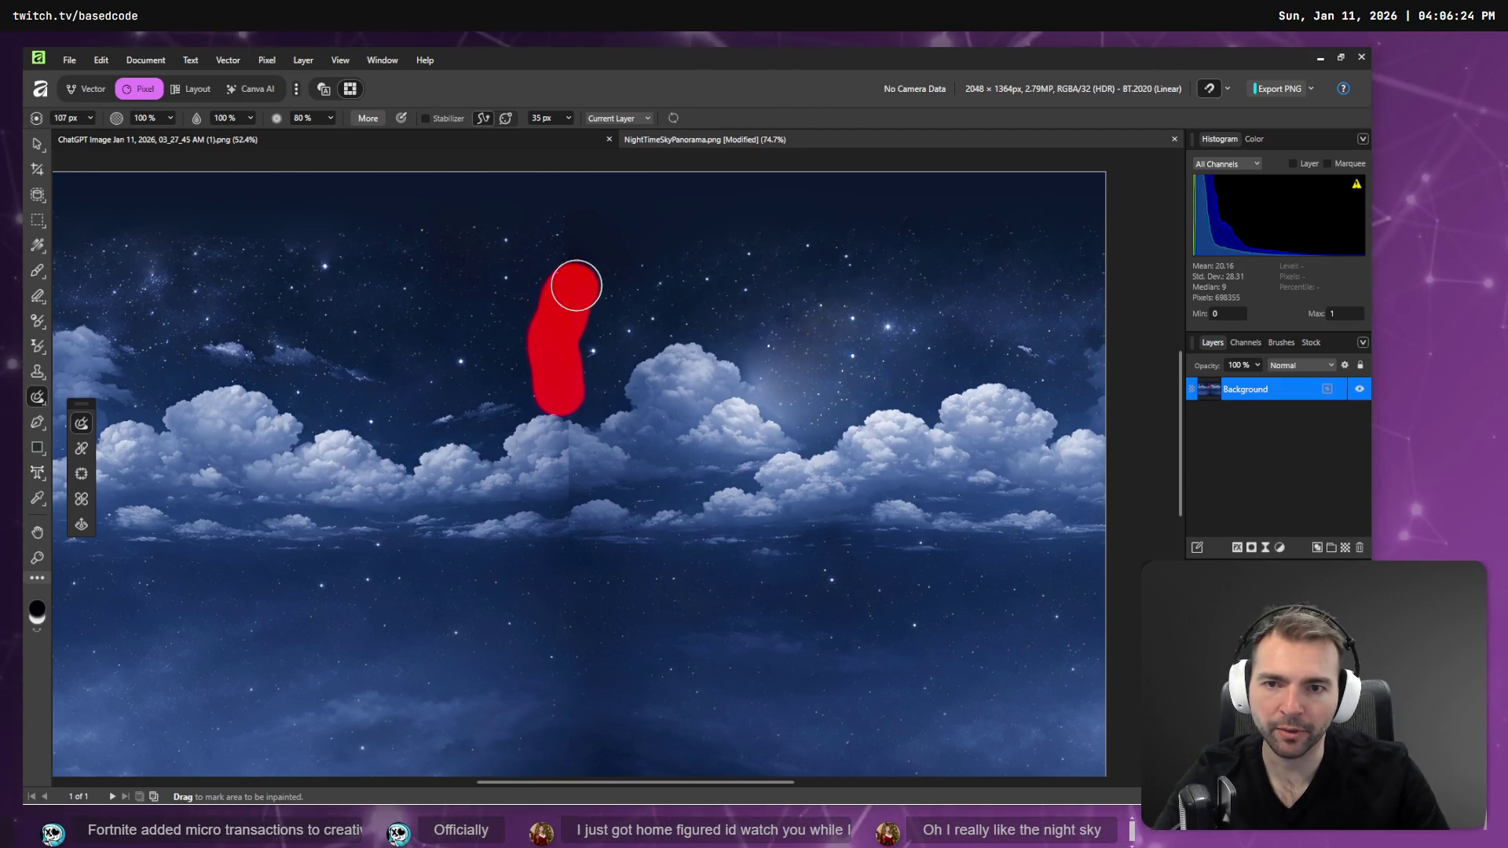
drag(575, 286, 584, 229)
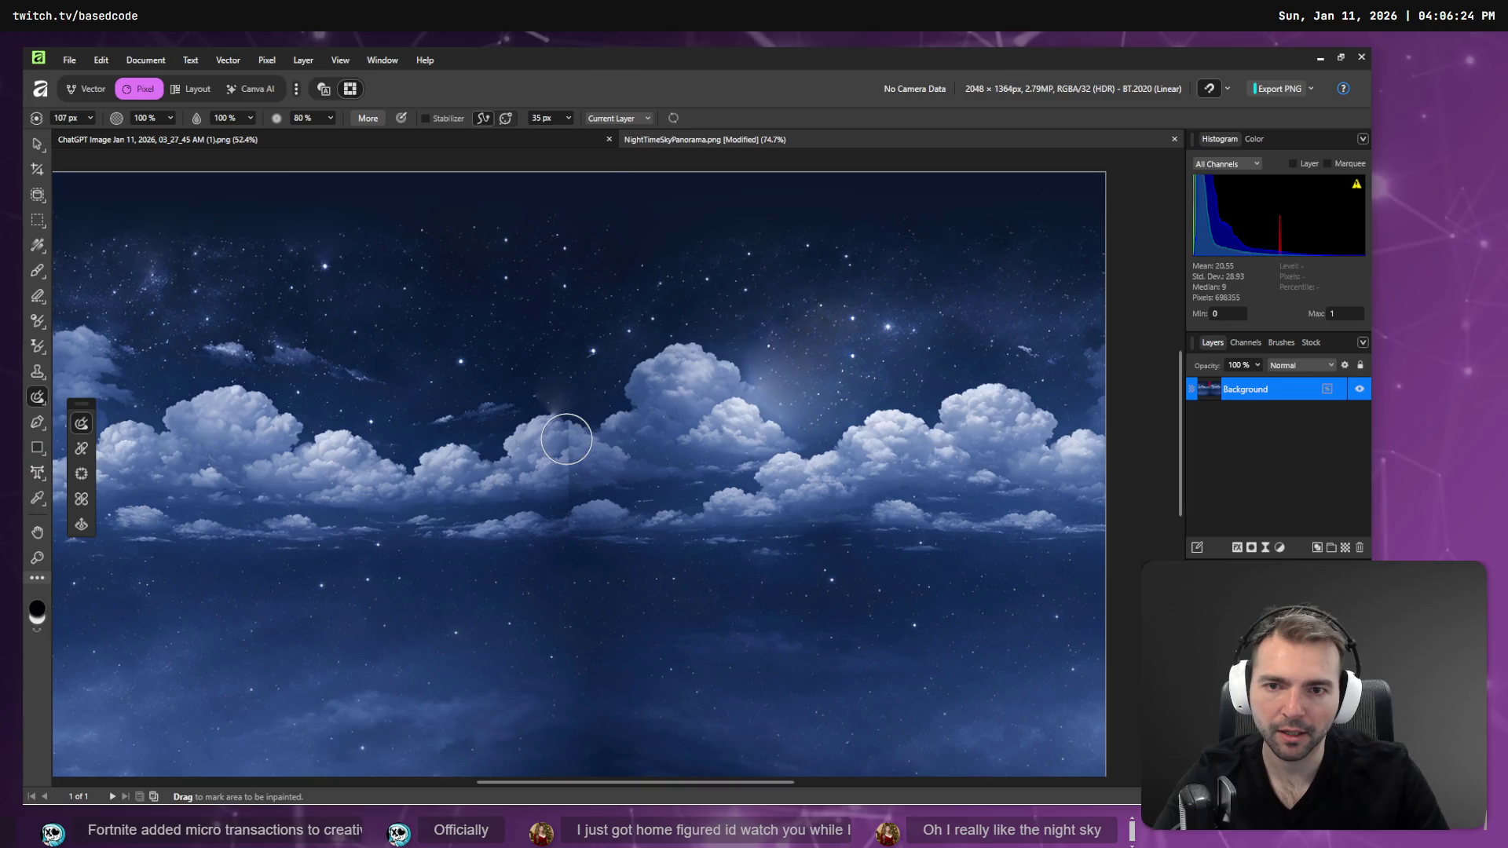
mouse_move(558, 299)
mouse_down()
mouse_move(559, 278)
mouse_move(573, 283)
mouse_up()
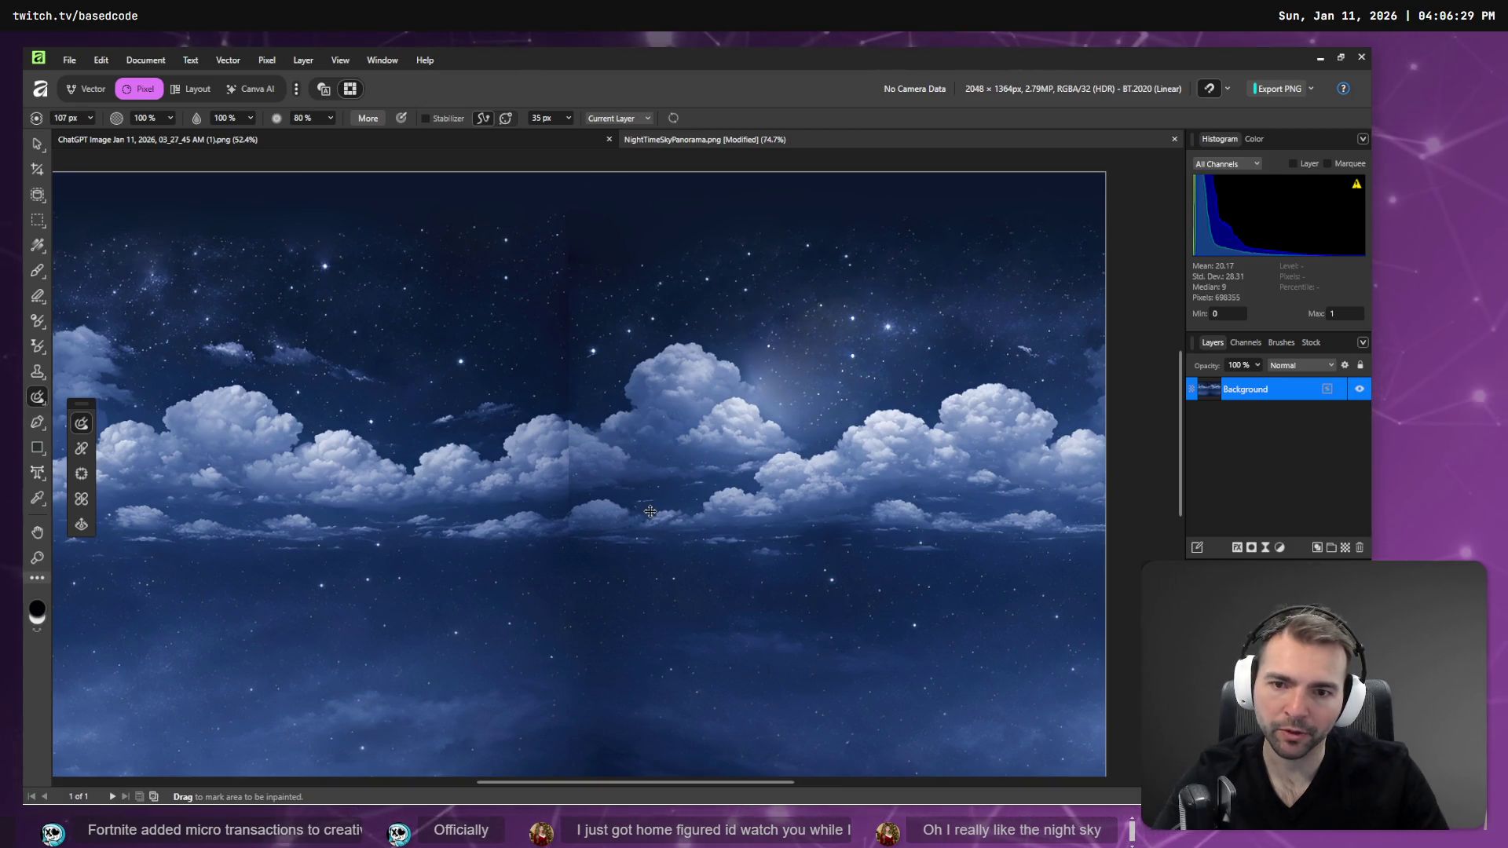
- Touch up the remaining upper seam spots and inpaint the lower part of the seam
drag(567, 385, 572, 168)
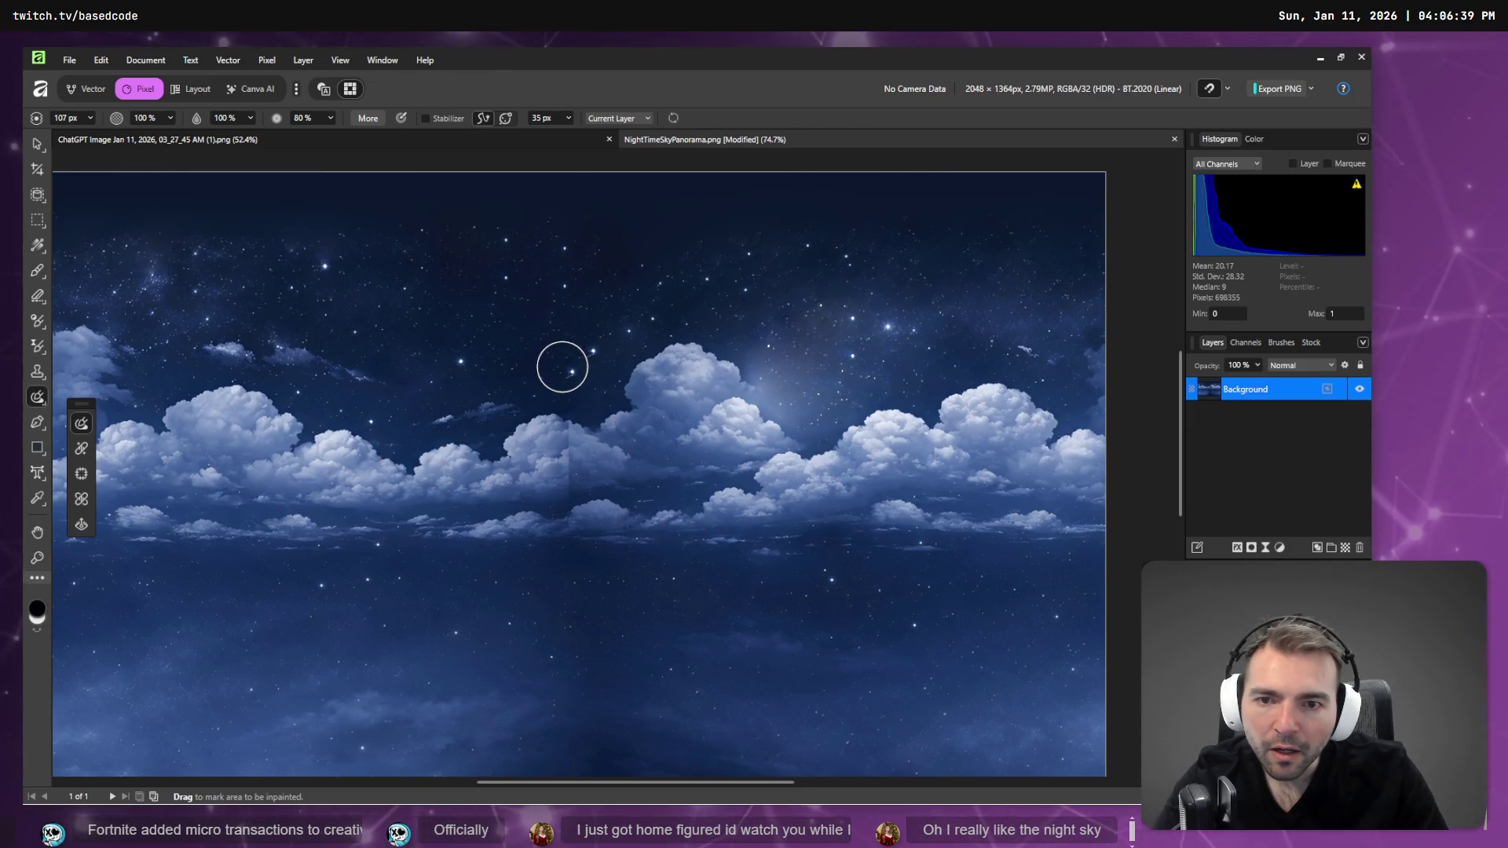
click(559, 365)
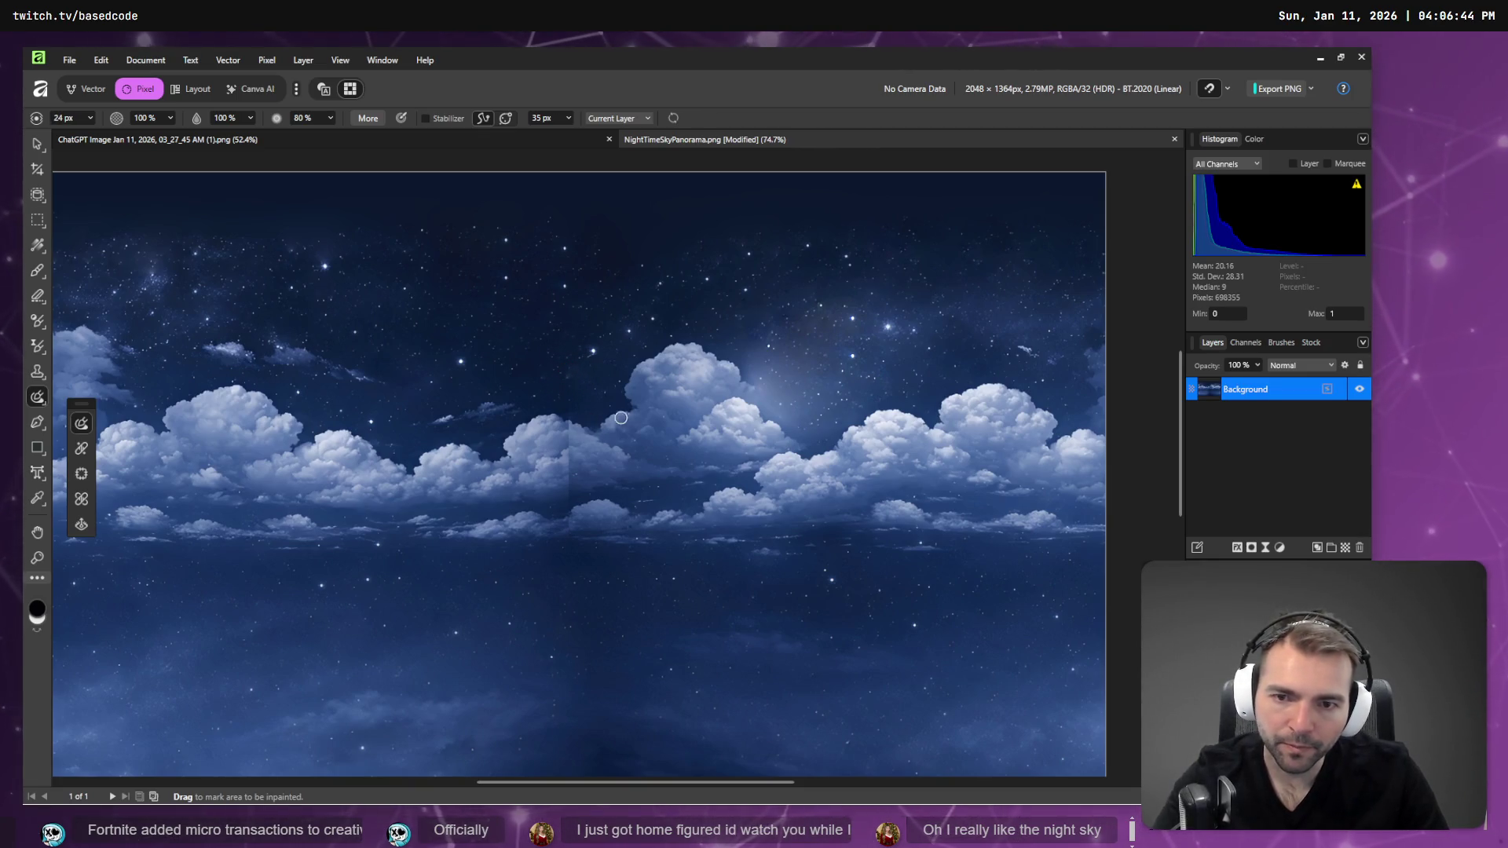
click(567, 377)
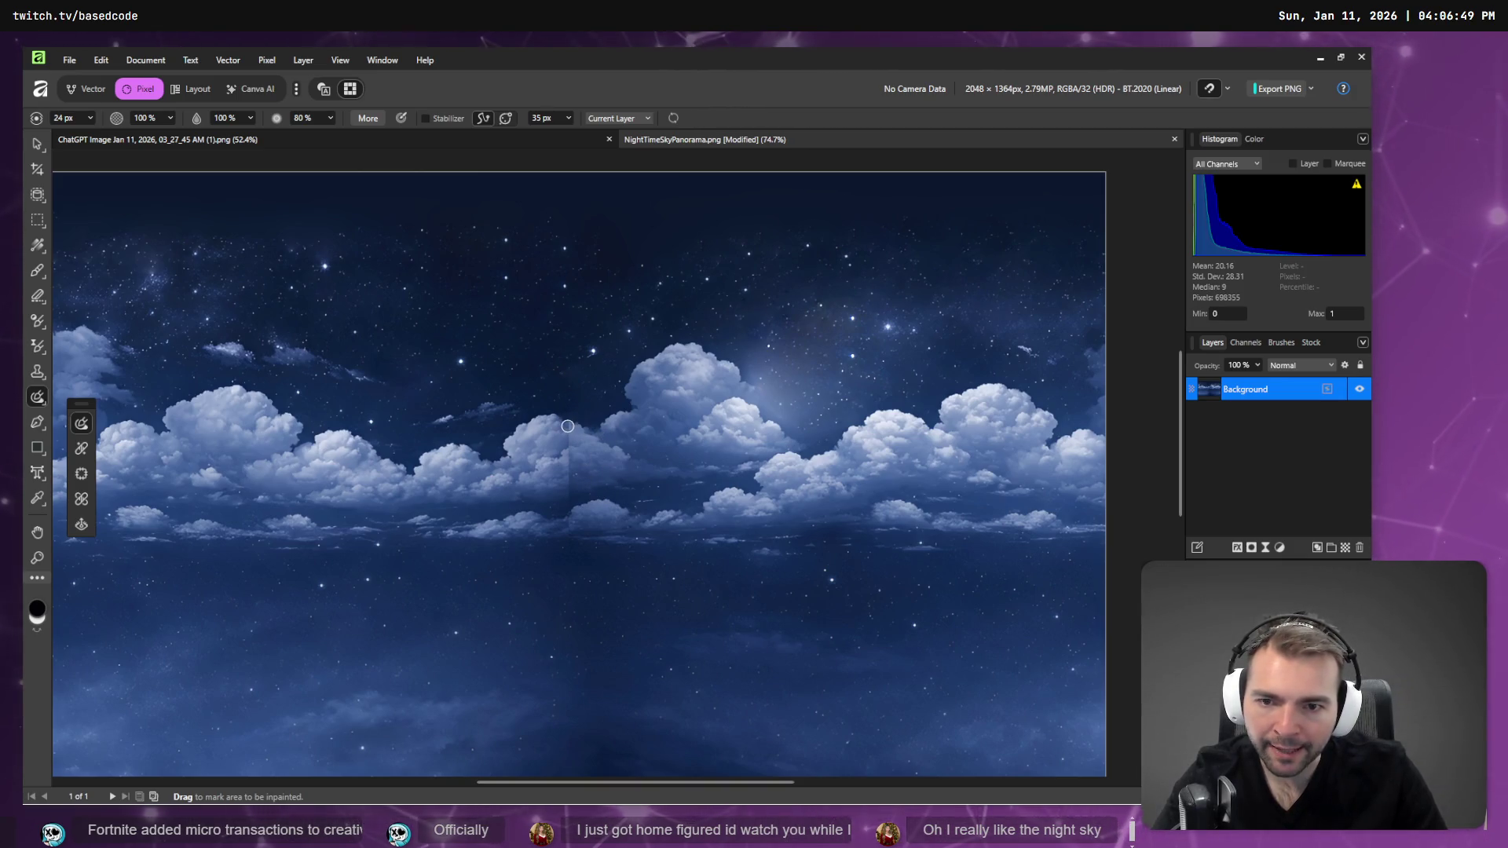
drag(567, 423, 569, 447)
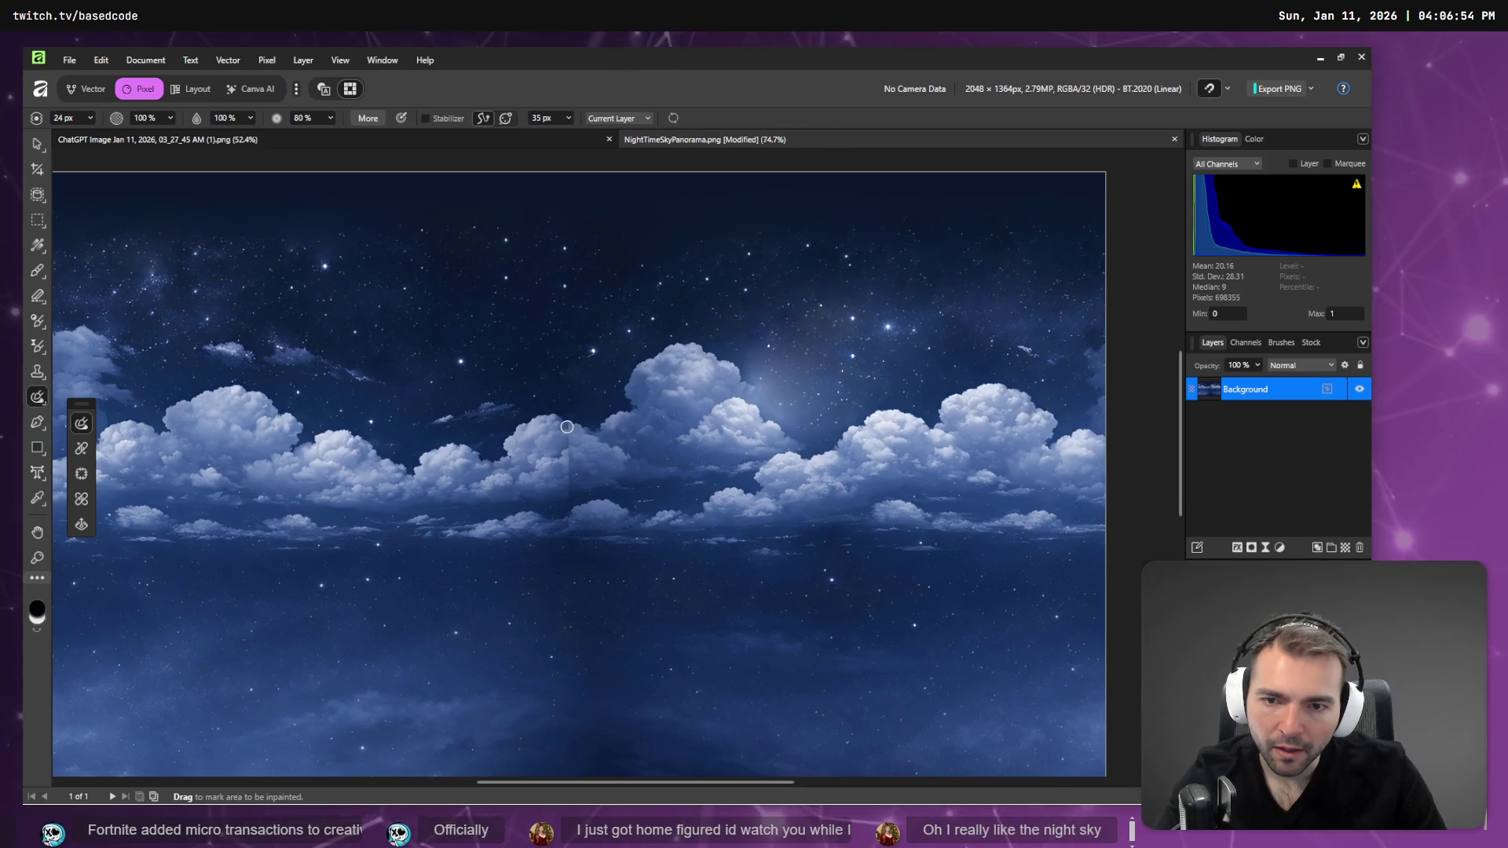
drag(567, 424, 567, 497)
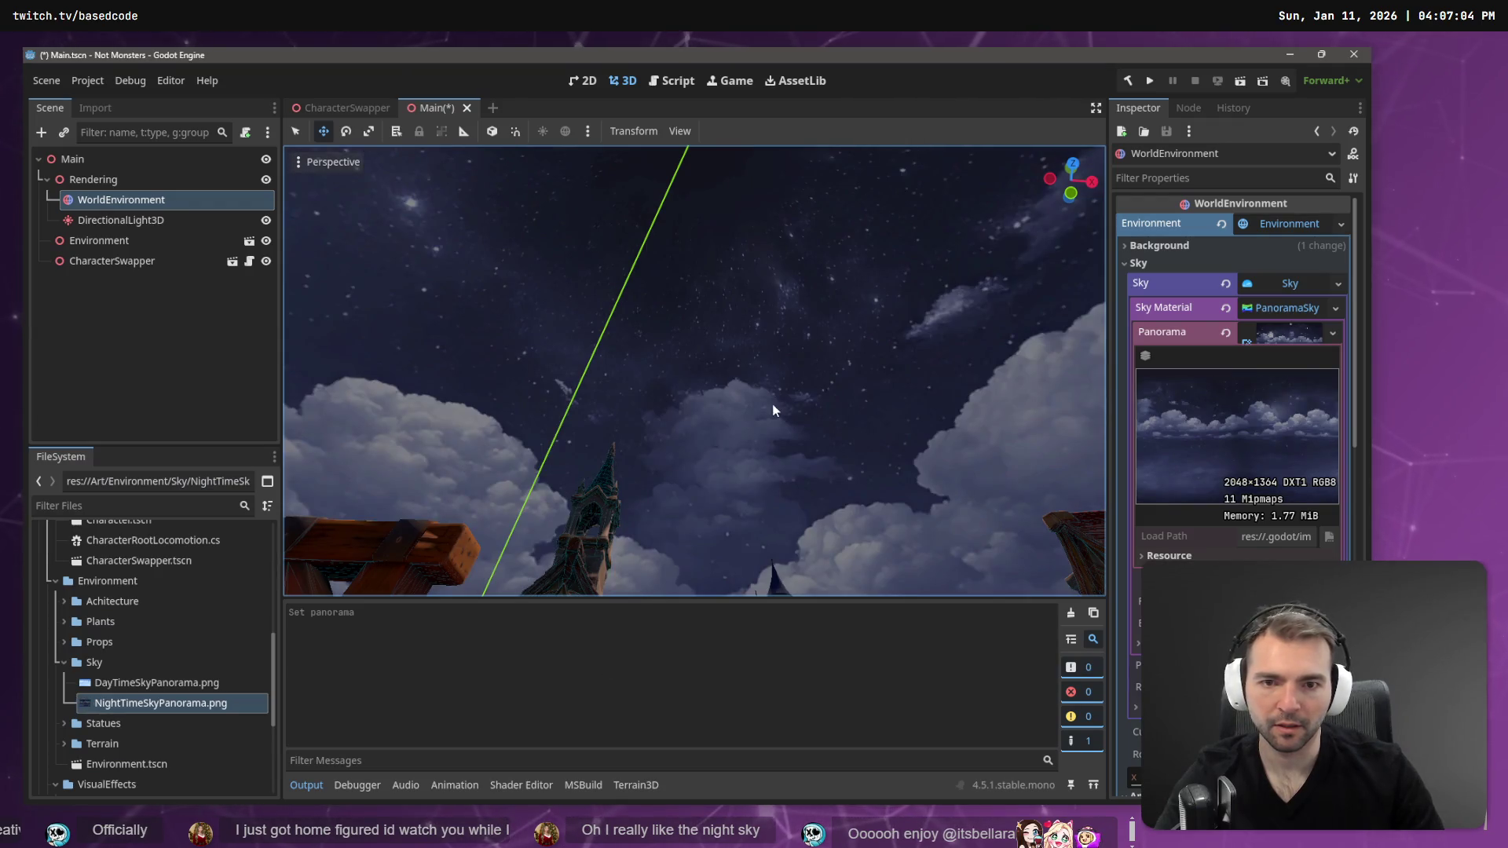
- Save the edited NightTimeSkyPanorama.png in Affinity with Ctrl+S
mouse_move(818, 380)
mouse_down()
mouse_move(817, 448)
mouse_move(818, 380)
mouse_move(690, 464)
mouse_up()
key(alt+Tab)
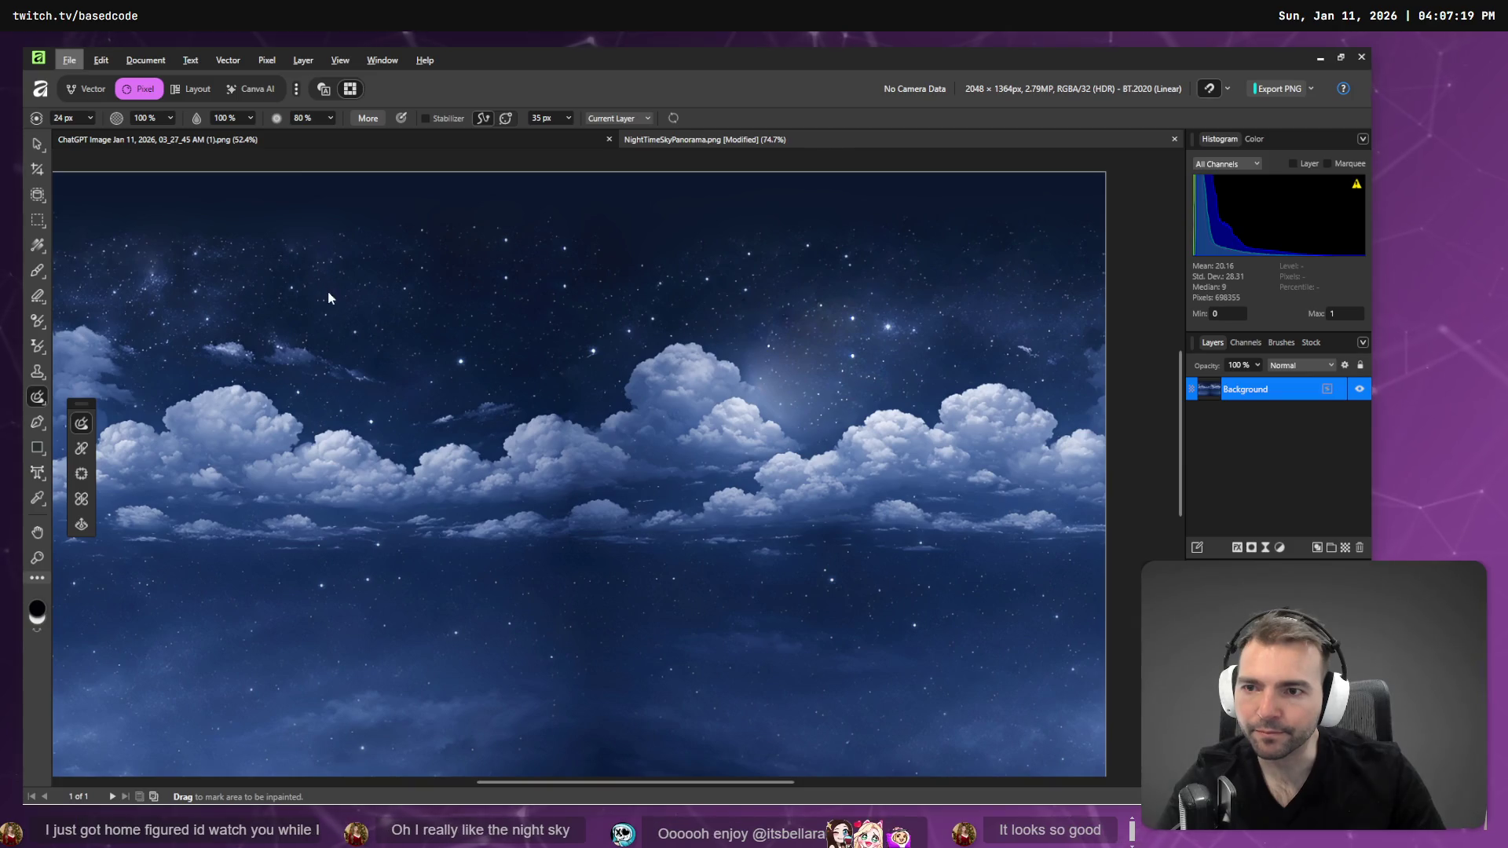
key(alt+Tab)
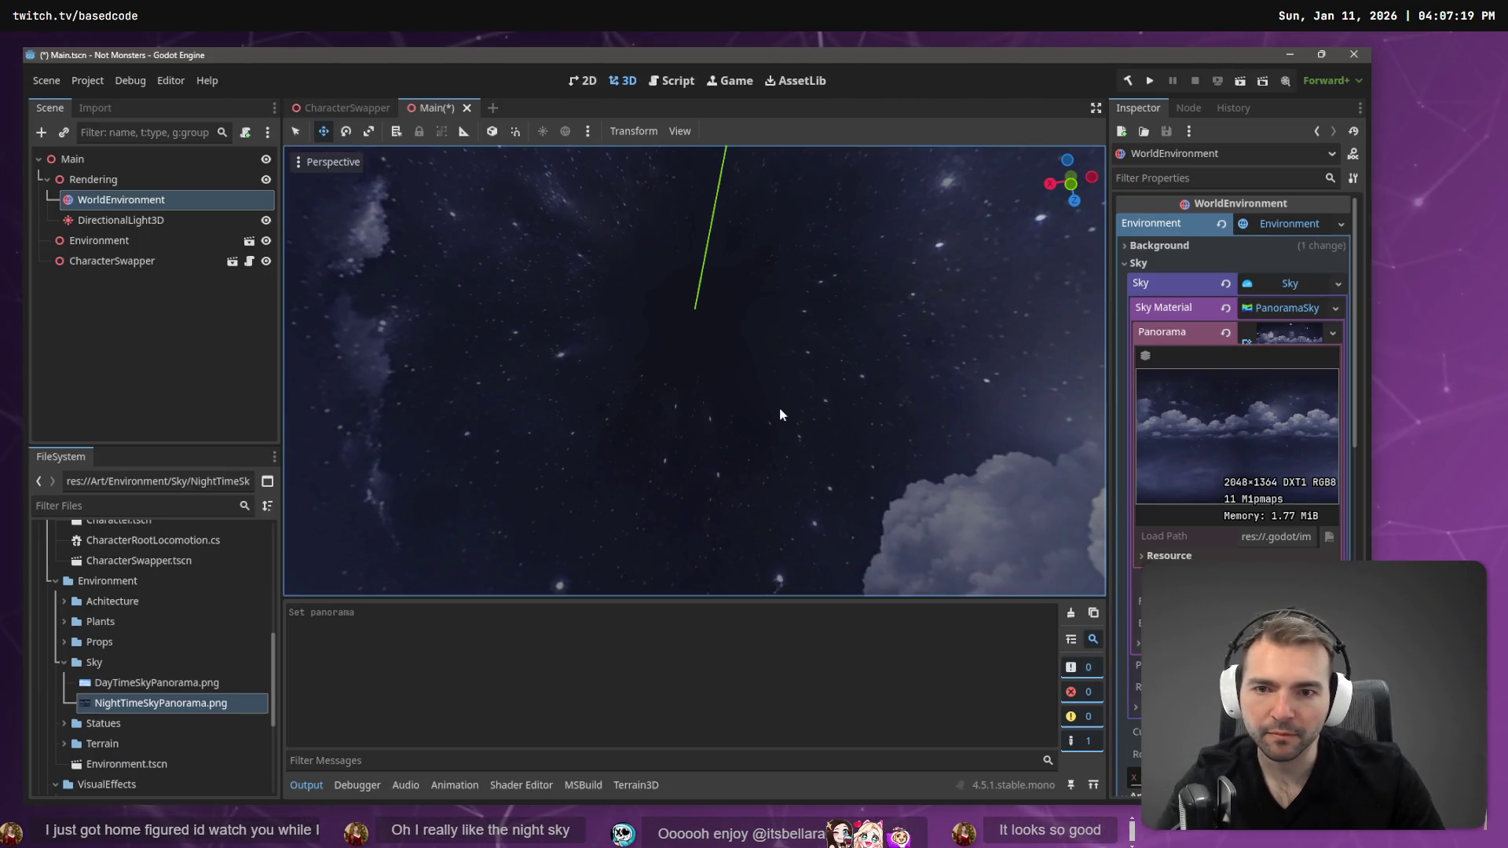
key(alt+Tab)
key(alt+Tab)
key(alt+Tab)
key(ctrl+s)
click(69, 59)
click(78, 257)
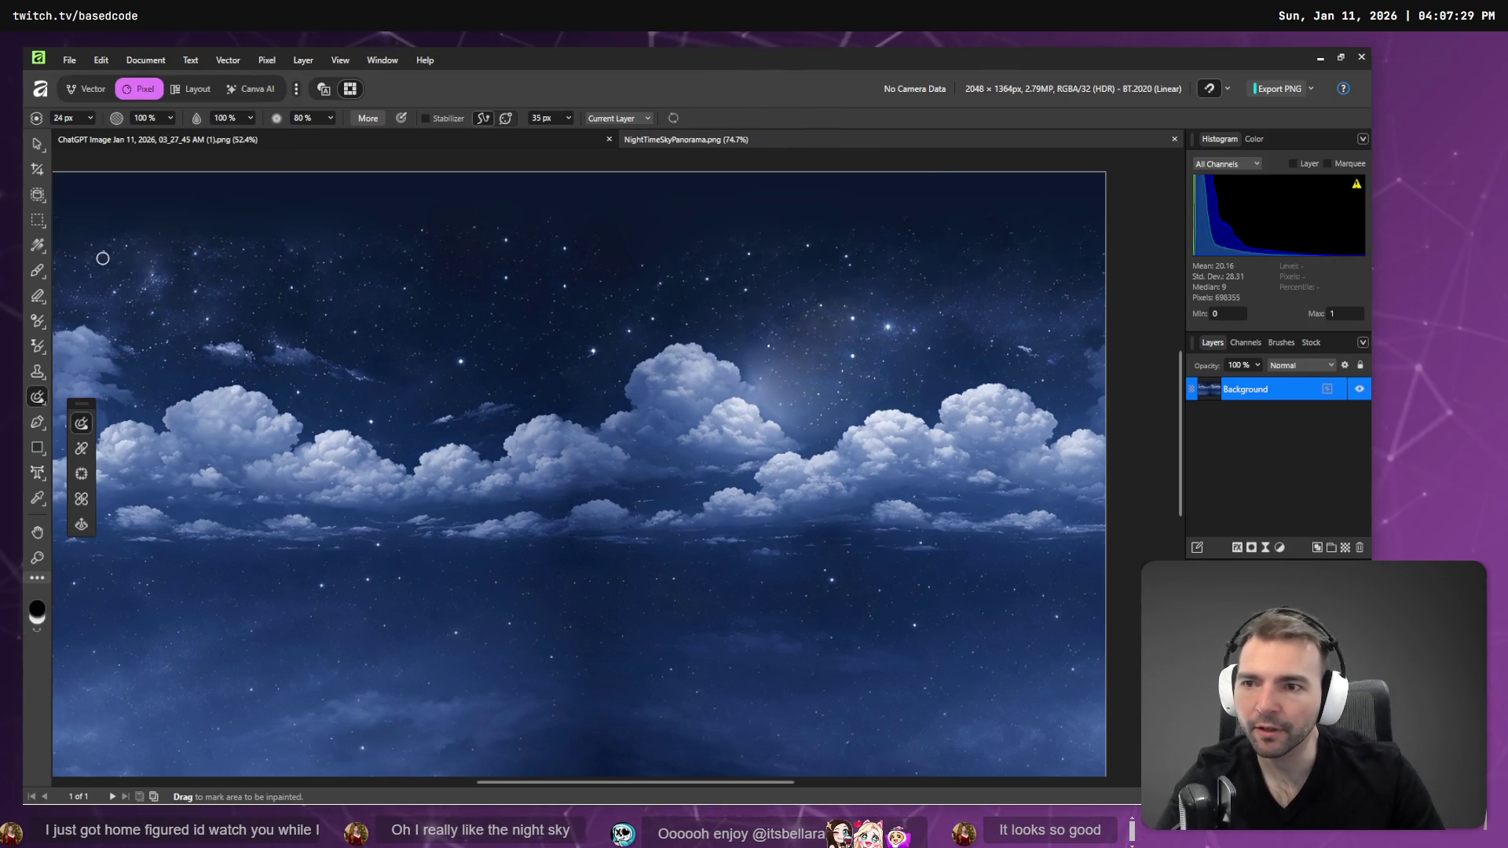
- Inspect the reimported sky in Godot, flying the view toward the castle and starry clouds
key(alt+Tab)
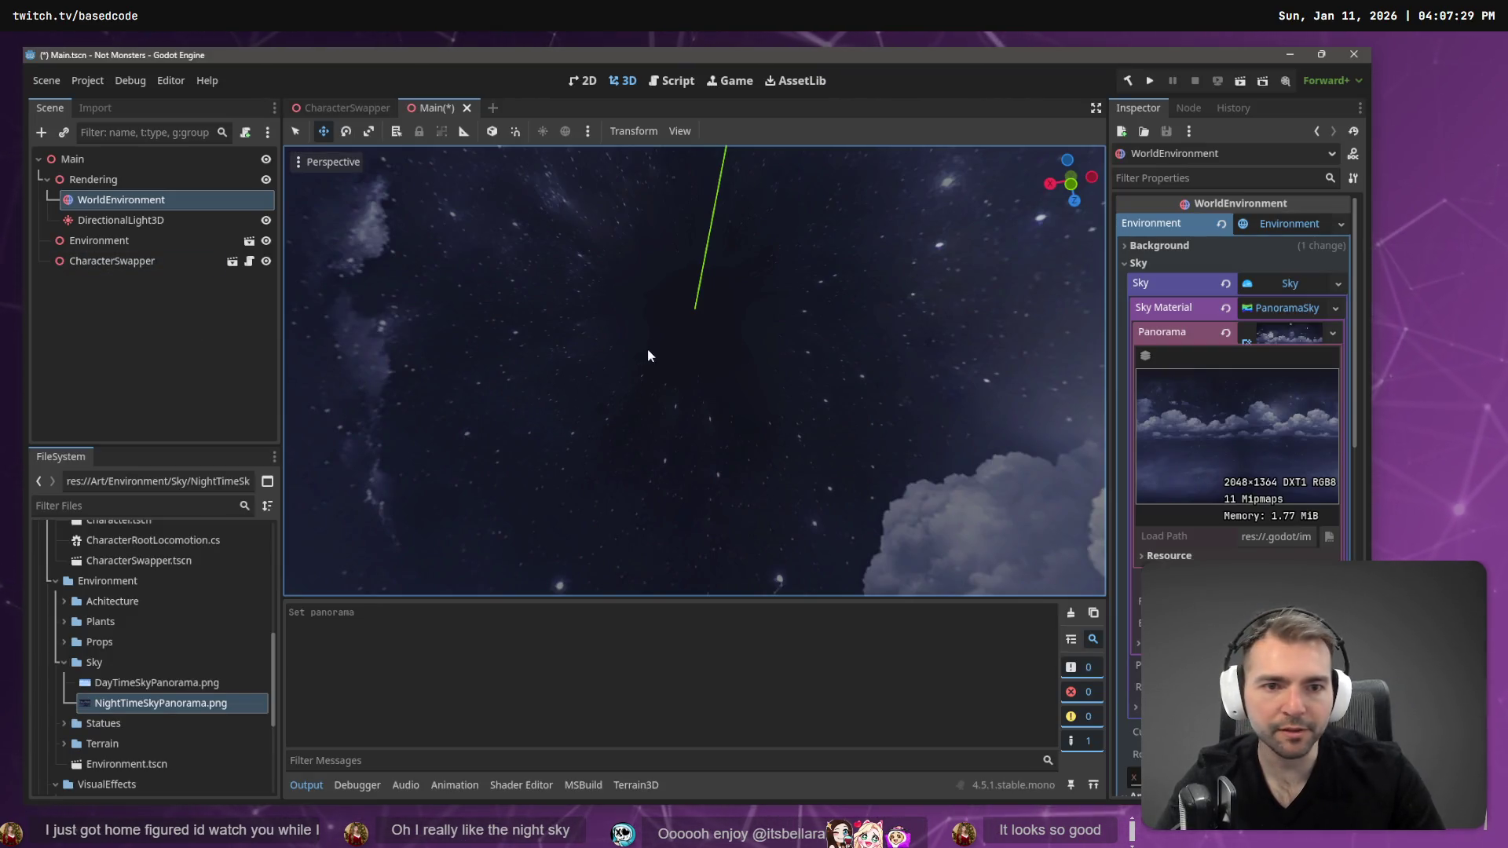
mouse_move(727, 330)
mouse_down()
mouse_move(778, 338)
mouse_move(730, 346)
mouse_move(738, 409)
mouse_up()
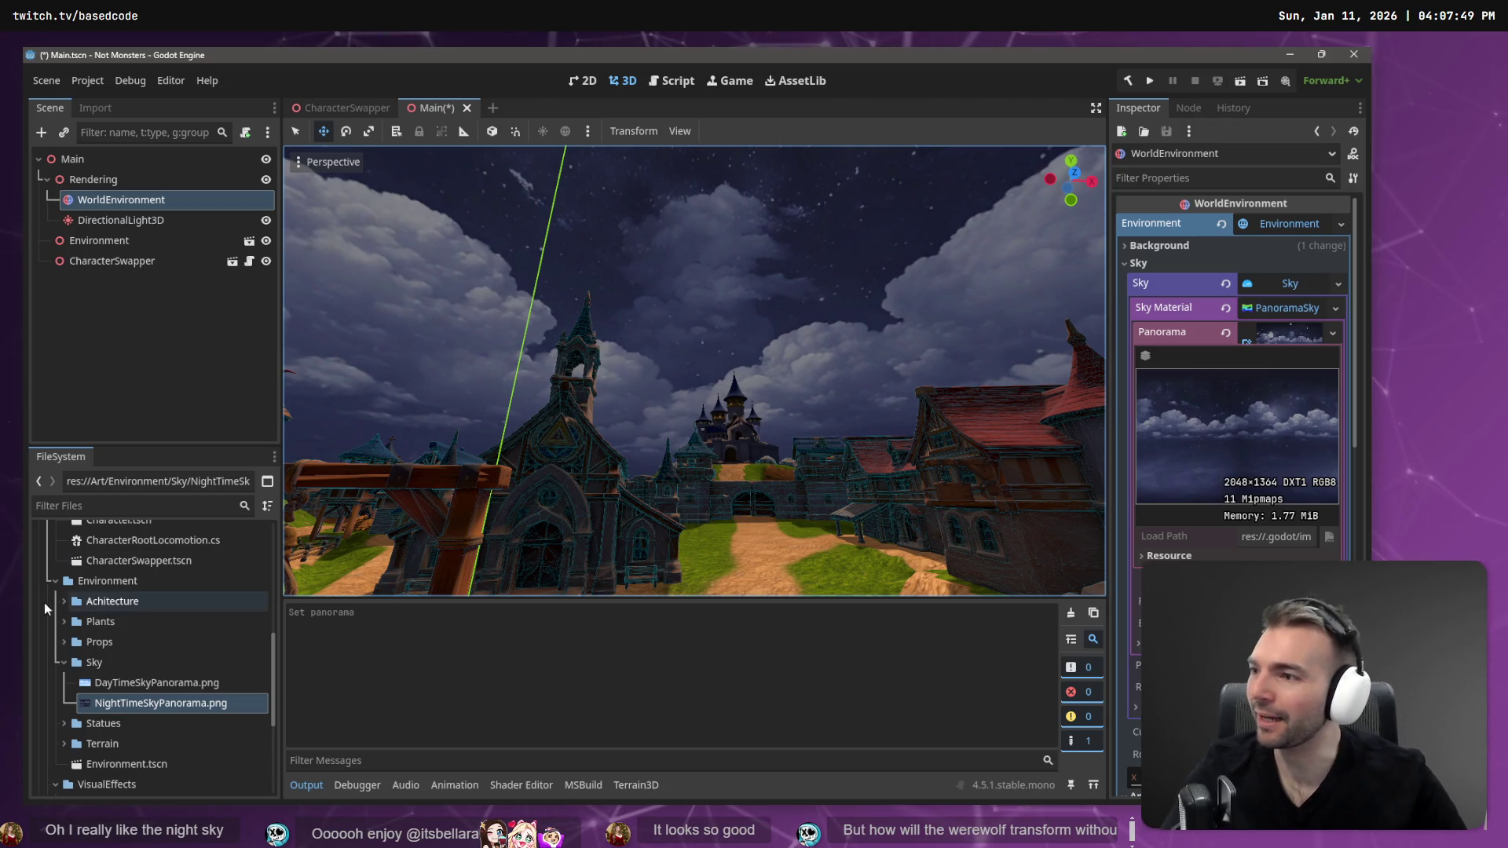
key(w)
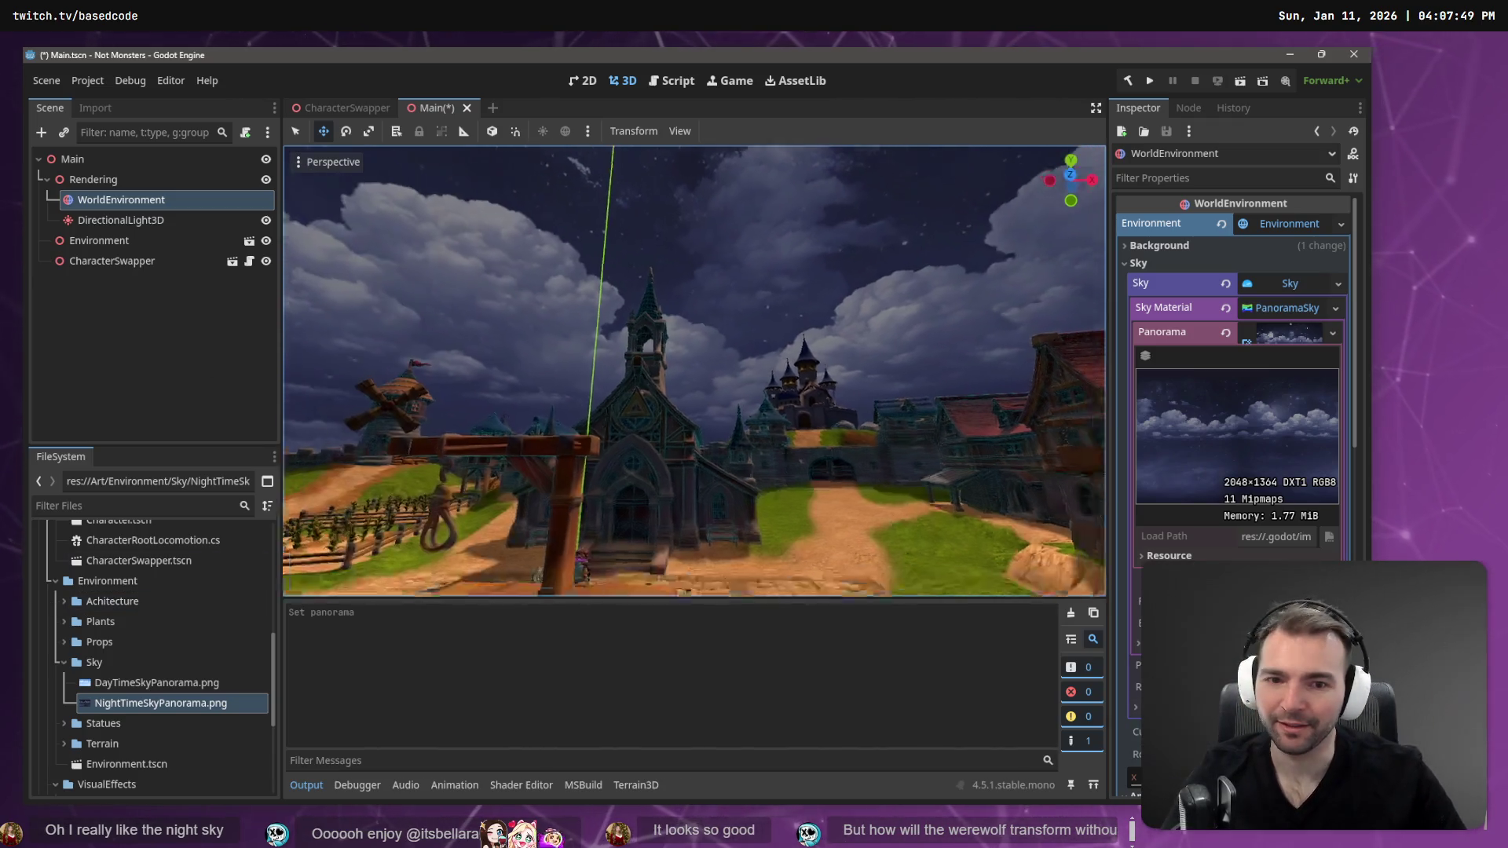
key(a)
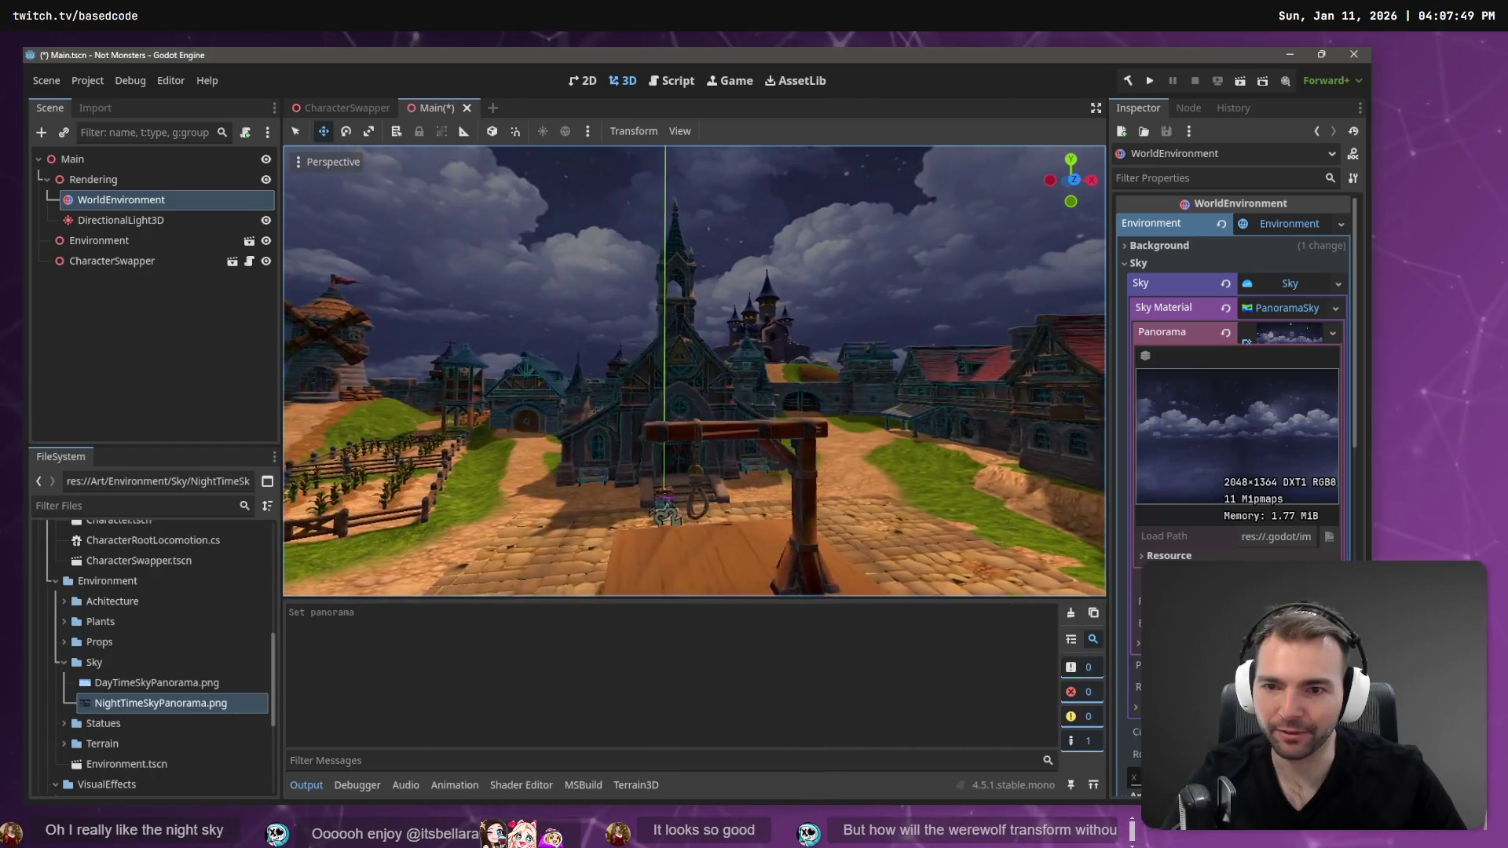
key(e)
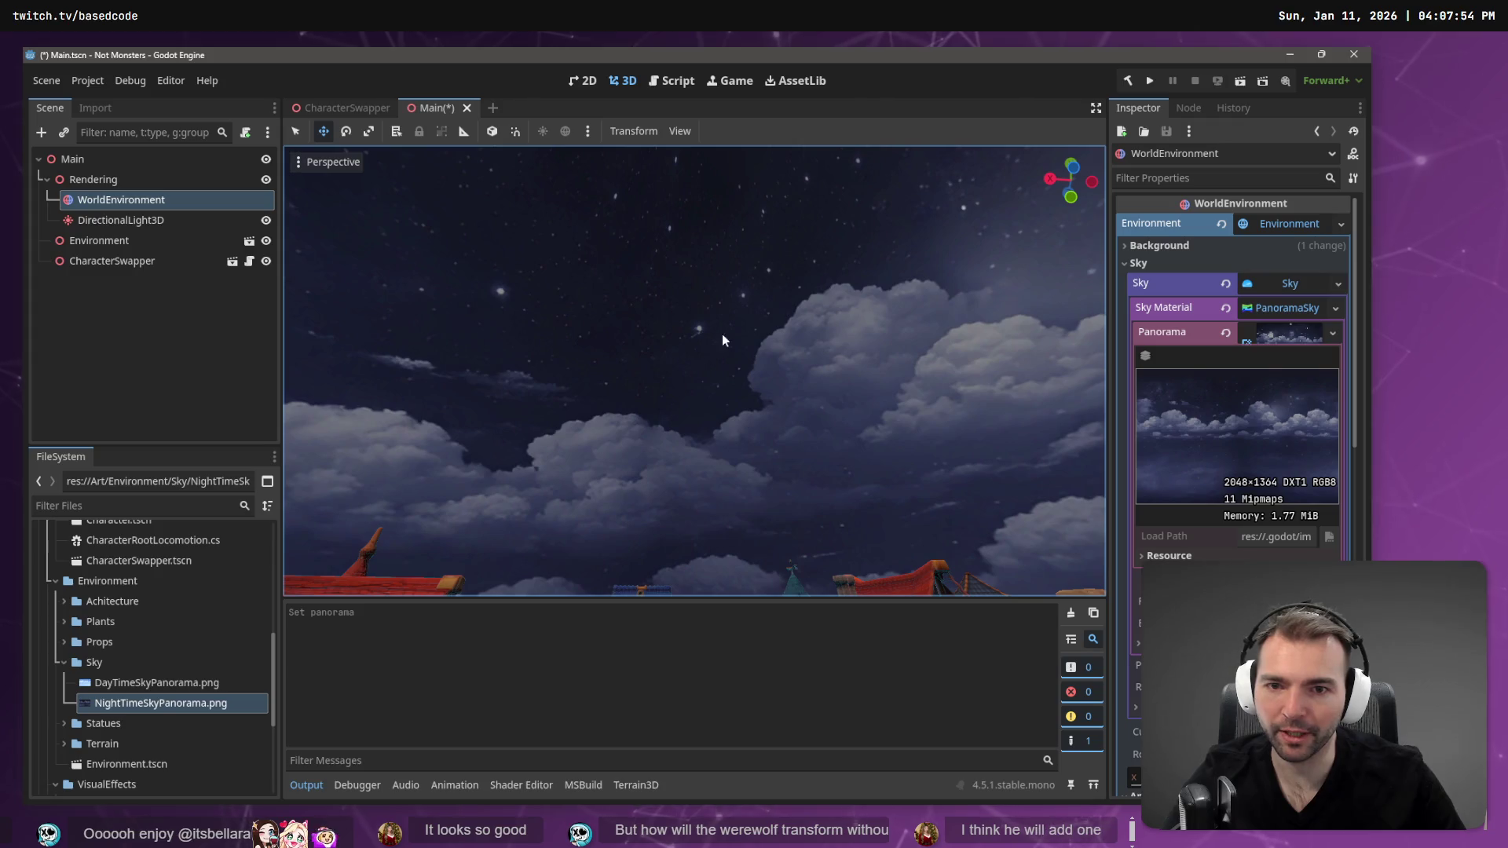
key(alt+Tab)
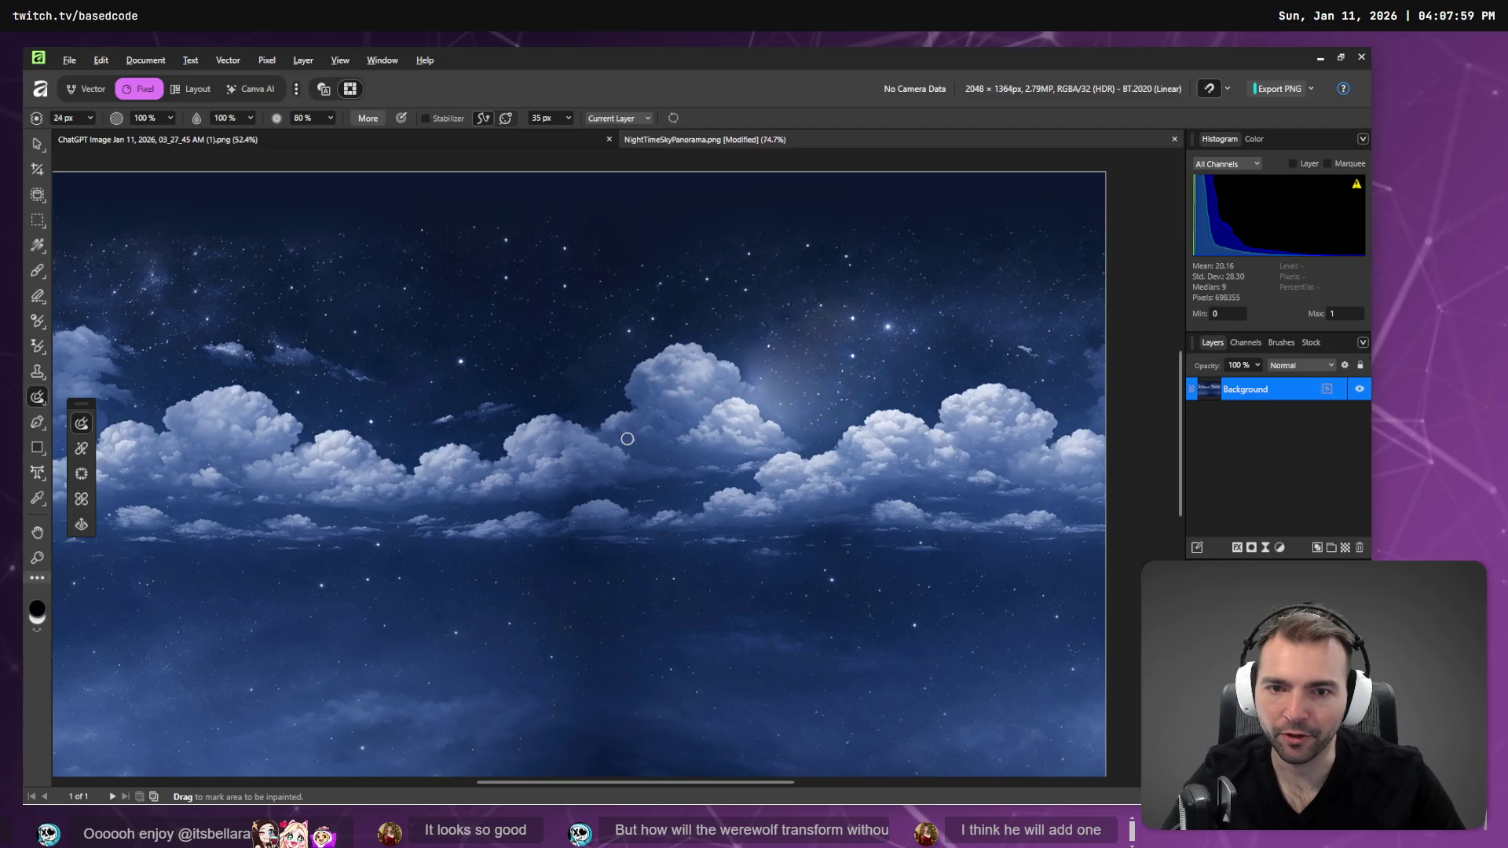
key(alt+Tab)
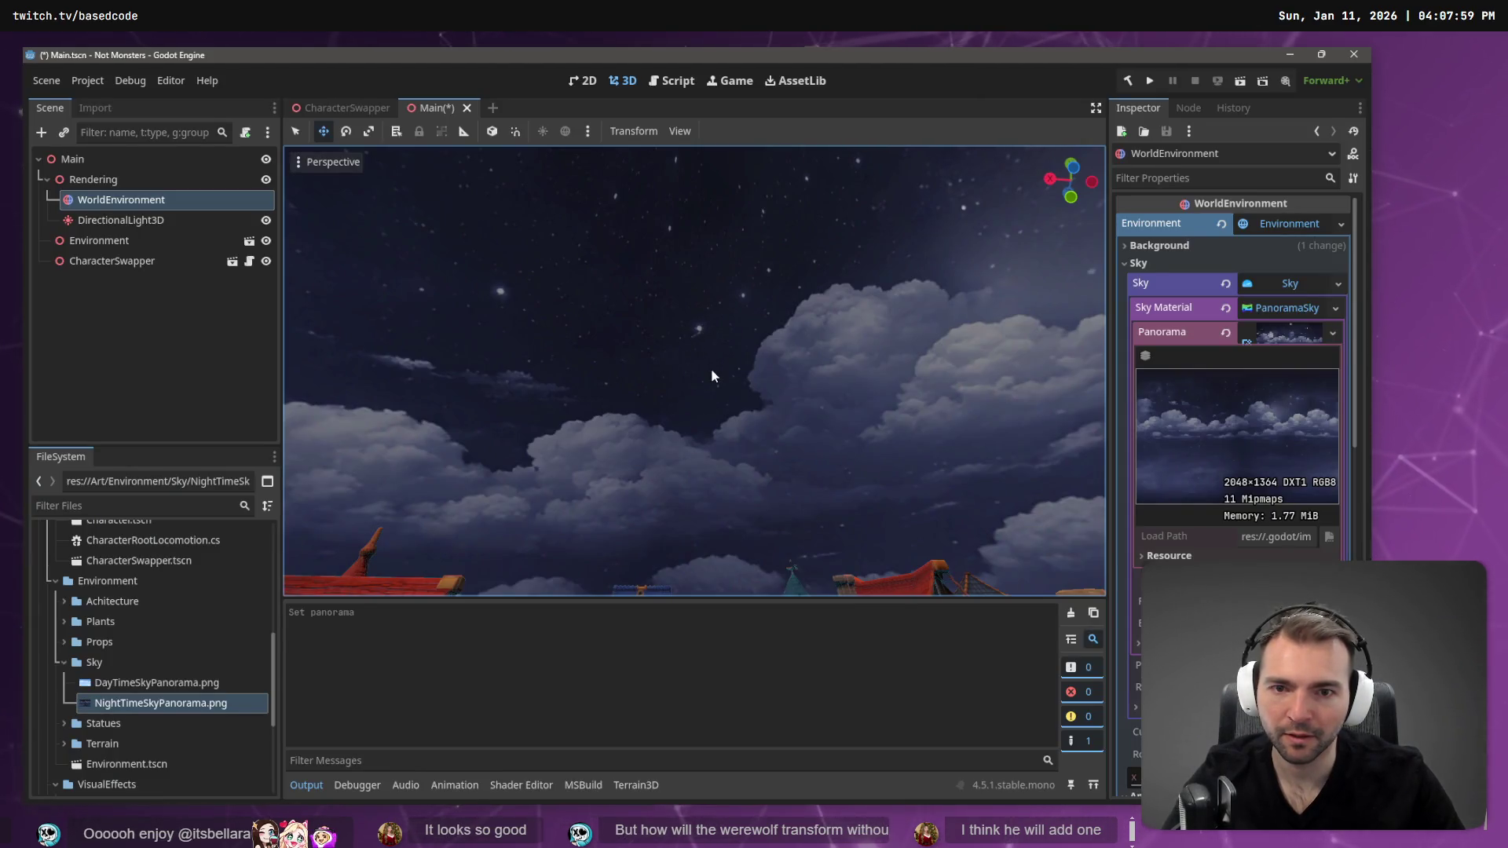
- Inpaint a small spot in the panorama's sky and check it in Godot
key(alt+Tab)
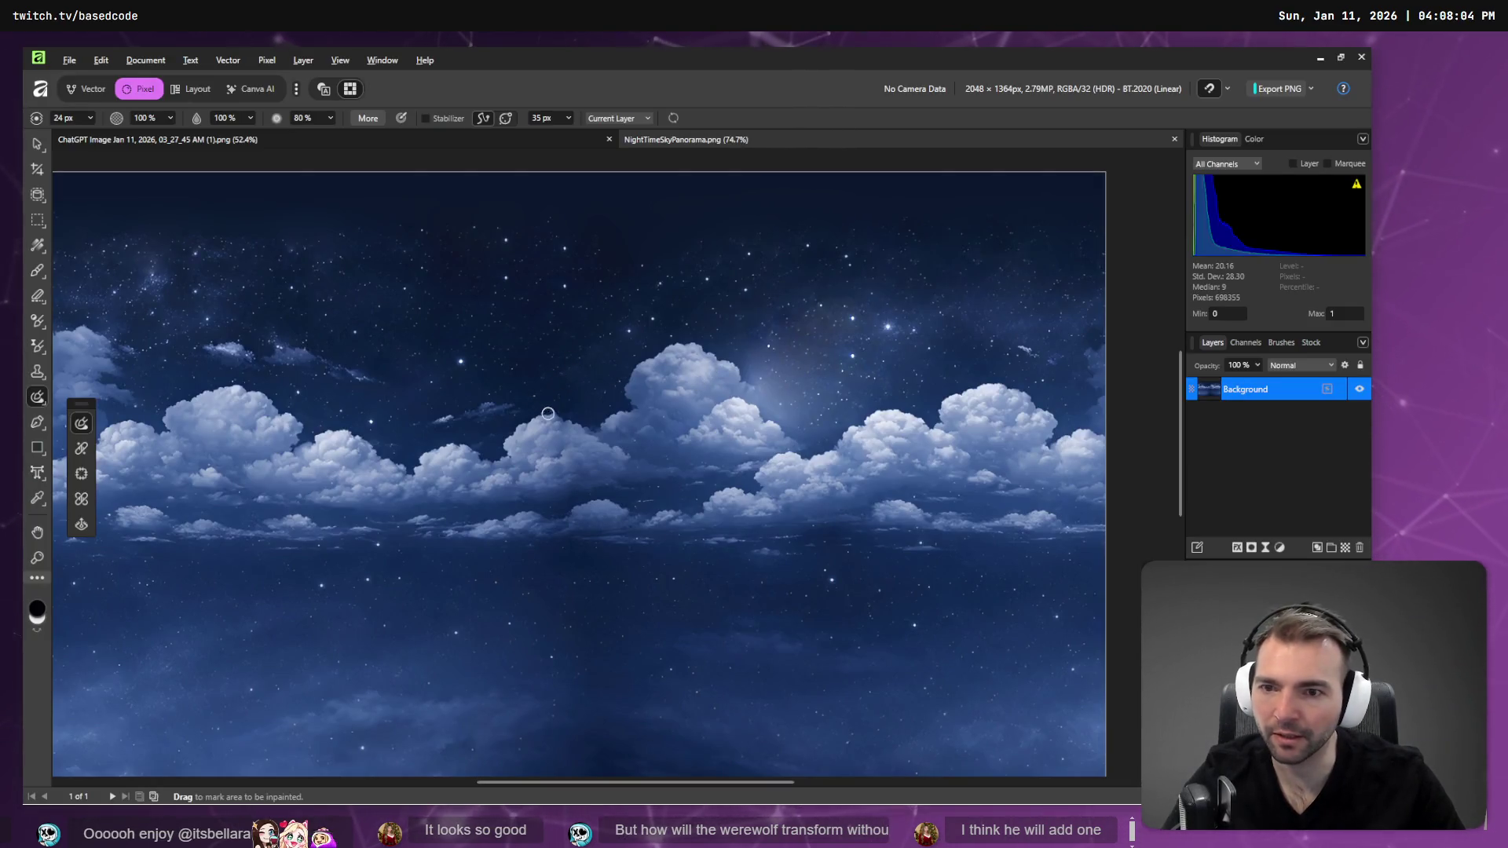
key(alt+Tab)
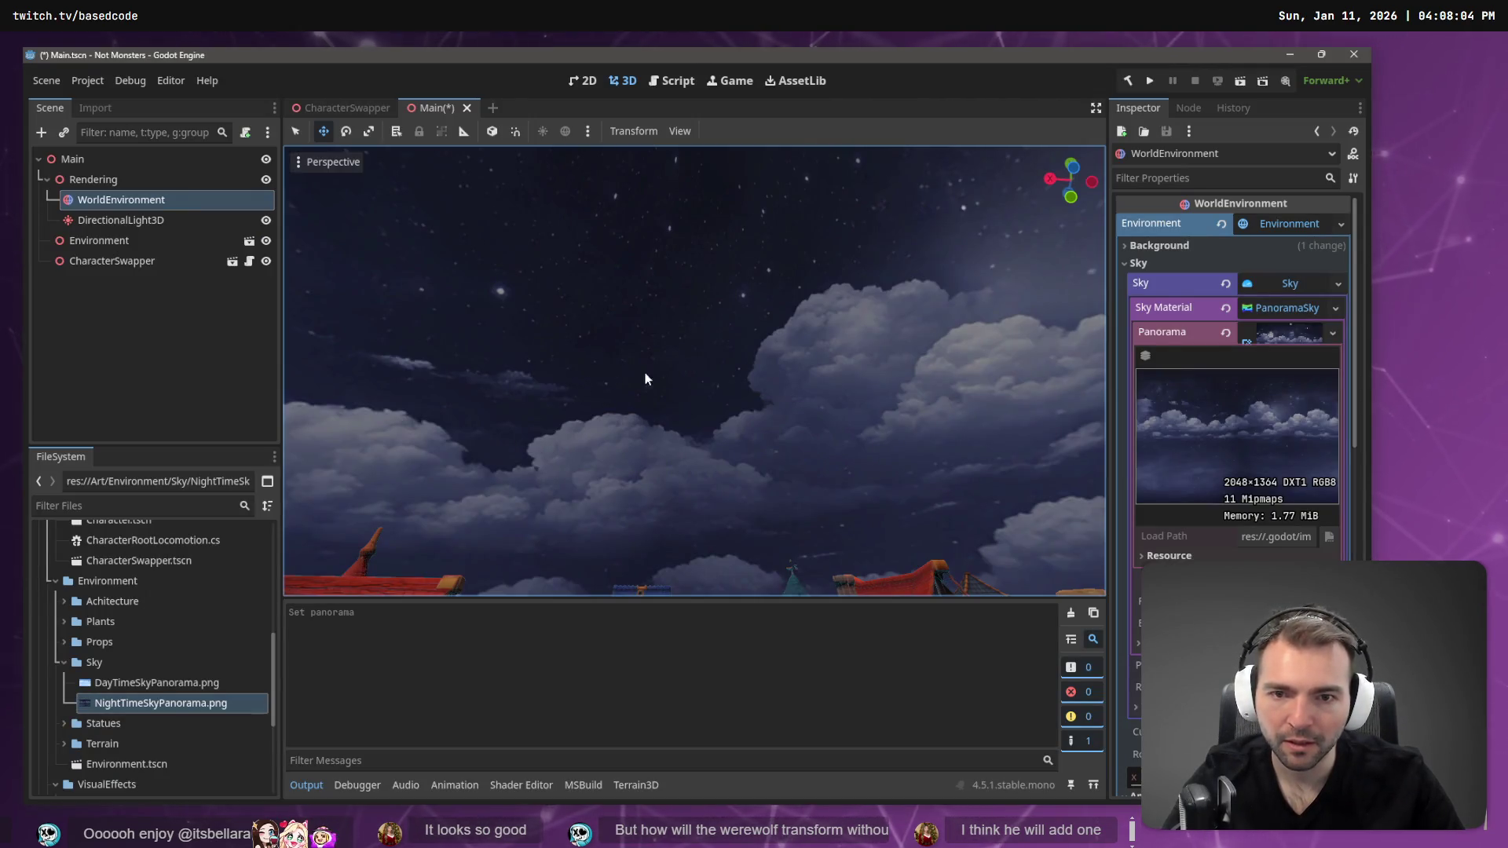
mouse_move(723, 407)
mouse_down()
mouse_move(708, 322)
mouse_move(715, 417)
mouse_move(757, 389)
mouse_up()
key(alt+Tab)
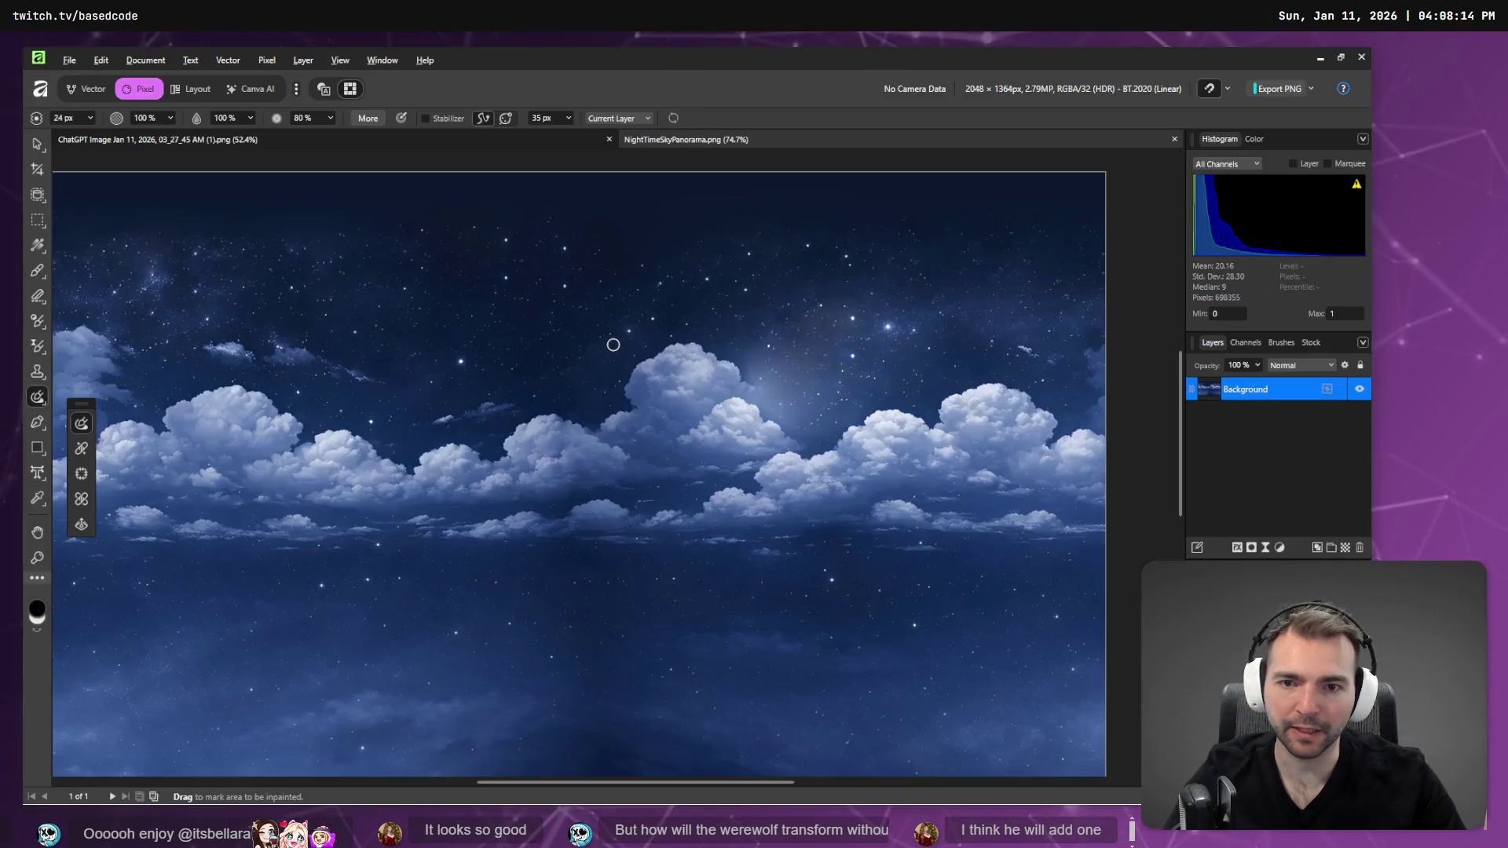
drag(1015, 344, 1031, 348)
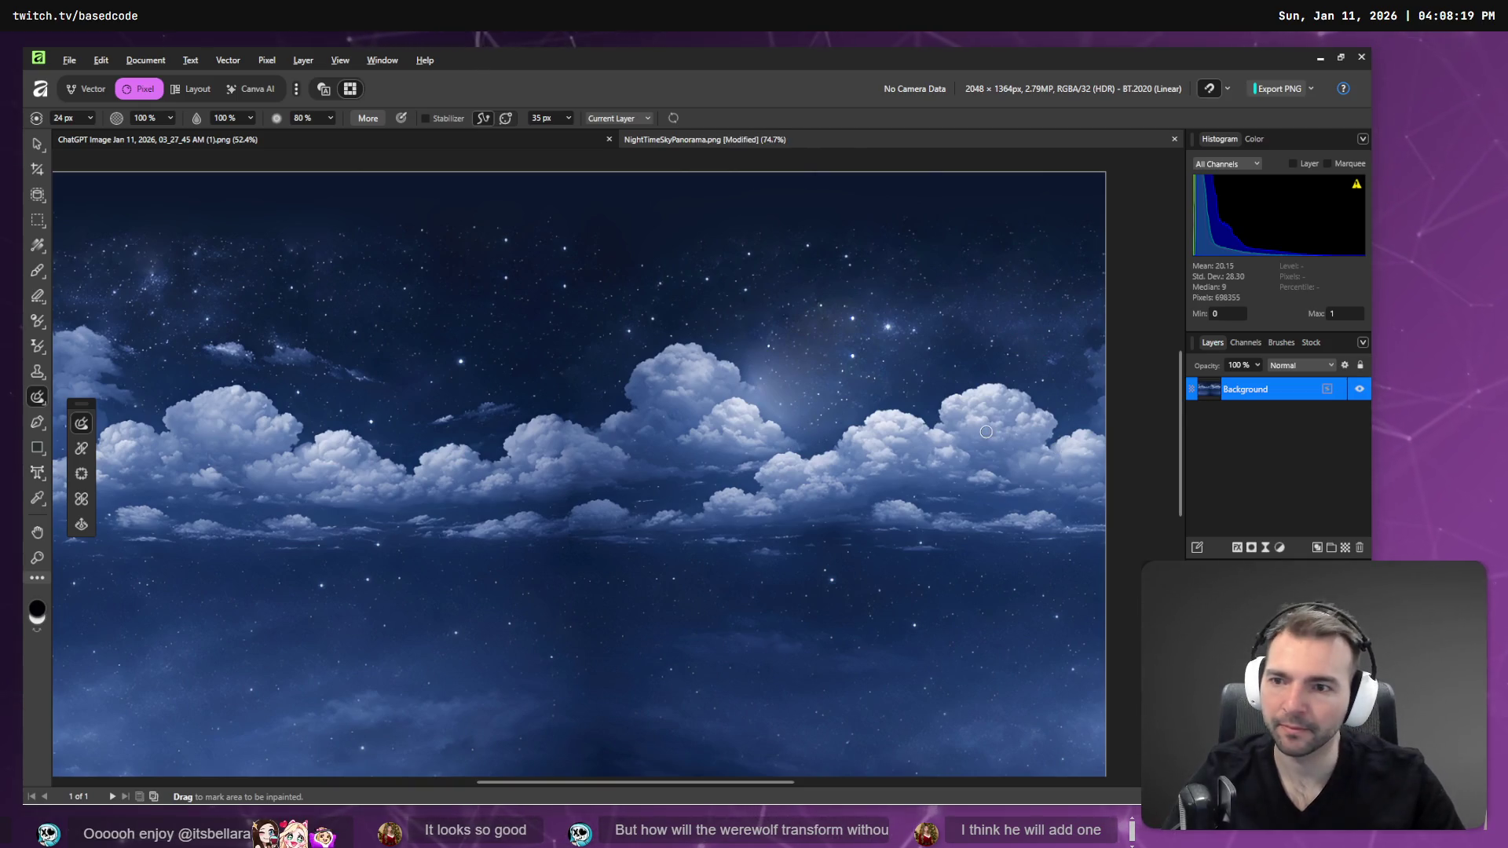
key(alt+Tab)
key(alt+Tab)
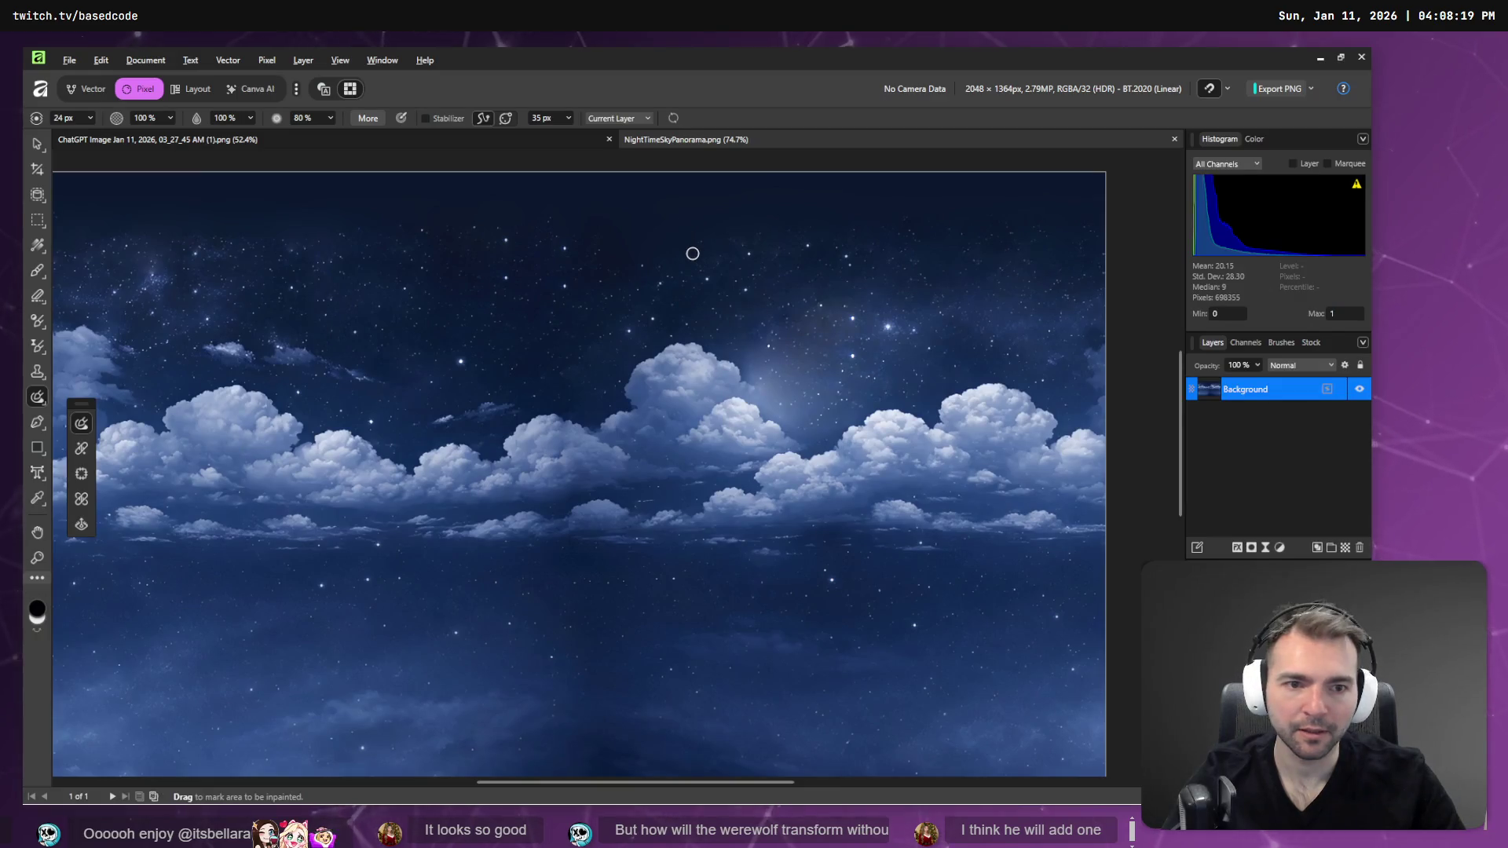
key(alt+Tab)
mouse_move(764, 329)
mouse_down()
mouse_move(740, 247)
mouse_move(656, 384)
mouse_up()
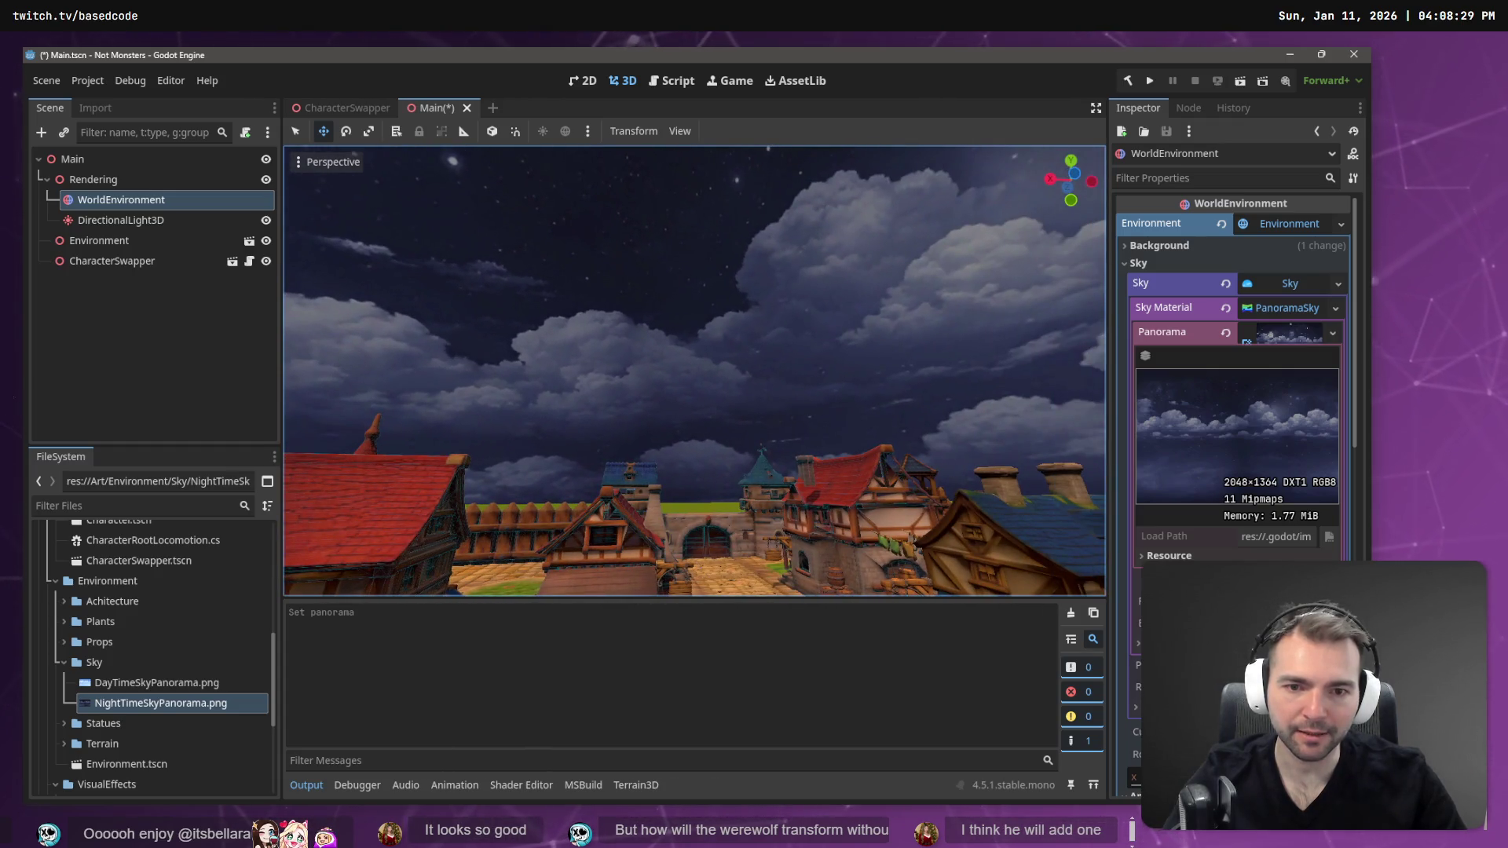
- Inpaint a spot in the panorama's clouds and reload it in Godot
key(alt+Tab)
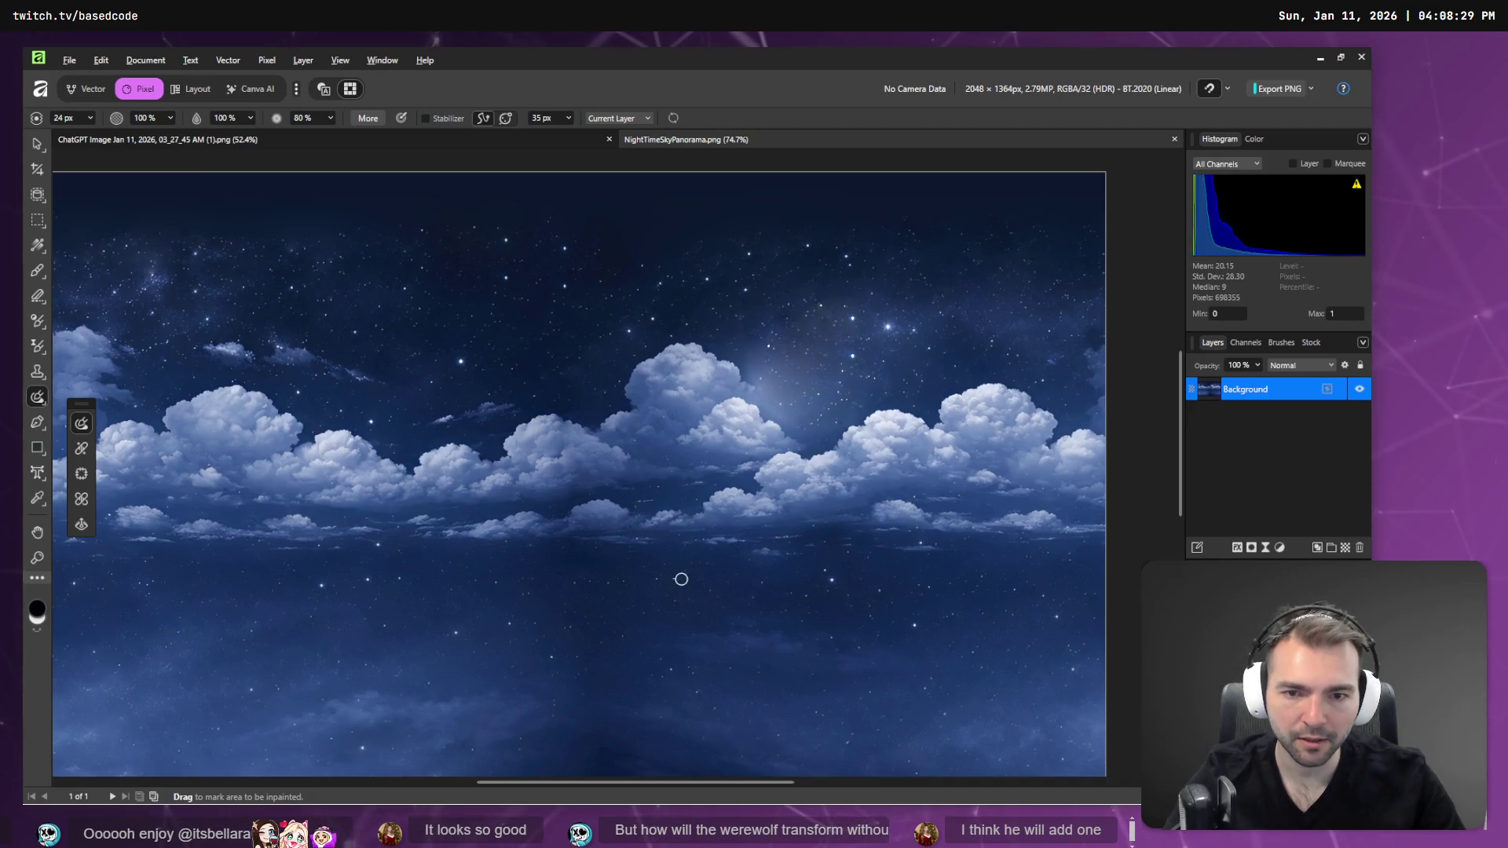
key(alt+Tab)
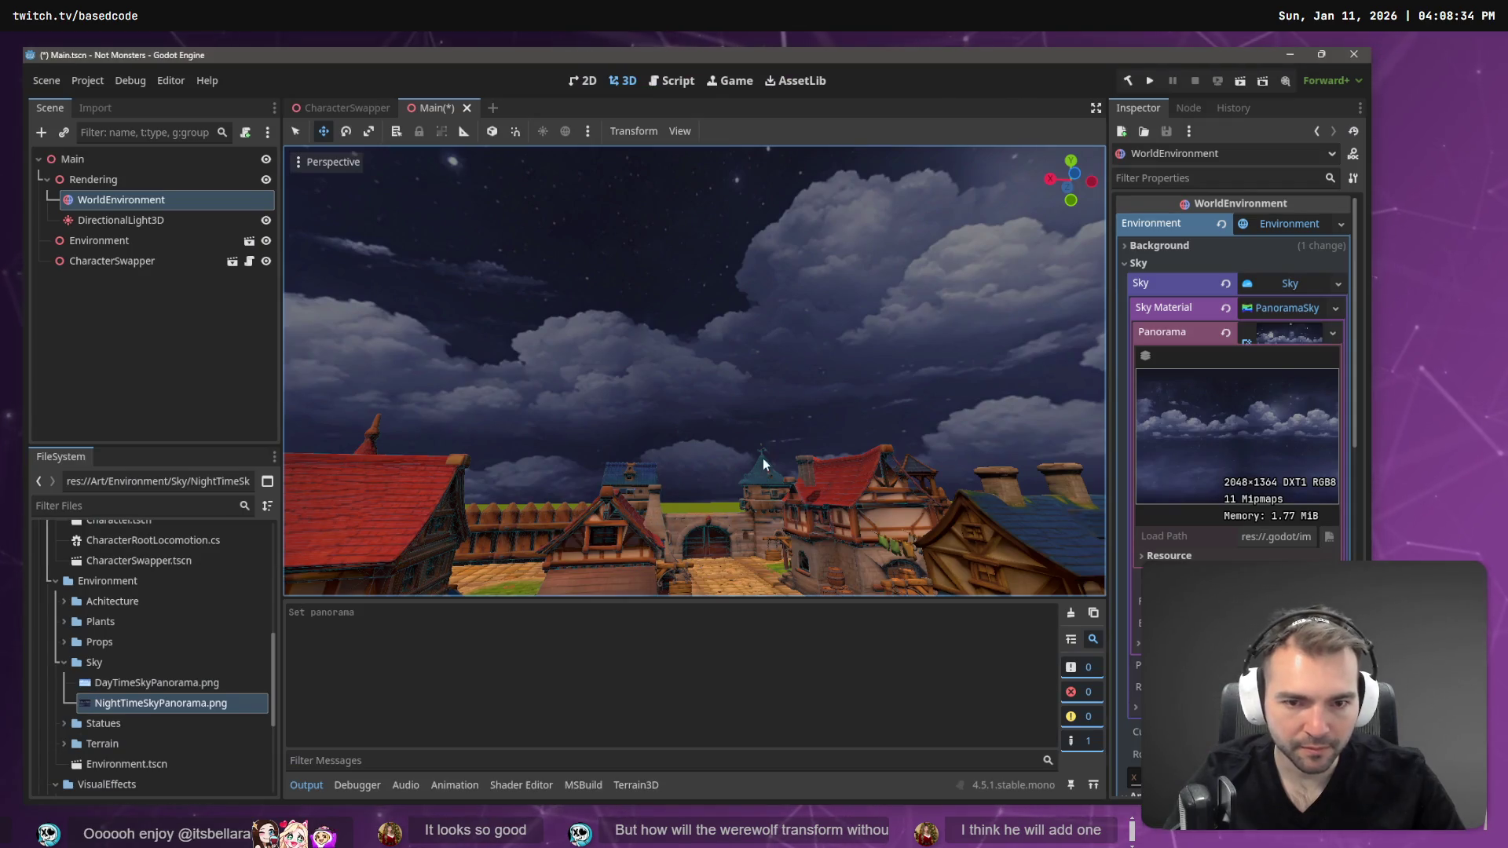
key(alt+Tab)
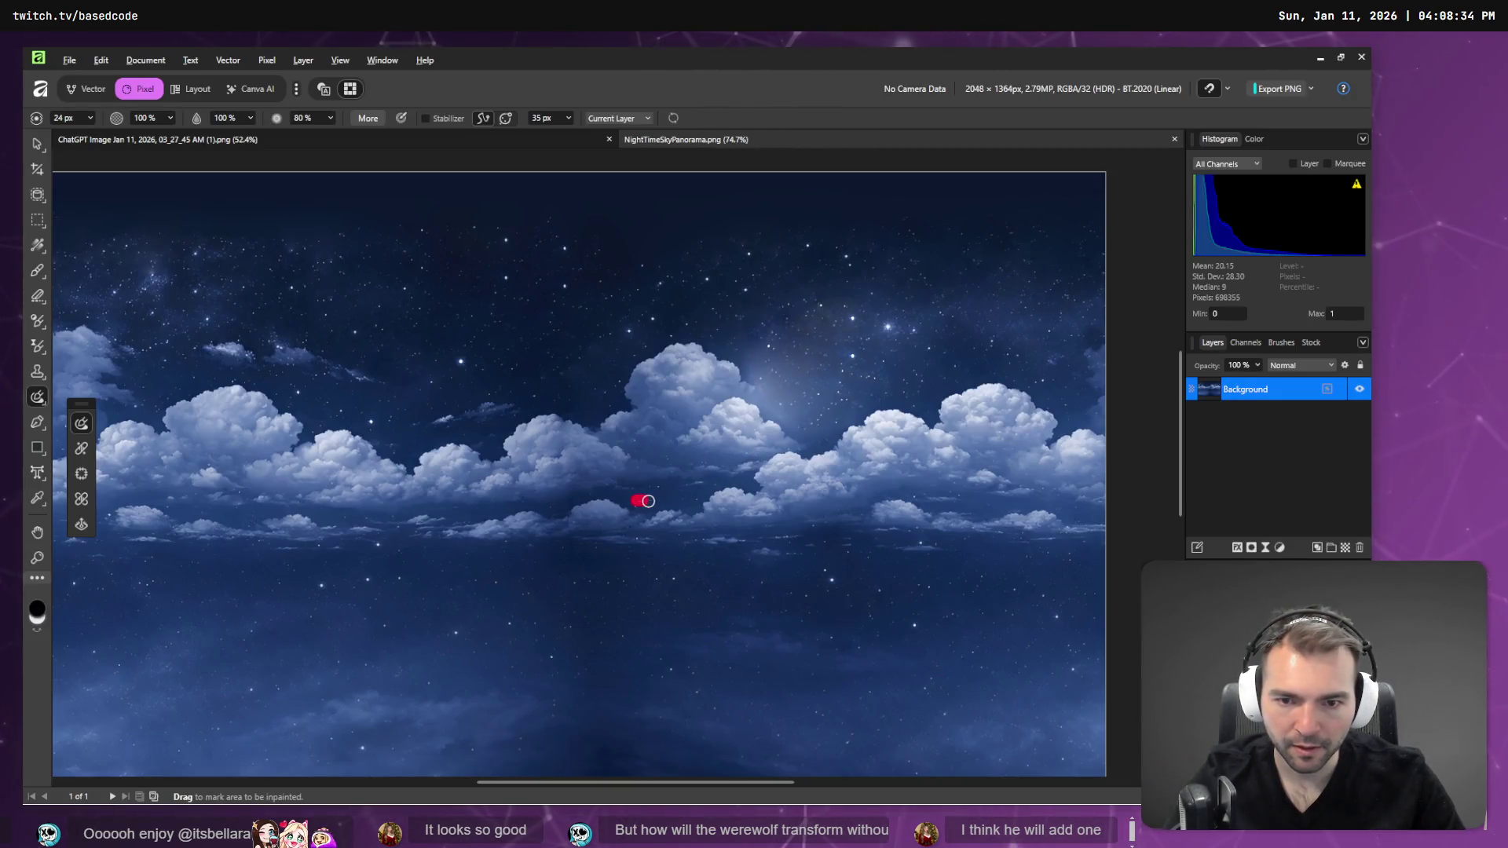
key(alt+Tab)
key(alt+Tab)
key(alt+Tab)
drag(802, 474, 927, 465)
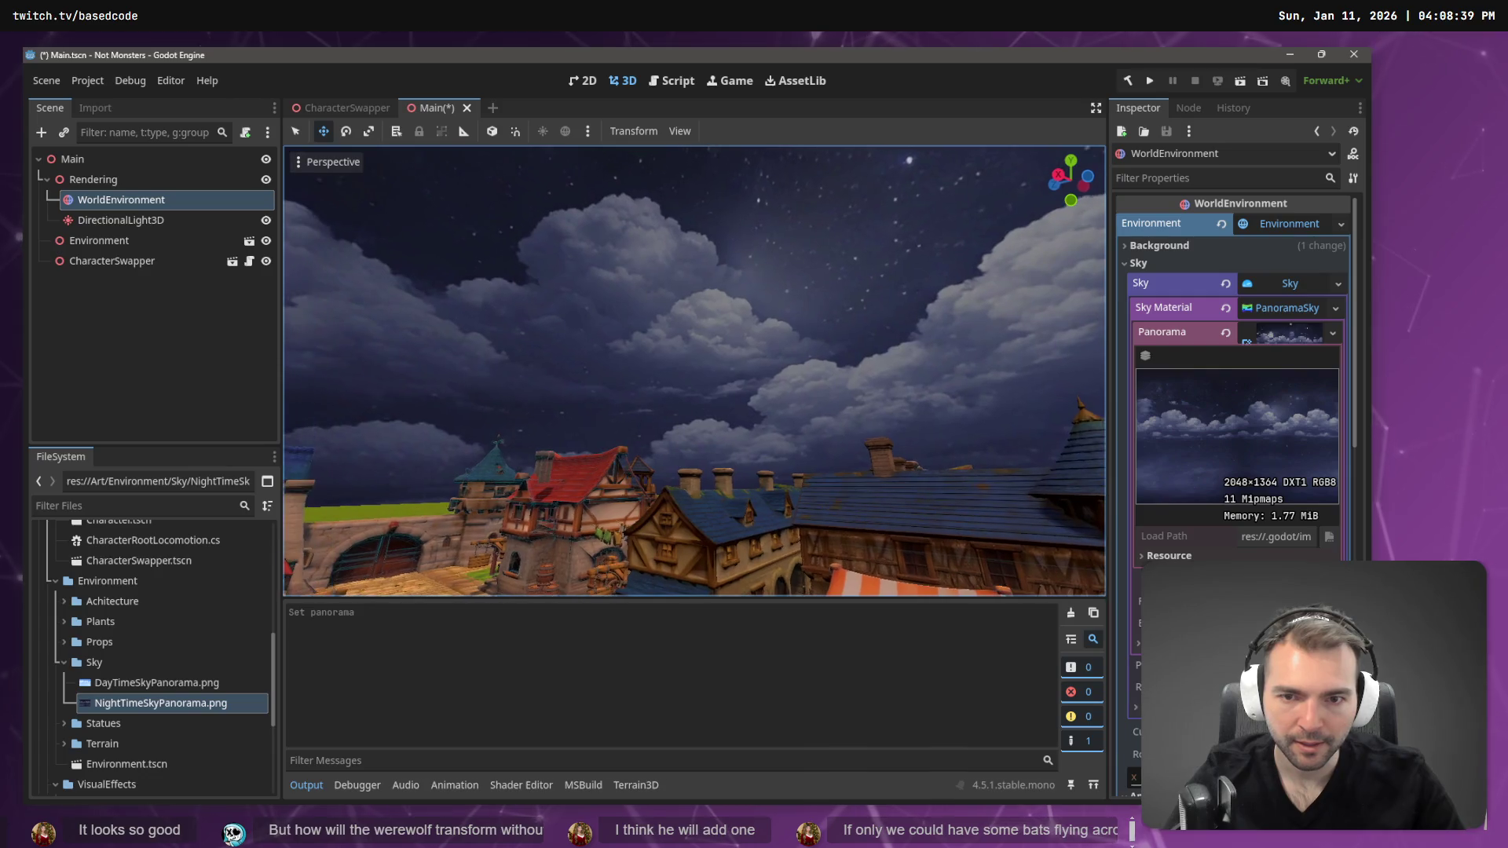
key(alt+Tab)
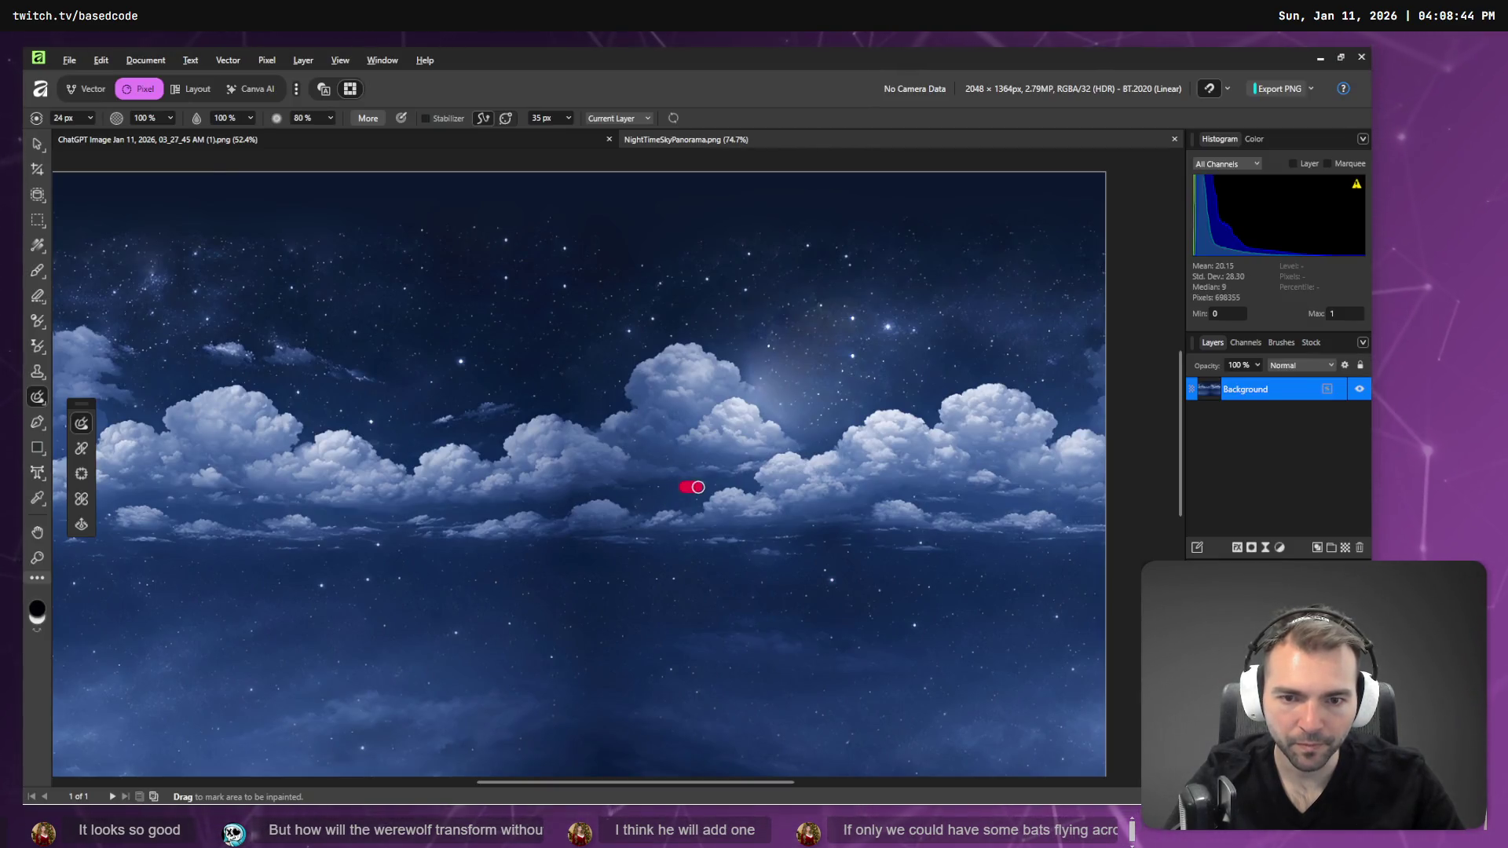
drag(703, 485, 702, 486)
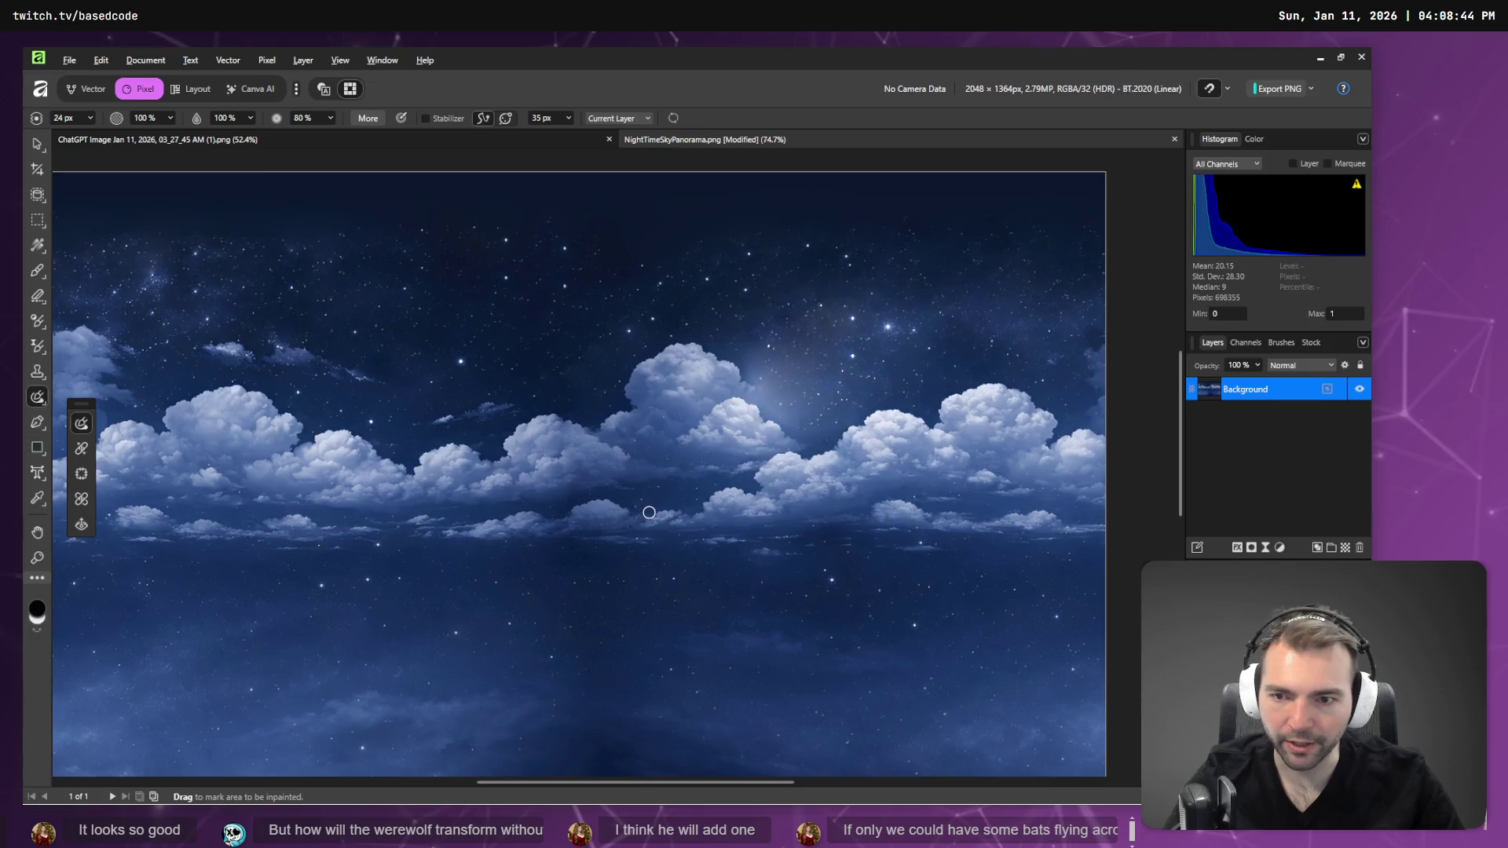
key(alt+Tab)
key(alt+Tab)
key(alt+Tab)
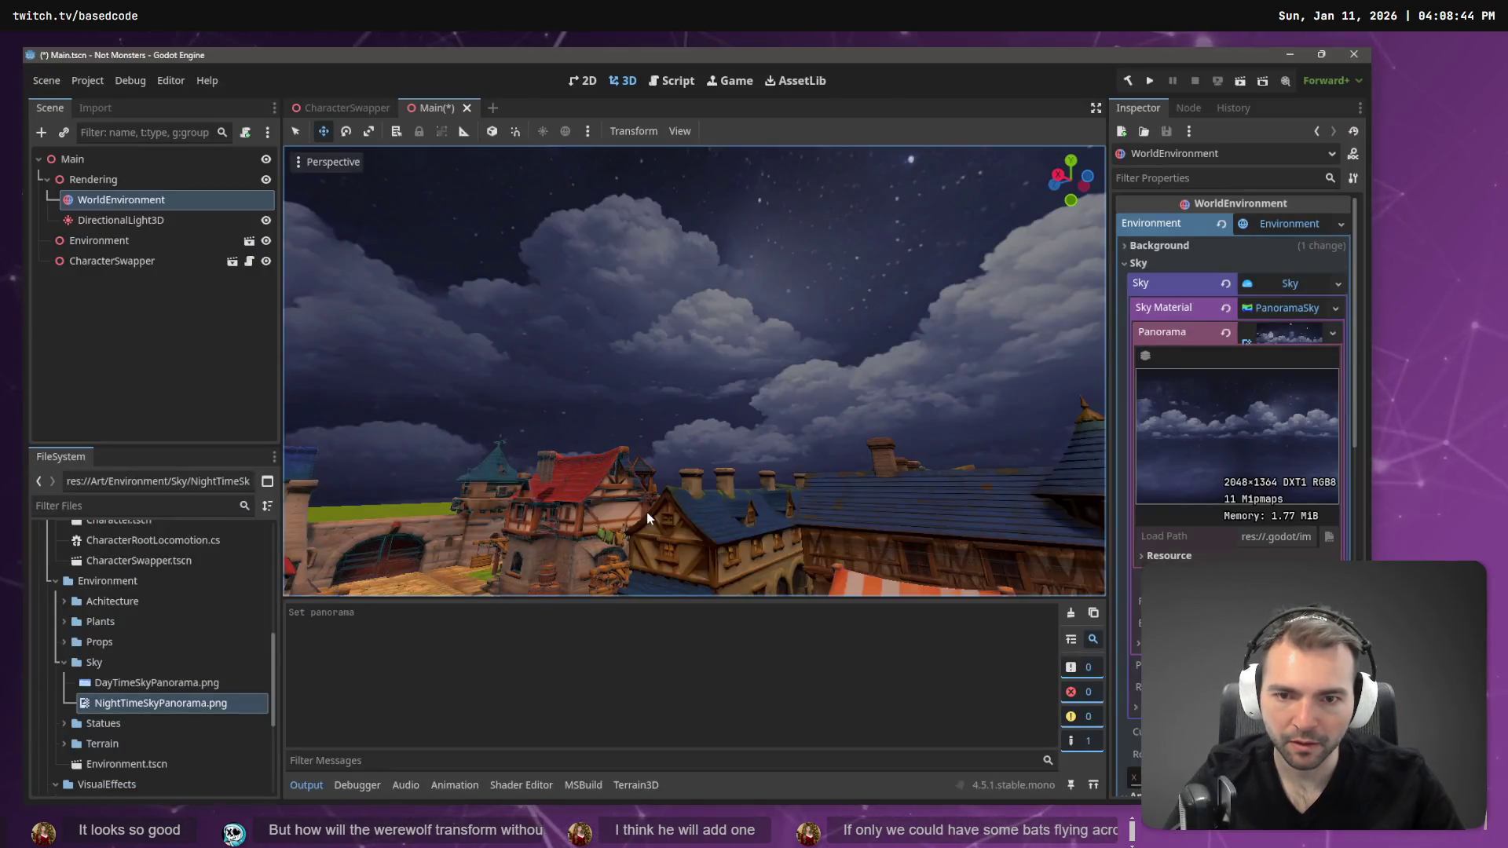
- Orbit the Godot view over the red-roofed houses toward the castle to verify the sky
drag(669, 508, 565, 495)
drag(691, 440, 687, 366)
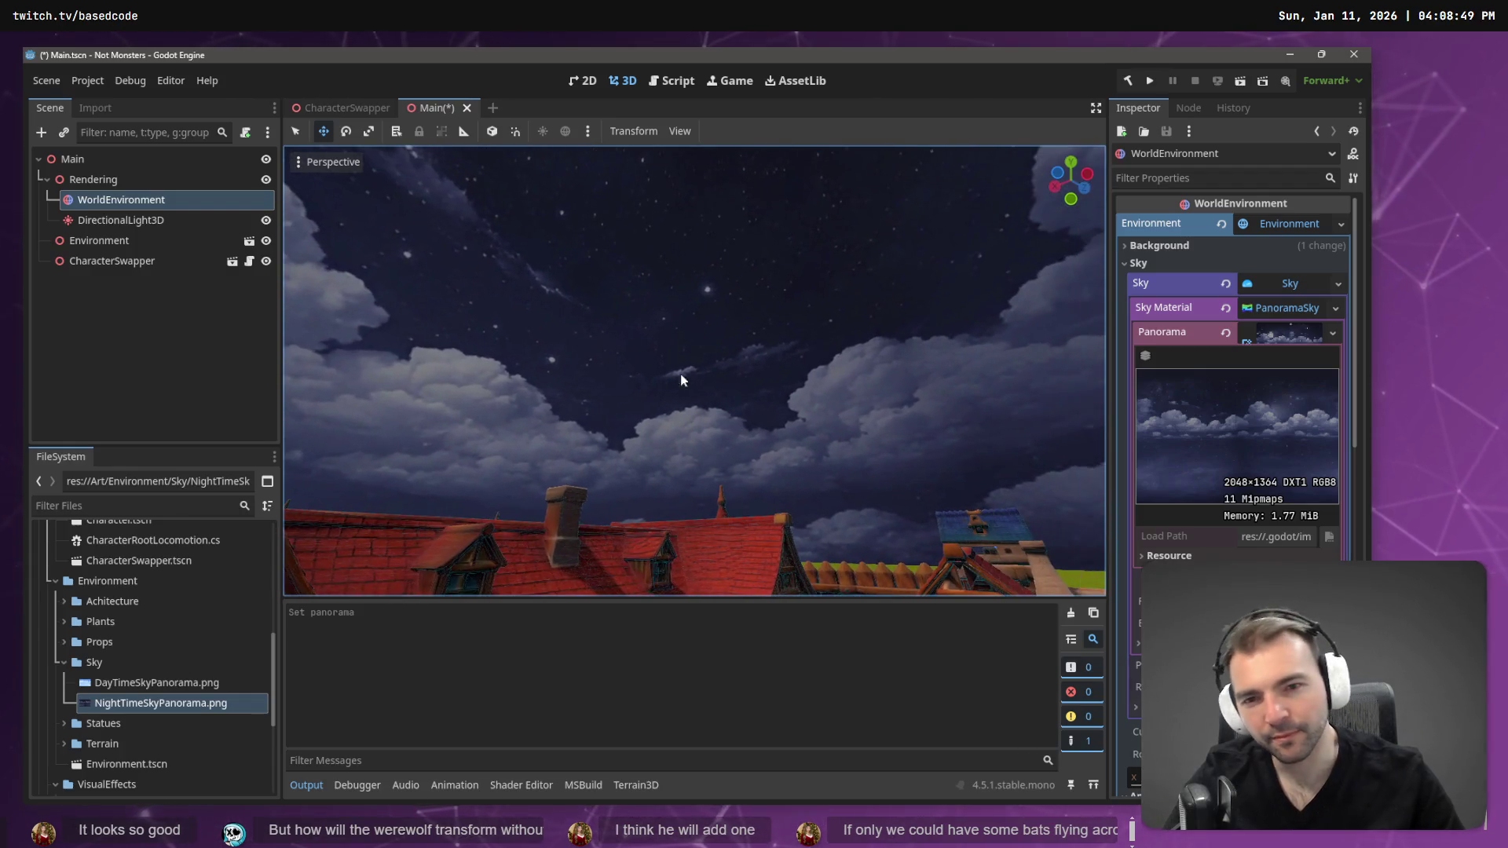
key(alt+Tab)
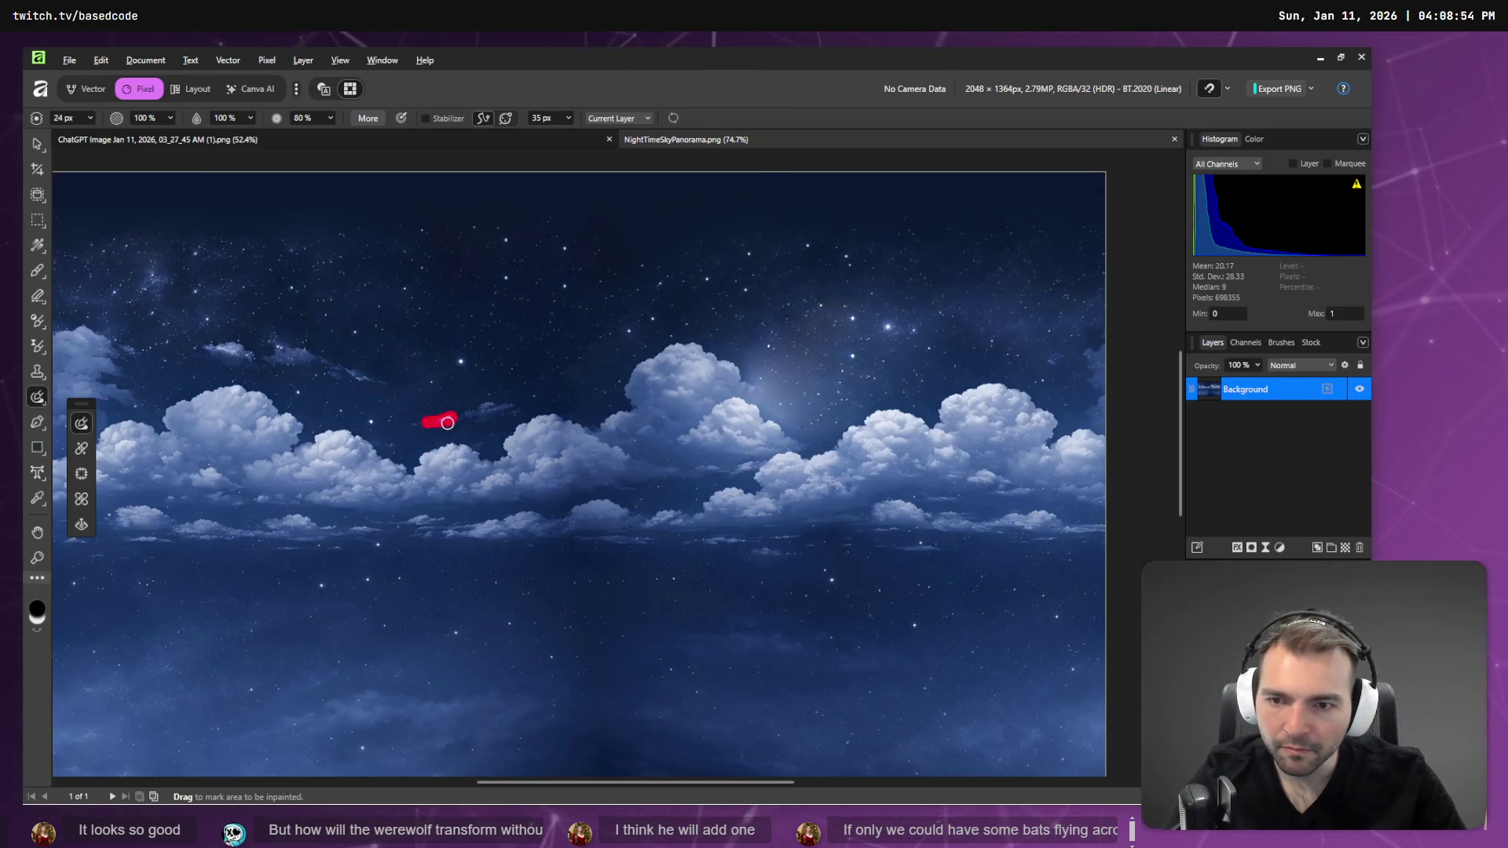
key(alt+Tab)
key(alt+Tab)
key(alt+Tab)
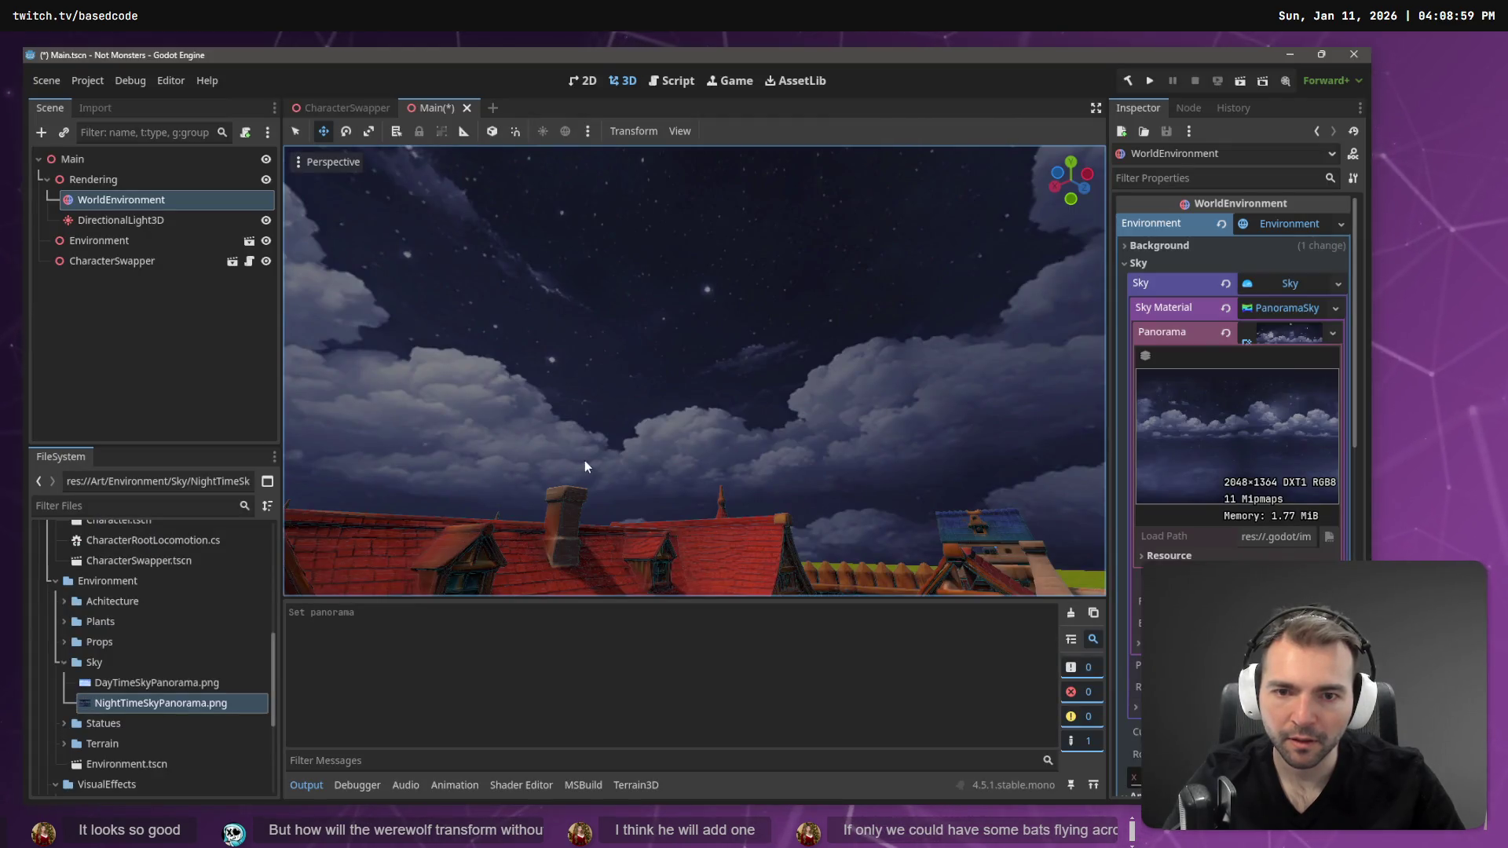
mouse_move(567, 465)
mouse_down()
mouse_move(527, 452)
mouse_move(510, 503)
mouse_move(526, 433)
mouse_move(424, 436)
mouse_move(704, 437)
mouse_up()
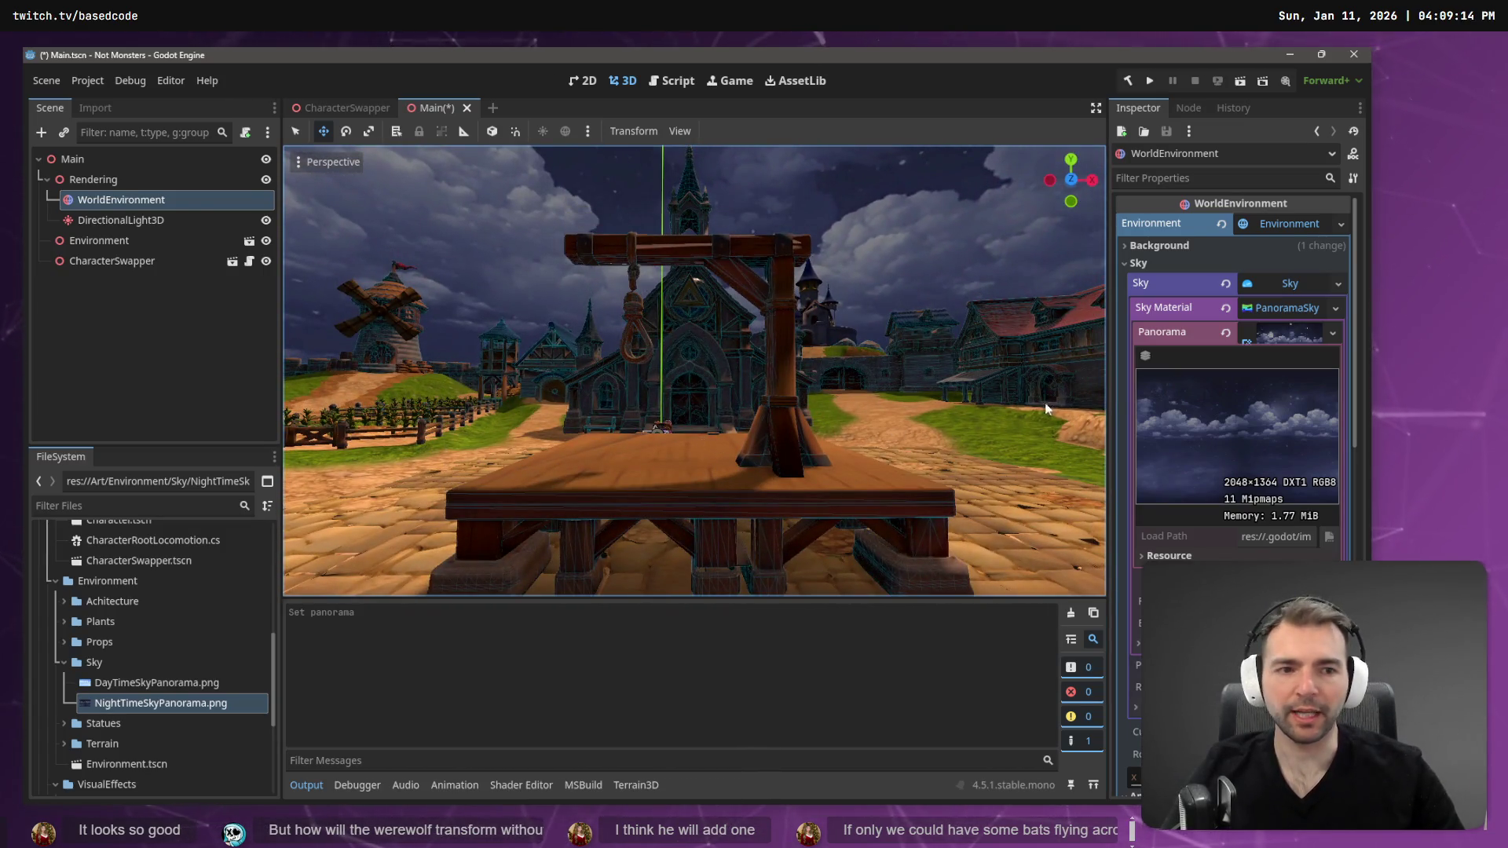
- Reset the WorldEnvironment's Sky resource to <empty>, leaving a black background
click(1282, 309)
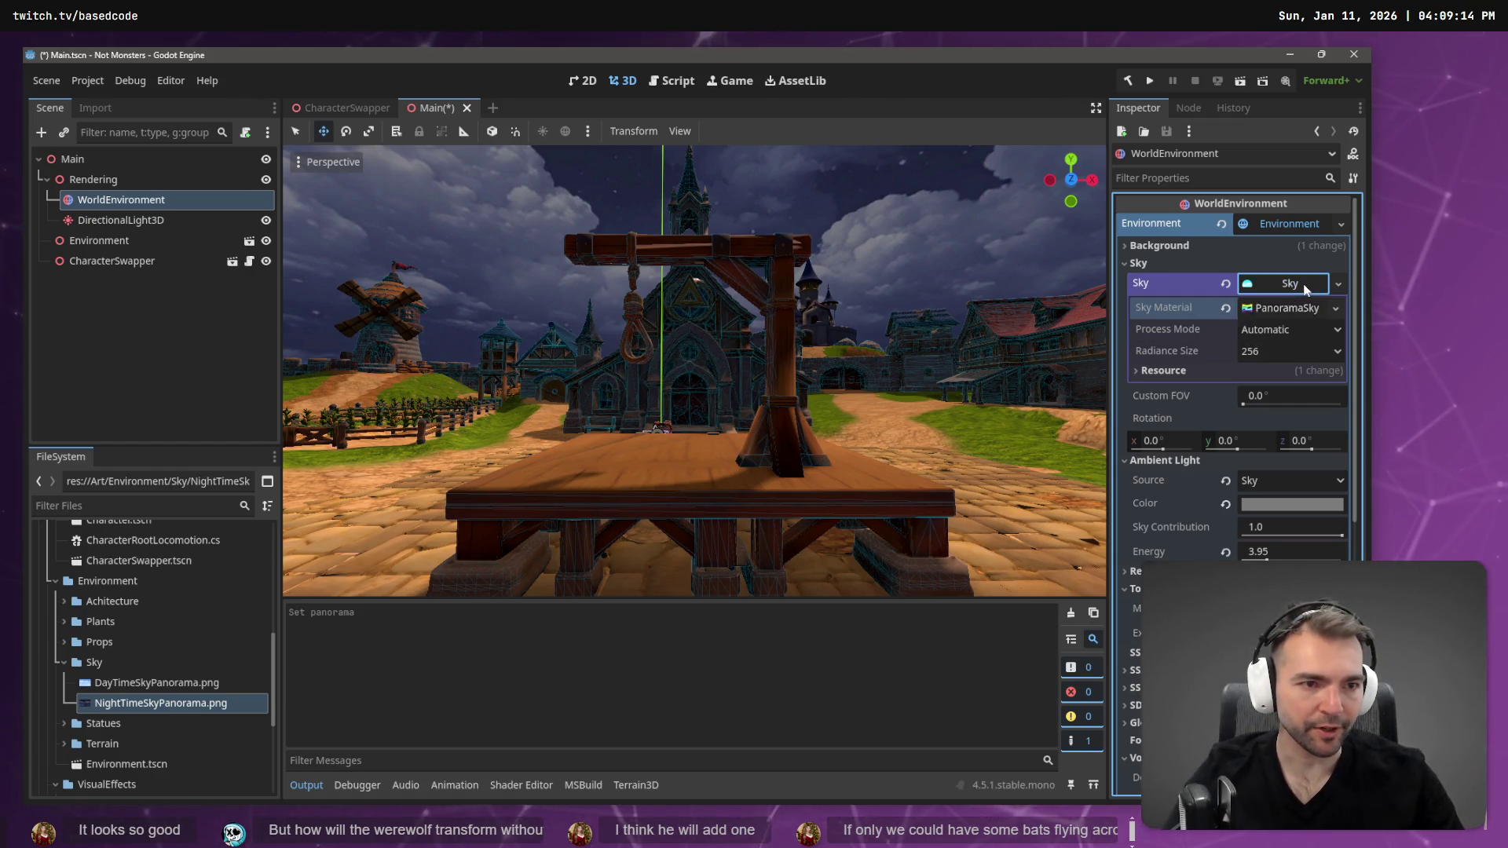
click(1256, 288)
click(1255, 288)
click(1338, 284)
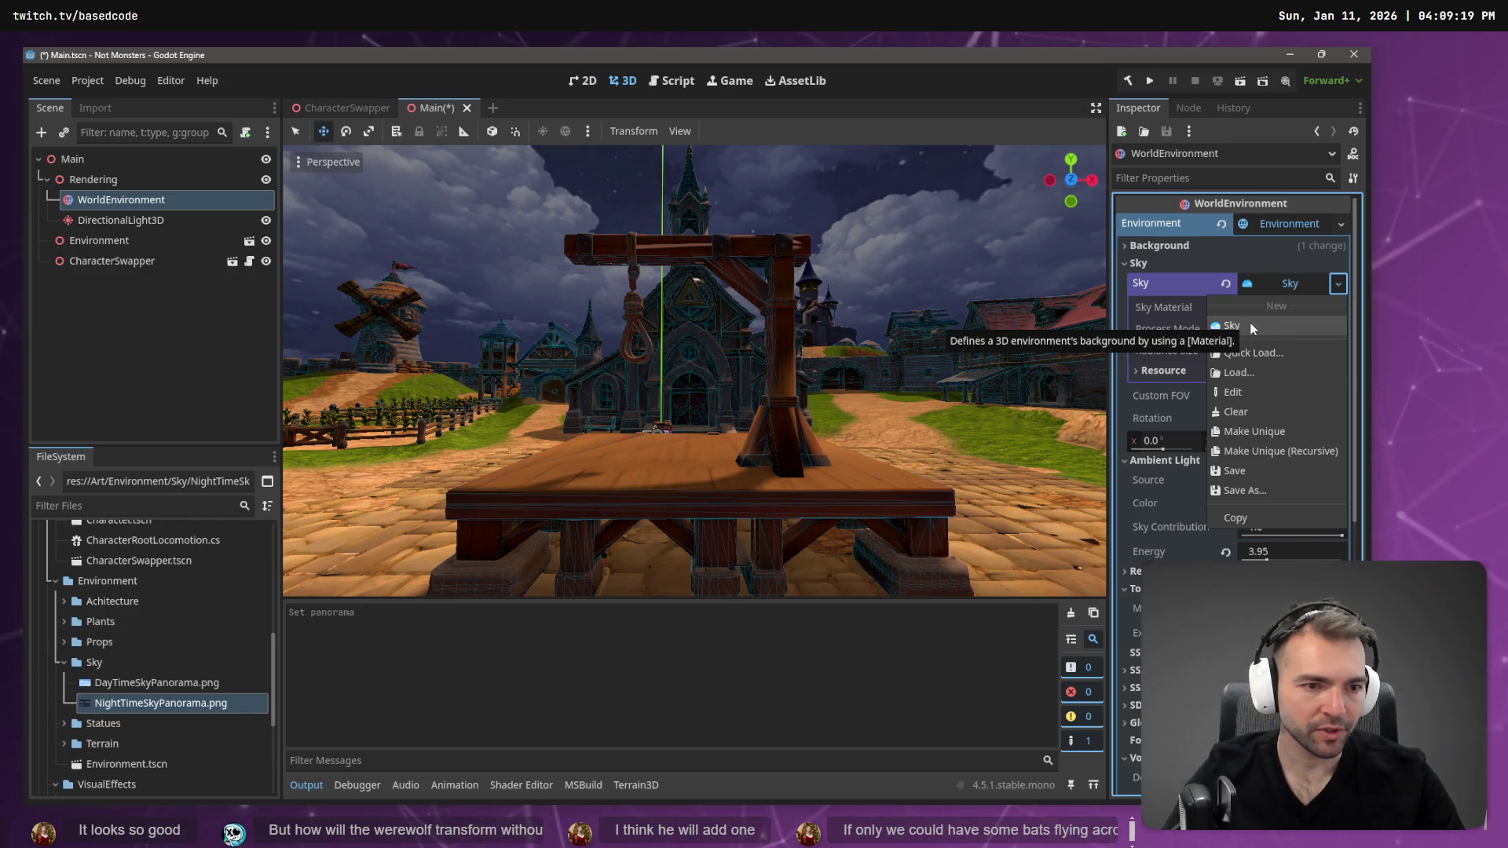
key(Escape)
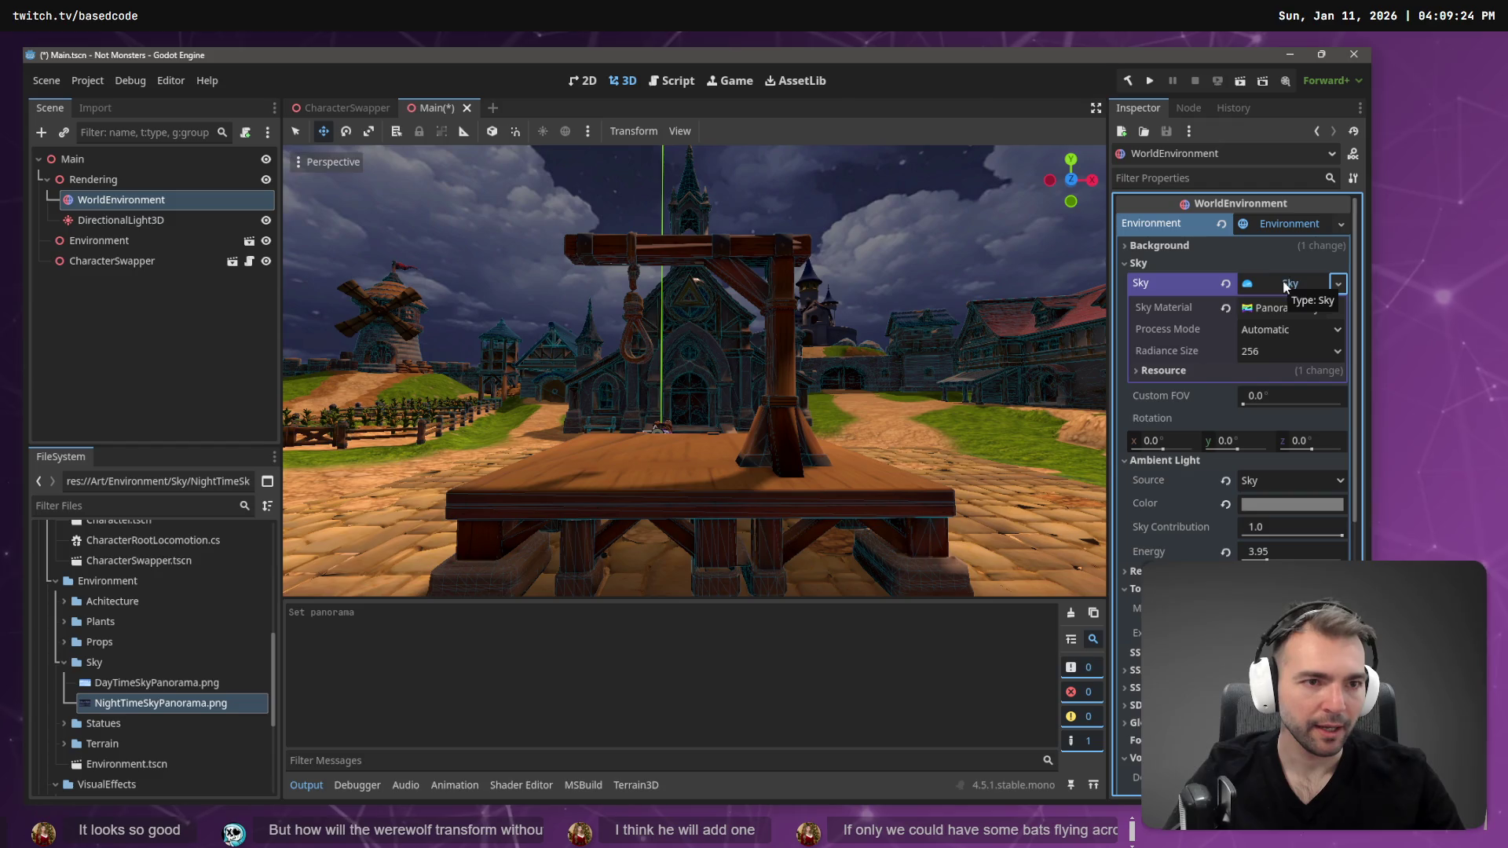
click(1285, 287)
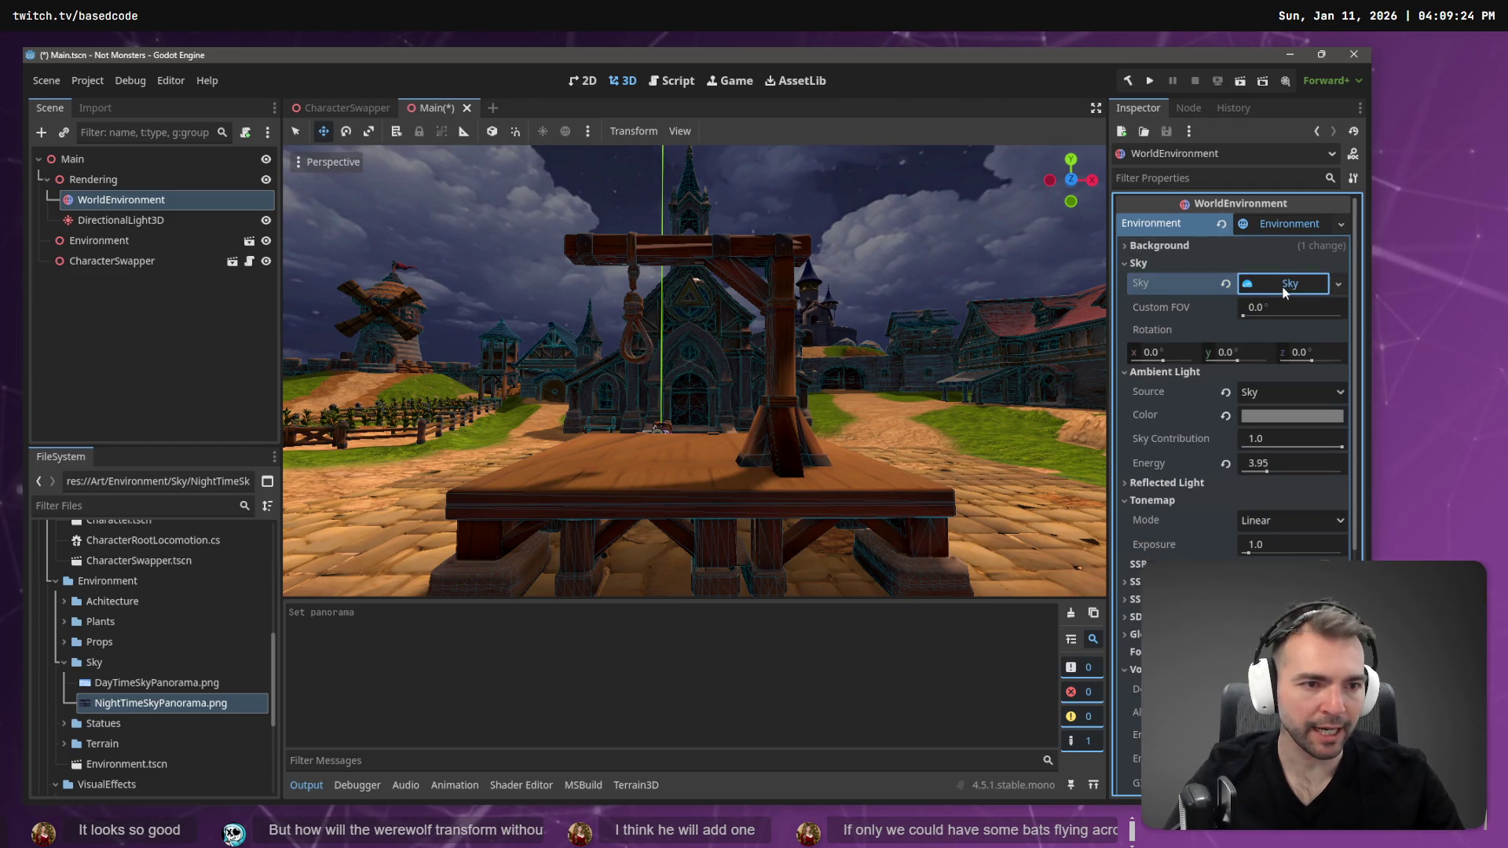
click(1284, 288)
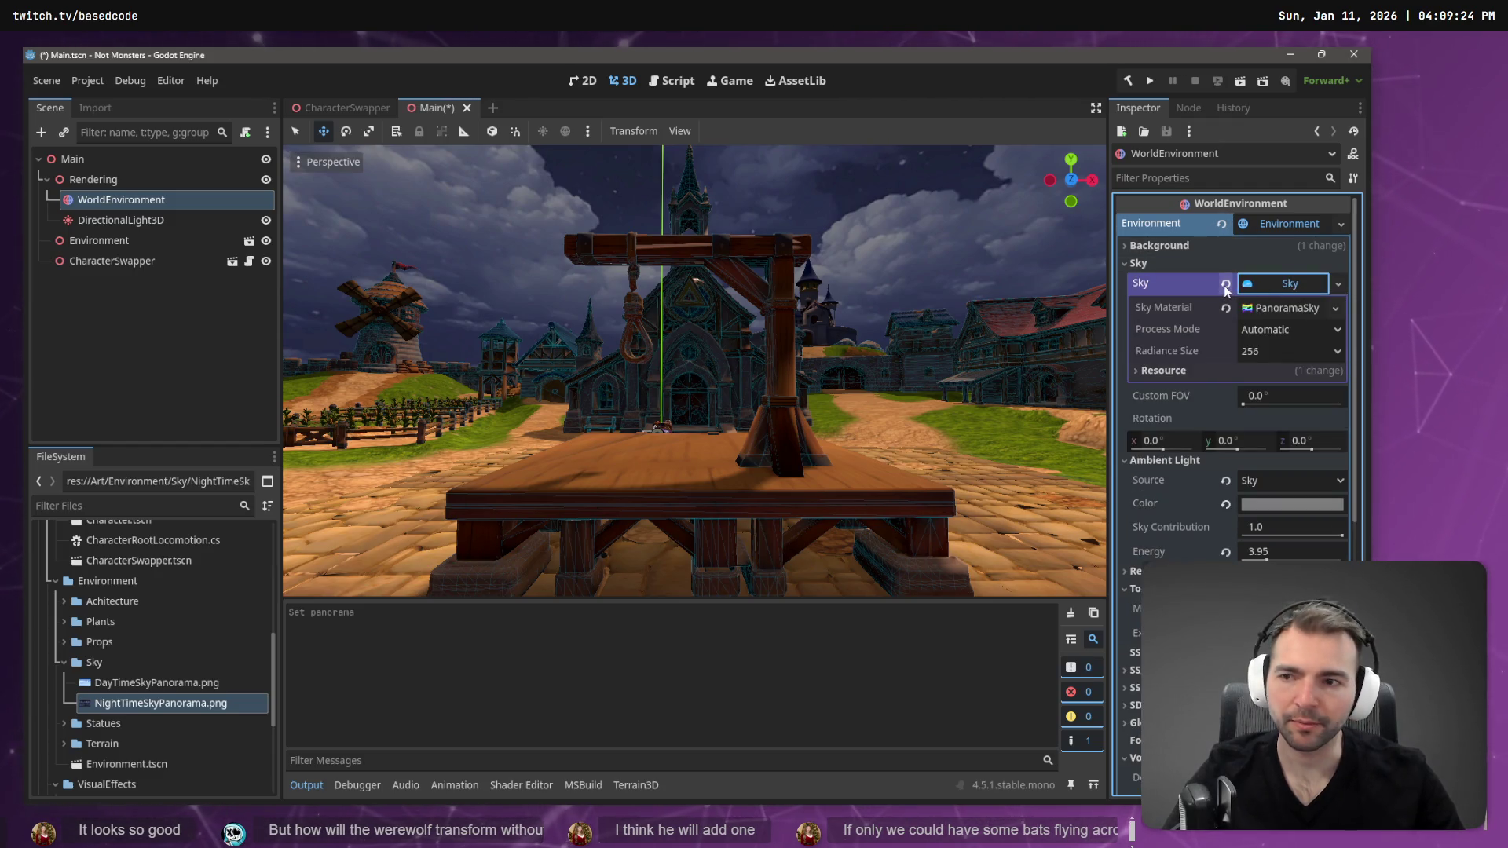
click(1224, 285)
click(1337, 286)
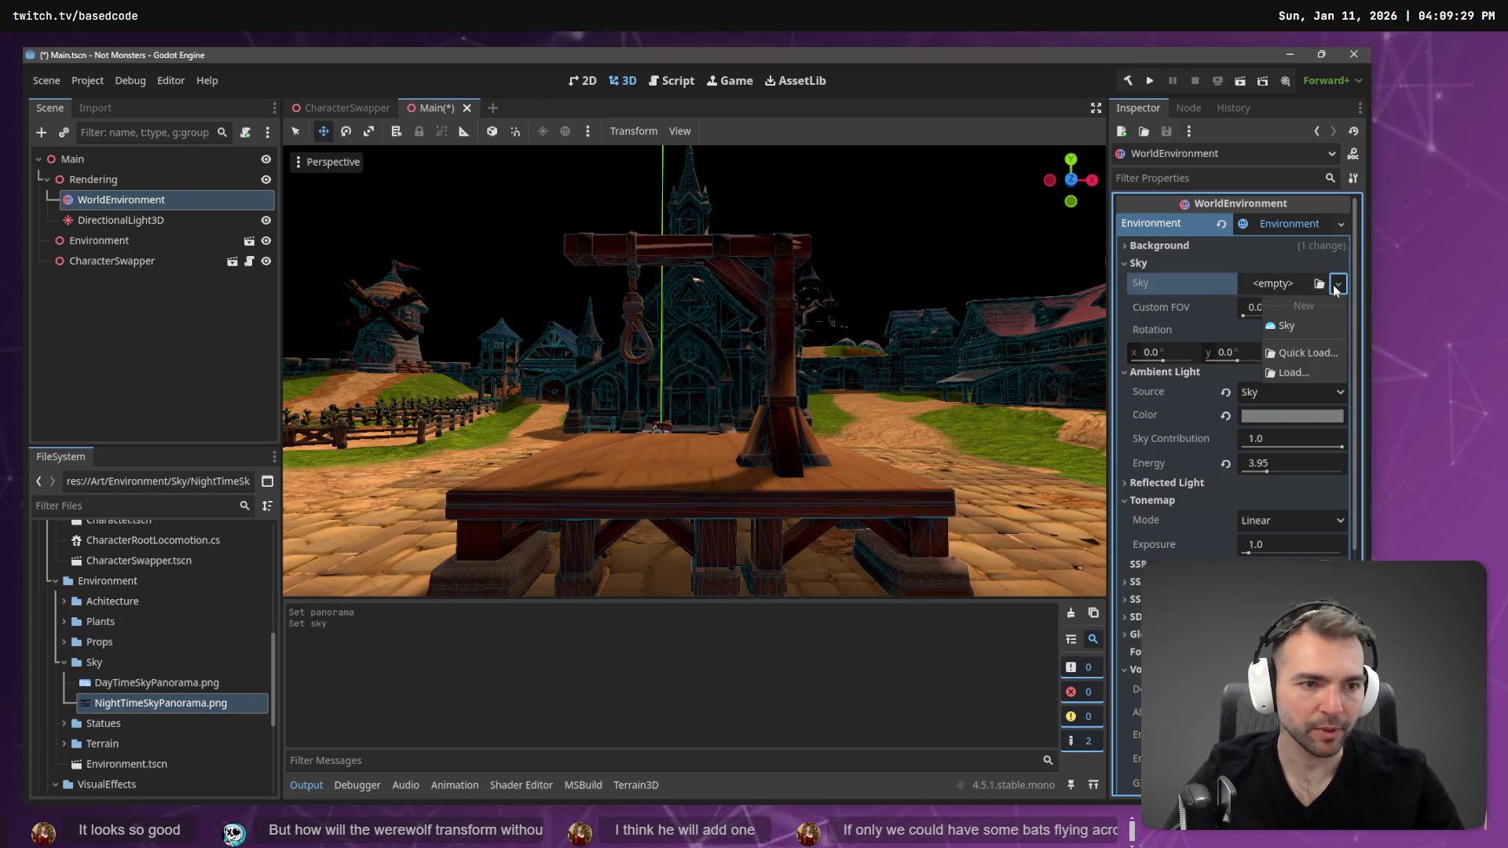
- Create a New Sky with a PhysicalSkyMaterial using NightTimeSkyPanorama.png as Night Sky
click(1311, 329)
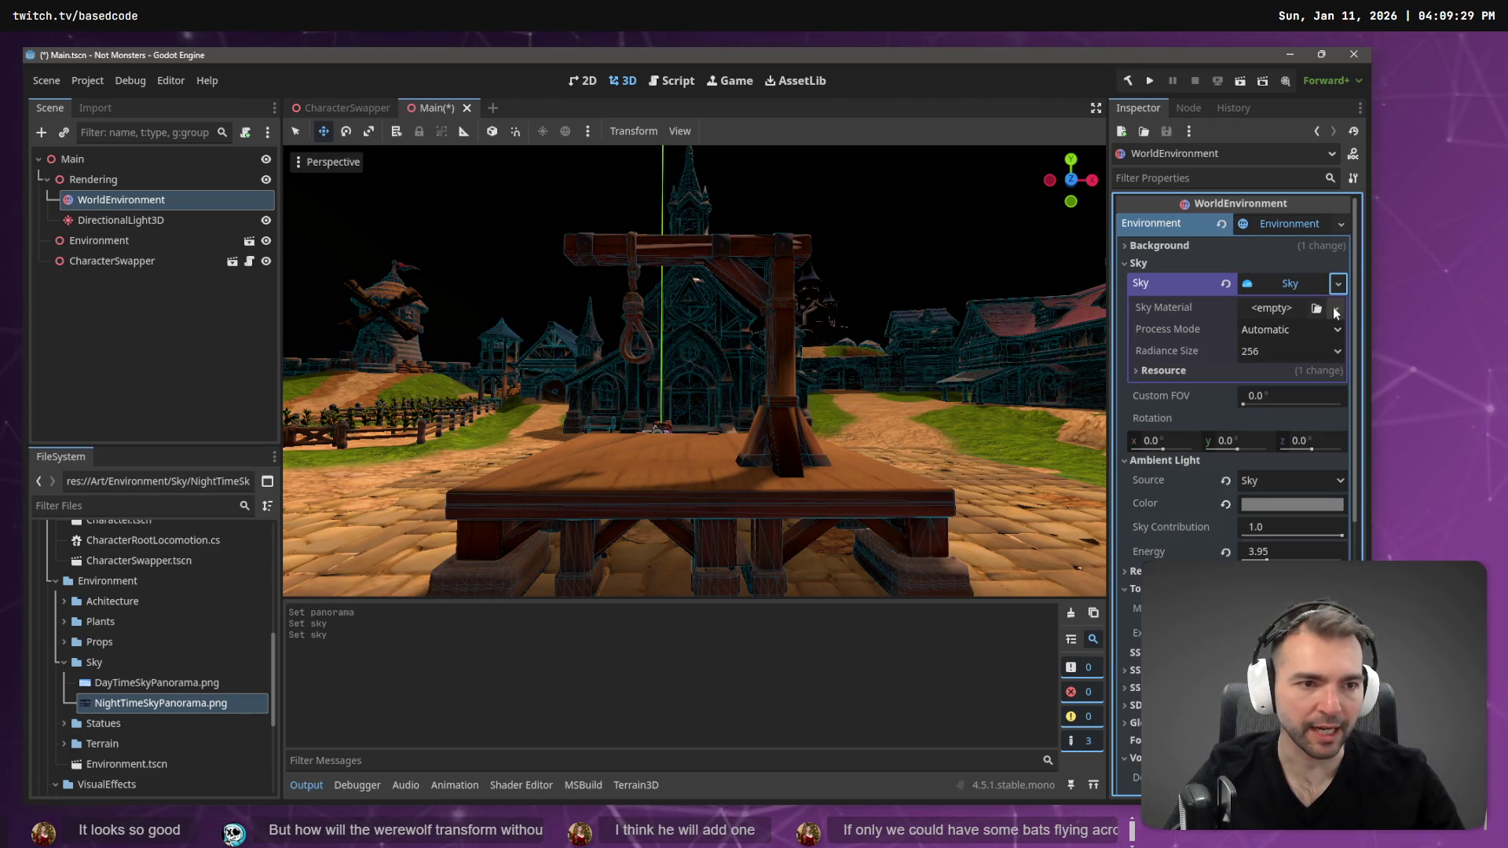
click(1335, 311)
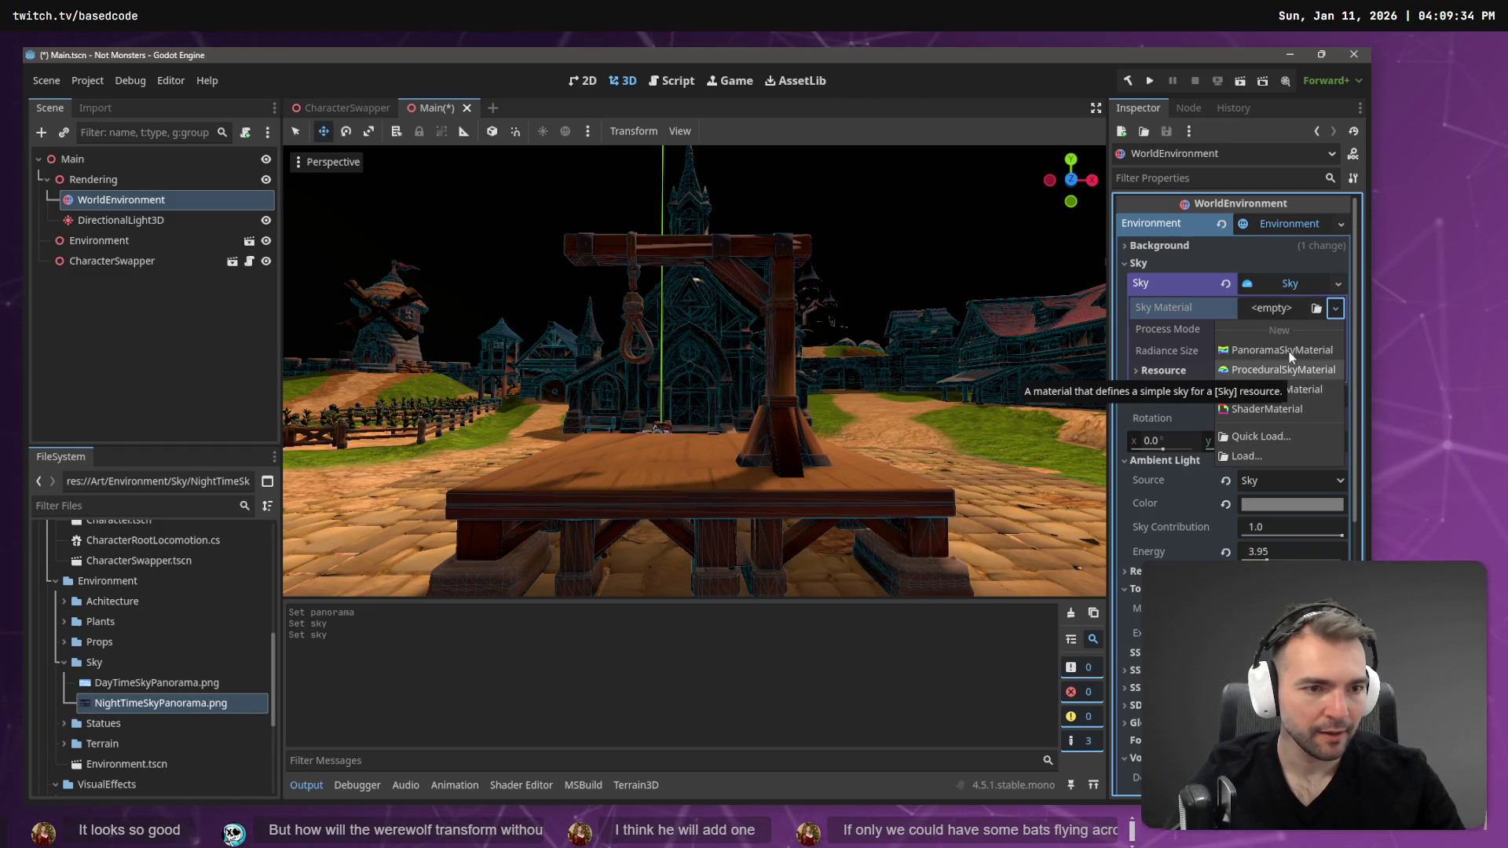
click(1288, 389)
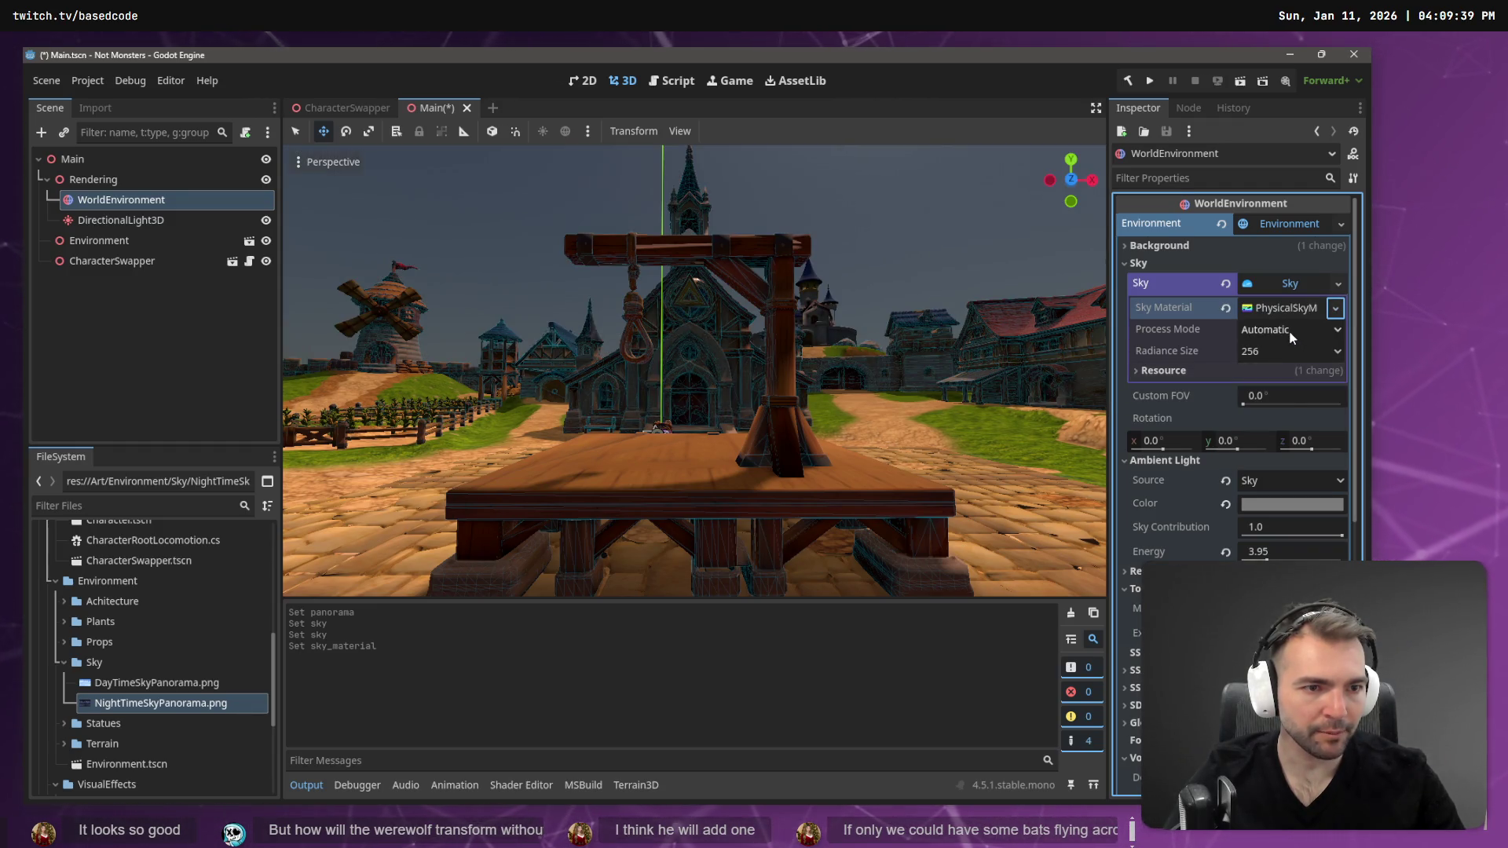
click(1300, 309)
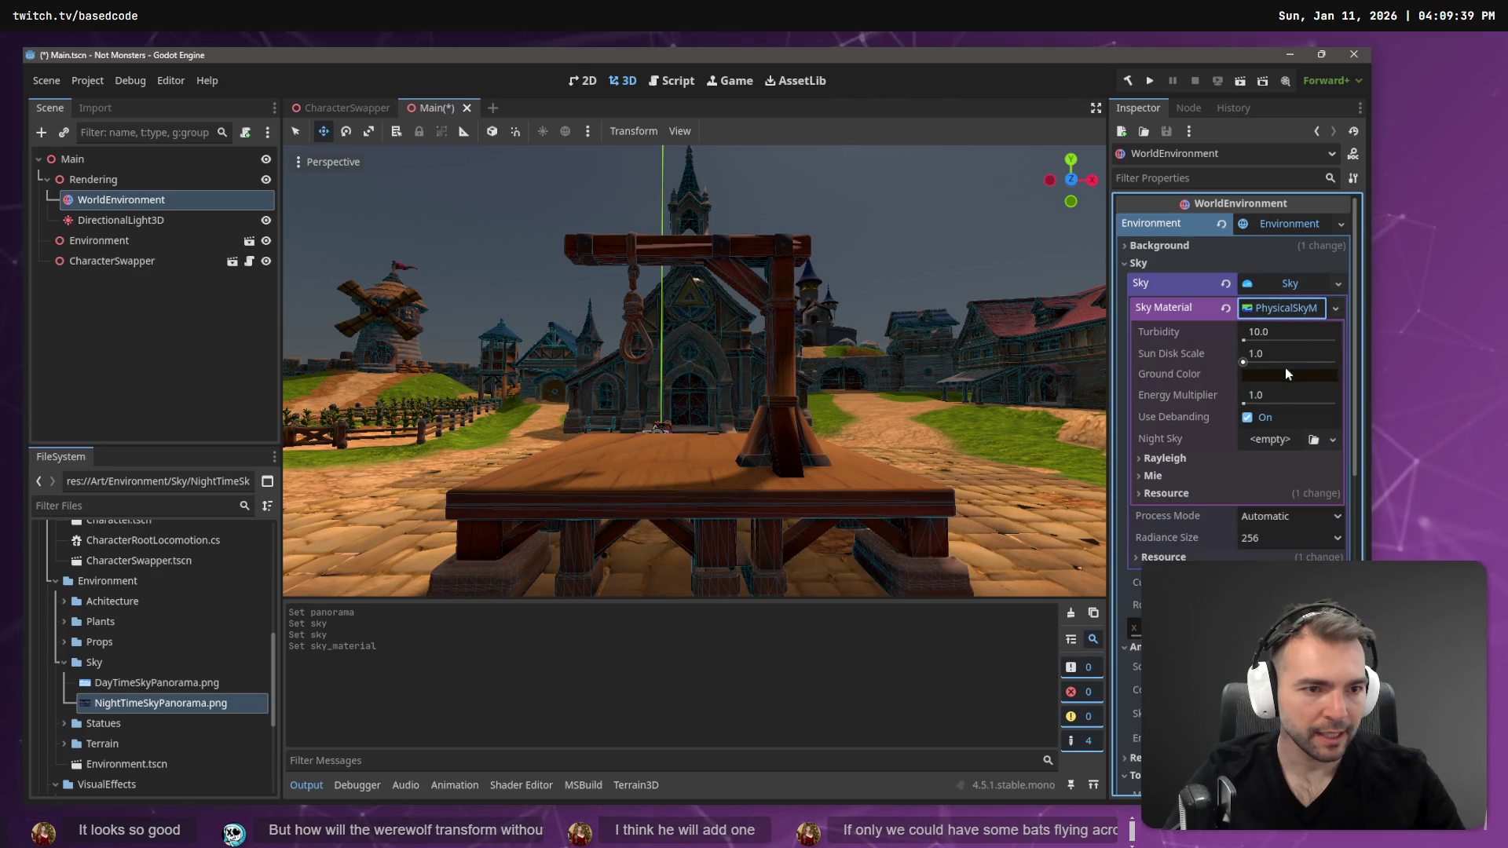
click(1282, 441)
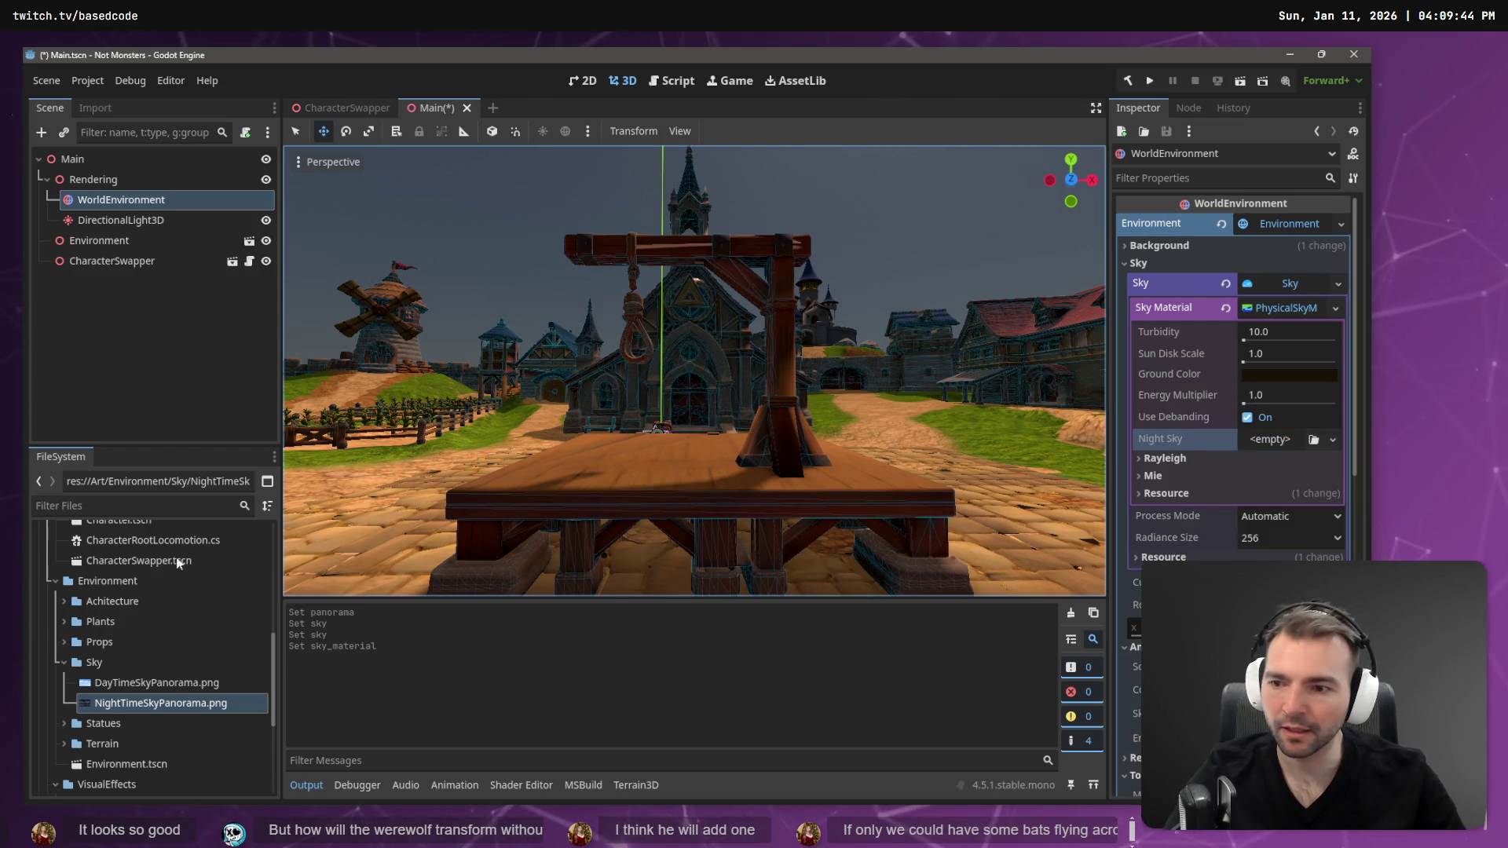
mouse_move(161, 703)
mouse_down()
mouse_move(707, 471)
mouse_move(1126, 471)
mouse_move(1255, 447)
mouse_up()
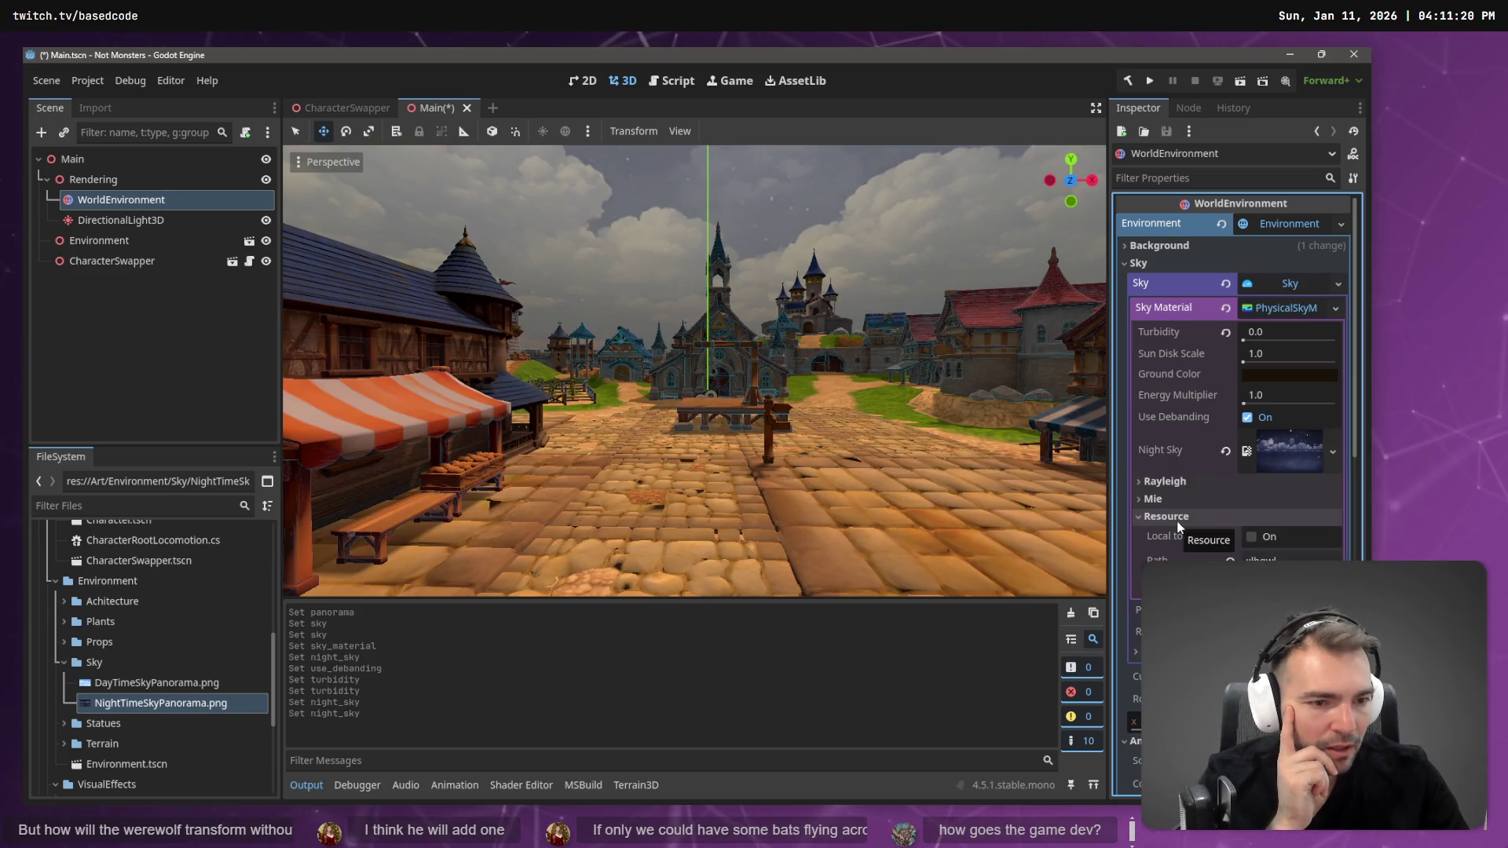
- Inspect the physical sky's Mie (0.005) and Rayleigh (2.0) scattering settings
click(1177, 501)
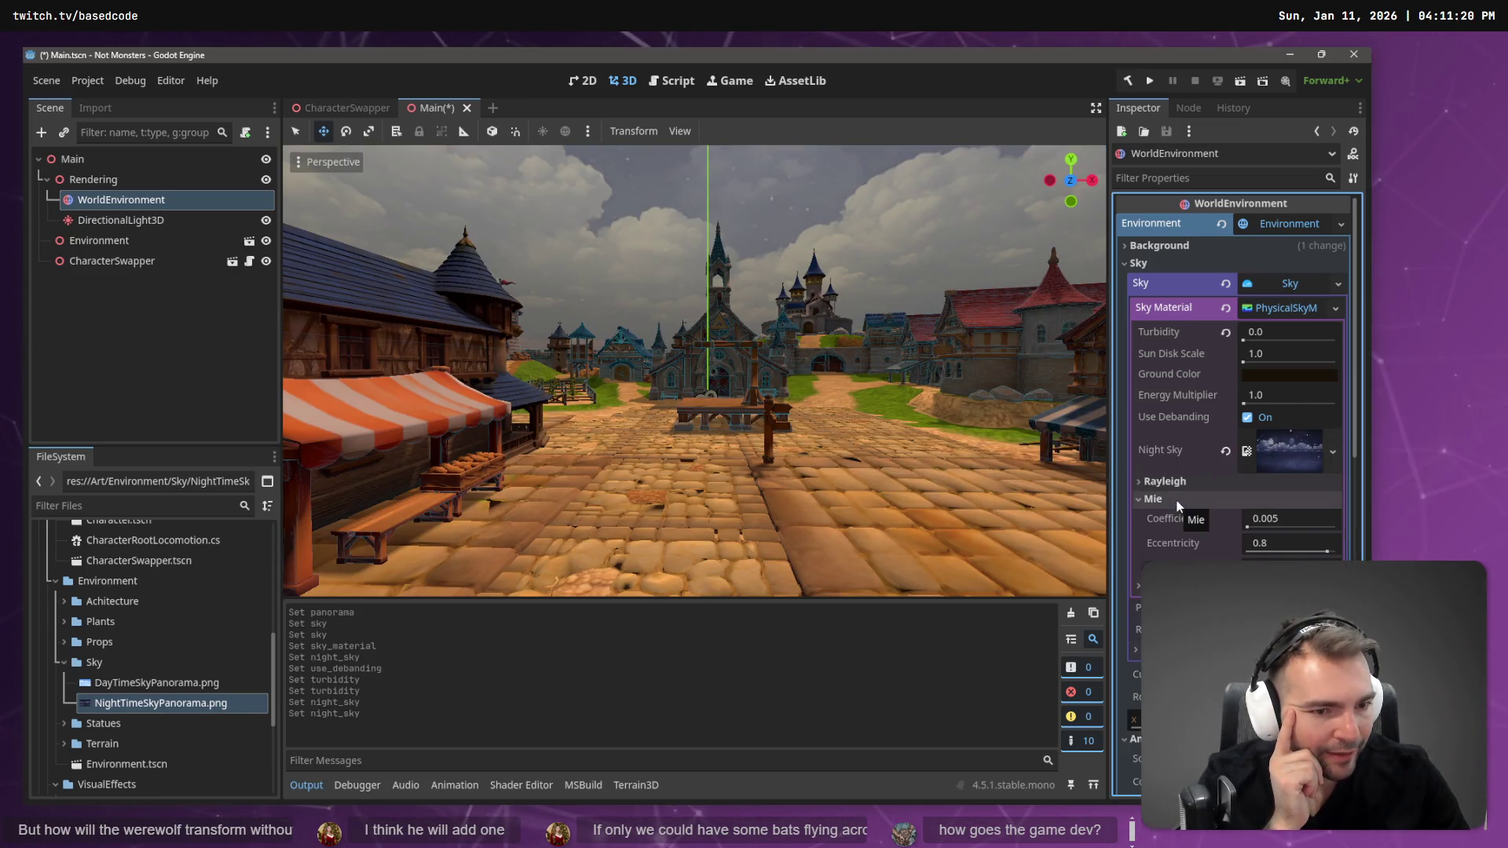
click(1178, 500)
click(1177, 482)
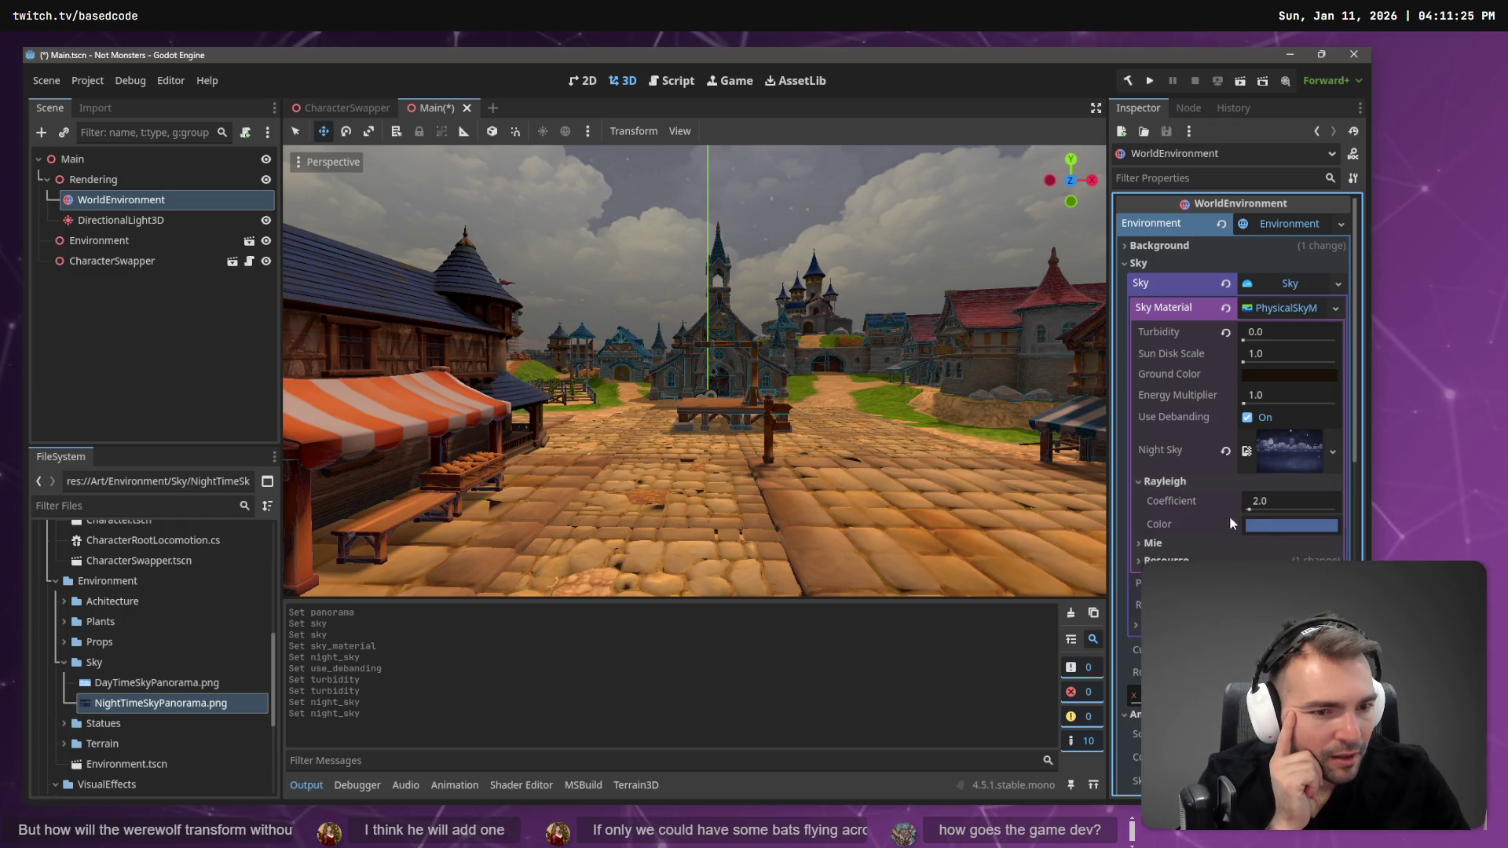
click(1194, 482)
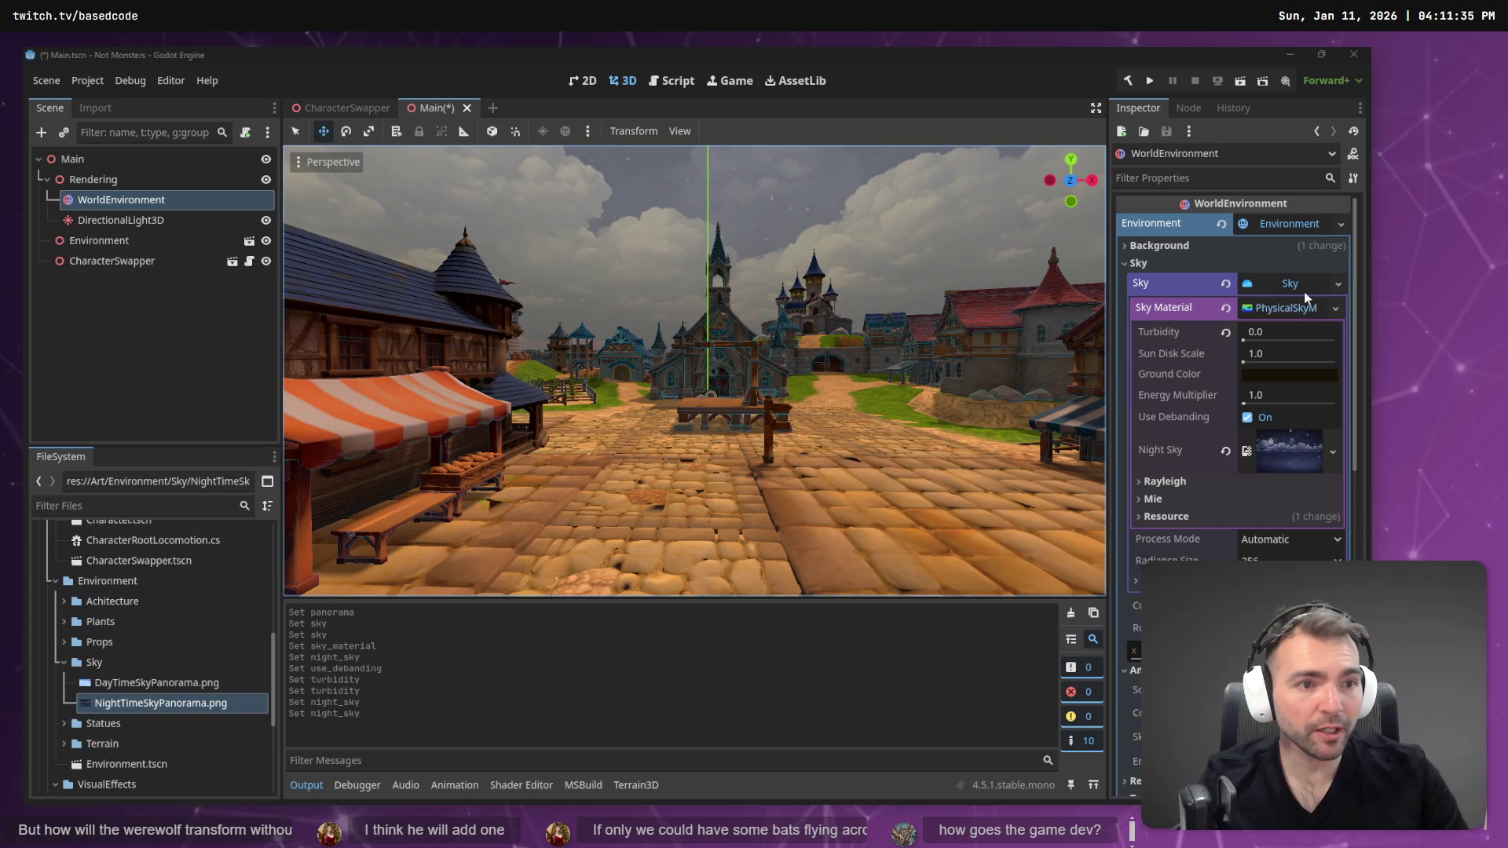
- Keep Sky as the background mode, clear the old sky and create a fresh Sky
click(1214, 241)
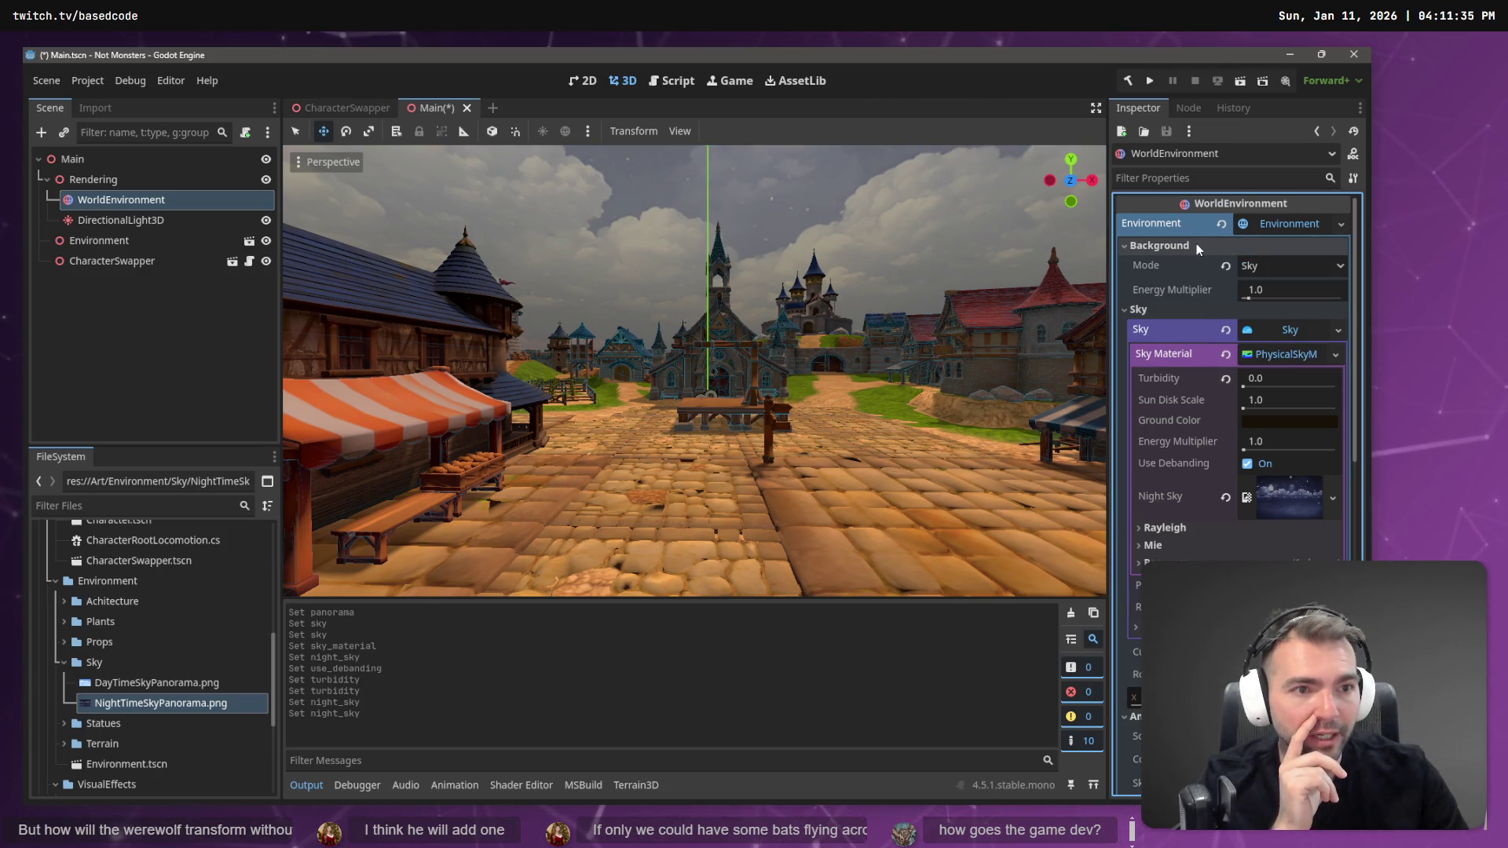
click(1298, 267)
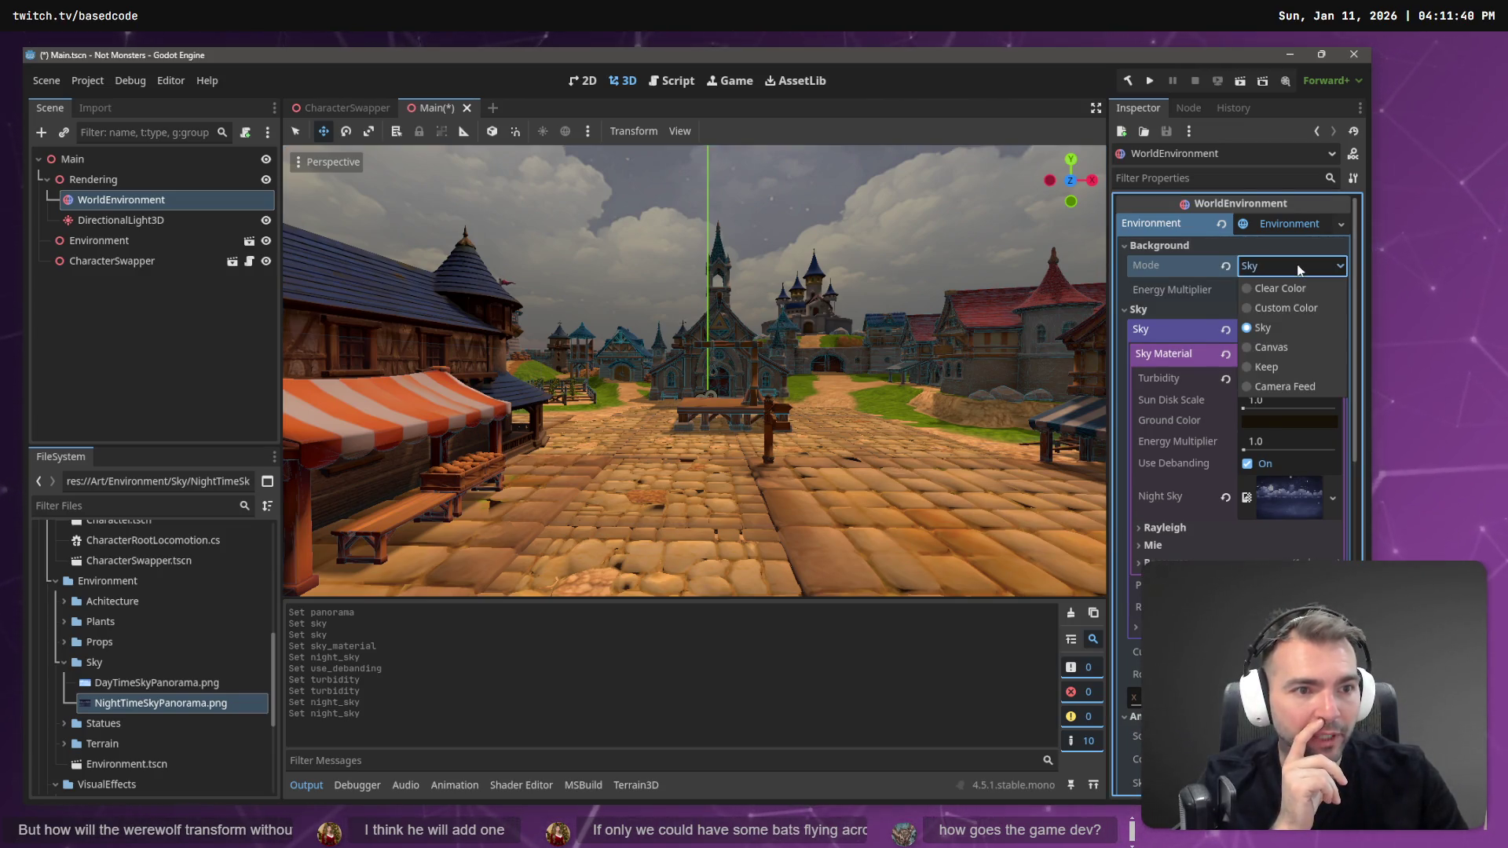
click(1158, 270)
click(1340, 331)
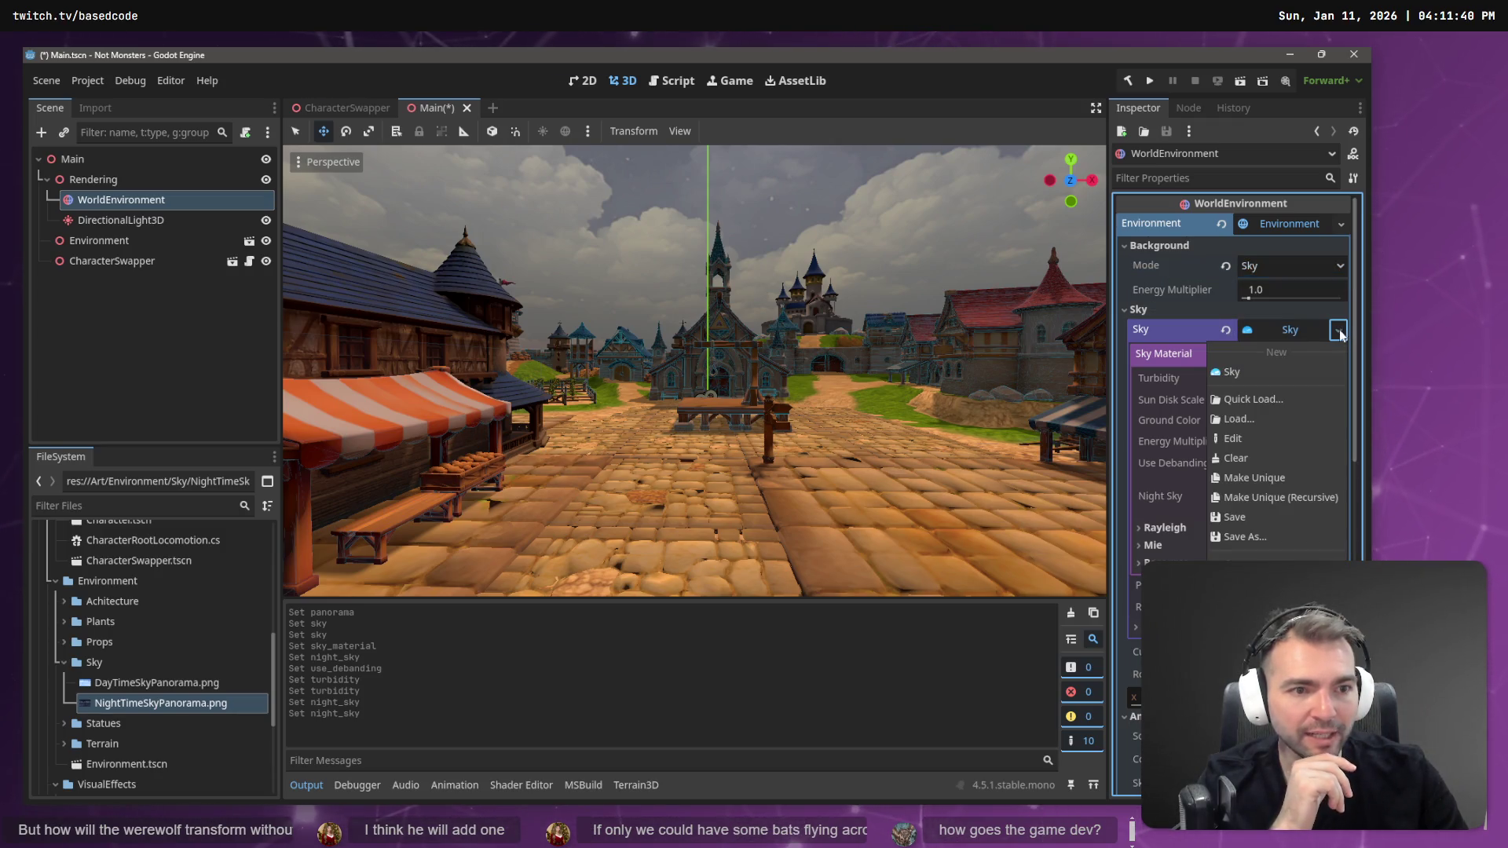
click(1259, 461)
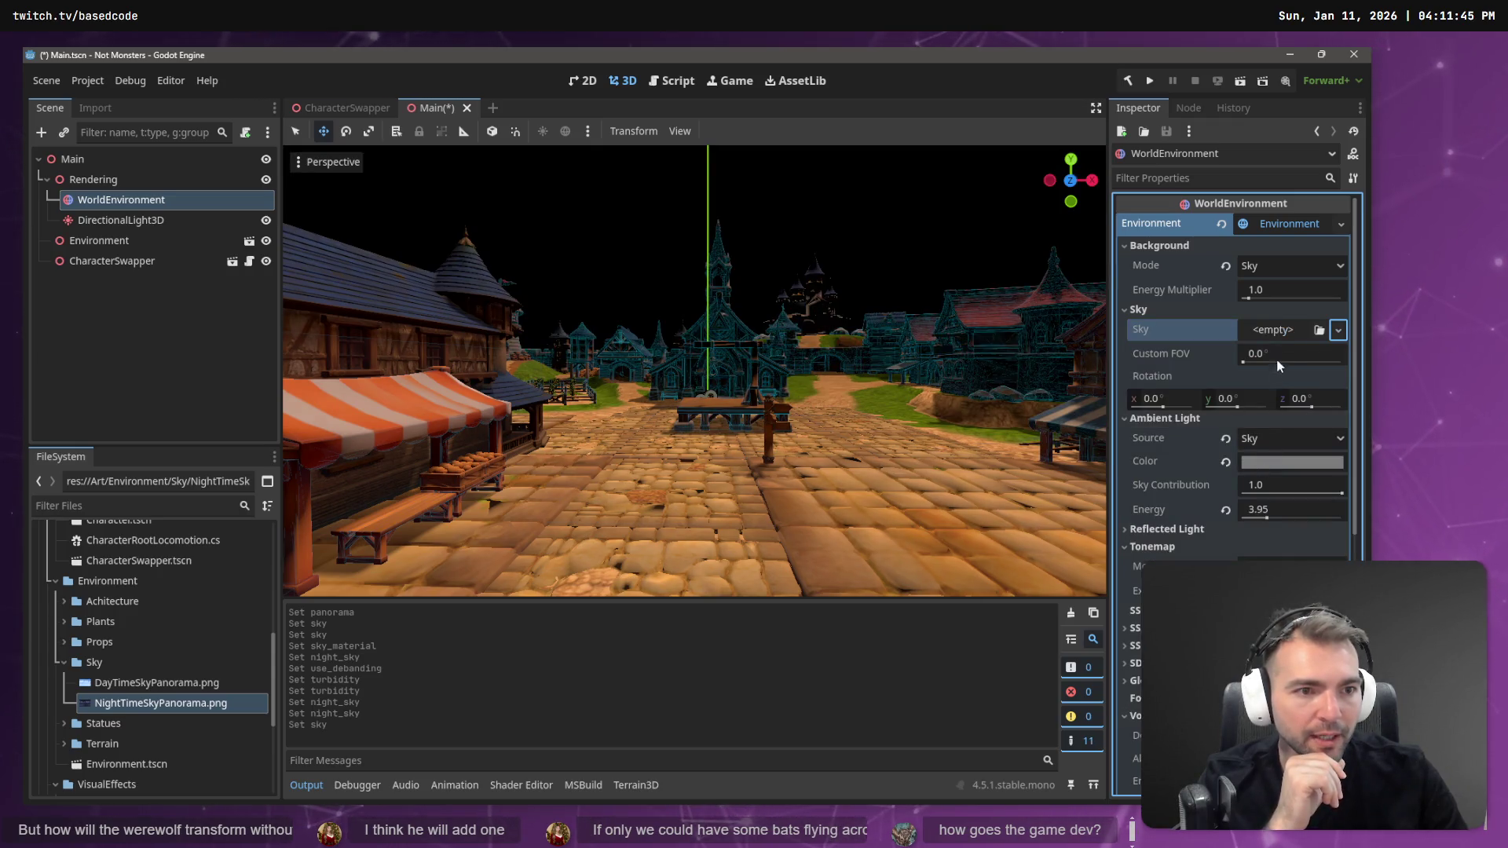
click(1292, 332)
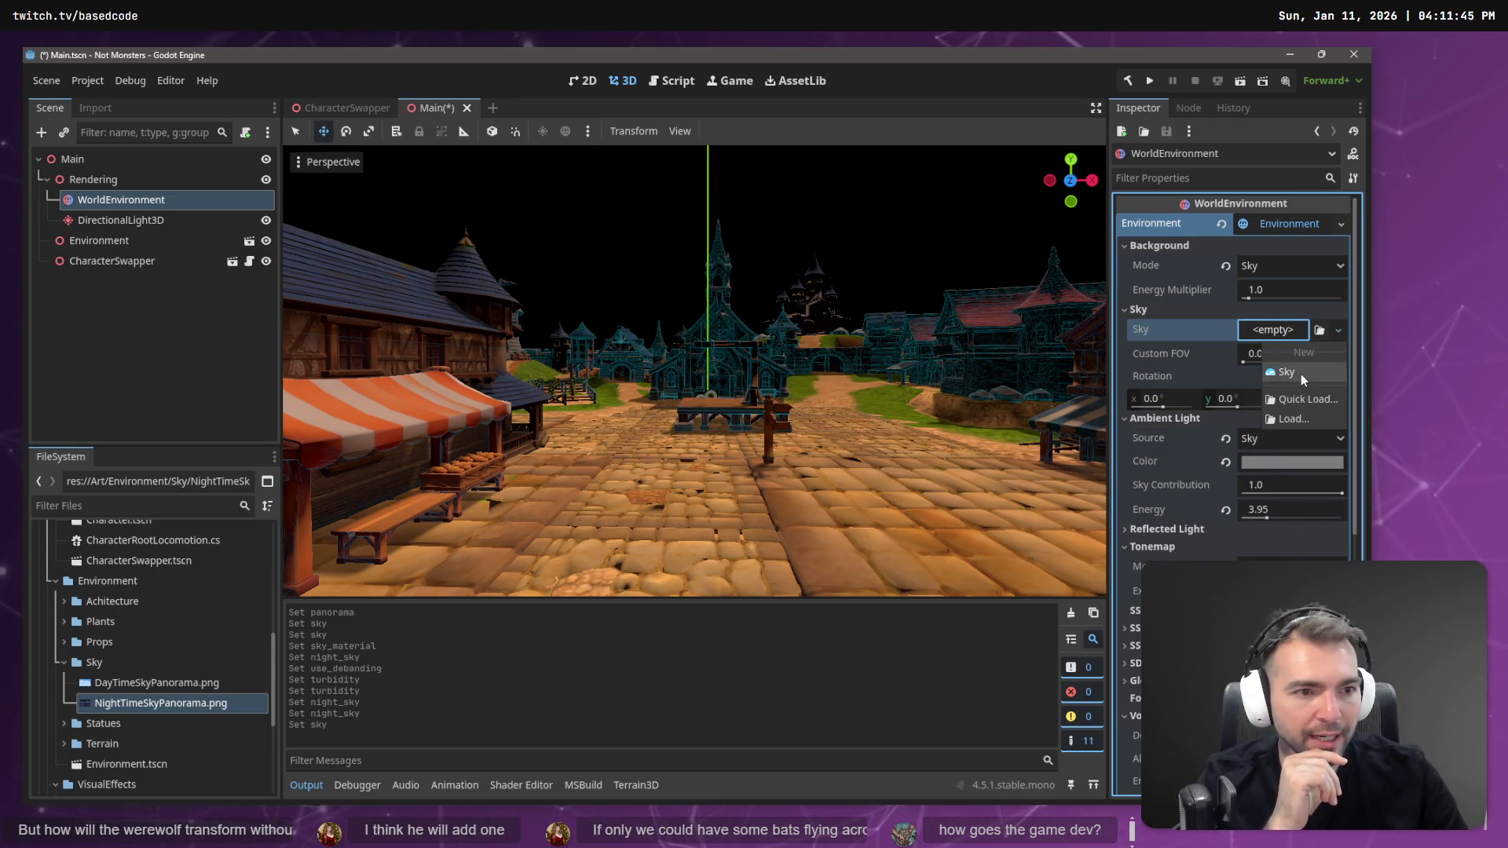
click(1301, 374)
- Assign a PanoramaSkyMaterial with NightTimeSkyPanorama.png as its panorama texture
click(1334, 356)
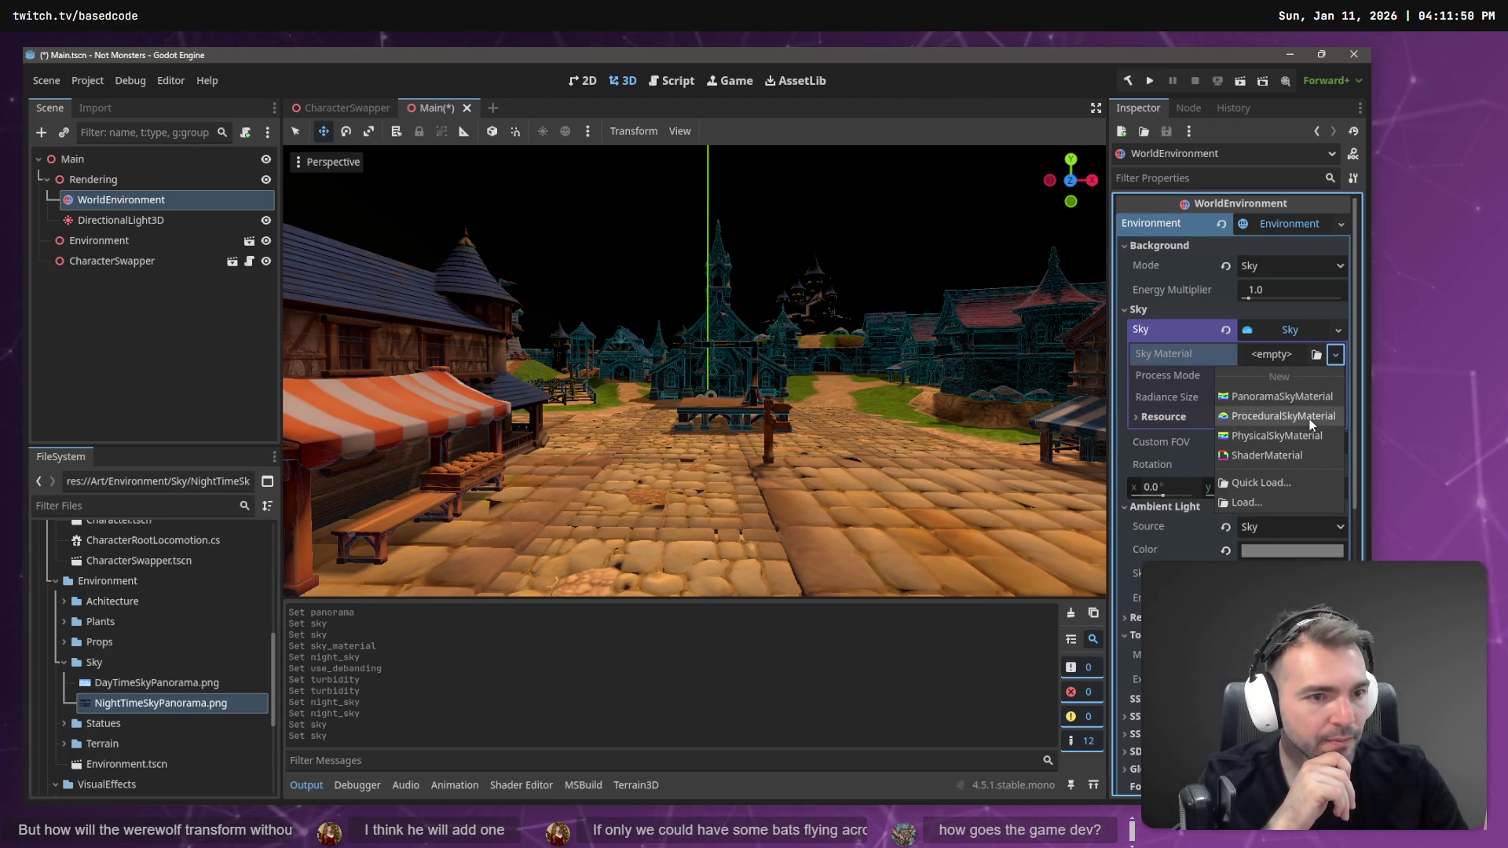
click(1297, 395)
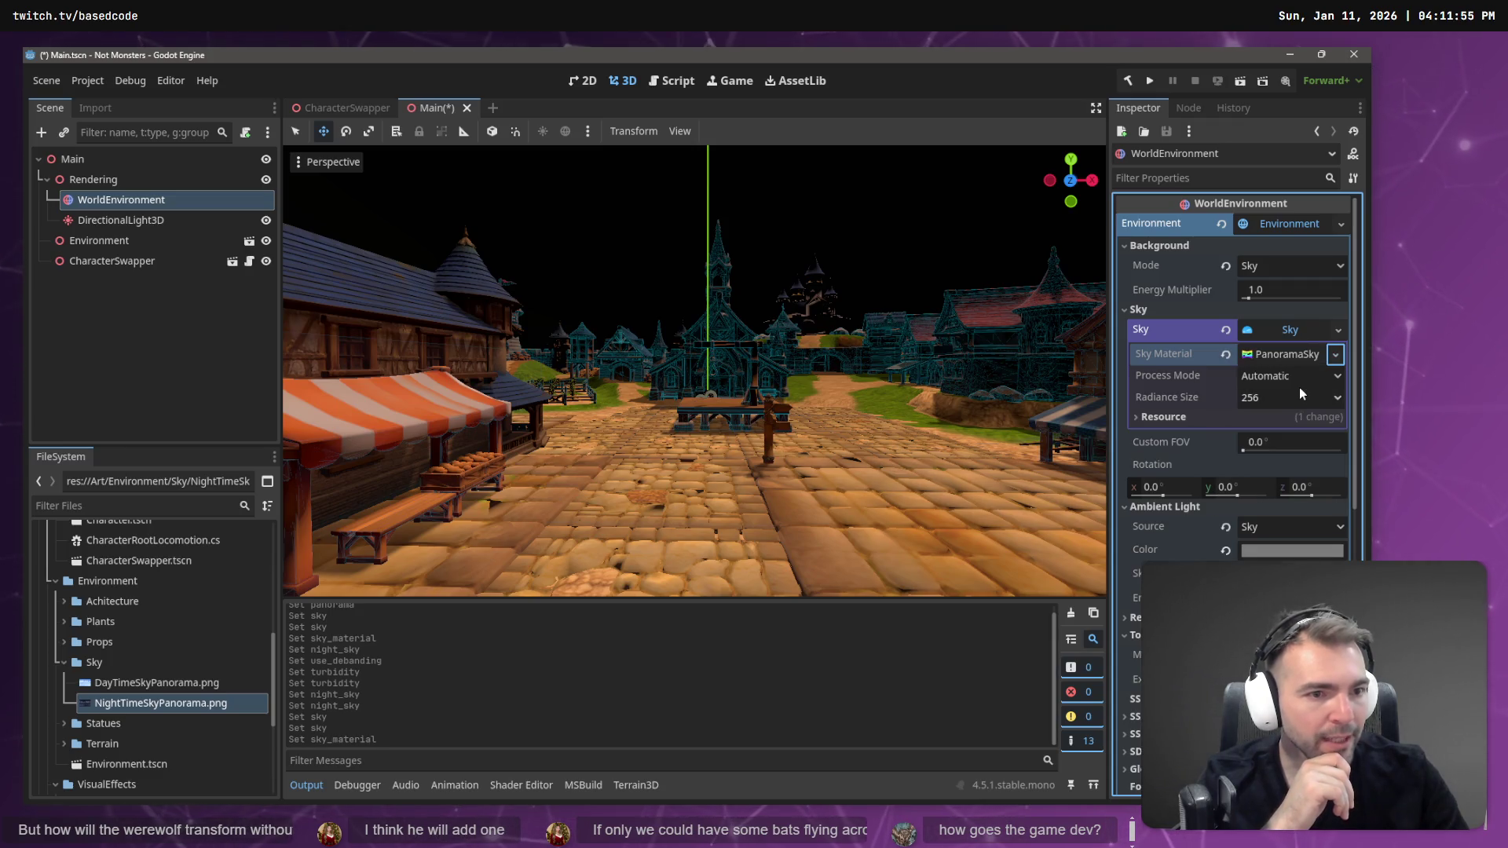
click(1288, 355)
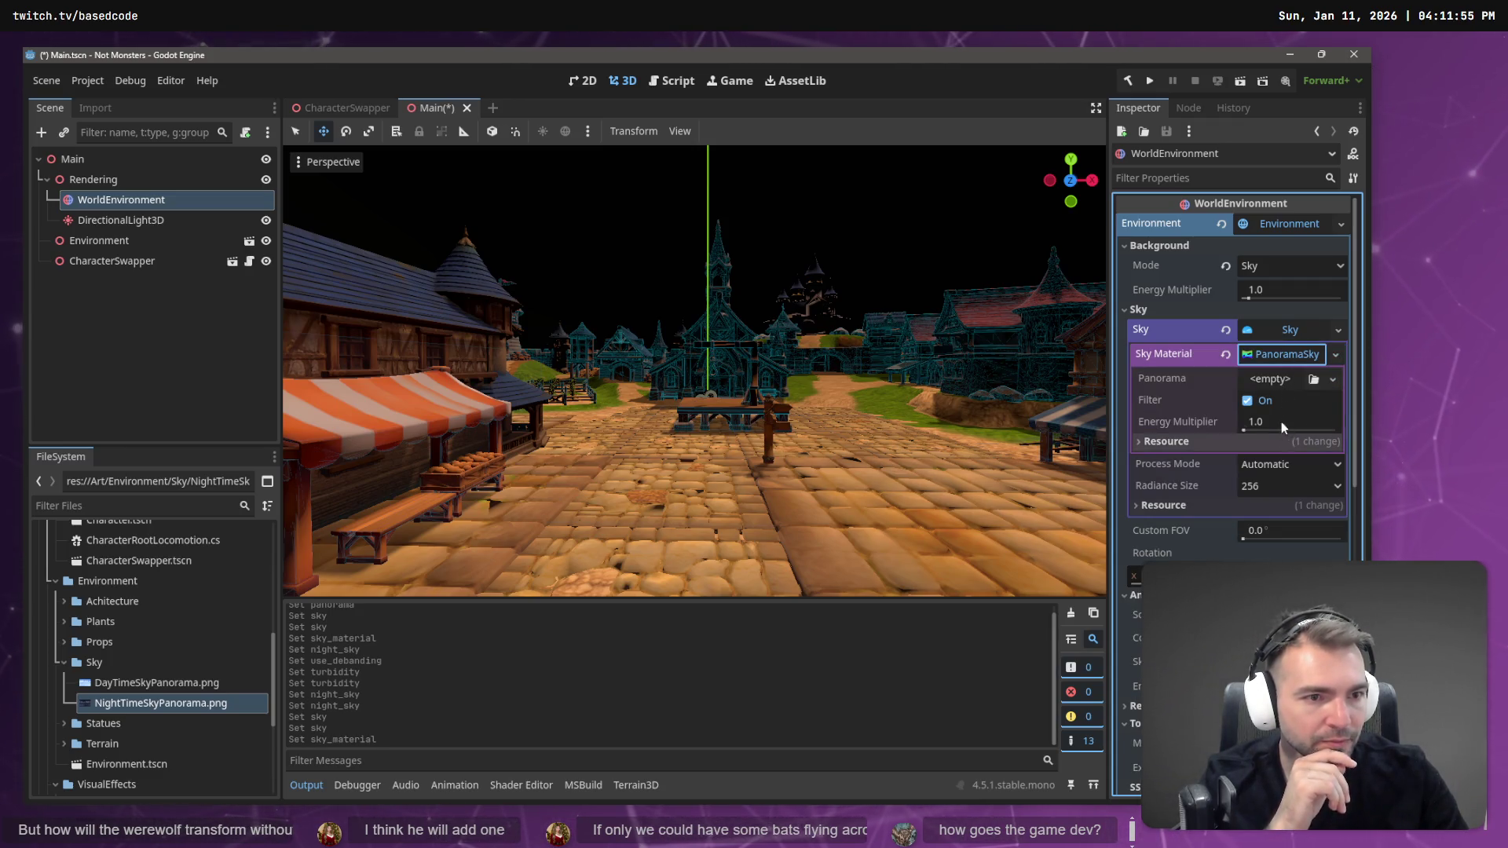
click(1324, 379)
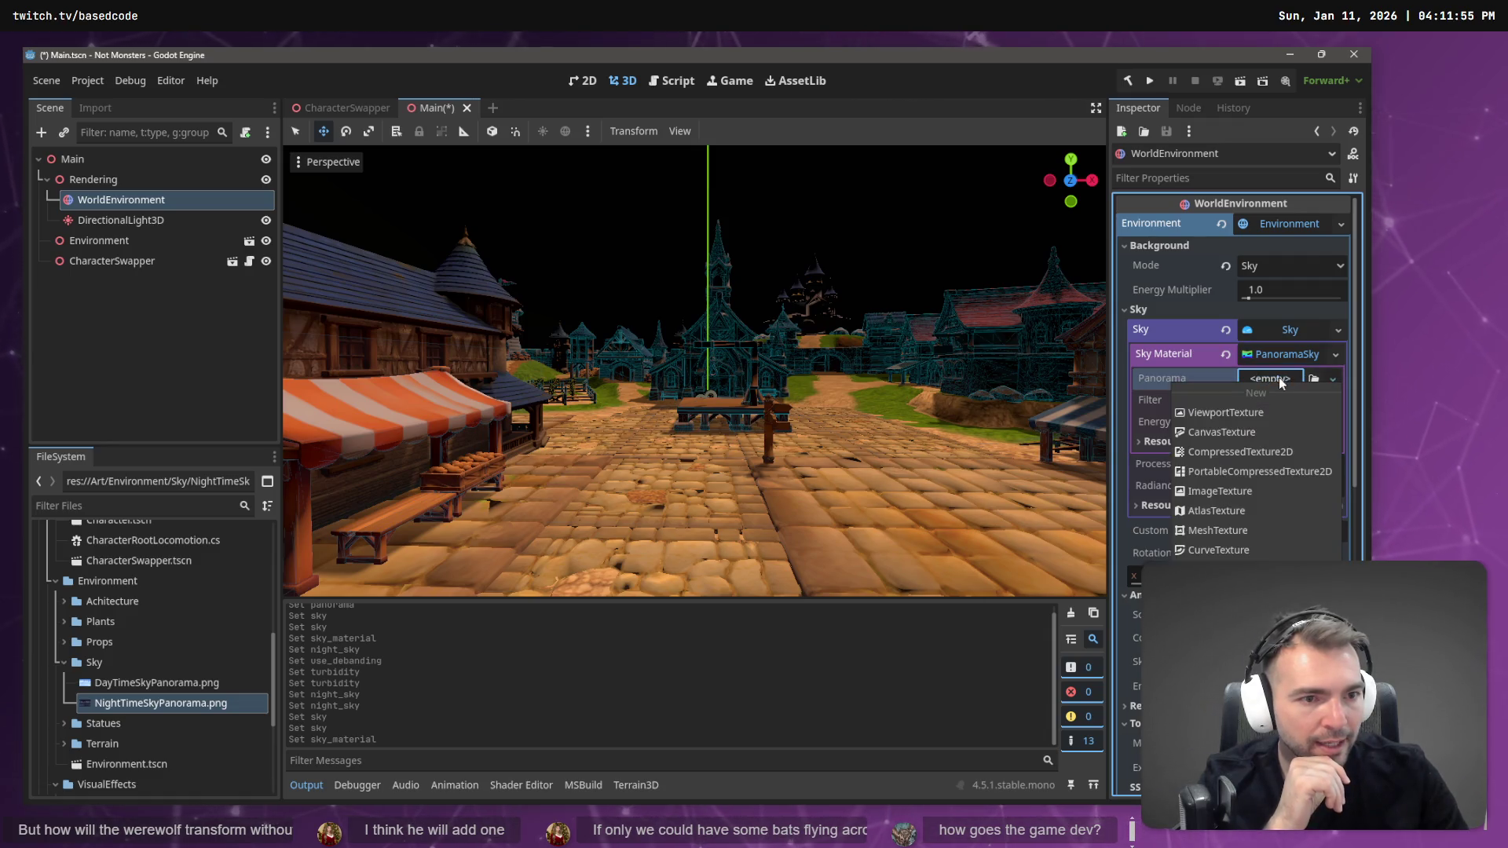
click(1324, 380)
mouse_move(176, 683)
mouse_down()
mouse_move(1202, 376)
mouse_move(1257, 382)
mouse_up()
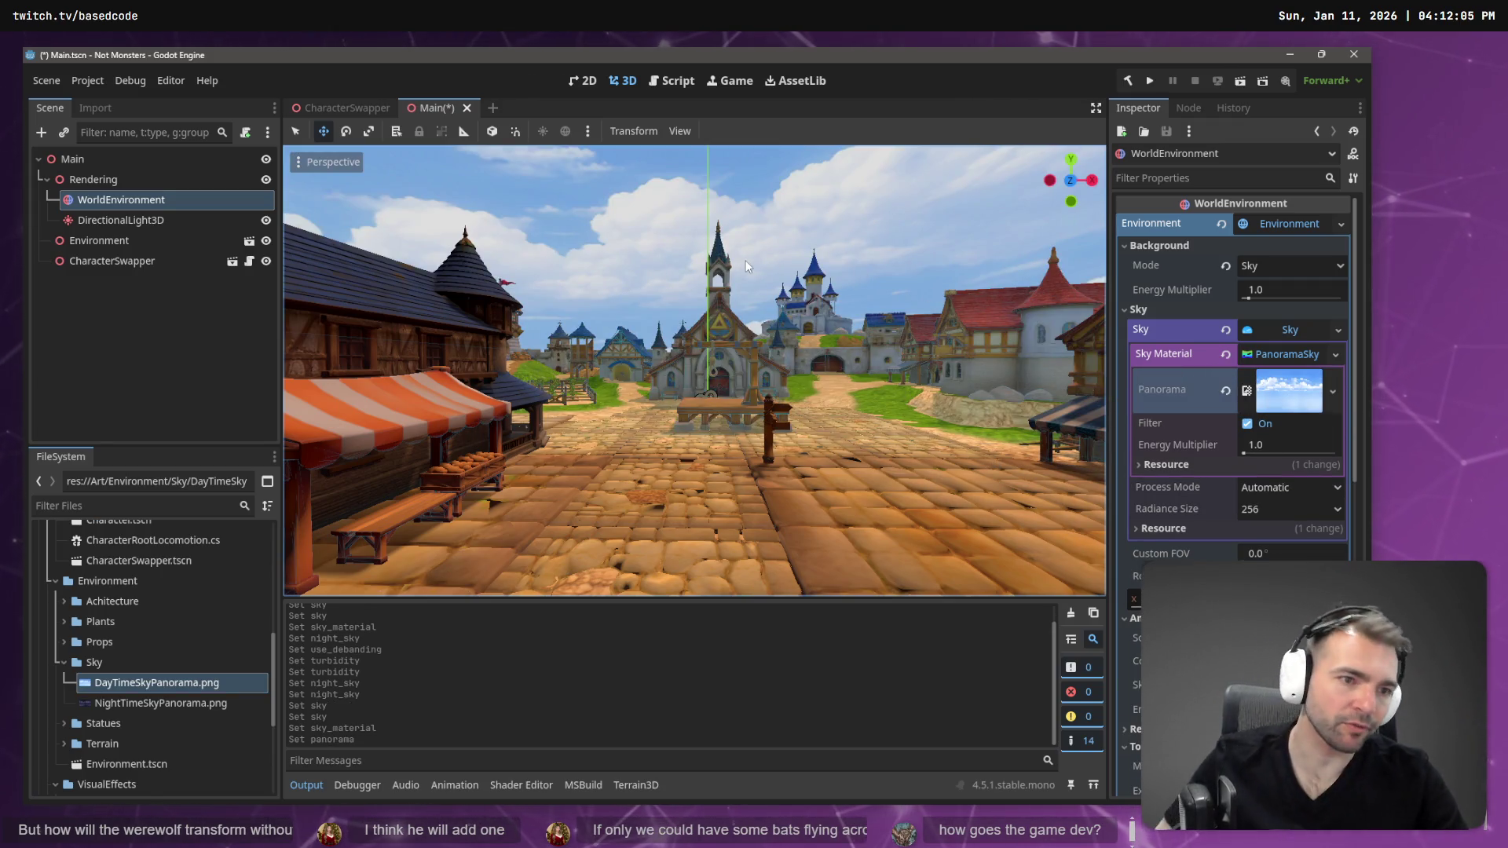
mouse_move(222, 705)
mouse_down()
mouse_move(1304, 400)
mouse_move(1282, 395)
mouse_up()
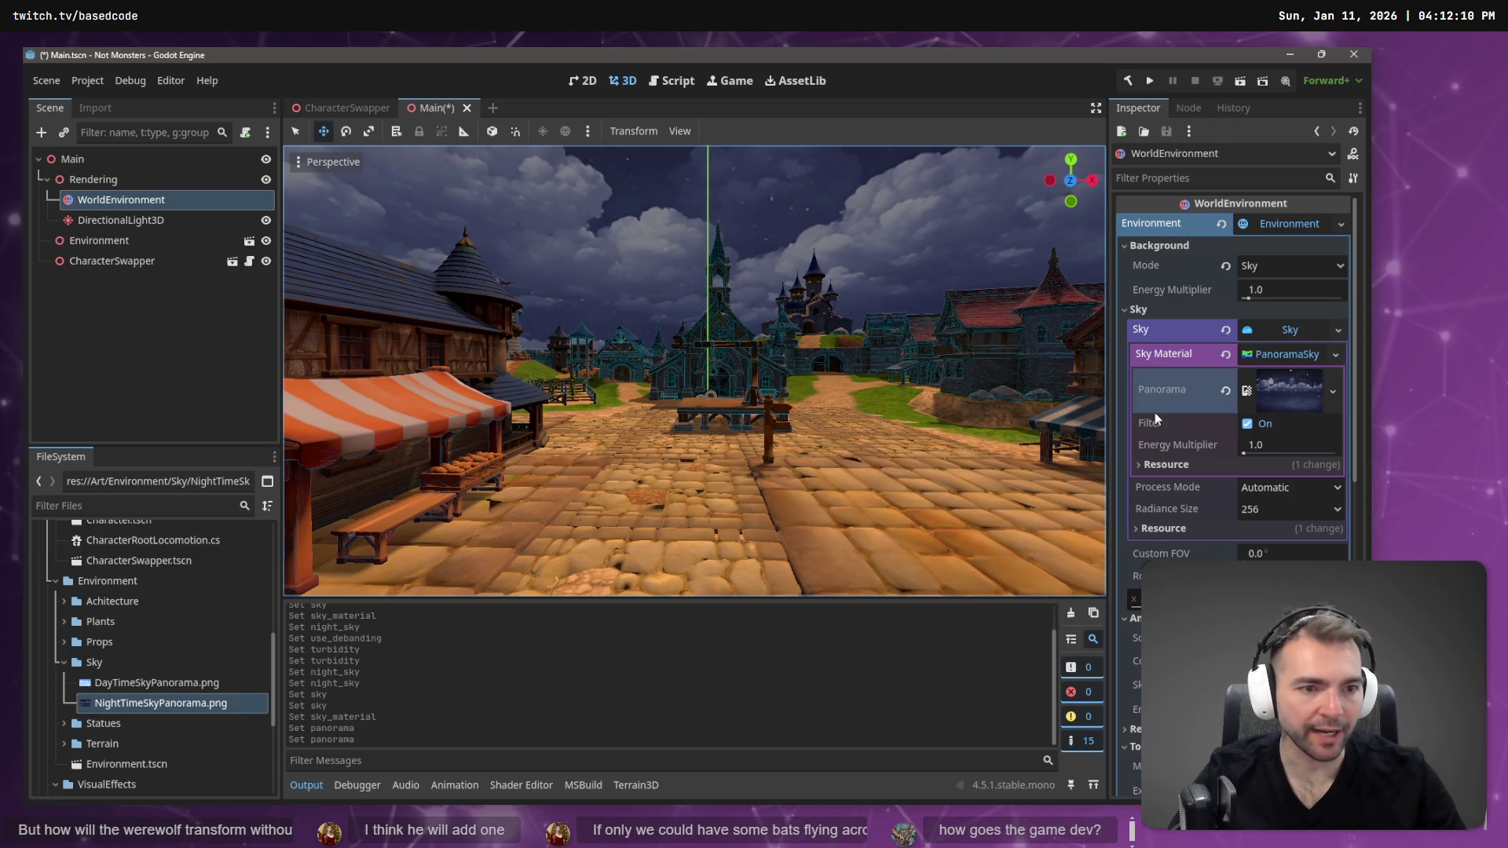
- Try a higher panorama energy, then reset it to 1.0 and inspect the starry sky
click(1179, 468)
click(1178, 466)
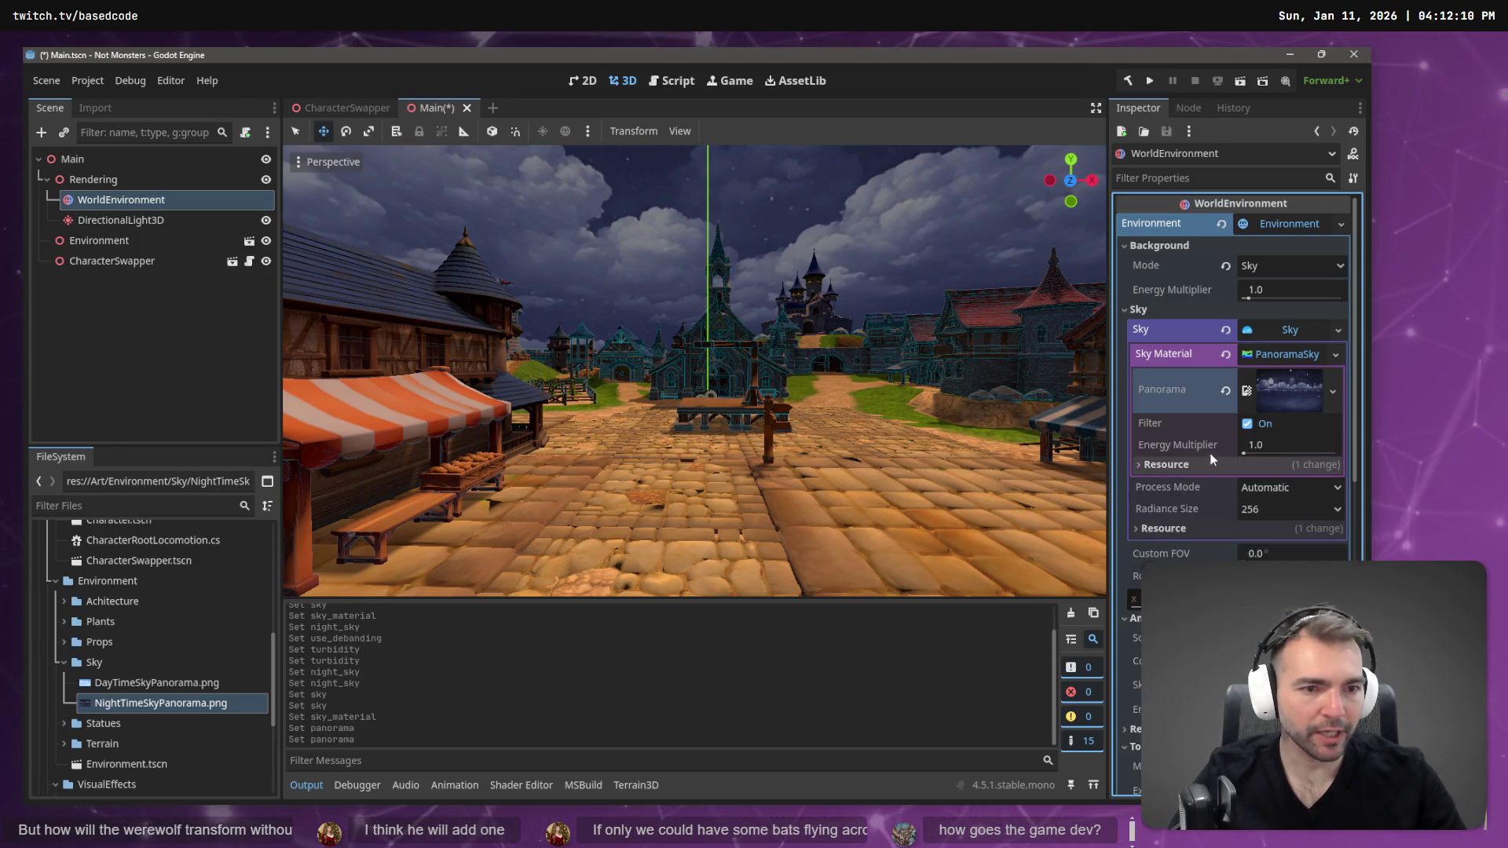
mouse_move(1244, 454)
mouse_down()
mouse_move(1289, 451)
mouse_move(1246, 459)
mouse_up()
mouse_move(707, 393)
mouse_down()
mouse_move(719, 275)
mouse_move(691, 314)
mouse_up()
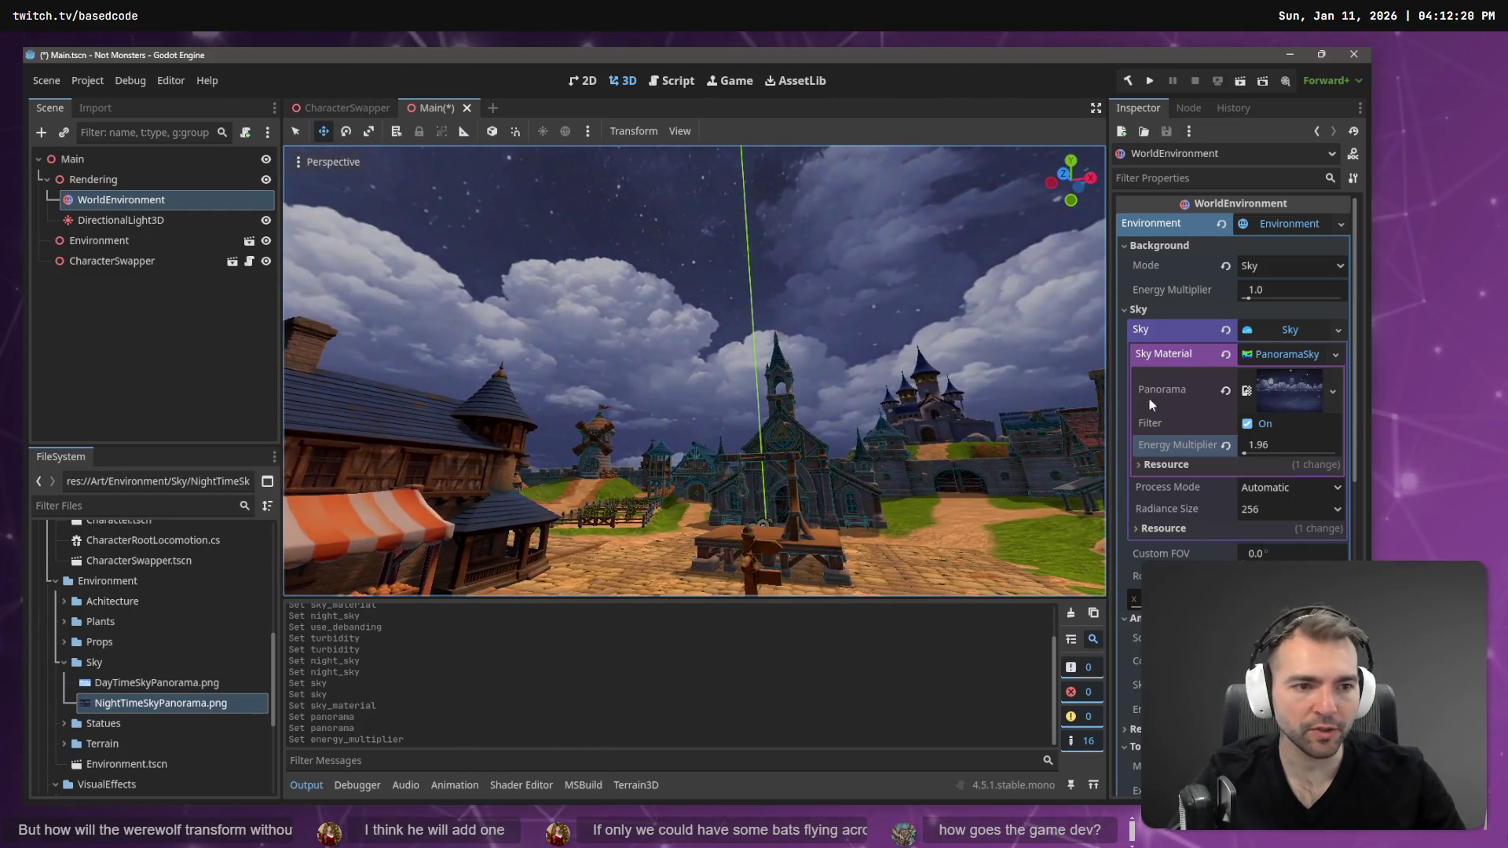
click(1245, 454)
mouse_move(707, 354)
mouse_down()
mouse_move(711, 338)
mouse_move(707, 370)
mouse_move(715, 299)
mouse_move(707, 393)
mouse_move(676, 369)
mouse_move(723, 361)
mouse_move(666, 364)
mouse_move(1044, 435)
mouse_up()
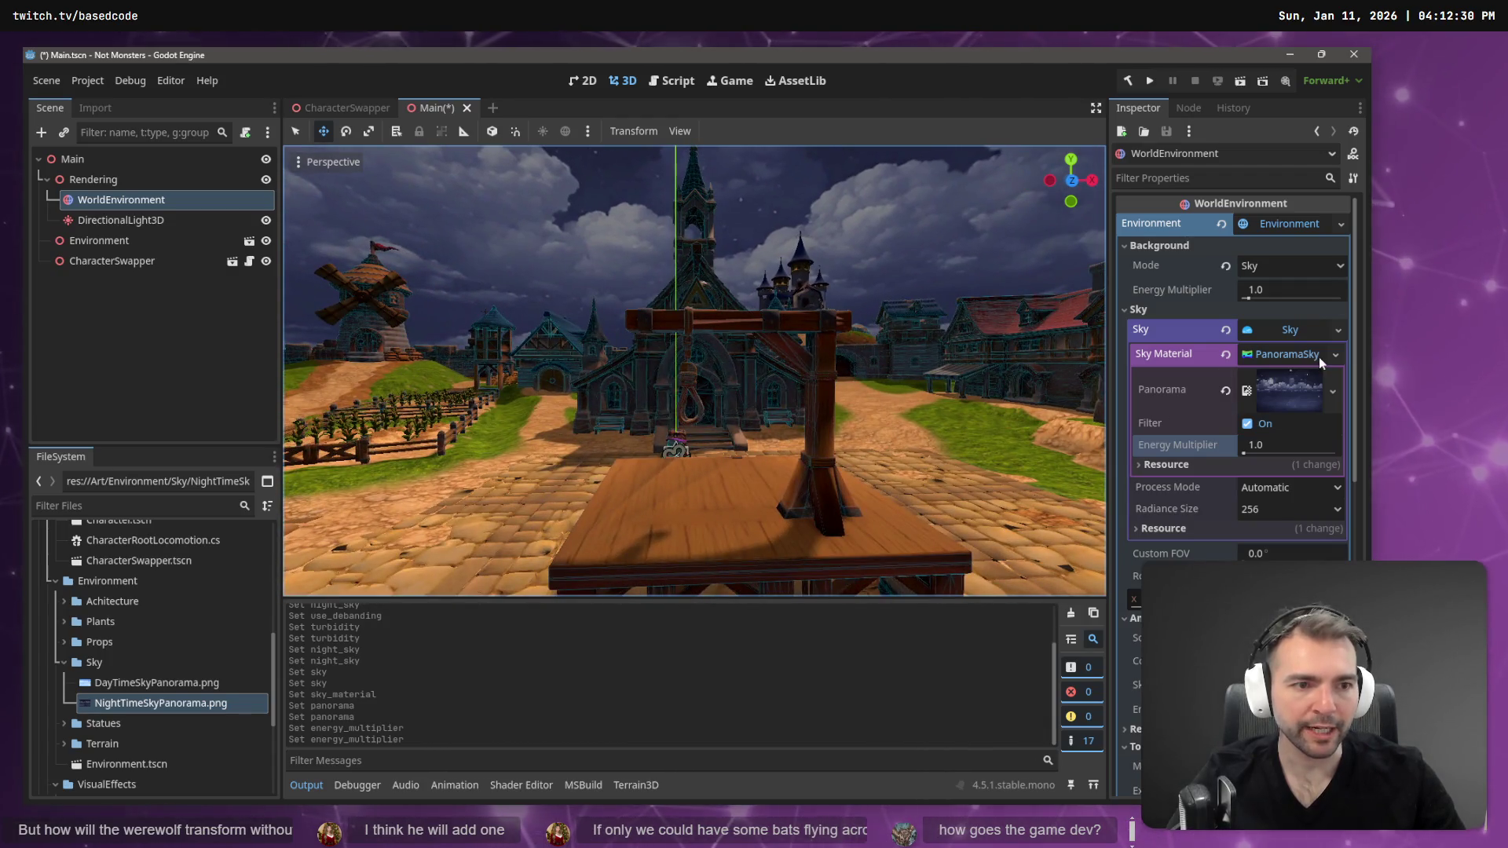
click(1289, 393)
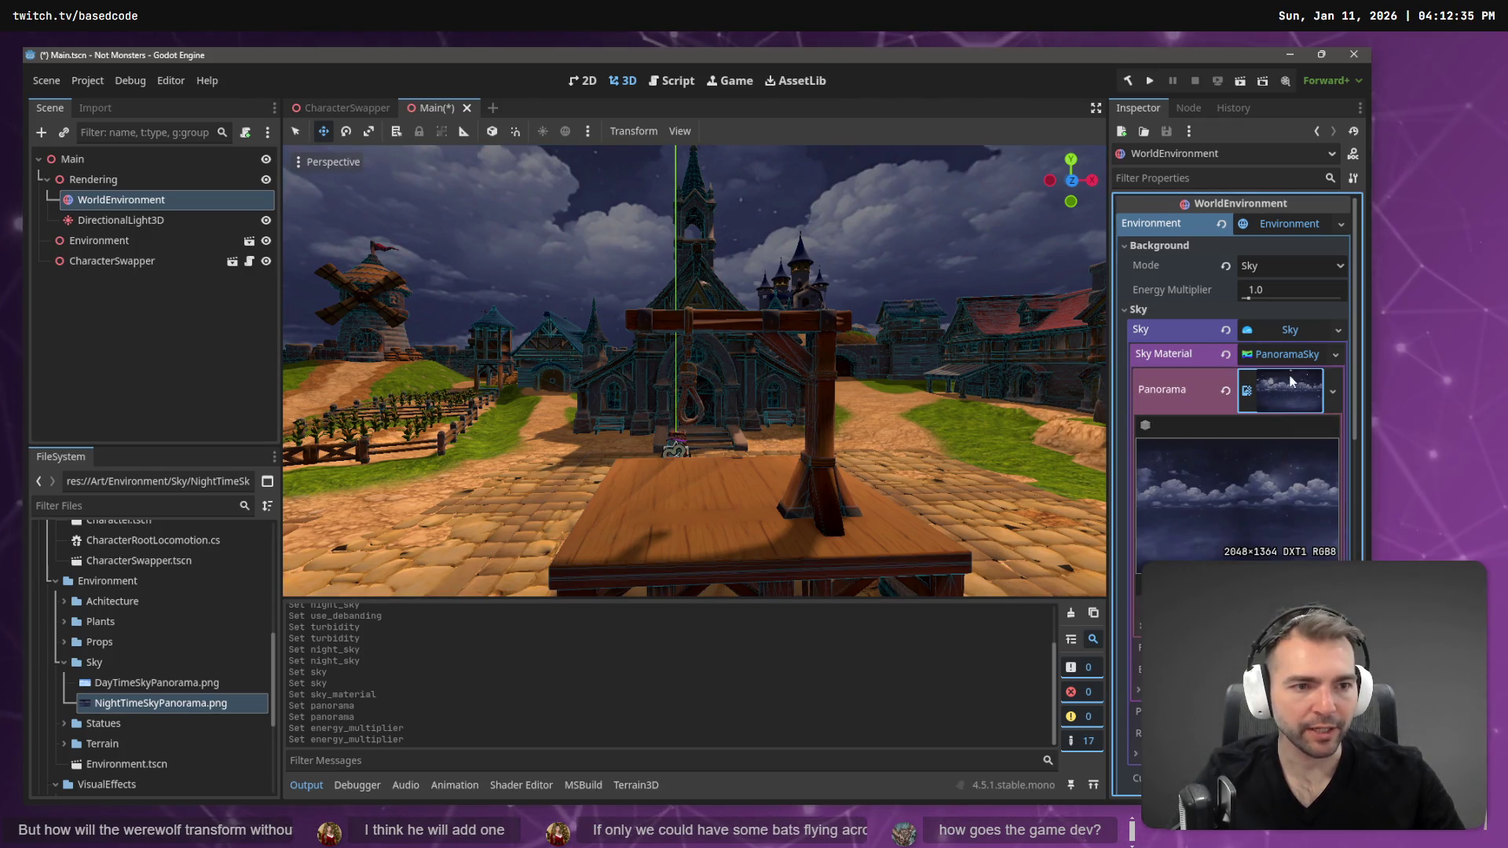
- Replace the PanoramaSky sky material with a new ShaderMaterial and expand its empty Shader slot
click(1288, 356)
click(1288, 355)
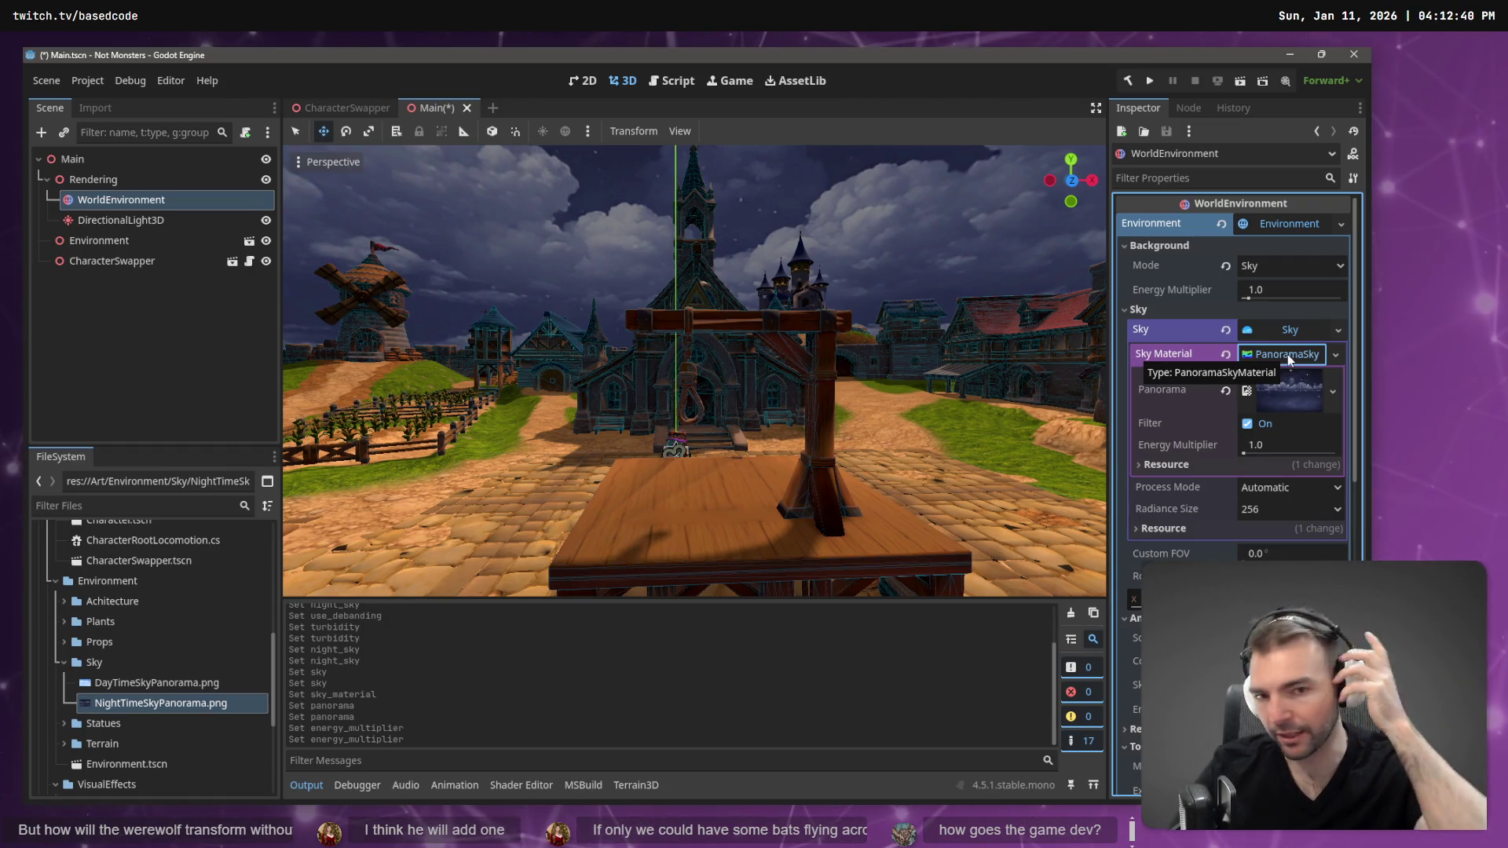
click(1310, 338)
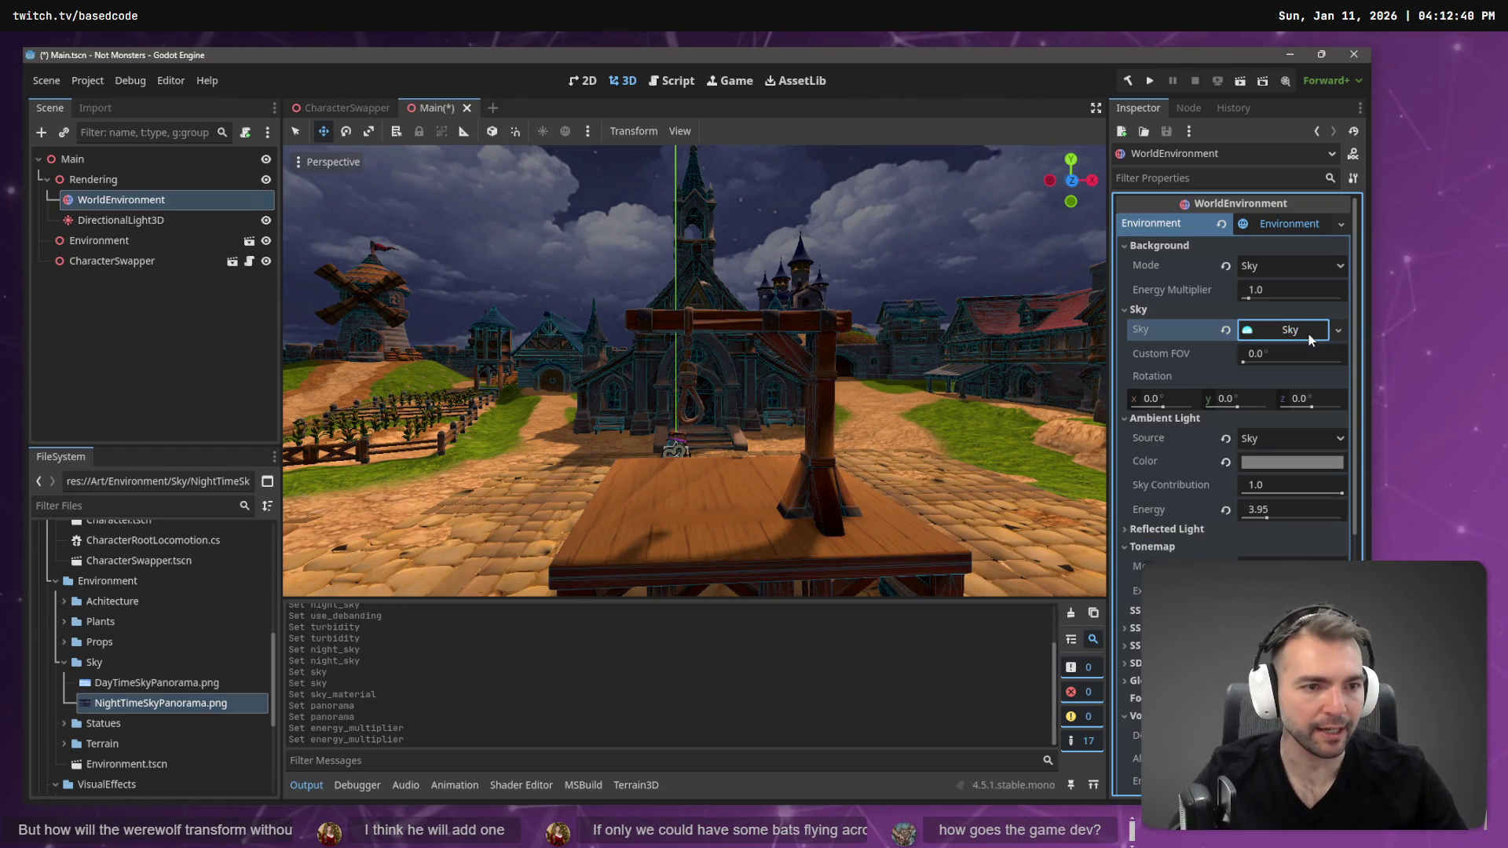
click(1339, 331)
click(1272, 338)
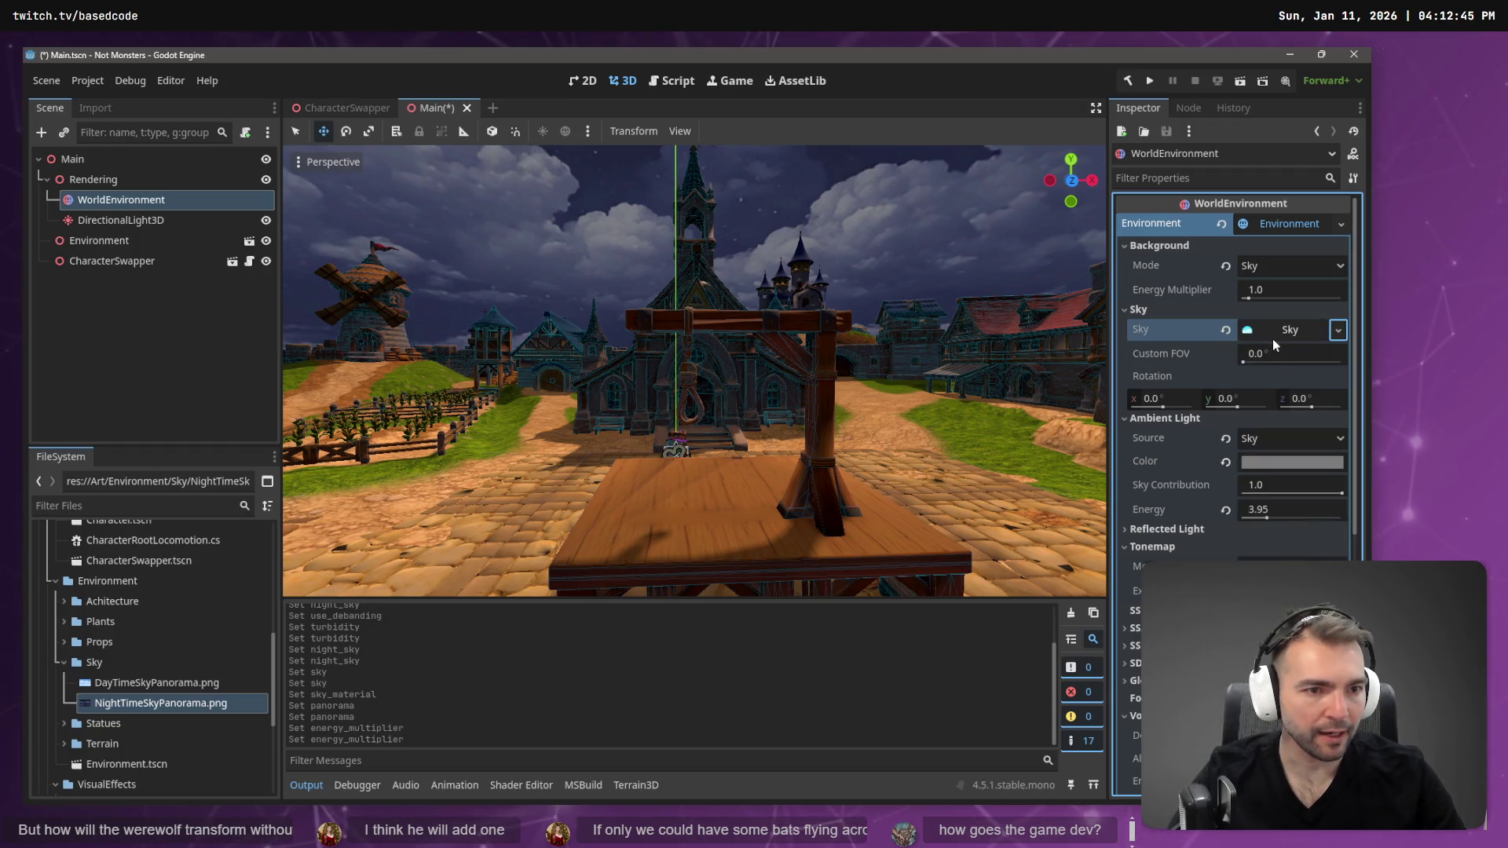
click(1301, 333)
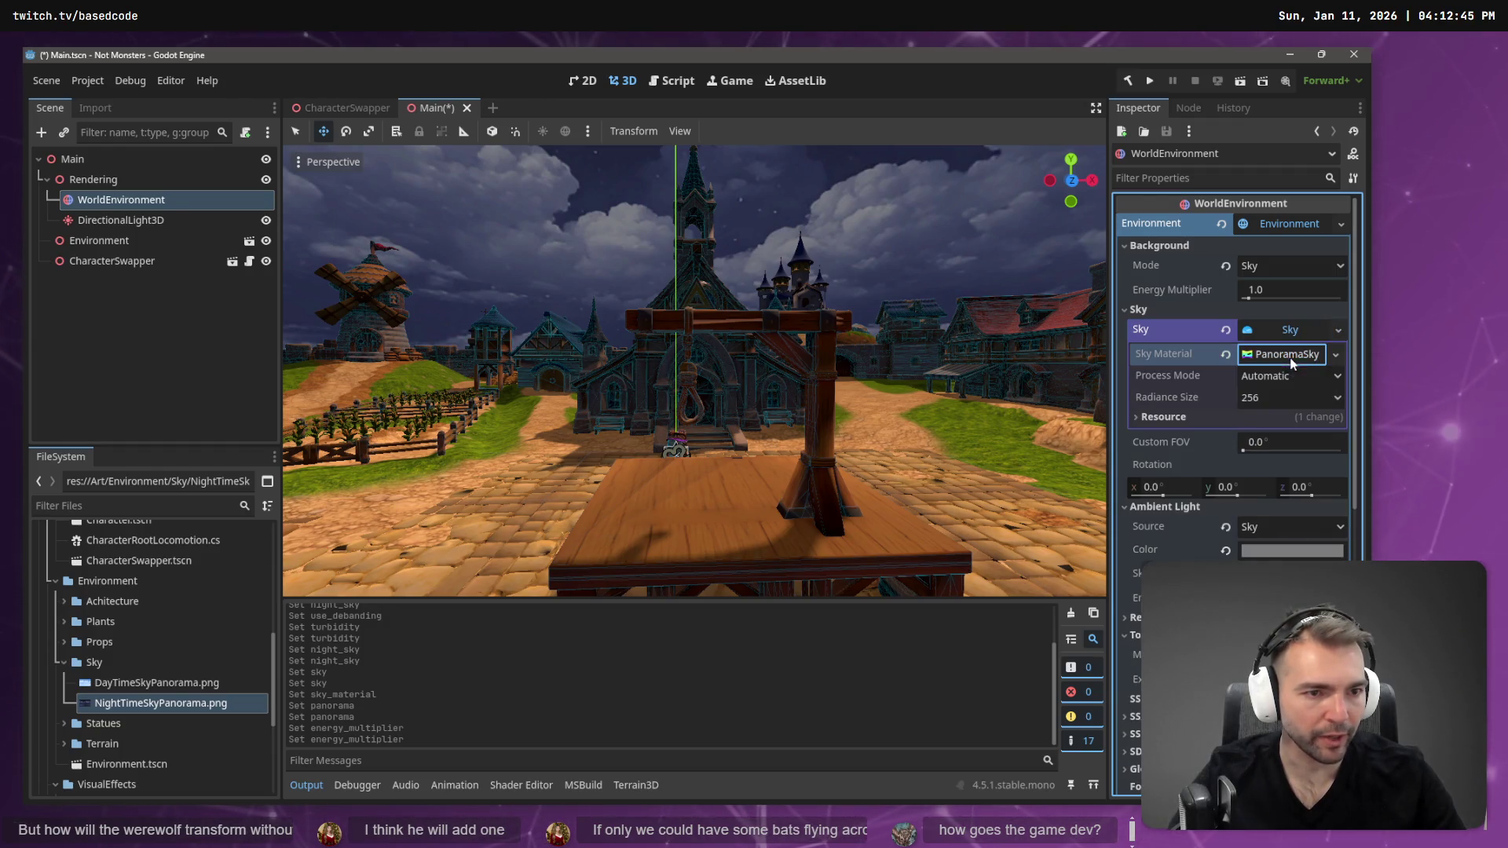
click(1336, 354)
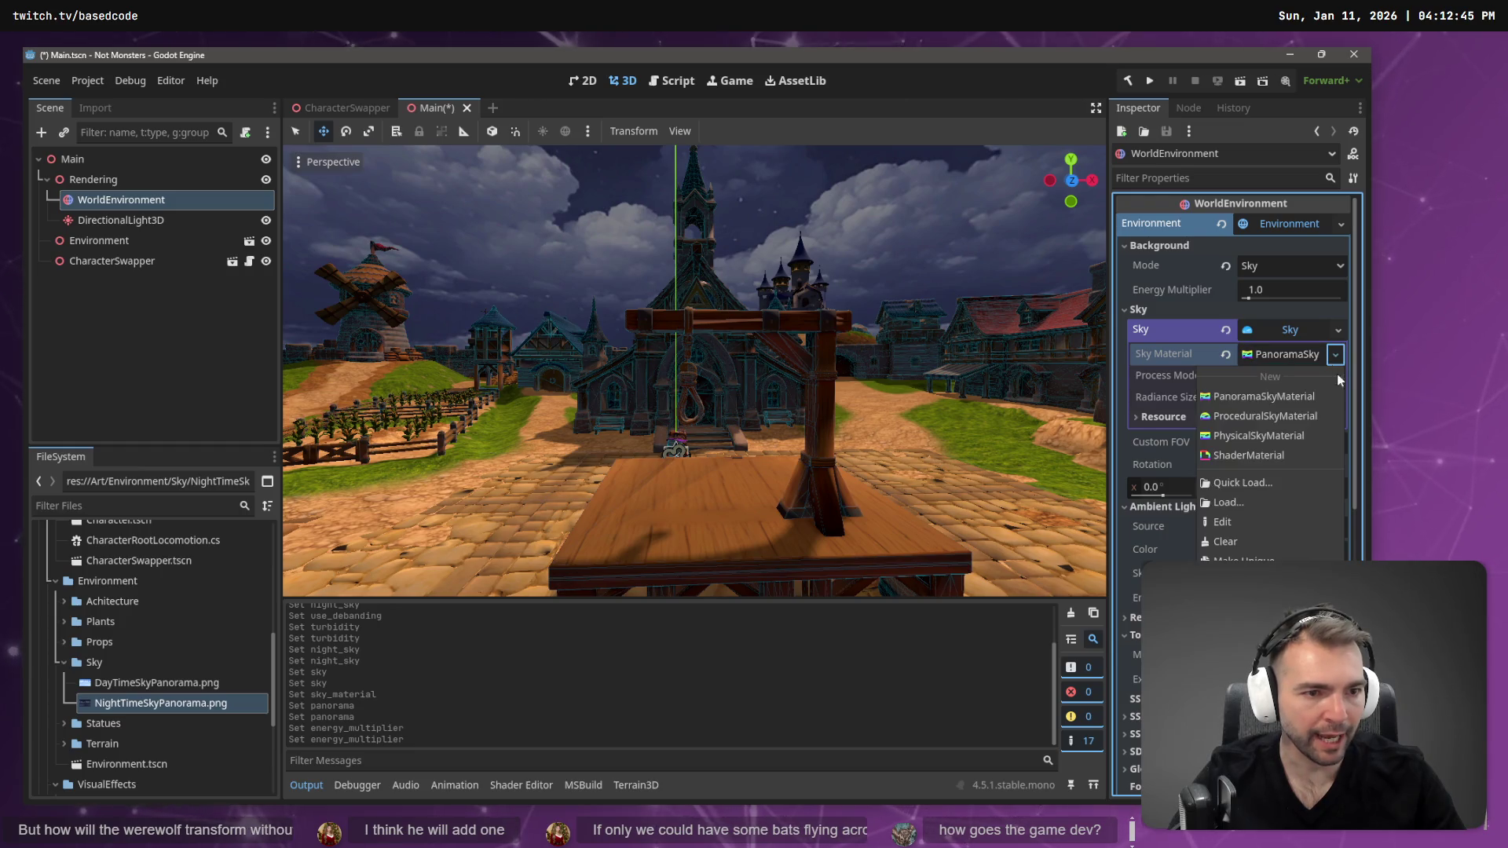
click(1271, 457)
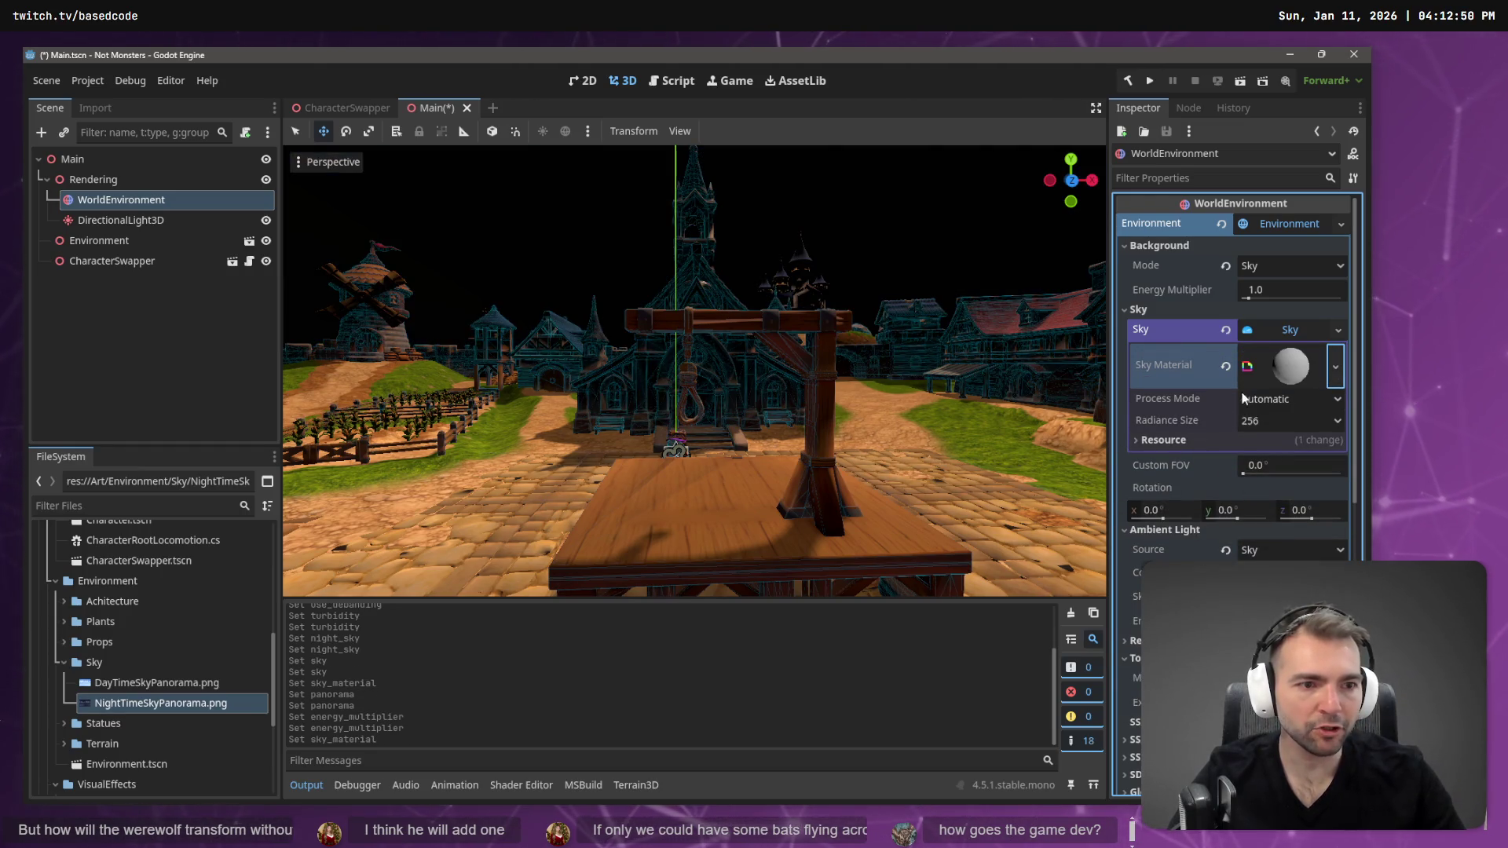
click(1291, 366)
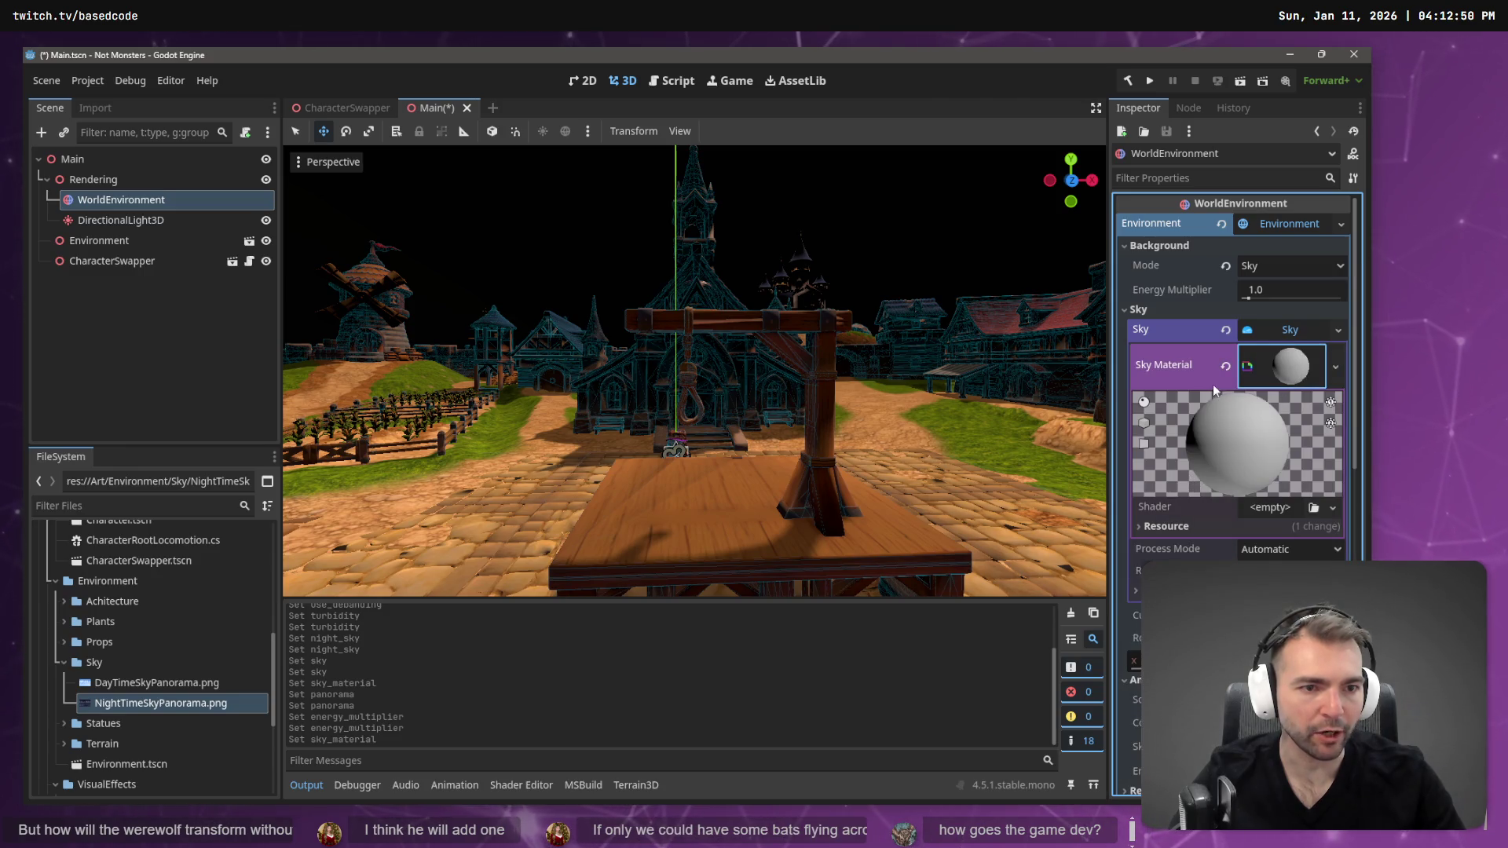
click(1332, 509)
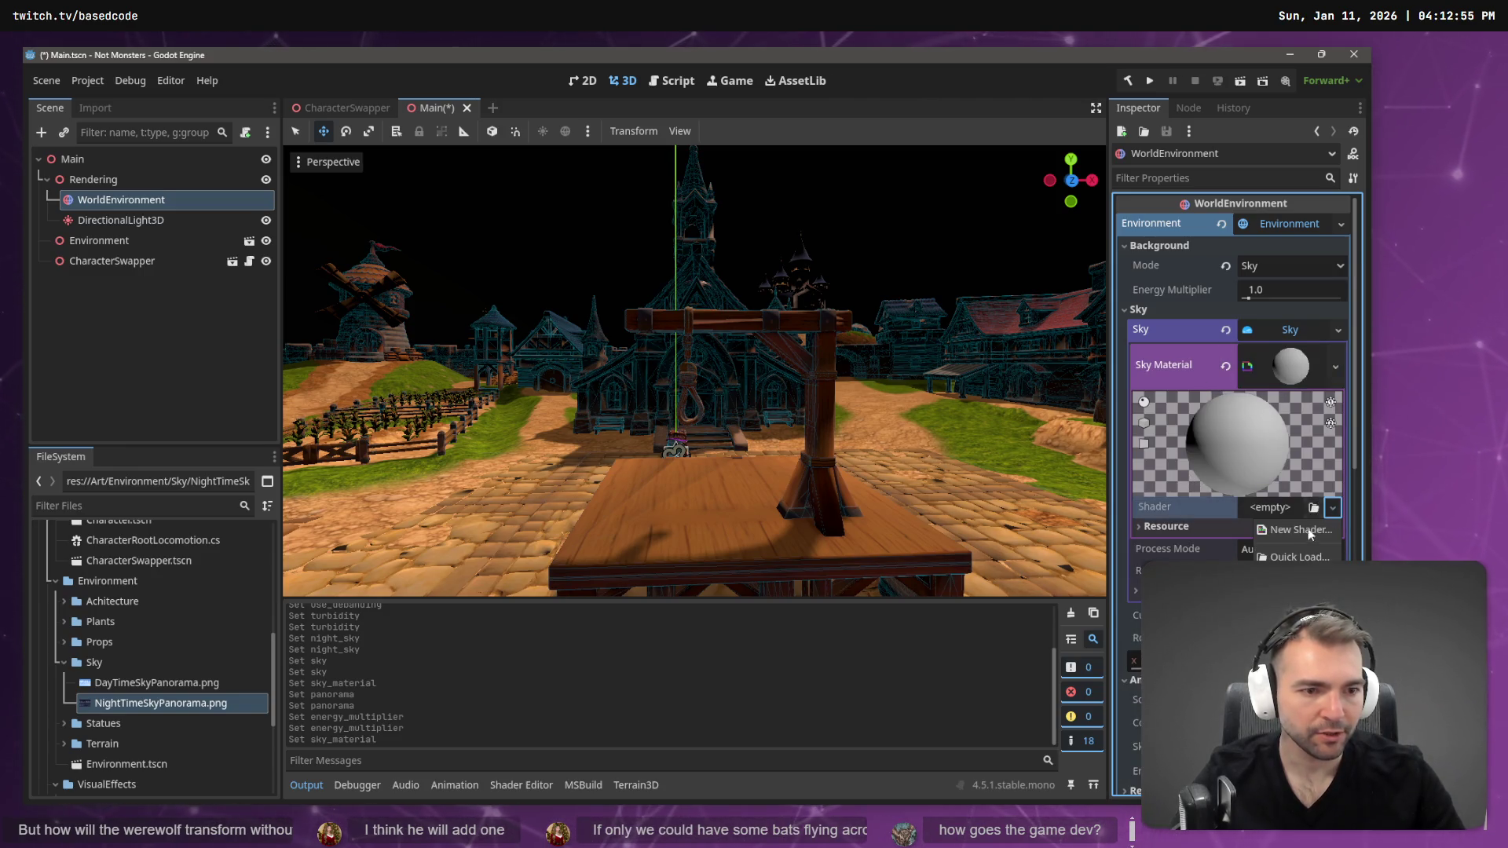
mouse_move(805, 335)
mouse_down()
mouse_move(778, 205)
mouse_move(798, 308)
mouse_move(901, 312)
mouse_move(813, 328)
mouse_up()
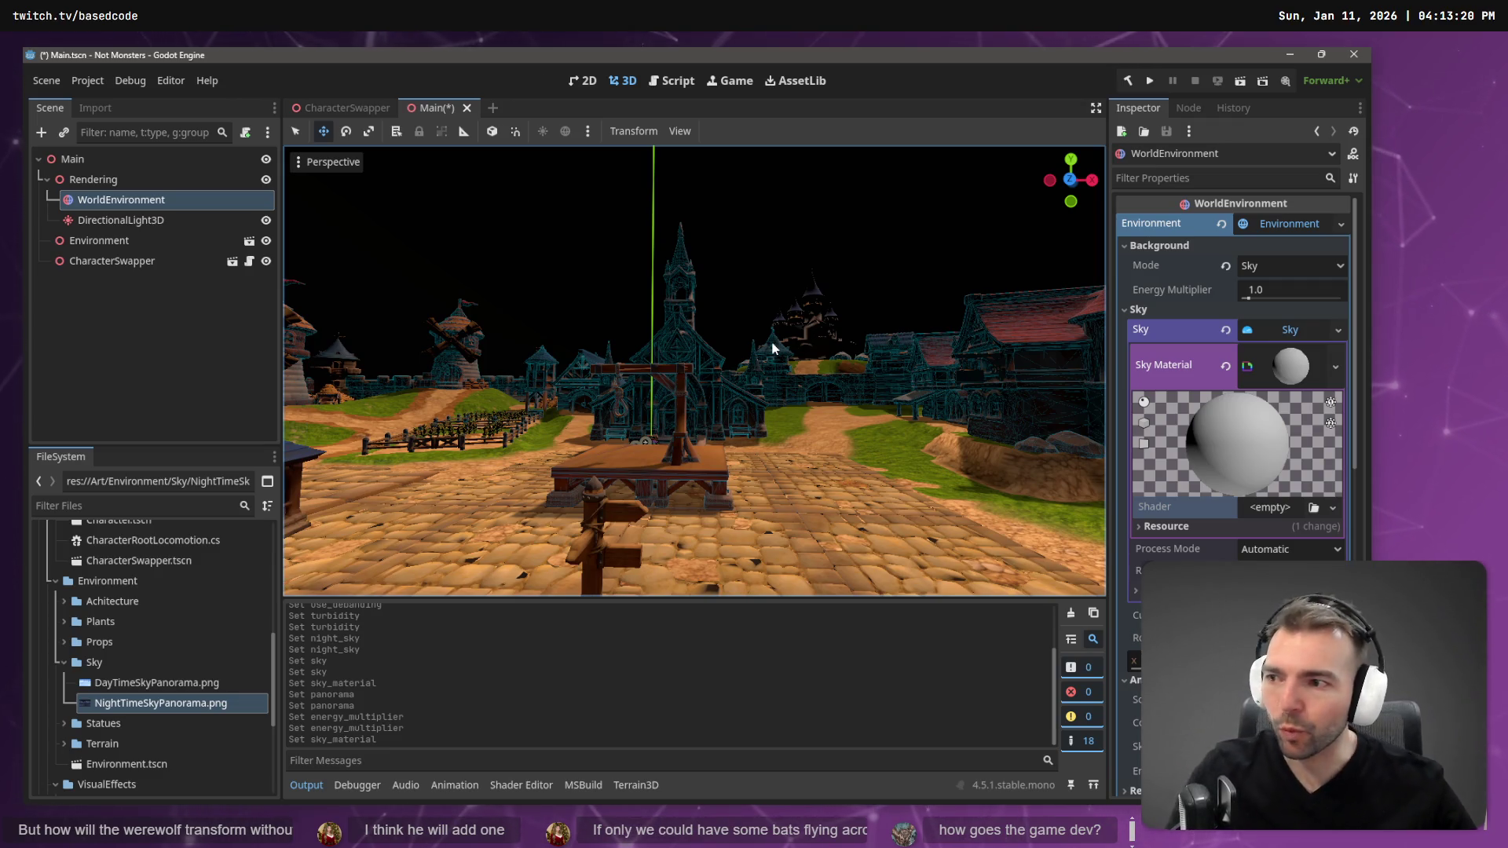
- Undo the shader, physical-sky and turbidity edits back to the original PanoramaSky, then switch to Fork
key(s)
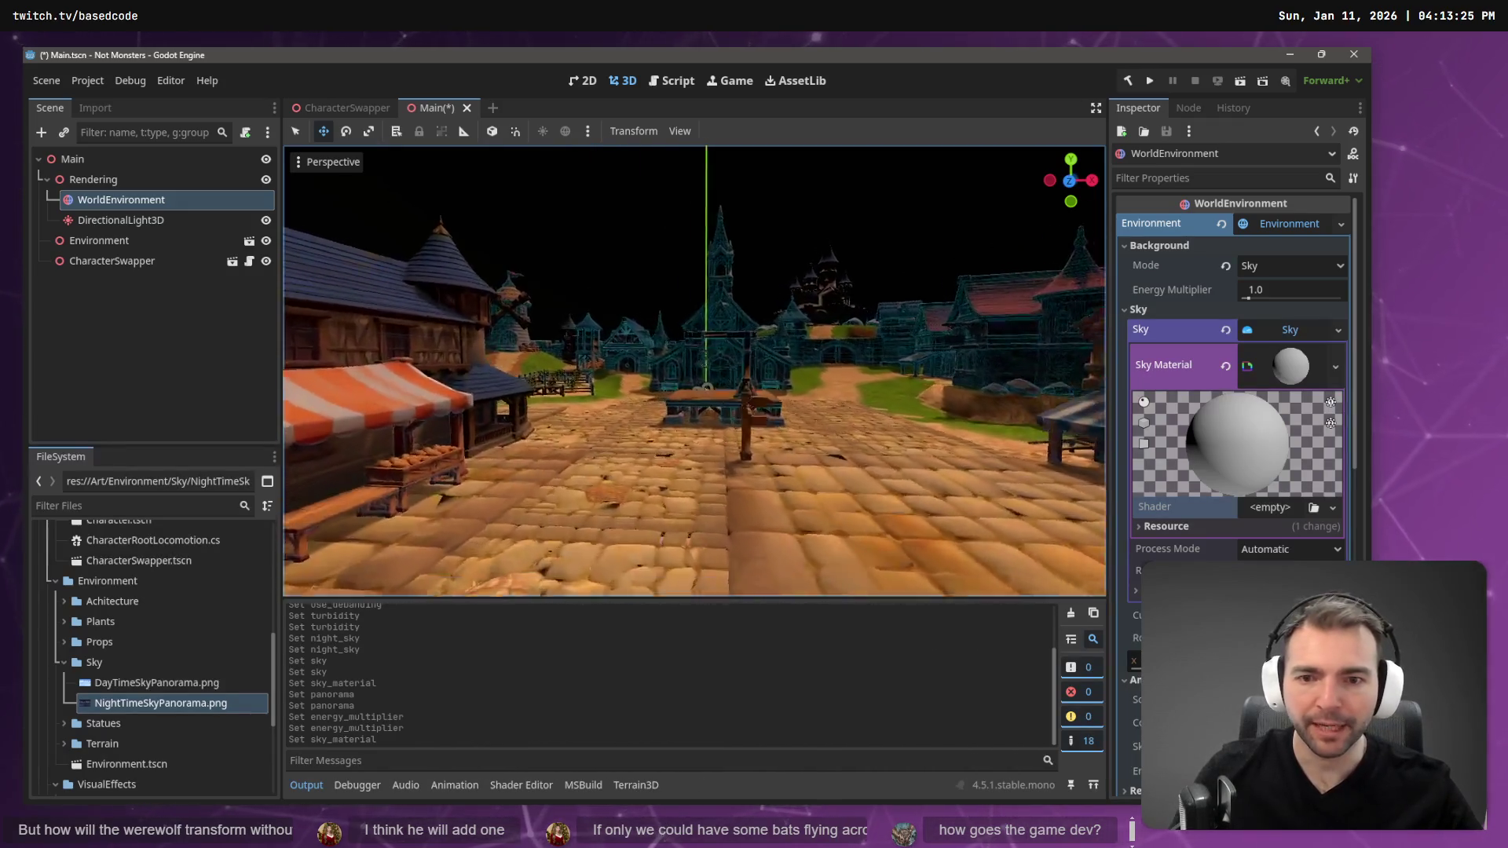
key(w)
key(s)
key(ctrl+z)
key(ctrl+z)
key(ctrl+z)
key(ctrl+z)
key(ctrl+z)
key(ctrl+z)
key(ctrl+z)
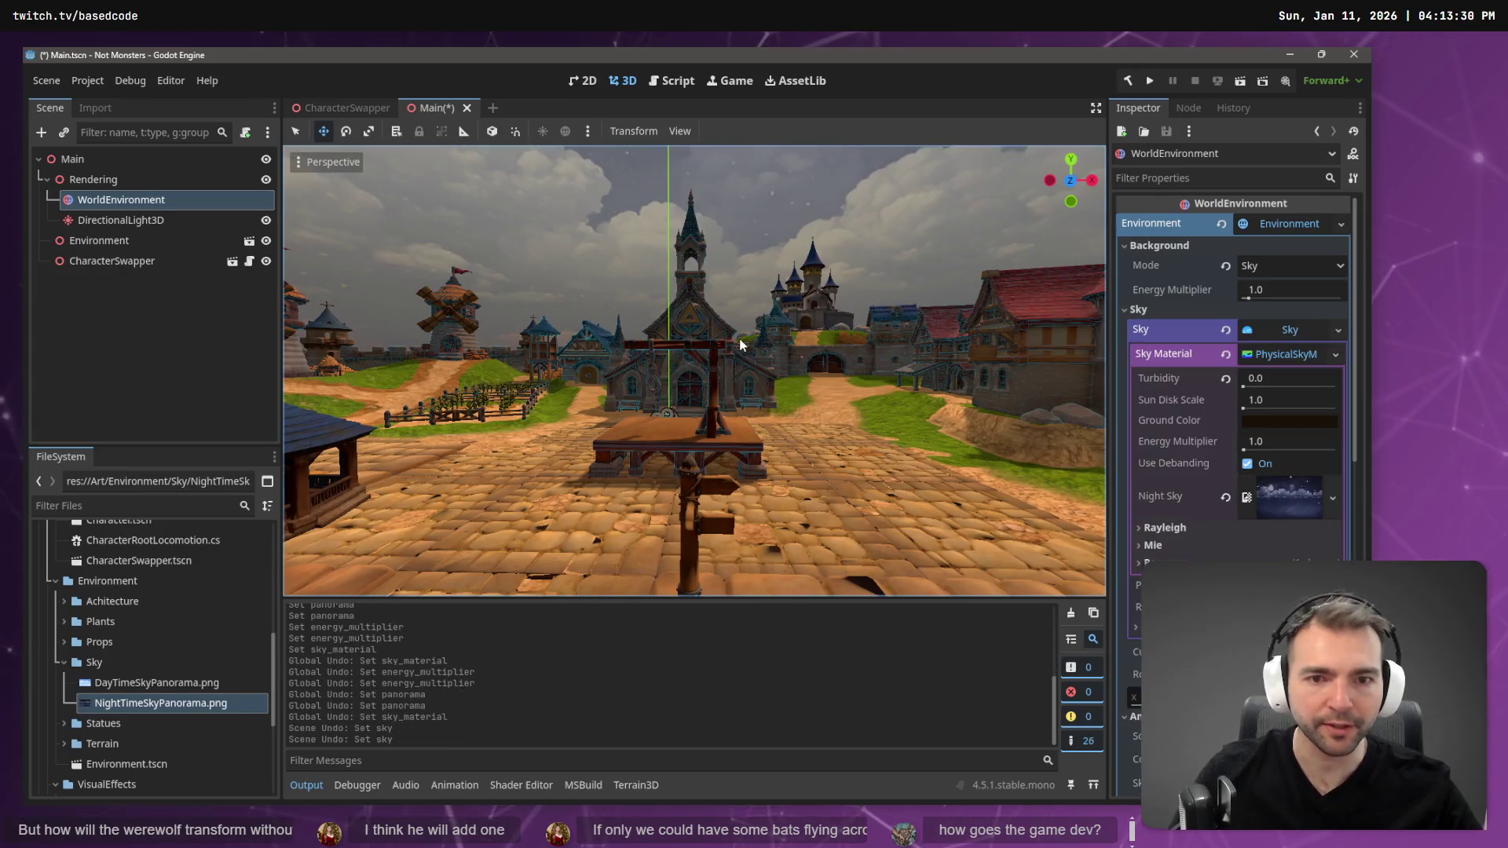
key(ctrl+z)
key(ctrl+z)
key(ctrl+z)
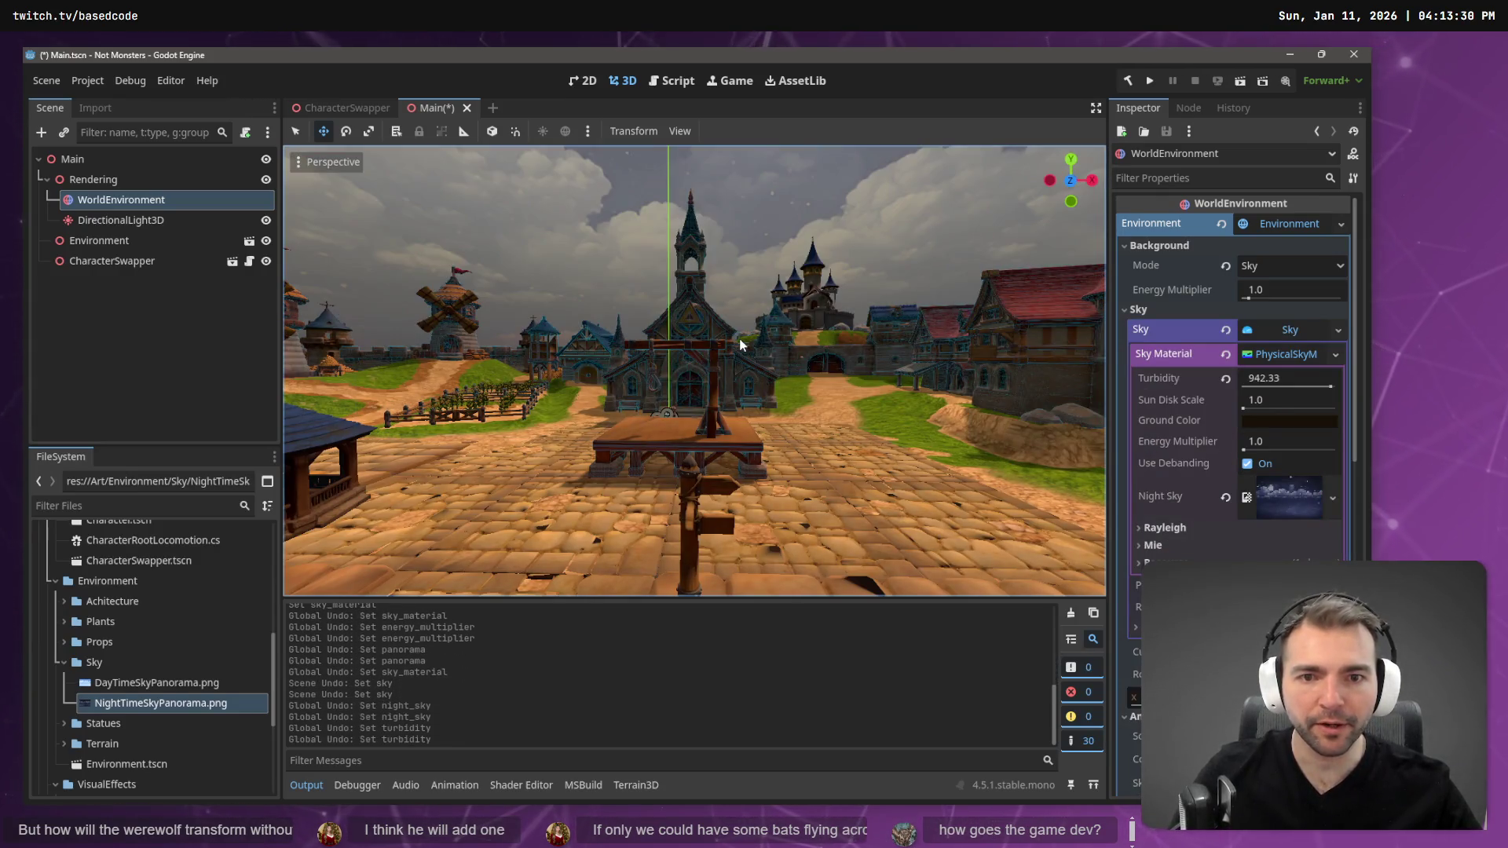
key(ctrl+z)
key(ctrl+z)
key(ctrl+z)
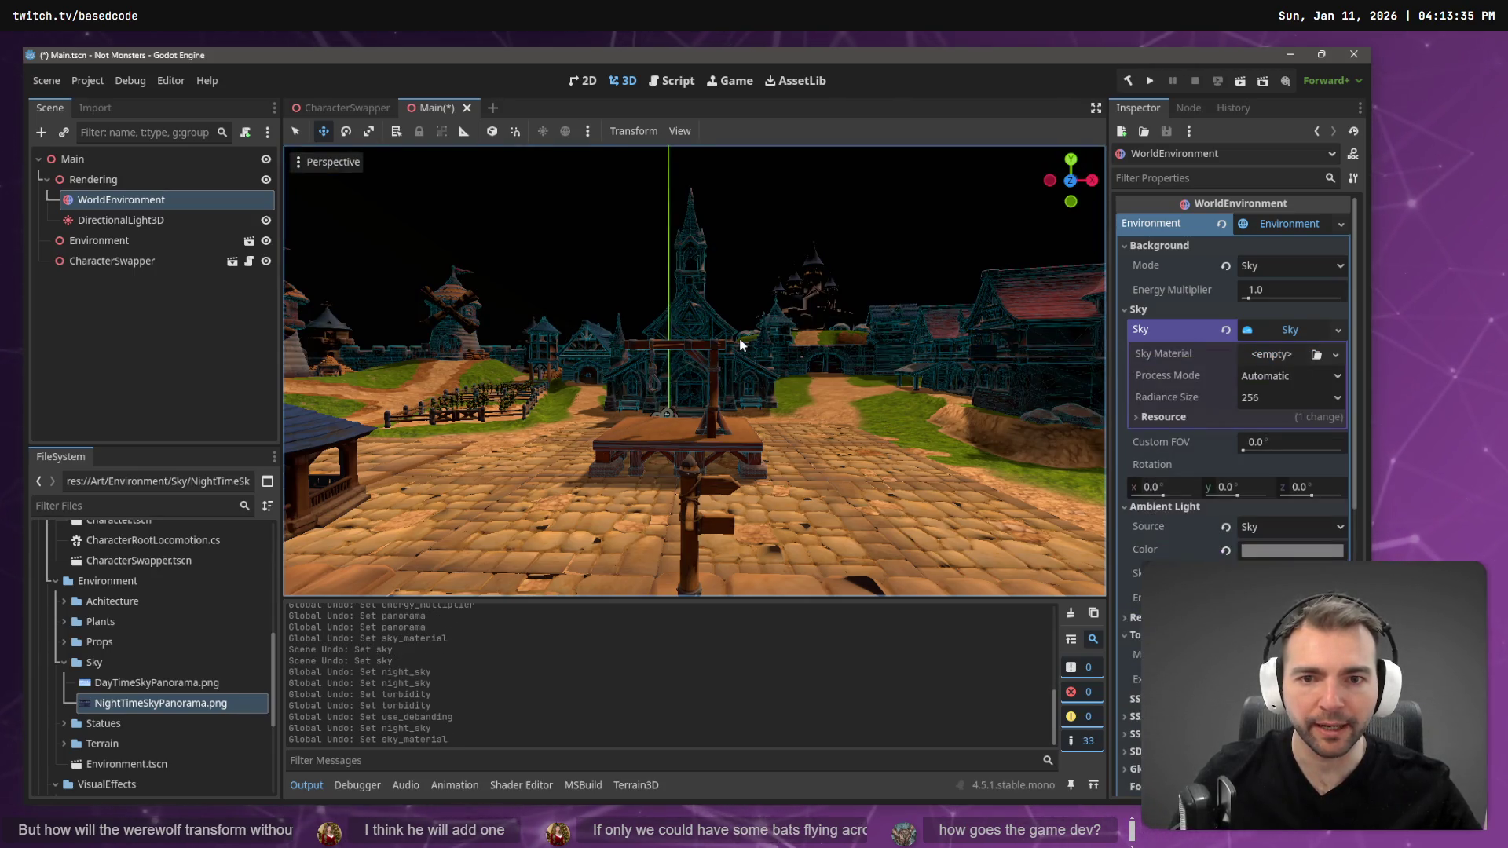
key(ctrl+z)
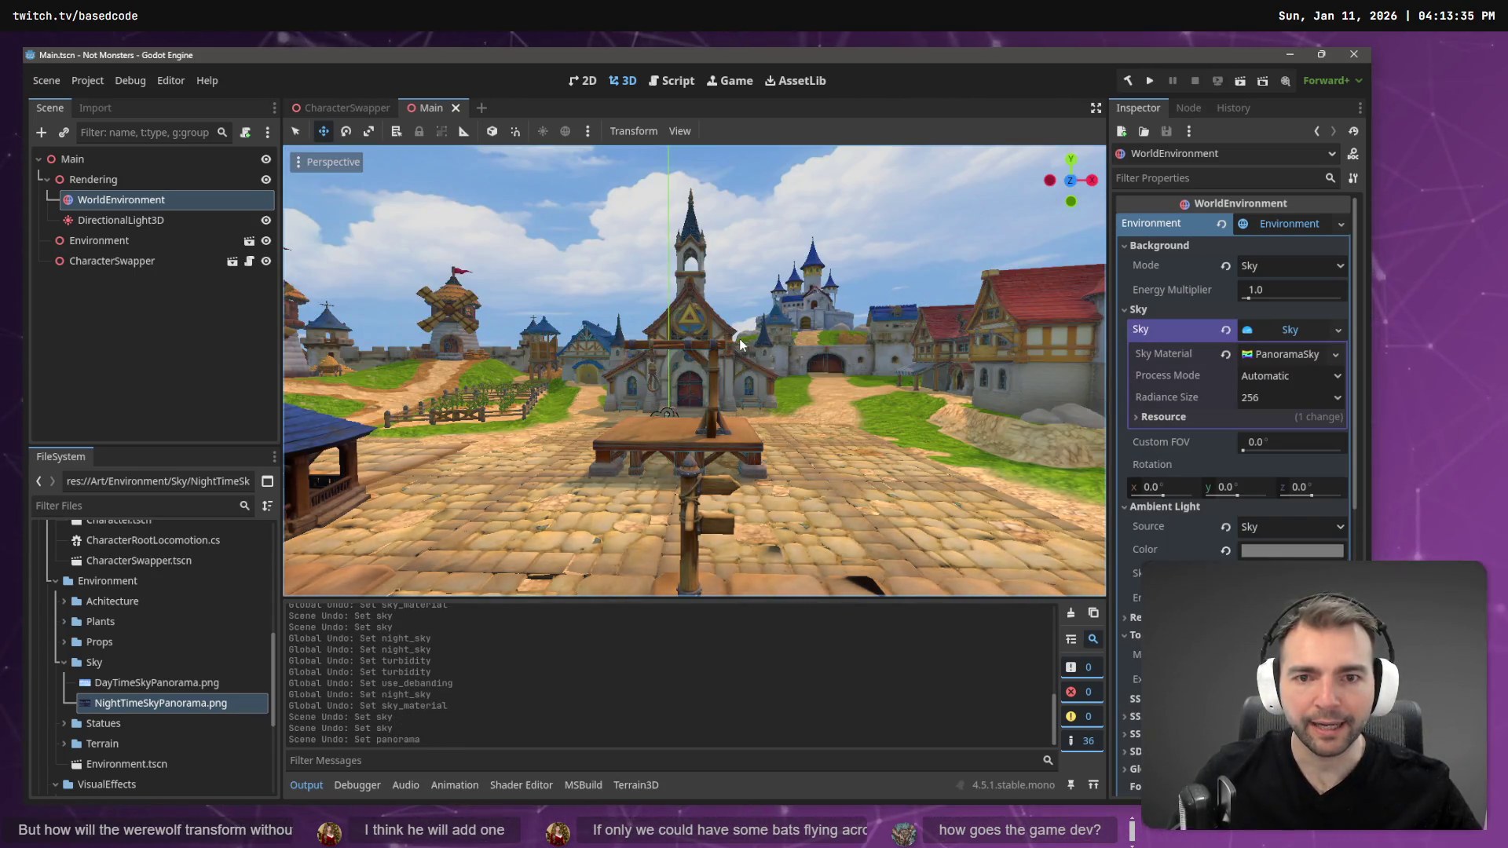
mouse_move(786, 341)
mouse_down()
mouse_move(699, 344)
mouse_move(668, 314)
mouse_move(747, 385)
mouse_up()
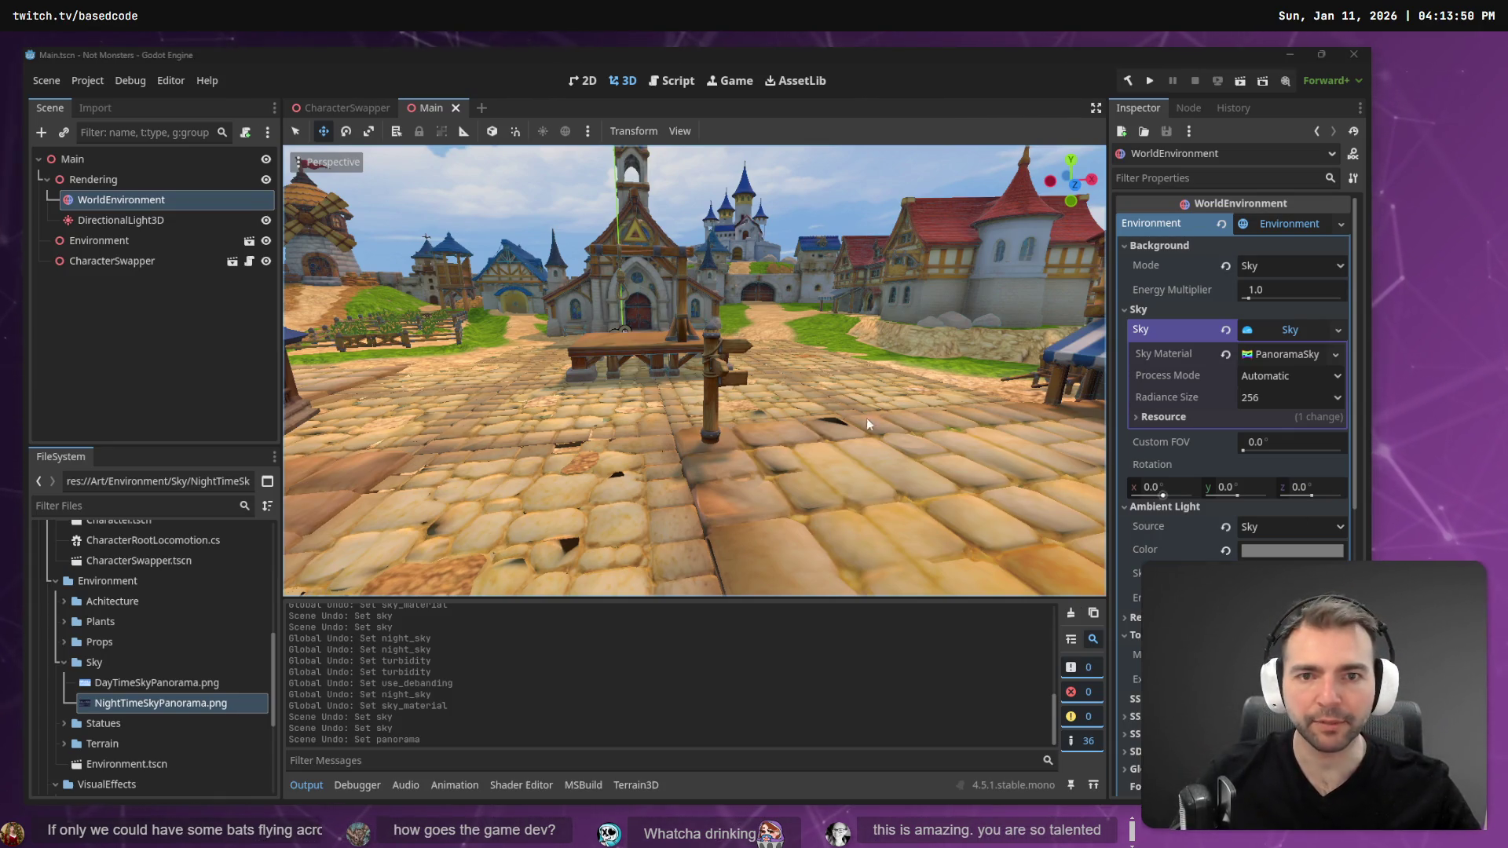
key(alt+Tab)
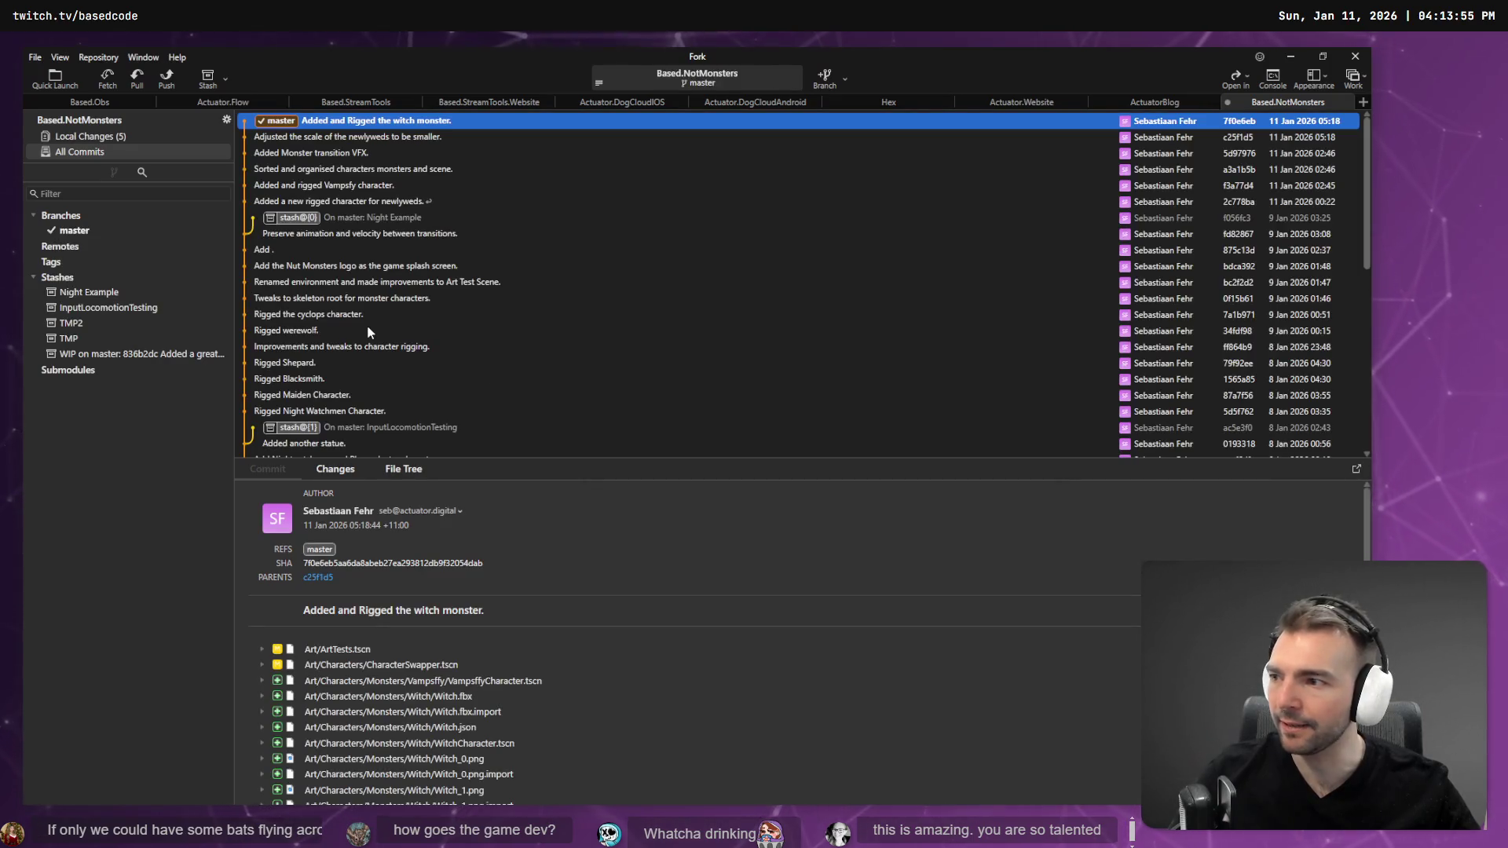
- Stage NightTimeSkyPanorama.png and its .import file in Local Changes
click(90, 136)
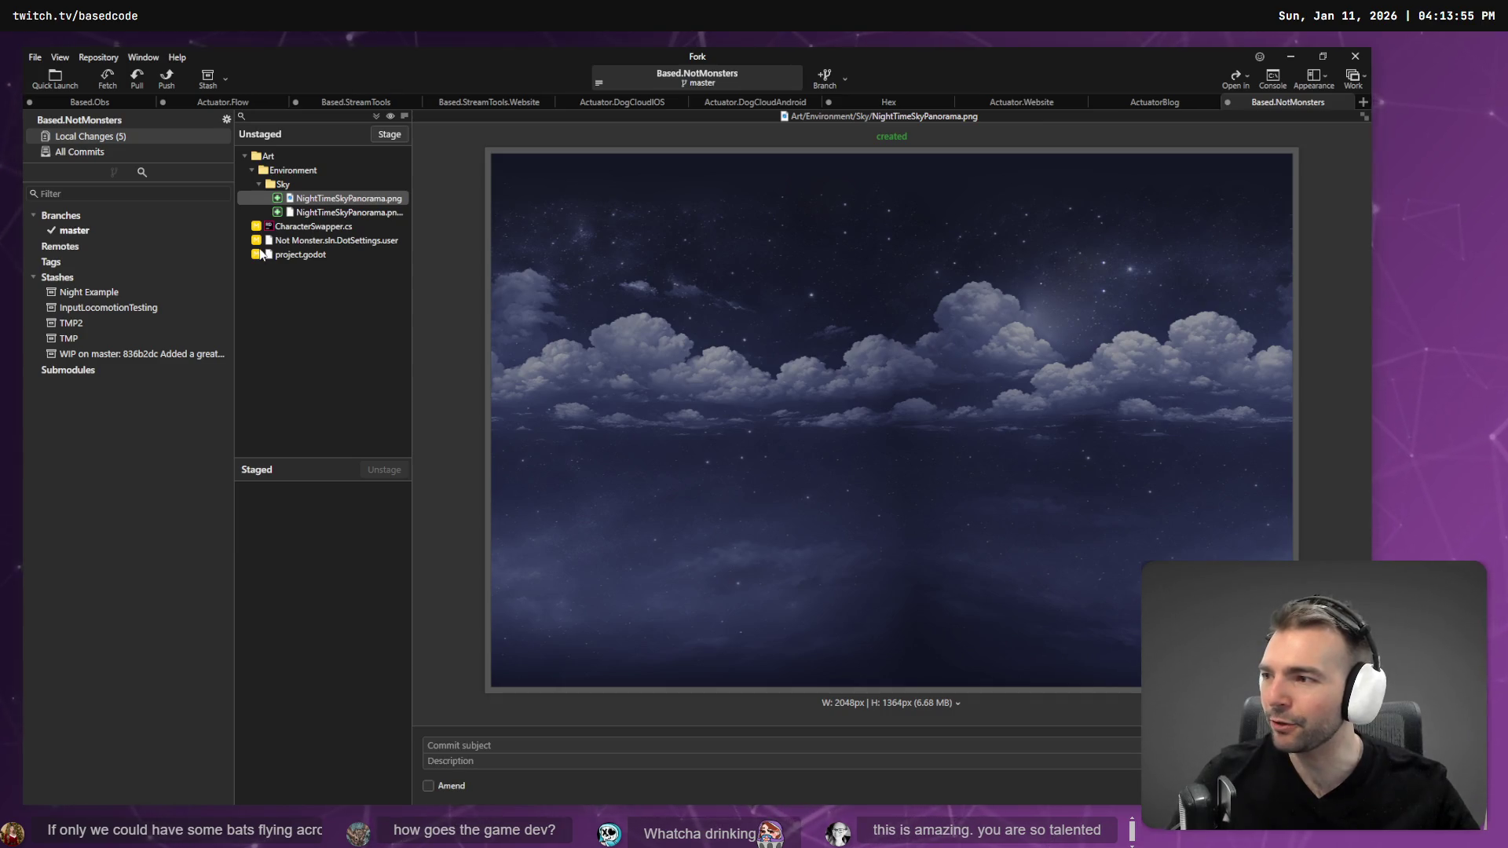
click(317, 214)
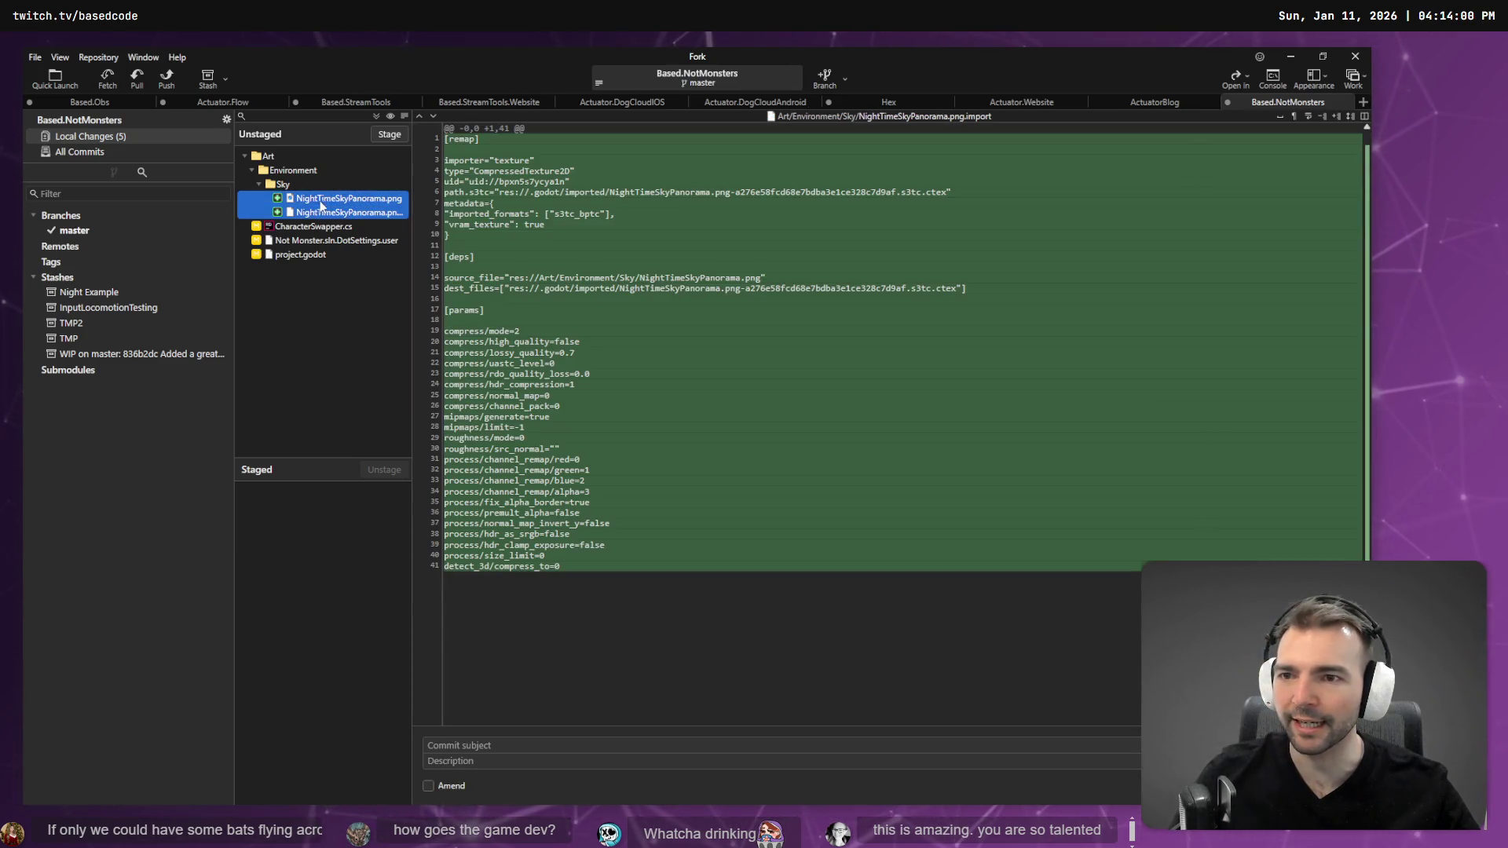
click(376, 135)
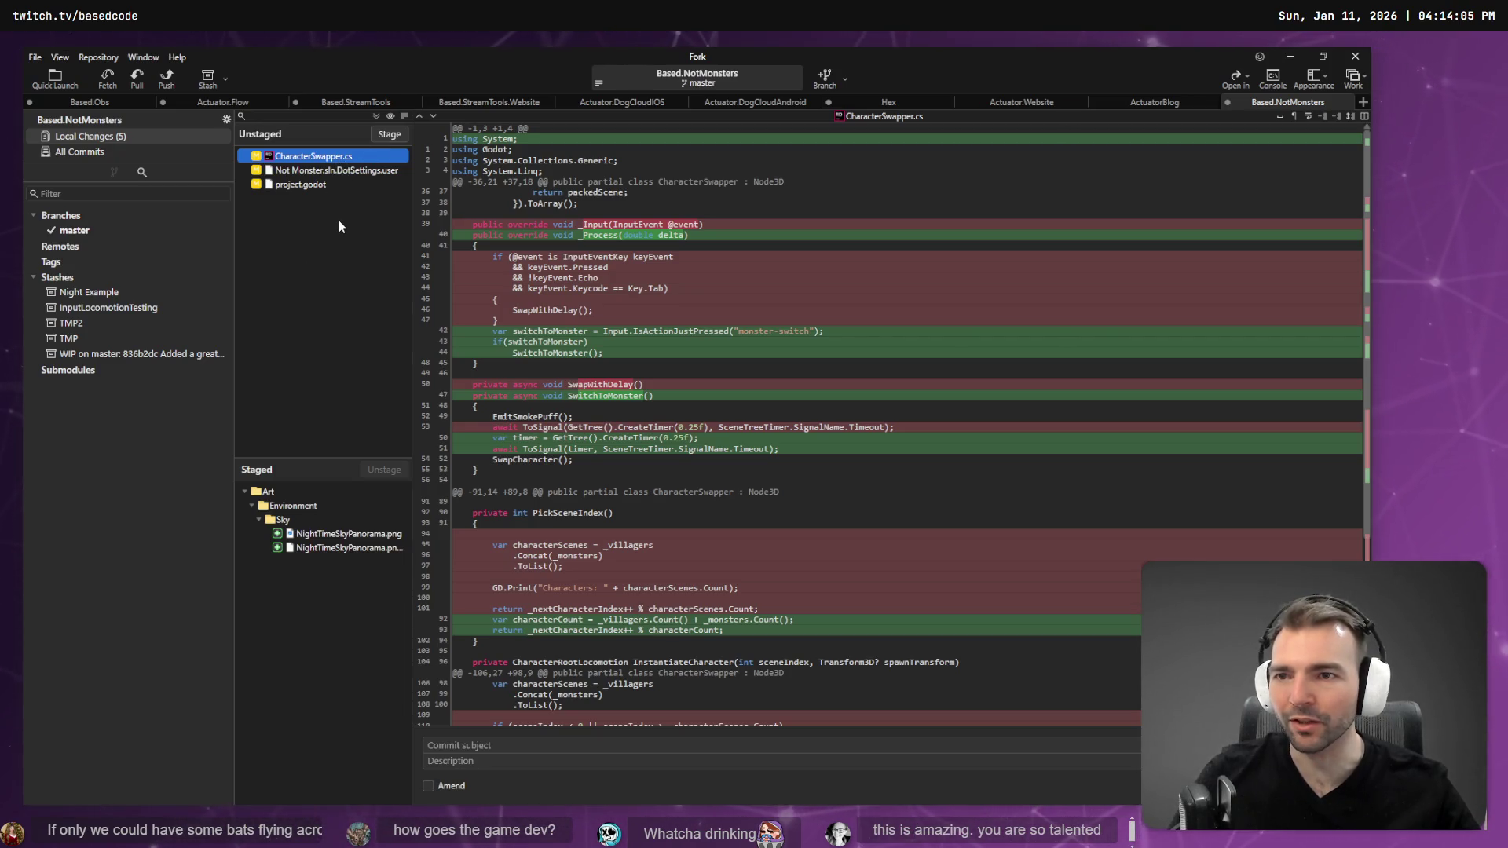
scroll(599, 465, down, 5)
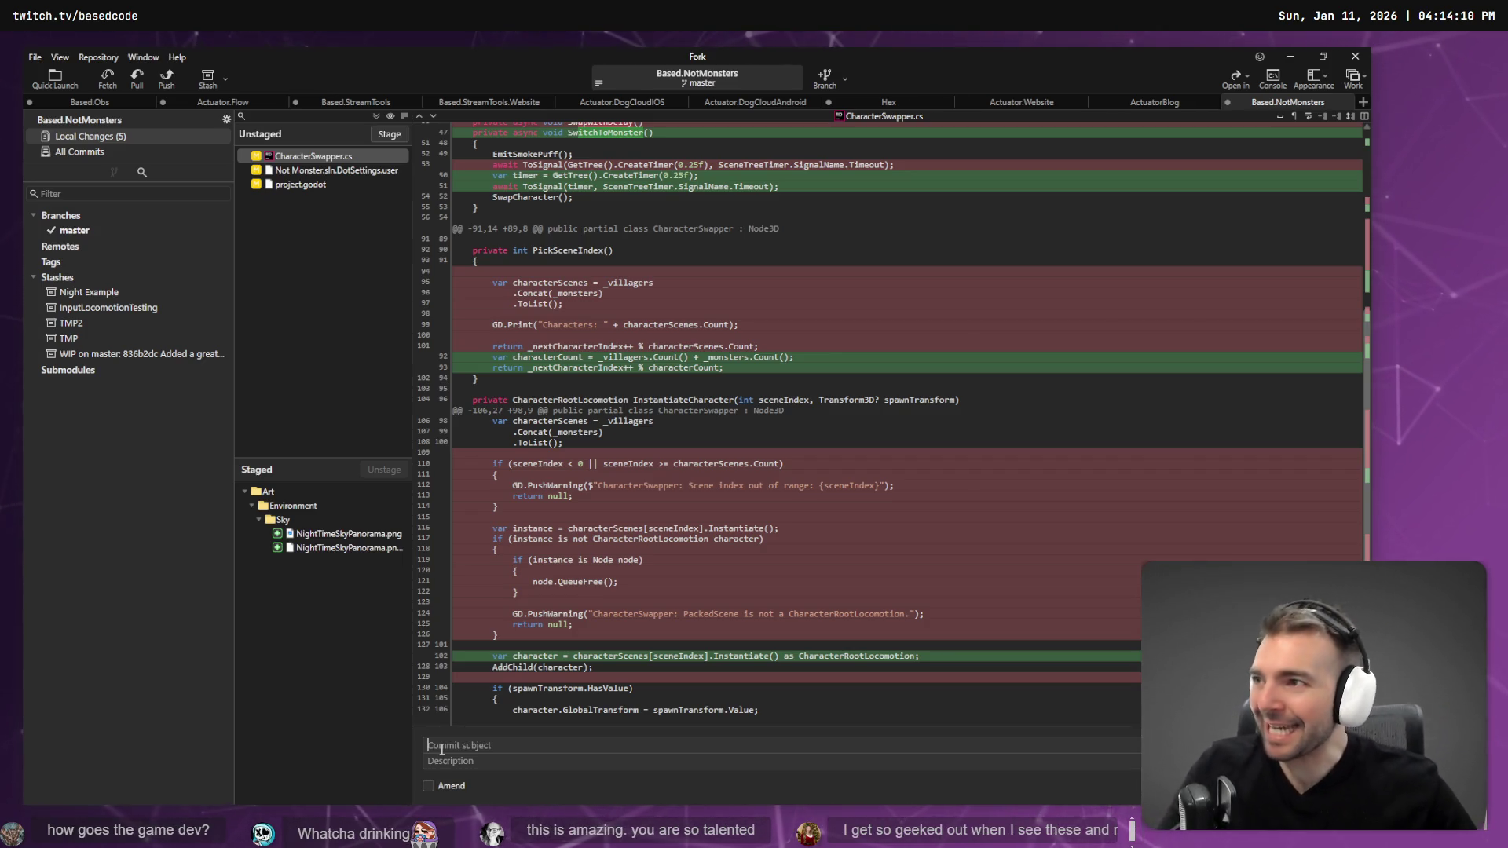
- Commit the staged files as "Added nightime sky texture." and return to Godot
click(441, 750)
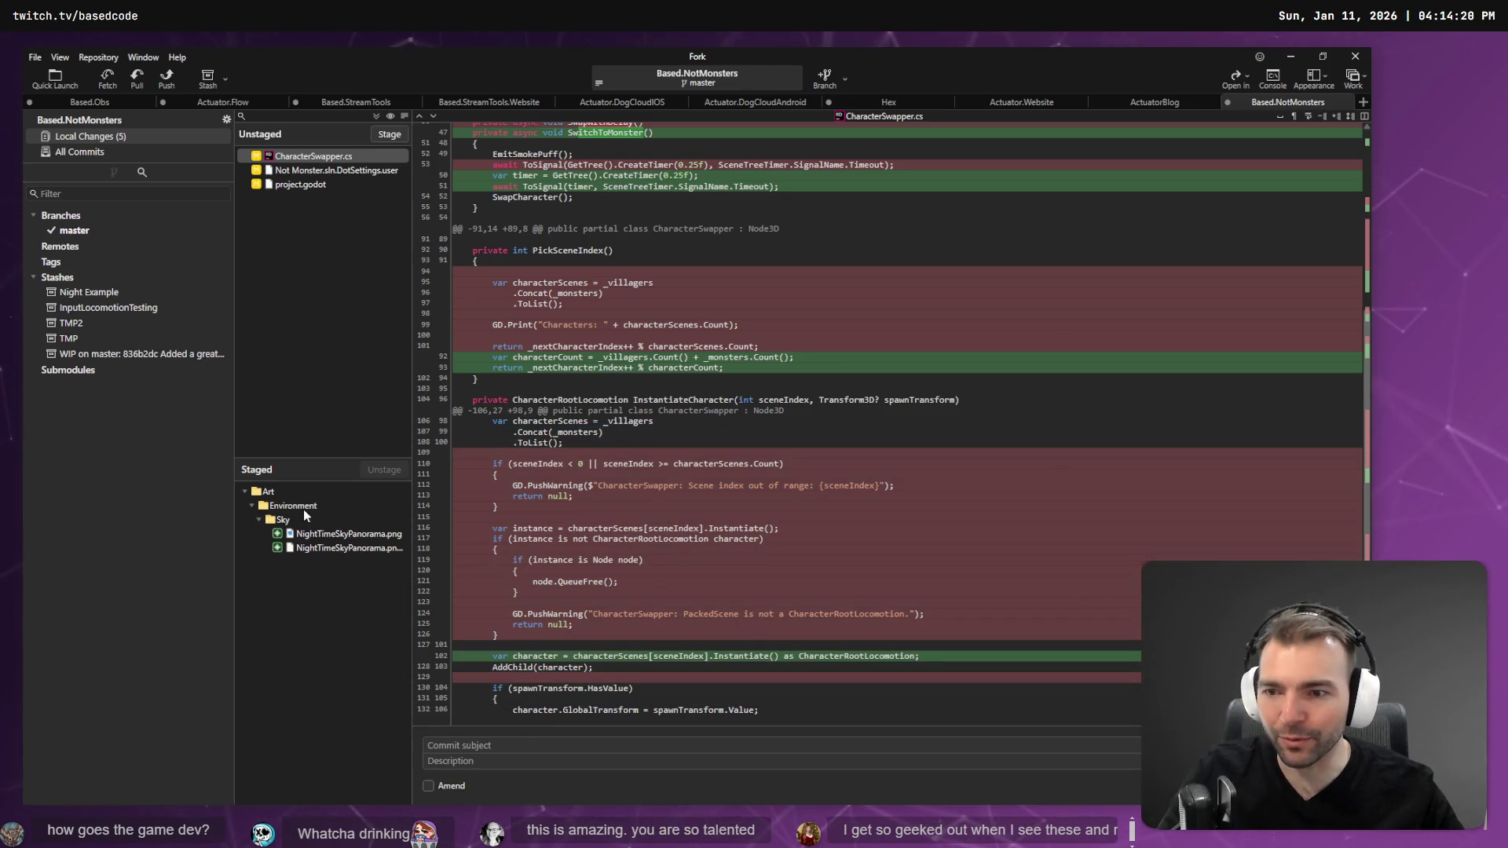
click(311, 533)
click(317, 547)
text(Added night)
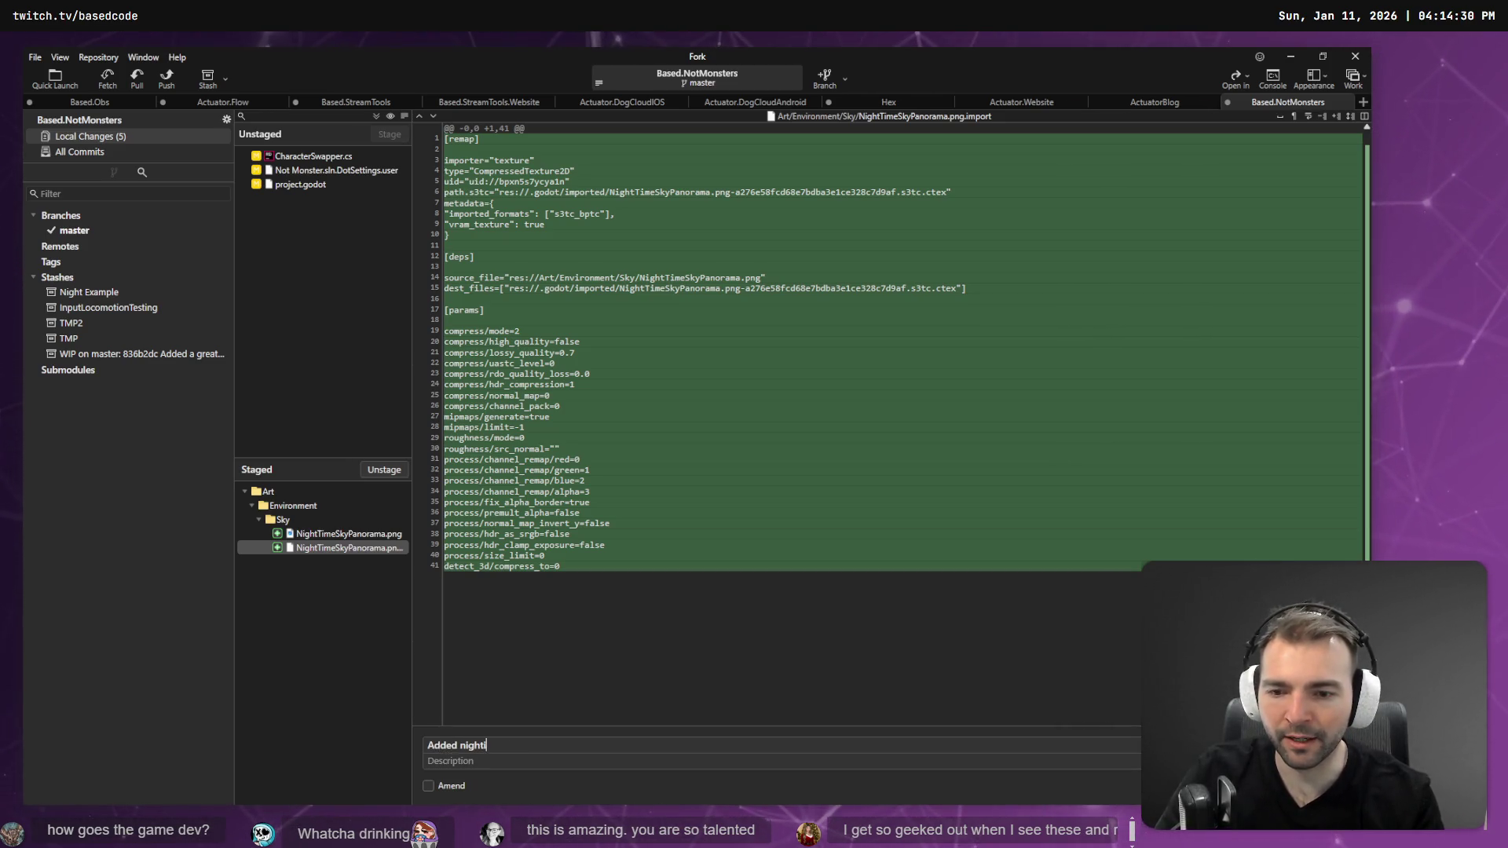
text(me sky texture)
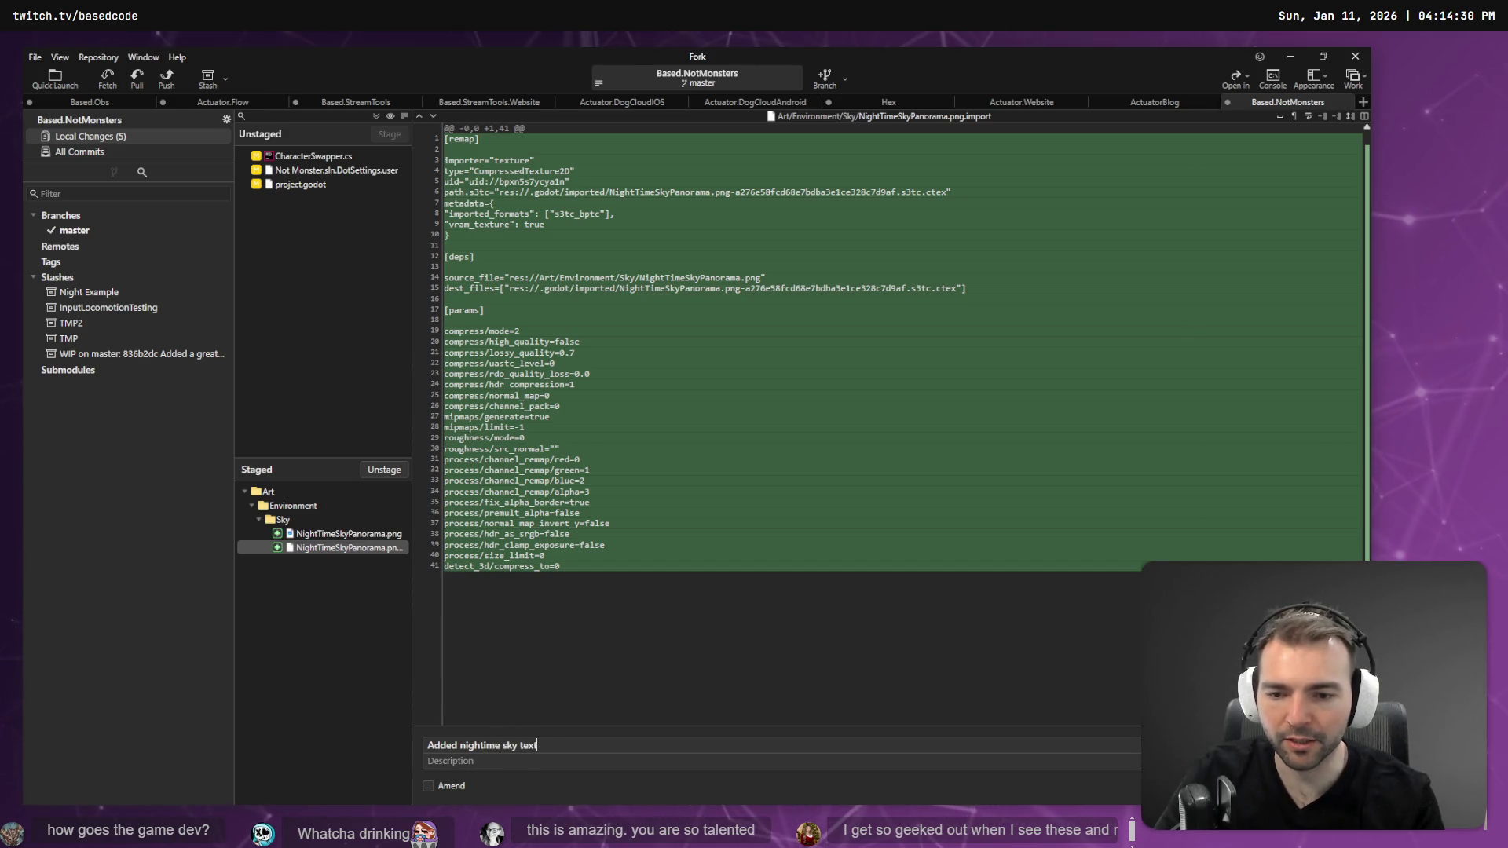
text(.)
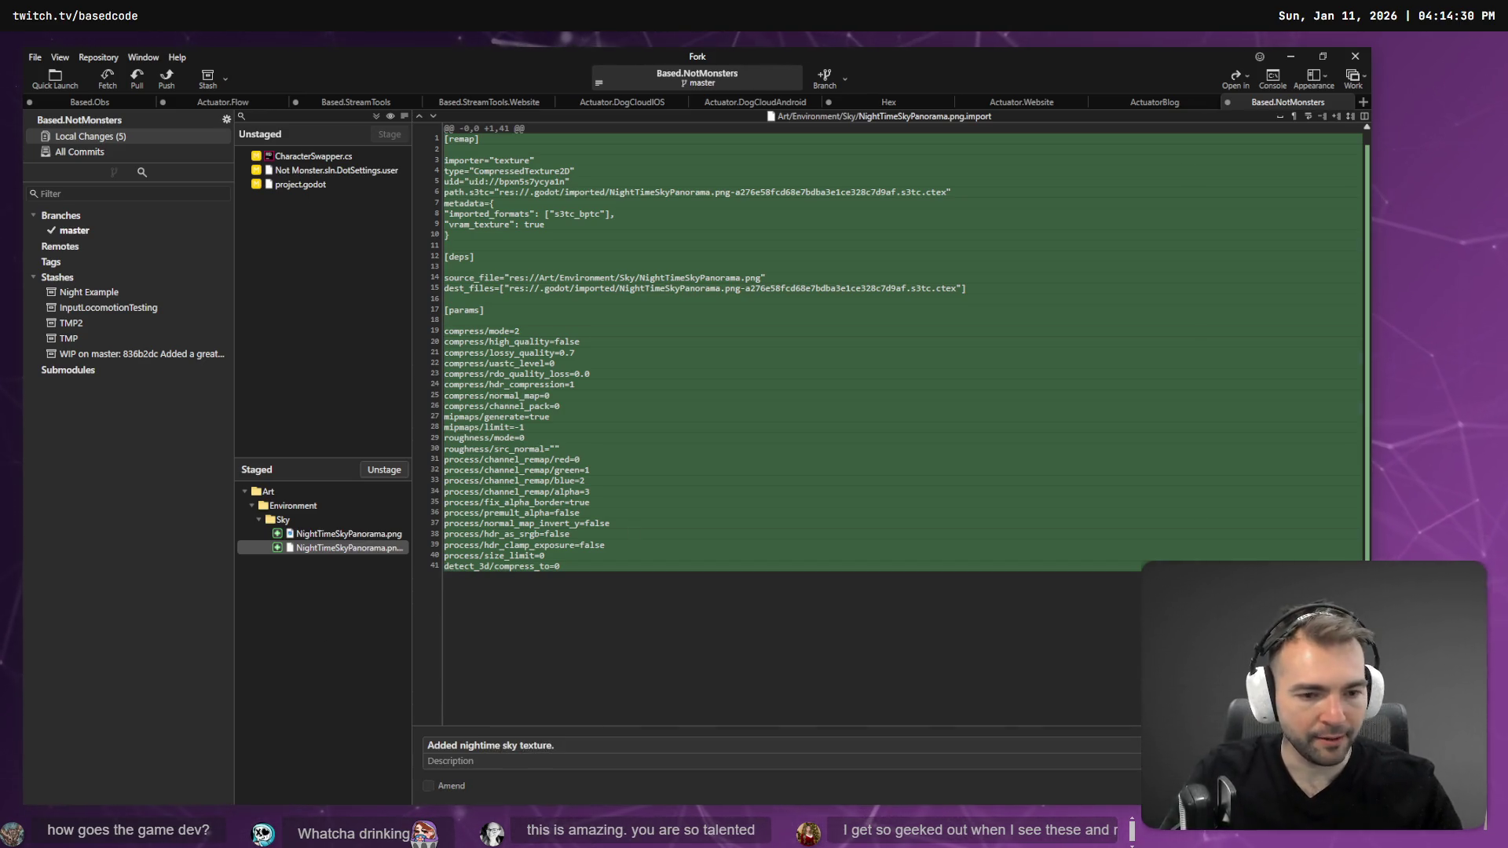
key(ctrl+Return)
key(alt+Tab)
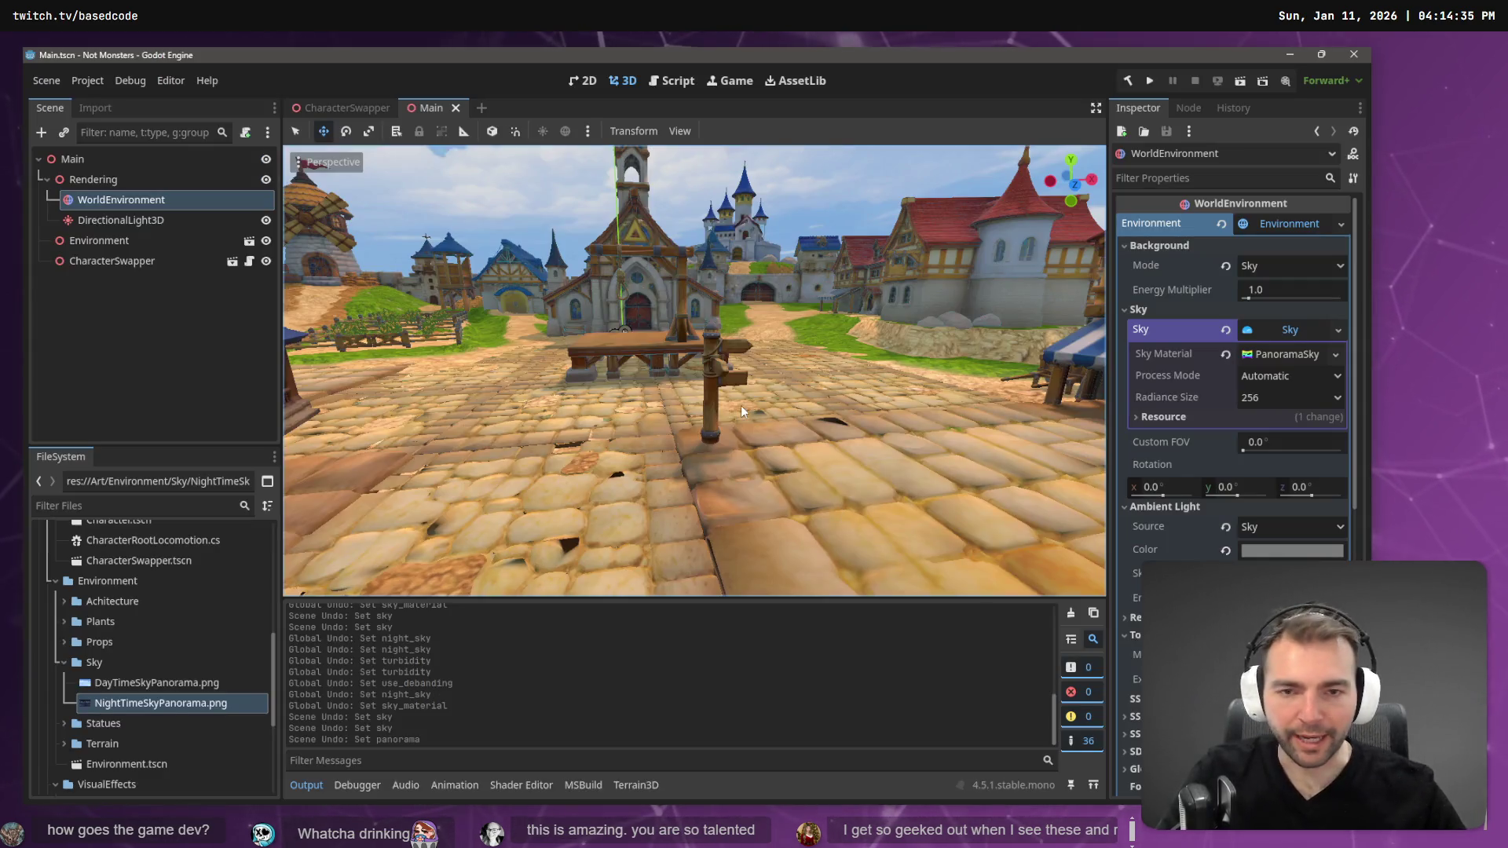
- Select the Rendering node and tidy the FileSystem tree to show the Sky and VisualEffects folders
key(s)
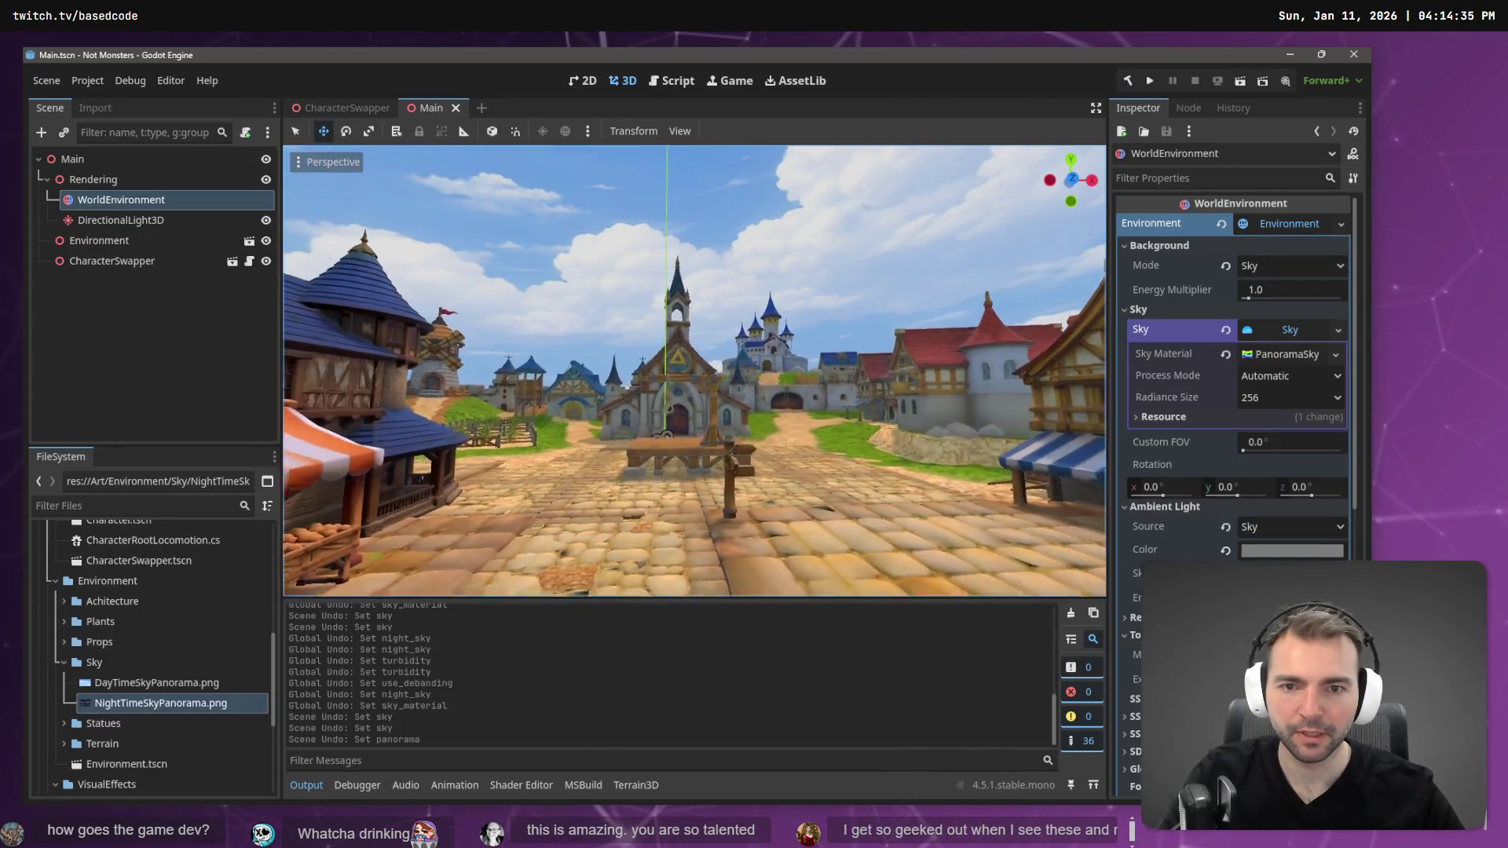
key(s)
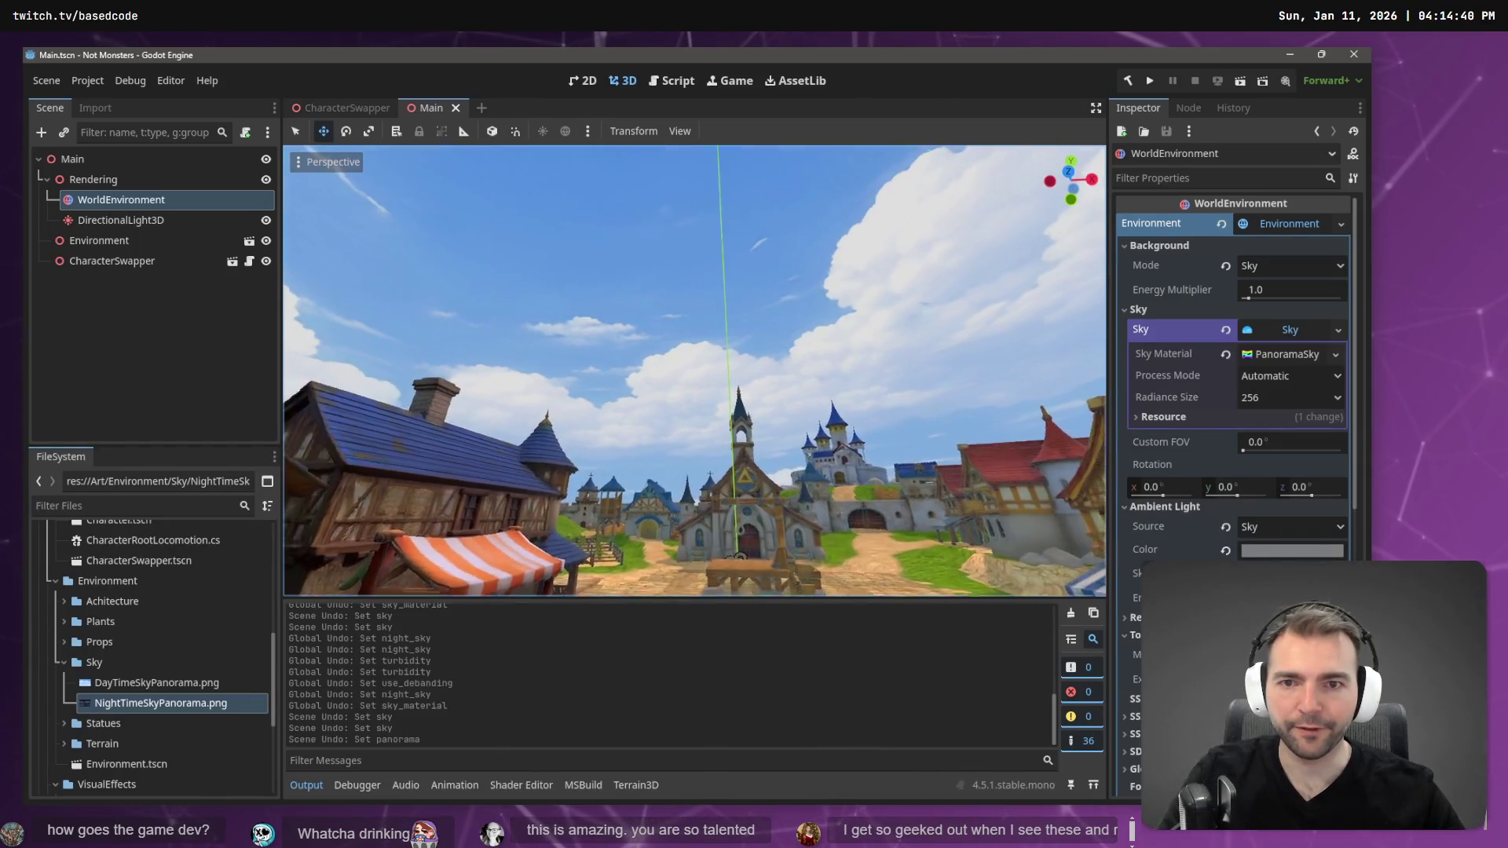
key(w)
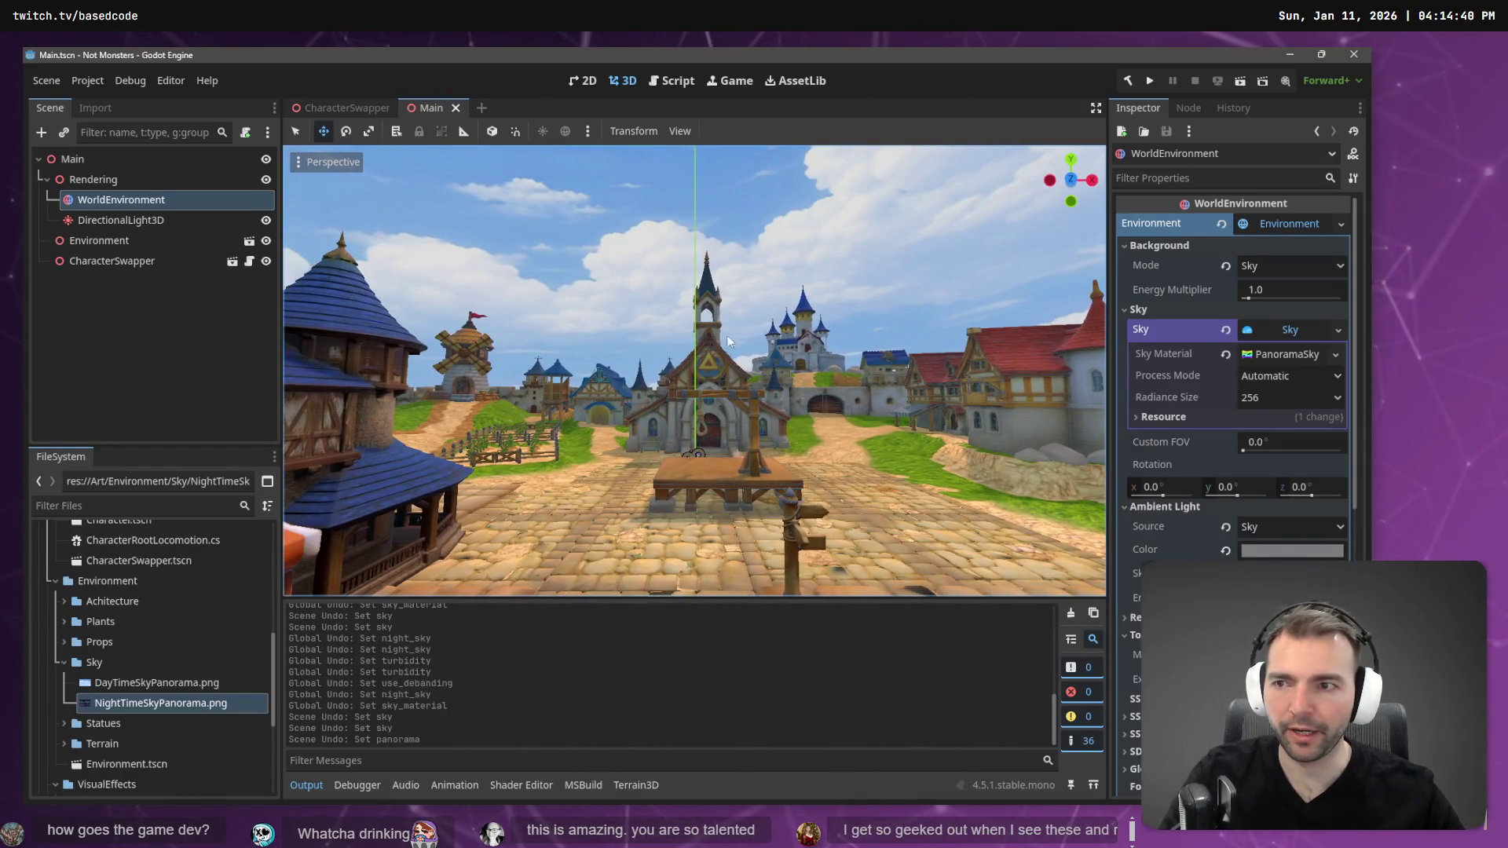
click(92, 179)
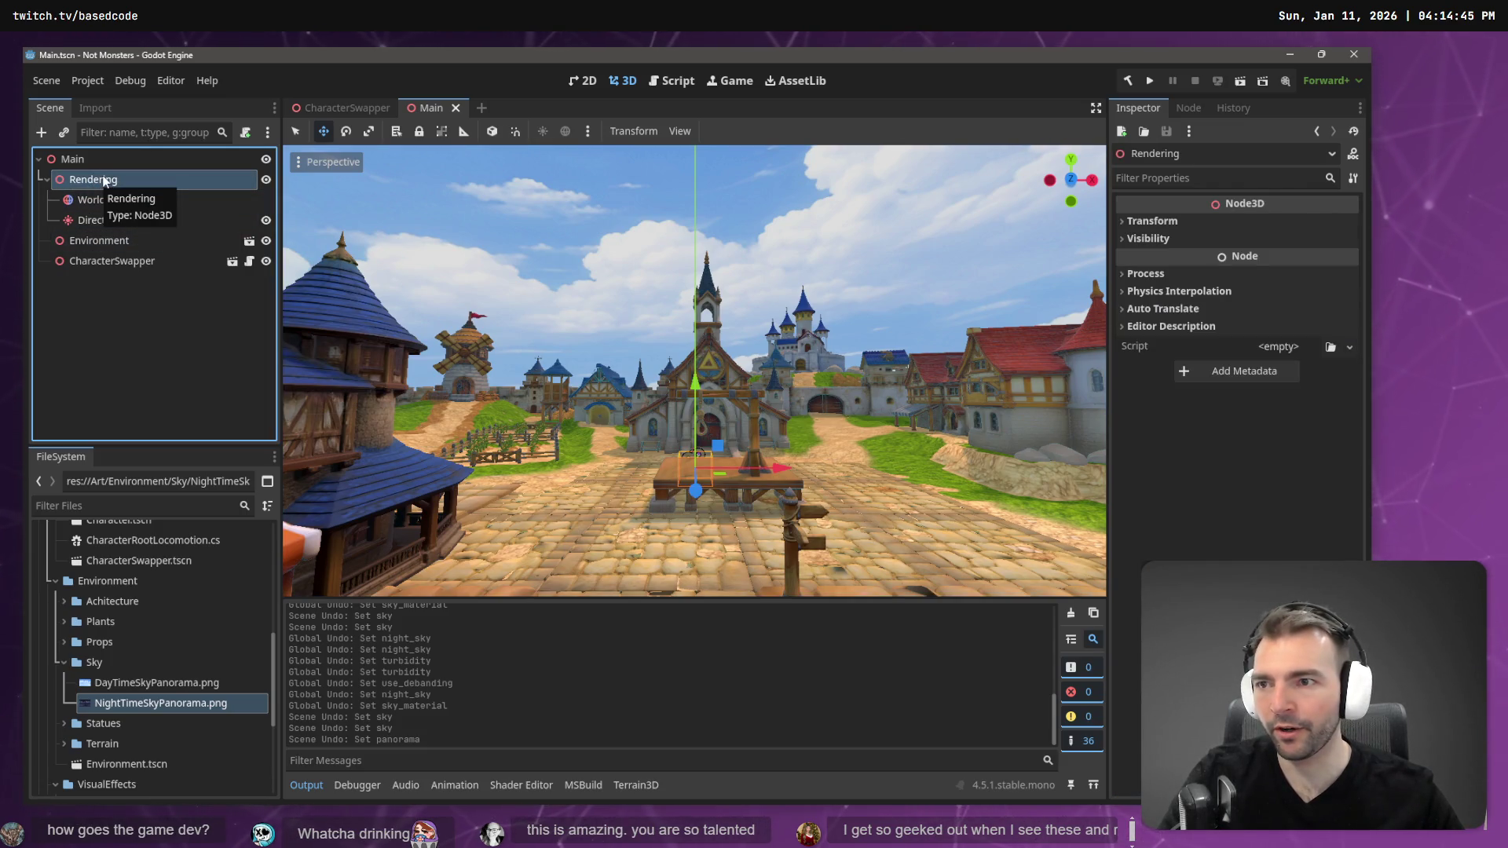
click(59, 659)
click(57, 745)
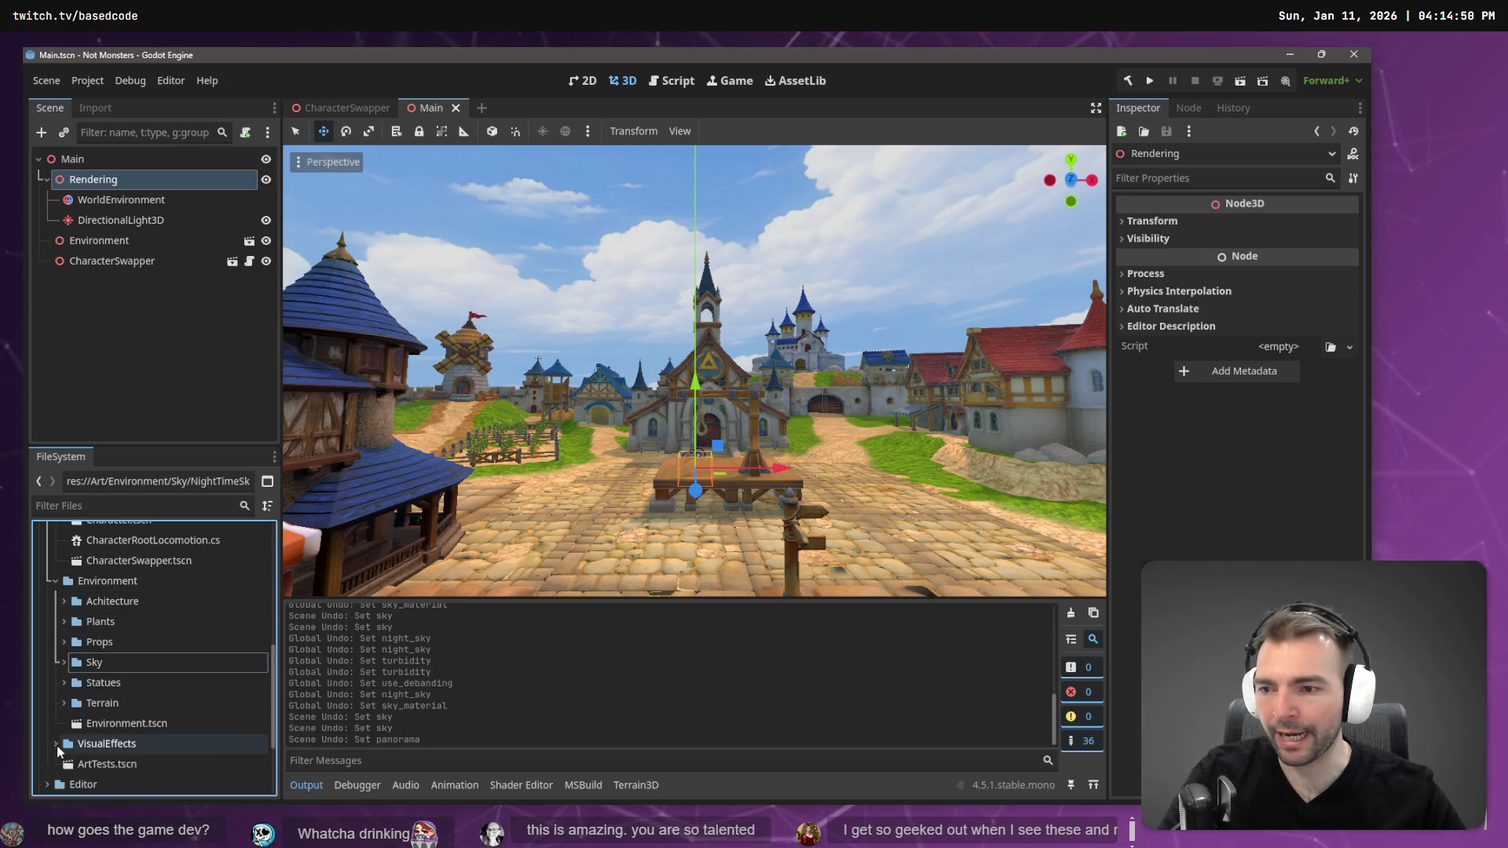
scroll(57, 707, up, 5)
click(58, 634)
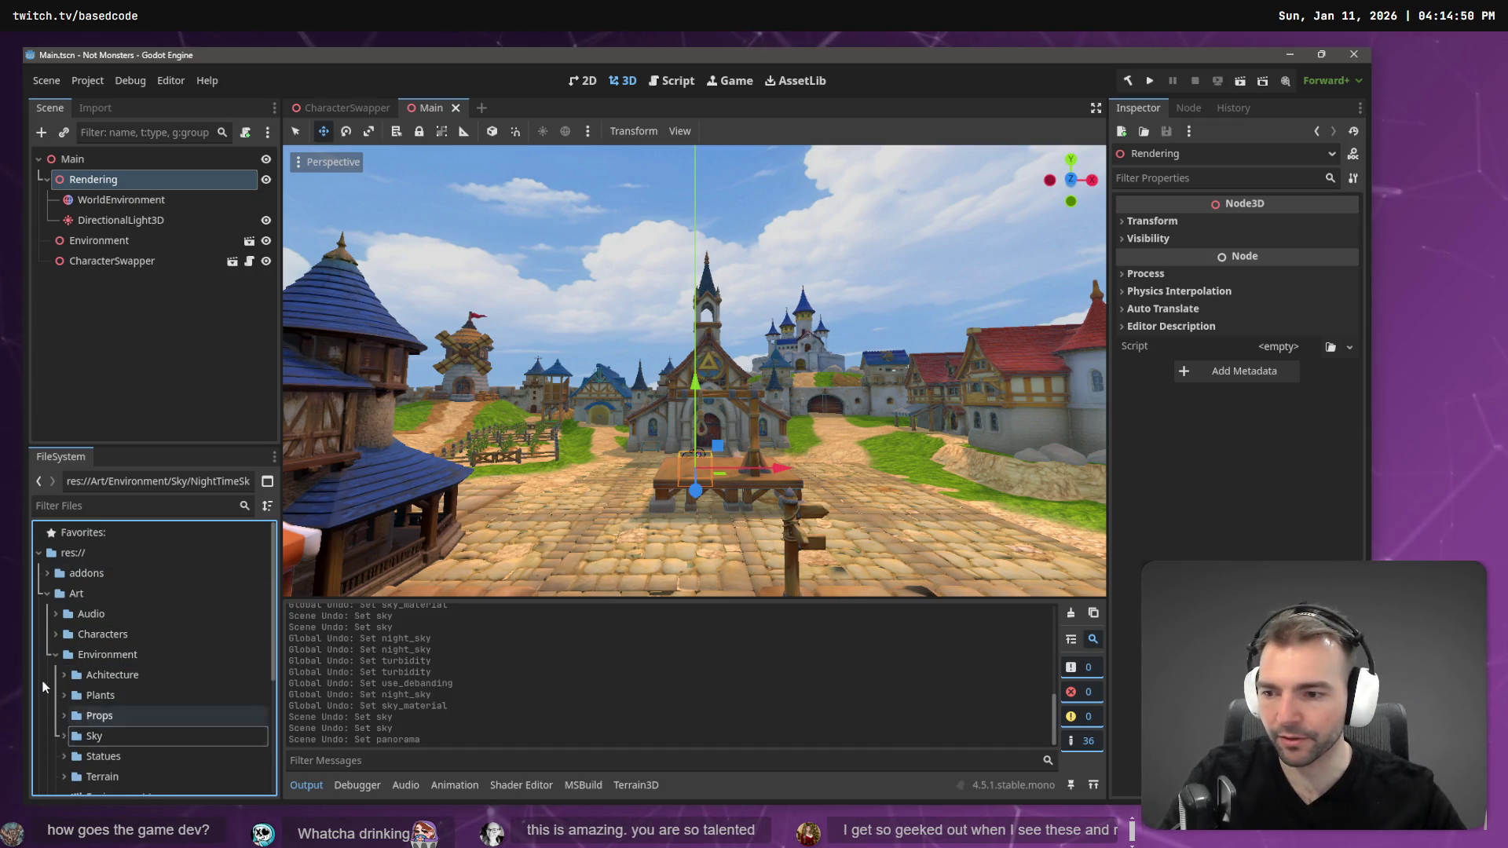
scroll(54, 651, down, 3)
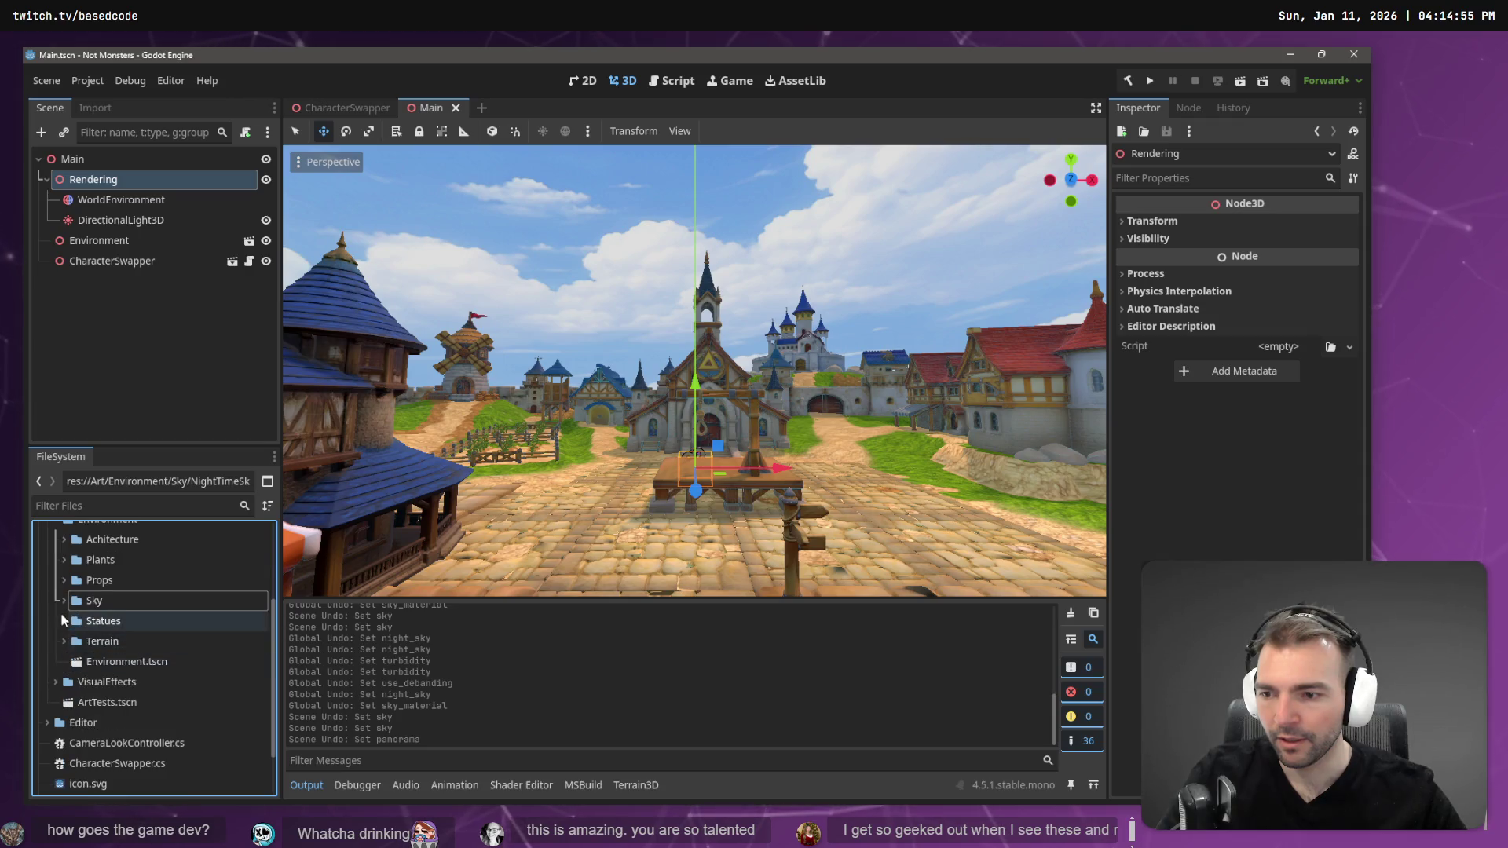
click(64, 601)
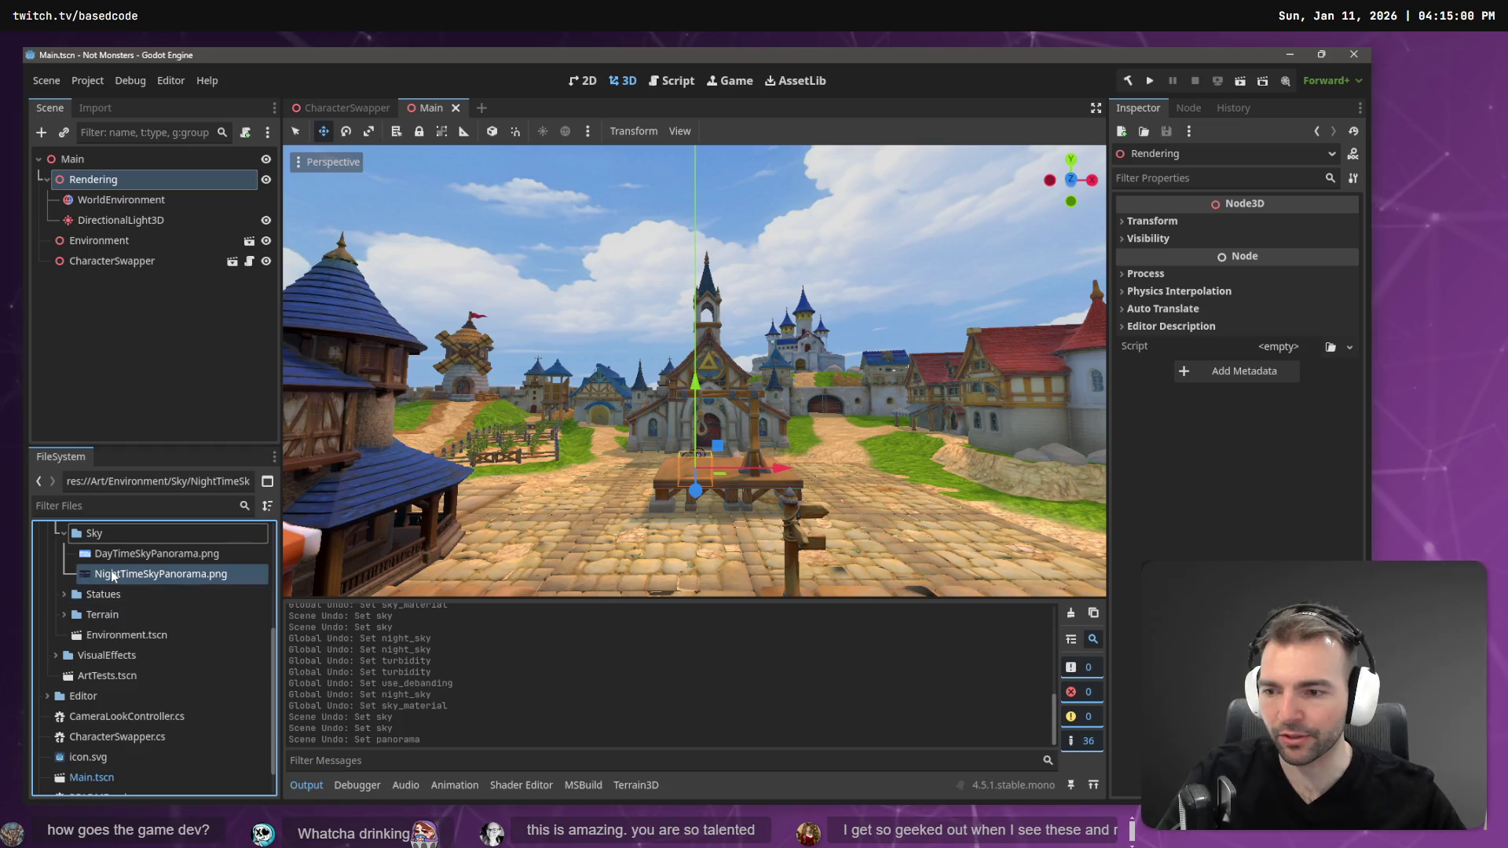
scroll(106, 575, down, 1)
- Move the Sky folder into VisualEffects, choosing Overwrite and dismissing the error report
mouse_move(100, 567)
mouse_down()
mouse_move(99, 697)
mouse_move(112, 675)
mouse_move(124, 685)
mouse_move(135, 652)
mouse_move(148, 668)
mouse_up()
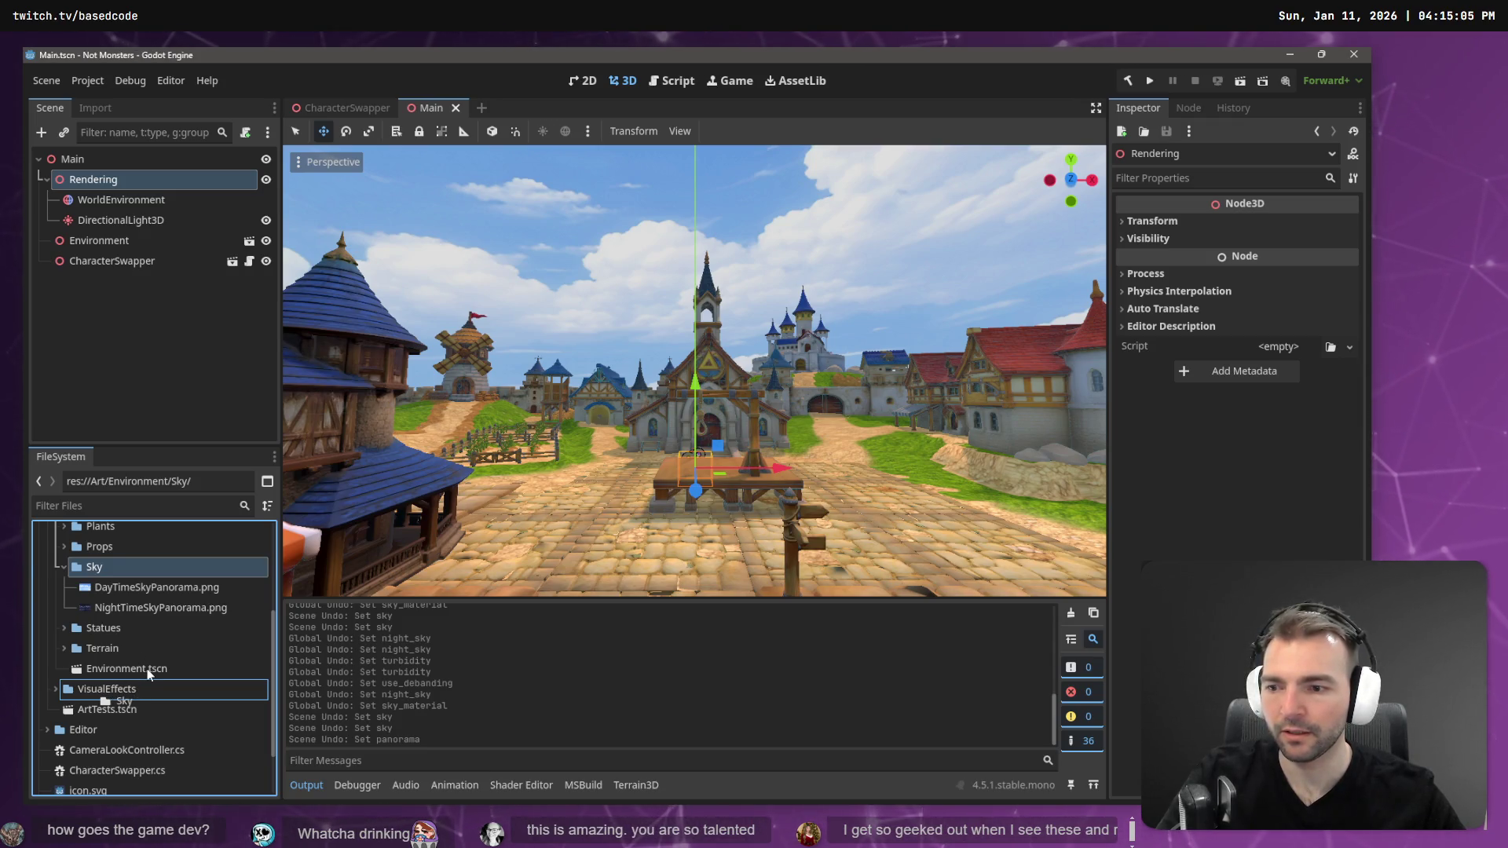
click(128, 690)
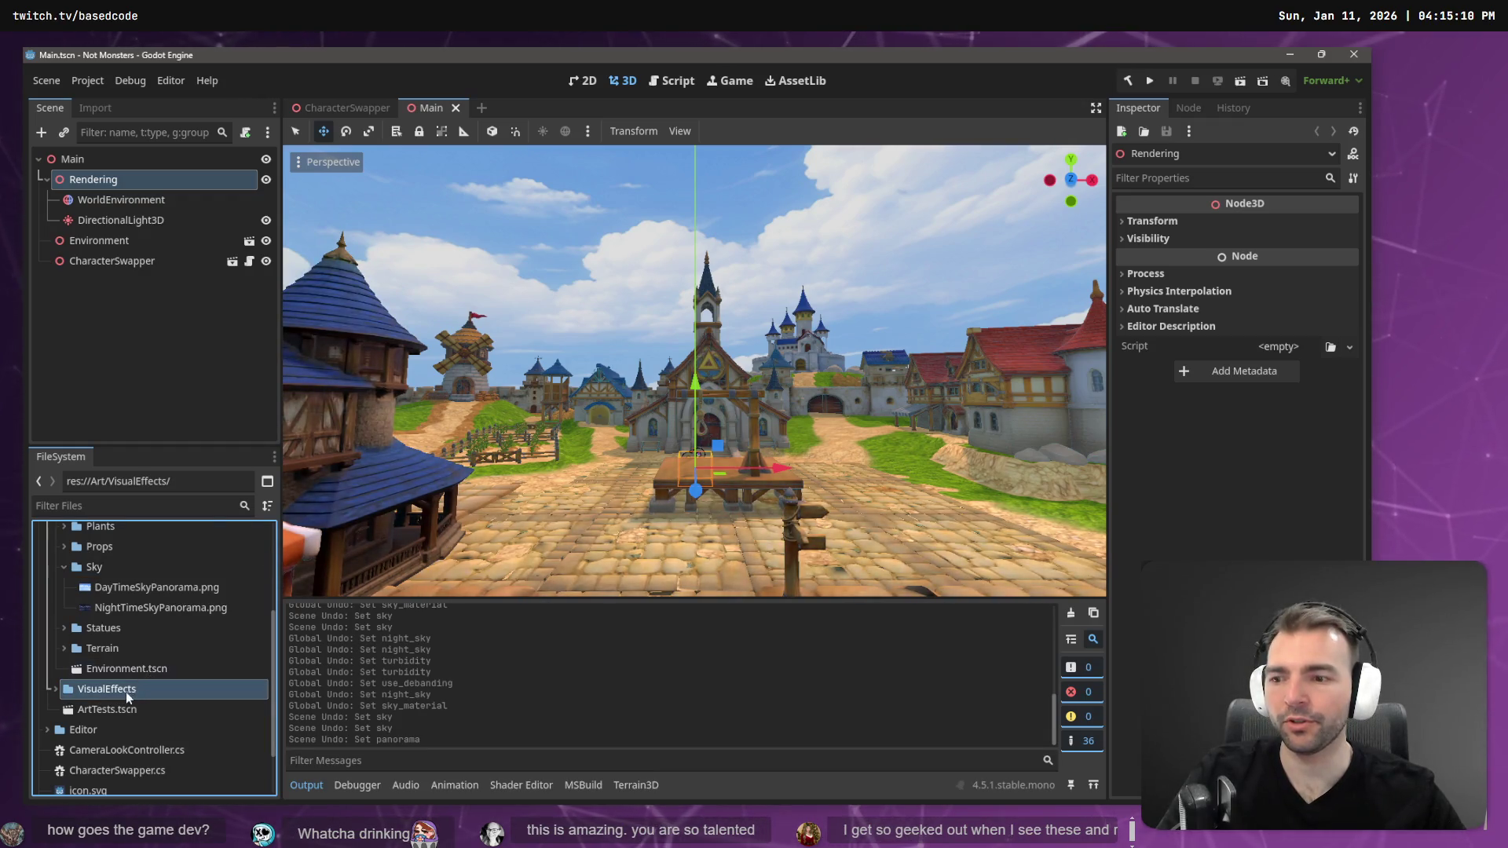
click(54, 687)
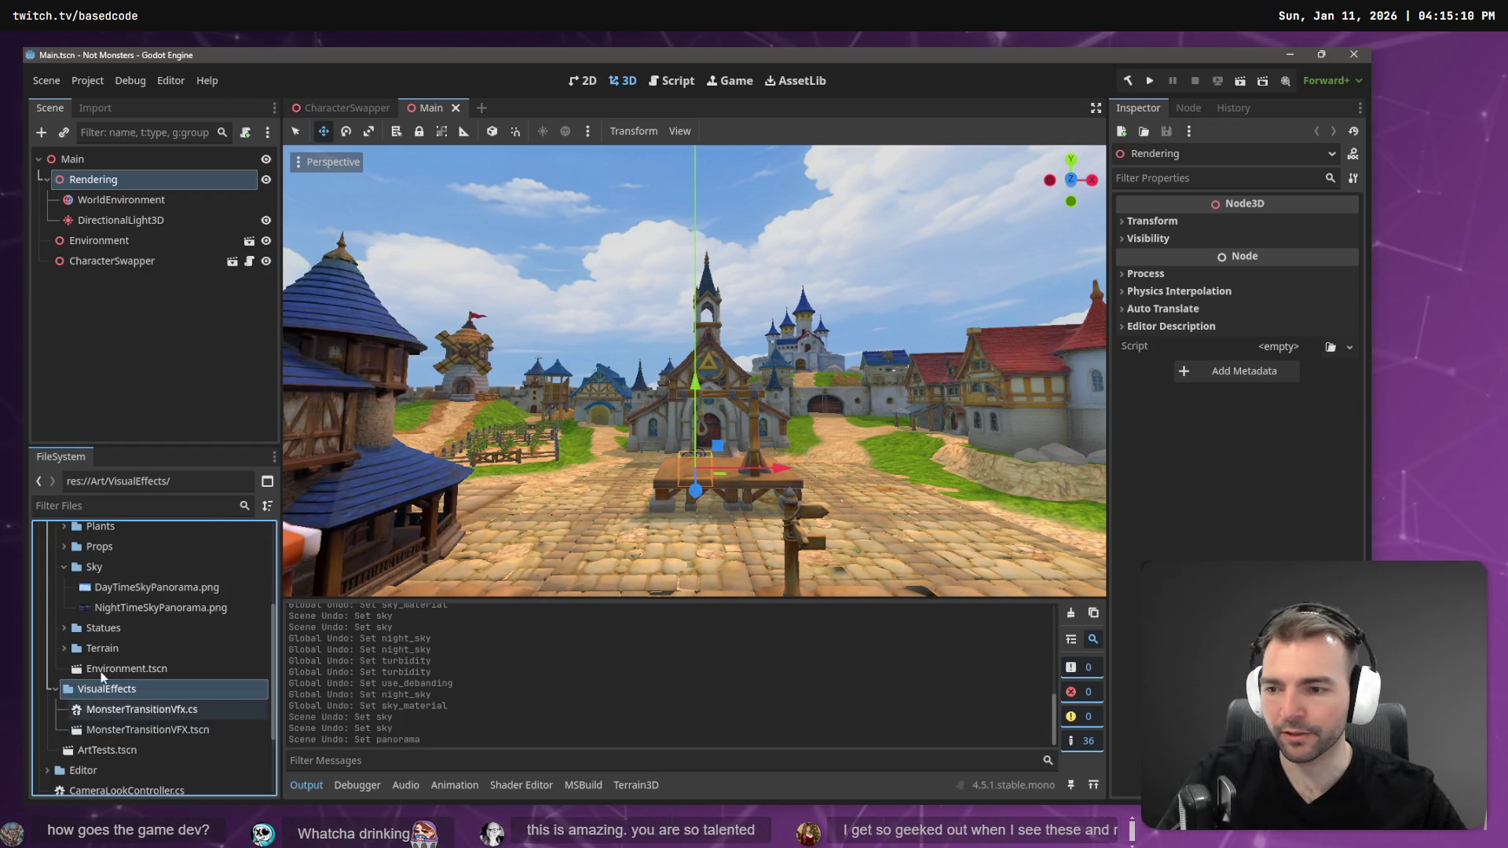
scroll(106, 625, up, 1)
scroll(106, 620, down, 1)
mouse_move(98, 566)
mouse_down()
mouse_move(109, 709)
mouse_move(118, 691)
mouse_up()
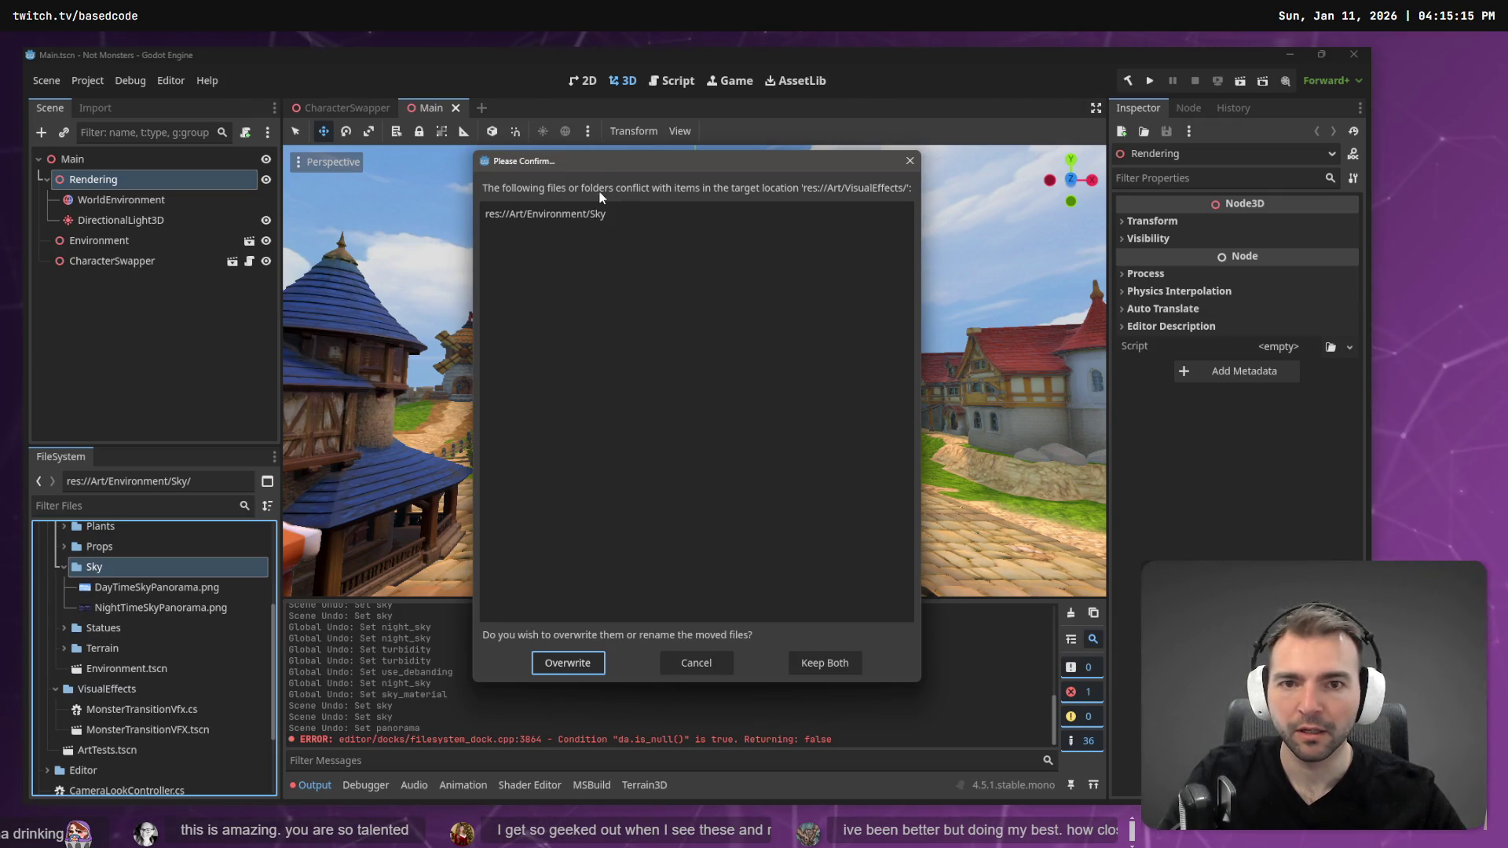
click(580, 665)
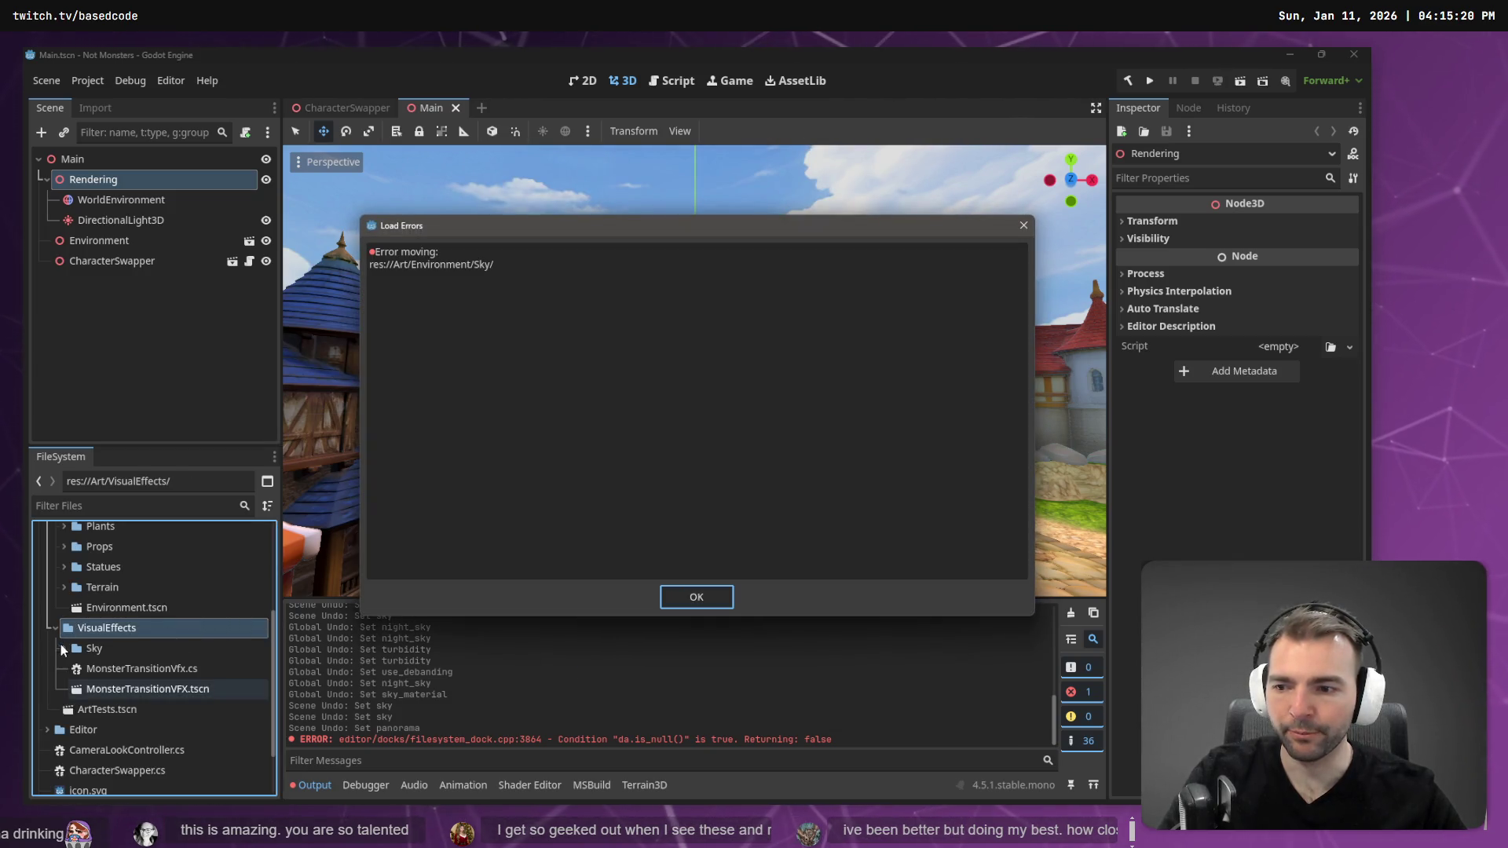
click(702, 600)
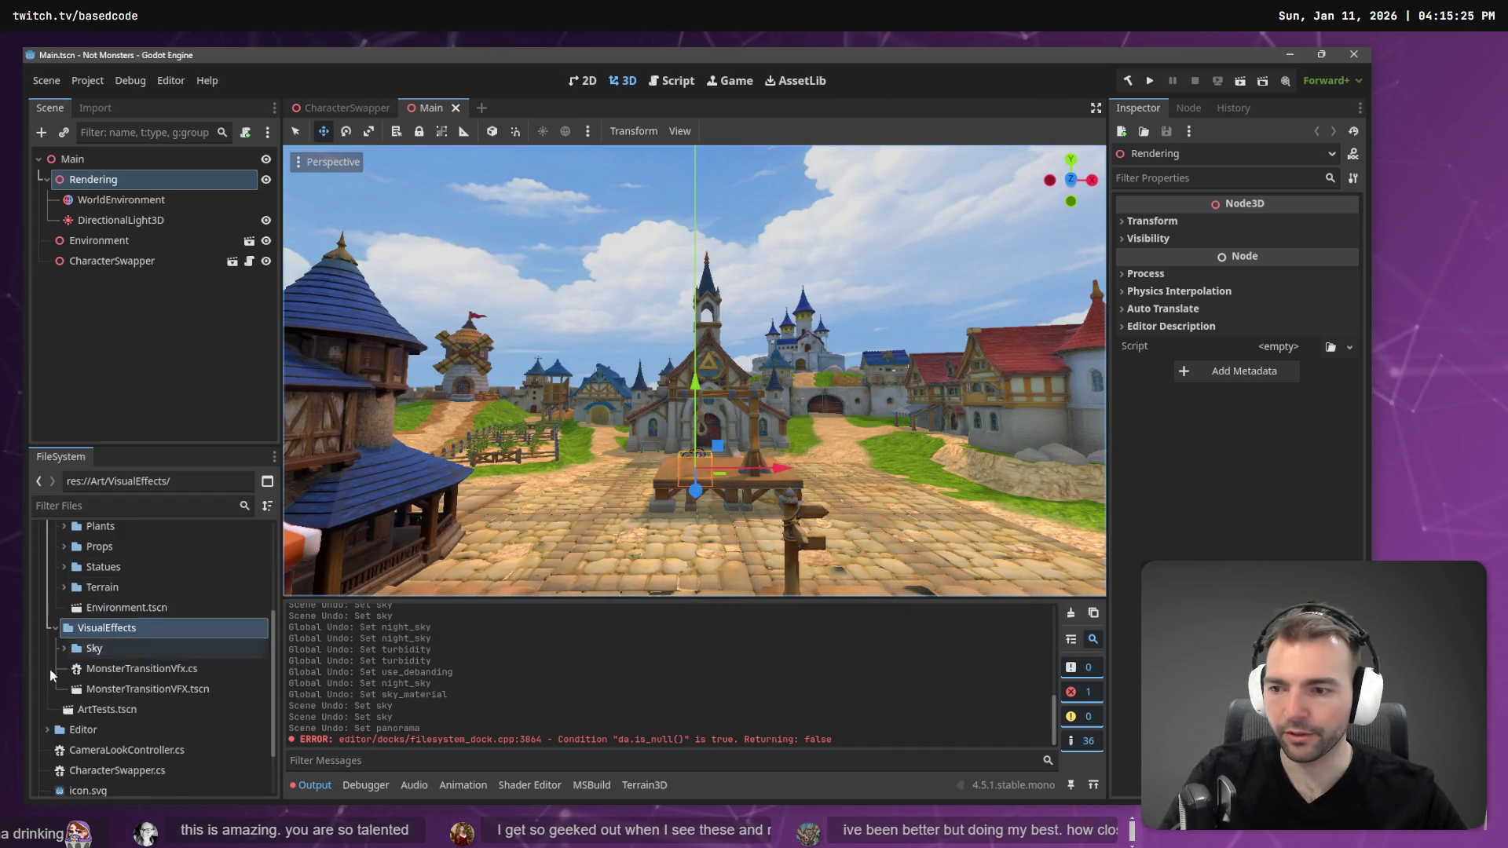
- Drag the Rendering node into res://Art/VisualEffects to save it as its own scene
click(64, 646)
click(65, 646)
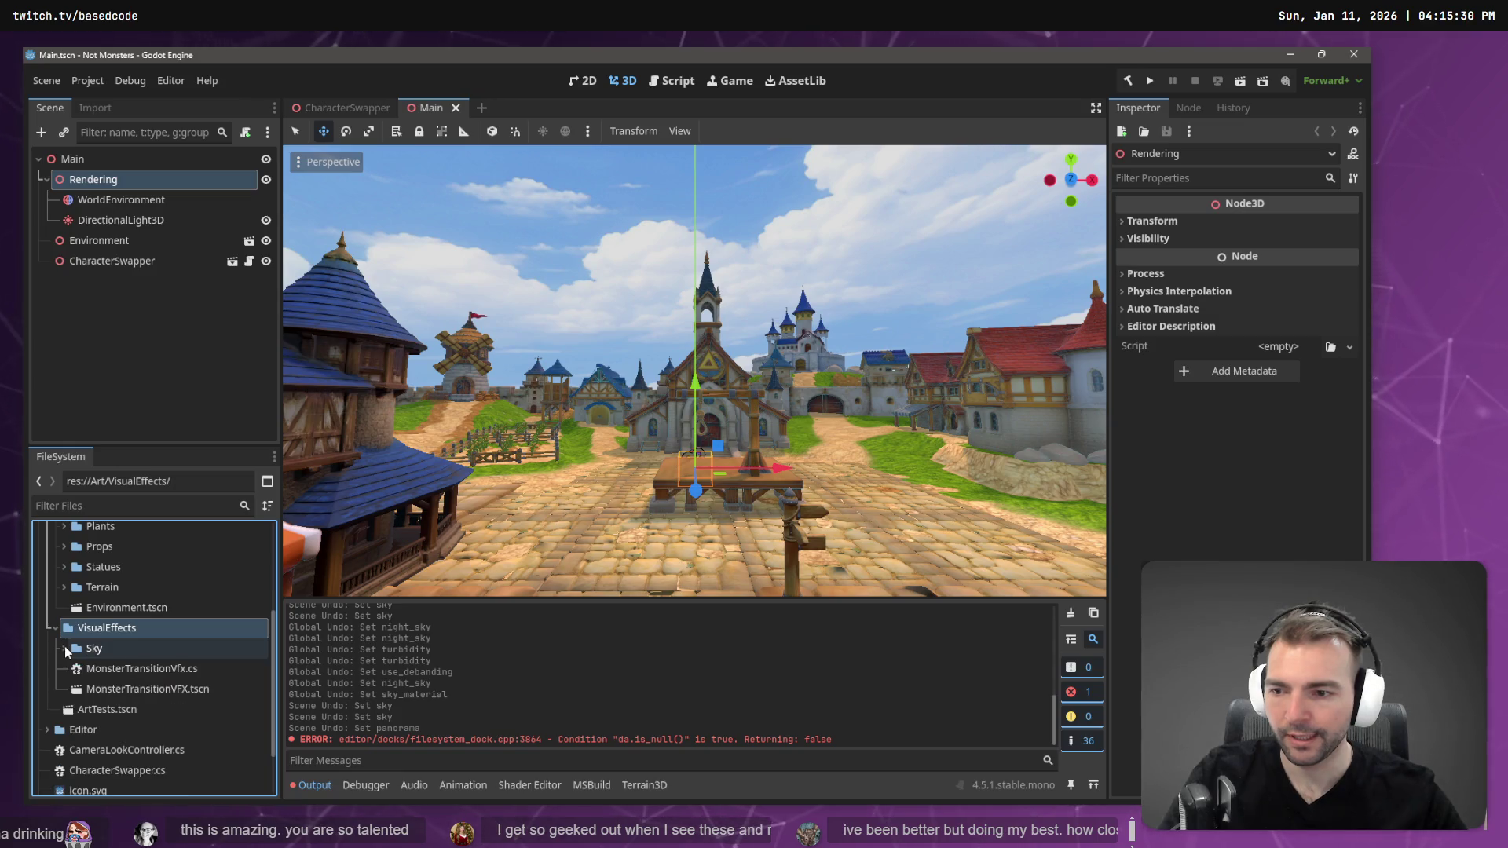
click(117, 649)
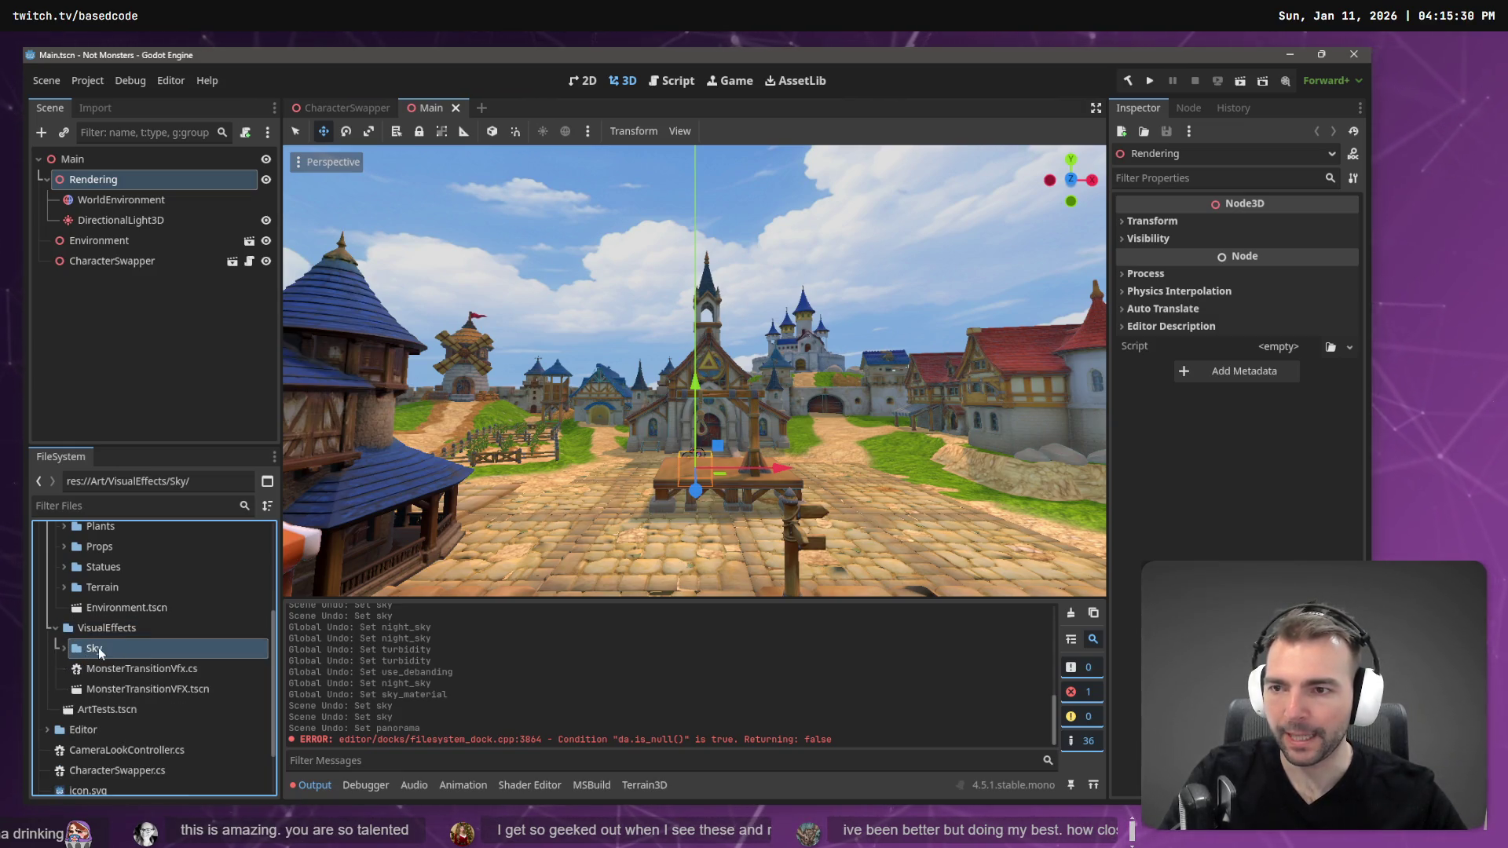
mouse_move(120, 177)
mouse_down()
mouse_move(113, 653)
mouse_move(100, 176)
mouse_move(101, 631)
mouse_up()
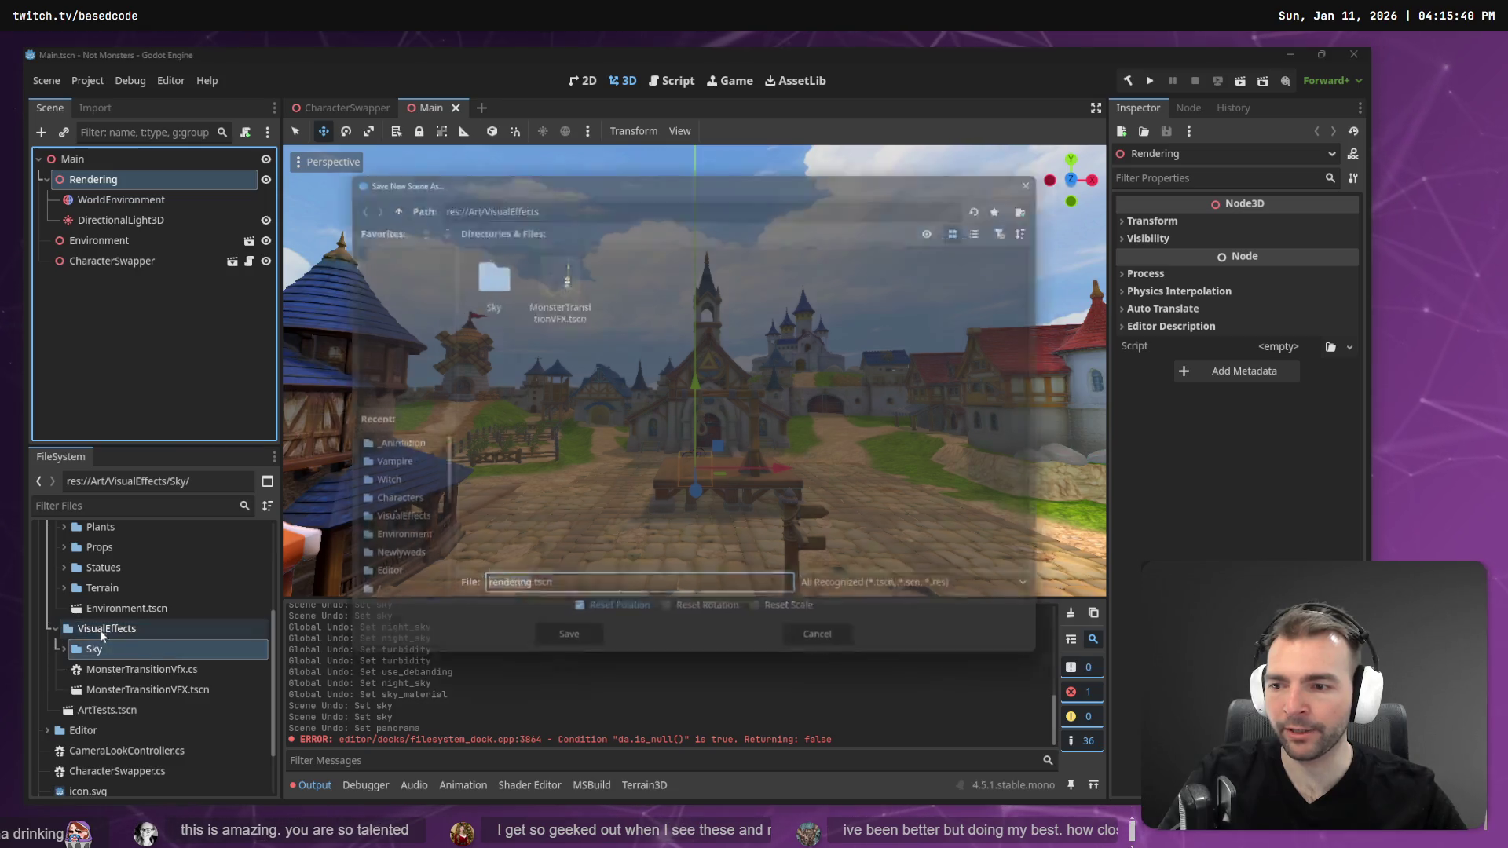
- Save the branch as Rendering.tscn and open that scene for editing
text(Rendering)
click(562, 652)
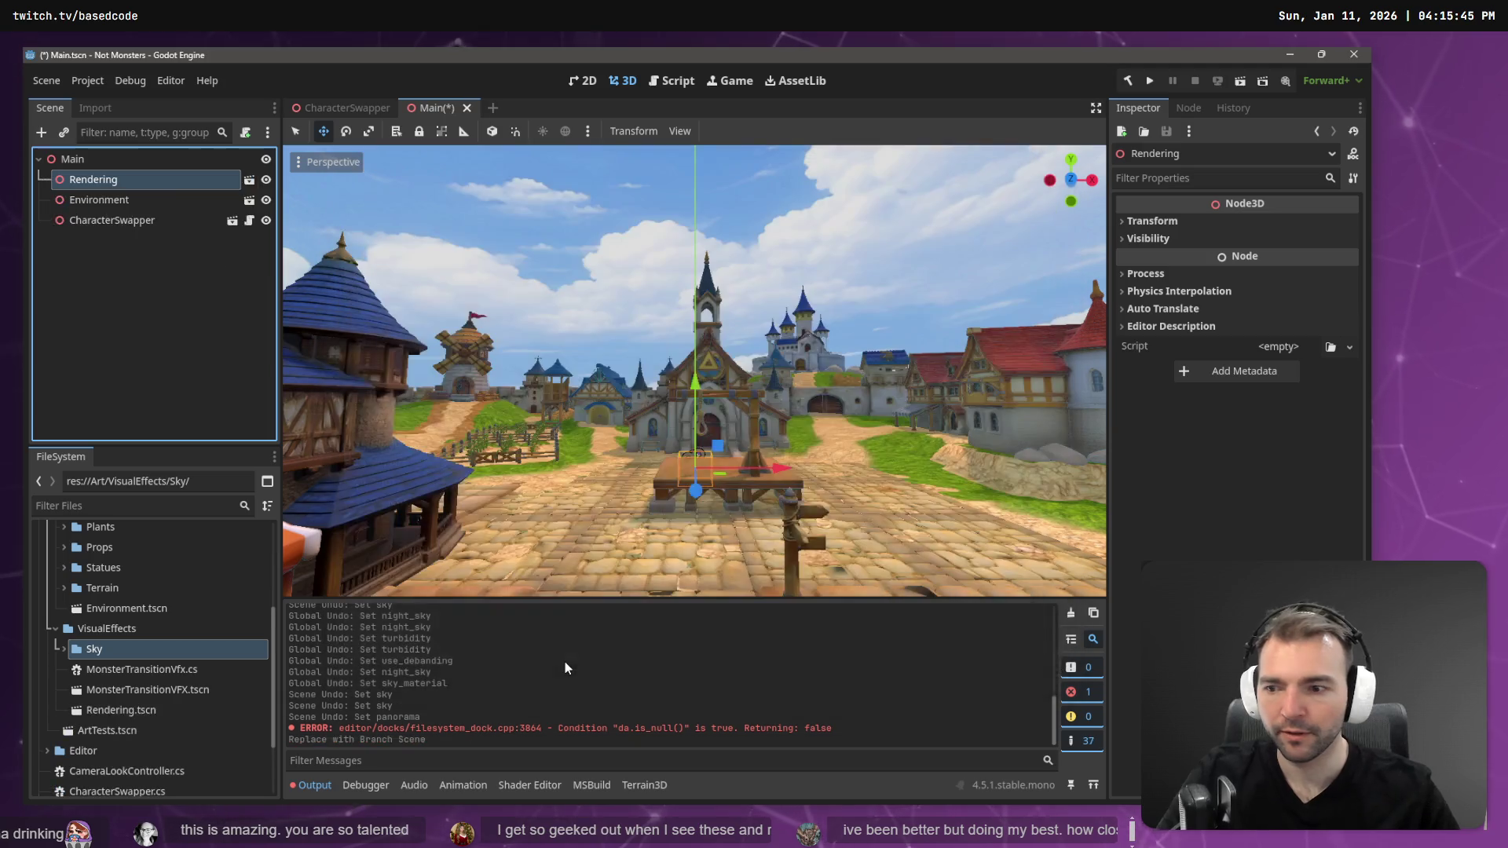
click(160, 708)
click(98, 628)
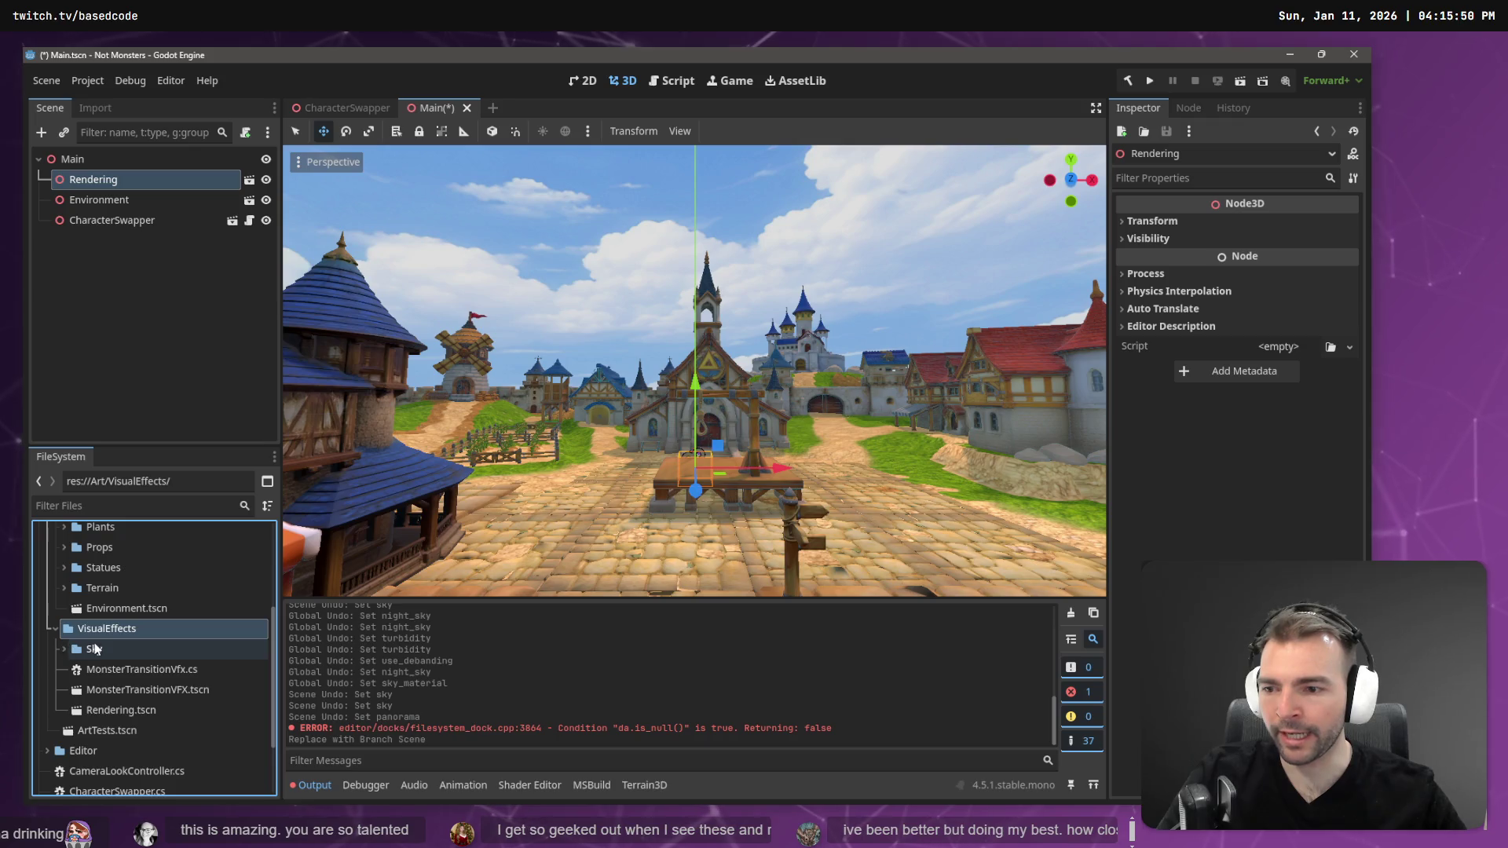
right_click(105, 629)
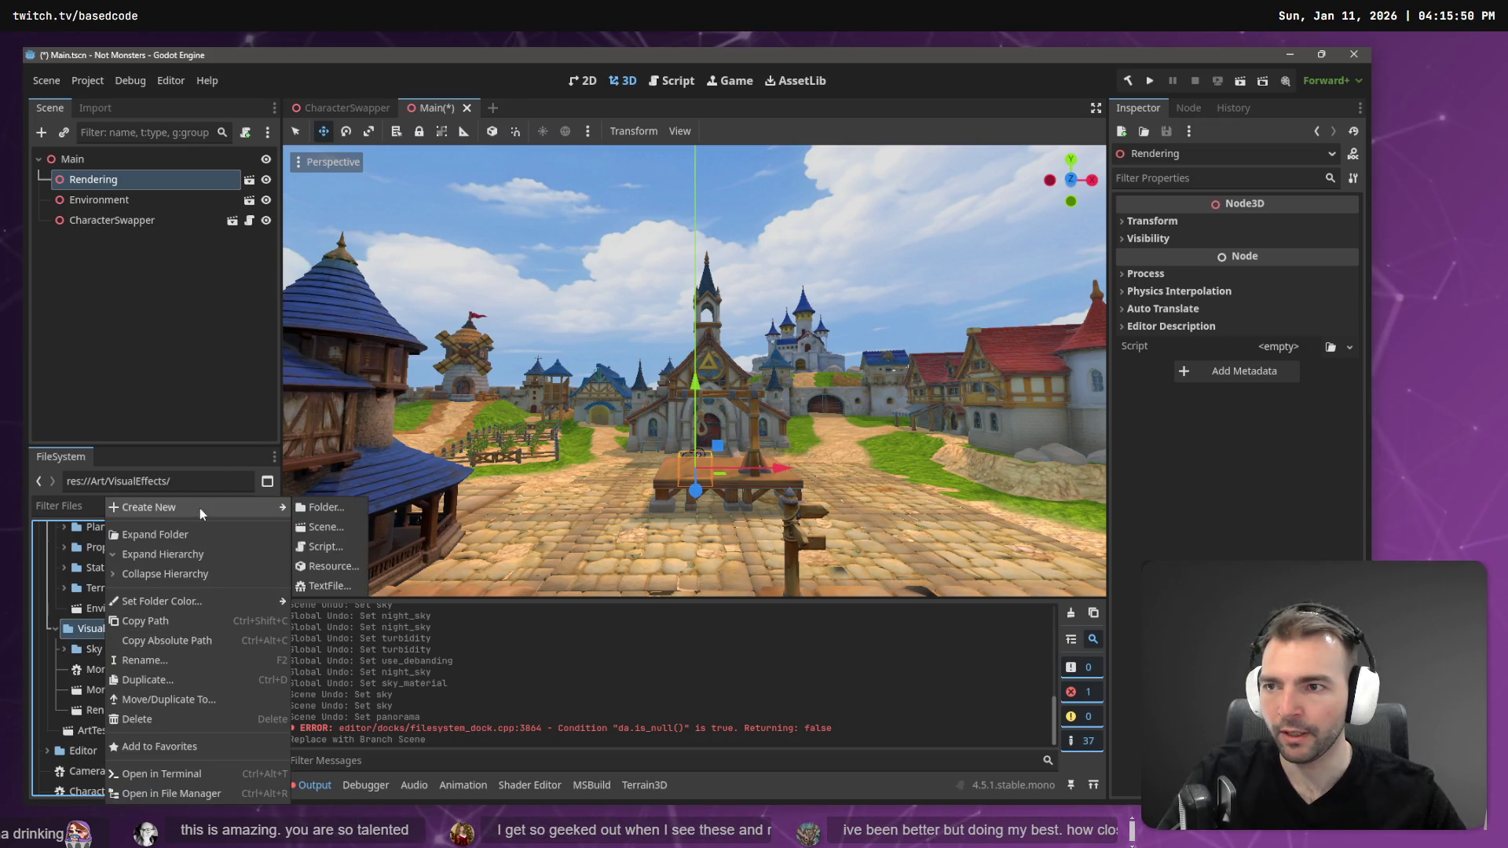
click(258, 182)
click(250, 180)
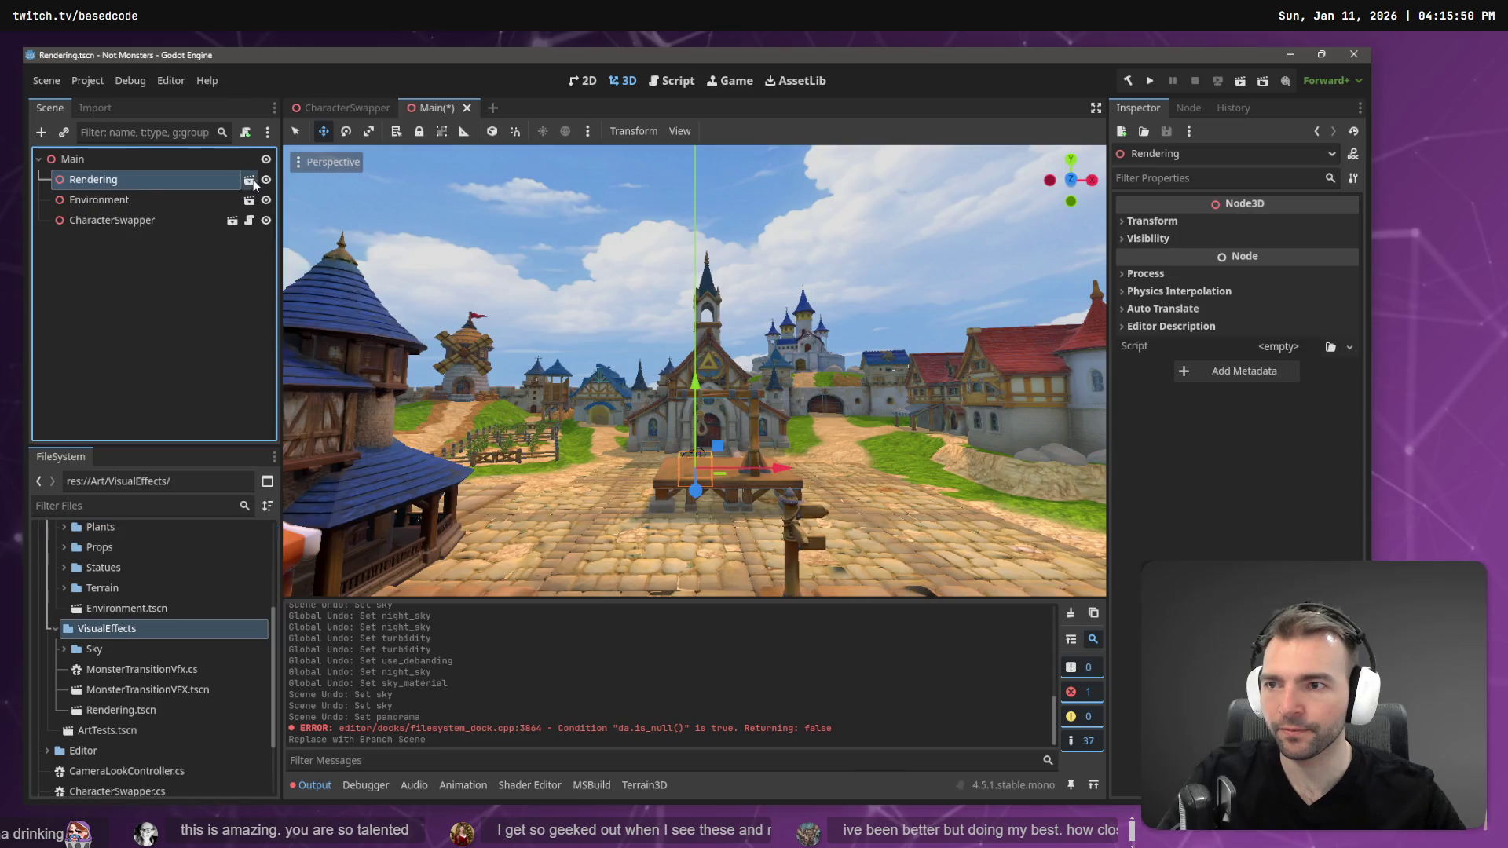
- Attach a new C# script named DayNightCycle.cs to the Rendering root node
click(206, 162)
right_click(208, 162)
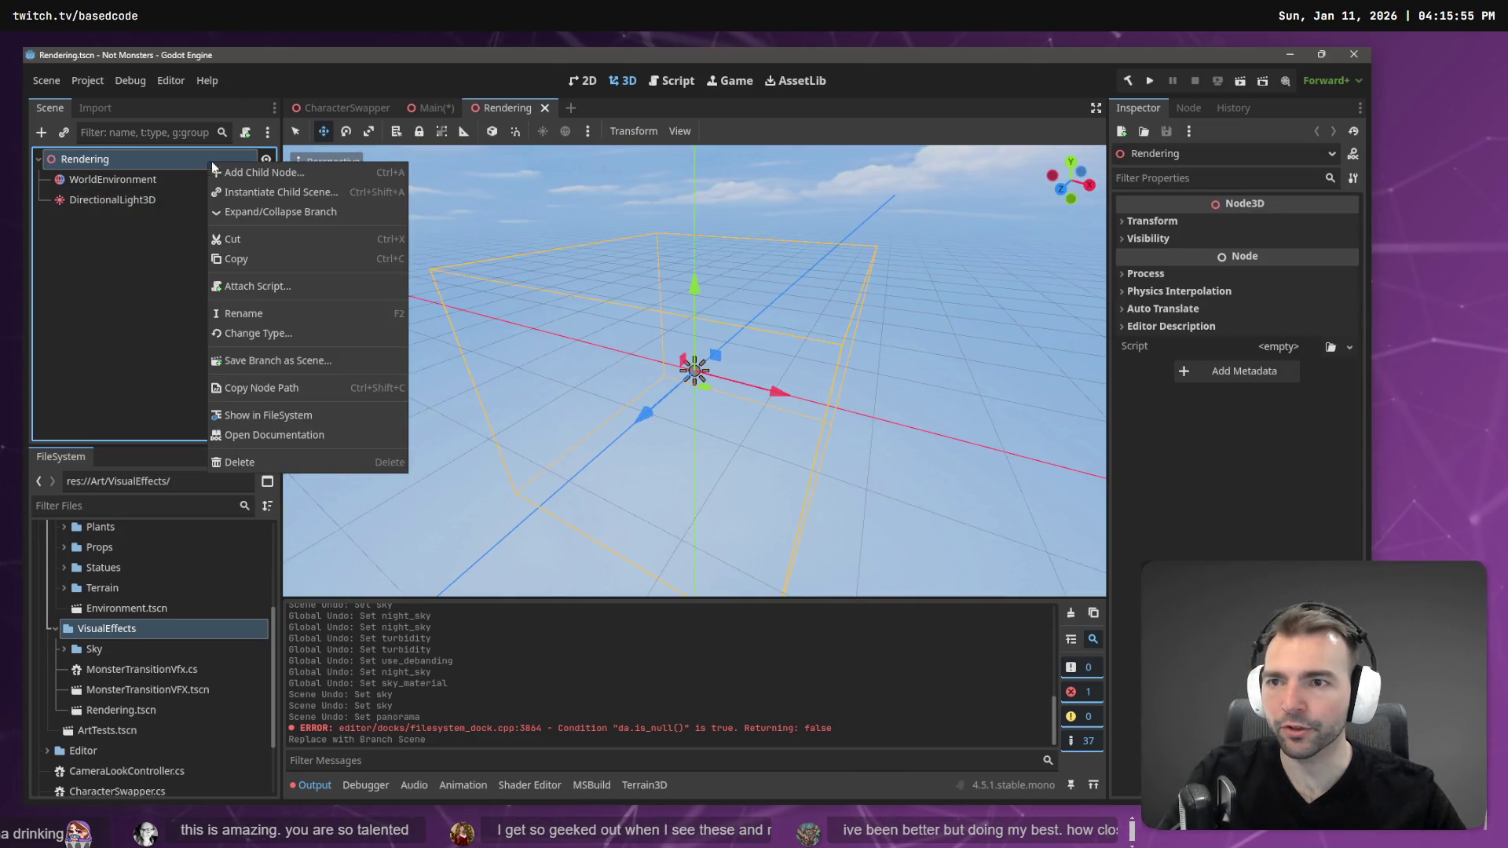
click(290, 288)
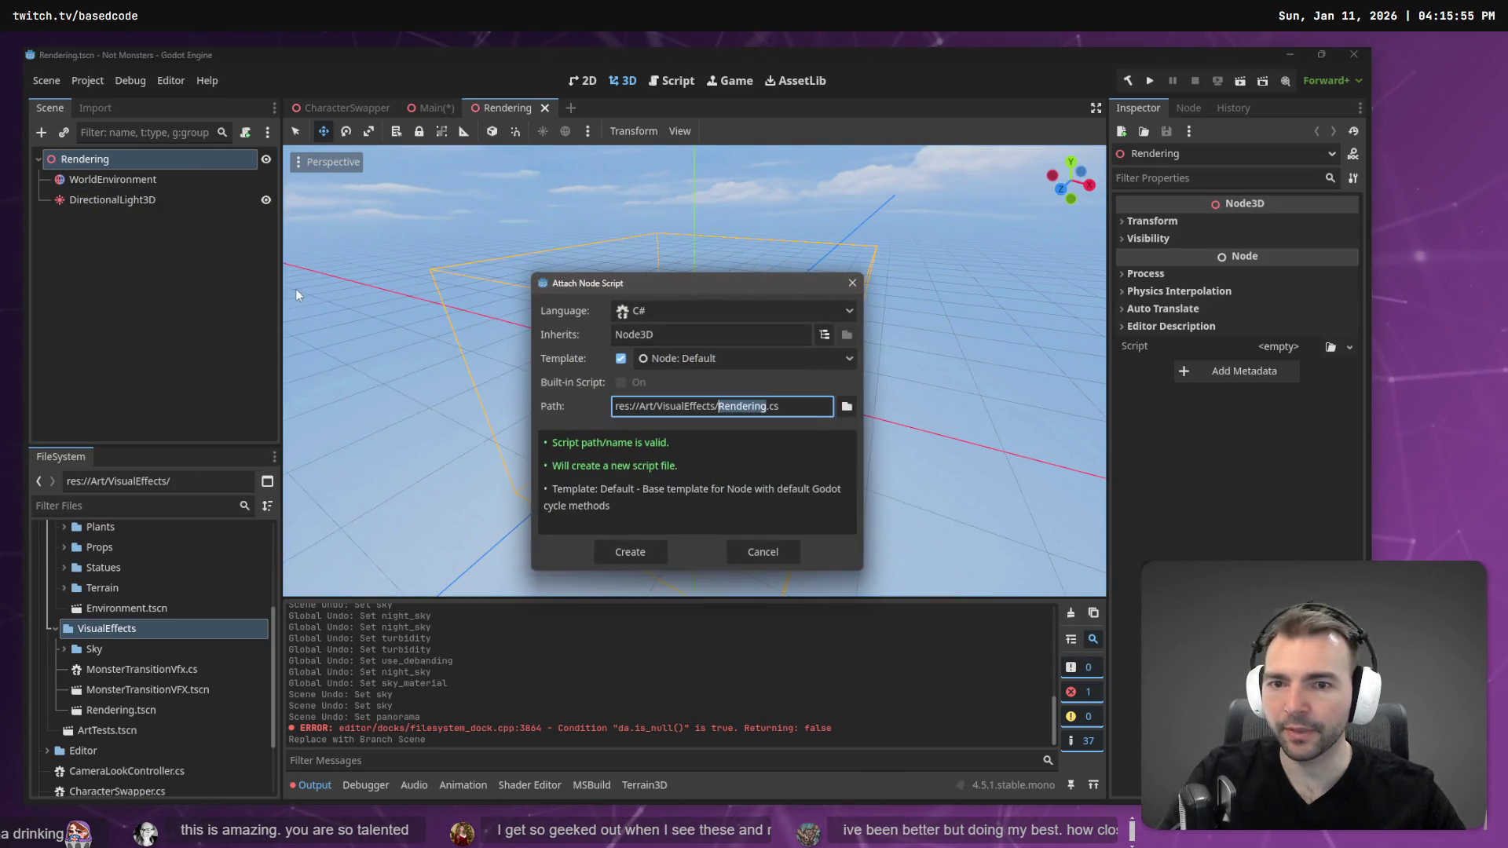
text(DayNight)
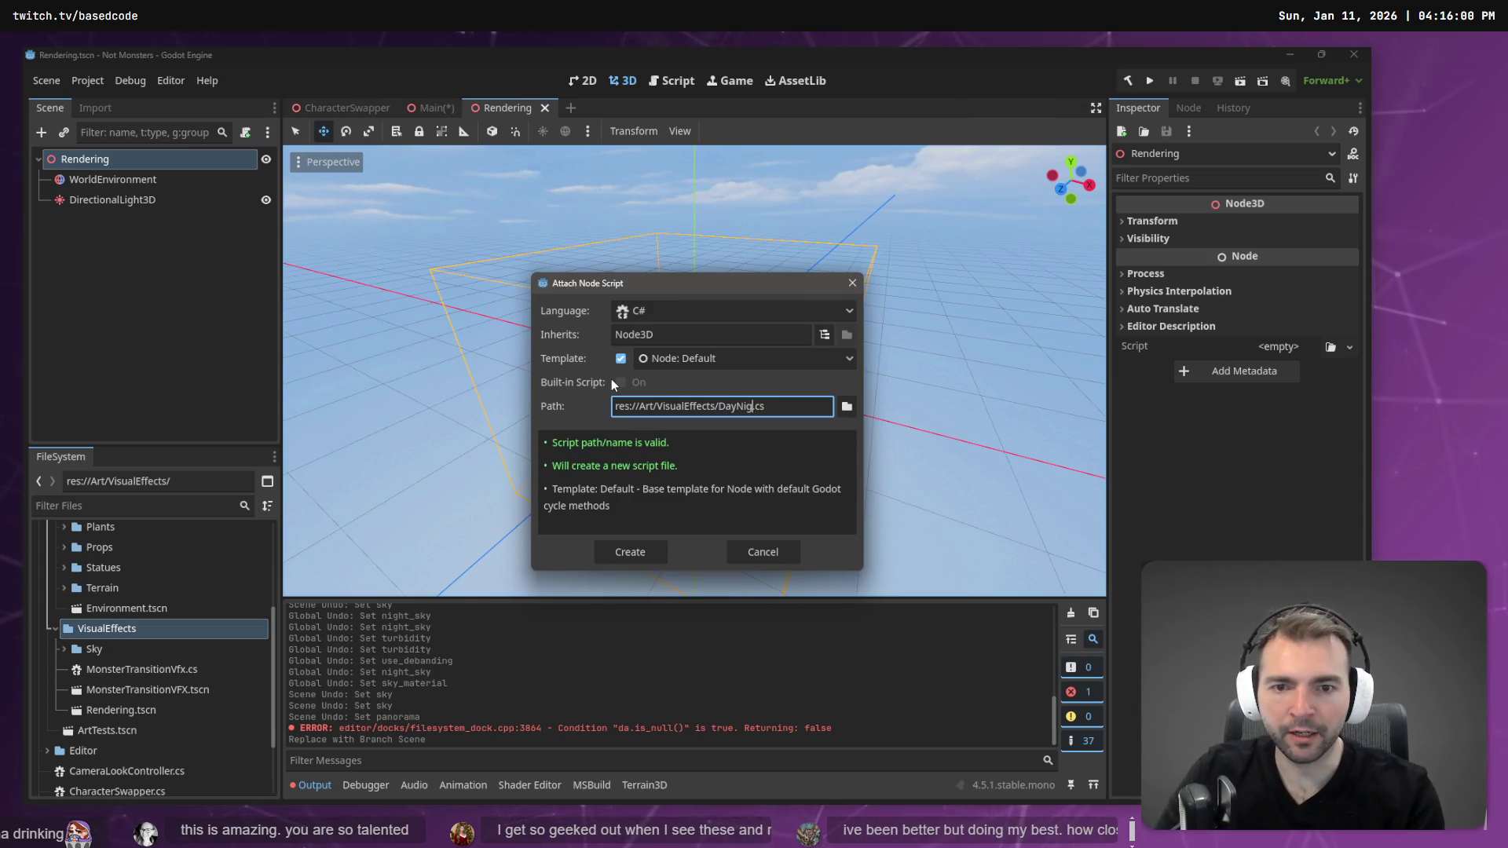
text(Cycle)
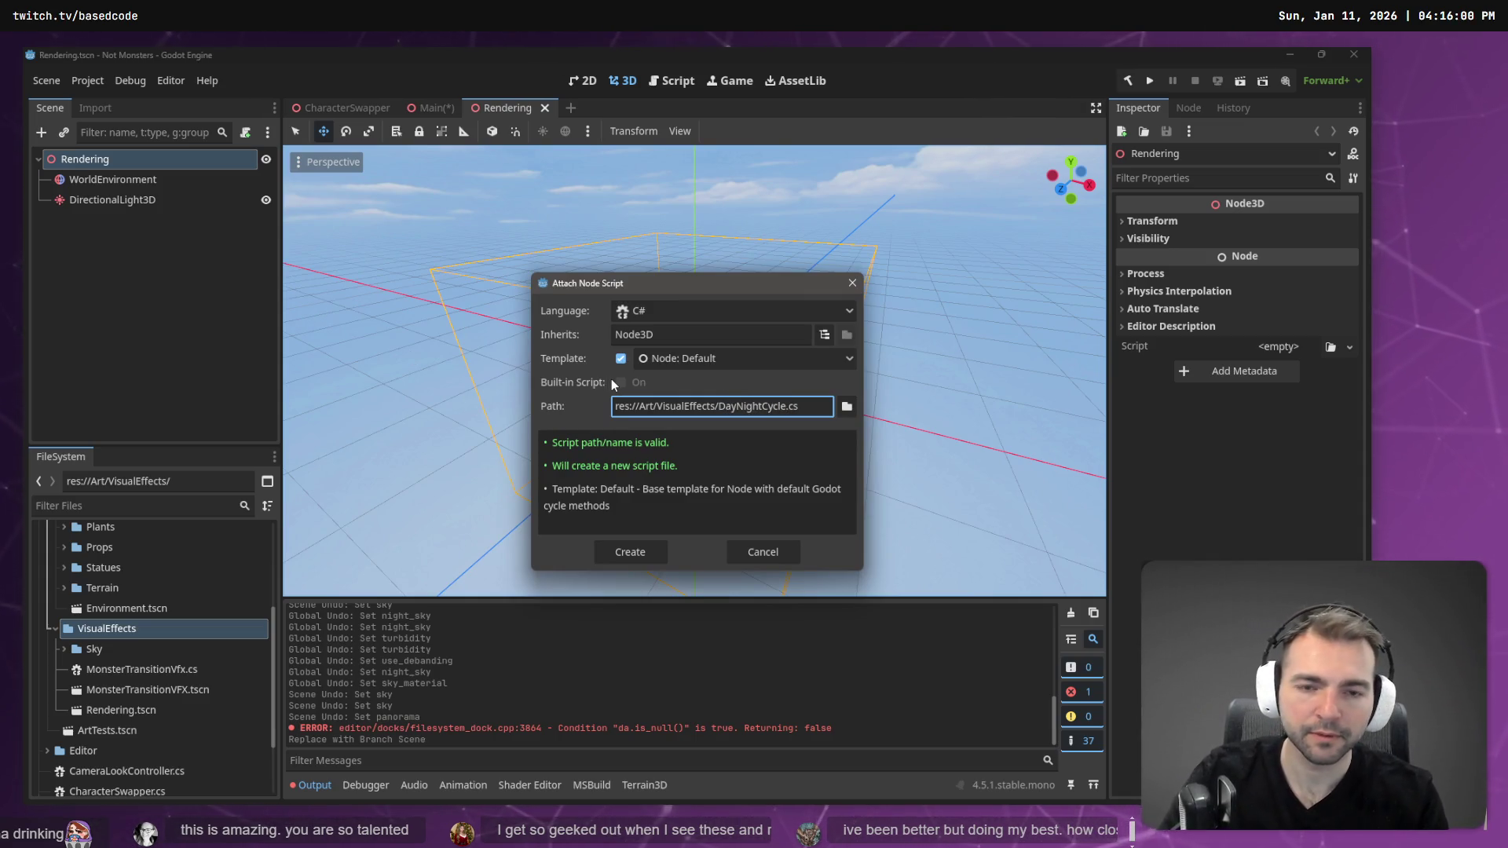
key(Return)
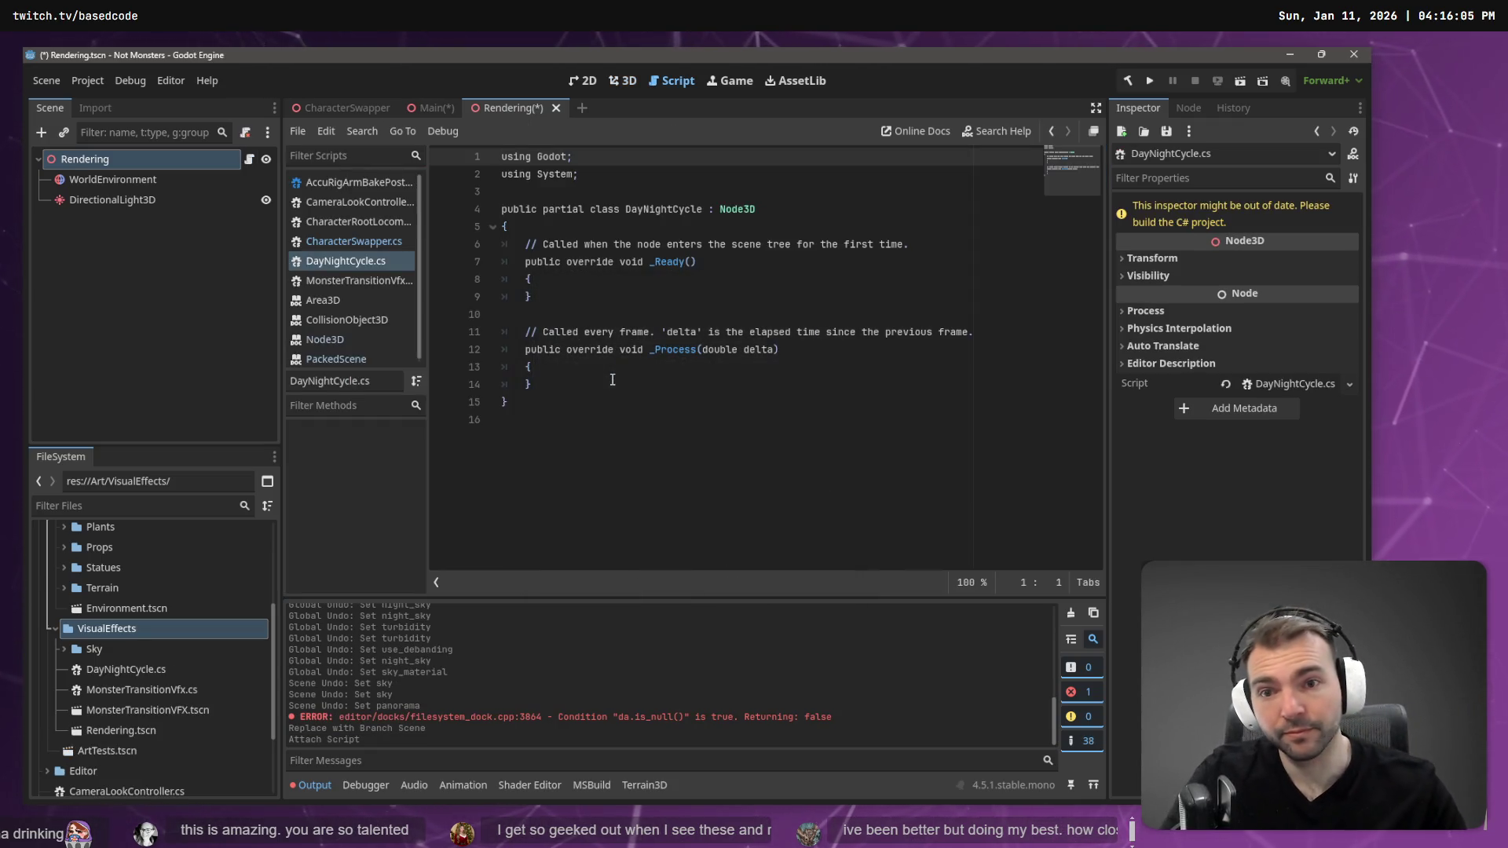
- Save the Rendering scene and open the script in the external code editor
click(720, 366)
click(579, 244)
key(ctrl+s)
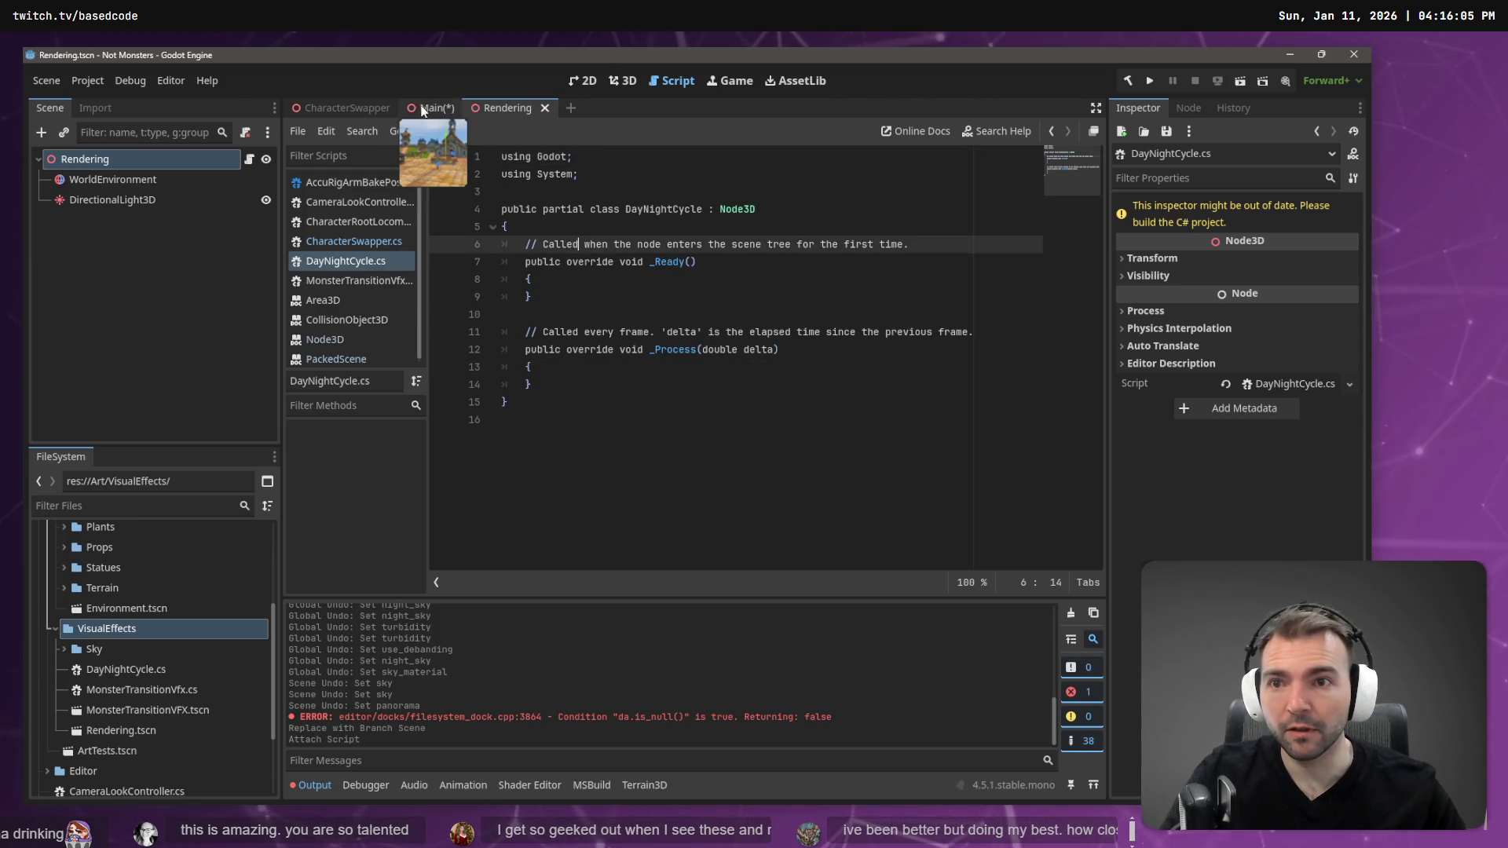
key(F5)
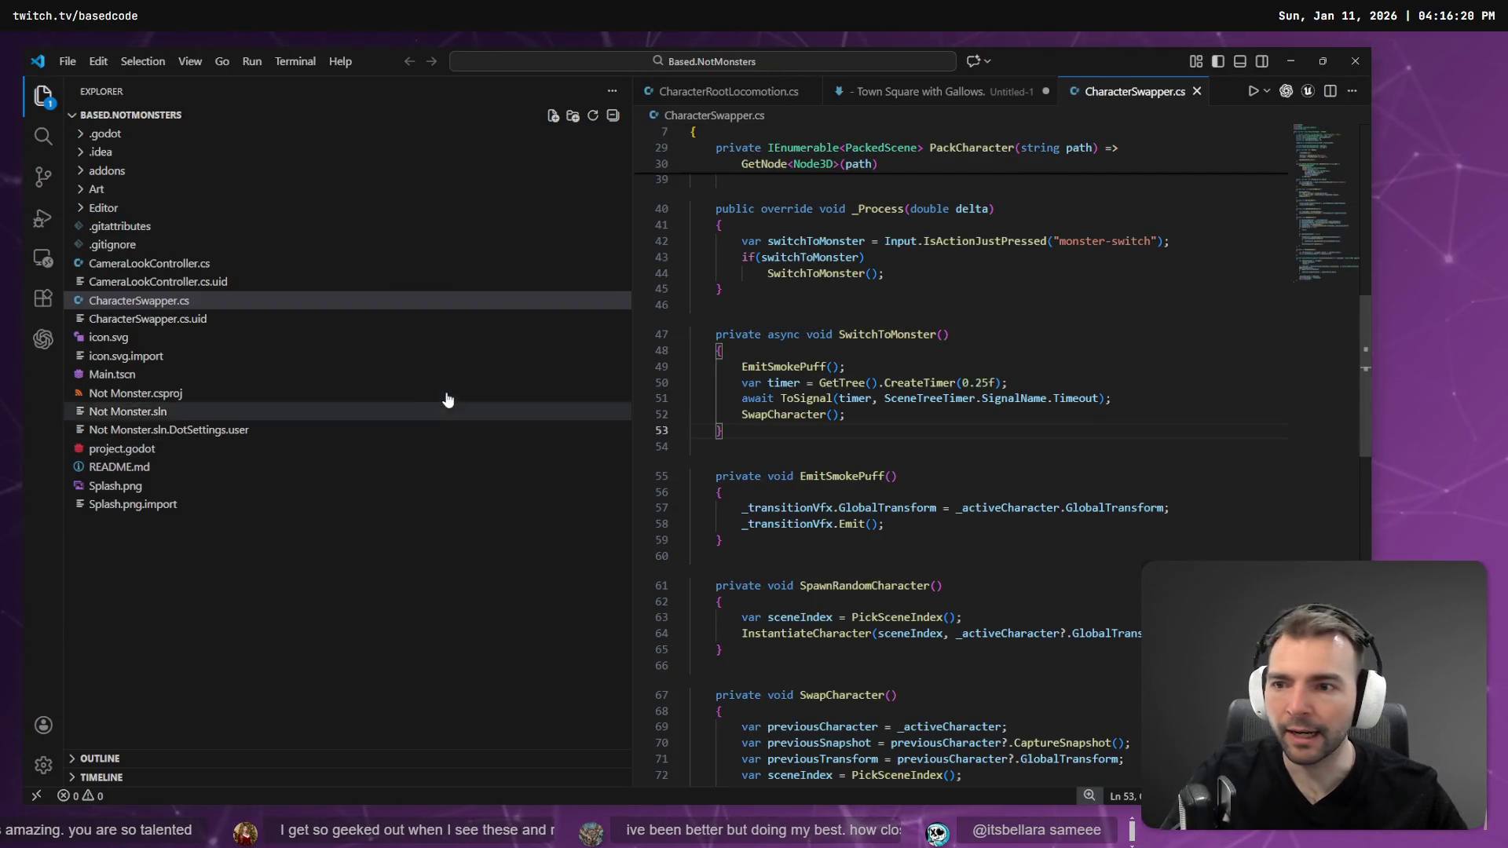
- Close Release Notes, discard the Town Square file, and close the missing CharacterRootLocomotion.cs tab
drag(632, 252, 421, 252)
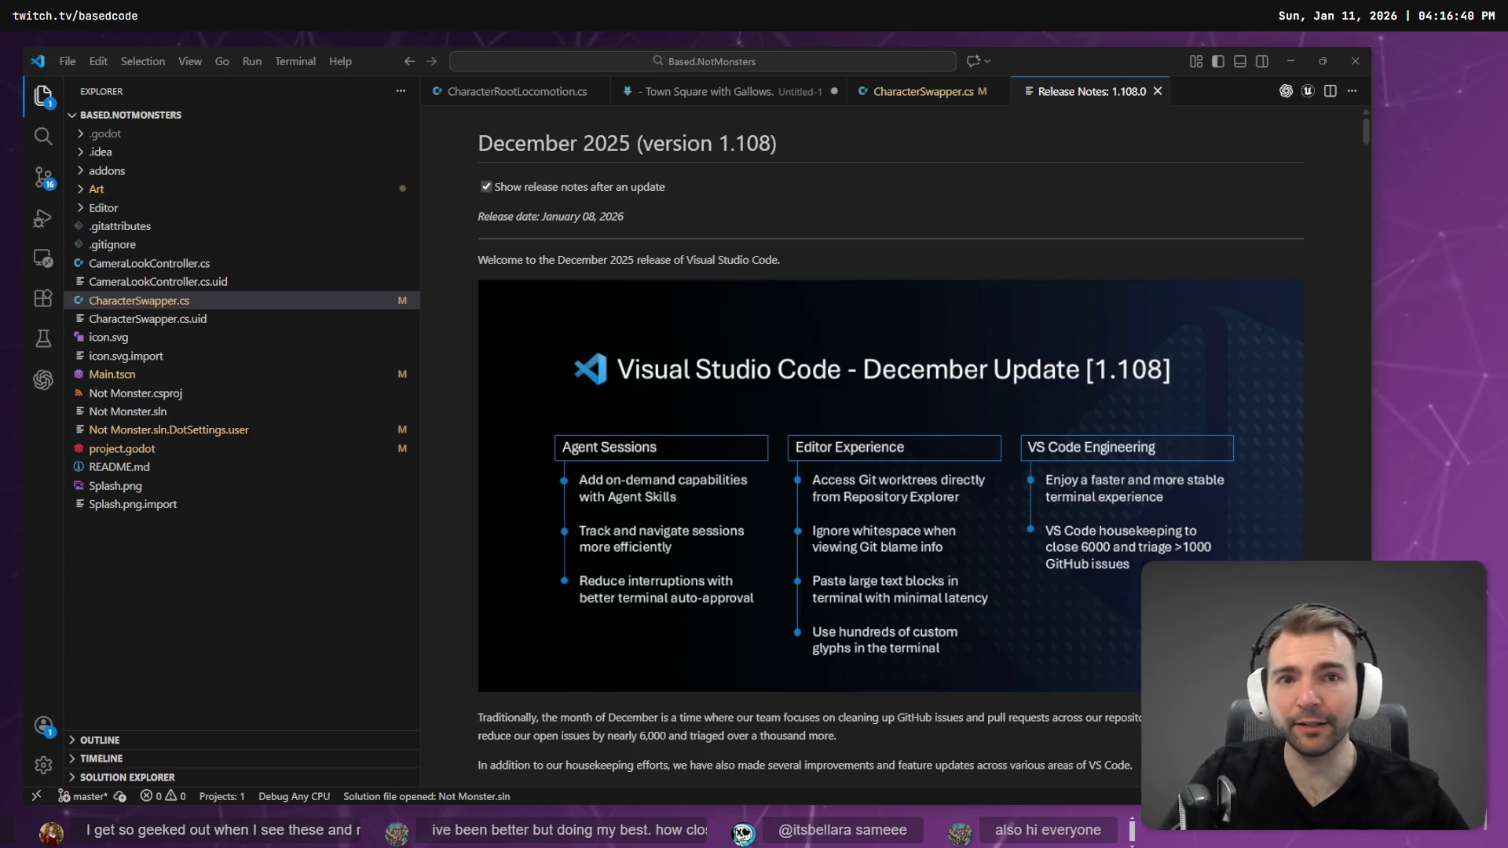
middle_click(1051, 91)
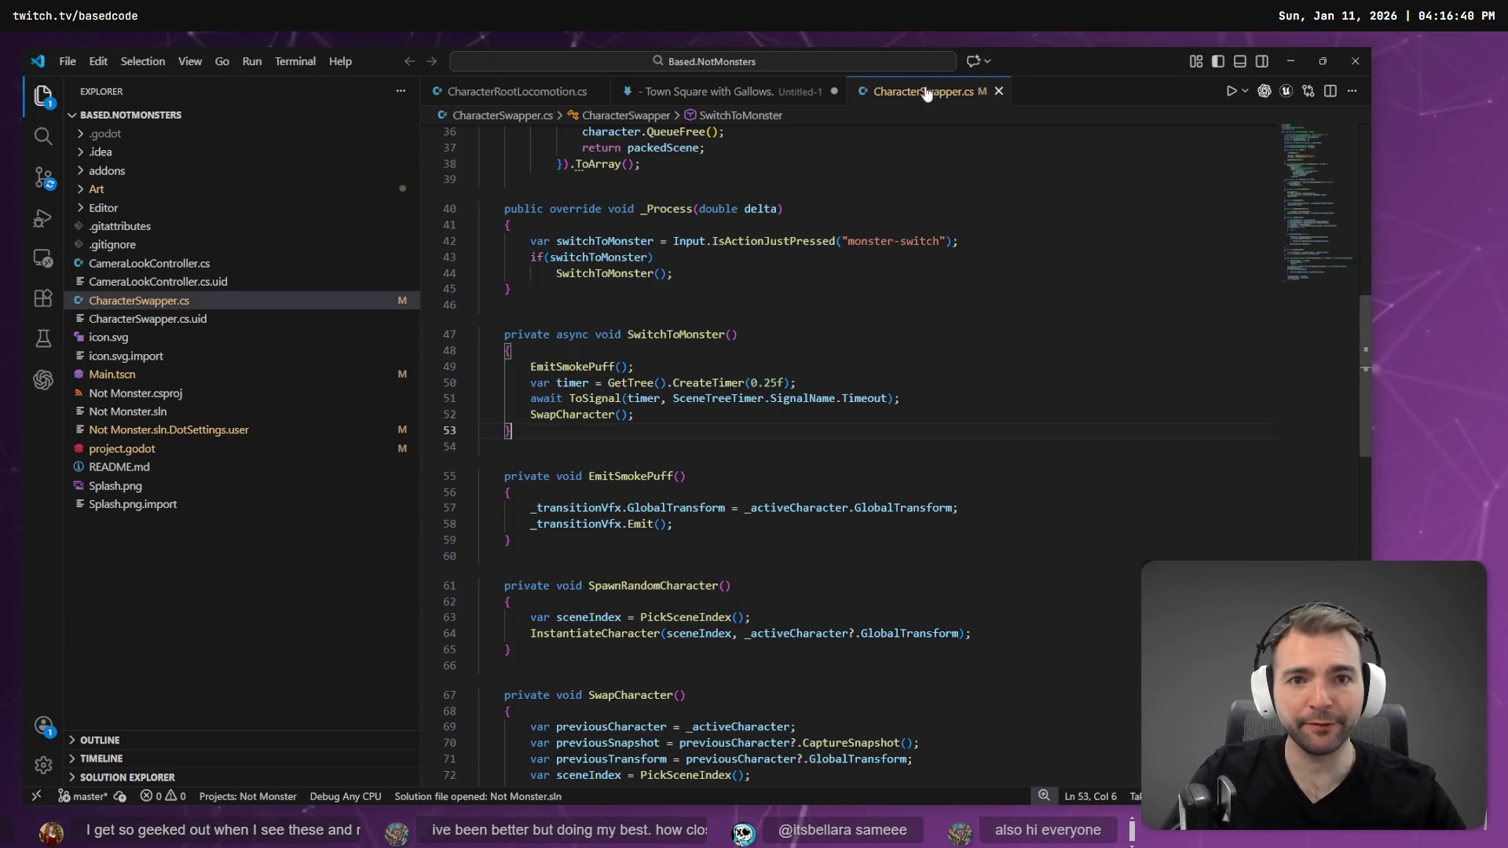
middle_click(726, 91)
click(729, 447)
click(516, 94)
middle_click(516, 94)
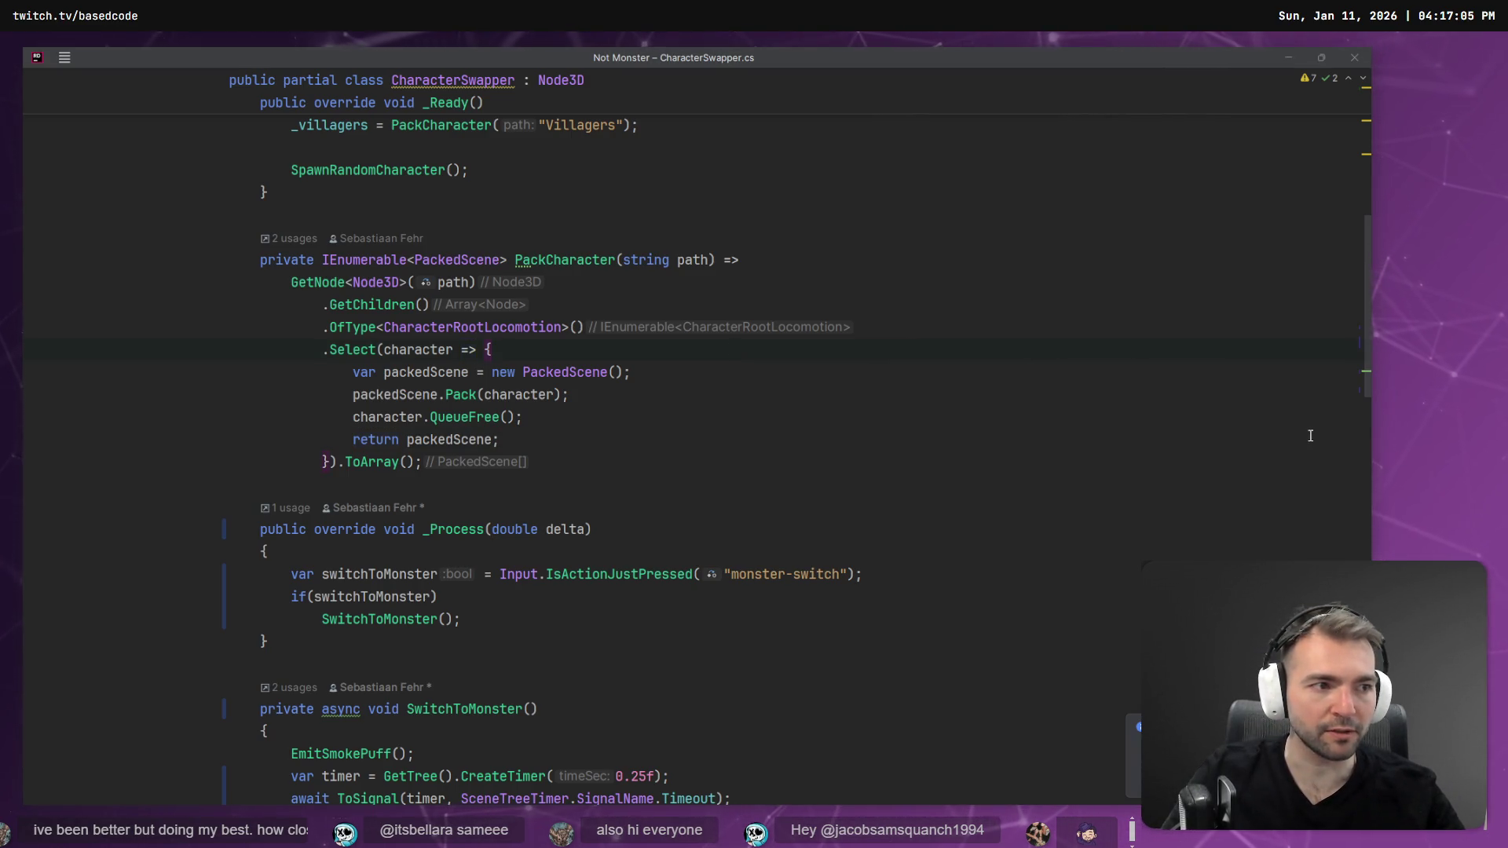
- Switch from Rider back to the Visual Studio Code window showing CharacterSwapper.cs
key(alt+Tab)
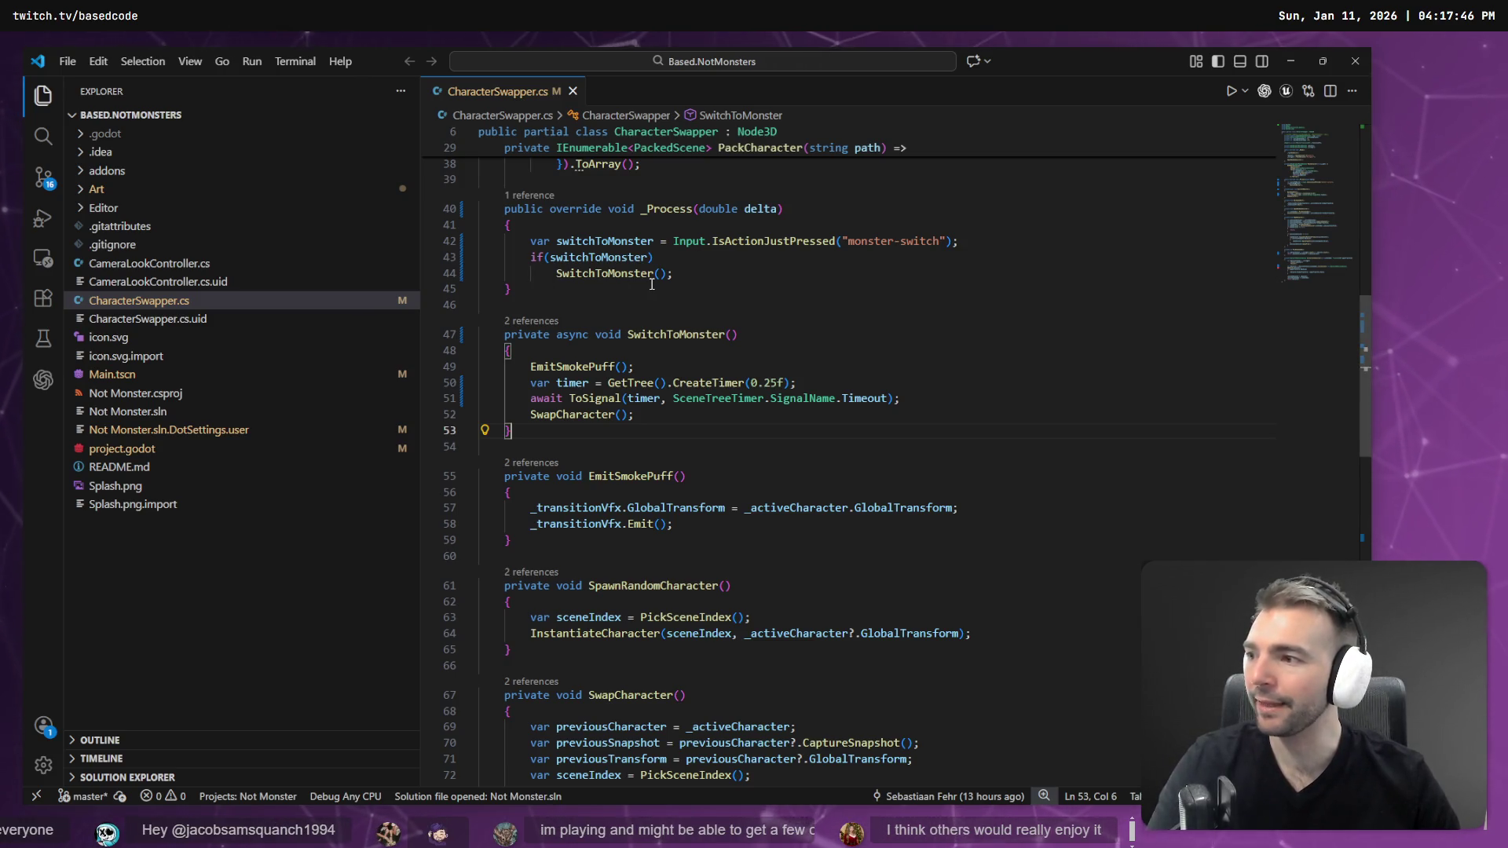
- Open DayNightCycle.cs from Art > VisualEffects in the Explorer and show the Codex panel
click(816, 401)
click(609, 416)
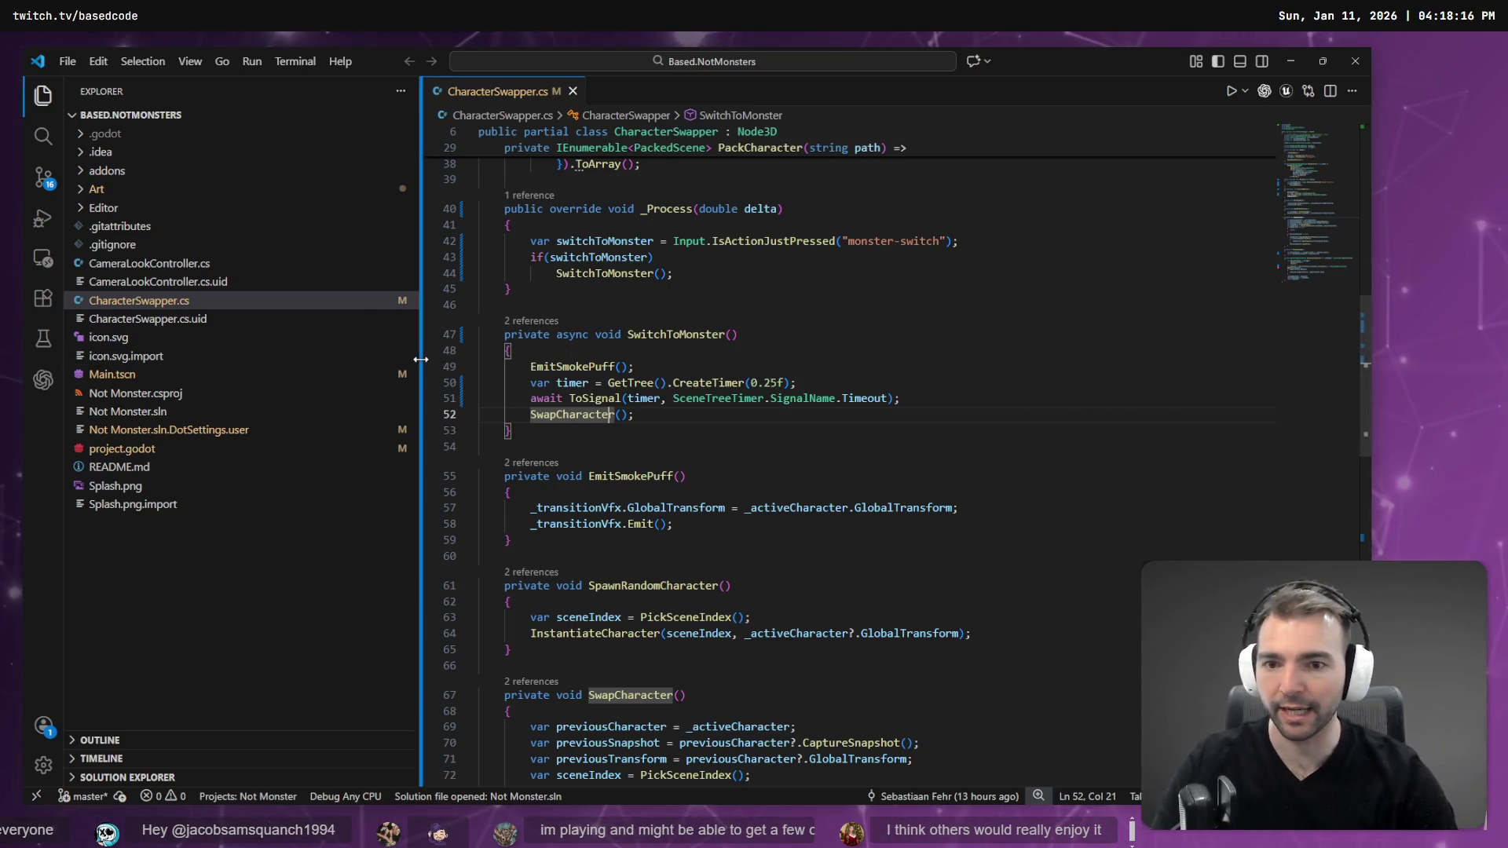
drag(421, 359, 522, 361)
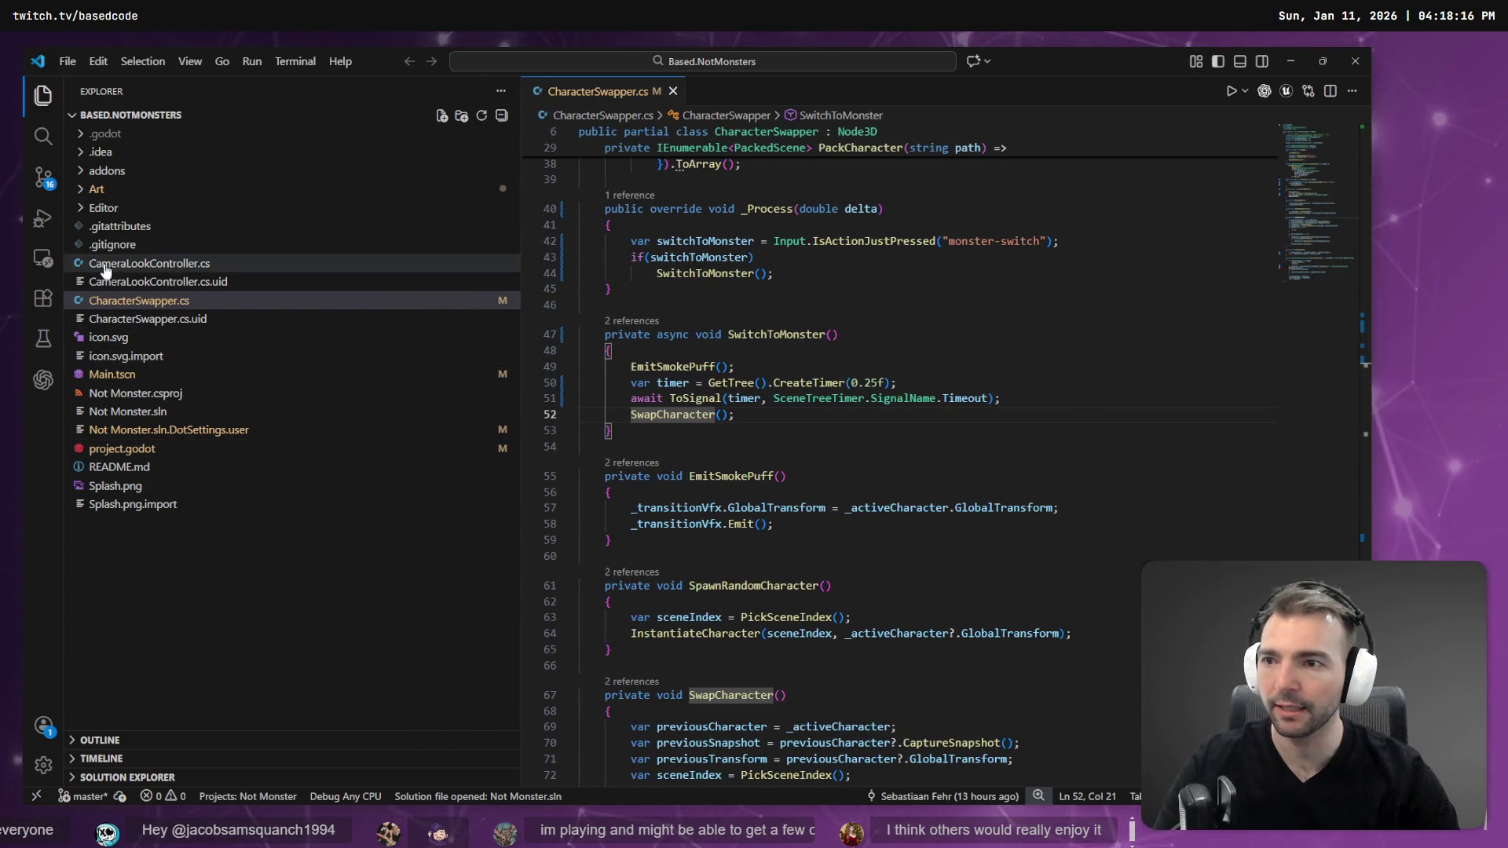
click(81, 190)
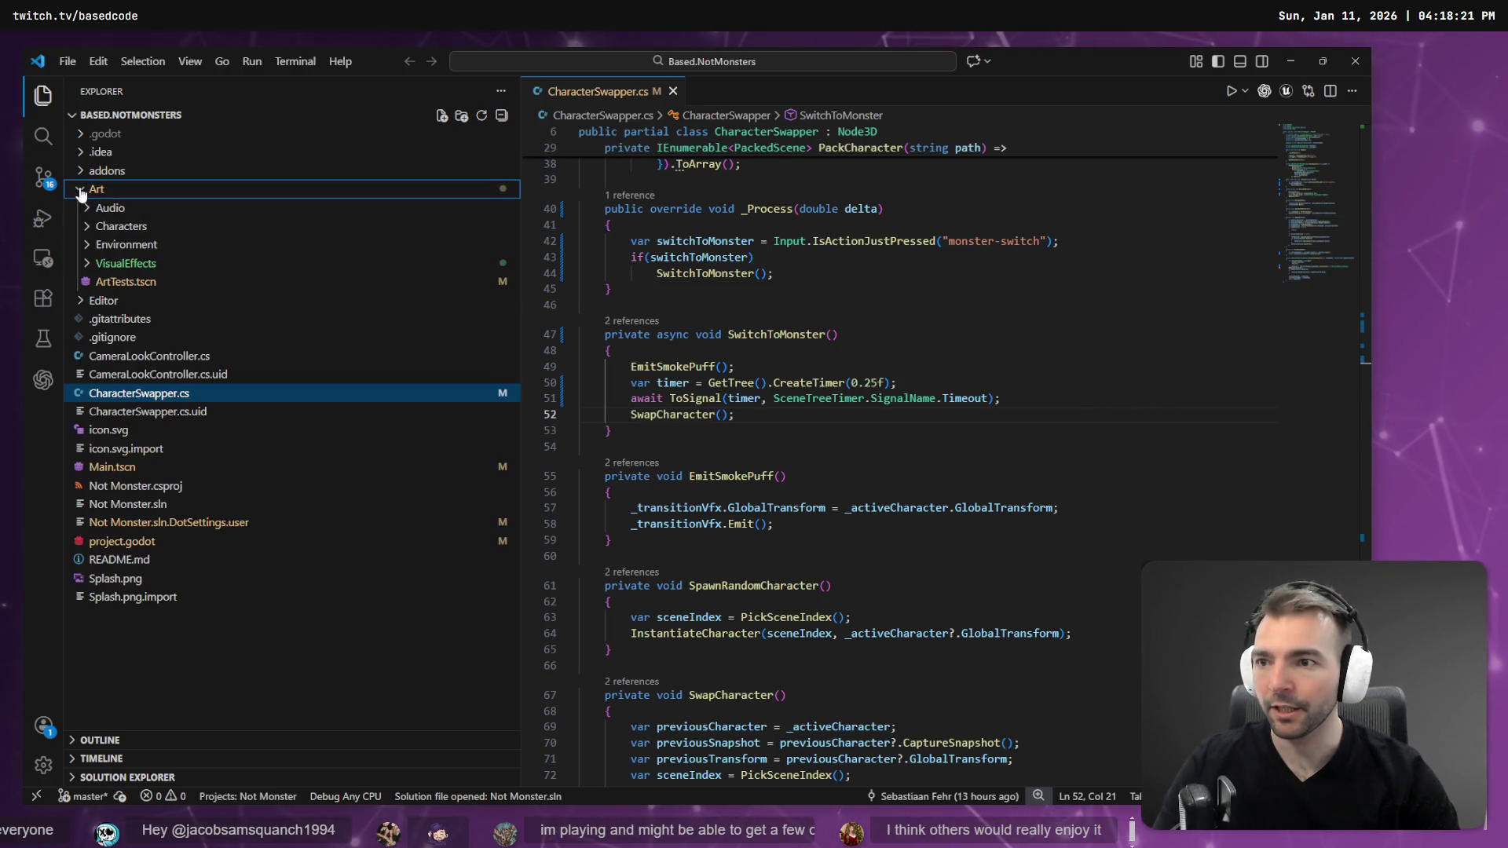
click(126, 264)
click(193, 301)
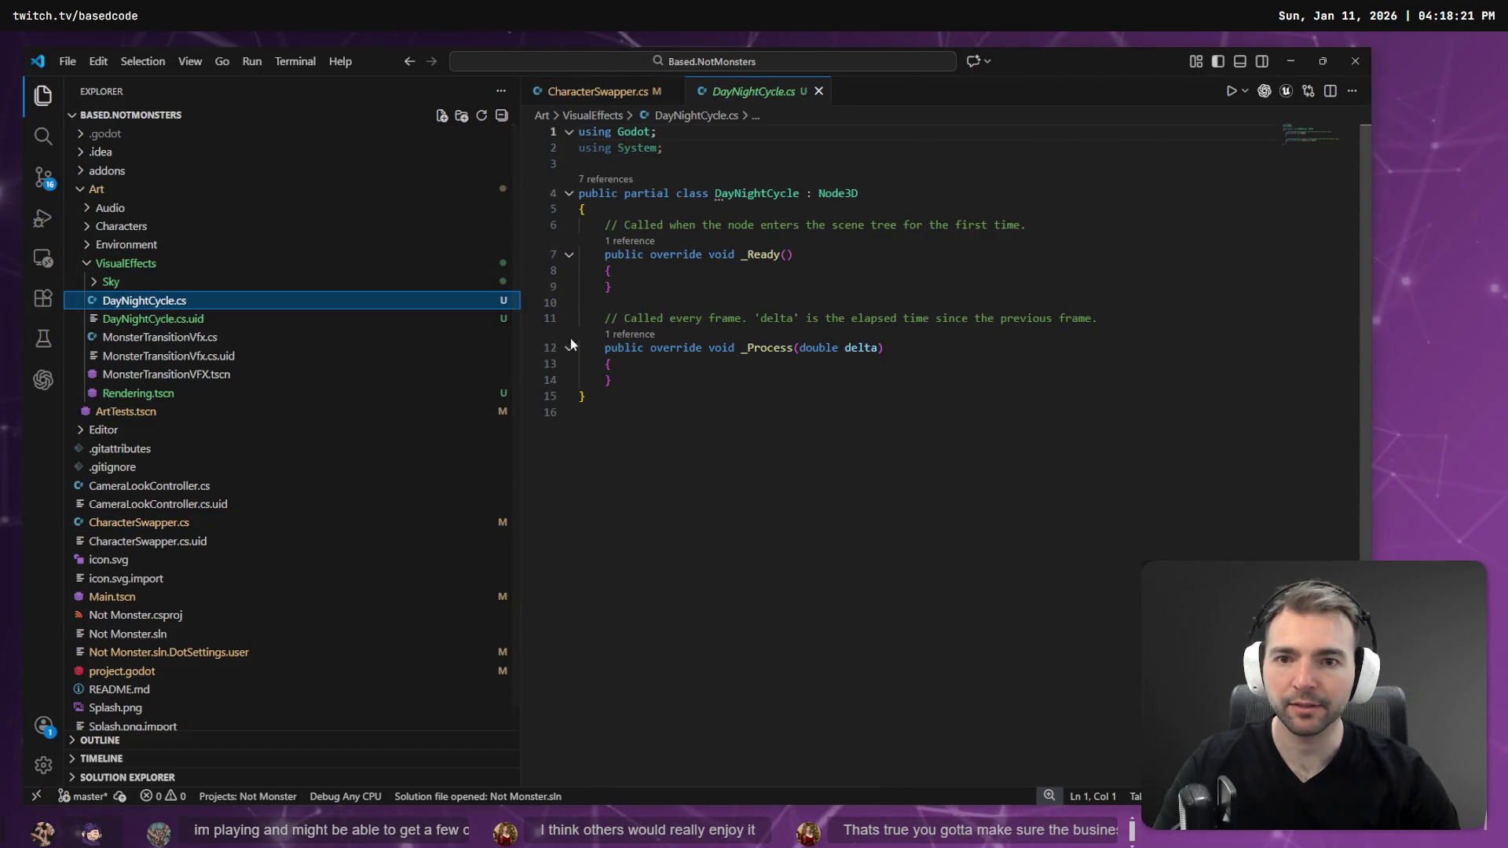
click(43, 380)
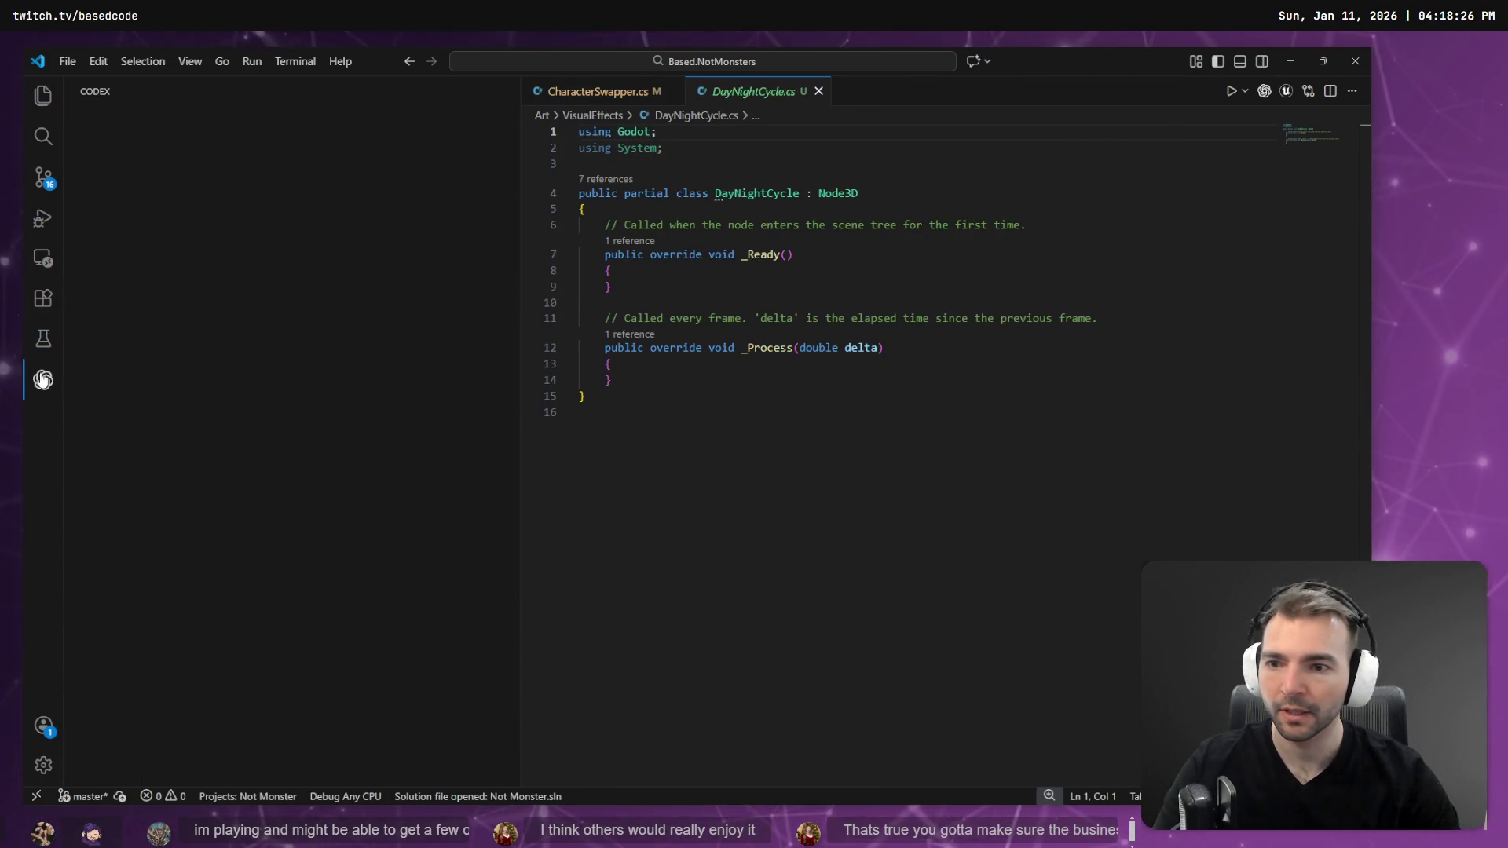
- Add DayNightCycle.cs lines 4–15 to a Codex thread and start voice dictation for the prompt
drag(591, 396, 579, 195)
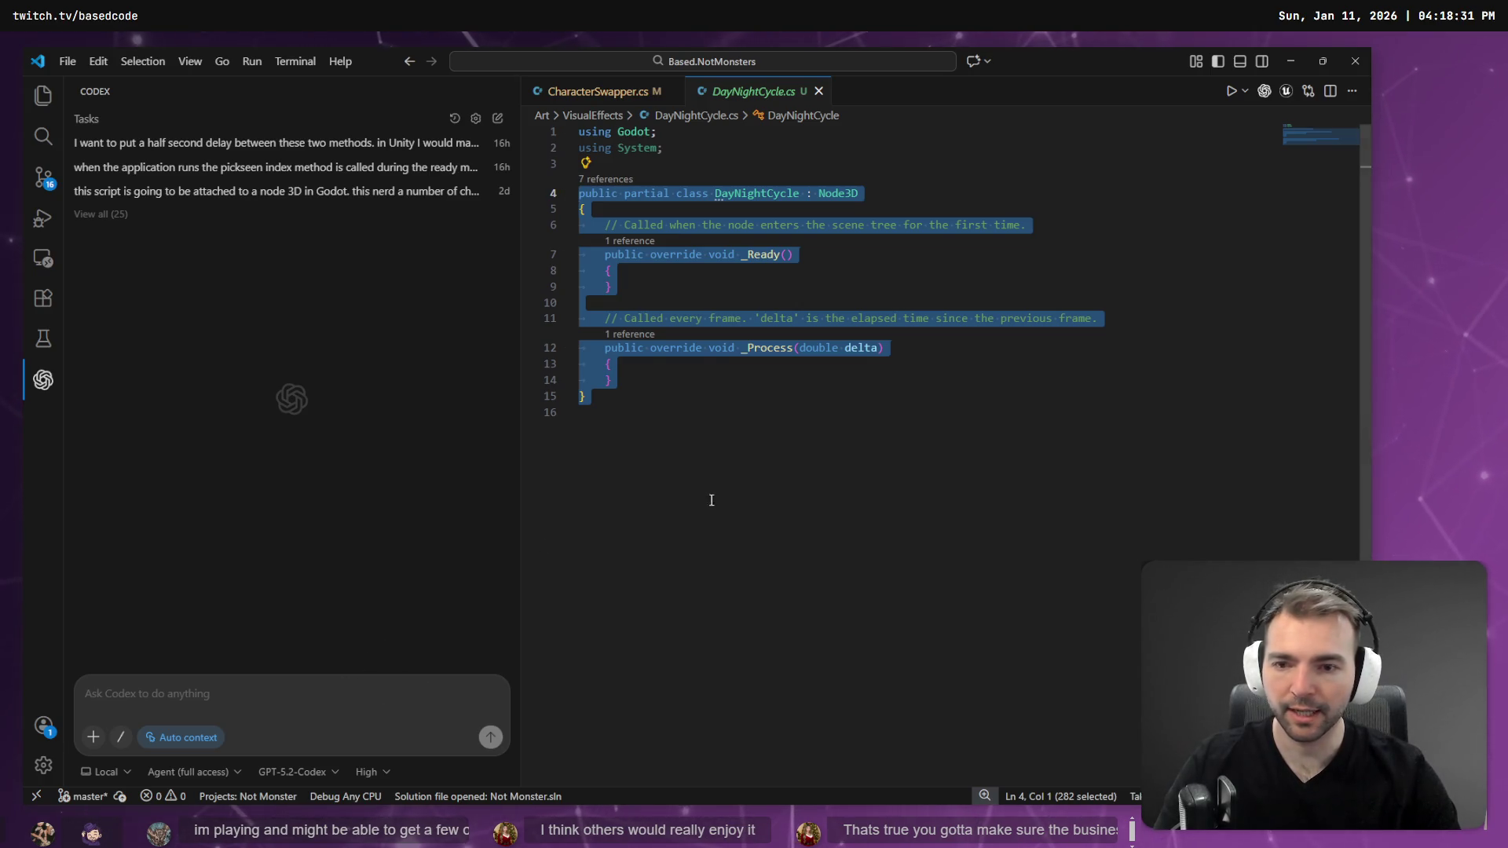
right_click(699, 501)
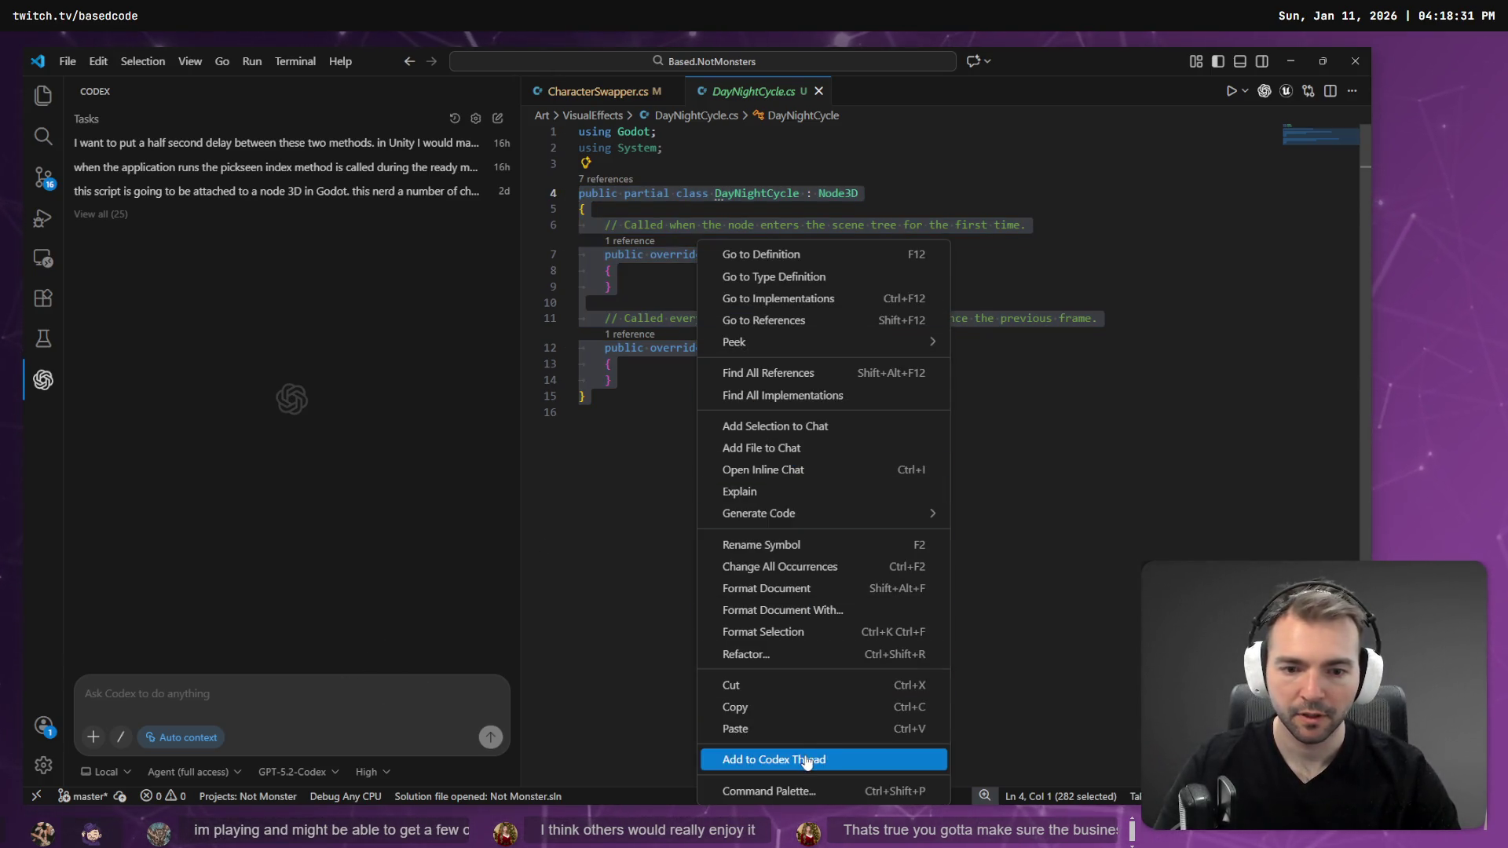
click(807, 762)
key(super+h)
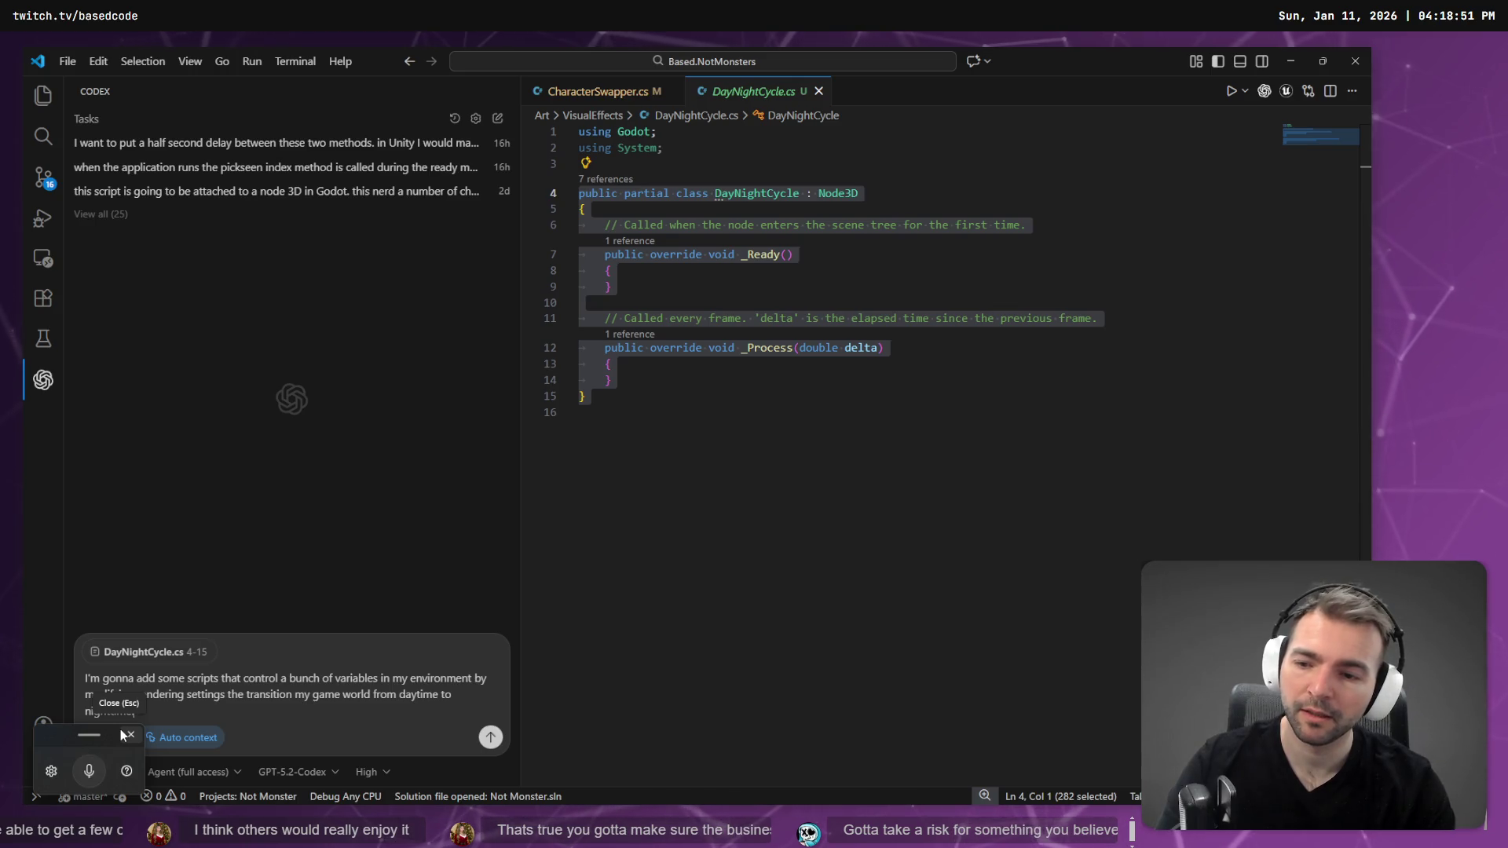
key(super+h)
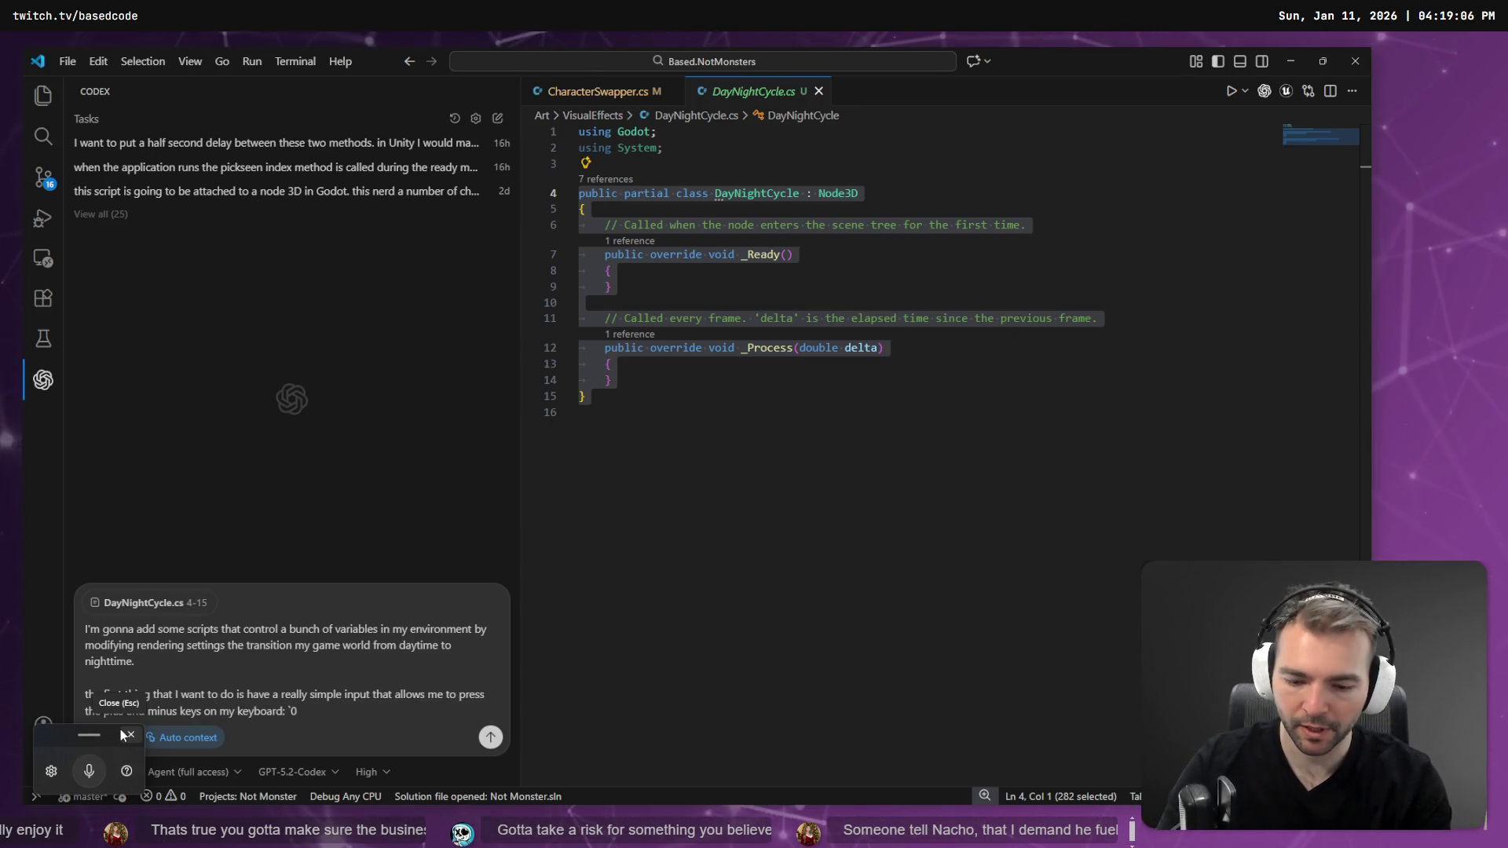
- Dictate a request for +/- keys easing a 0–1 value shown on screen, then send it
text(`-)
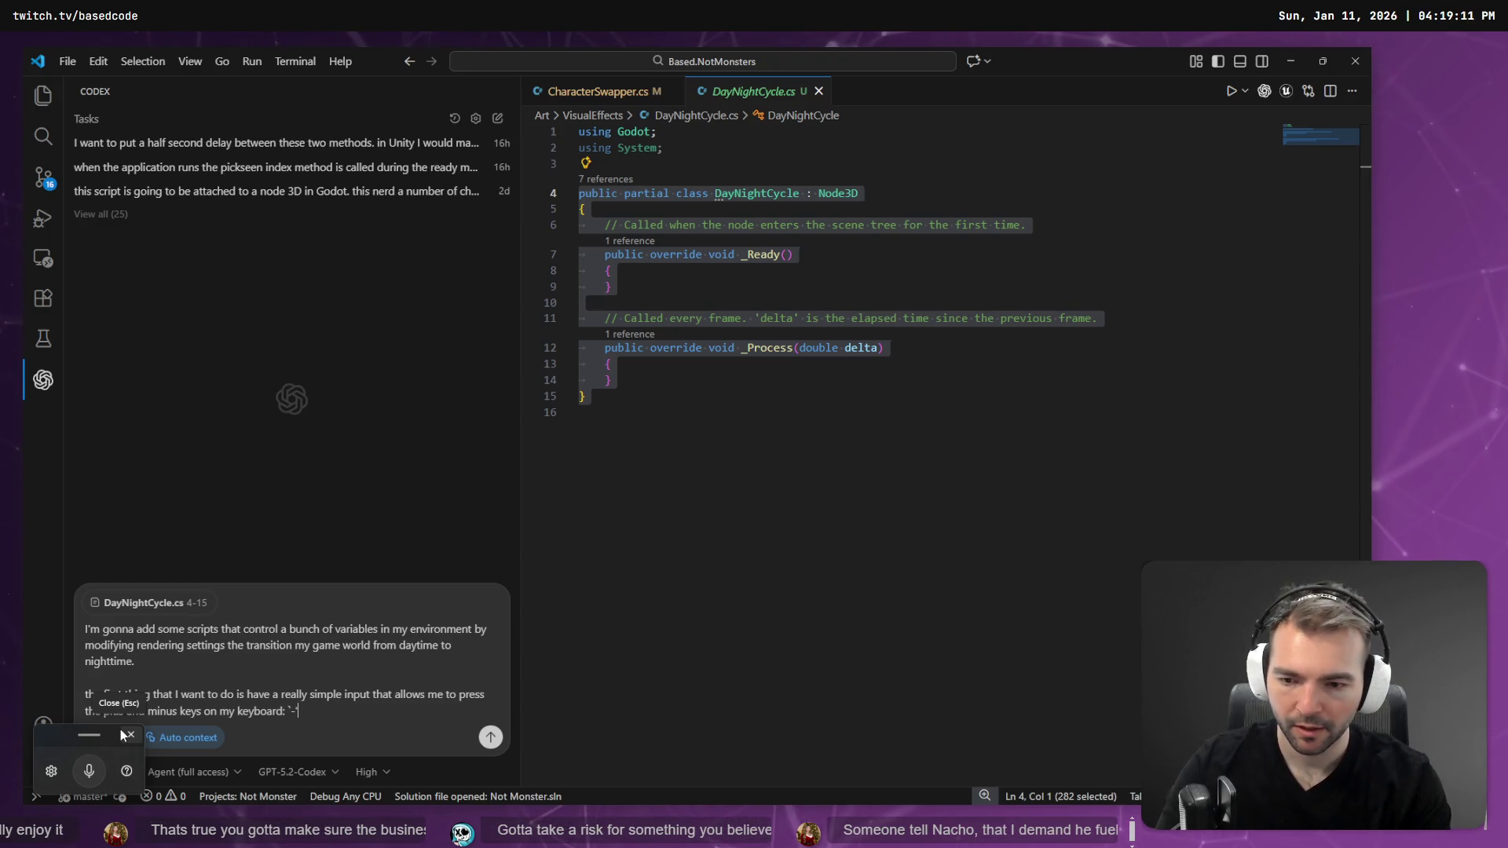
text(` and)
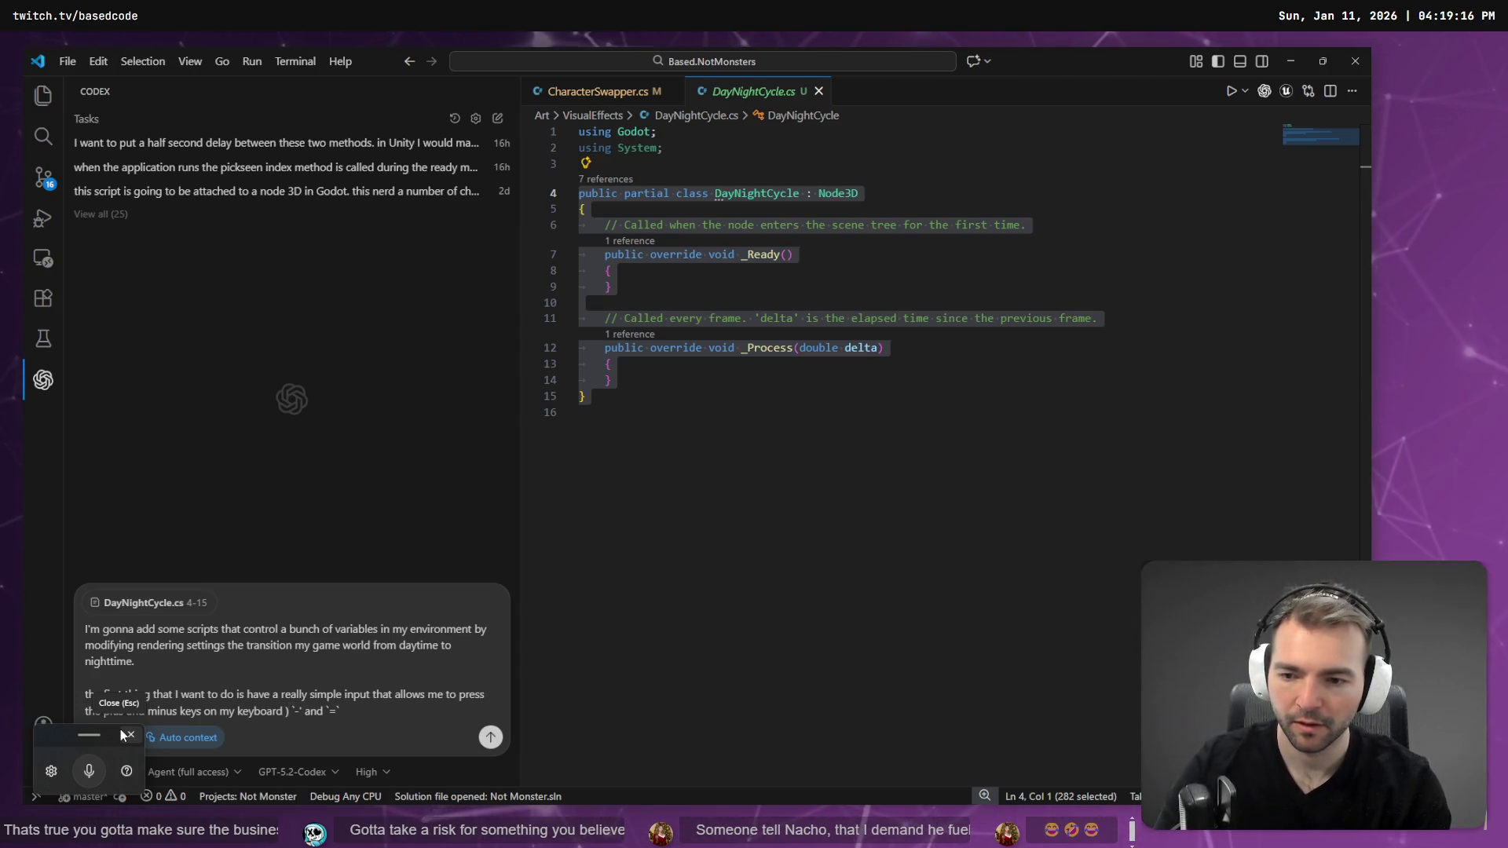
text())
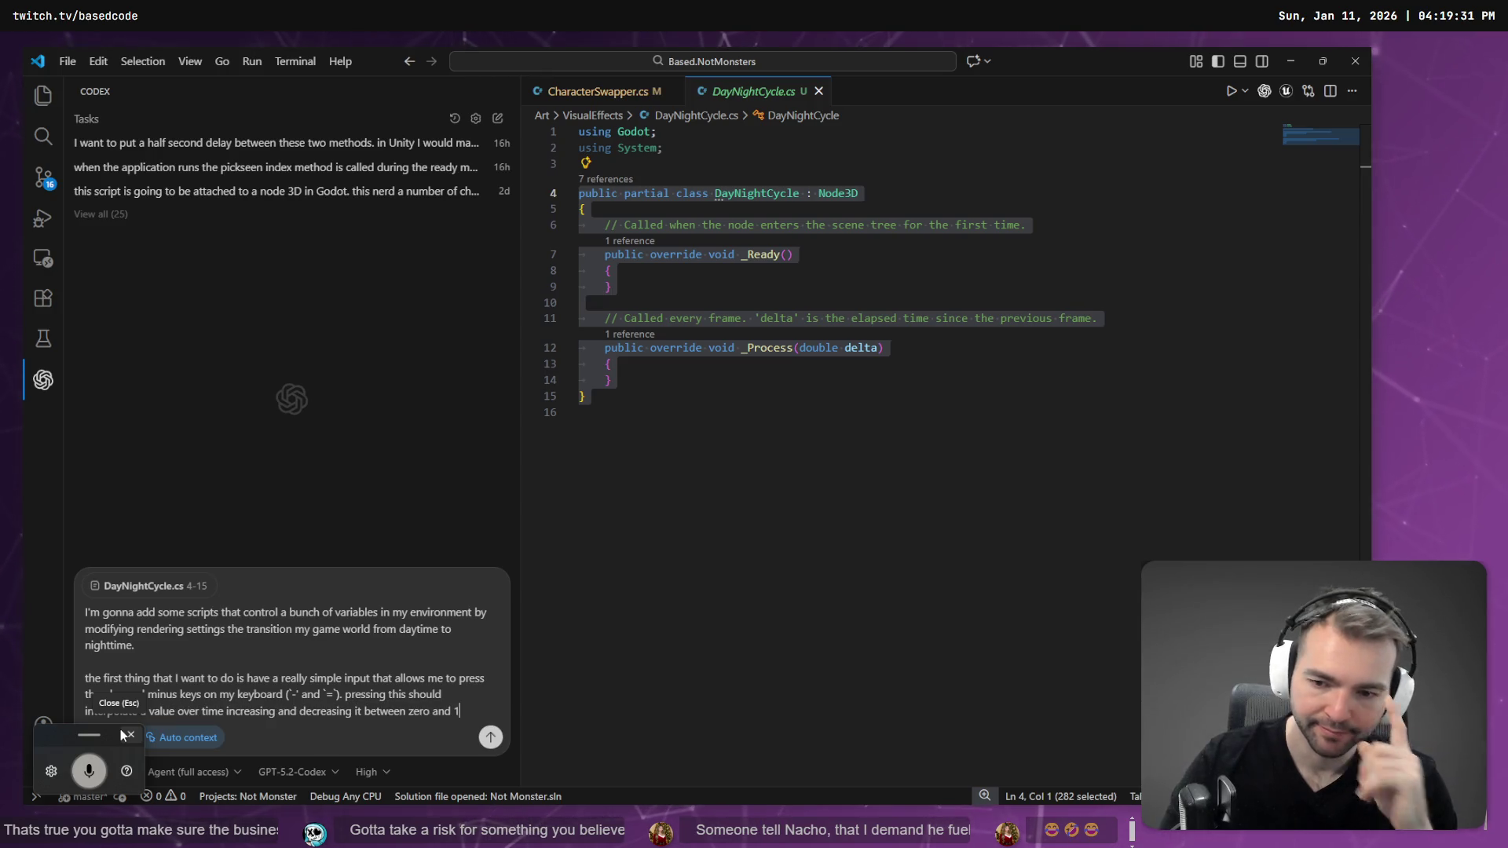
key(shift+Return)
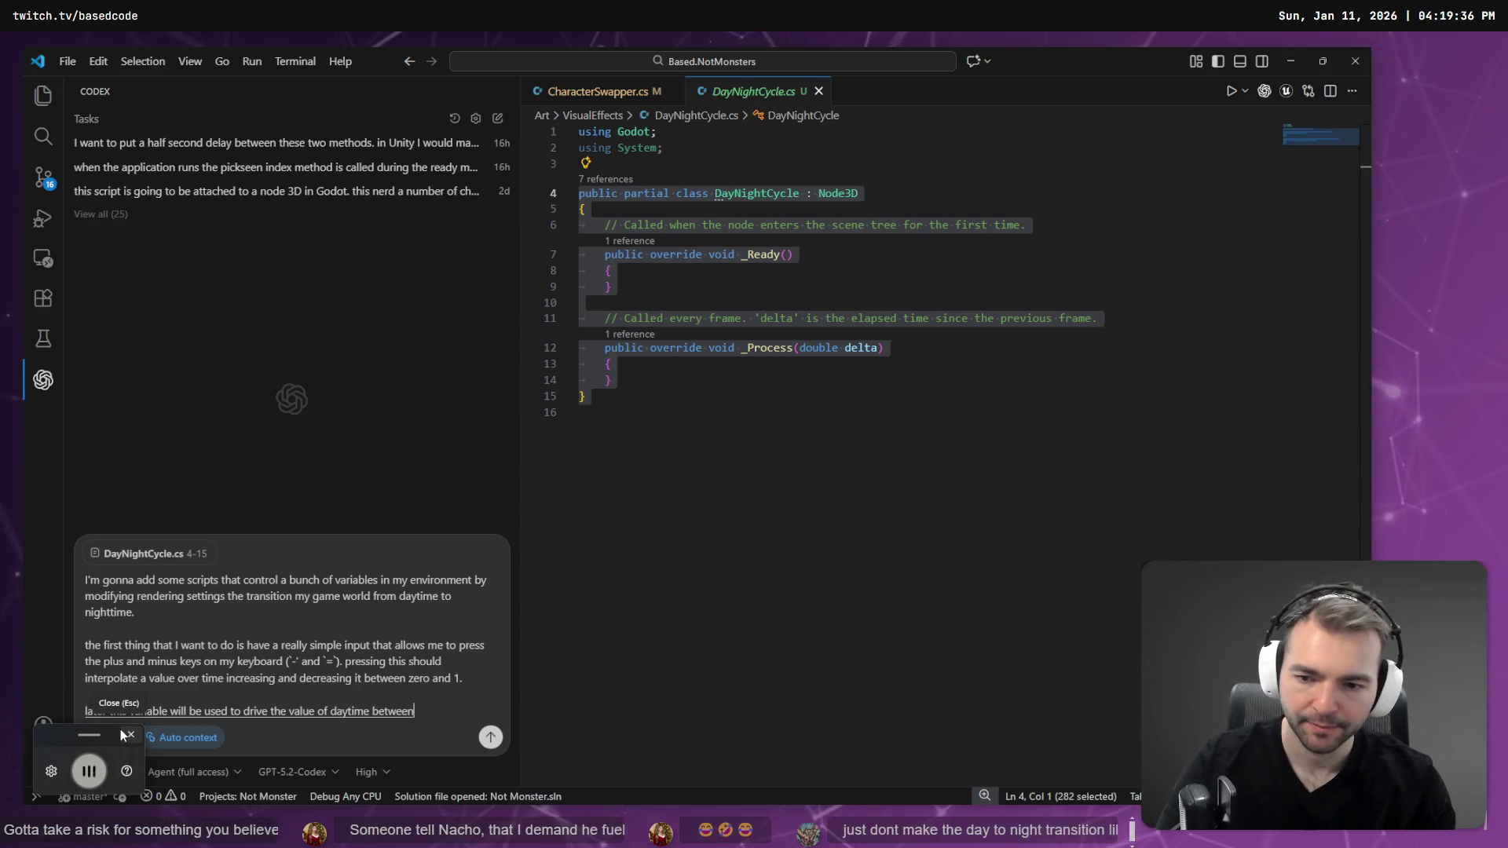
key(shift+Return)
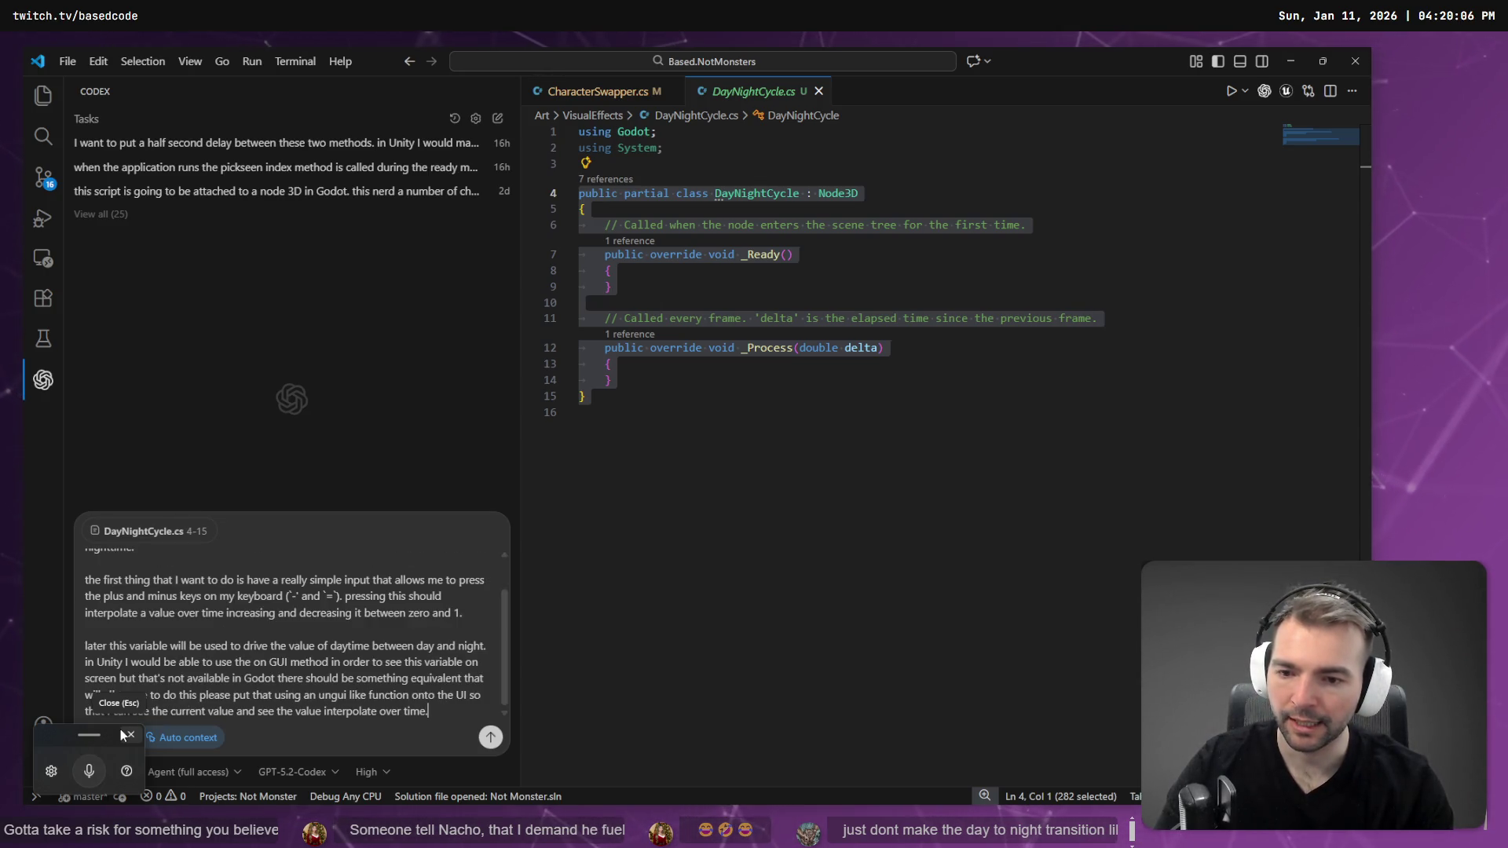
key(shift+Return)
key(super+h)
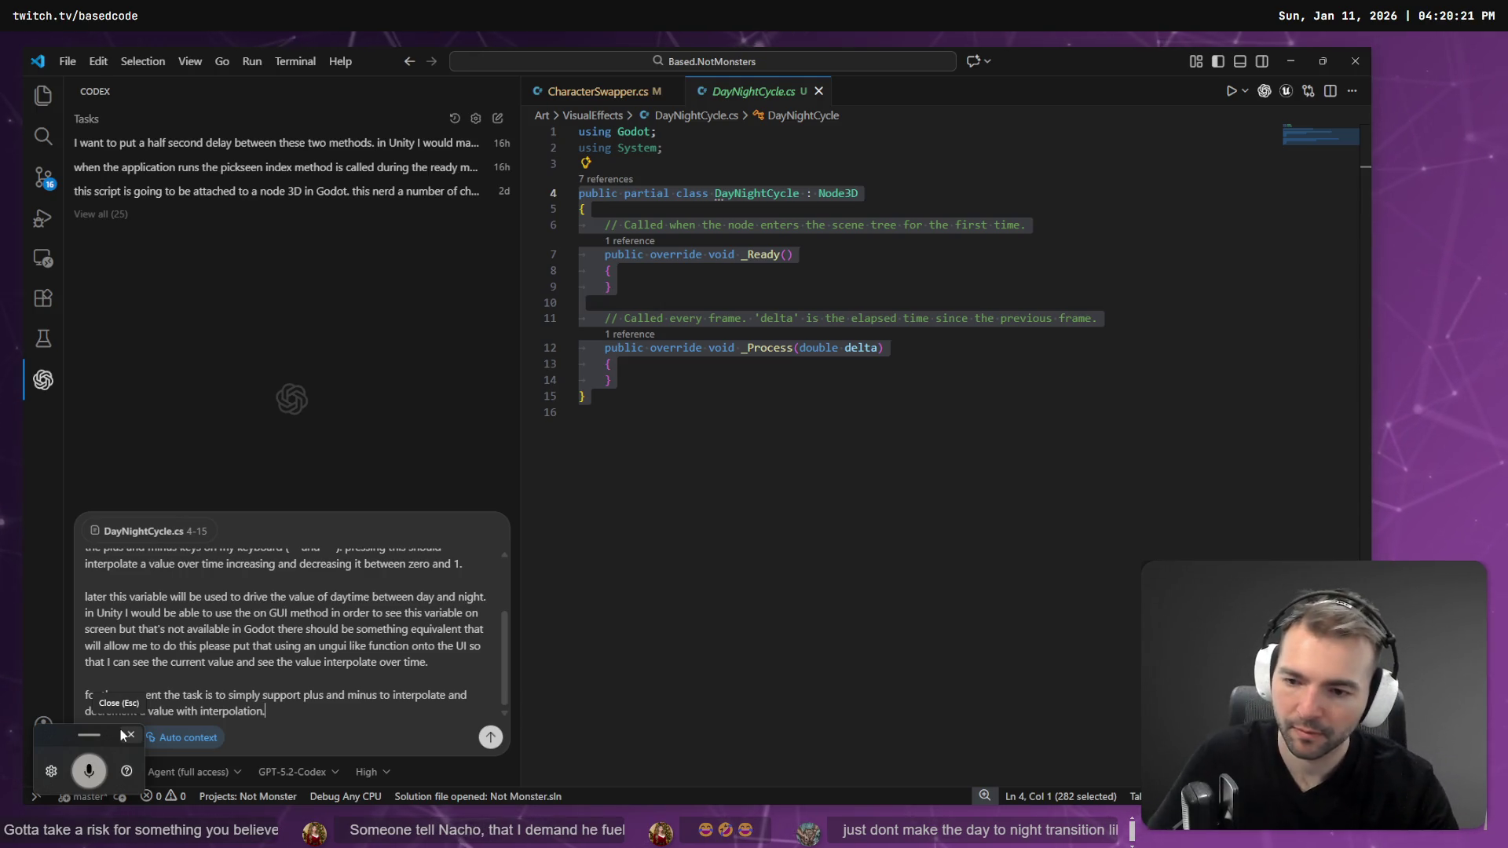
key(Return)
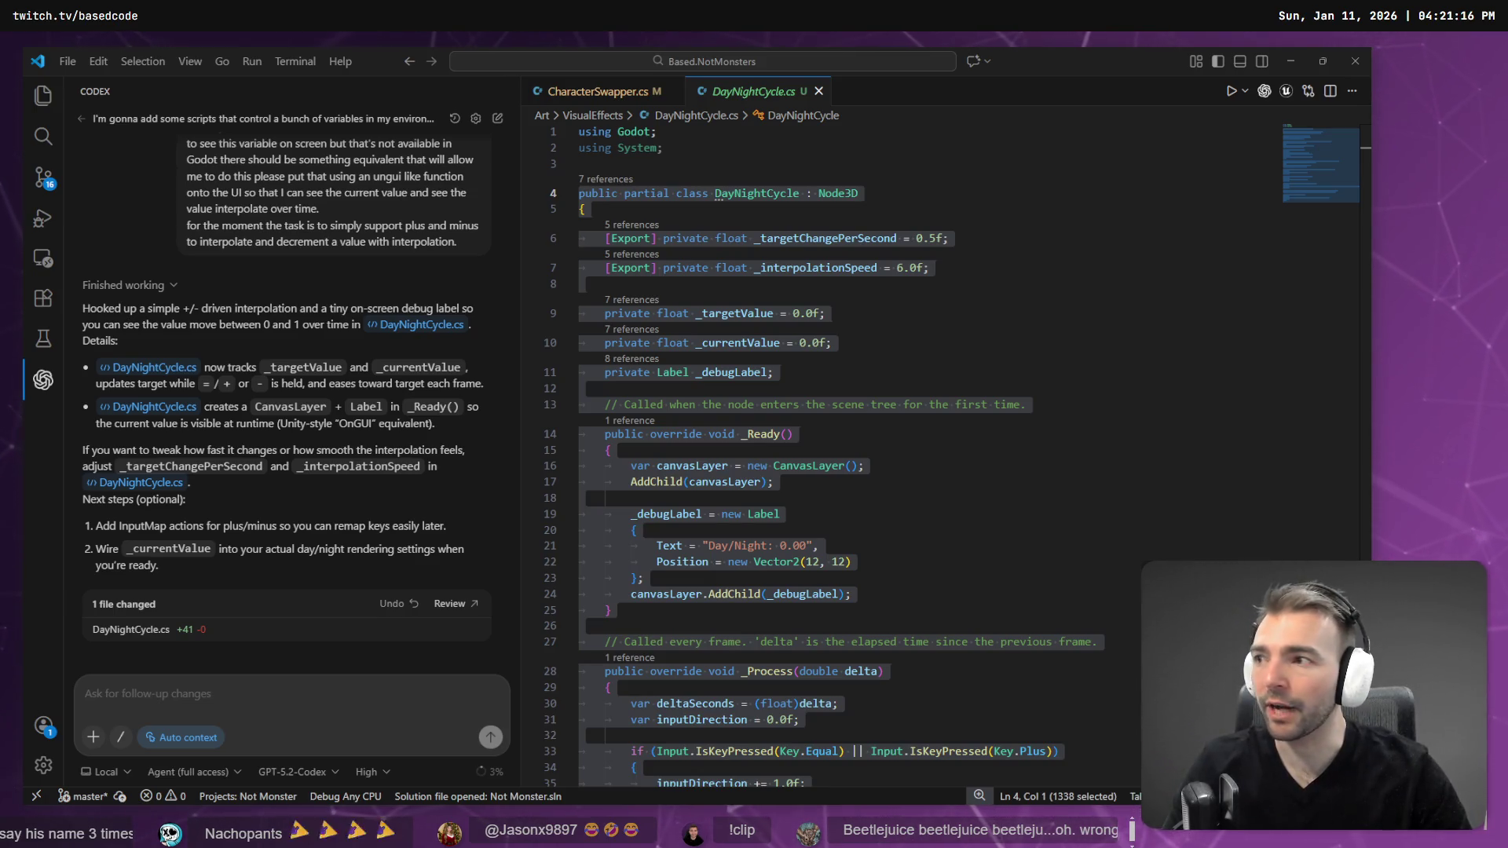
- Review Codex's DayNightCycle.cs diff, including the _targetChangePerSecond field, then return to Godot
click(188, 636)
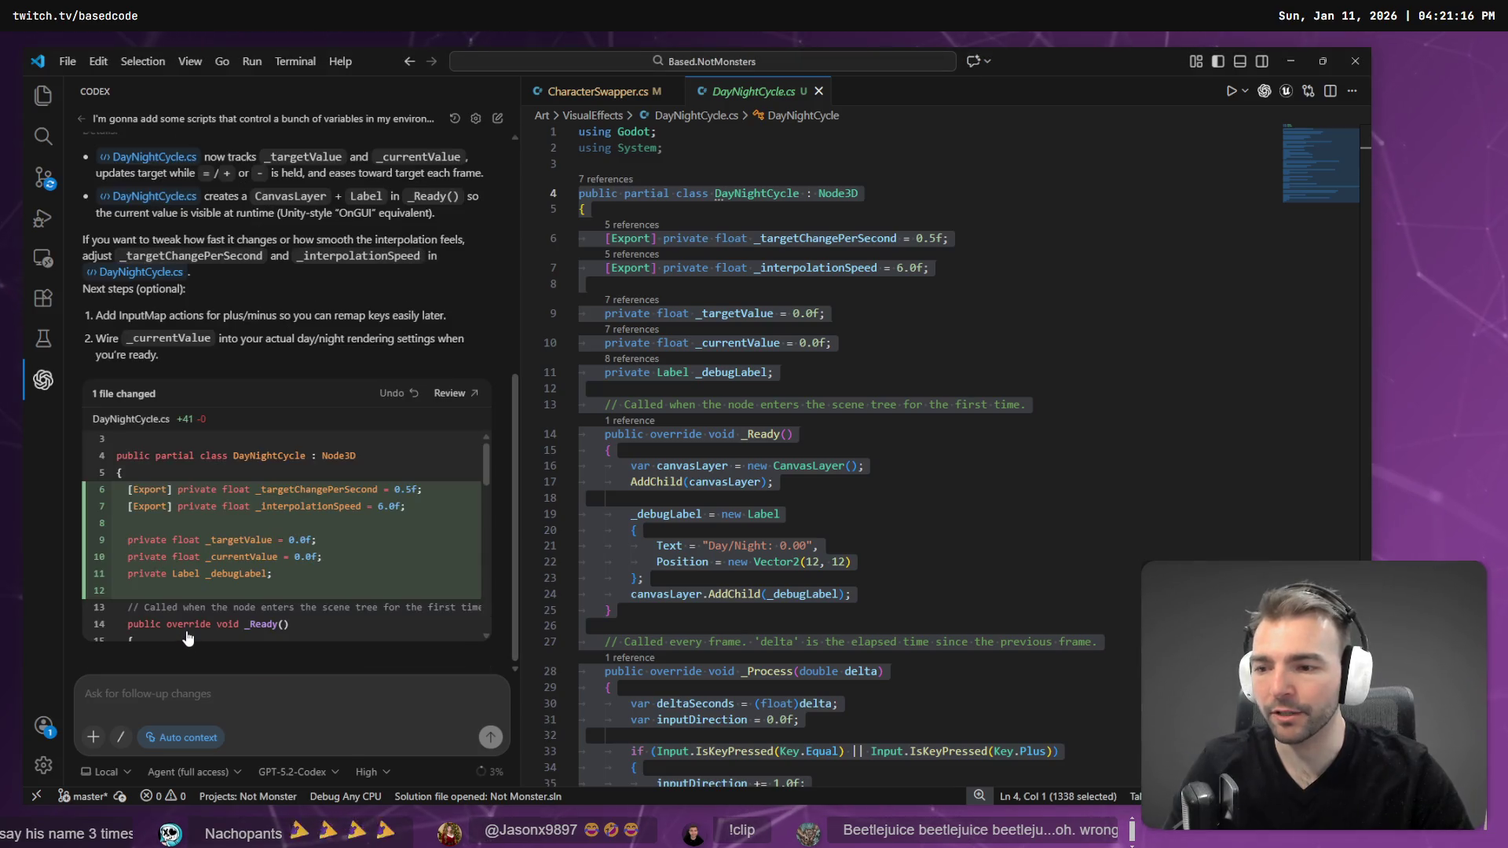
scroll(197, 581, down, 8)
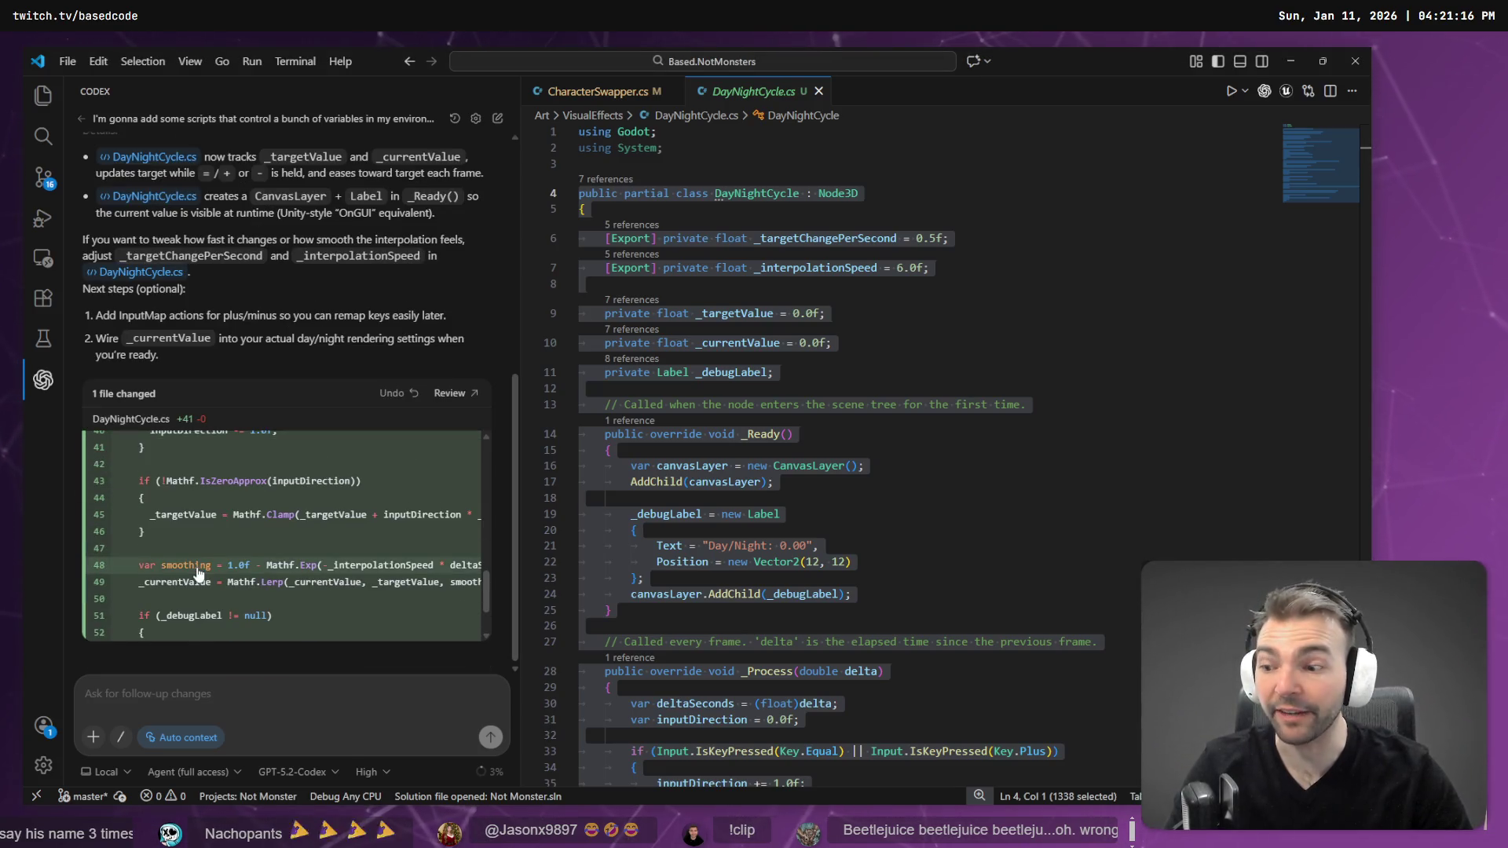
click(826, 456)
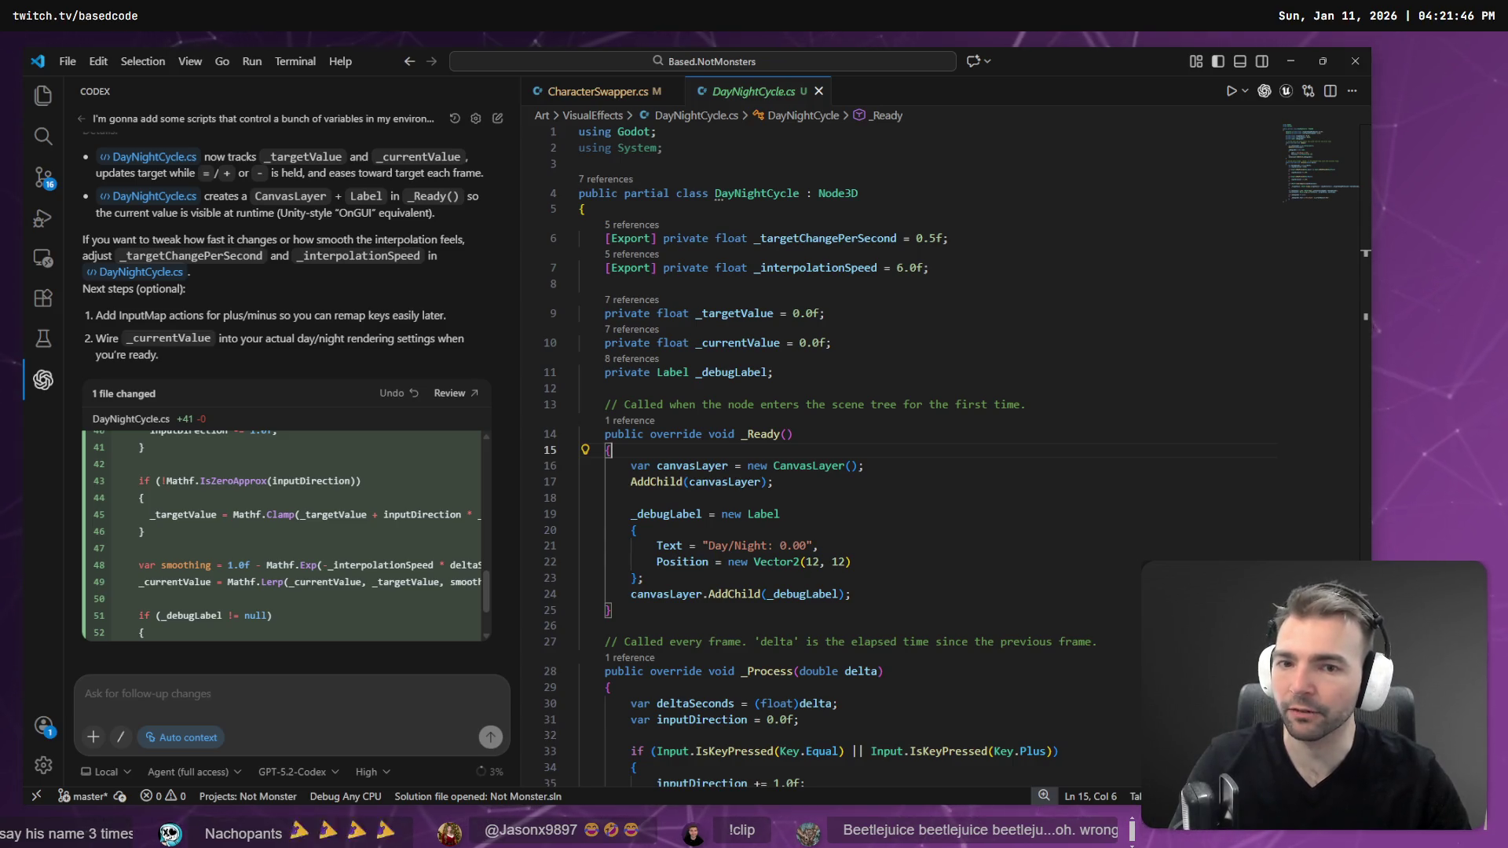
click(903, 239)
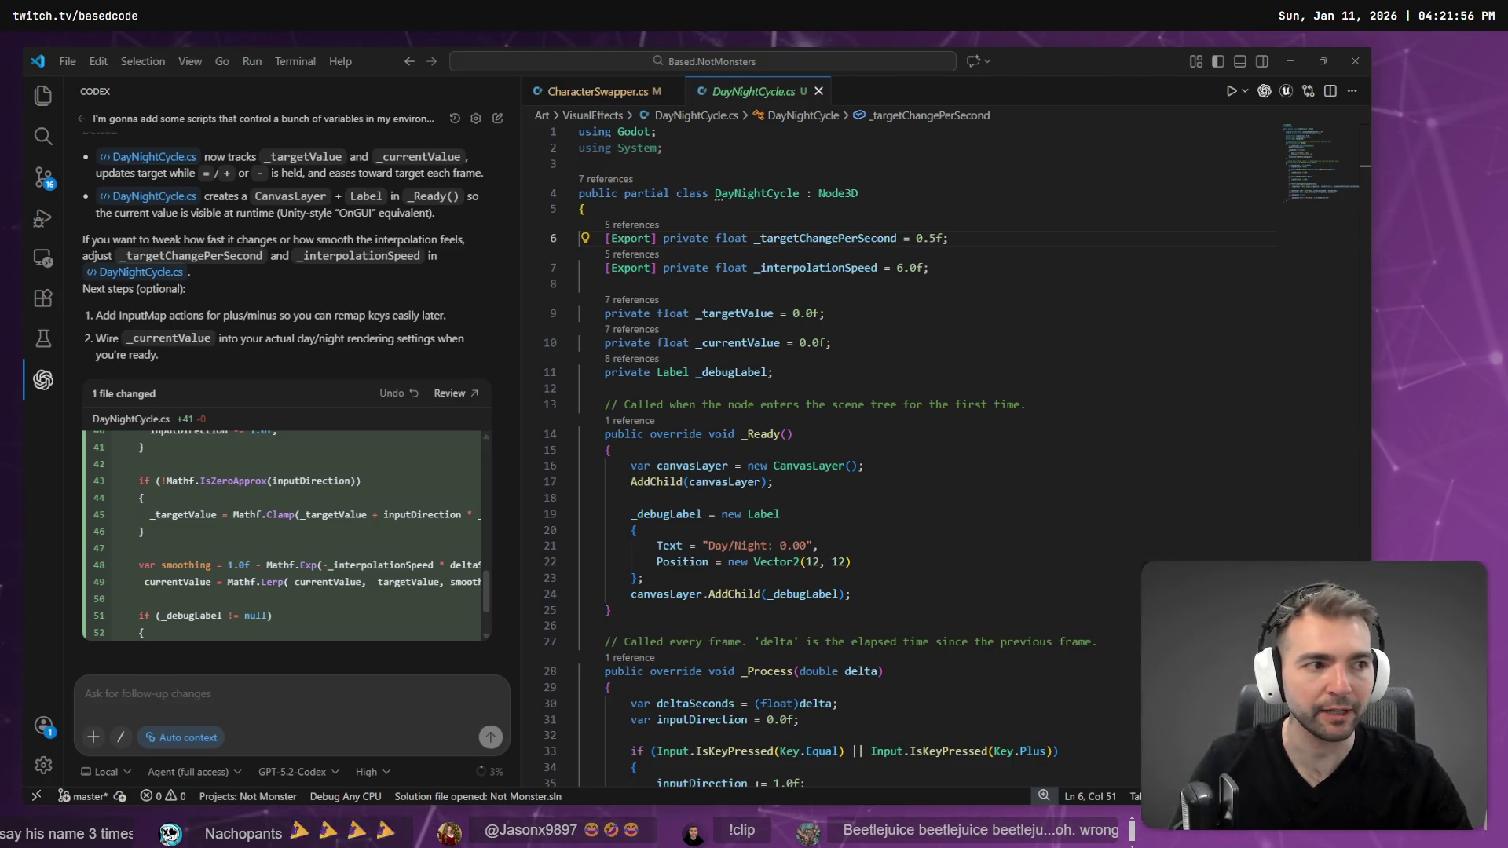
key(alt+Tab)
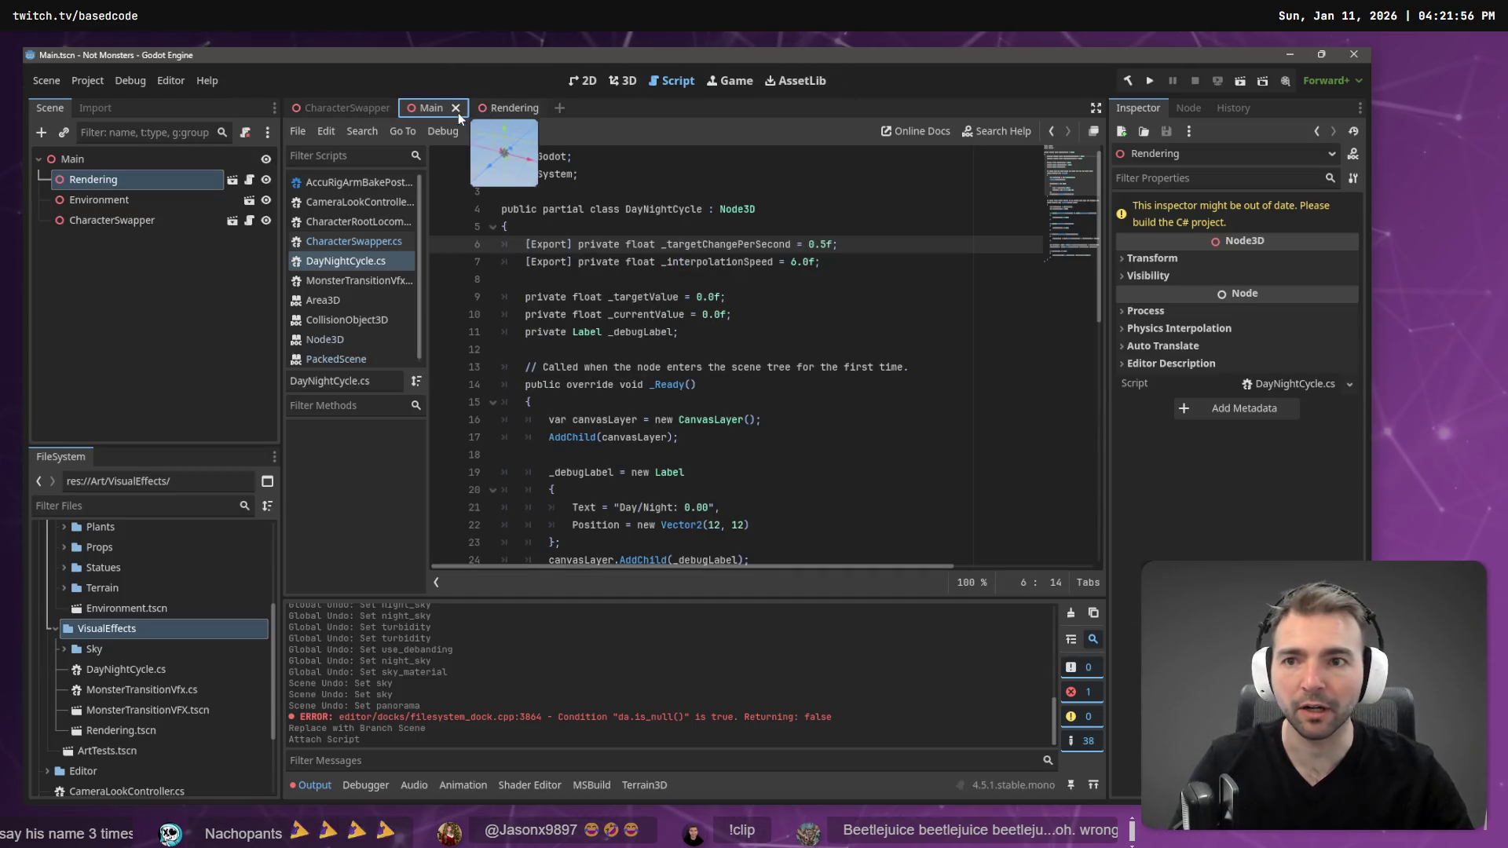
- Select CharacterSwapper in the town's 3D view and build and run the project
click(620, 80)
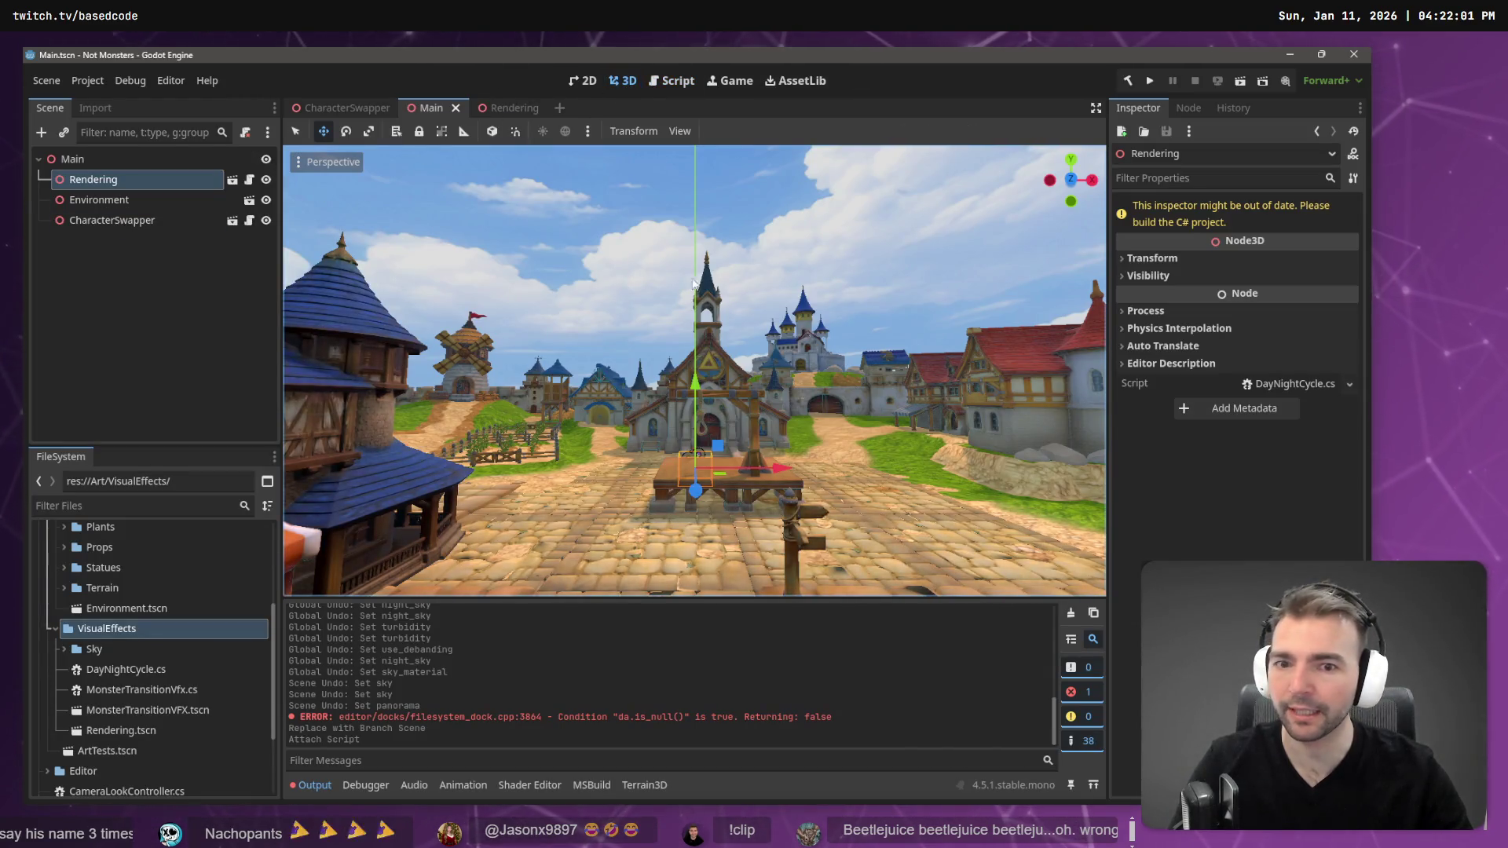
click(100, 222)
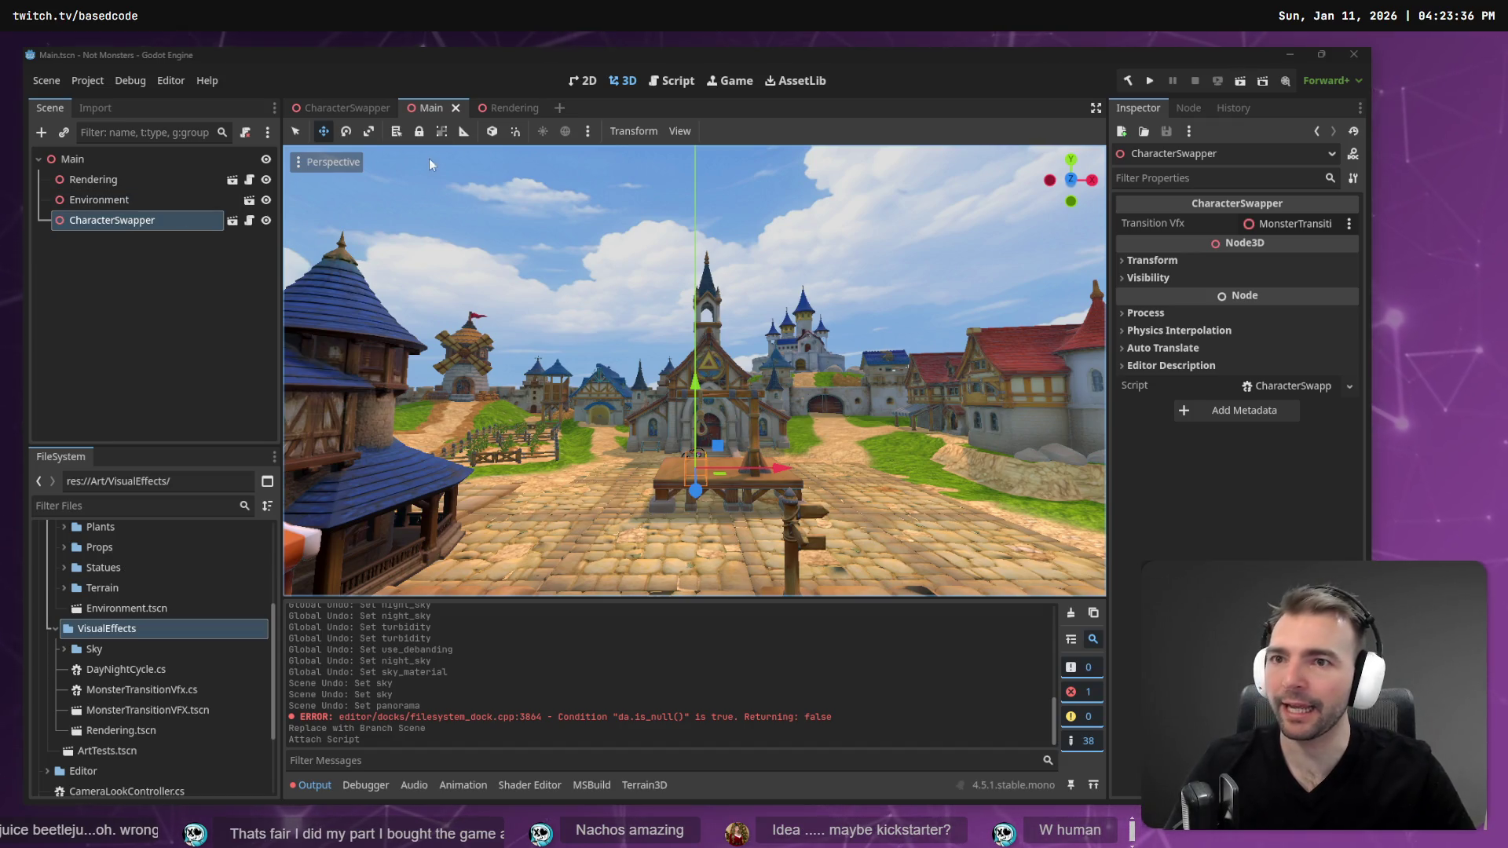
click(492, 53)
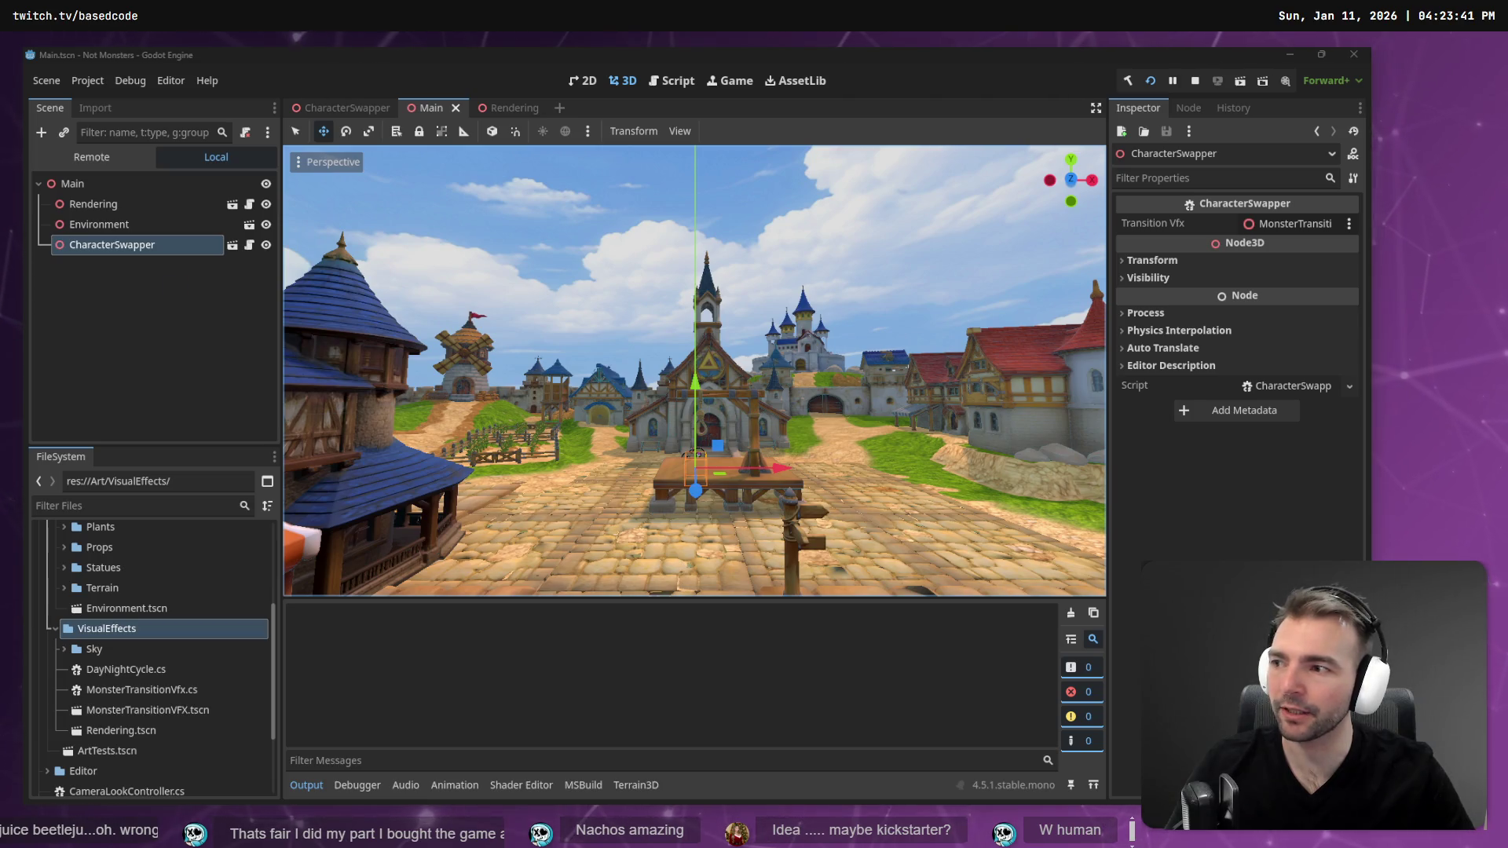
- Walk the dwarf around town while the Day/Night readout drops to 0.00, then stop the game
click(496, 332)
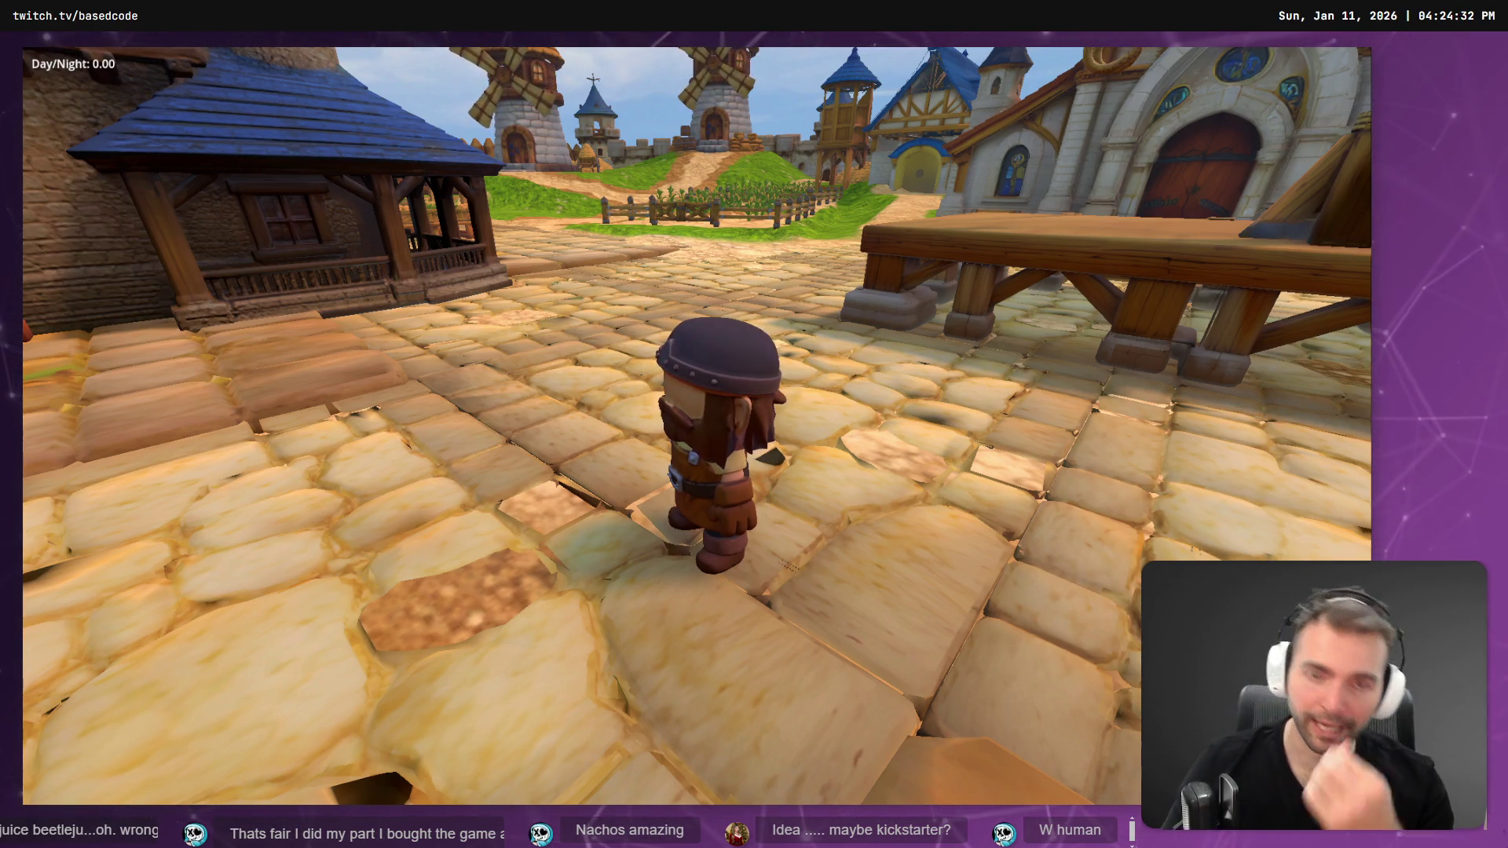
key(s)
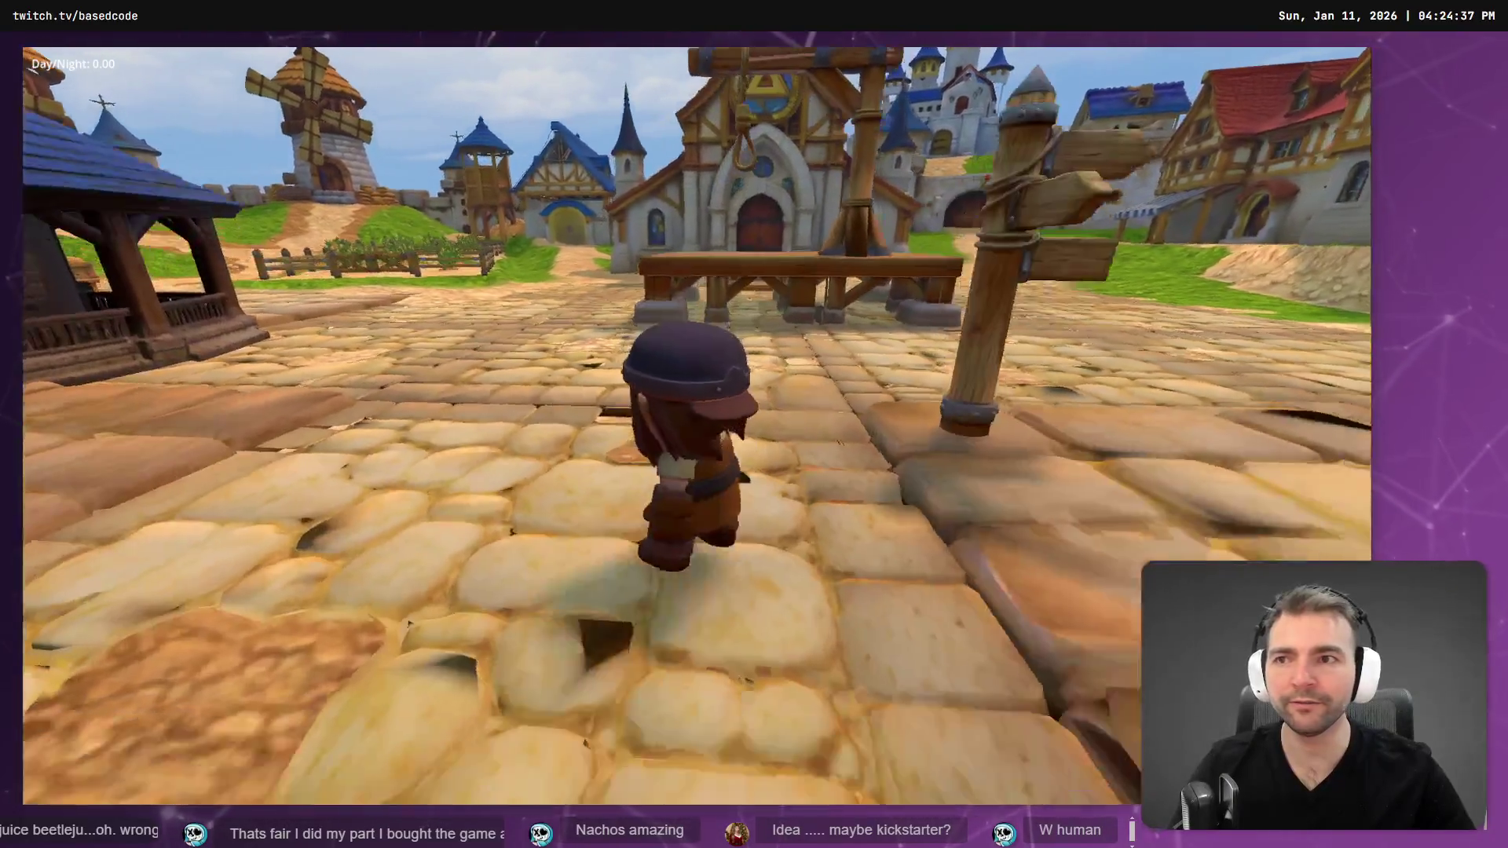
key(F8)
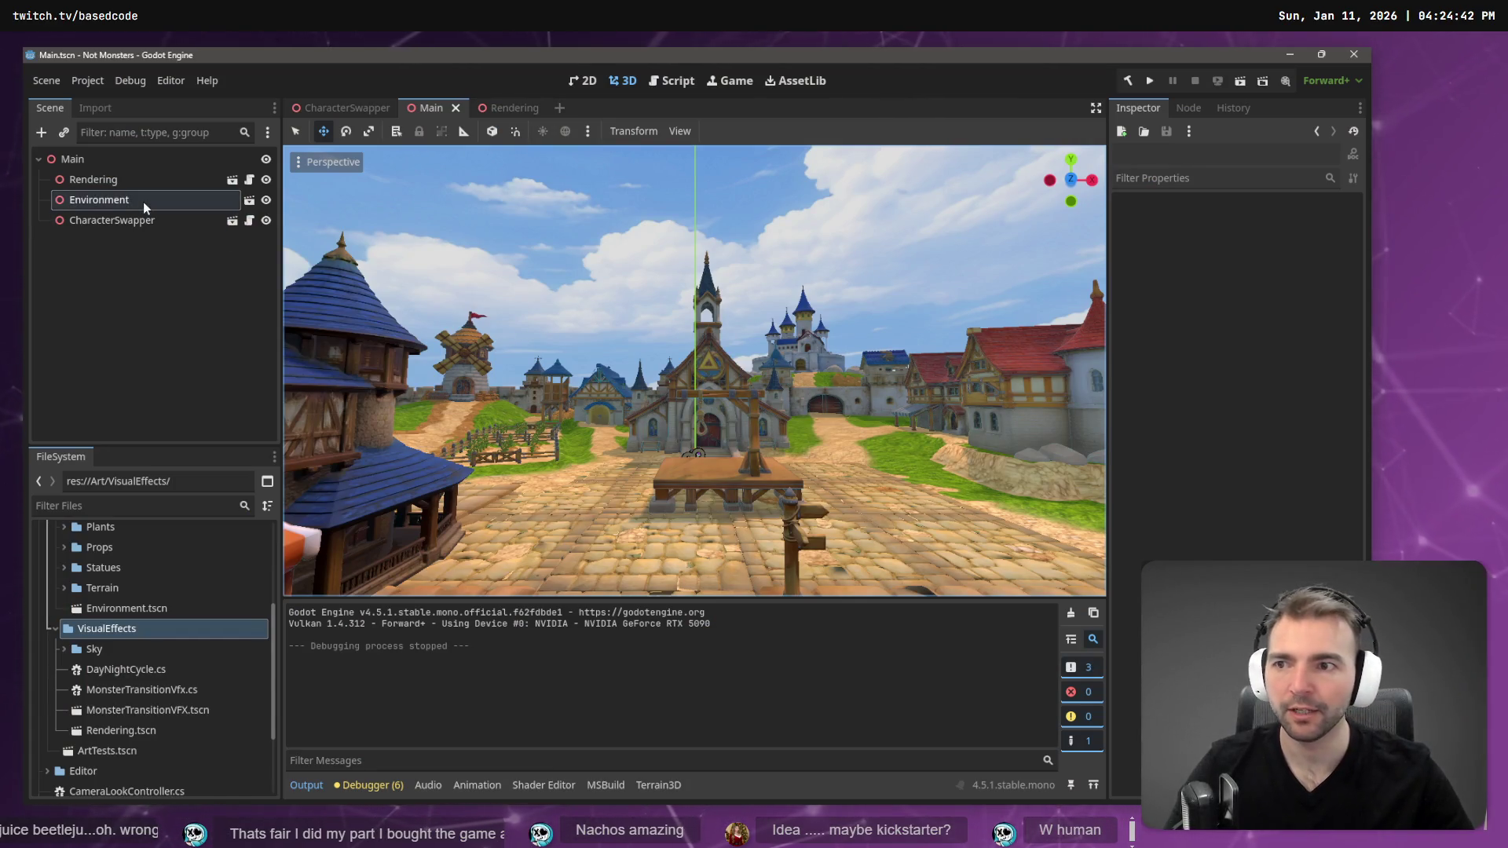
- Open the Rendering scene and inspect the DirectionalLight3D's light colour and energy without changing them
click(112, 181)
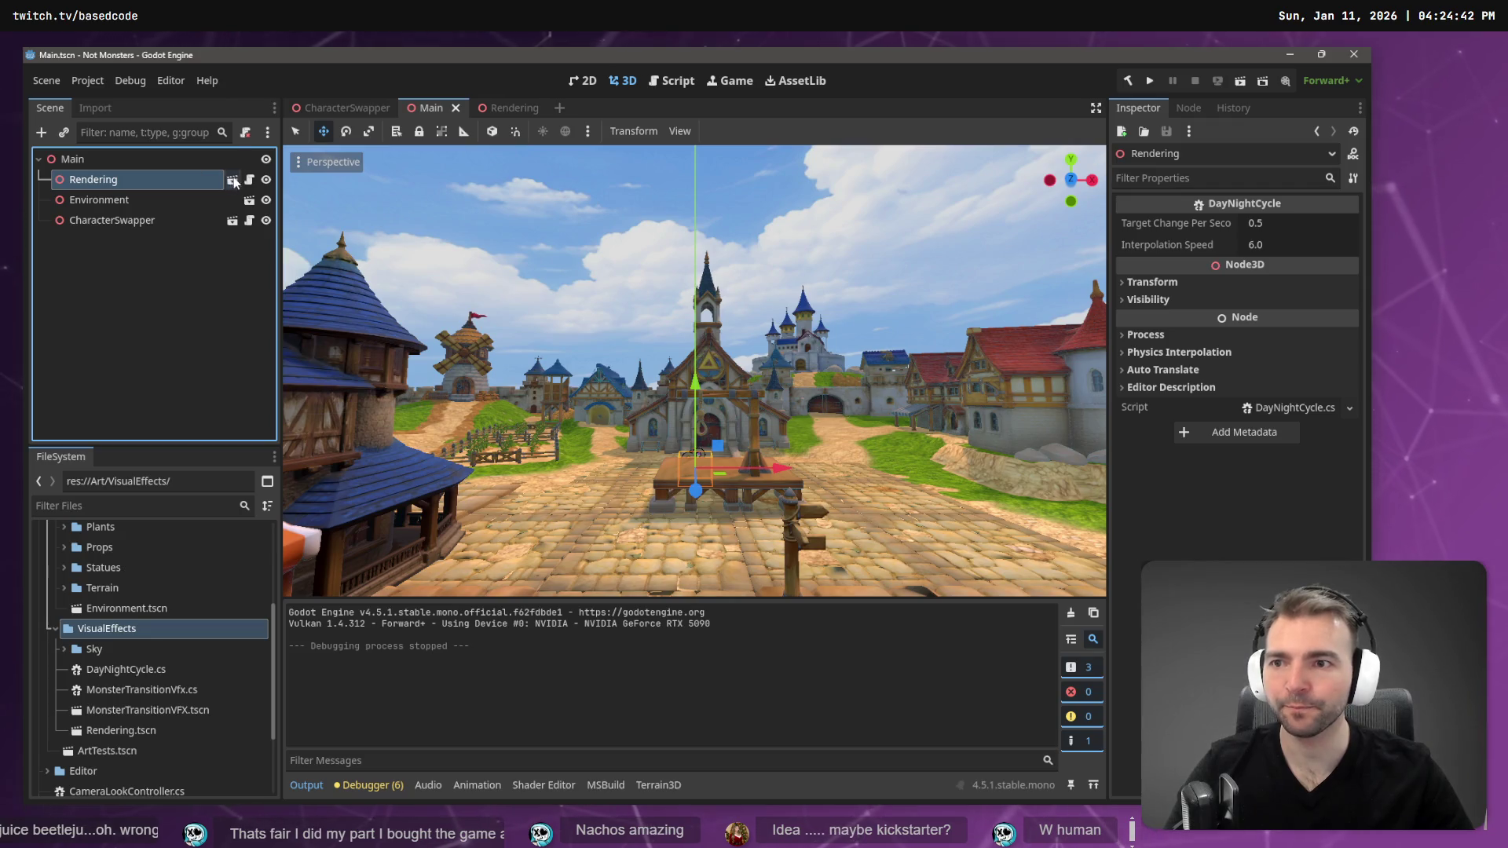
click(234, 180)
click(193, 193)
click(182, 178)
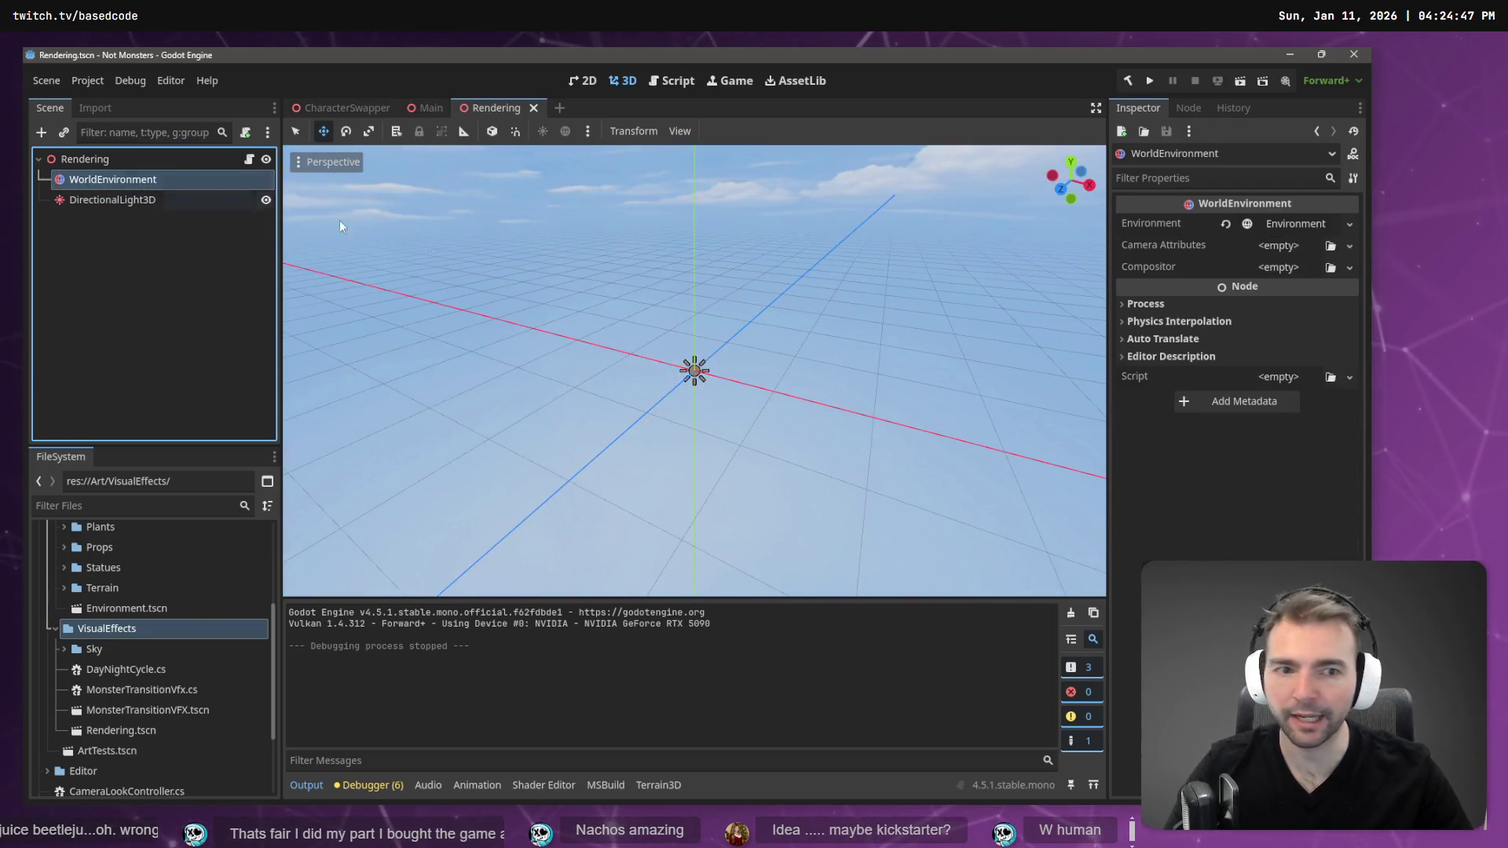
click(114, 202)
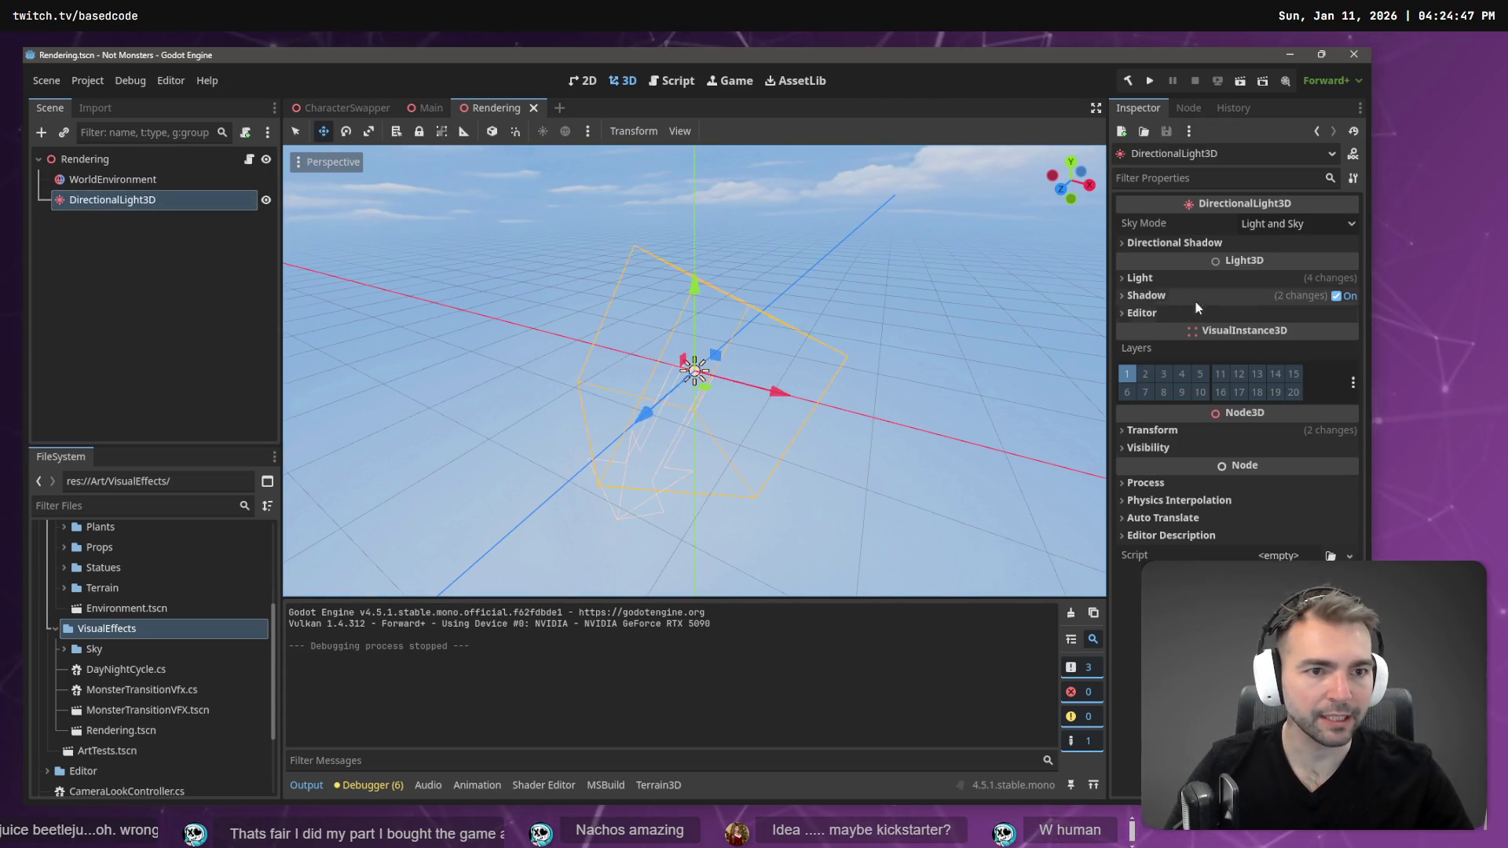
click(1136, 277)
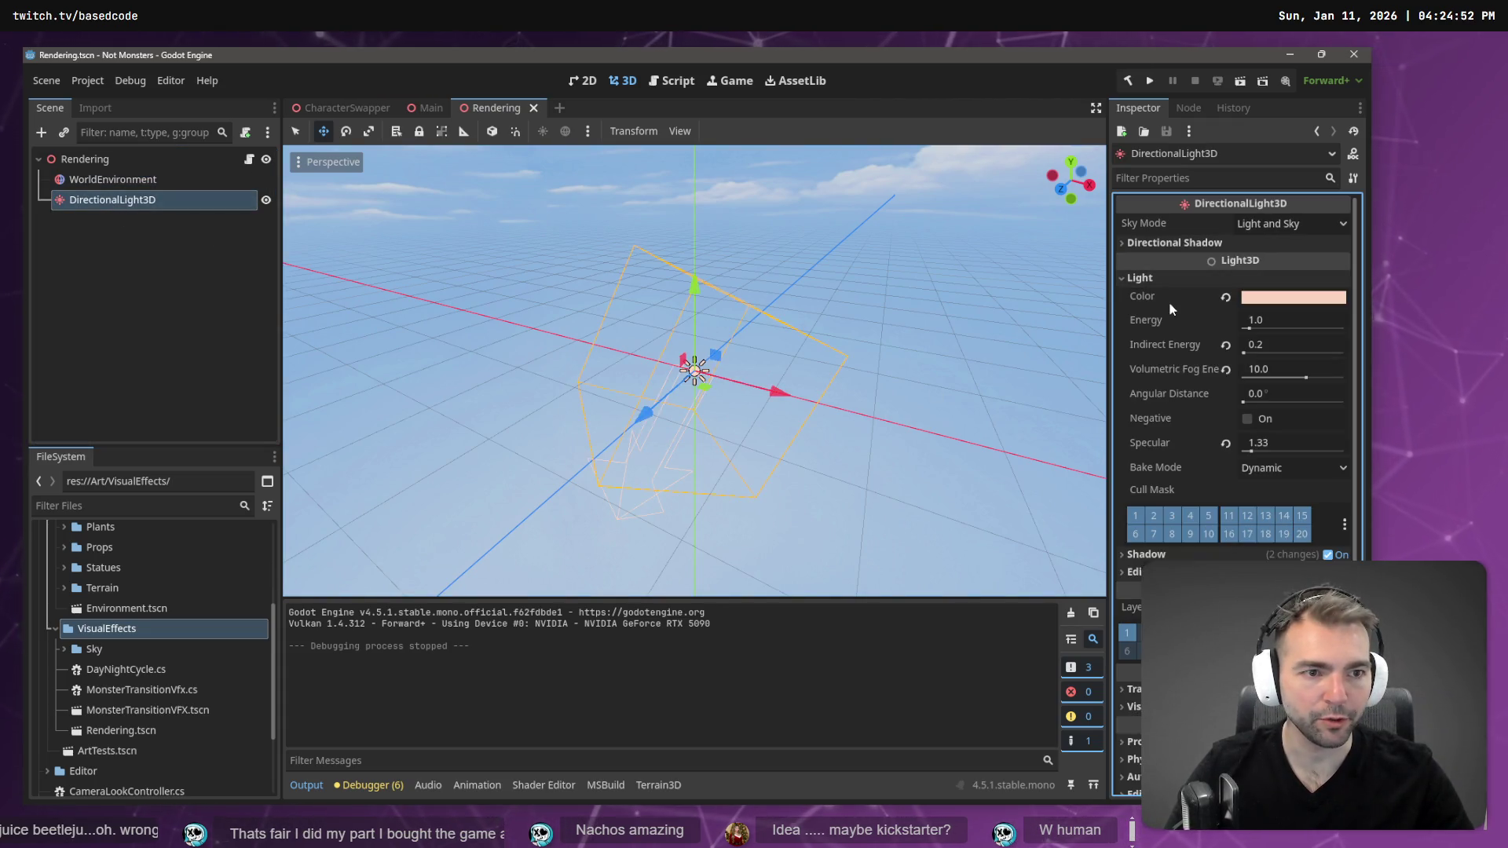
click(1286, 304)
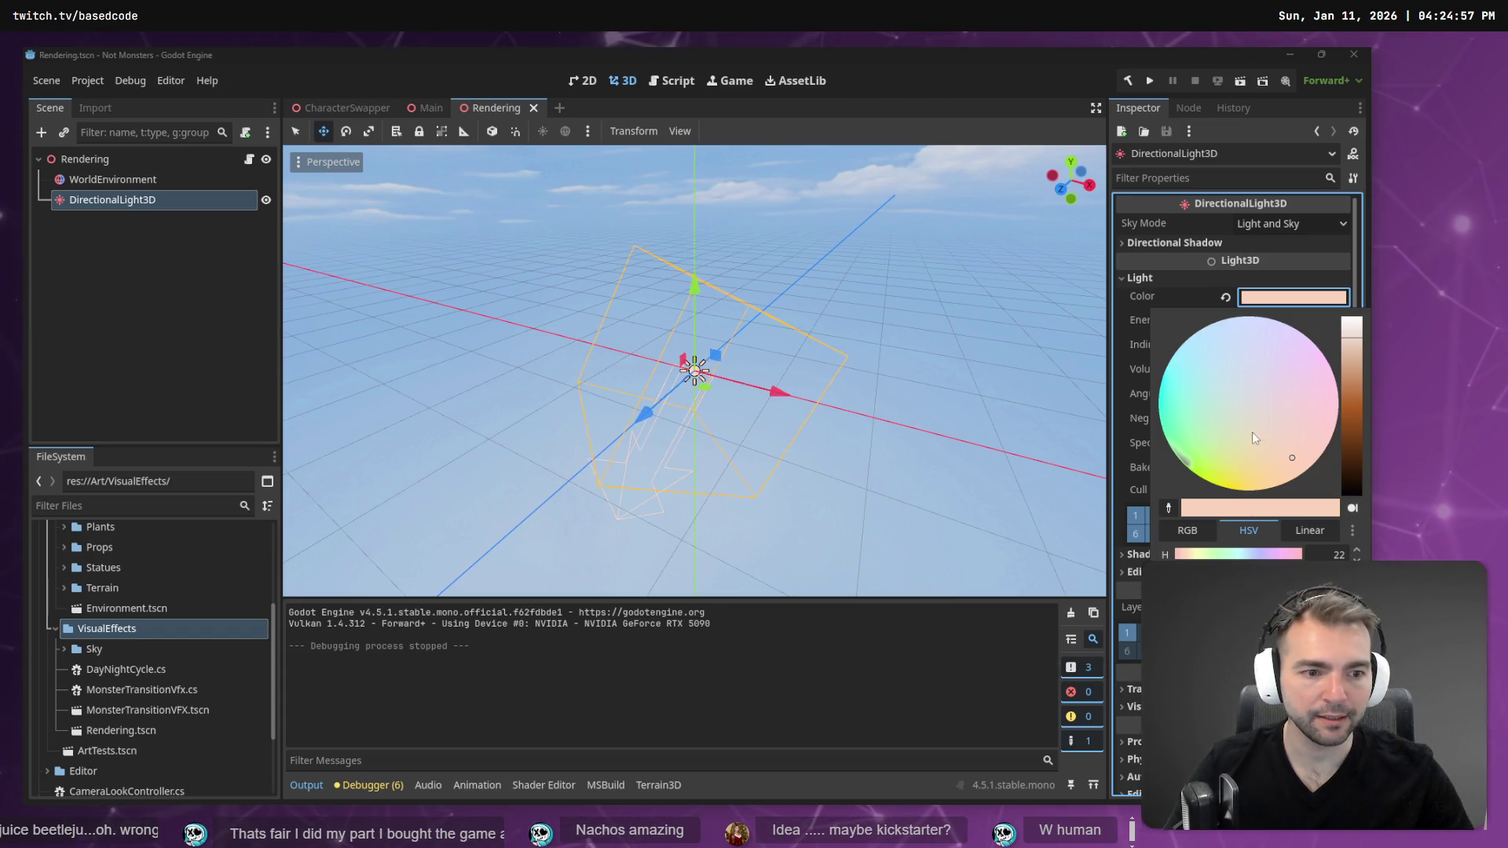
click(927, 470)
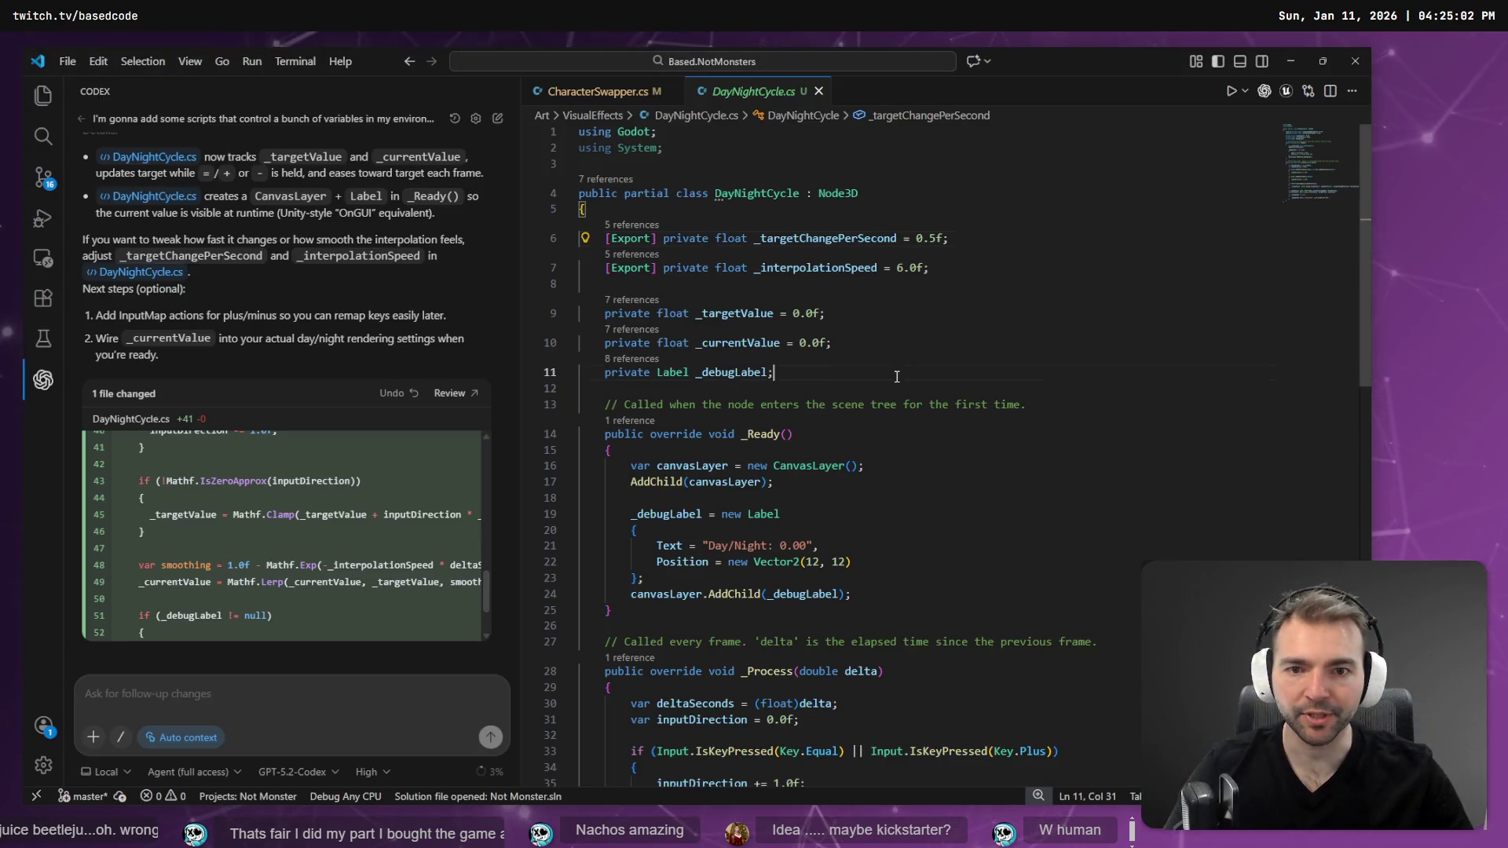
scroll(897, 376, down, 10)
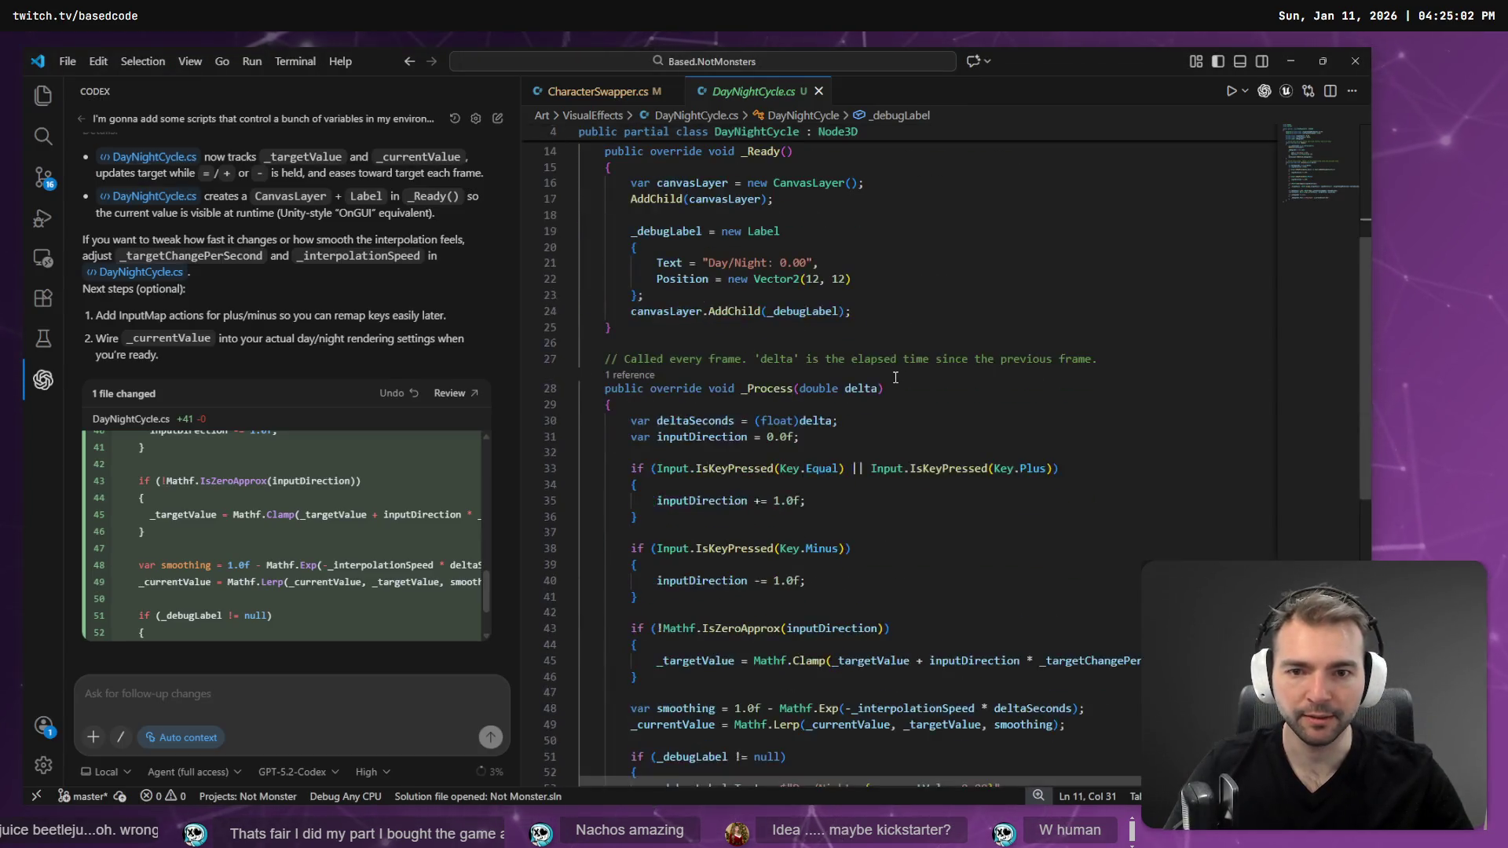
- Remove the _debugLabel null check and its braces, unindenting the Text assignment
scroll(902, 462, up, 5)
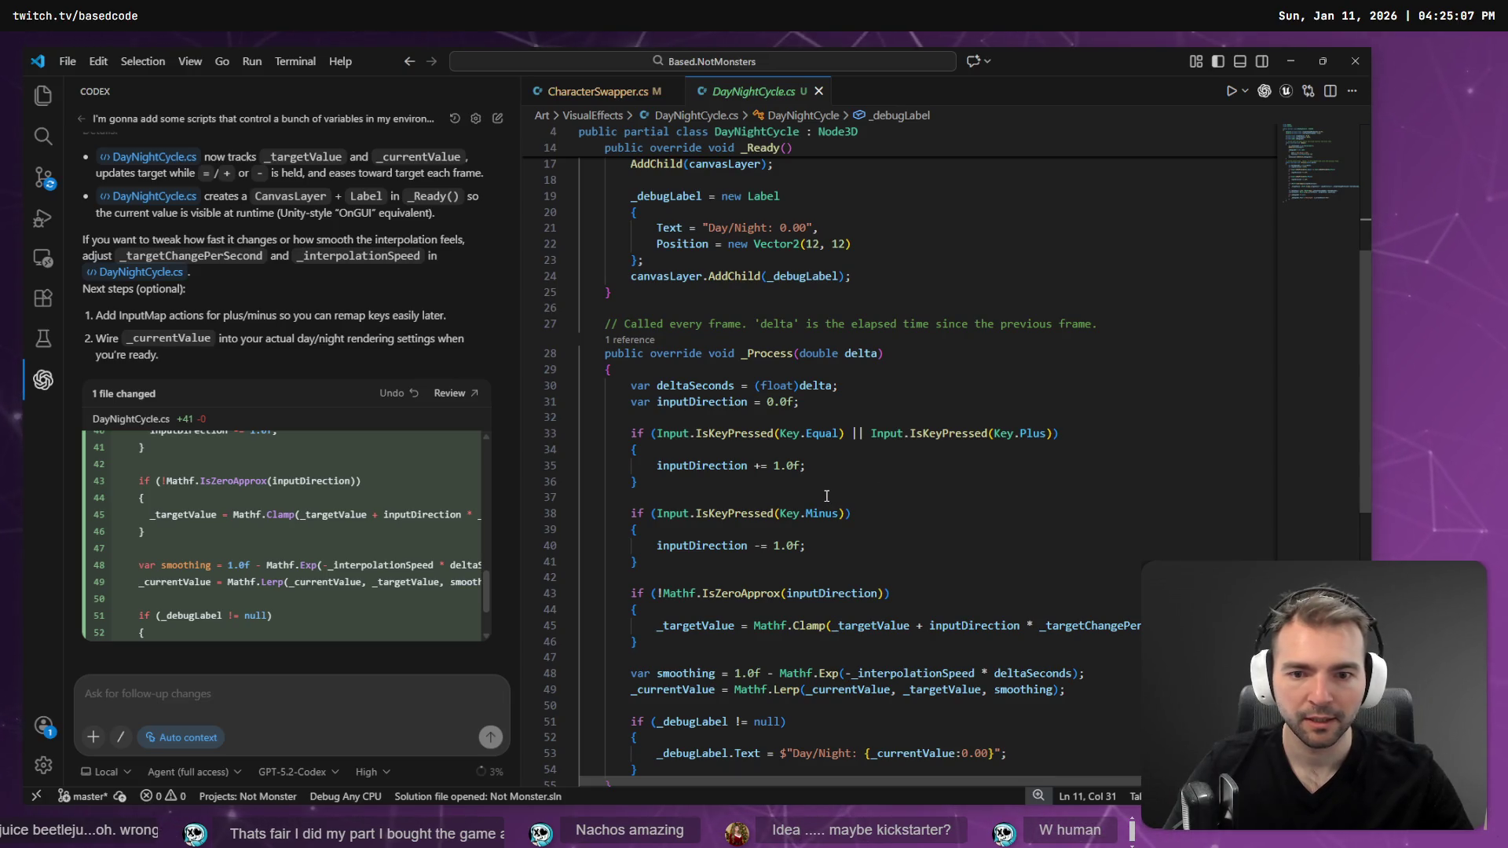
scroll(826, 496, down, 2)
click(664, 556)
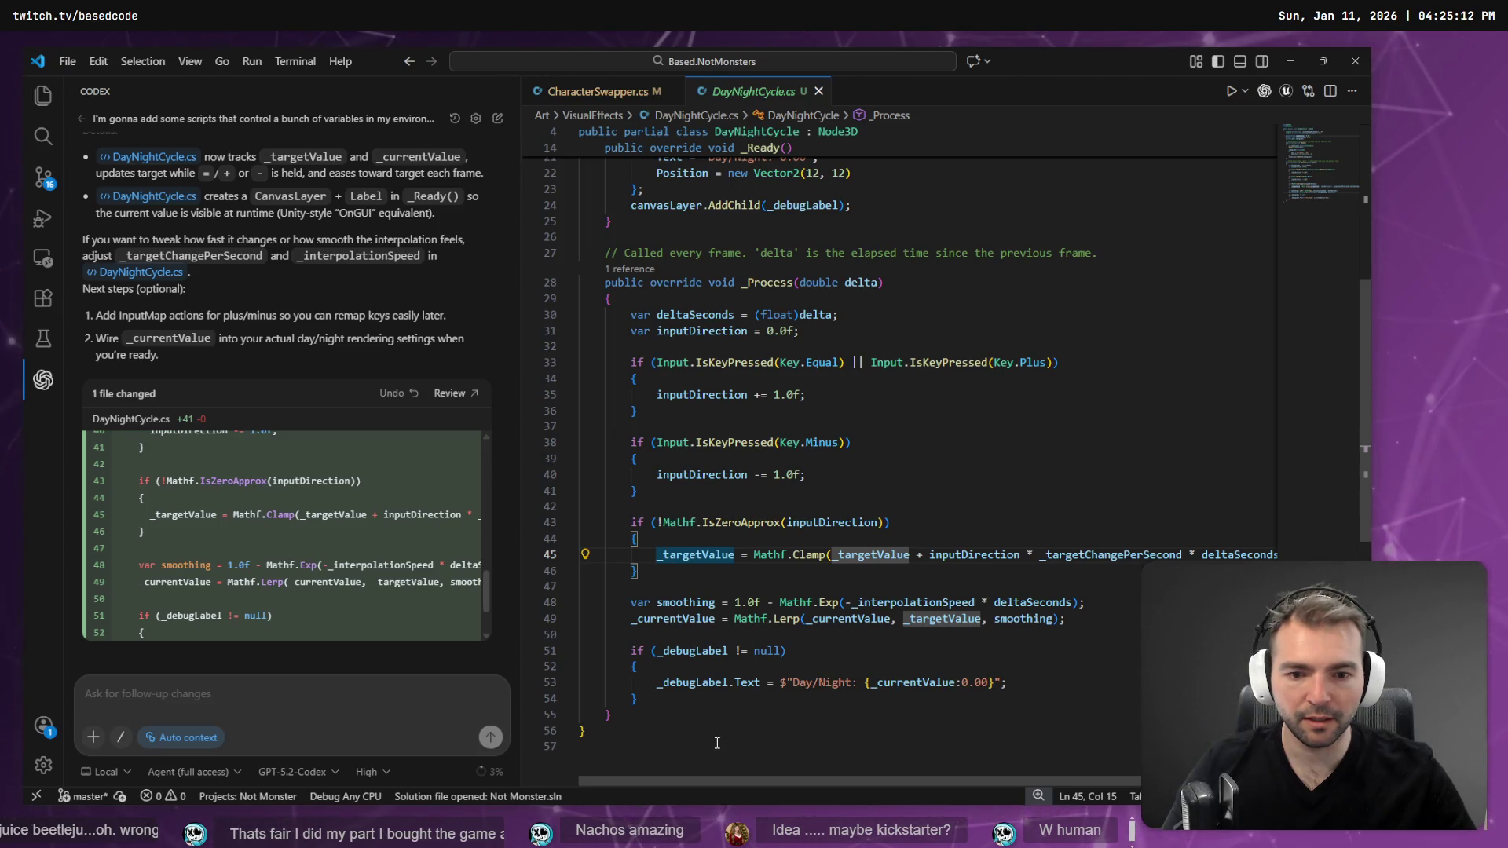
click(683, 650)
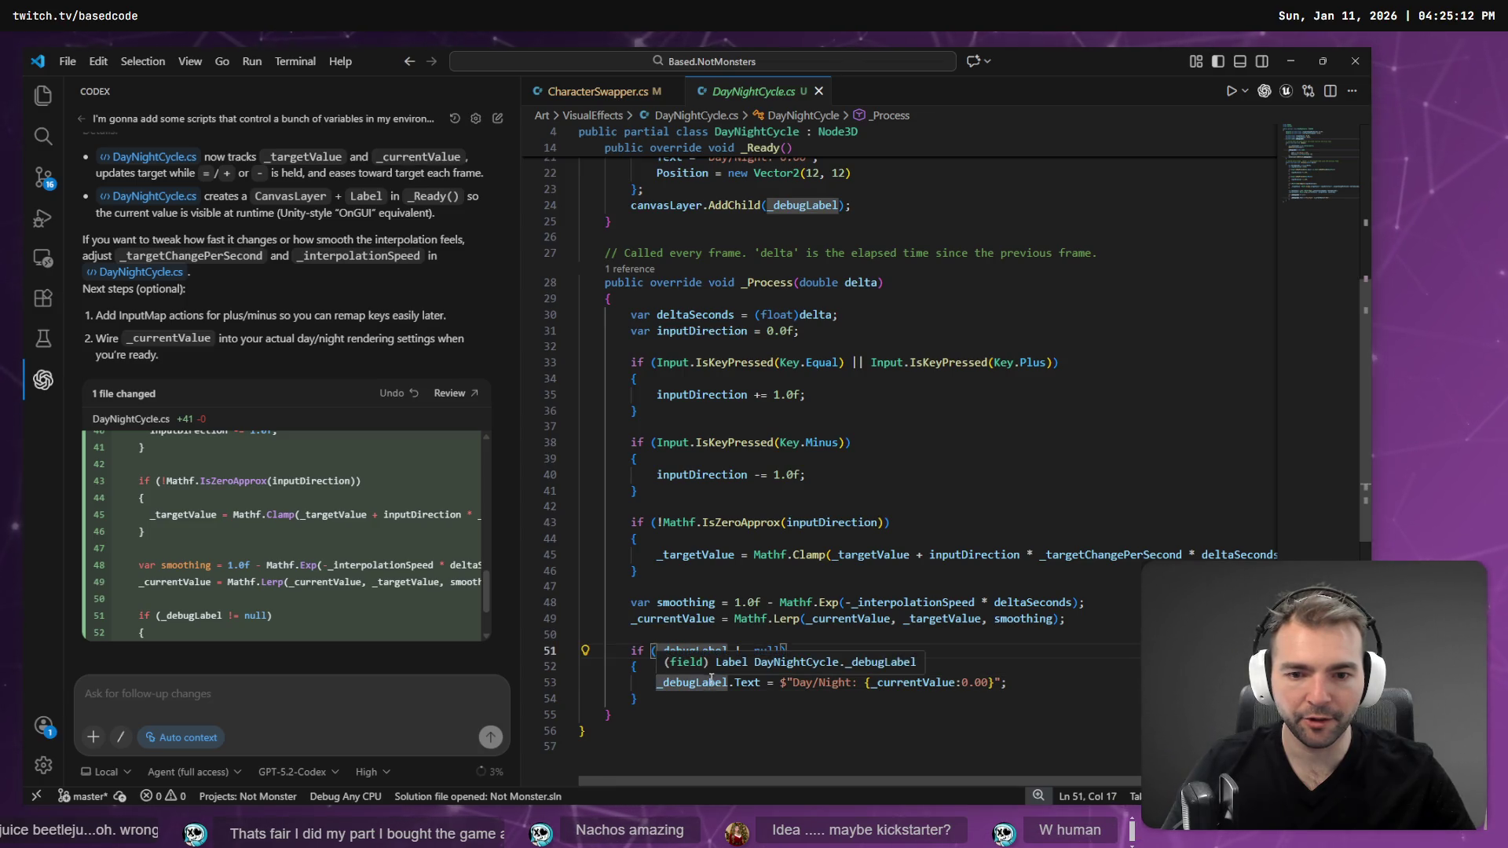
drag(637, 666, 523, 646)
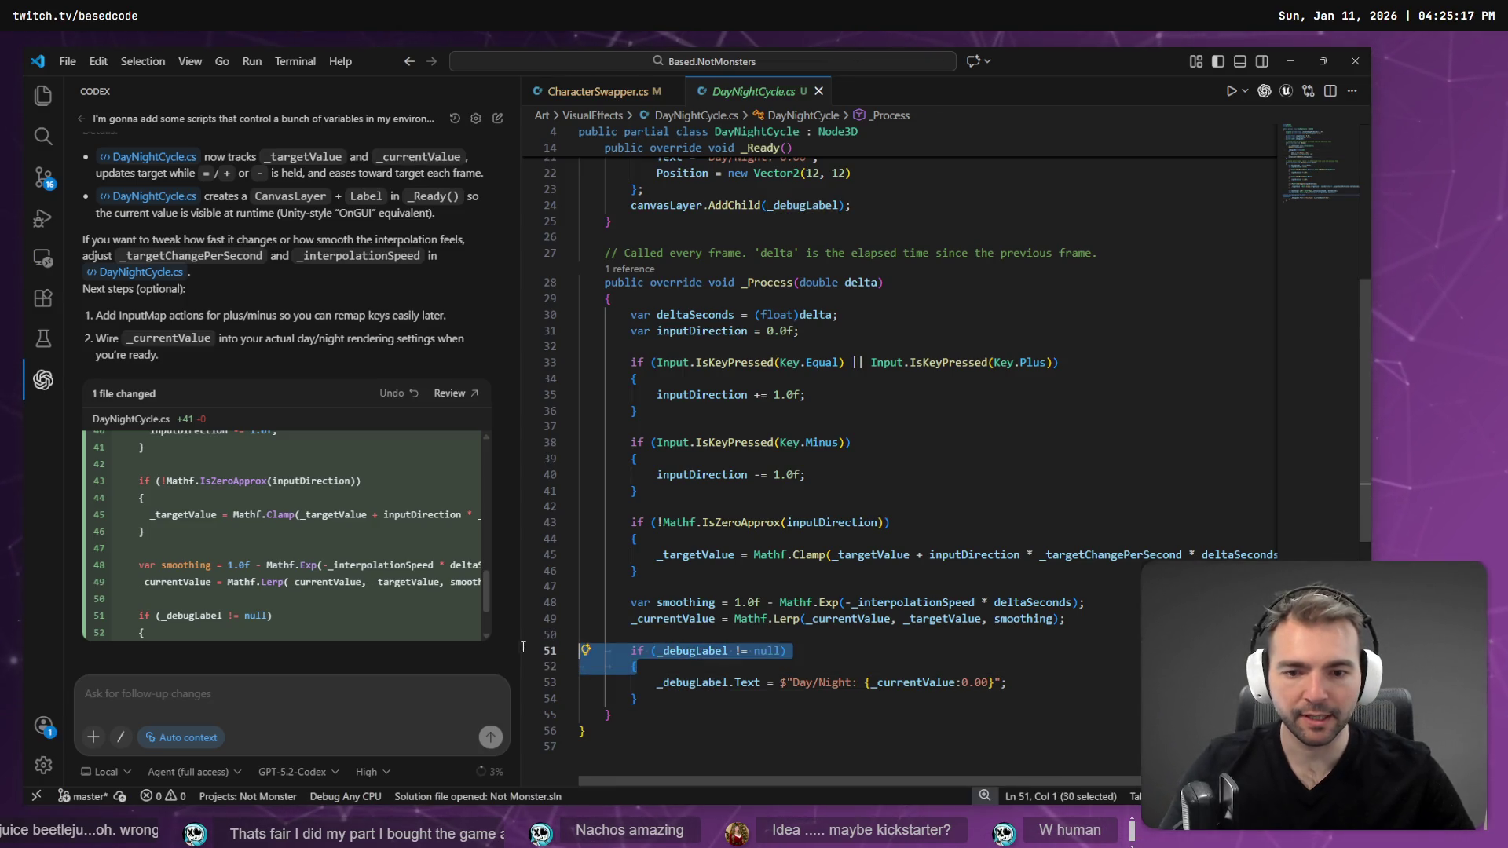
key(Delete)
drag(637, 682, 493, 678)
key(Delete)
click(661, 670)
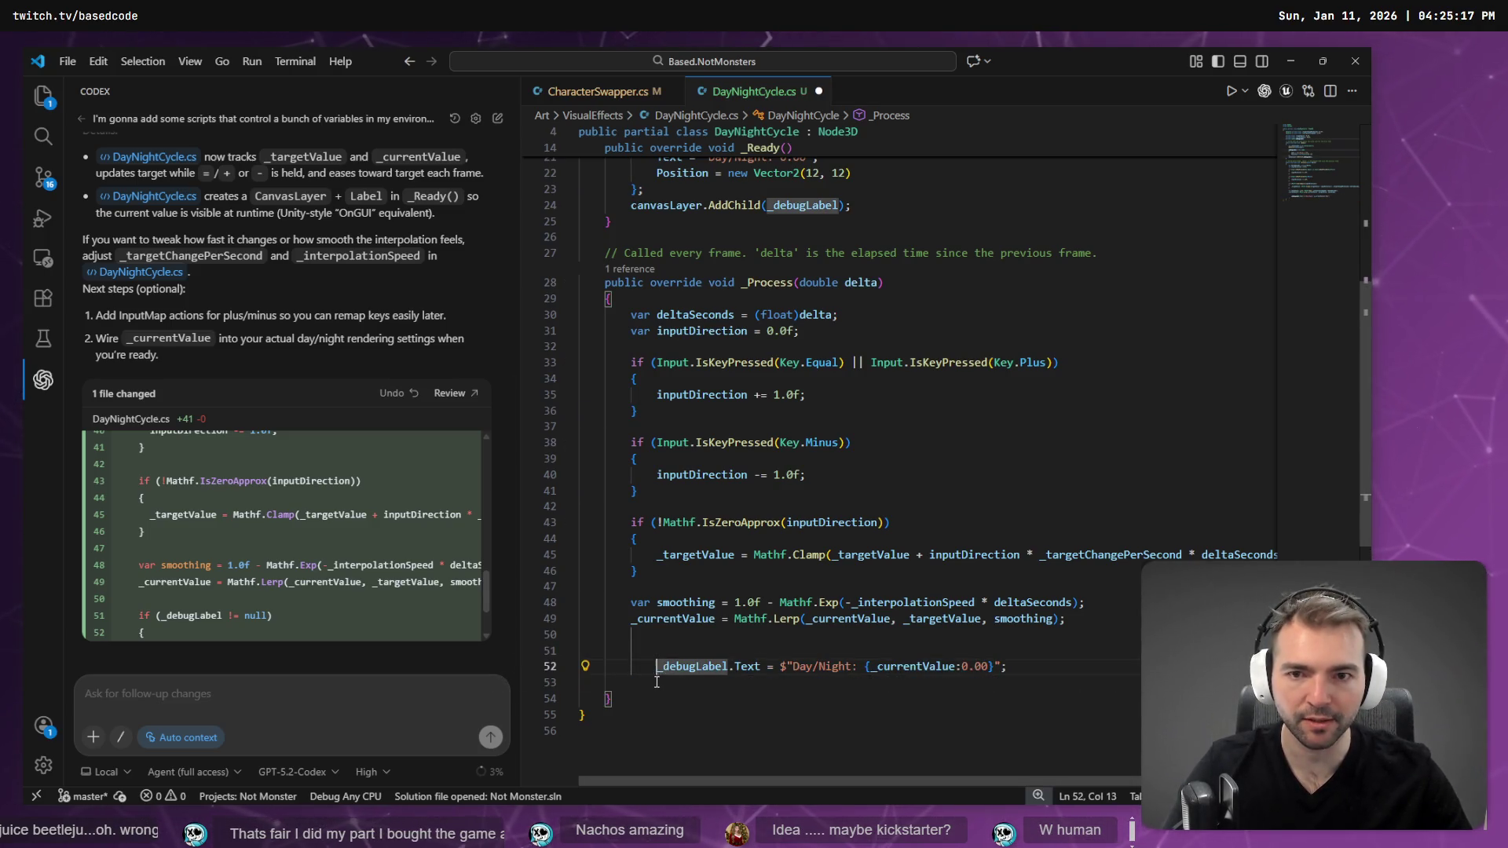
key(BackSpace)
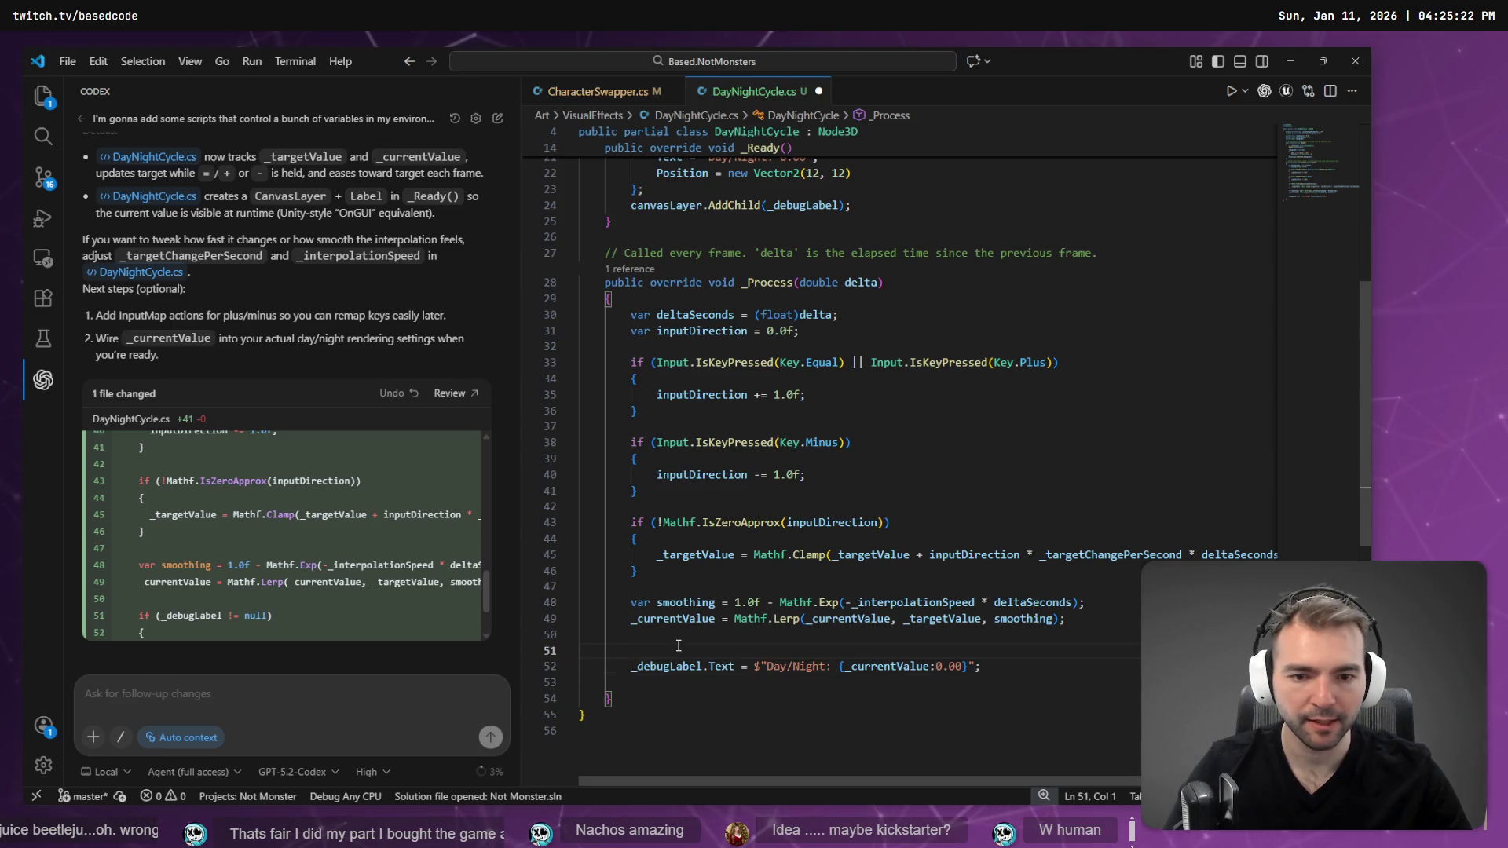
key(BackSpace)
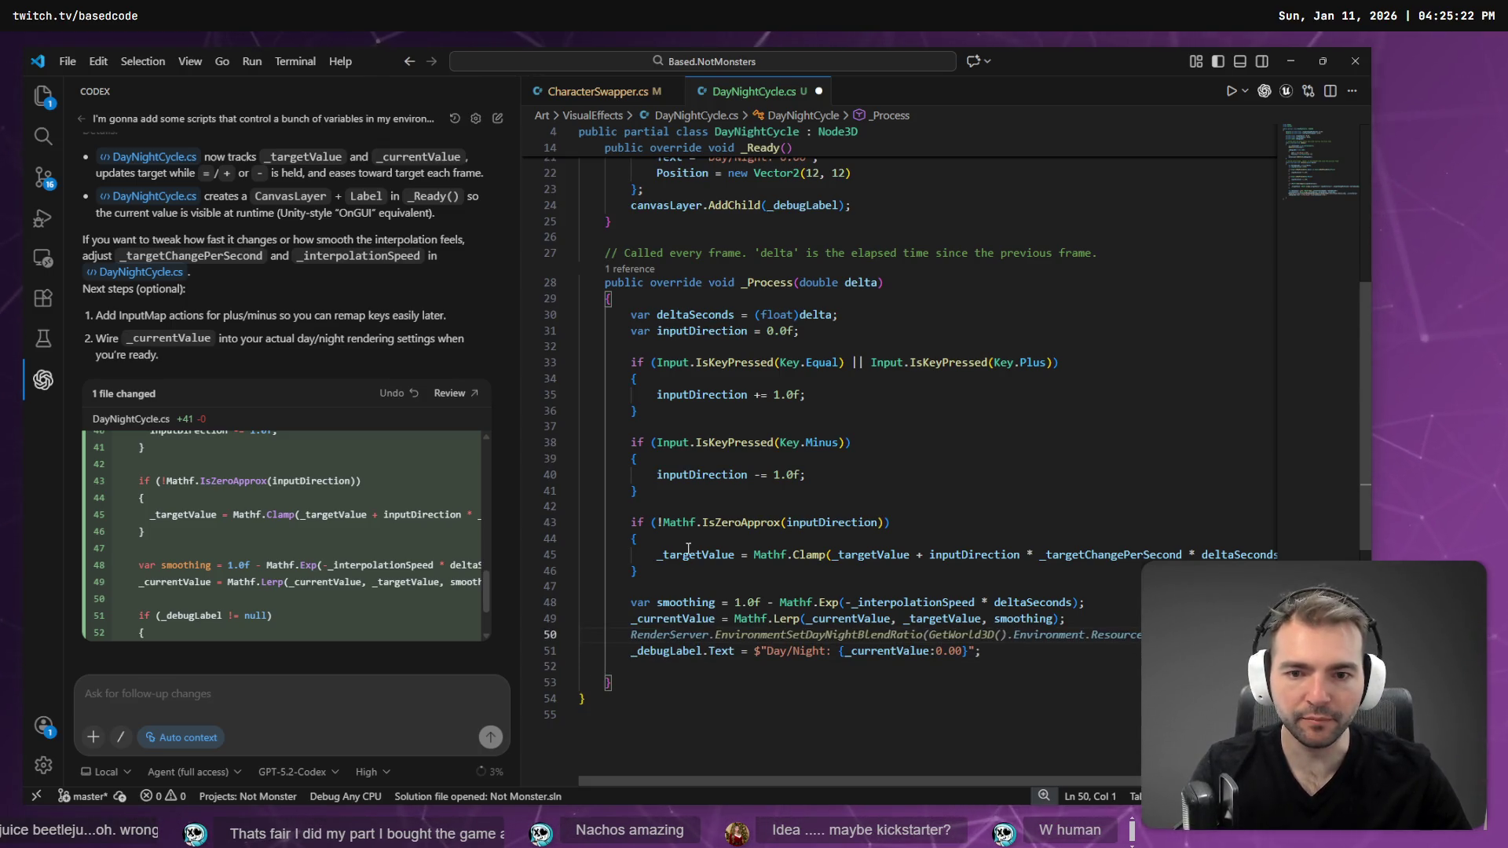
- Join the new Label initializer's opening brace onto its line
click(659, 314)
scroll(716, 478, up, 5)
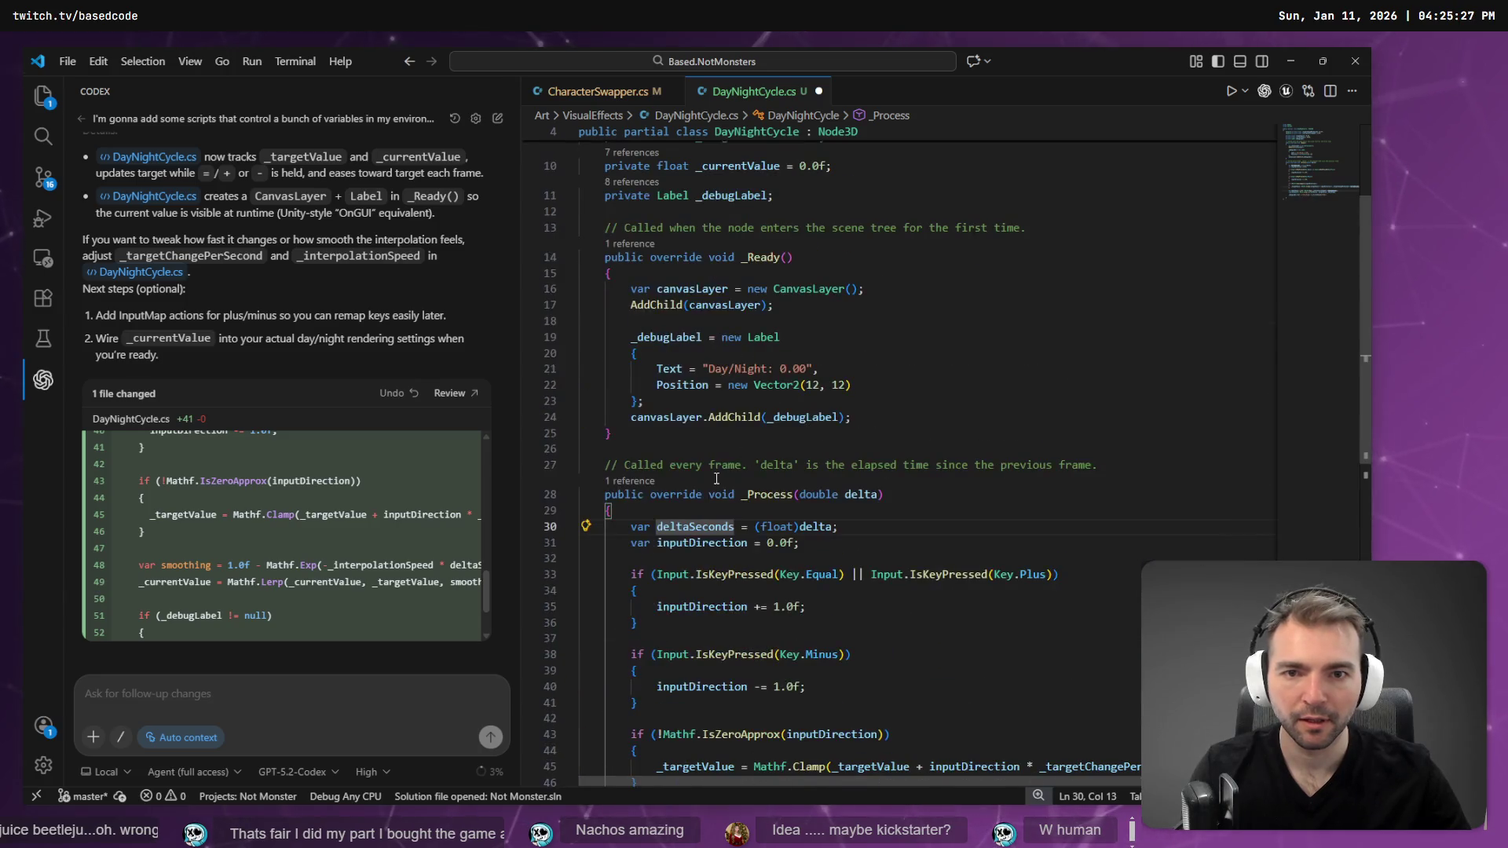
click(841, 338)
key(Delete)
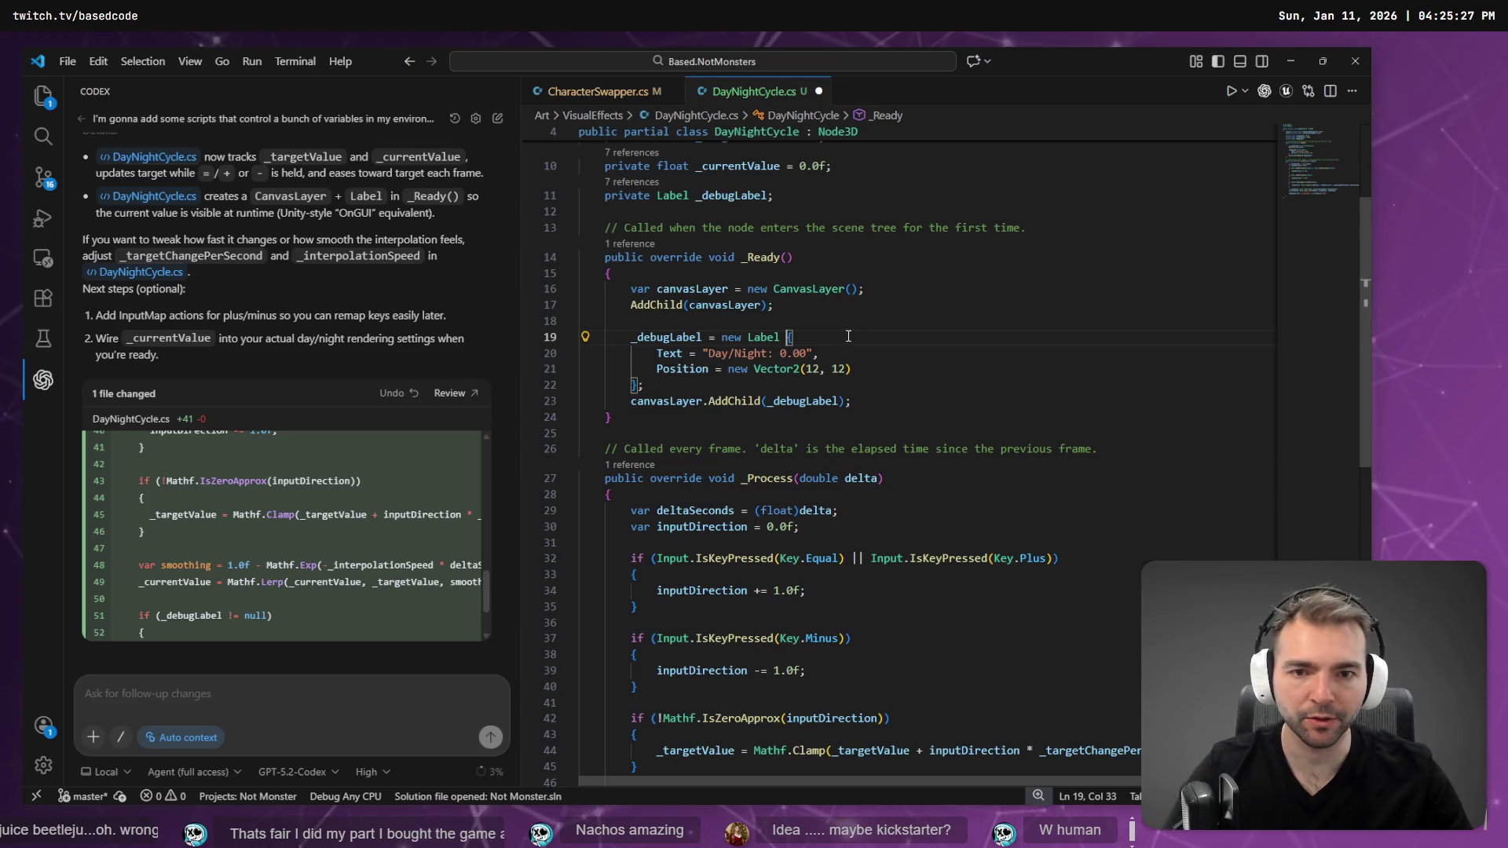
key(Right)
scroll(844, 343, down, 3)
scroll(831, 382, up, 3)
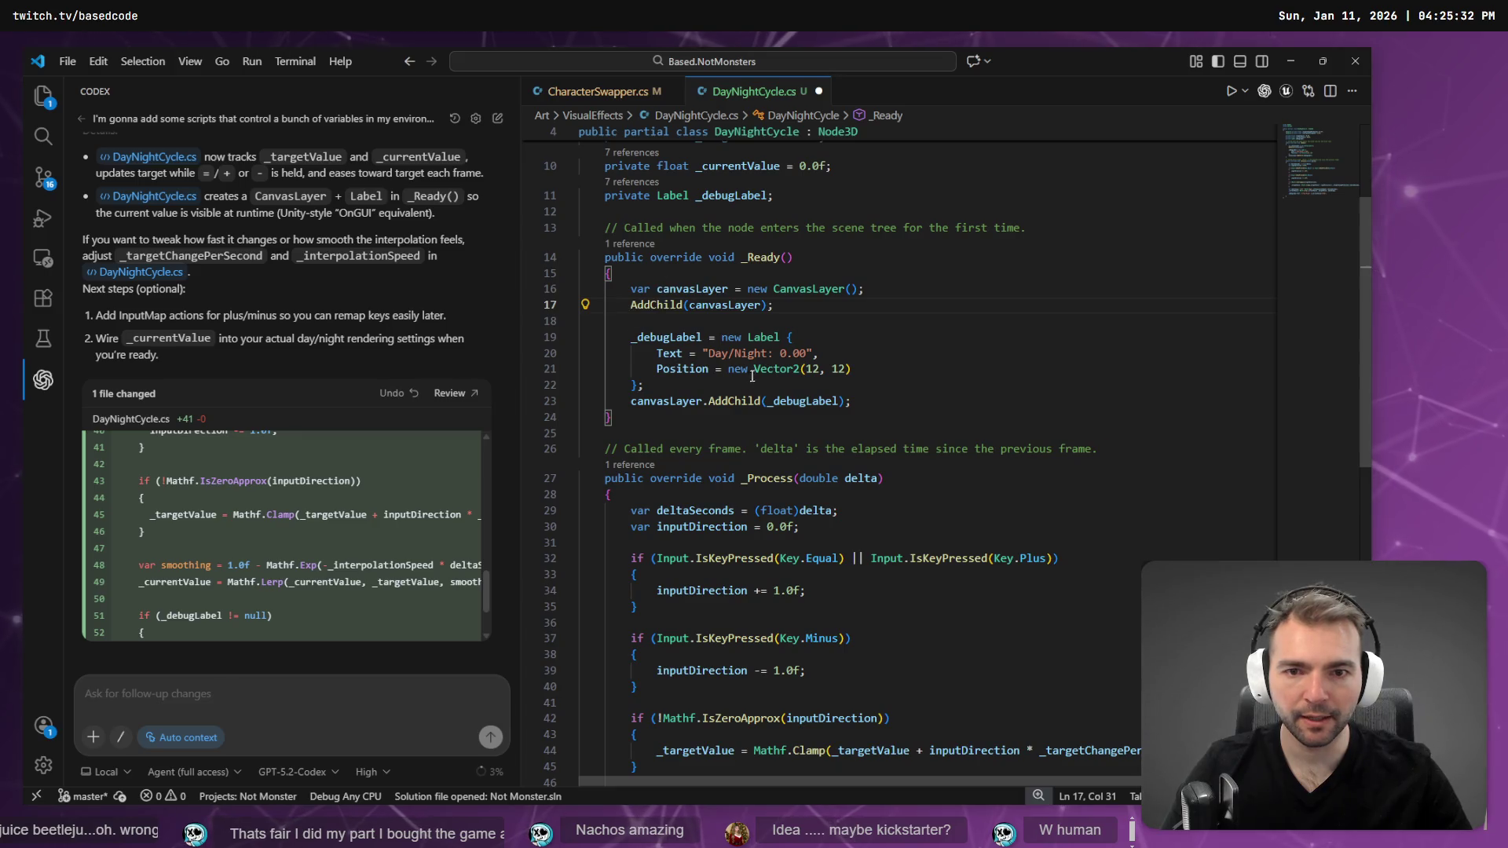
click(650, 343)
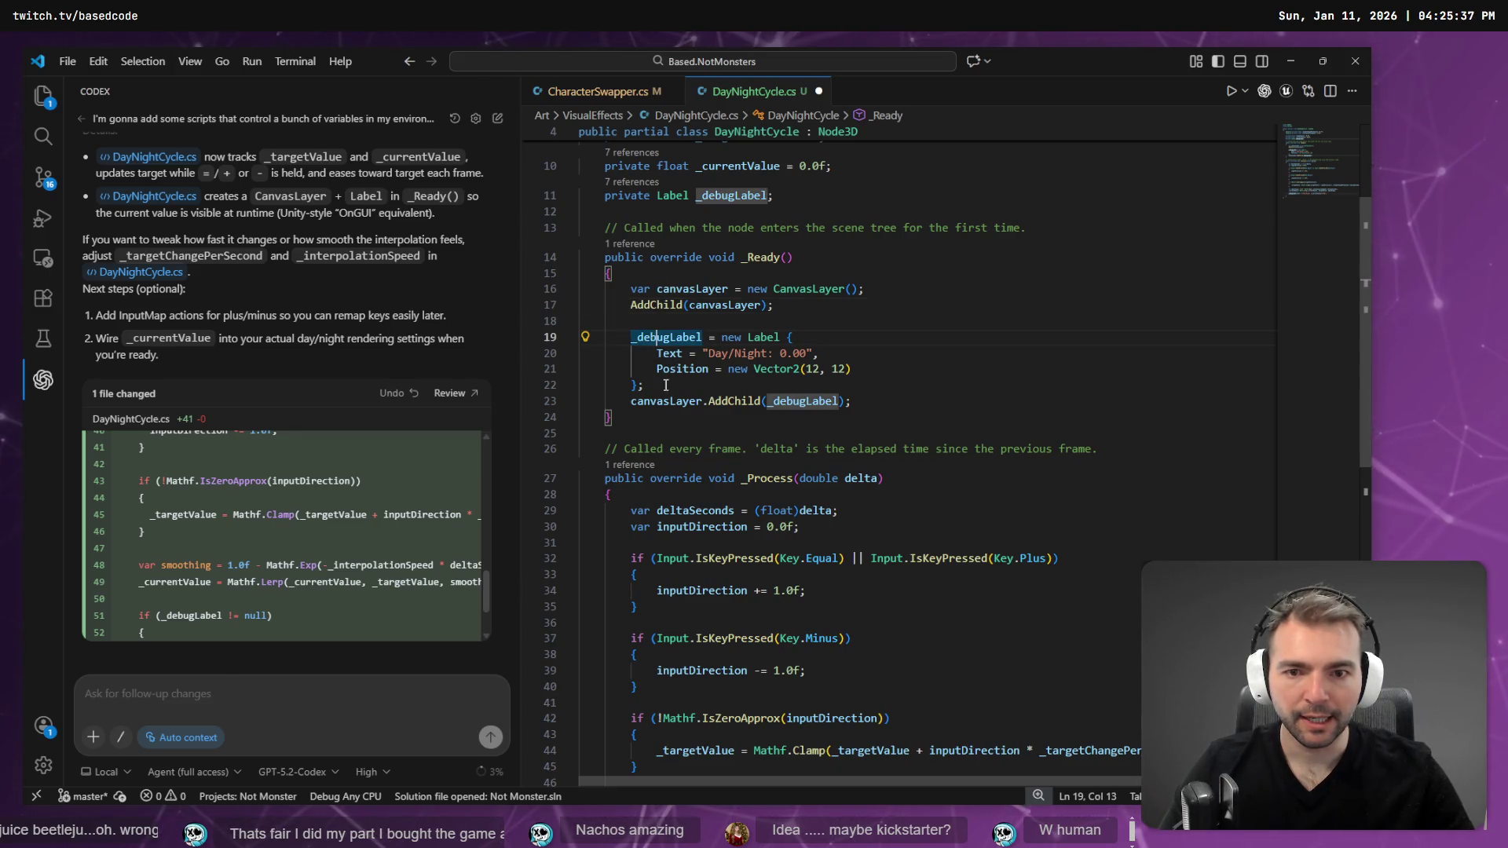
click(737, 437)
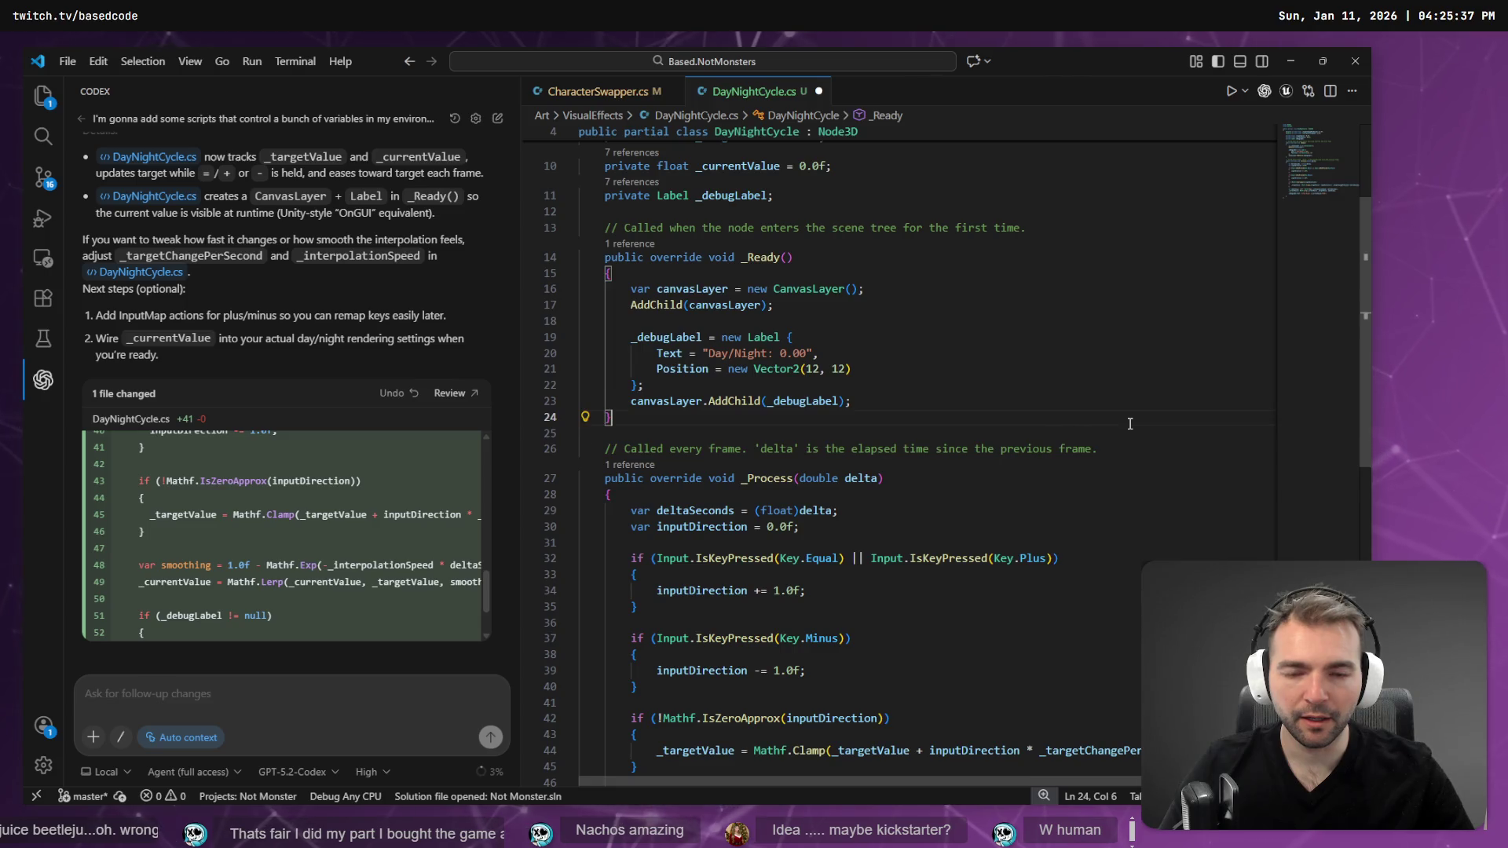
- Delete the template comments above _Ready and the per-frame _Process method
scroll(1108, 416, up, 5)
click(1081, 401)
key(shift+Home)
key(shift+Home)
key(BackSpace)
key(BackSpace)
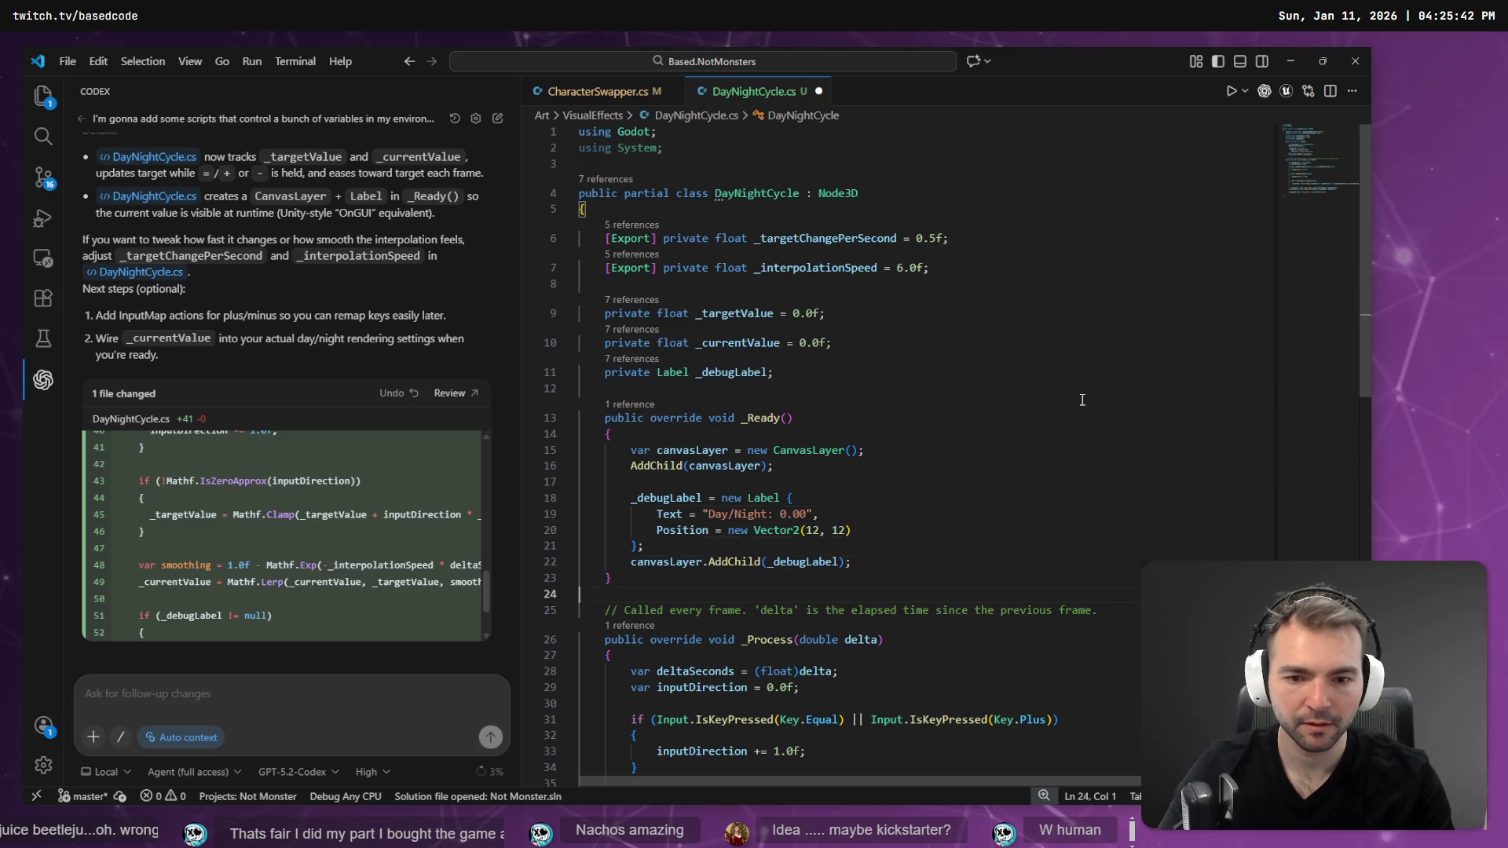
key(Down)
key(shift+End)
key(BackSpace)
key(BackSpace)
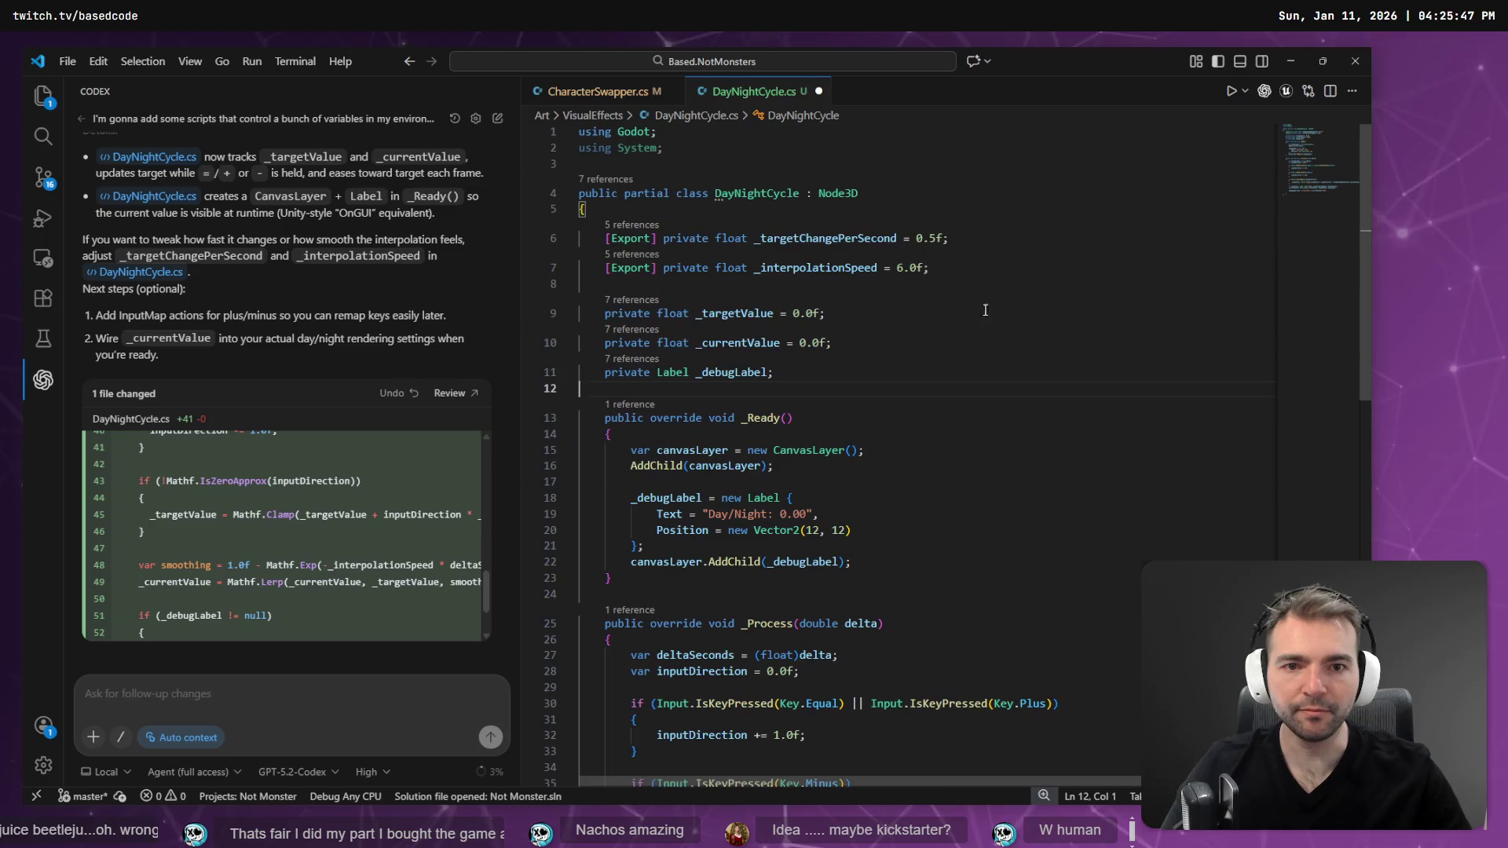
- Remove [Export] from the _targetChangePerSecond and _interpolationSpeed fields
mouse_move(976, 266)
mouse_down()
mouse_move(581, 238)
mouse_move(606, 238)
mouse_up()
click(833, 273)
key(BackSpace)
key(Down)
key(ctrl+shift+Right)
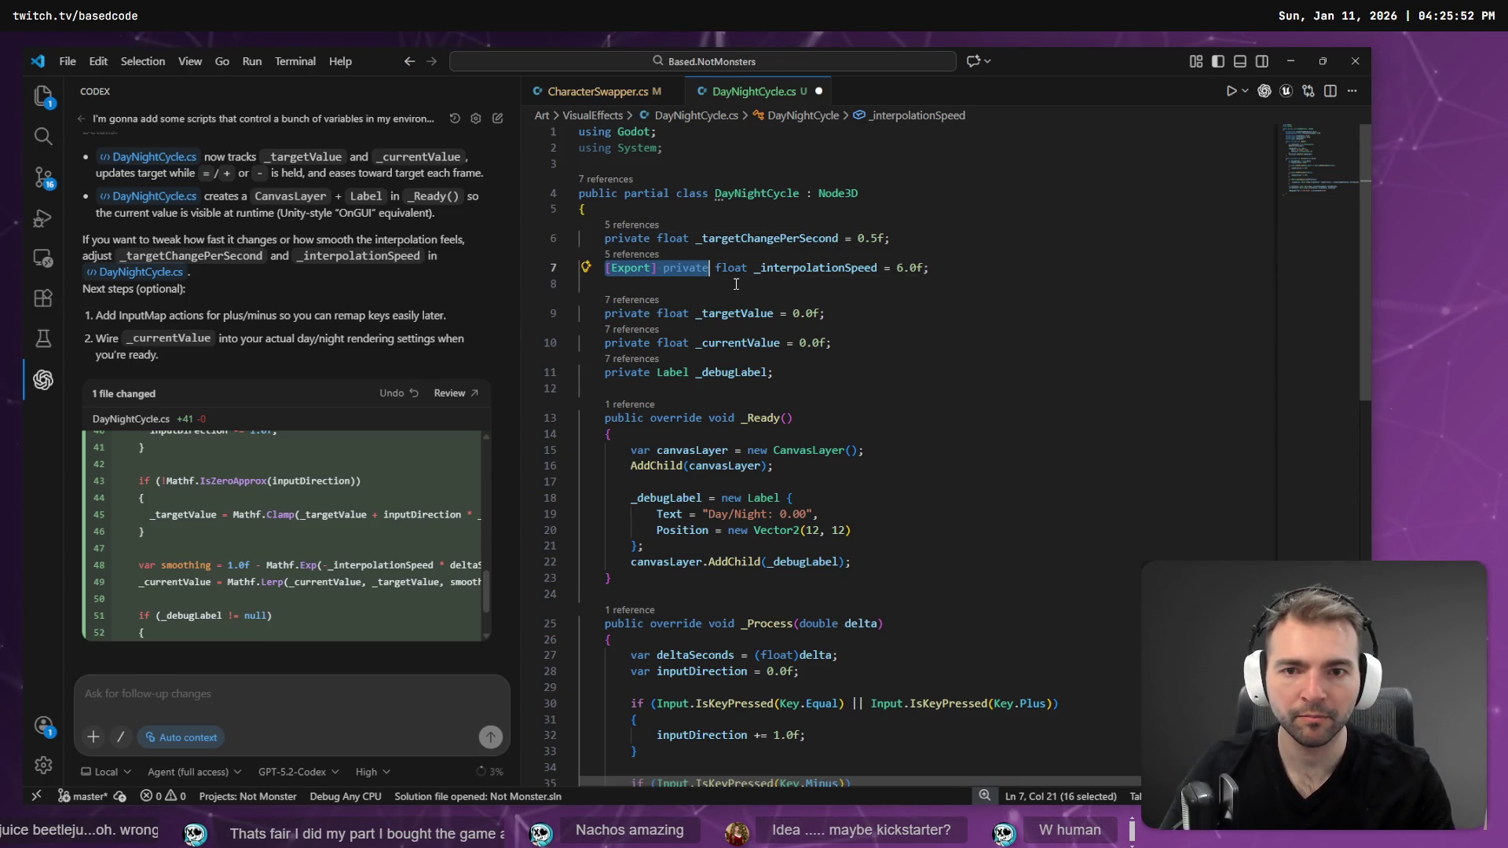
key(ctrl+shift+Left)
key(BackSpace)
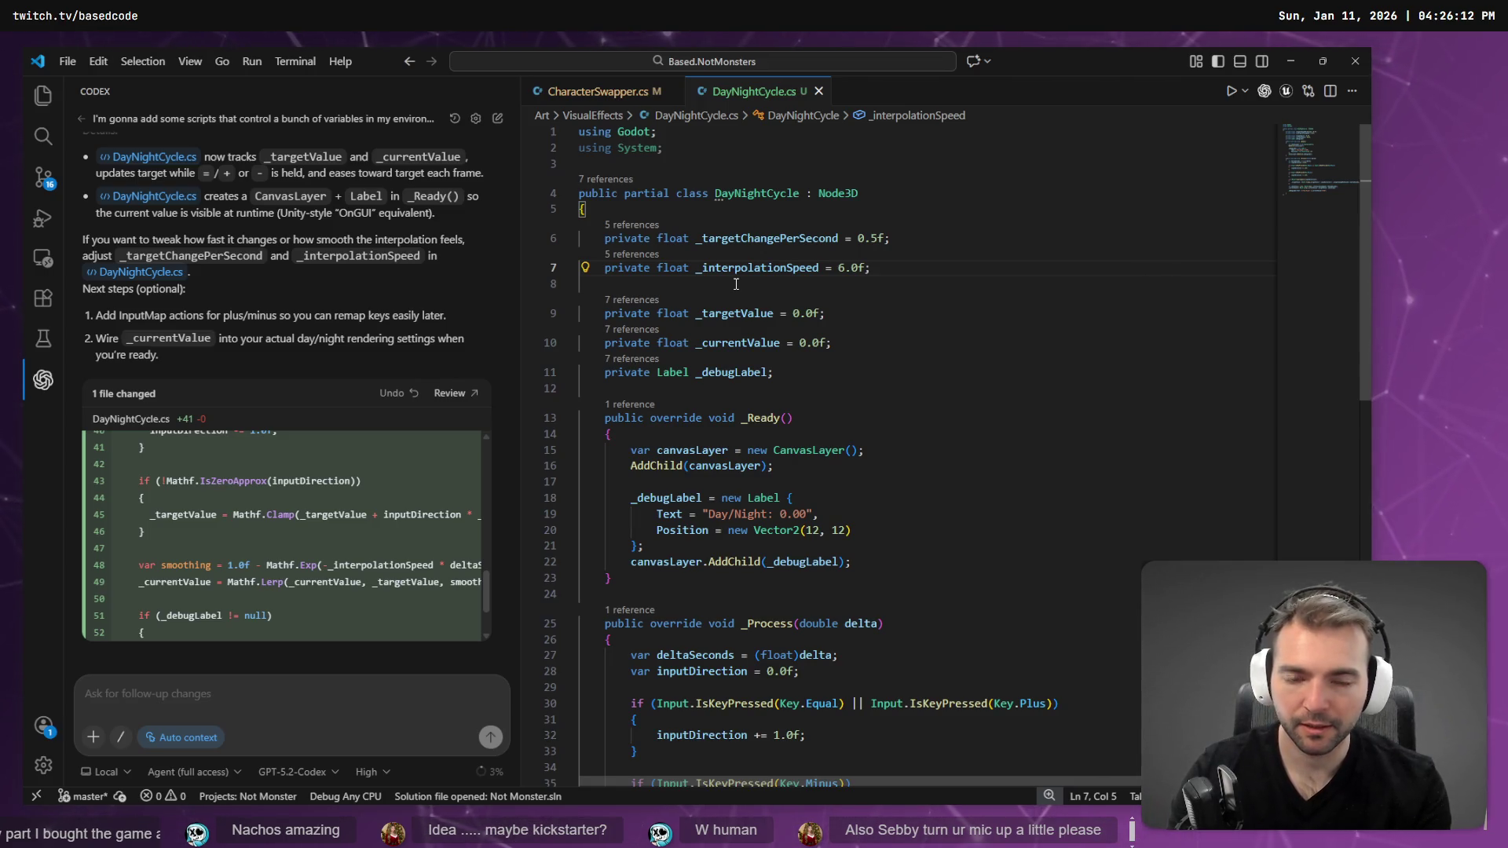
- Add '// Day Color: #fbd3bc' and '// Night Color: #0b1e3f' comments below the fields
key(alt+Tab)
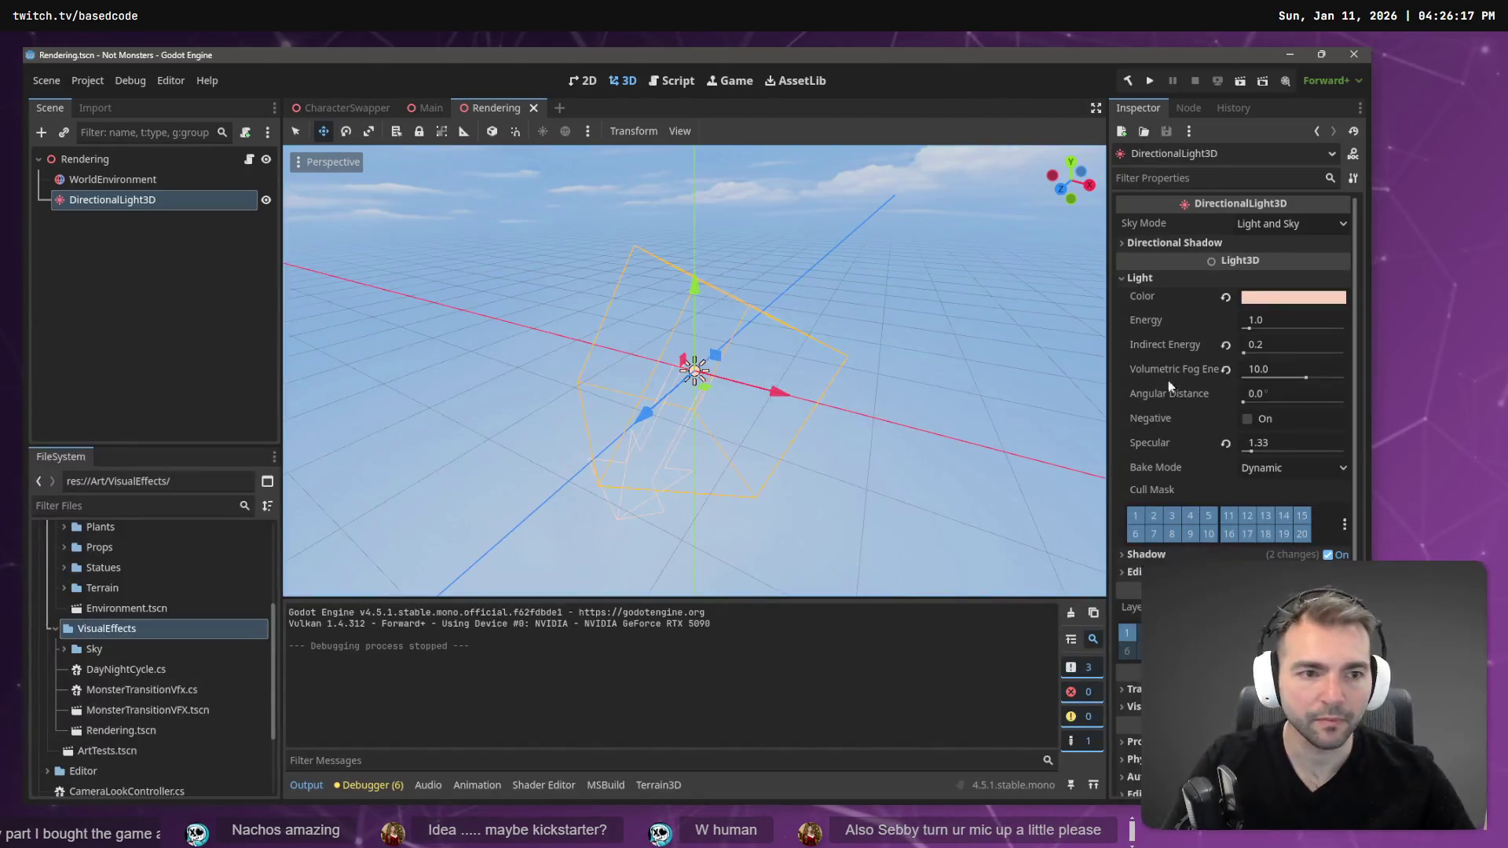
key(alt+Tab)
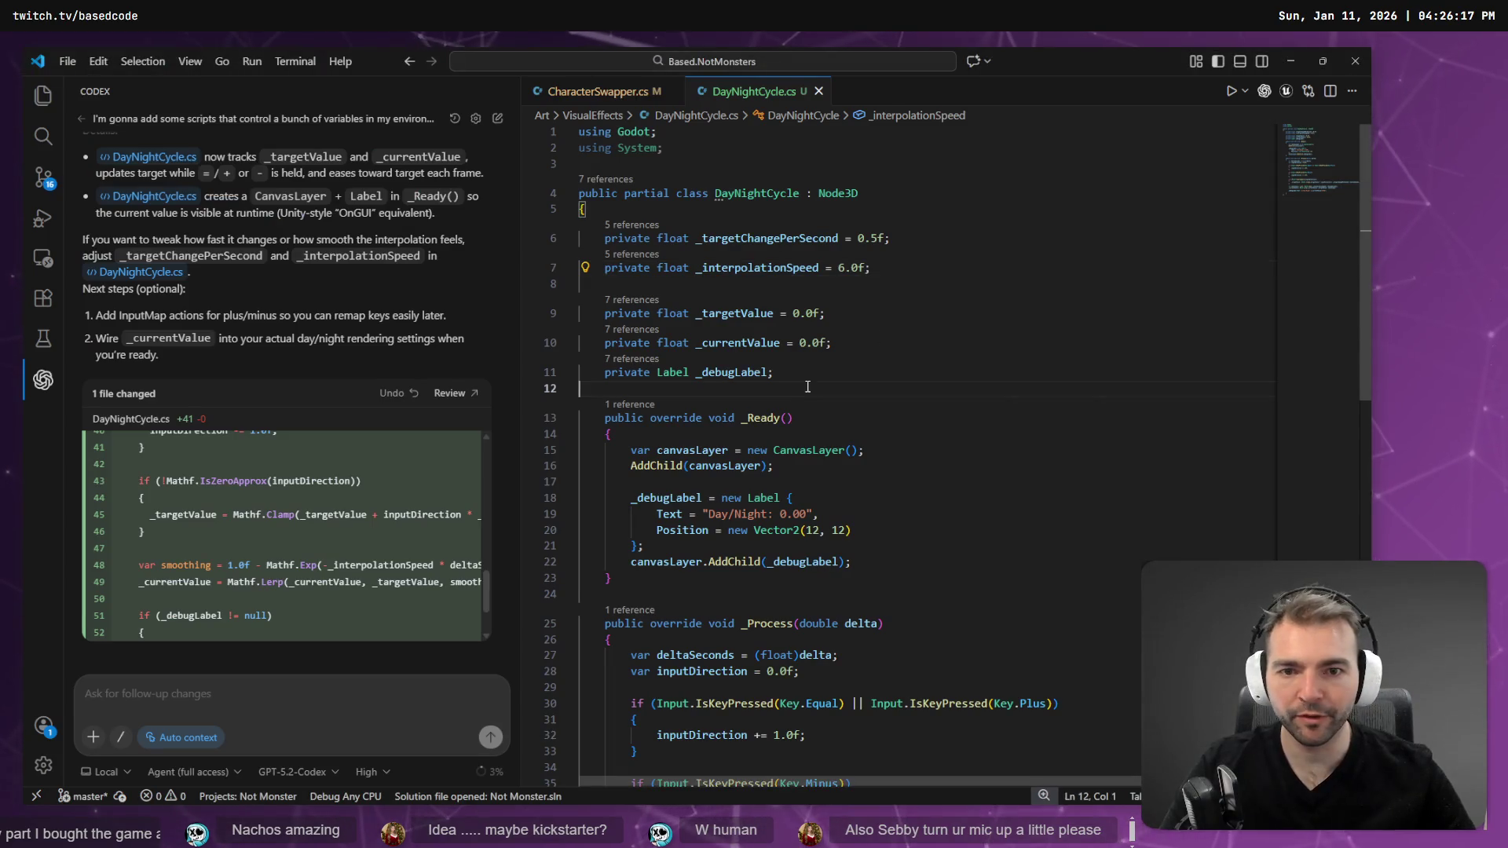
key(Return)
key(Up)
key(Tab)
text(// Day)
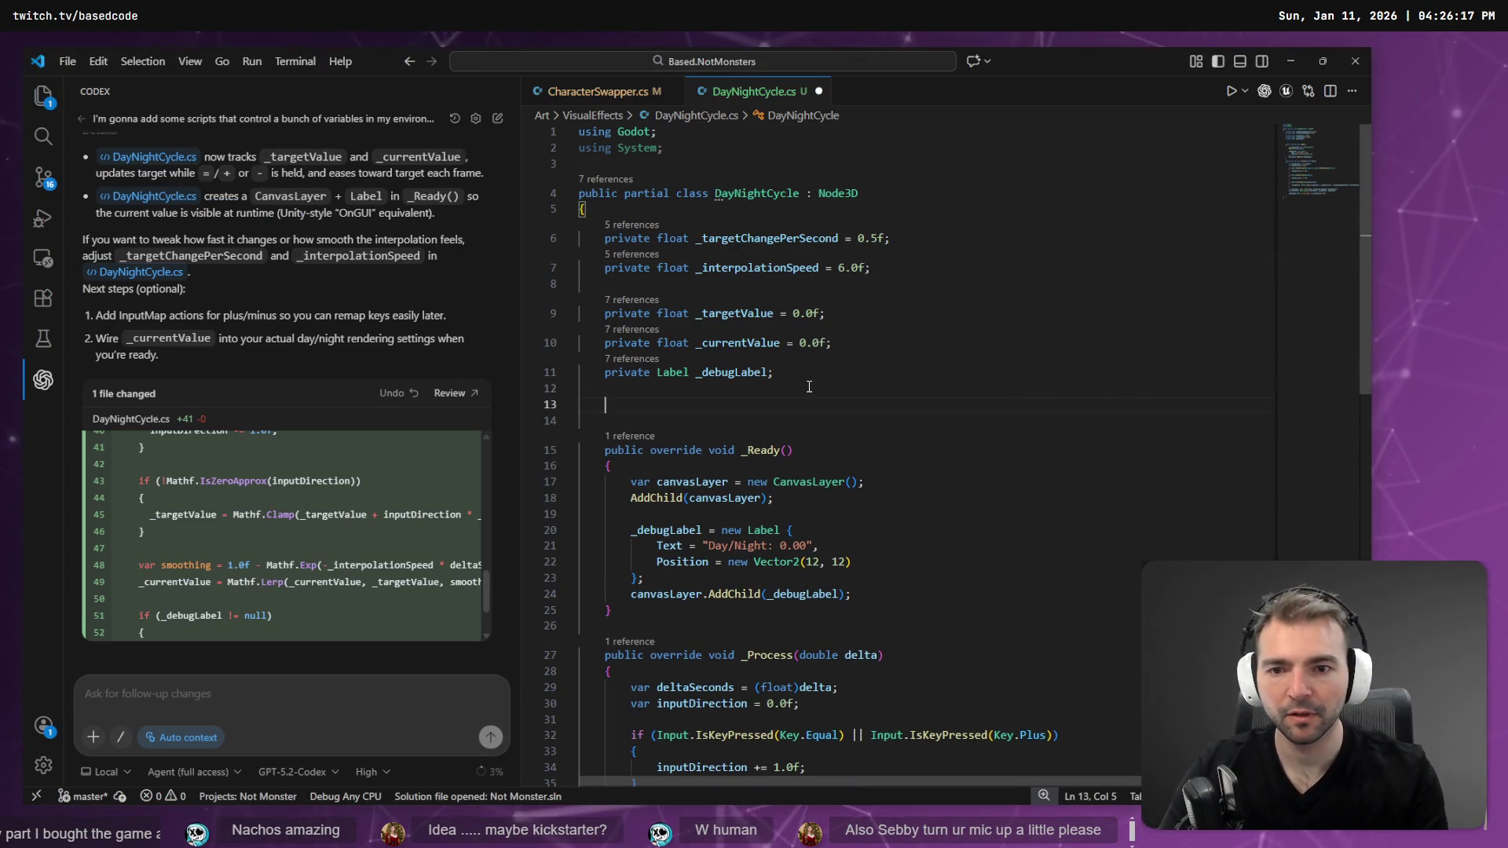
text(Color: #fbd3bc)
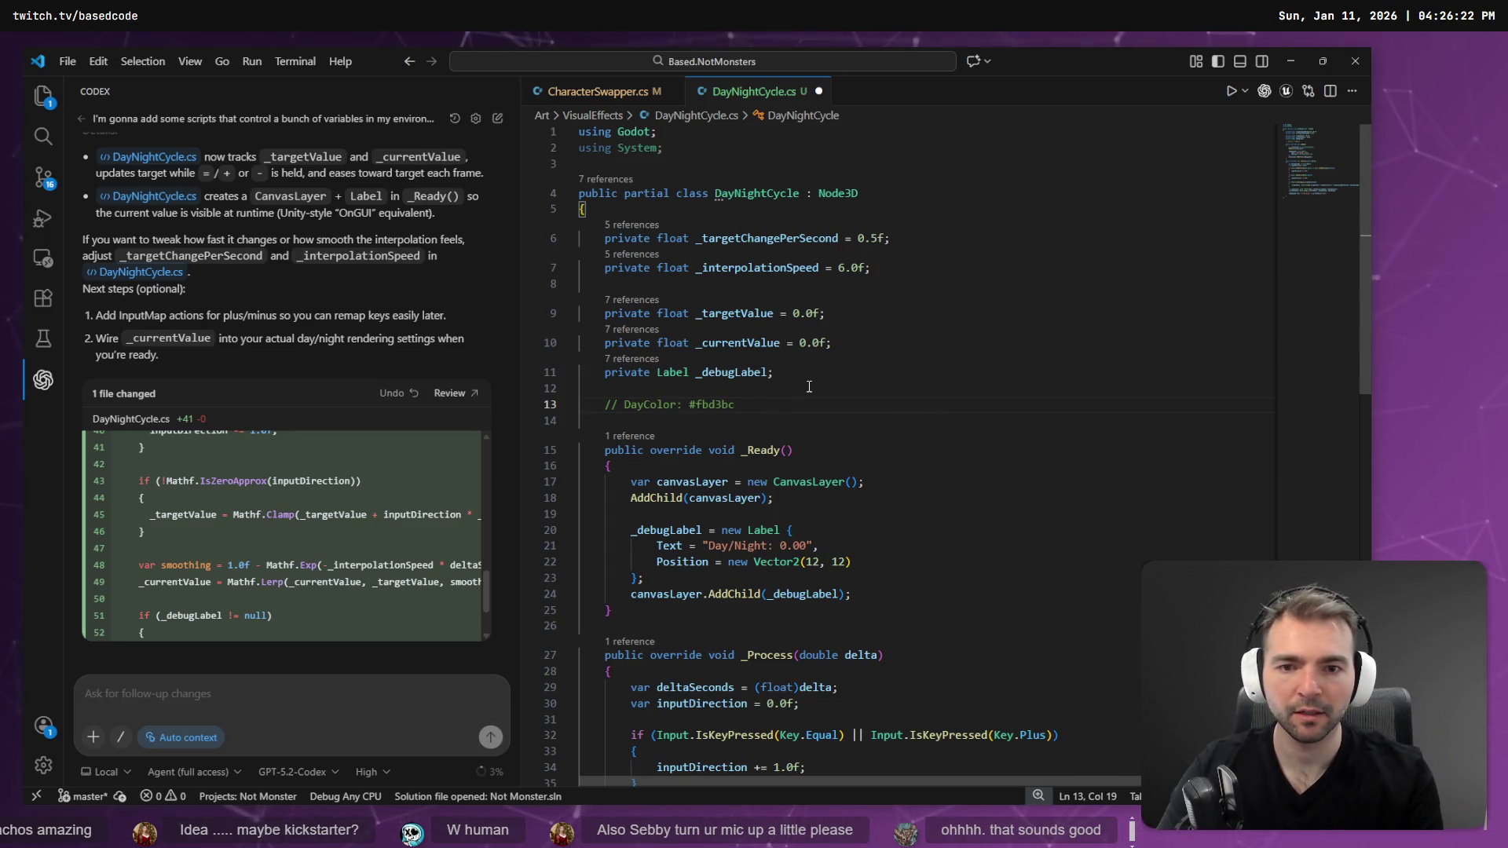
key(Return)
text(// Night Color: #0b1e3f)
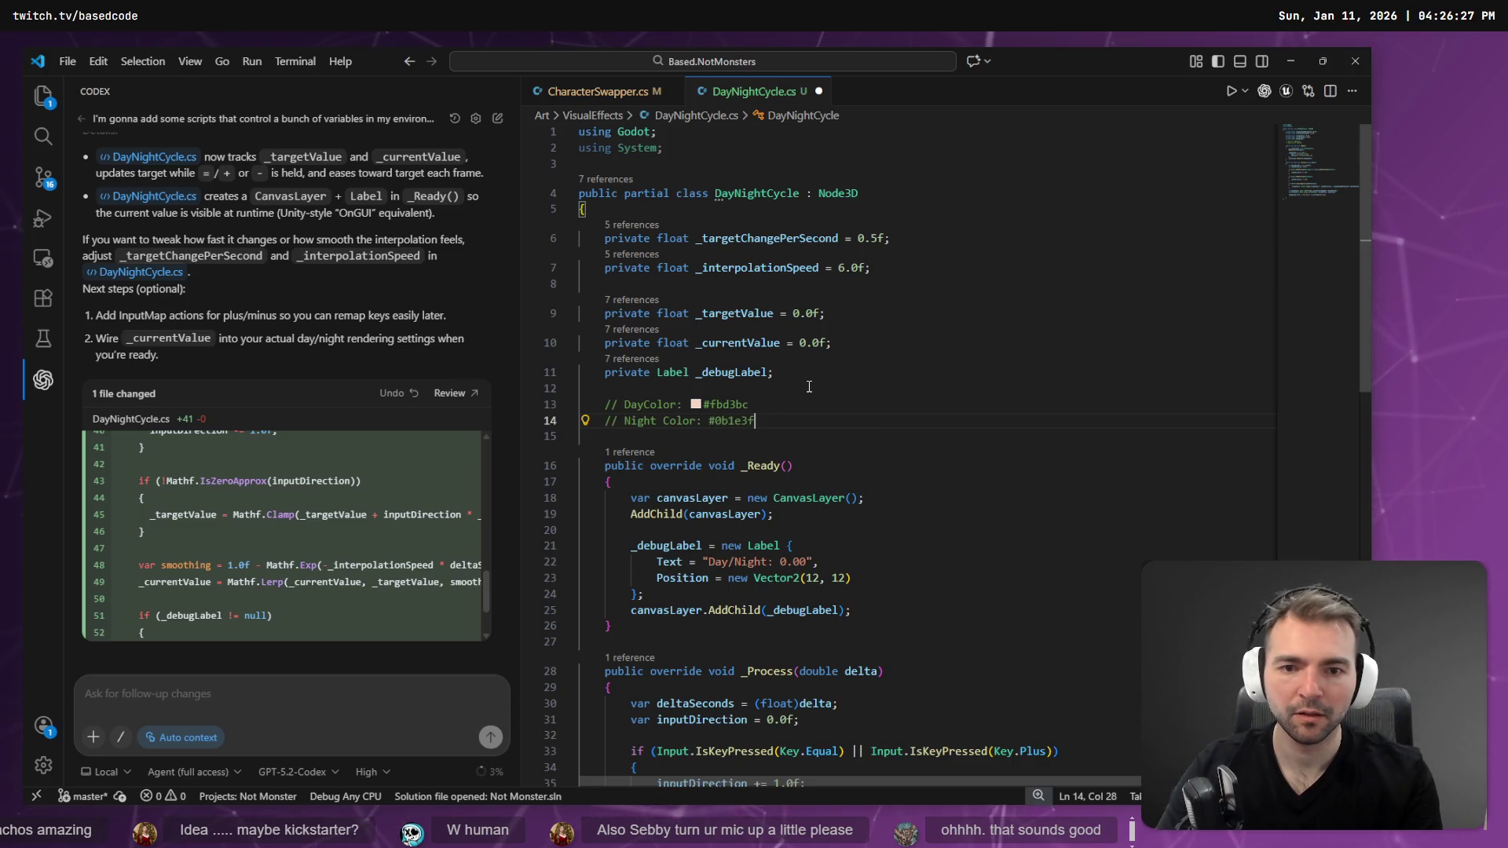
key(Up)
key(Left)
key(Left)
key(Left)
key(Down)
key(alt+Tab)
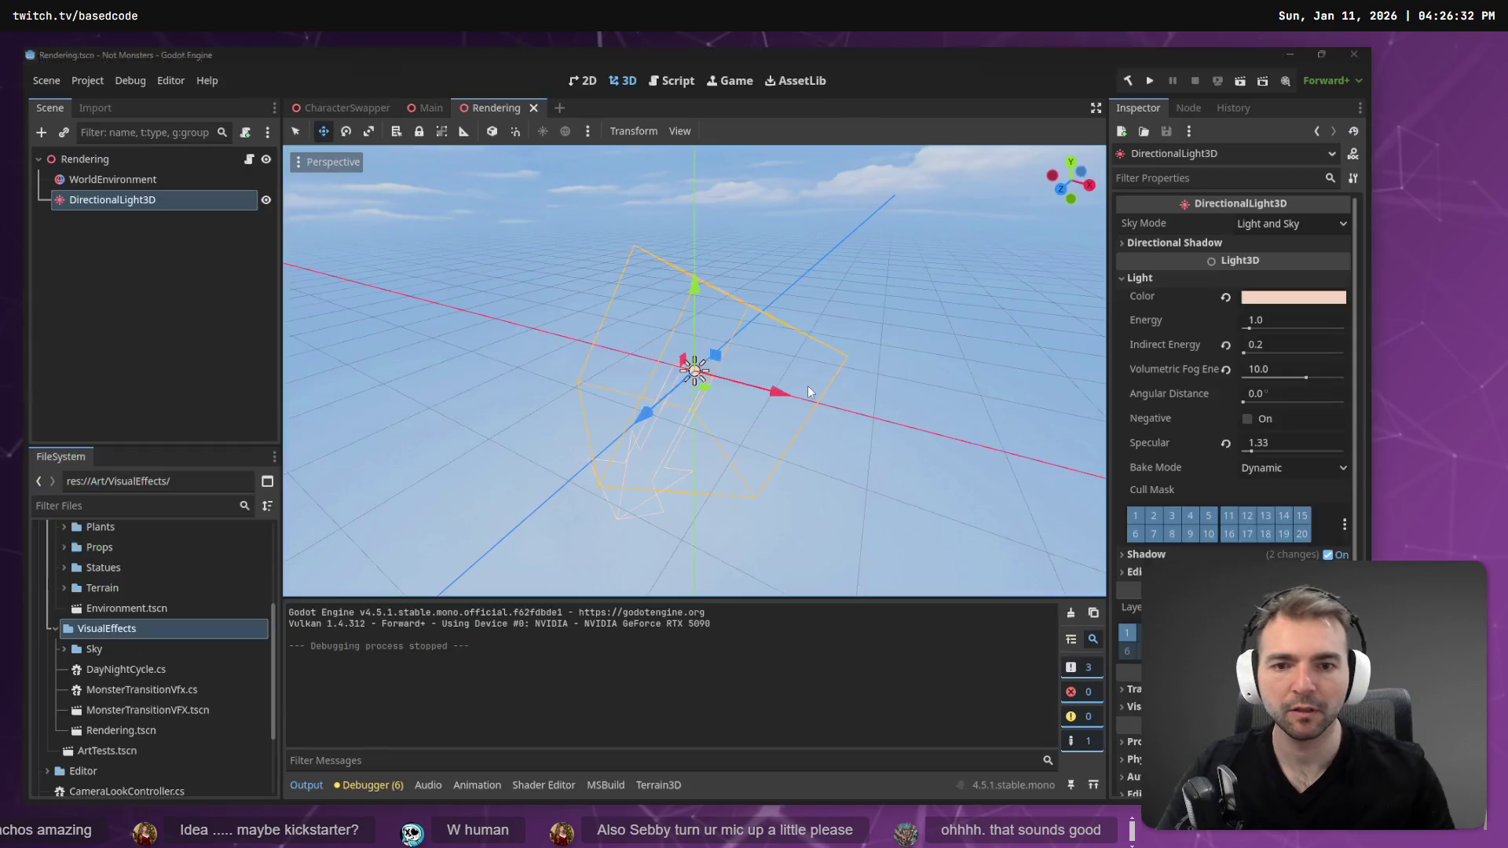
- Set the DirectionalLight3D colour to dark blue, save Rendering, and preview it in Main
click(1307, 302)
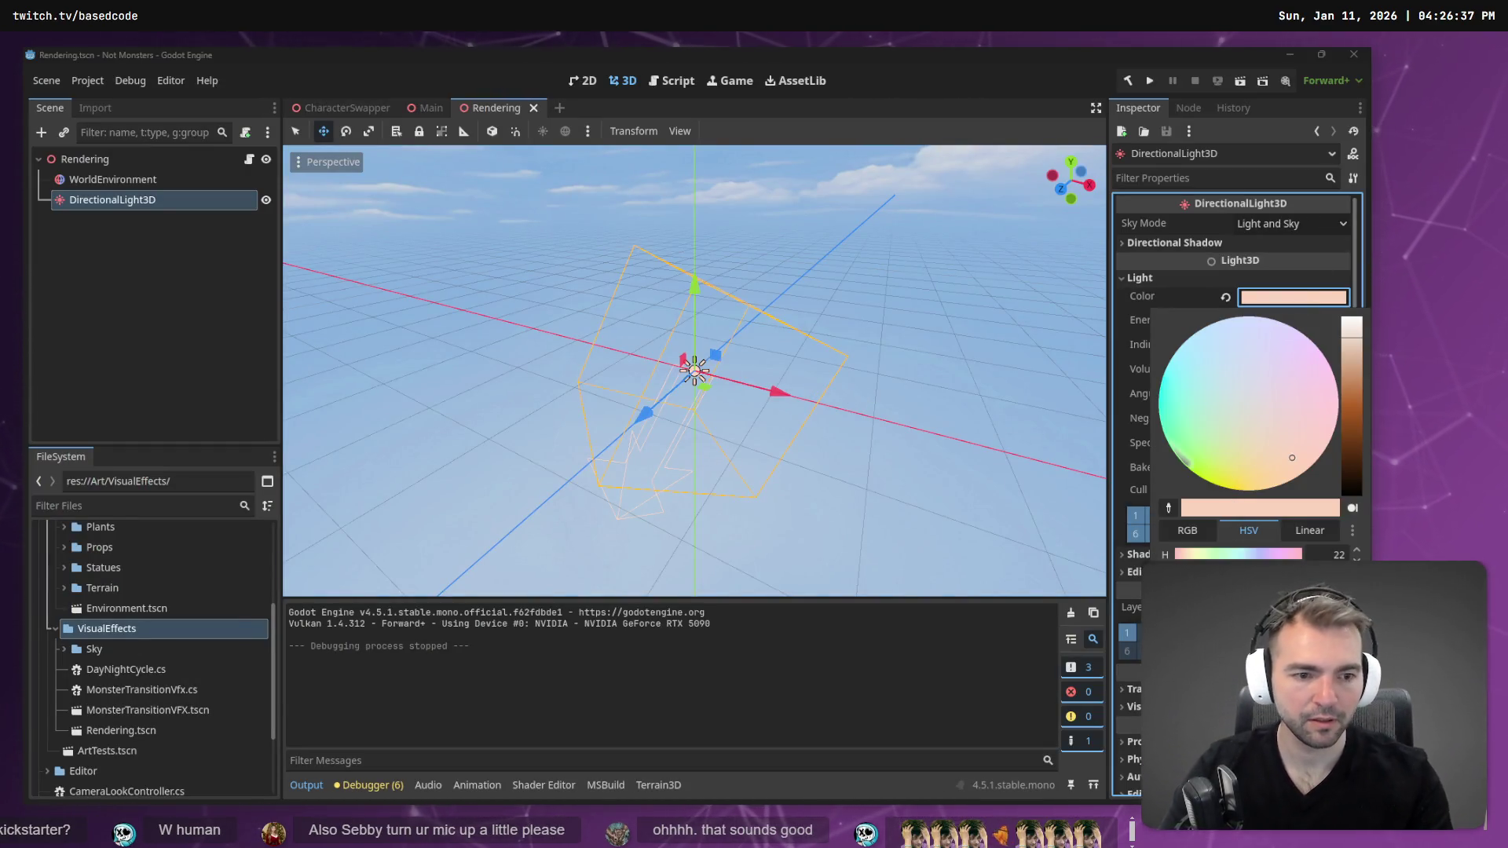
click(715, 144)
key(ctrl+s)
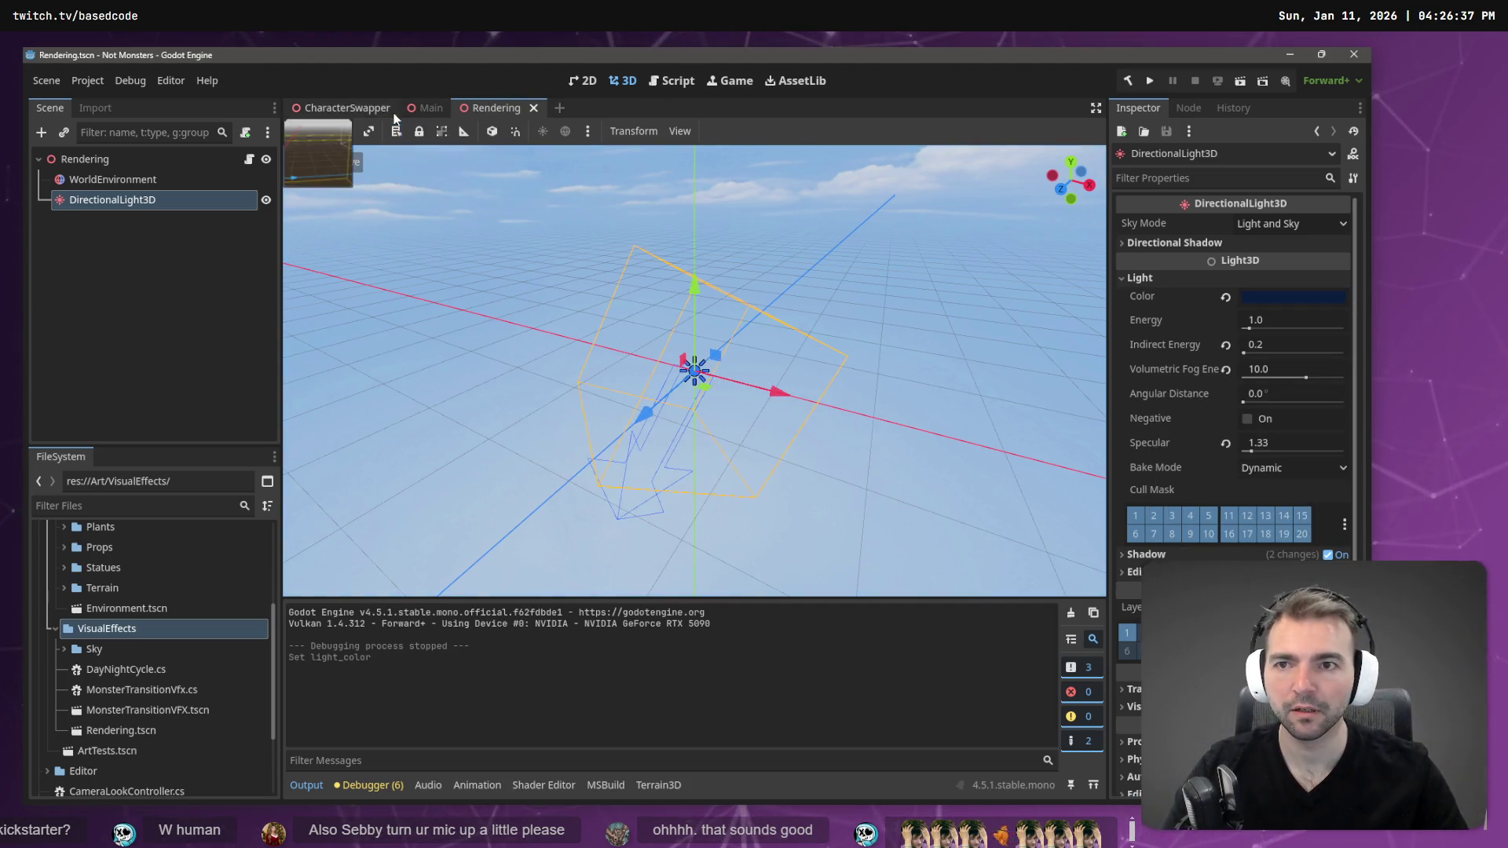
click(425, 109)
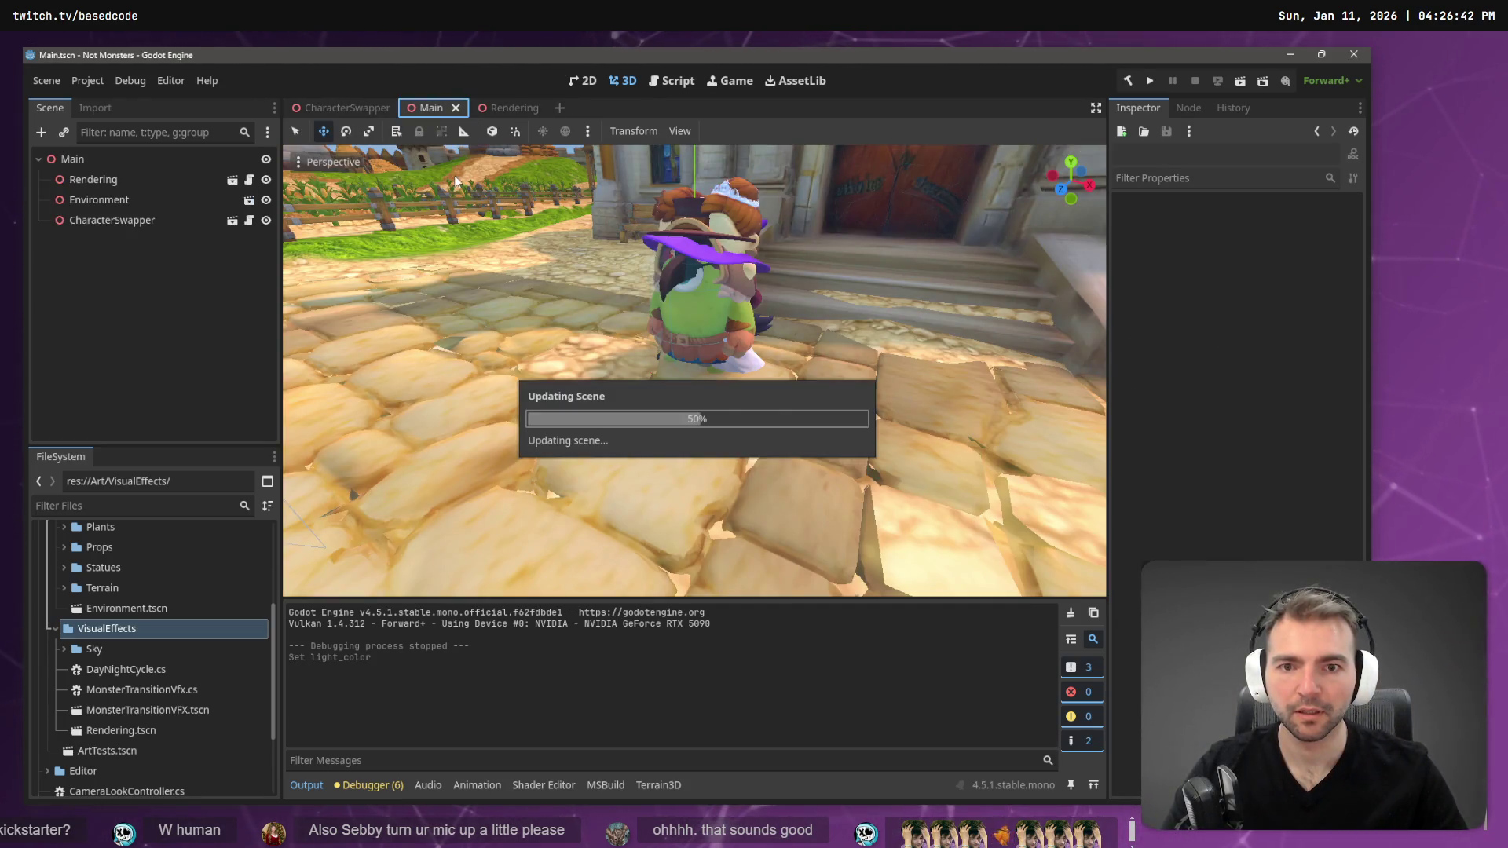
key(s)
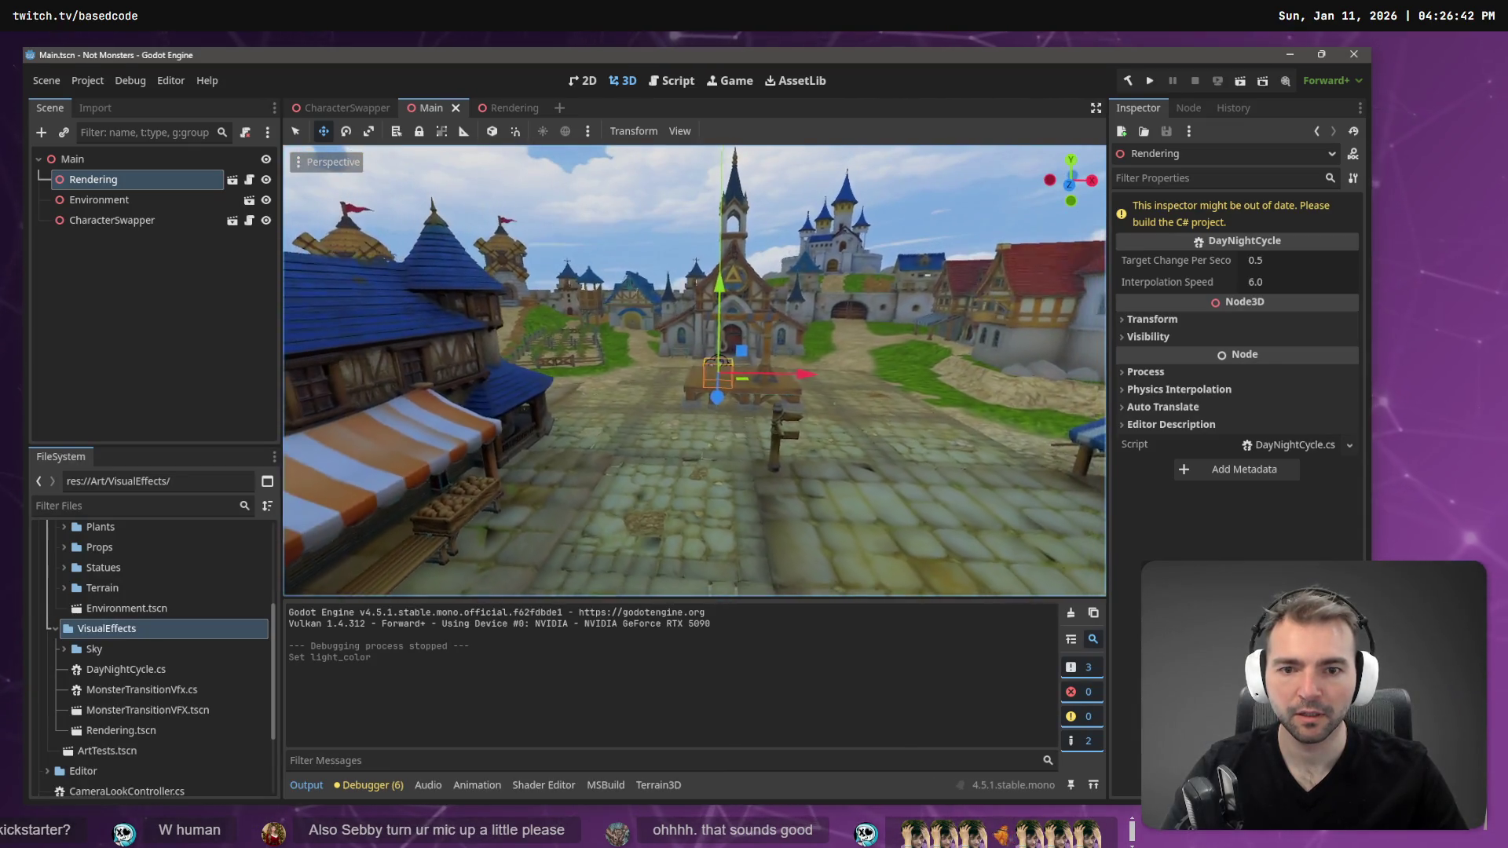
key(w)
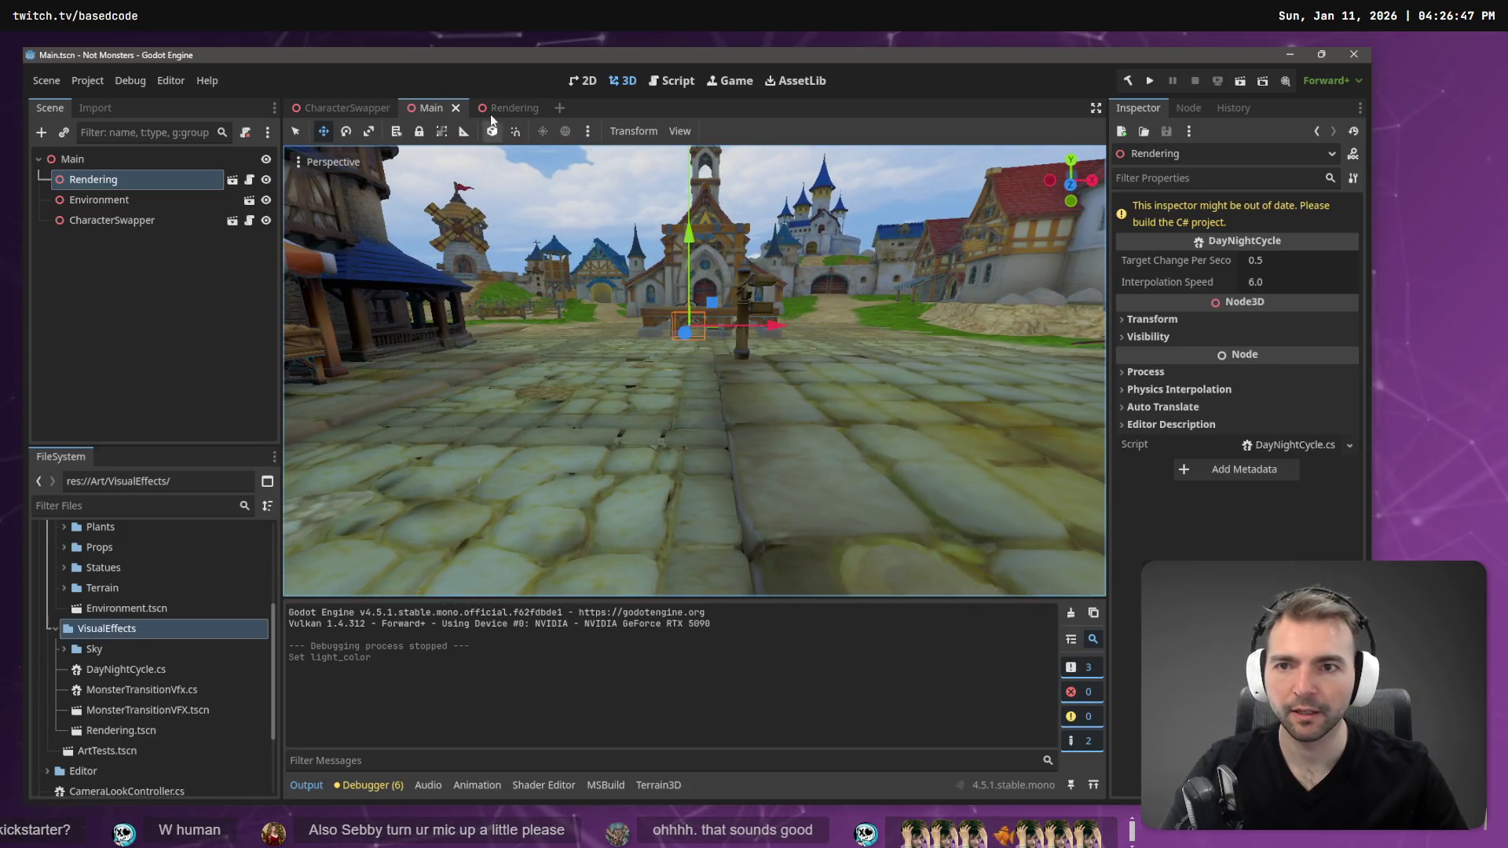
- Darken the light colour further, save the Rendering scene, and return to Main
click(490, 108)
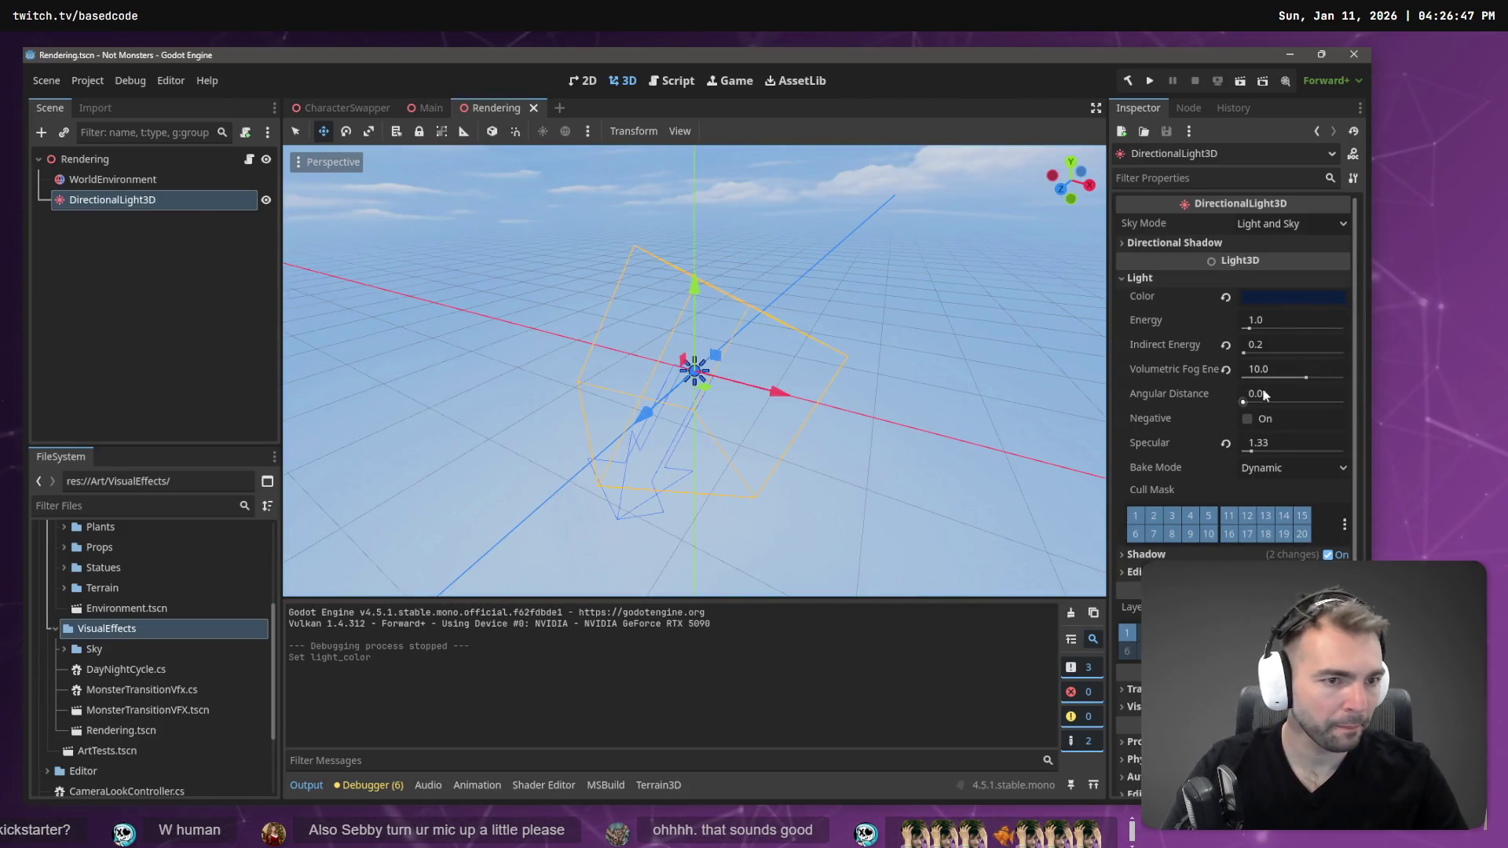
click(1274, 297)
click(1356, 489)
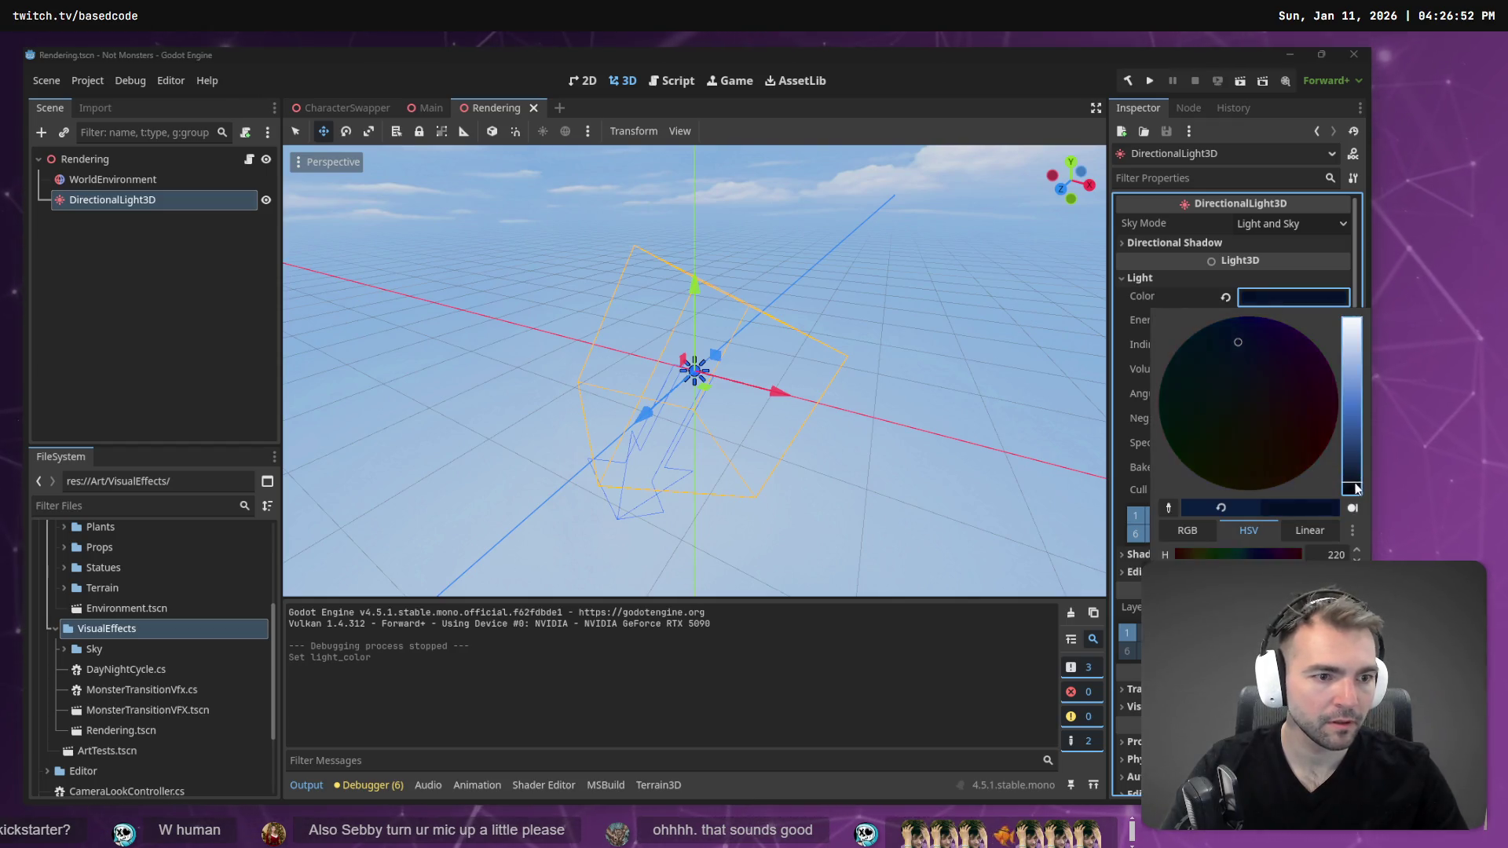
click(247, 349)
key(ctrl+s)
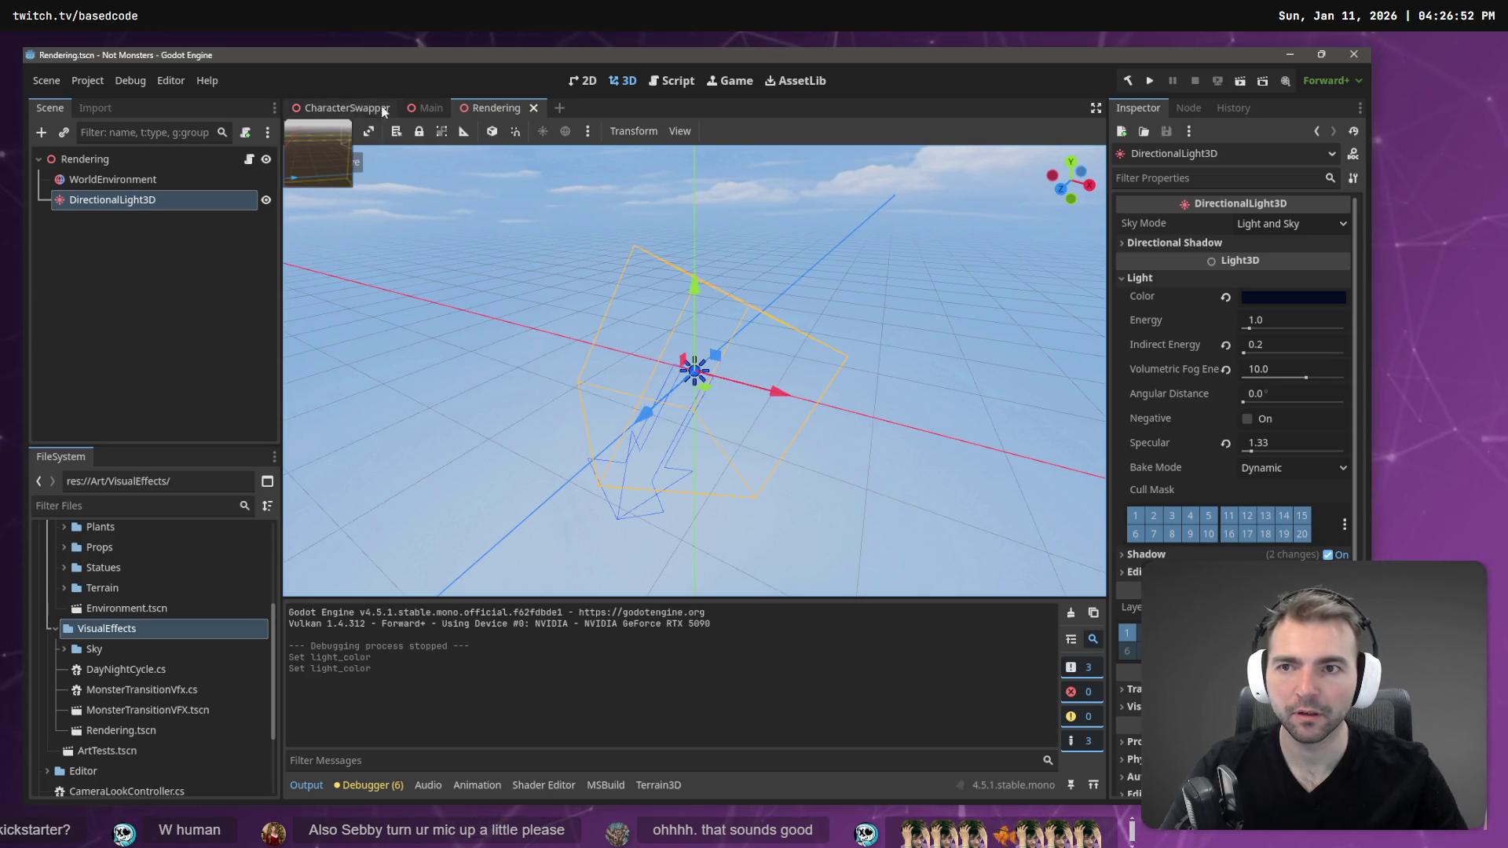
click(430, 109)
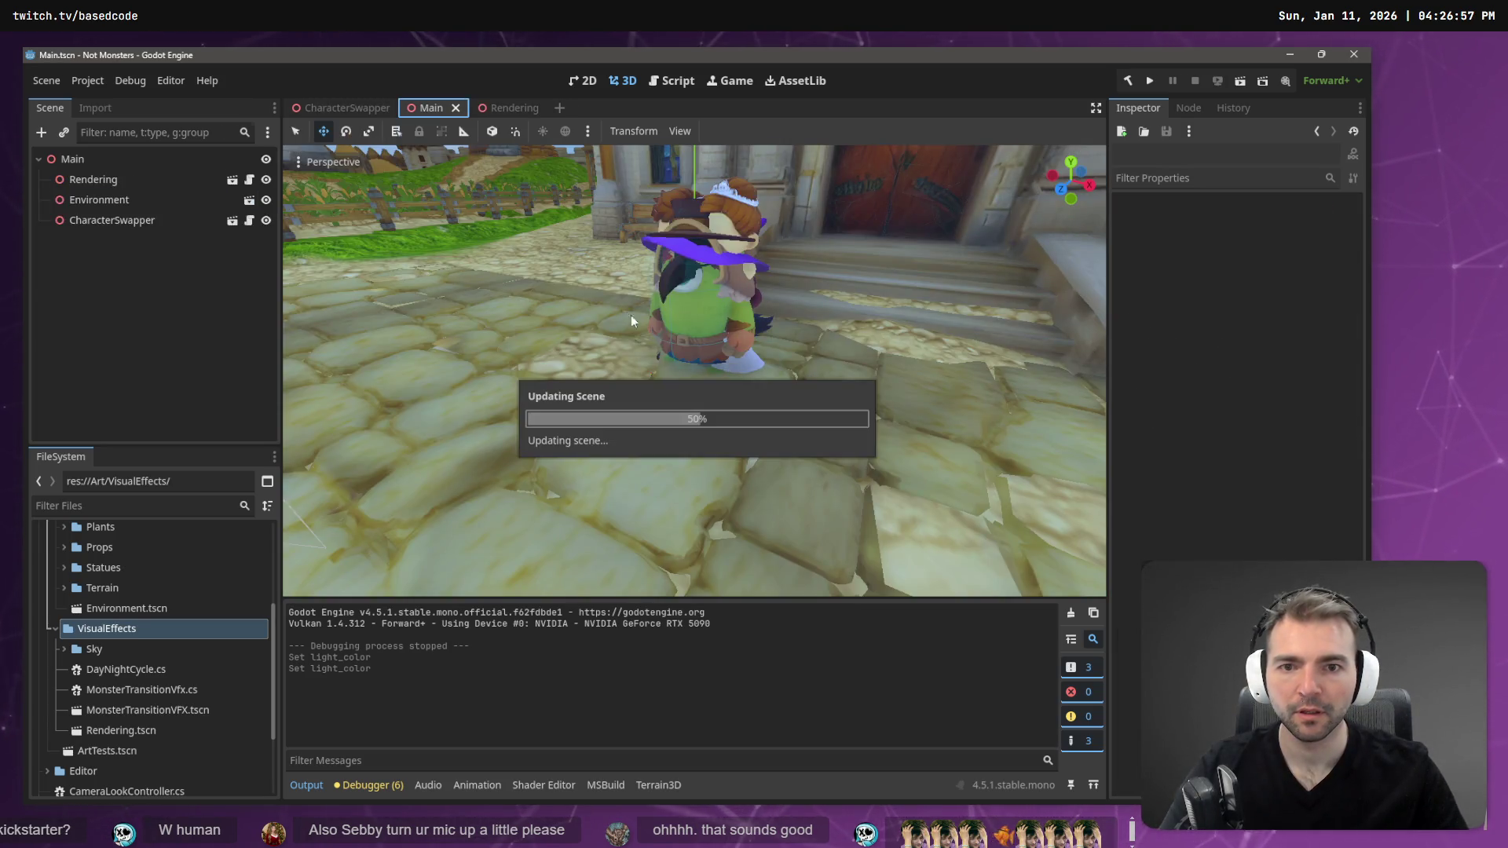
- Fly the camera past the gate, gallows and church to review the night lighting
key(w)
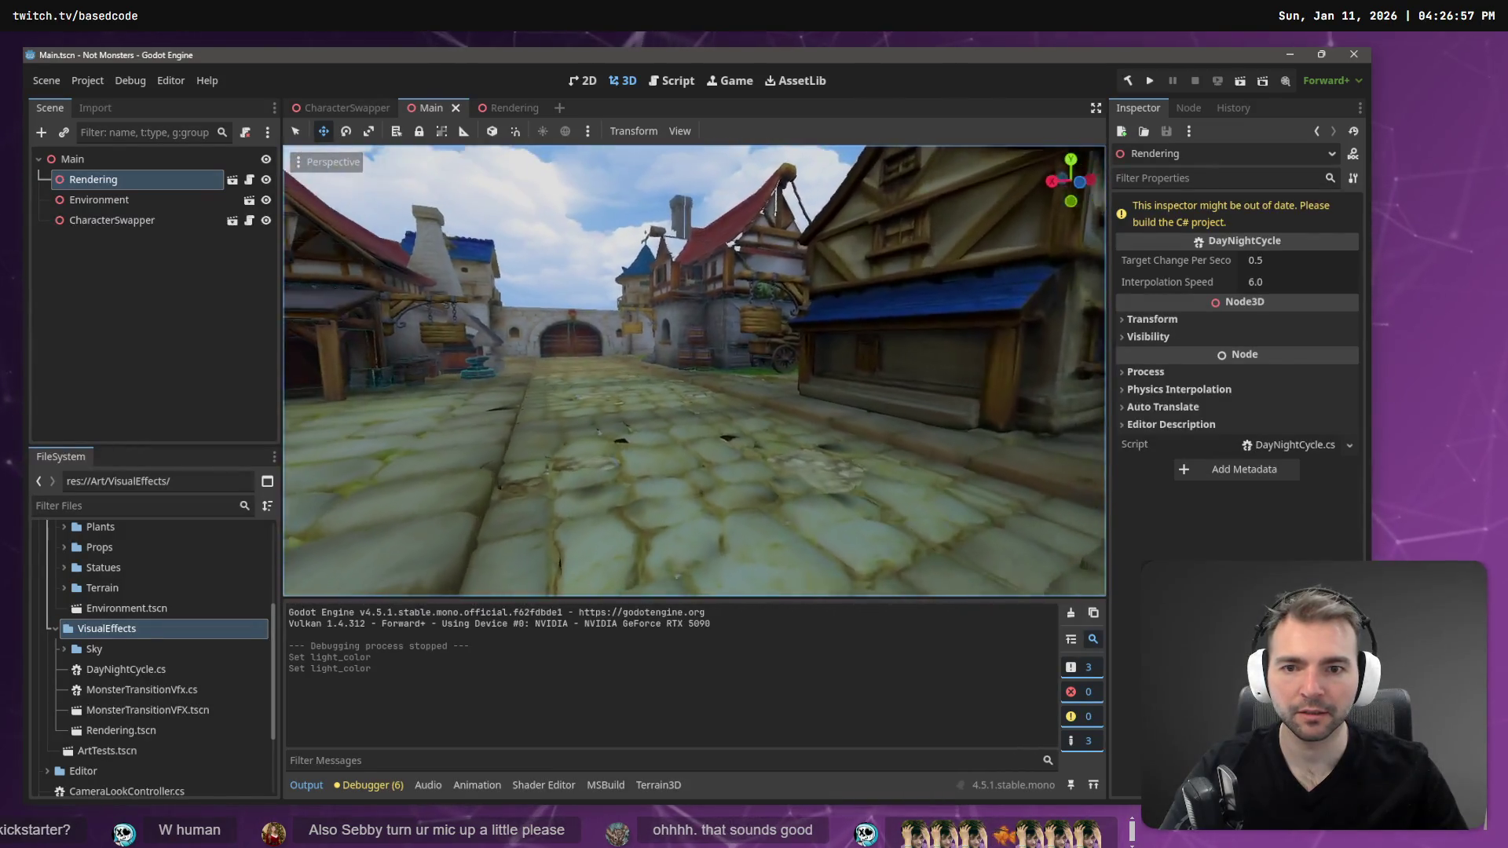
key(s)
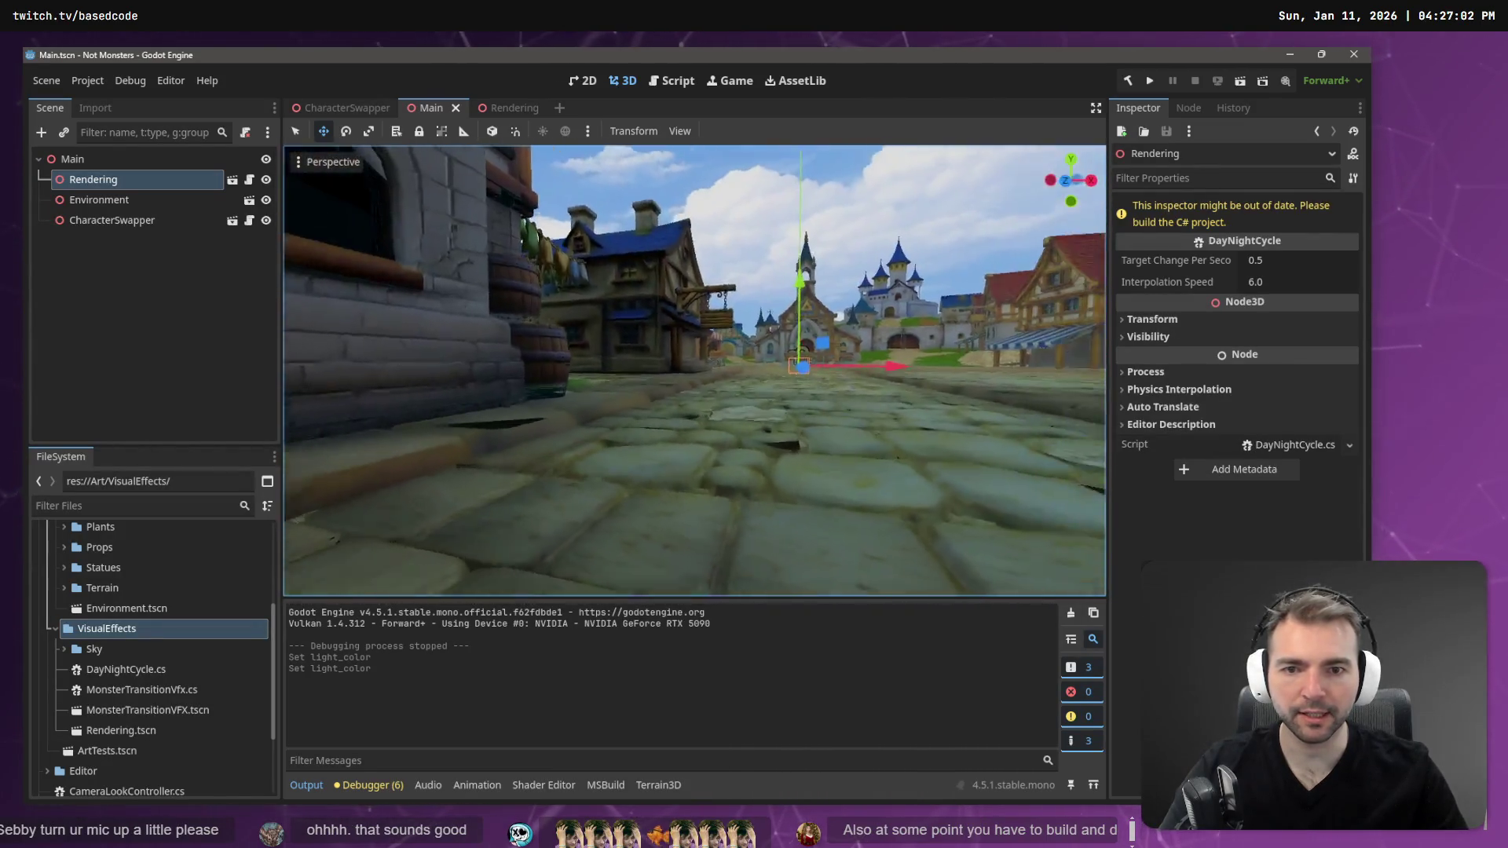
key(w)
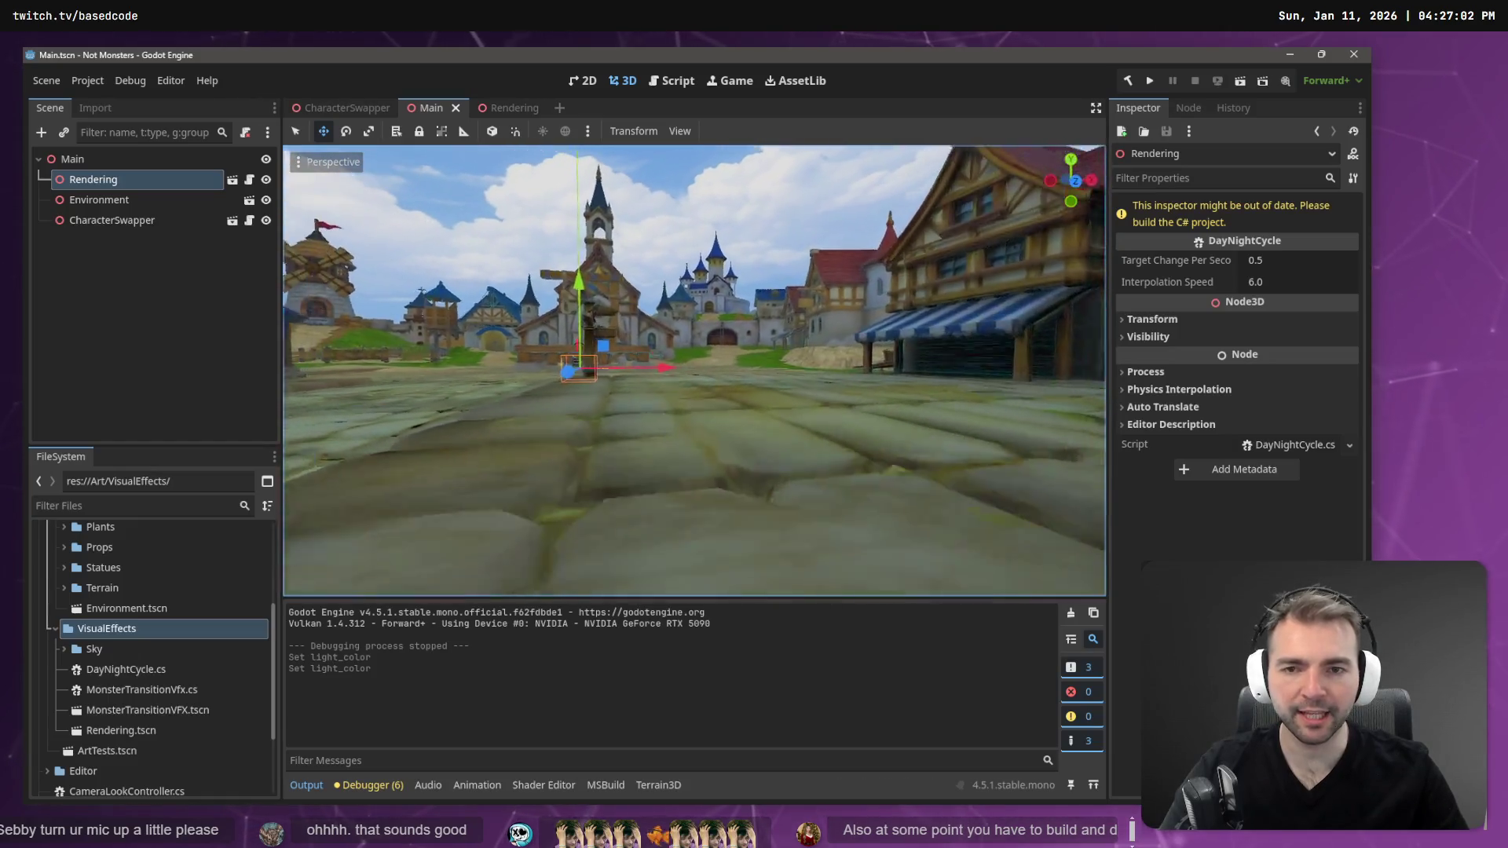
key(w)
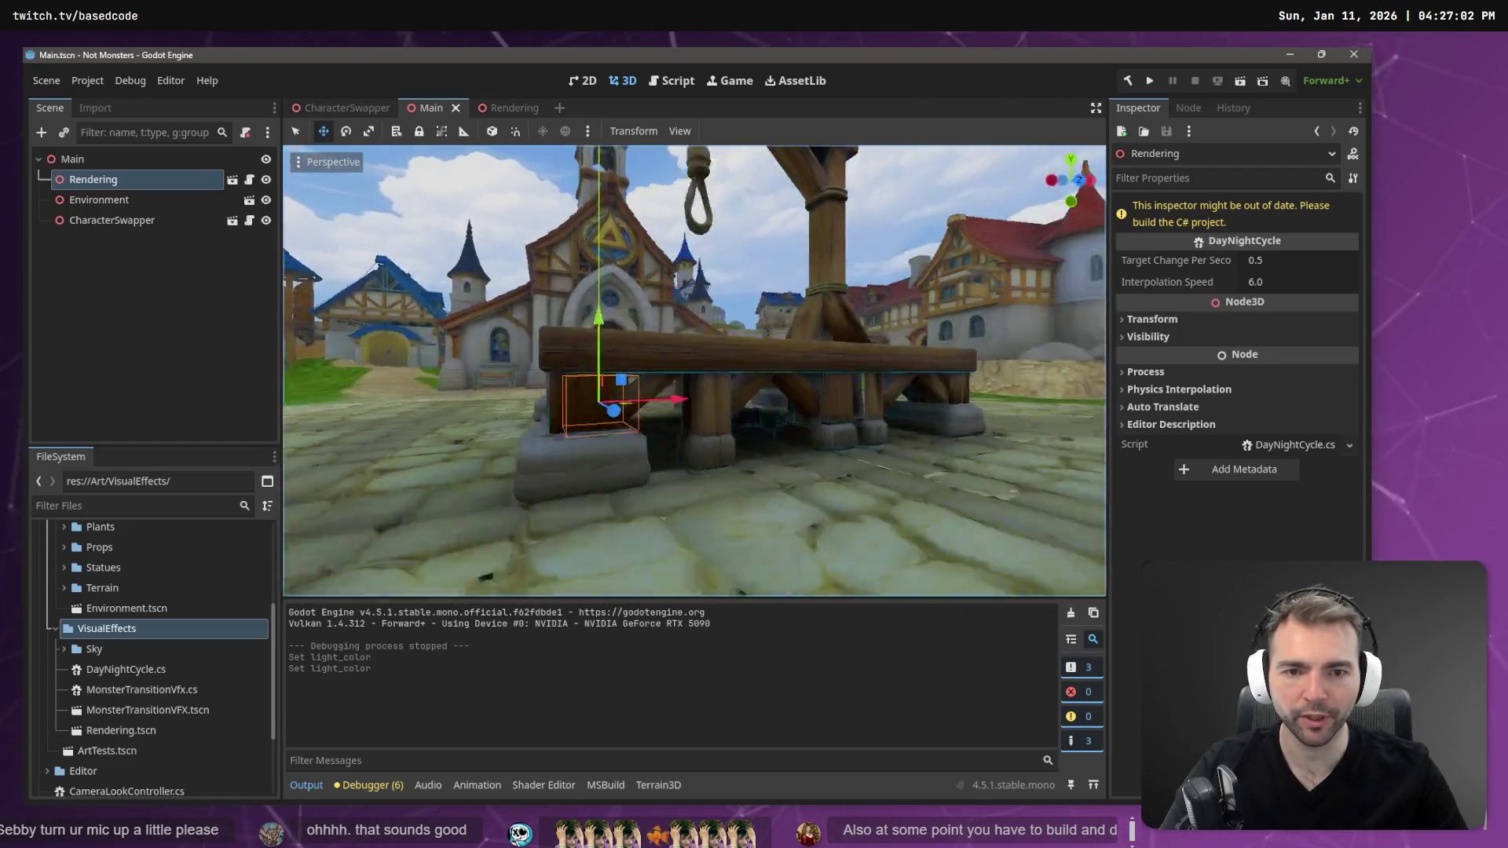
key(s)
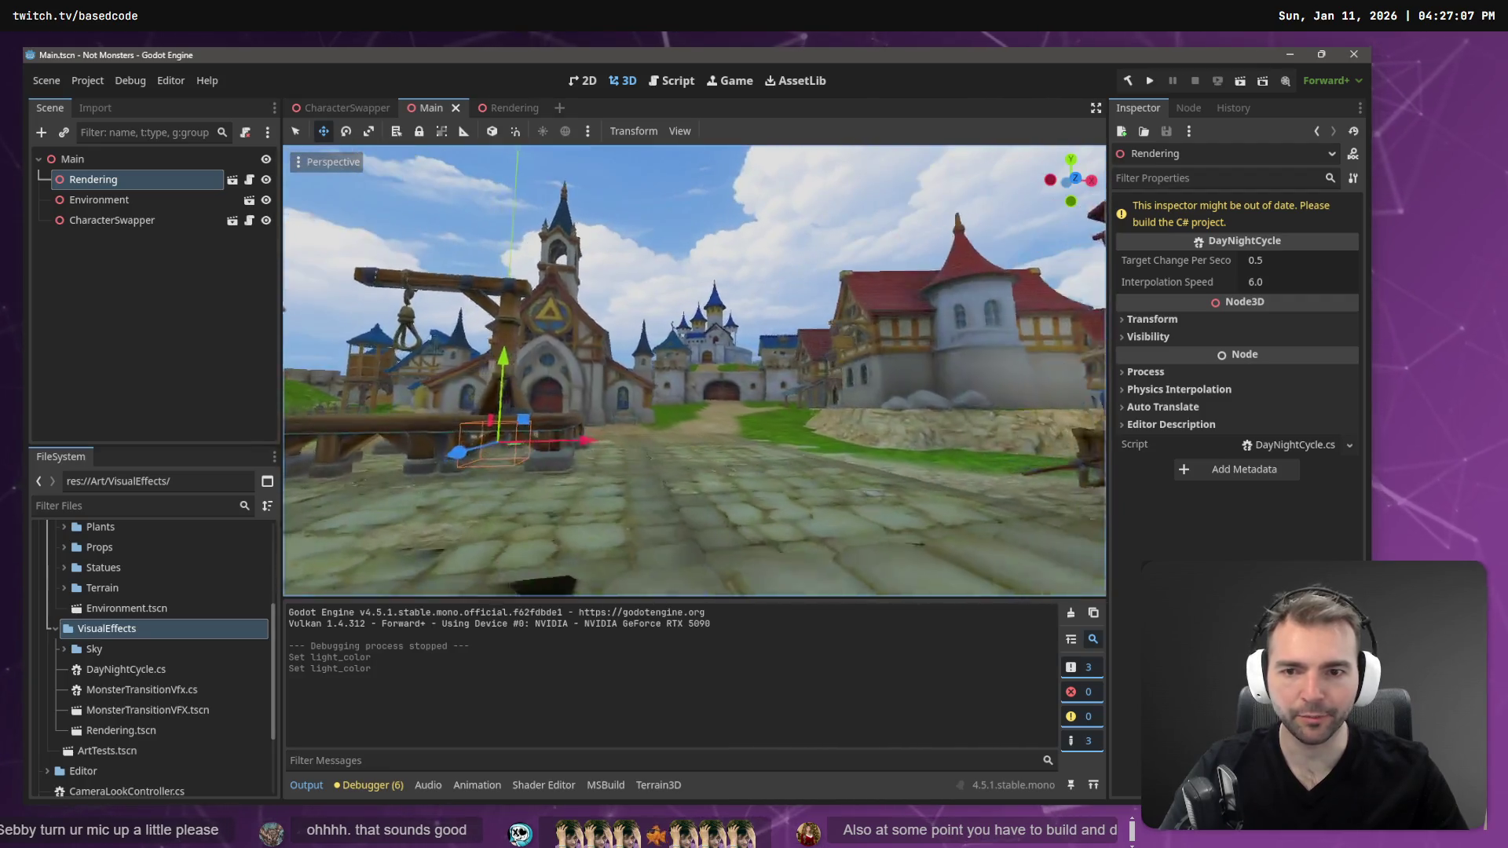
key(s)
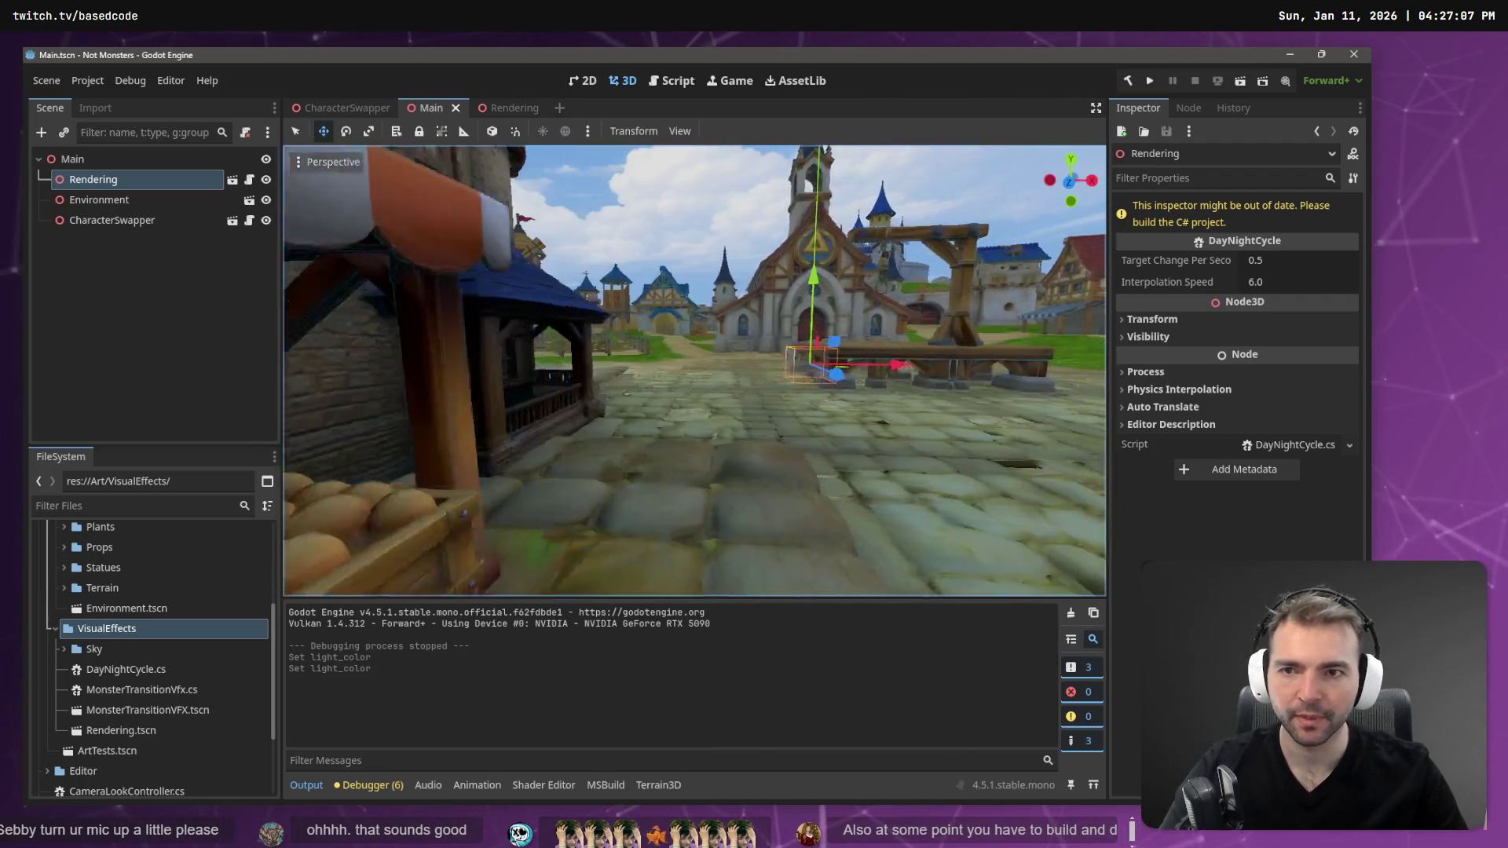
click(512, 103)
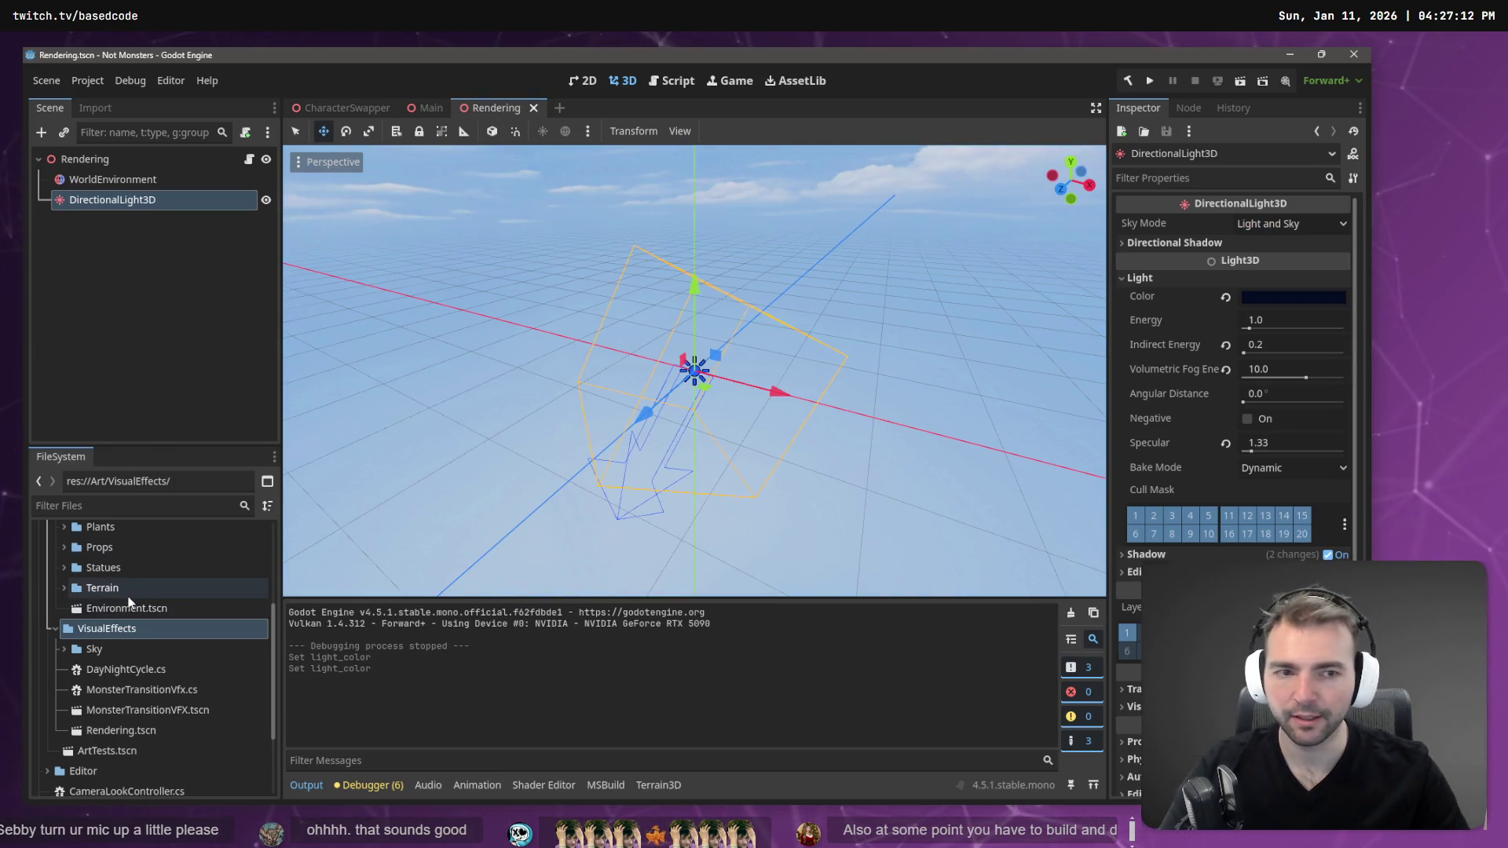
- Drag WorldEnvironment's sky energy multiplier to 0.0 to preview a dark sky, then undo to 1.0
click(154, 180)
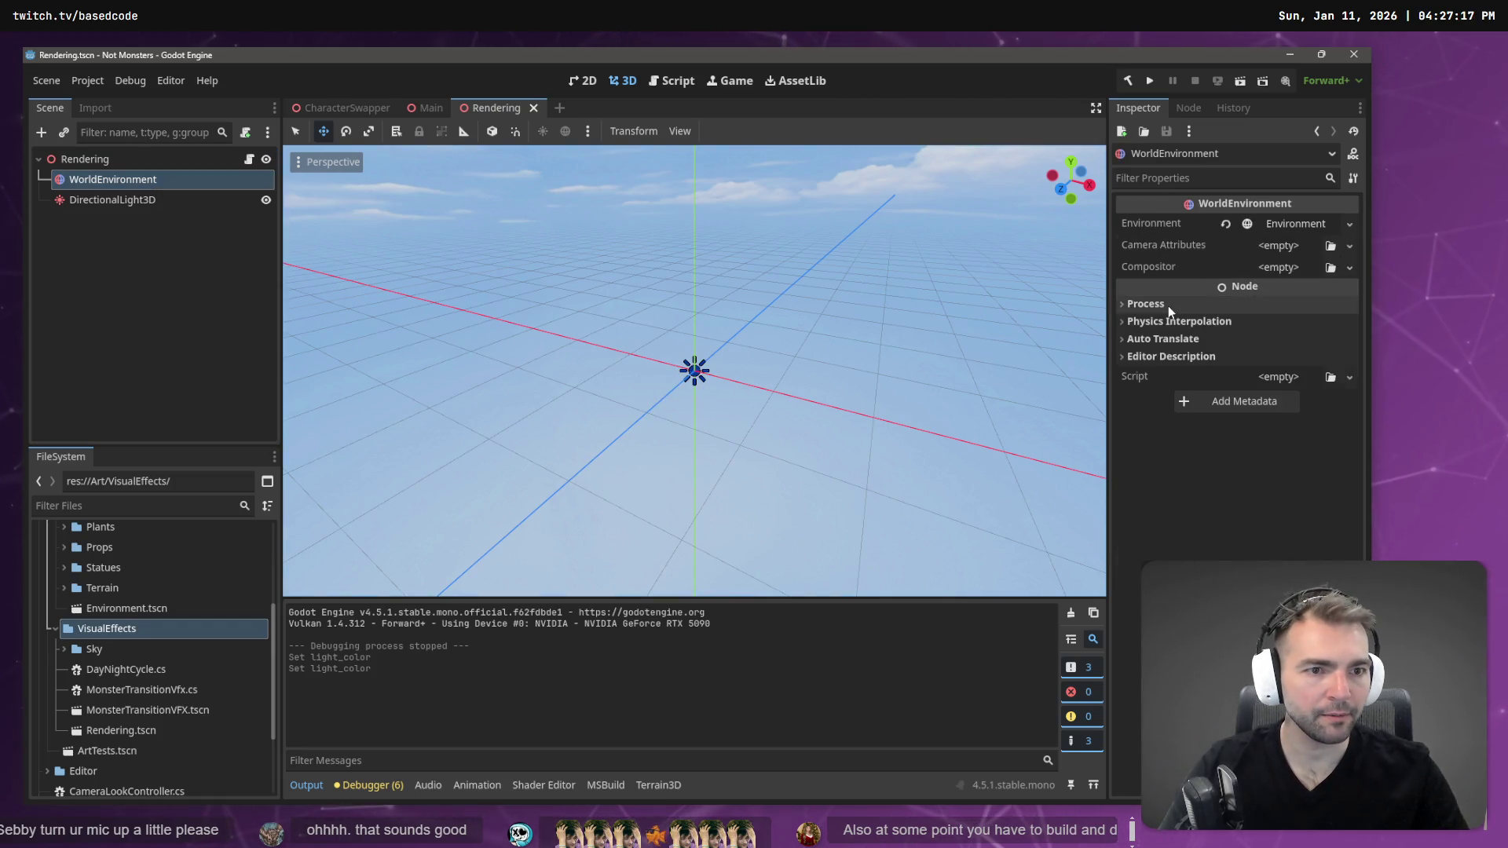
click(1293, 224)
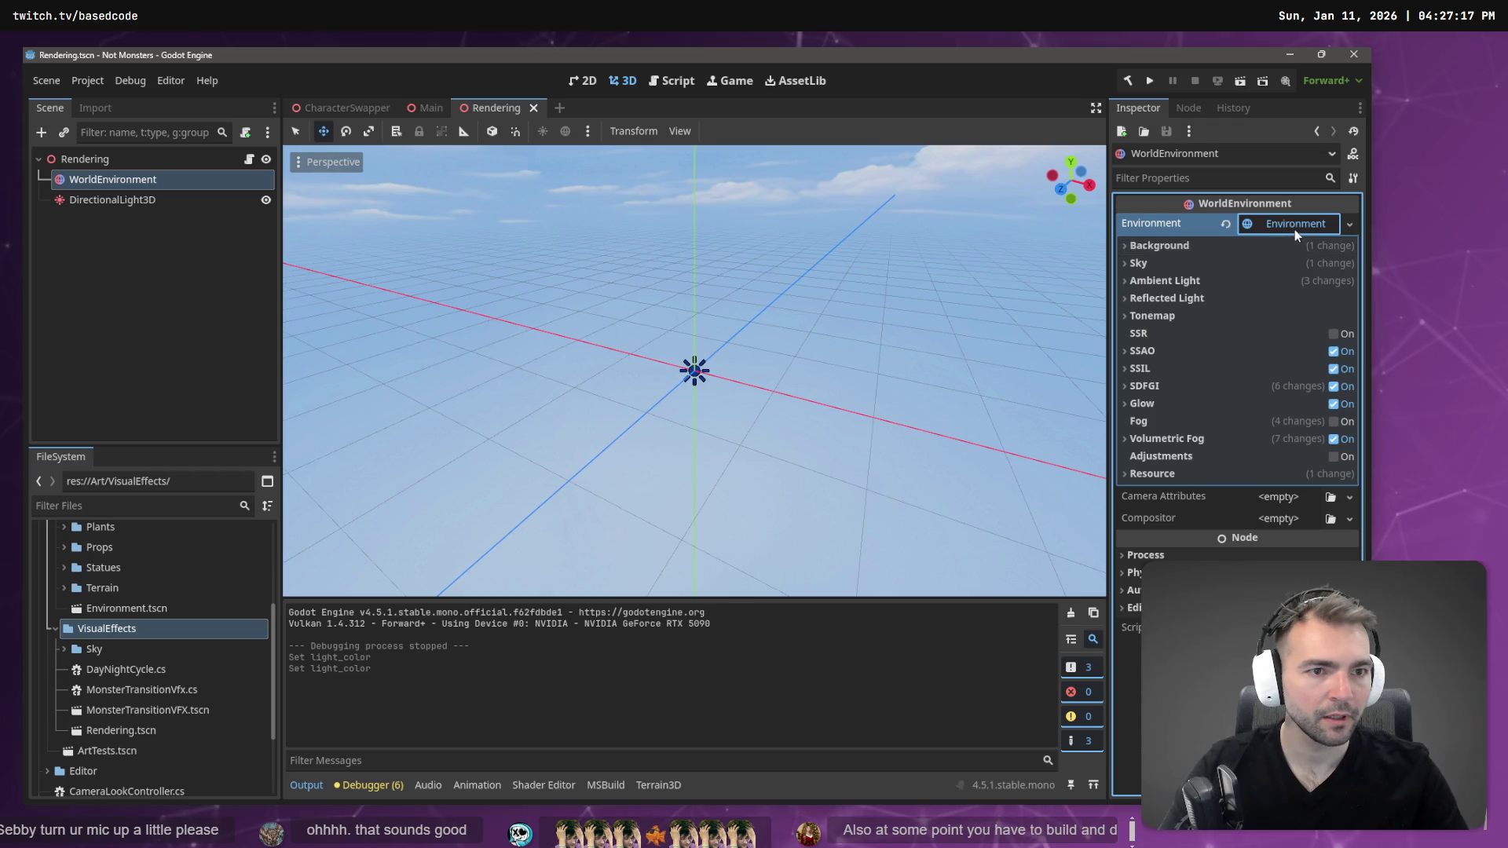
click(1208, 245)
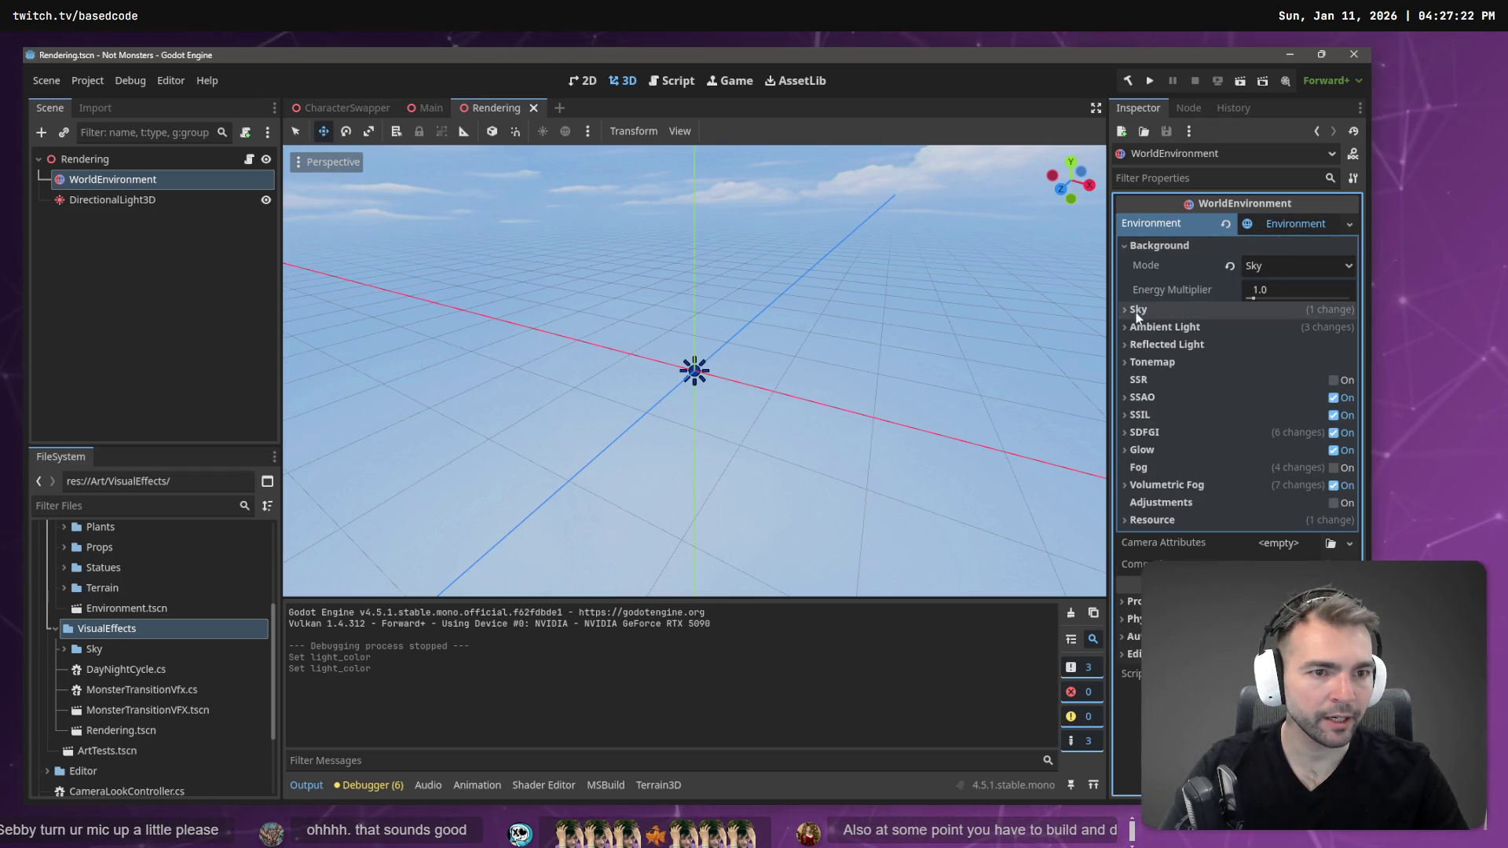
click(1159, 311)
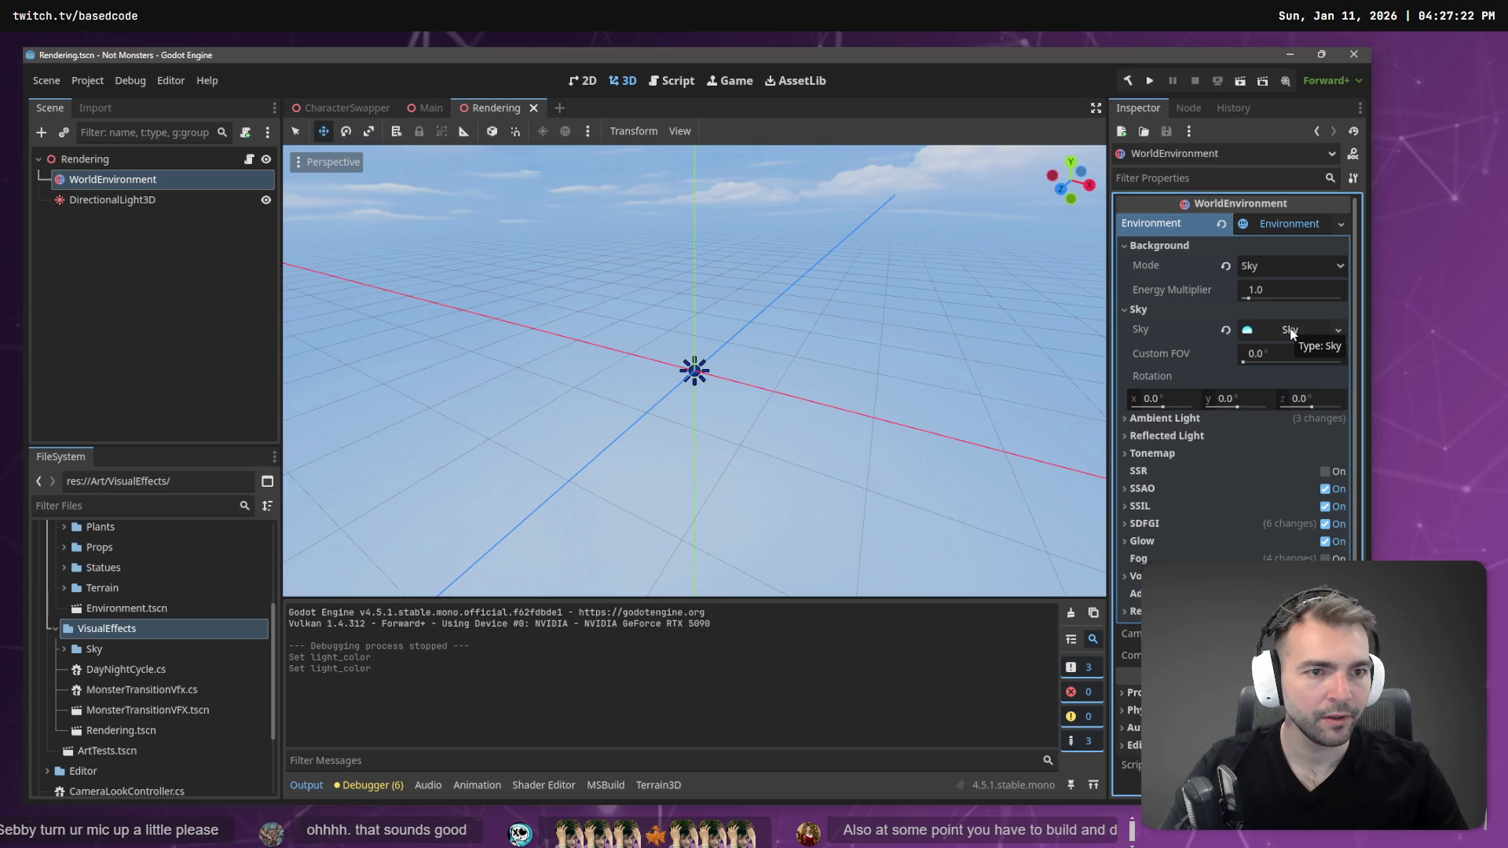
drag(1251, 297, 1244, 298)
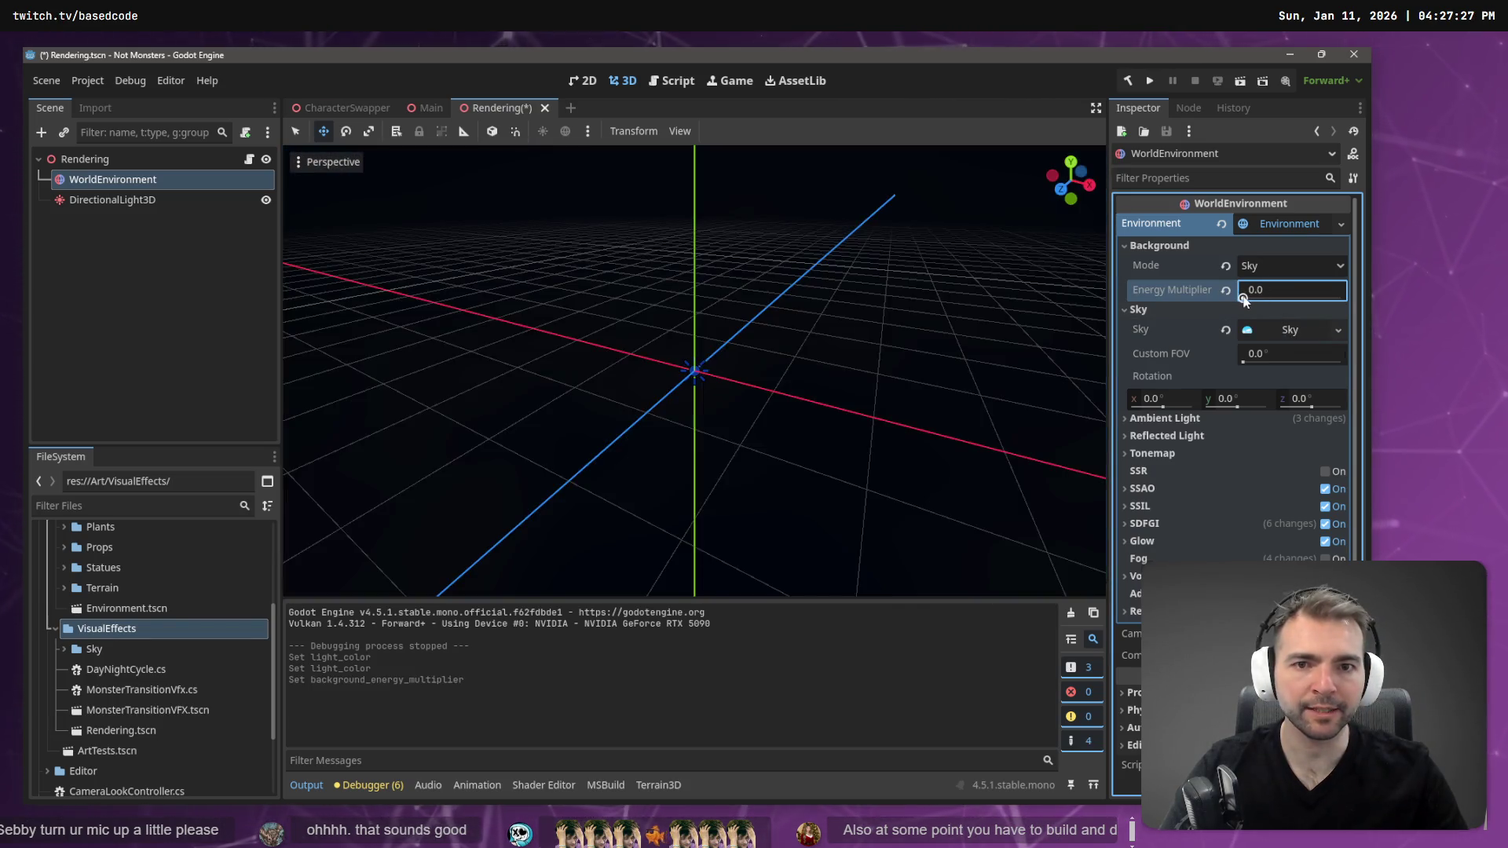
drag(982, 314, 1064, 323)
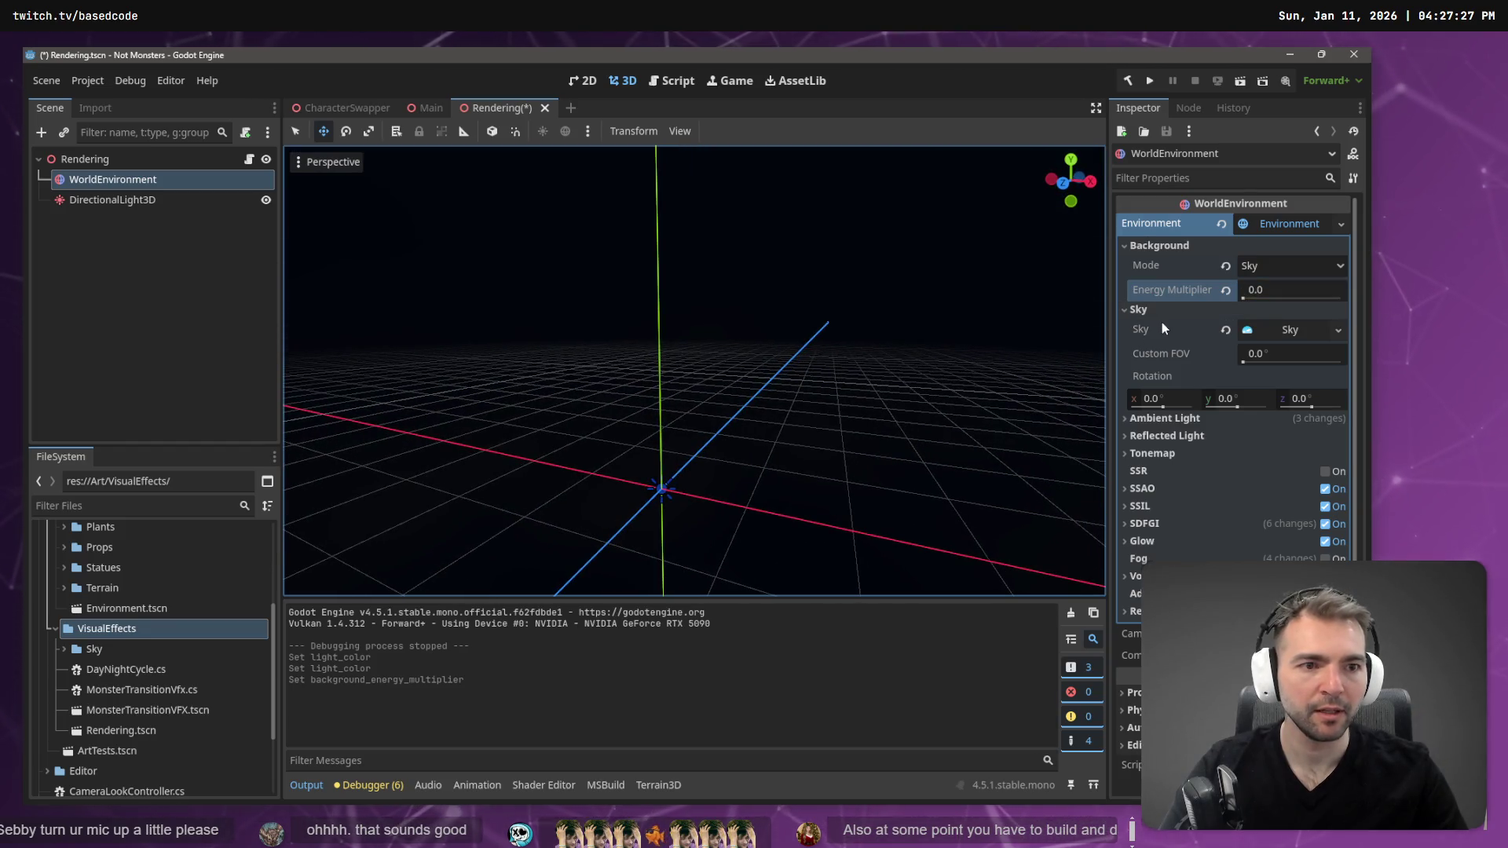
key(ctrl+z)
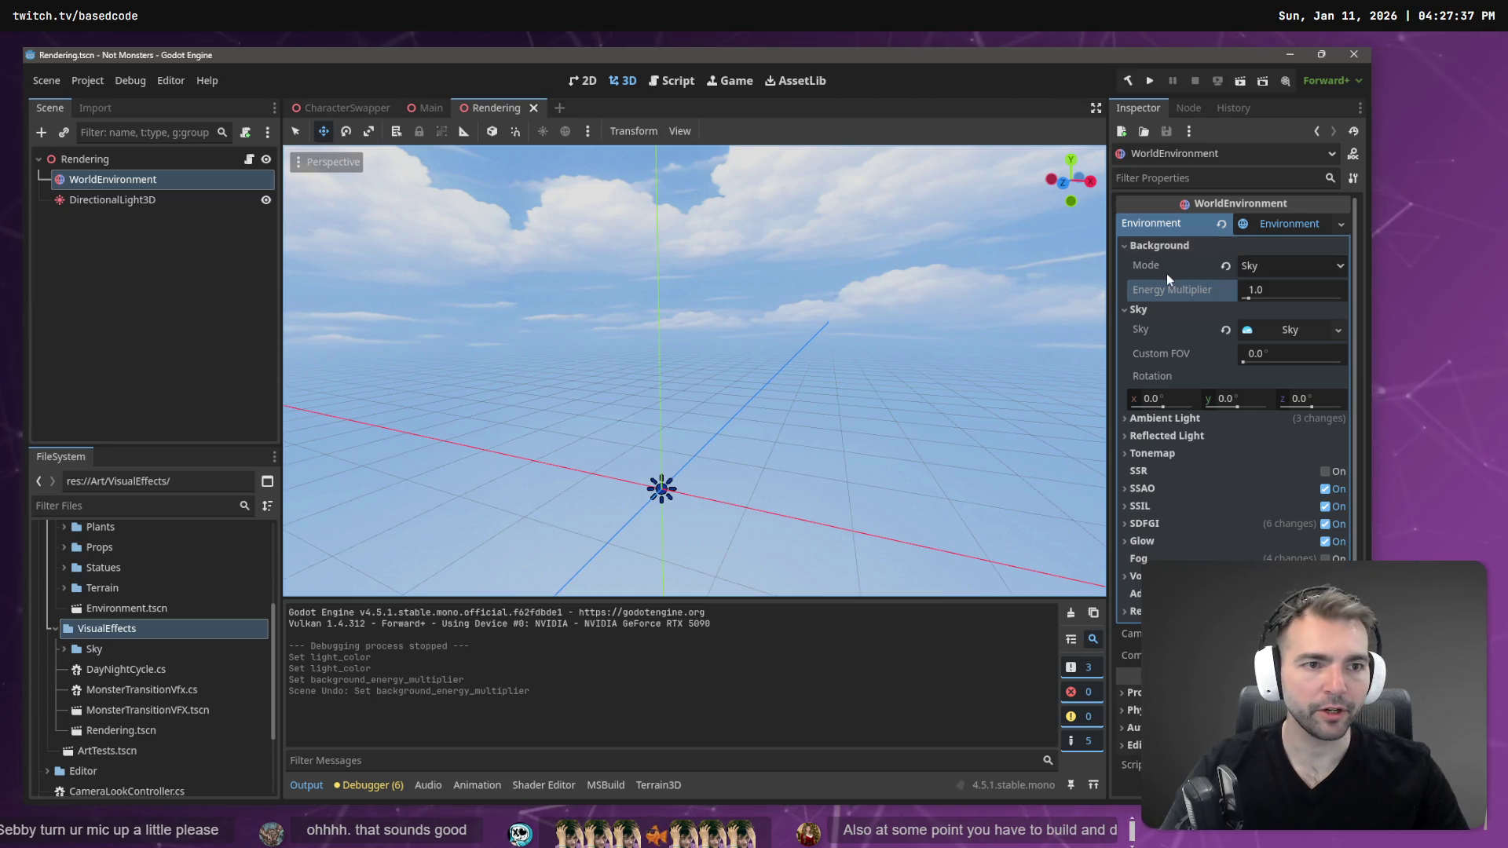
- Snip a screenshot of the Background settings and switch to VS Code
key(Print)
mouse_move(1114, 190)
mouse_down()
mouse_move(1330, 314)
mouse_move(1355, 313)
mouse_up()
key(alt+Tab)
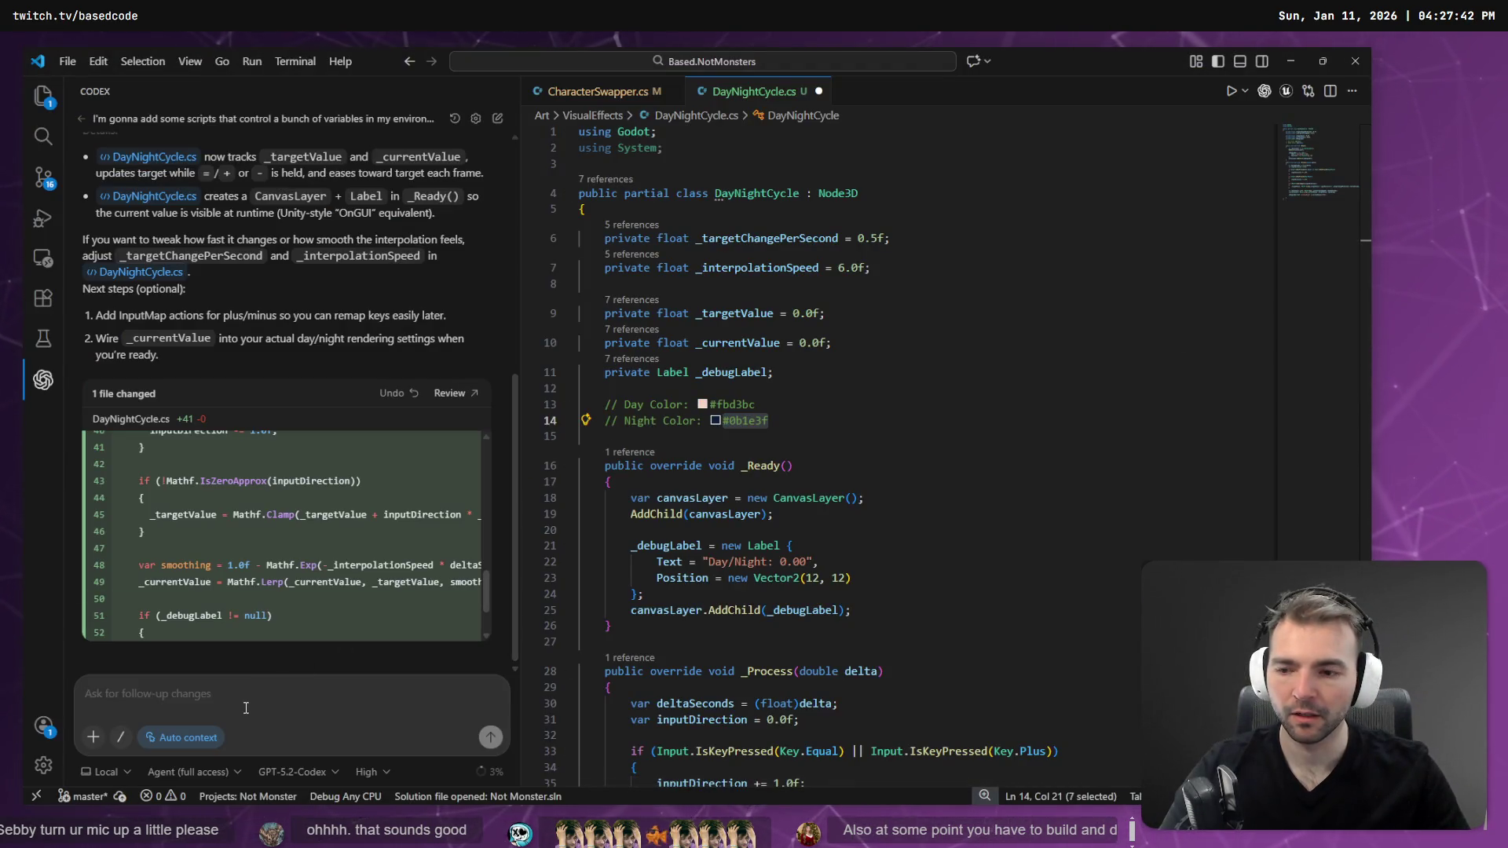
- Paste the Background screenshot into the Codex prompt and attach a snip of the scene tree
key(ctrl+v)
key(alt+Tab)
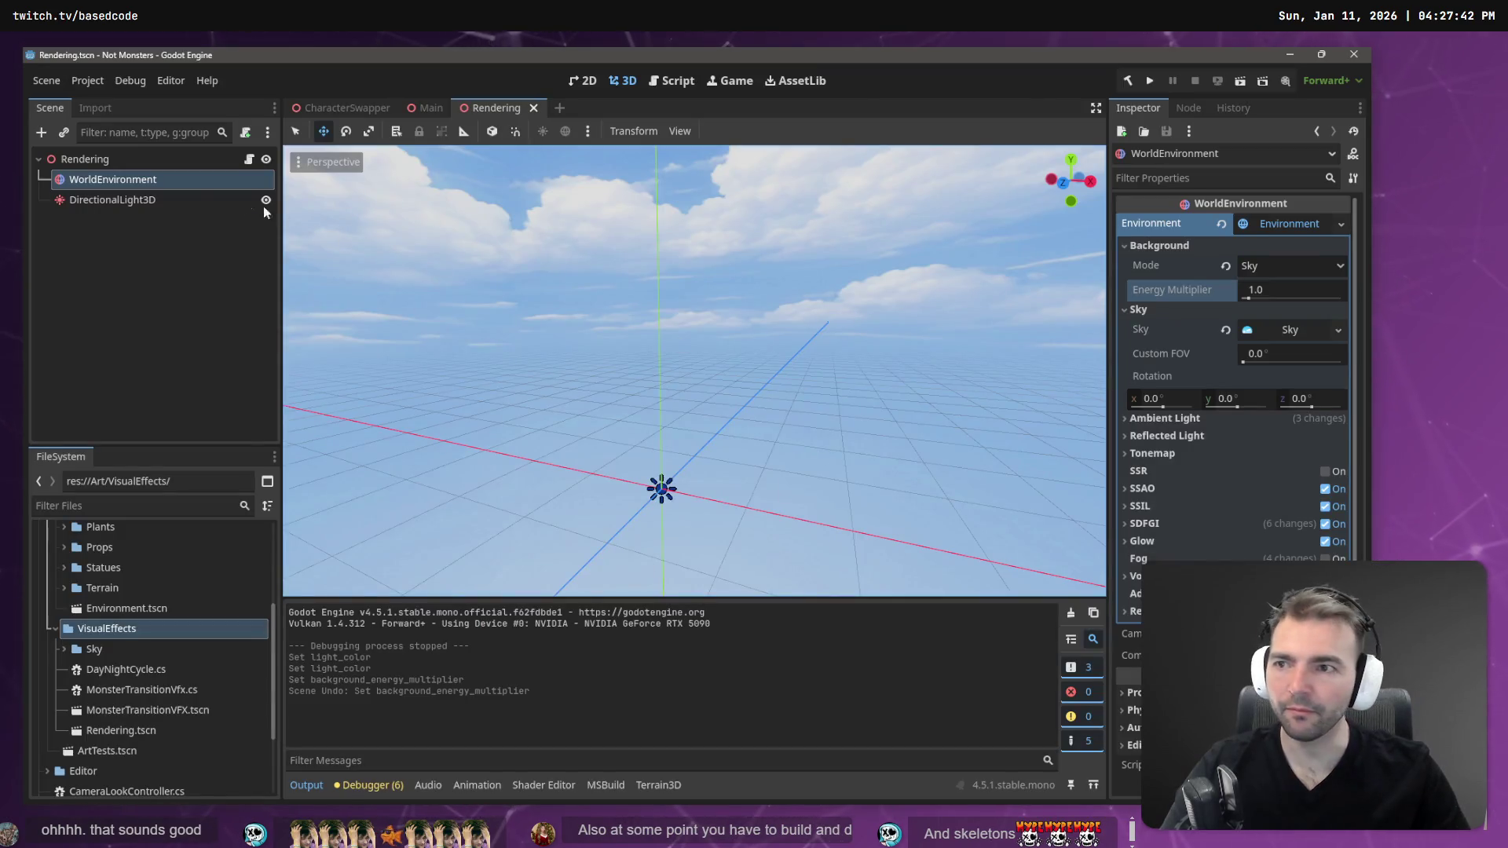
key(super+shift+s)
mouse_move(32, 147)
mouse_down()
mouse_move(233, 214)
mouse_move(278, 206)
mouse_up()
key(alt+Tab)
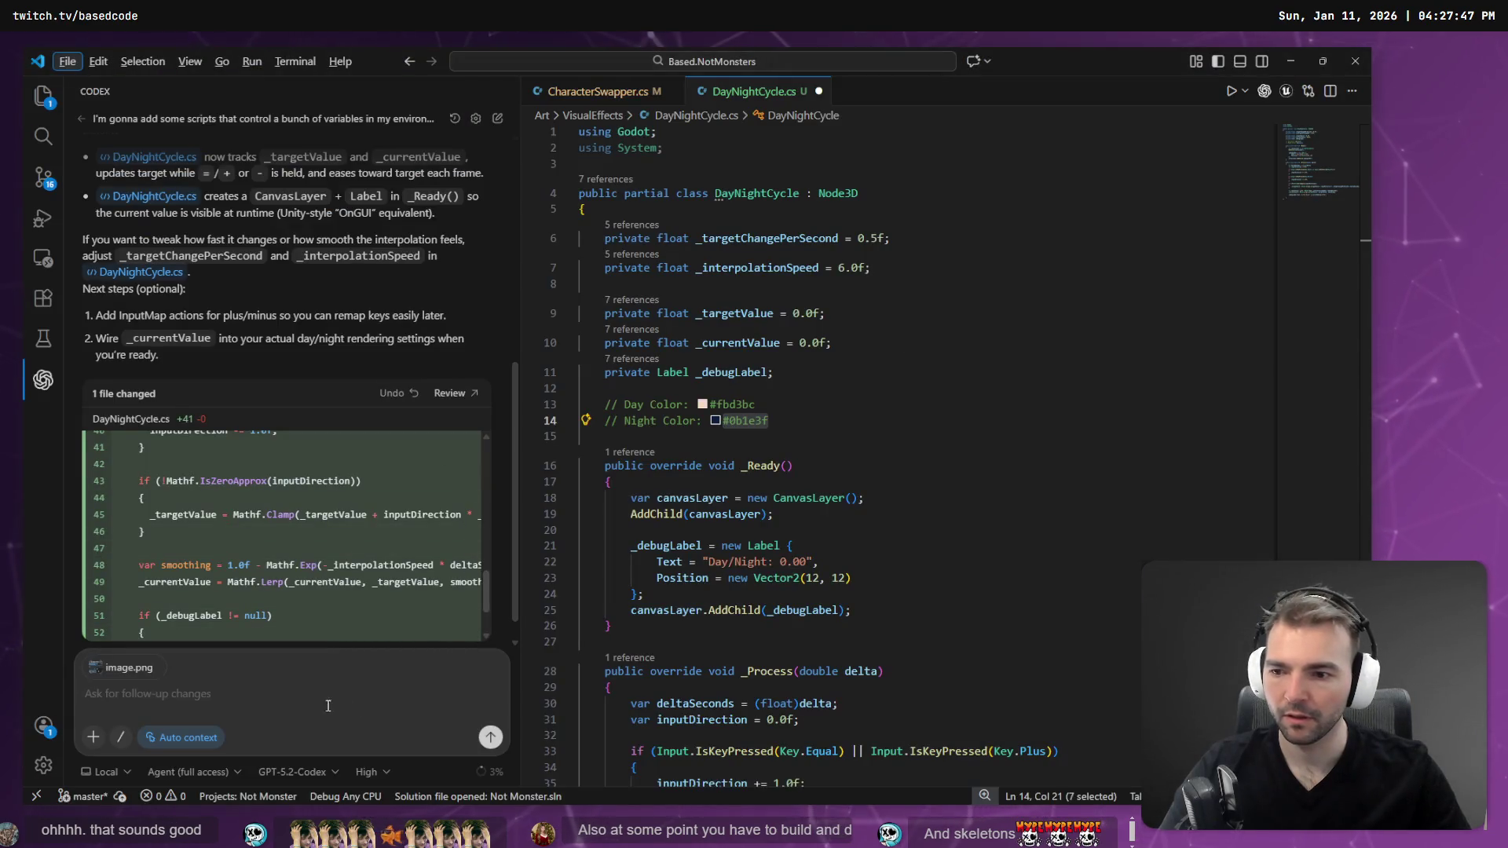
- Dictate the prompt beginning 'as a child of the current node 3D', checking Godot's hierarchy
key(alt+Tab)
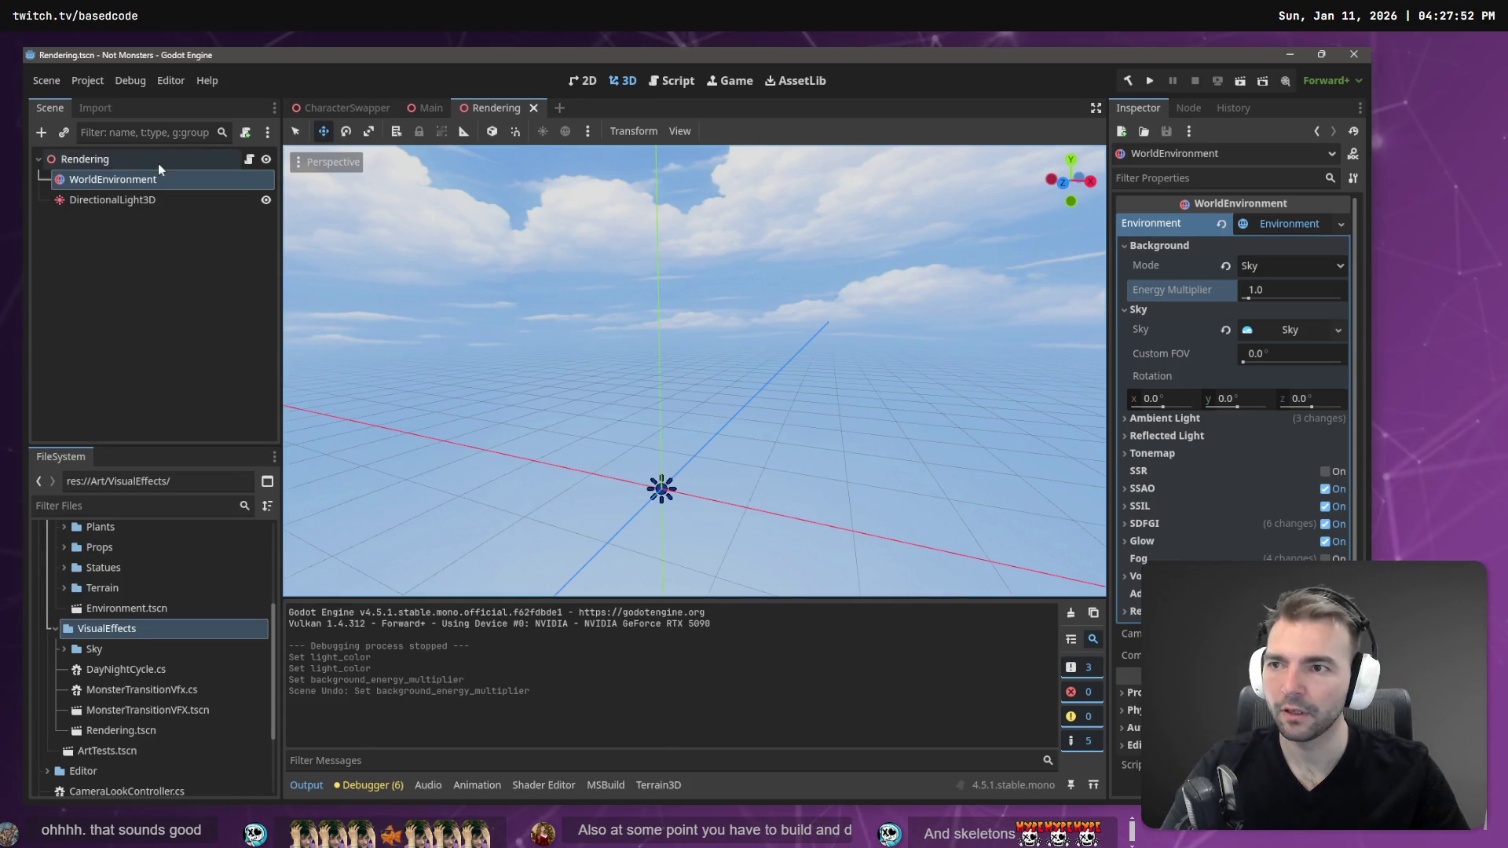
key(alt+Tab)
key(super+h)
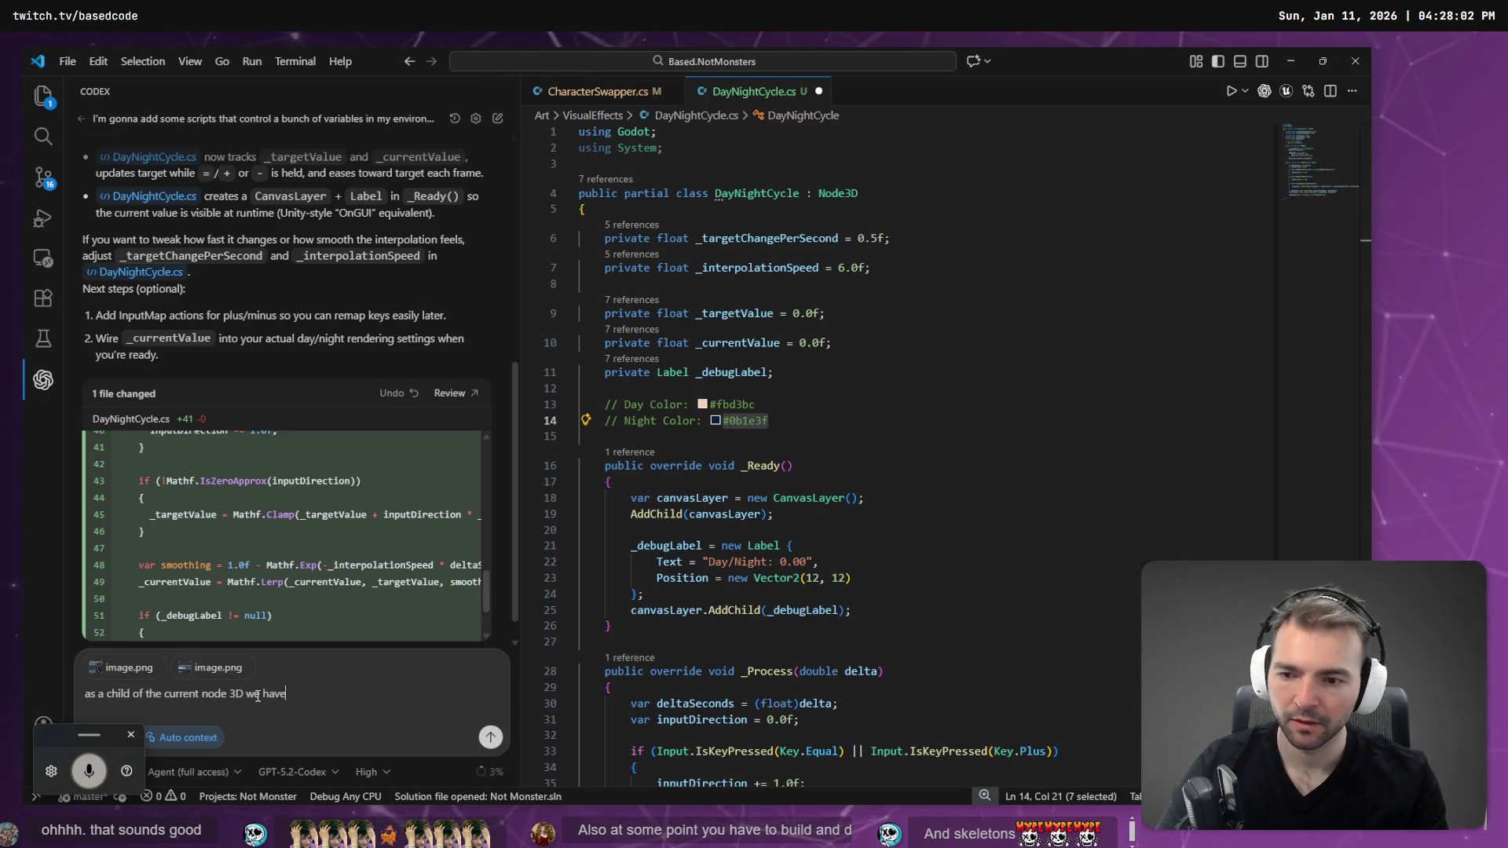
key(alt+Tab)
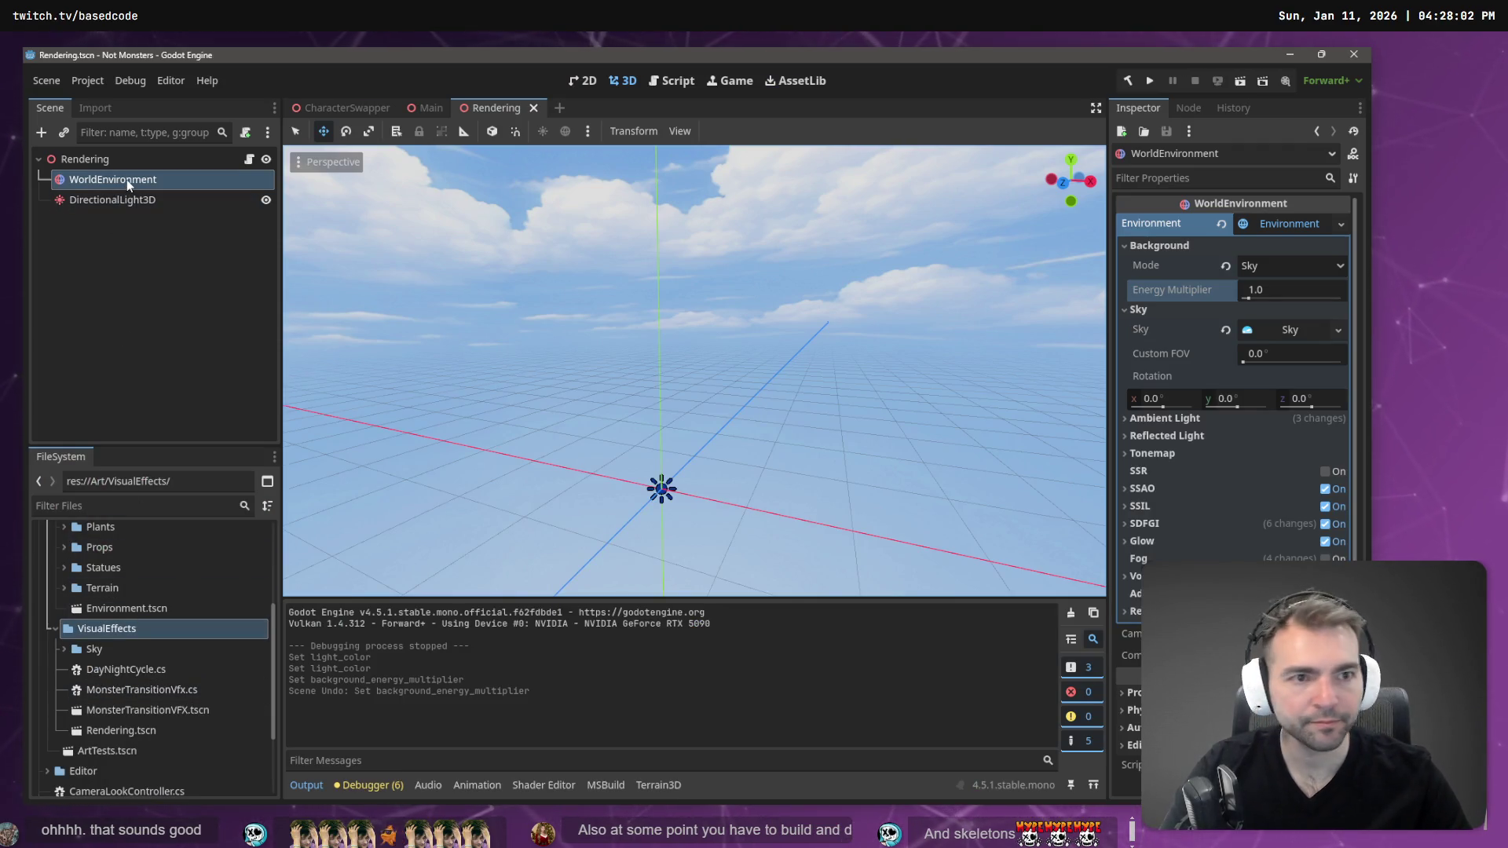
key(alt+Tab)
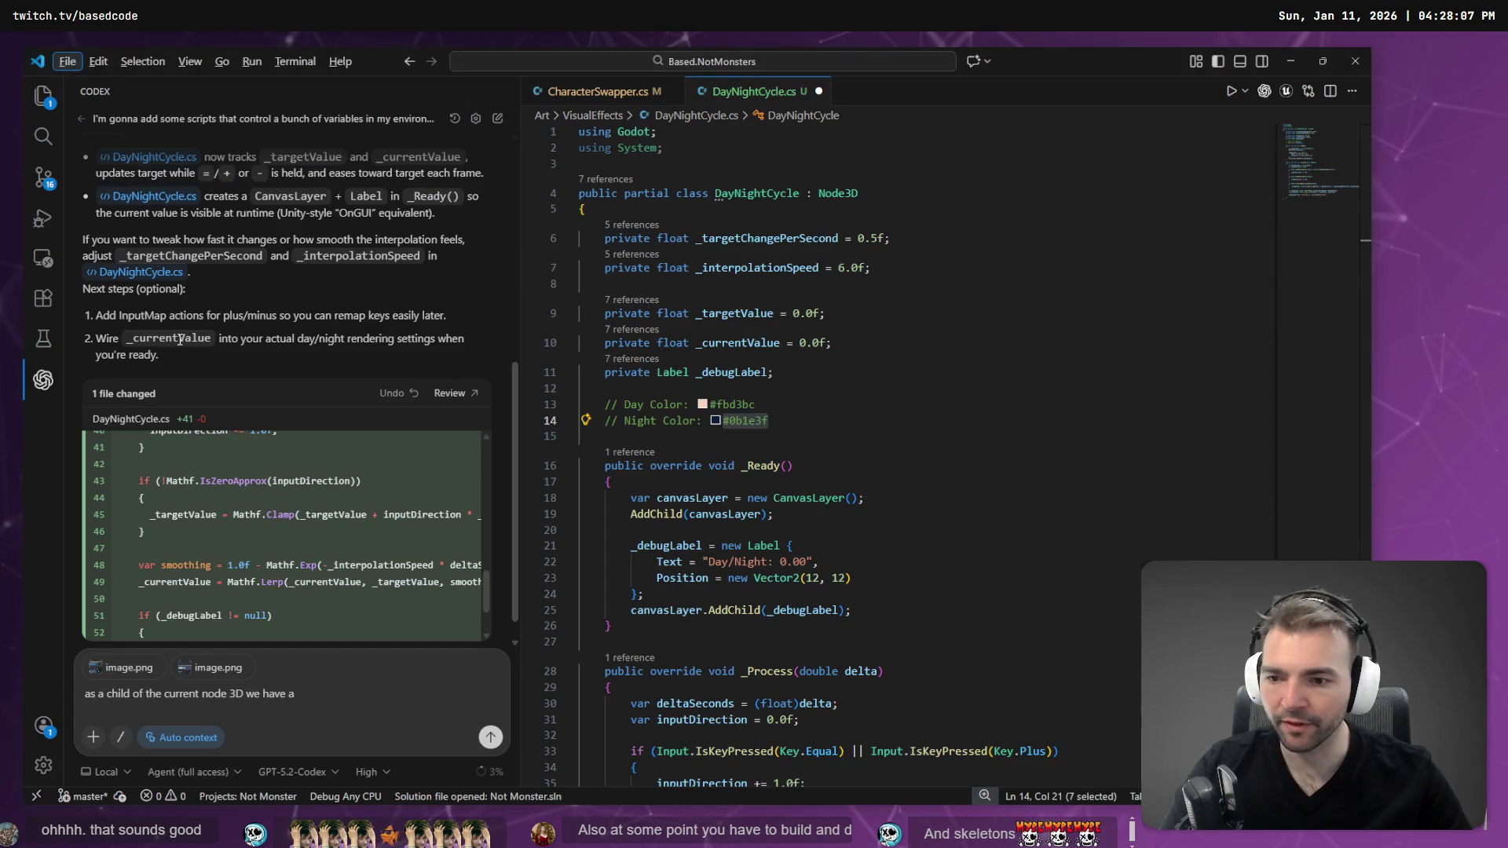
- After checking the setting name in Godot, add 'On that we have Background > Energy Multiplier.' to the Codex prompt
scroll(267, 550, down, 1)
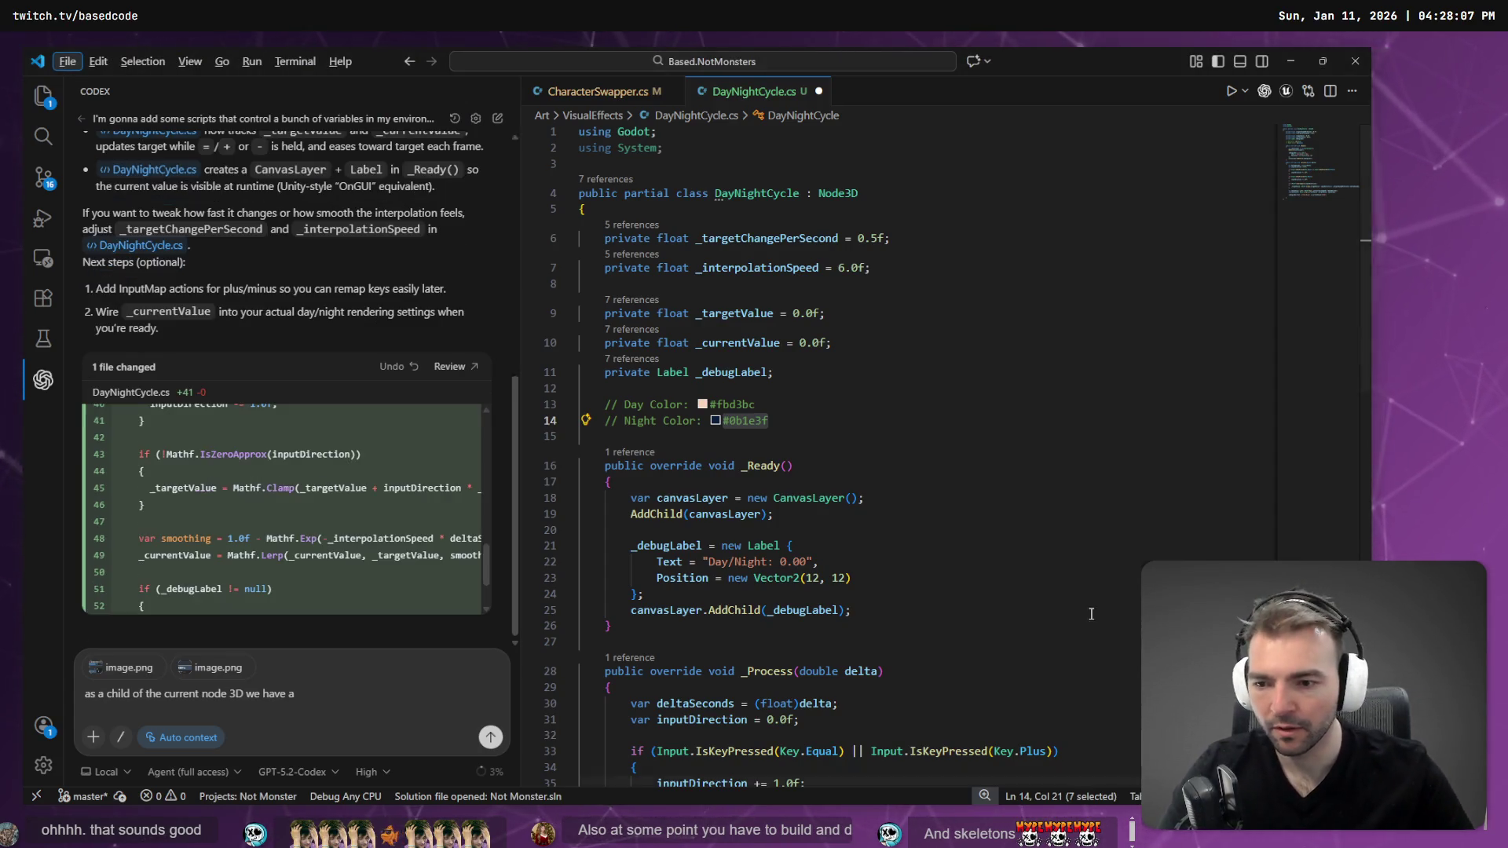
click(345, 698)
text(`WorldEnvironment`.)
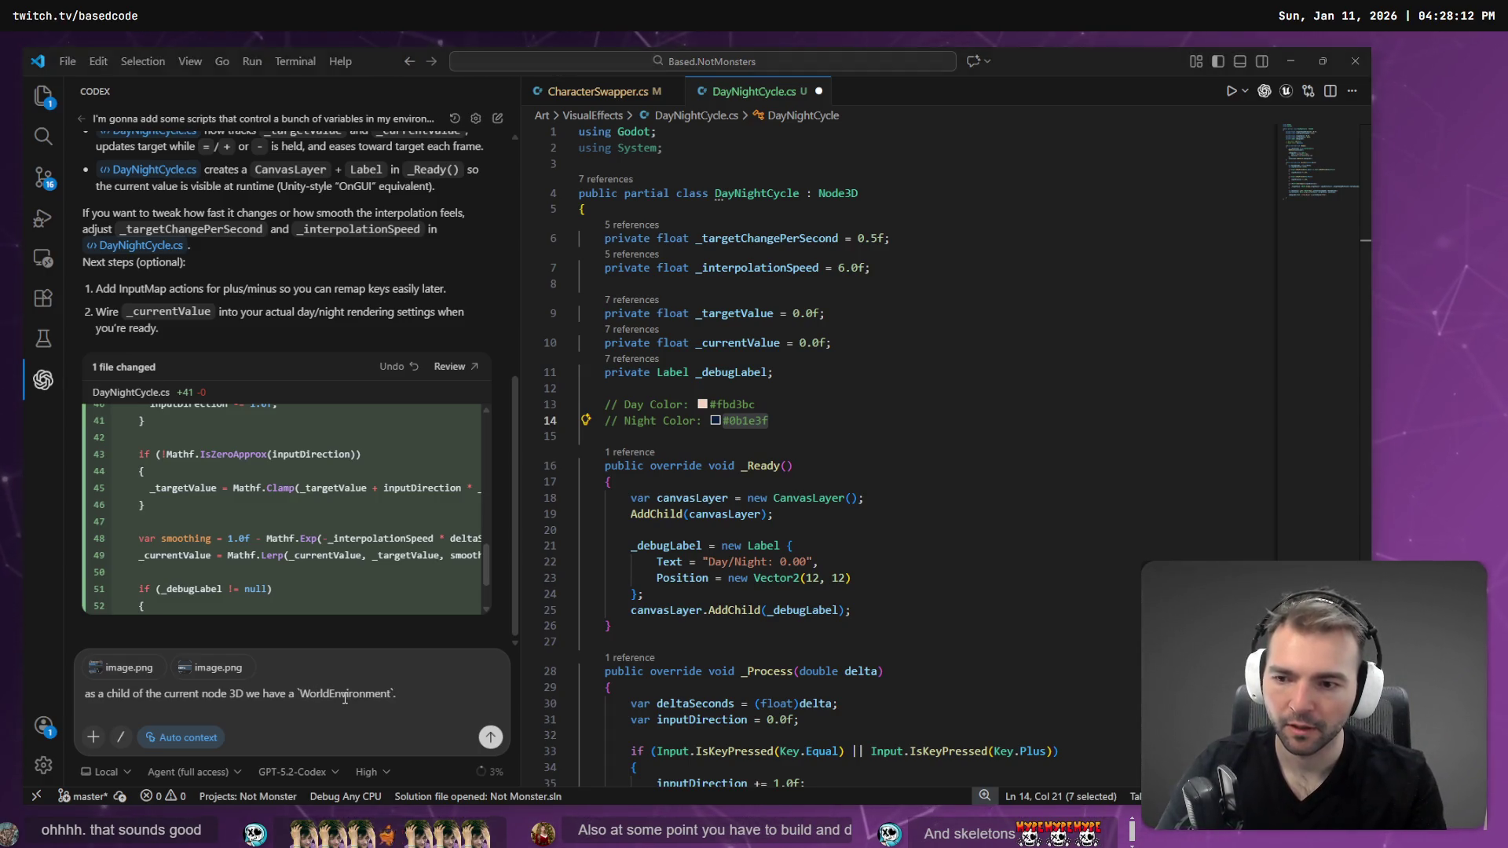
key(alt+Tab)
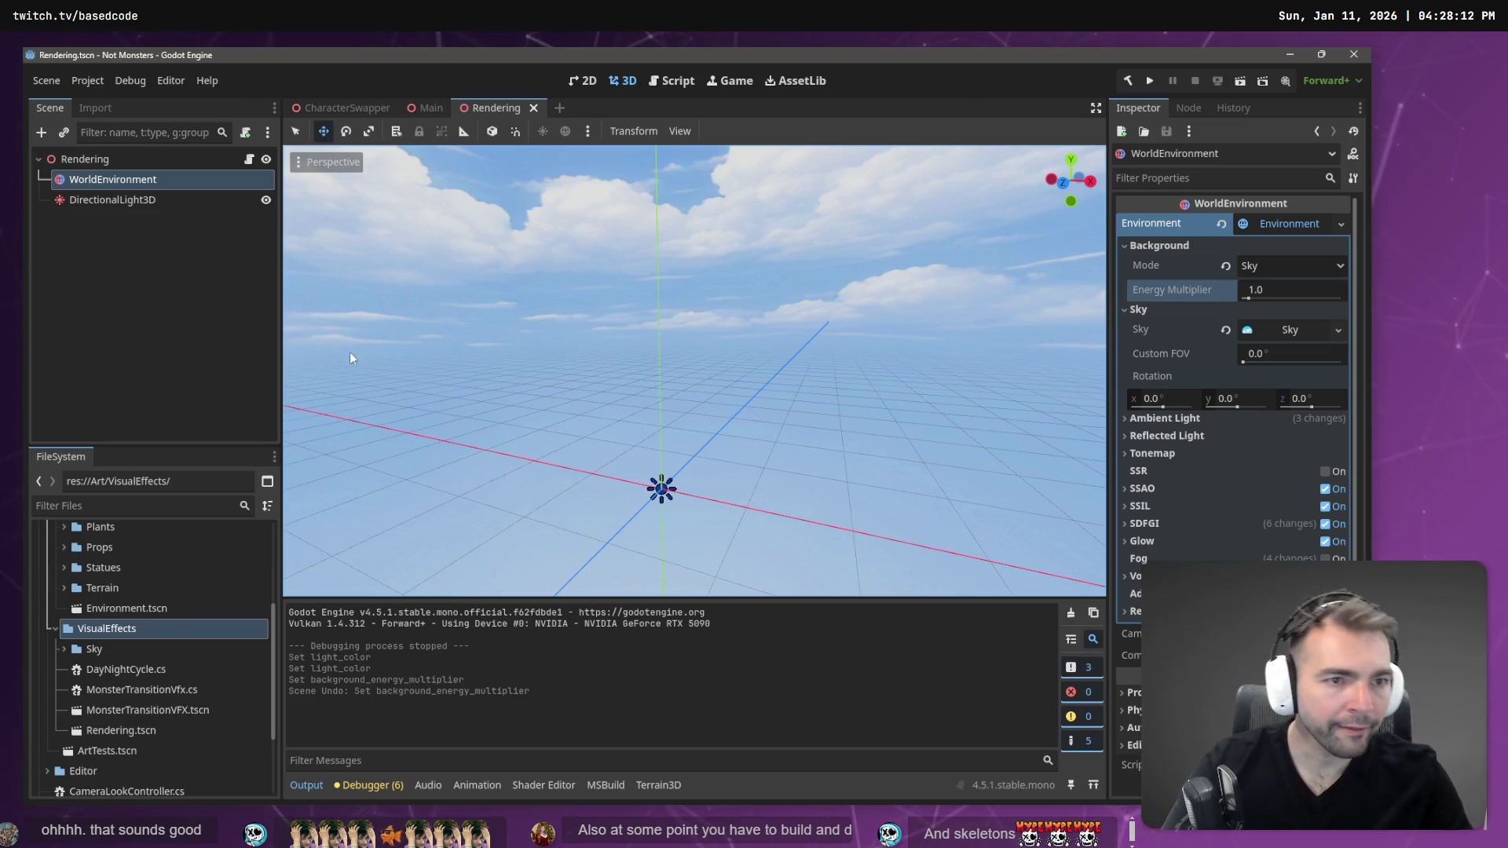
mouse_move(1185, 296)
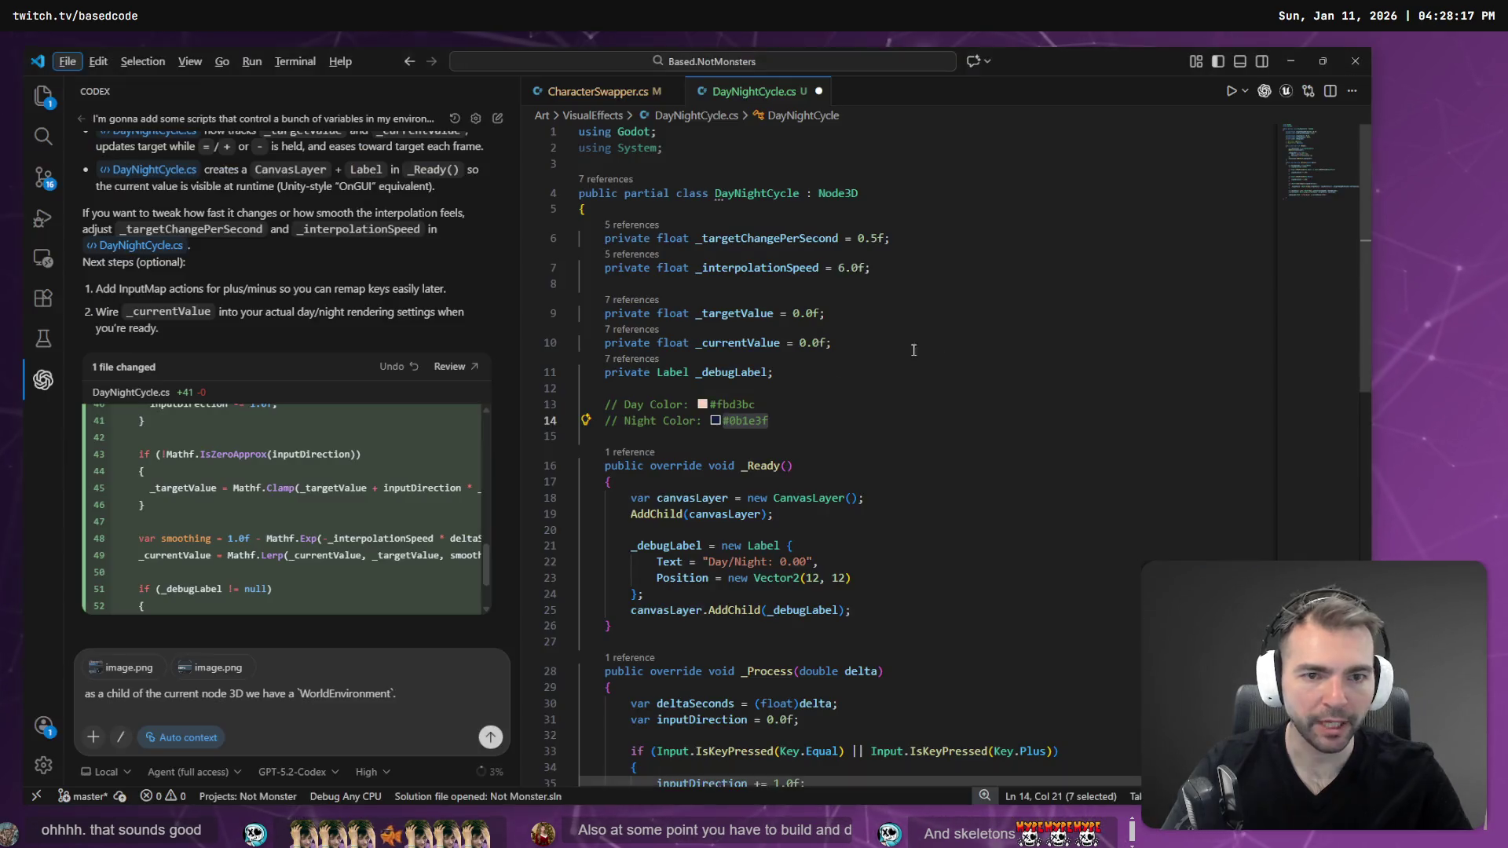
key(alt+Tab)
click(425, 687)
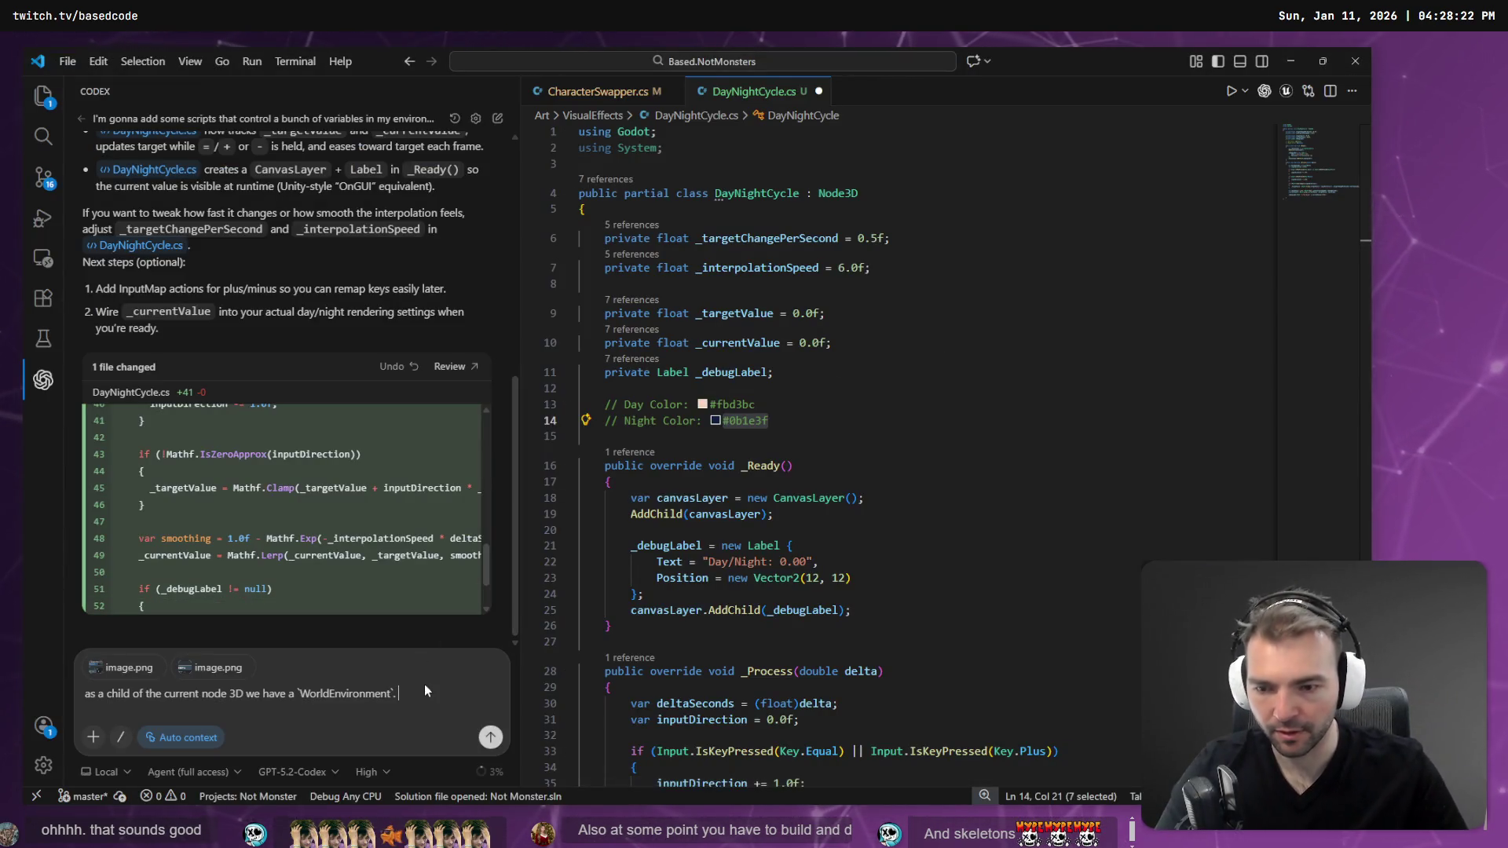
text(On that we have )
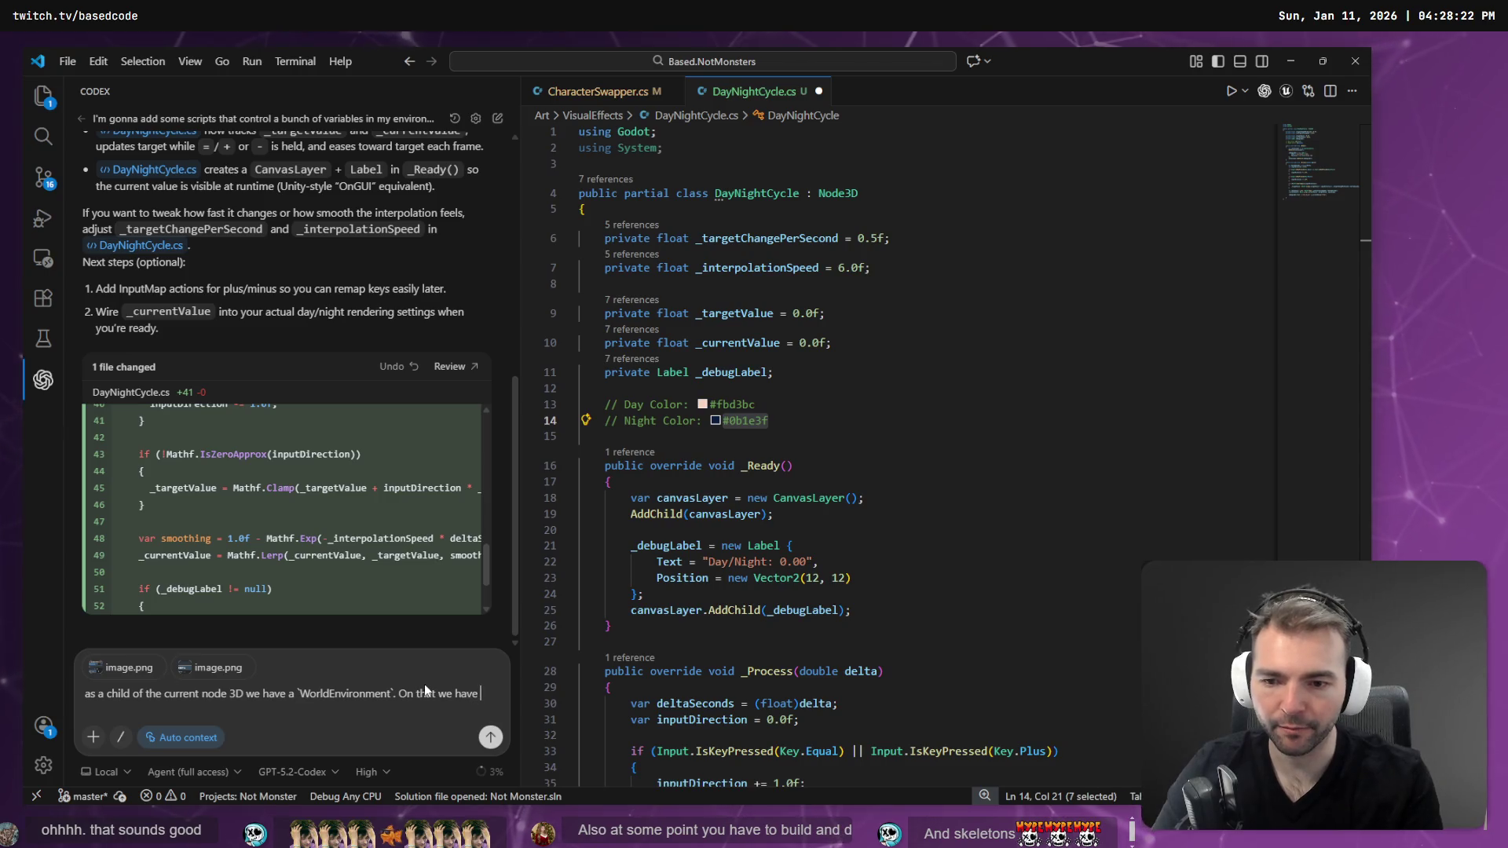
text(Background)
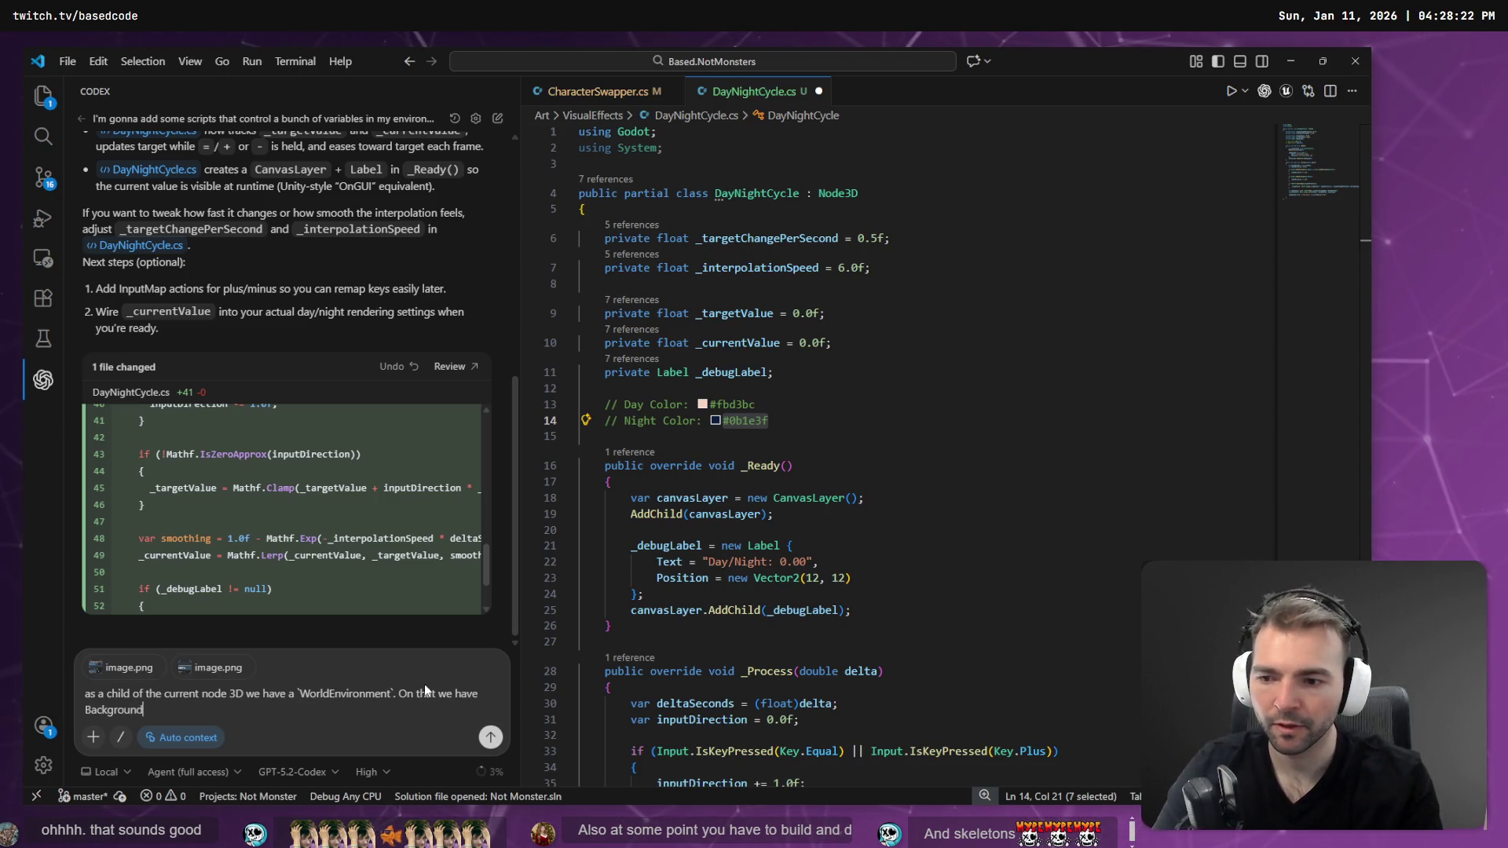
text( > Eneg)
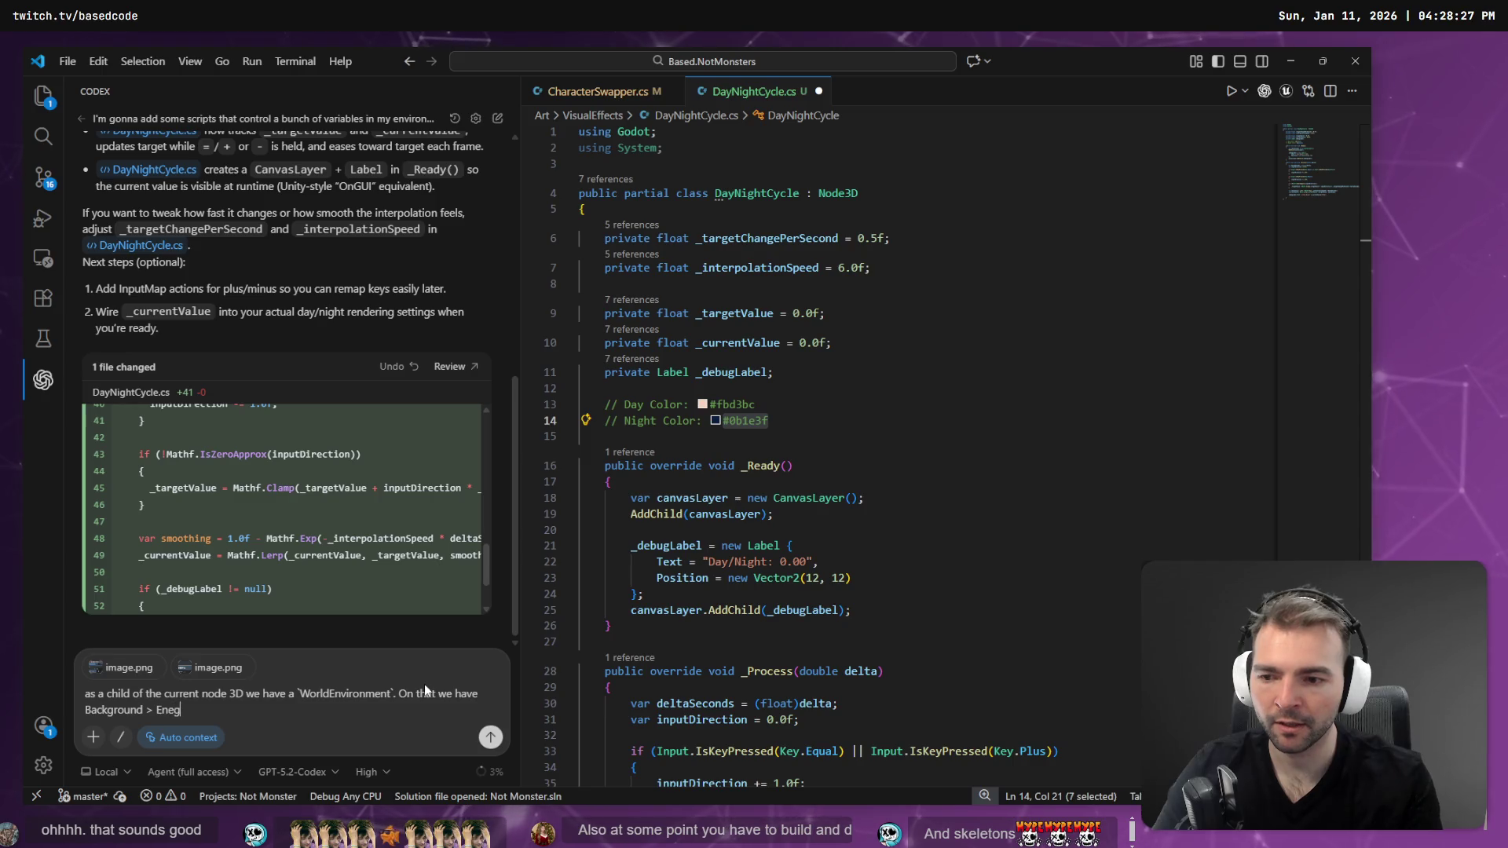
key(BackSpace)
text(rgy)
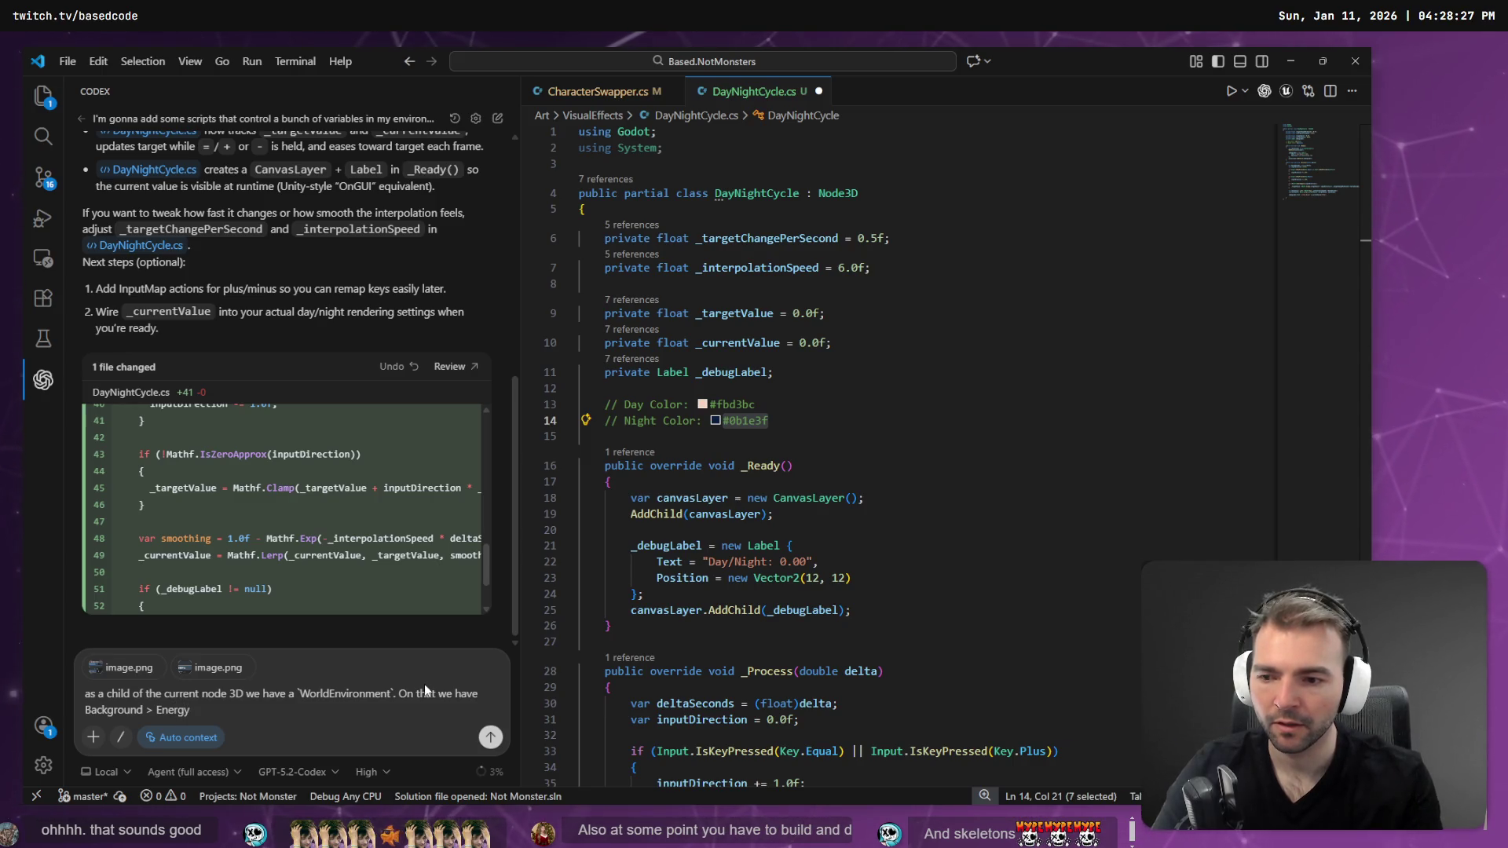
text( Mu)
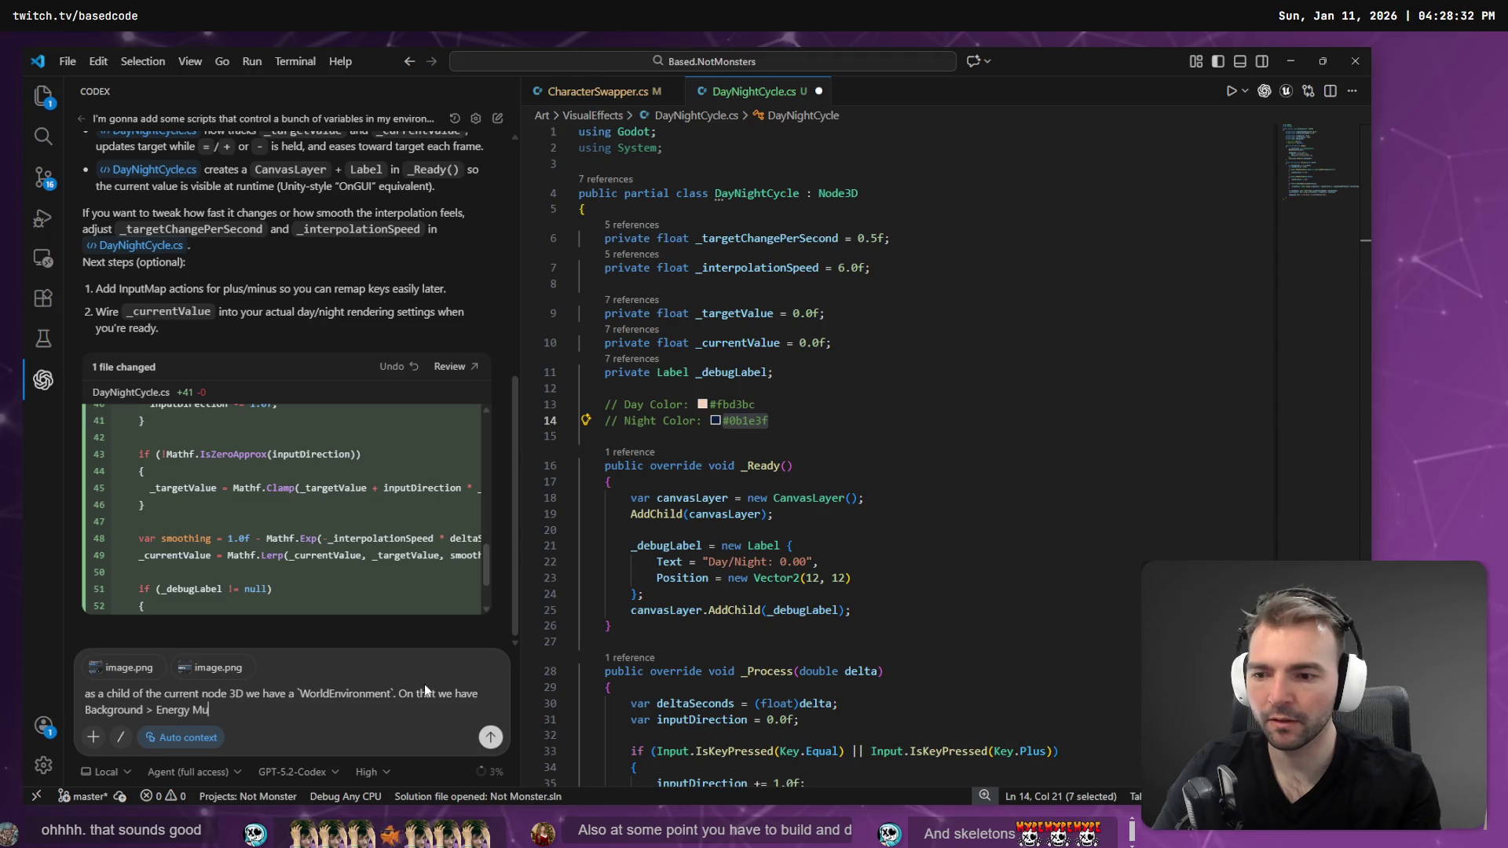
text(ltiplier.)
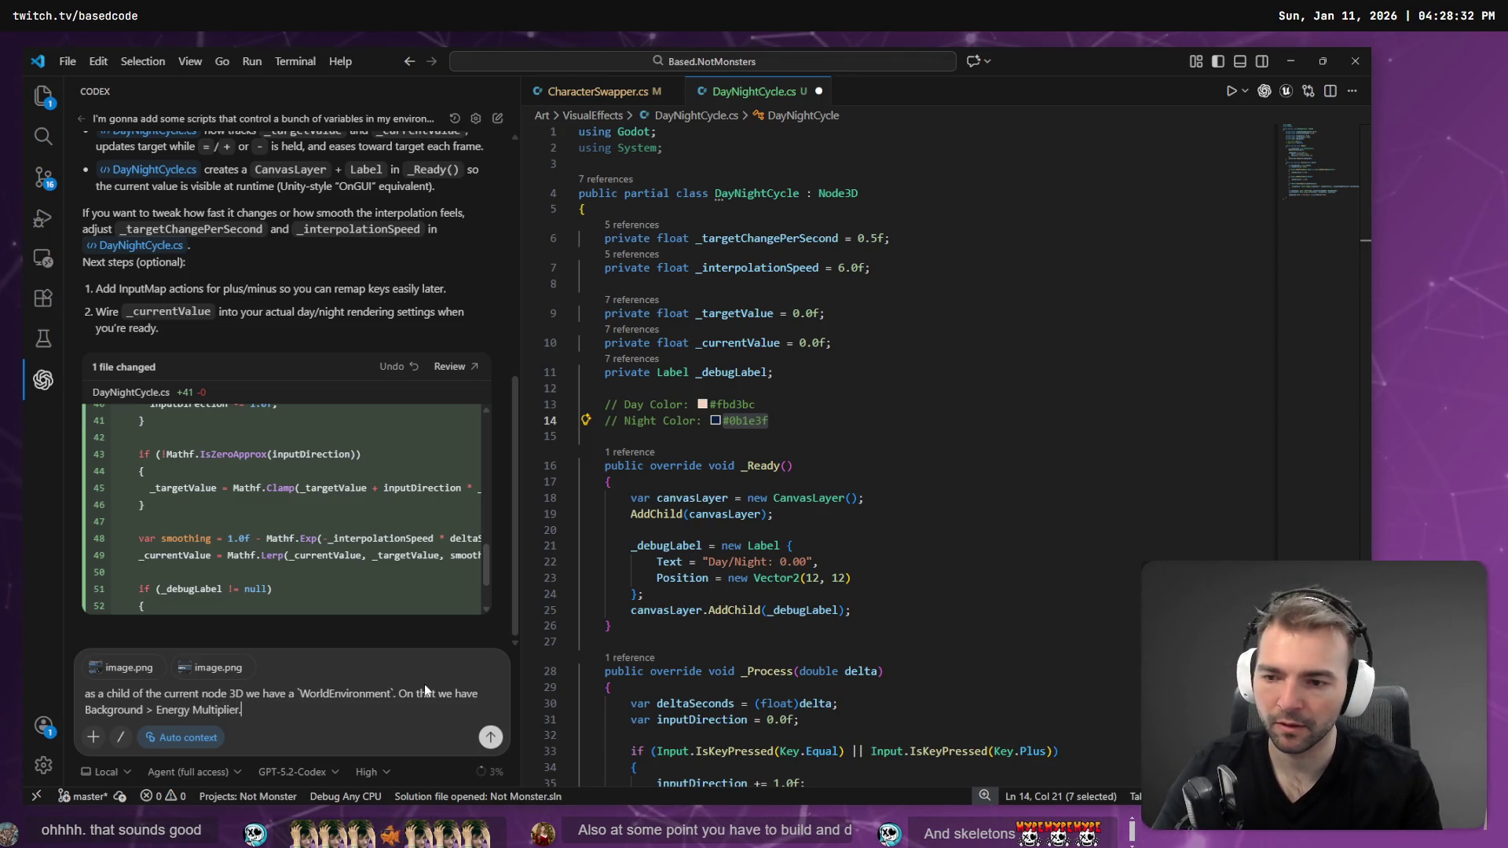
- Dictate the rest of the energy-multiplier request in a new paragraph and send it to Codex
key(shift+Return)
key(shift+Return)
key(super+h)
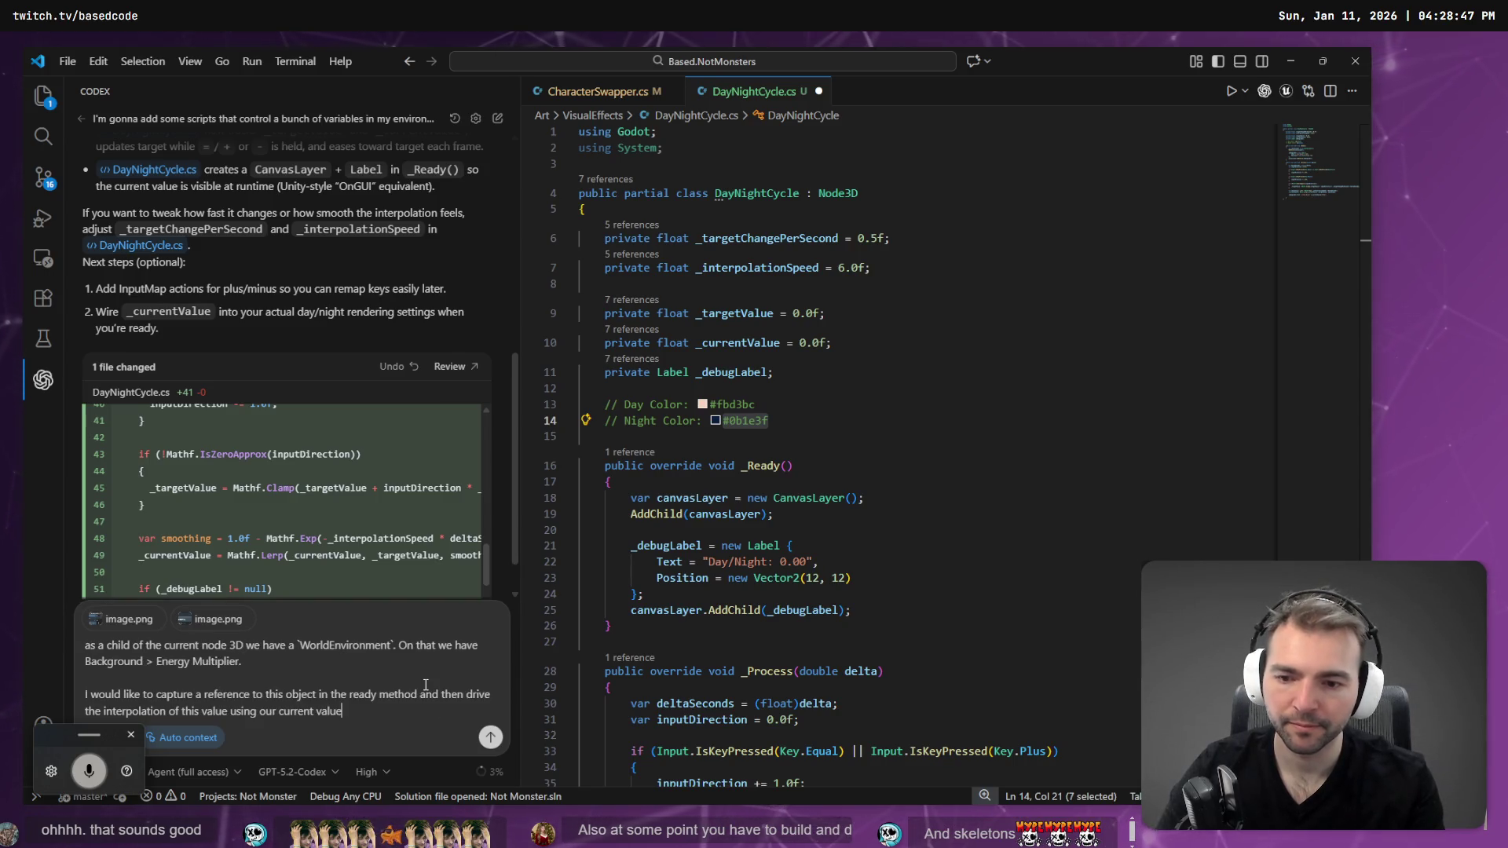
key(Return)
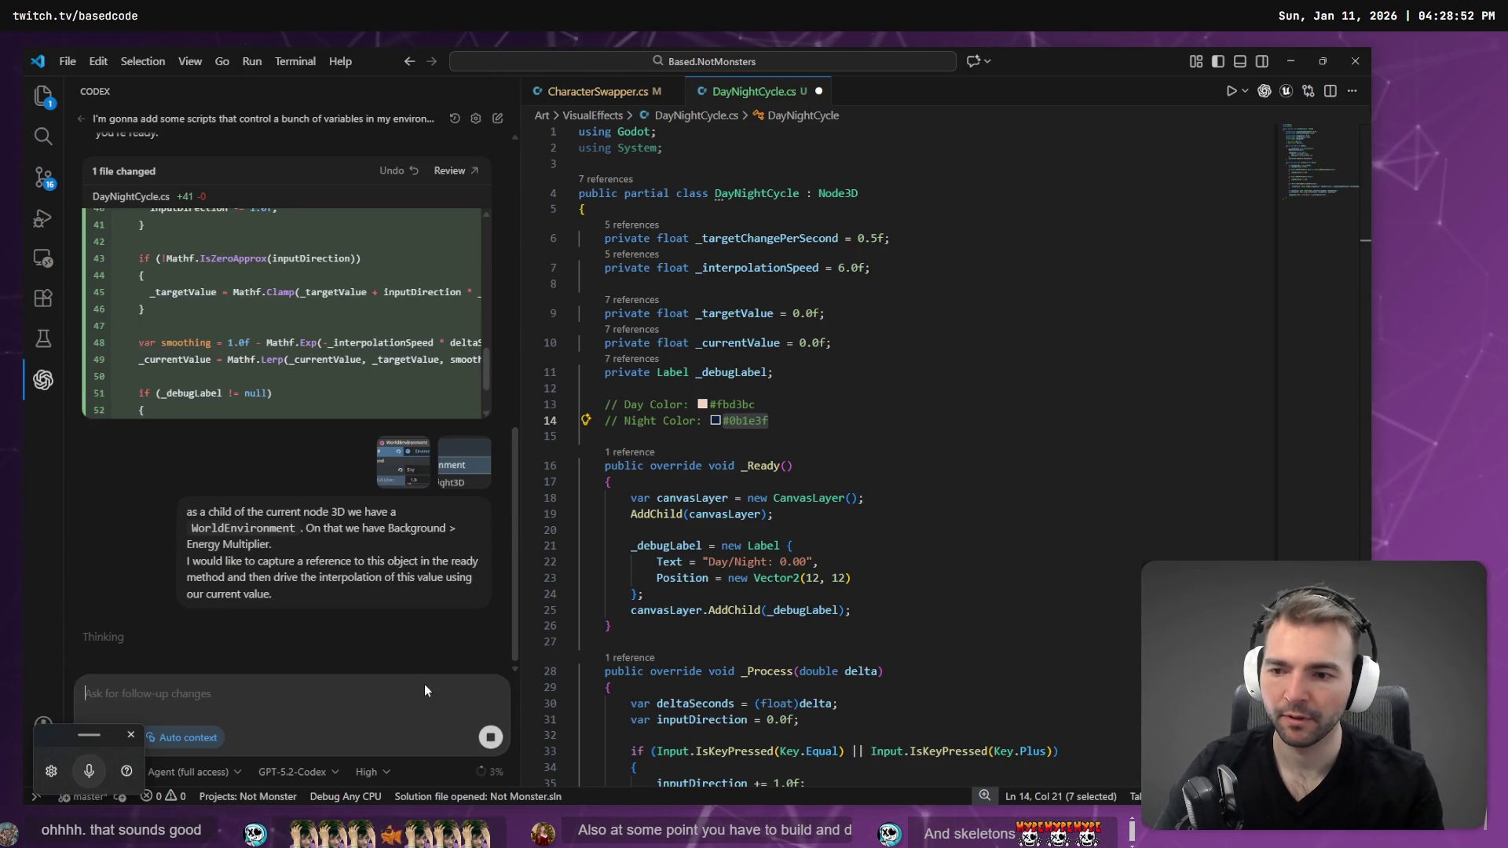
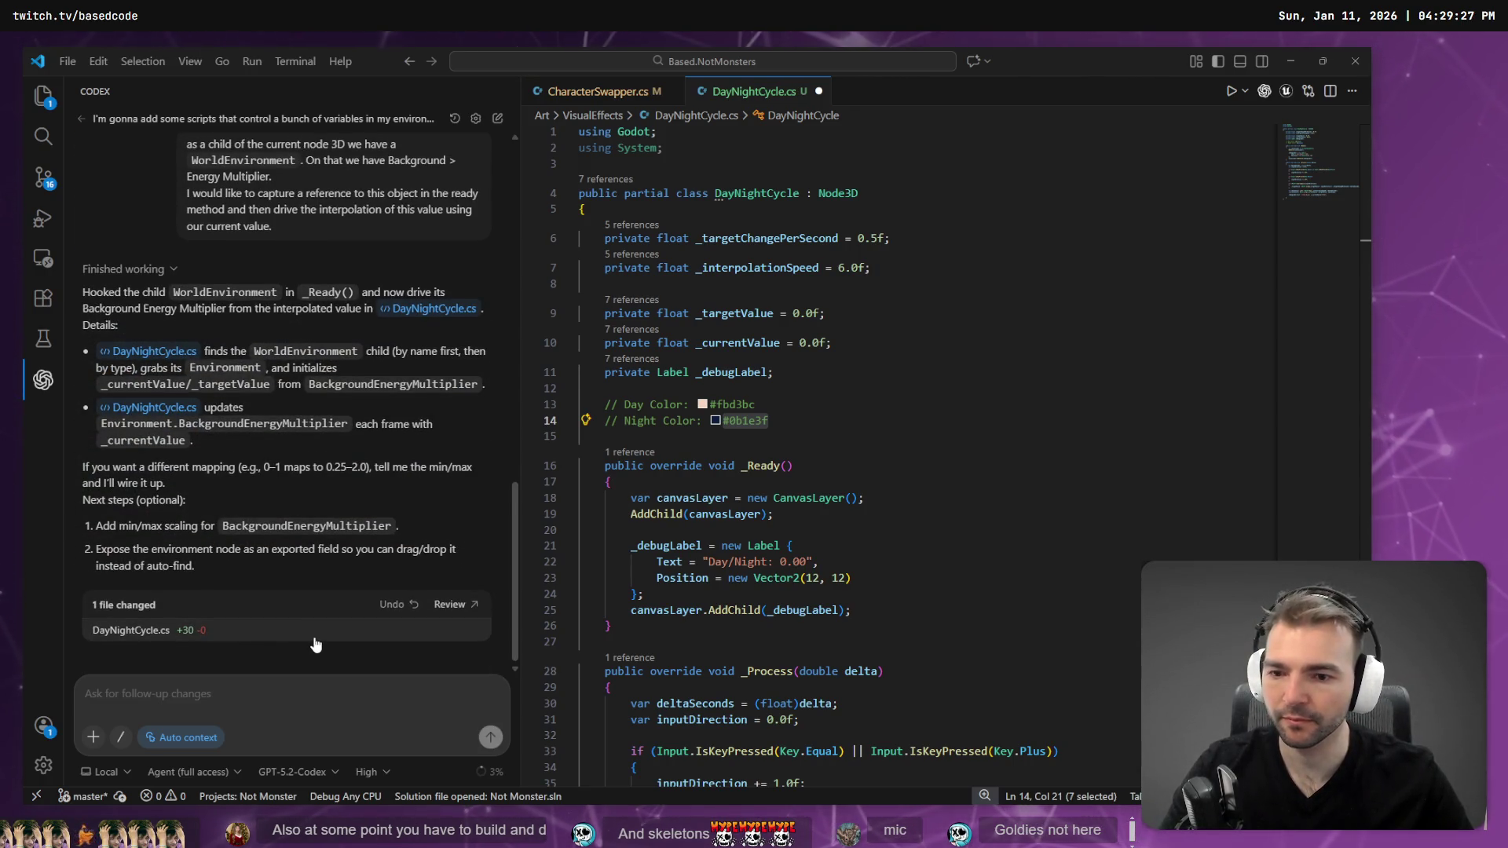
- Build the C# project and jump to the ambiguous Environment error on line 13
key(alt+Tab)
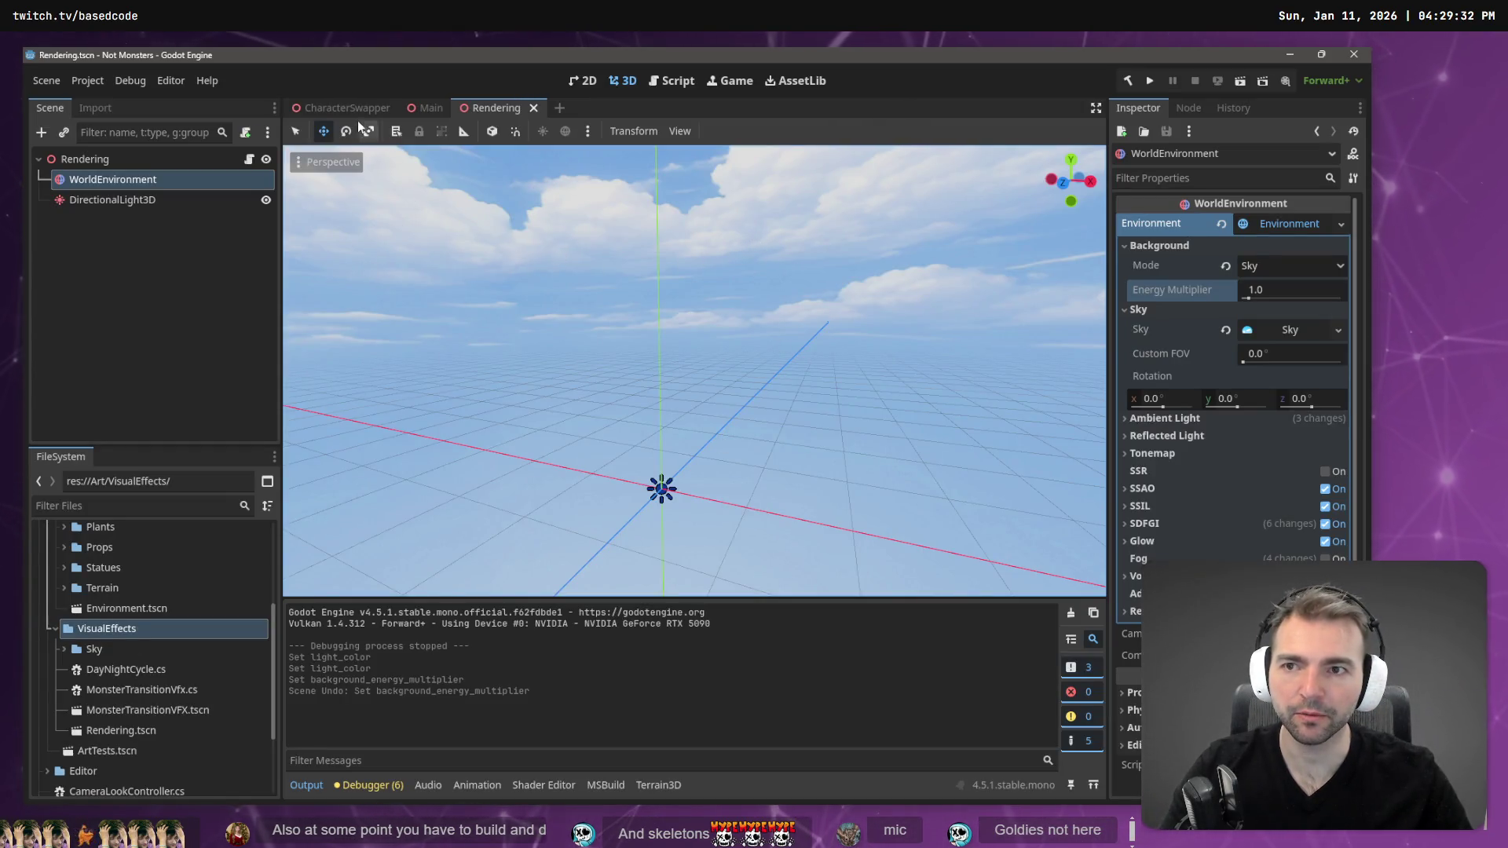
click(177, 308)
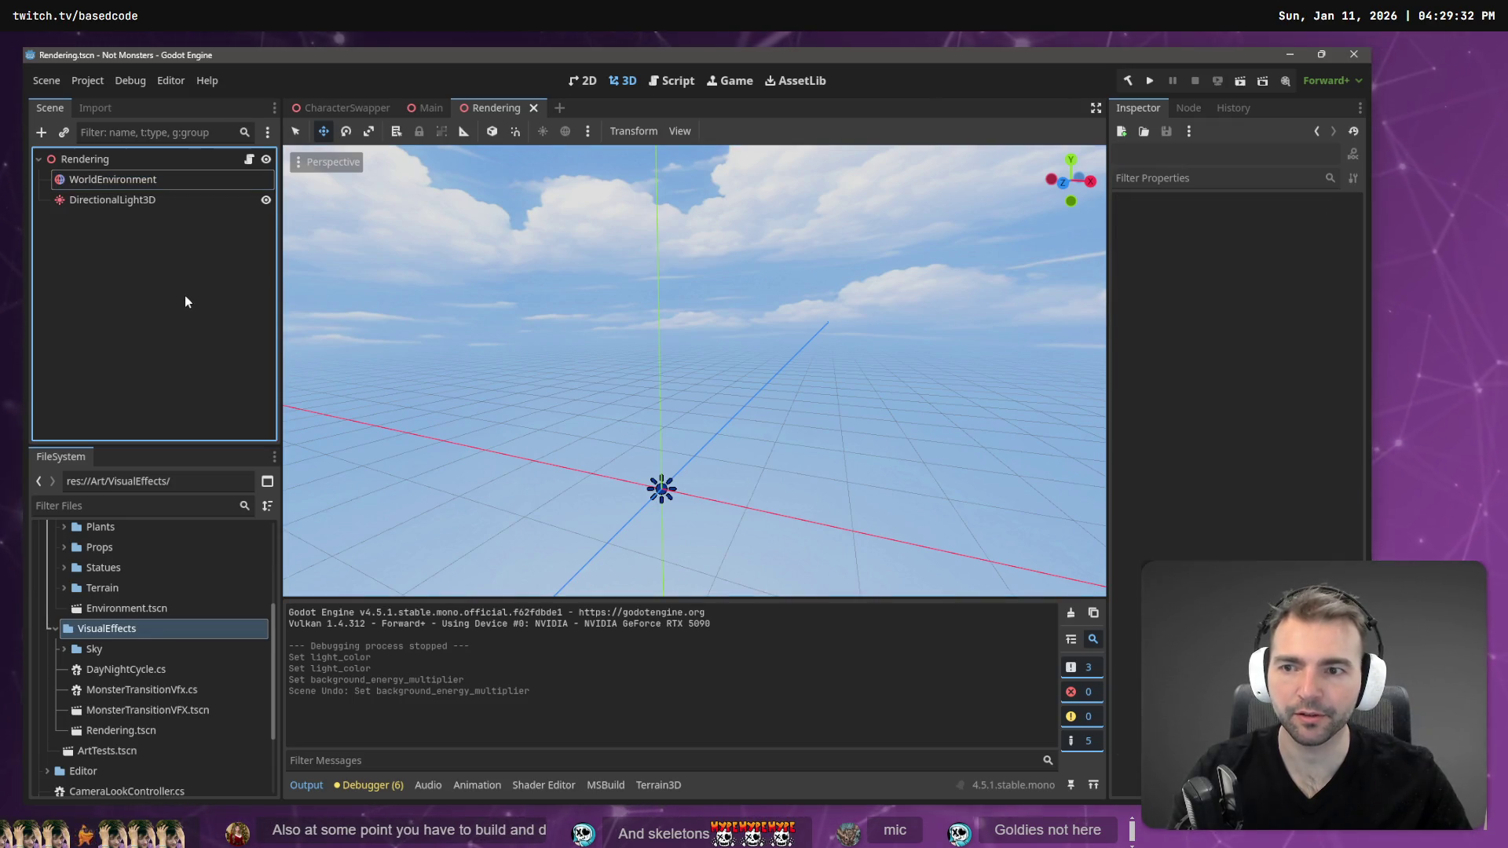
key(alt+b)
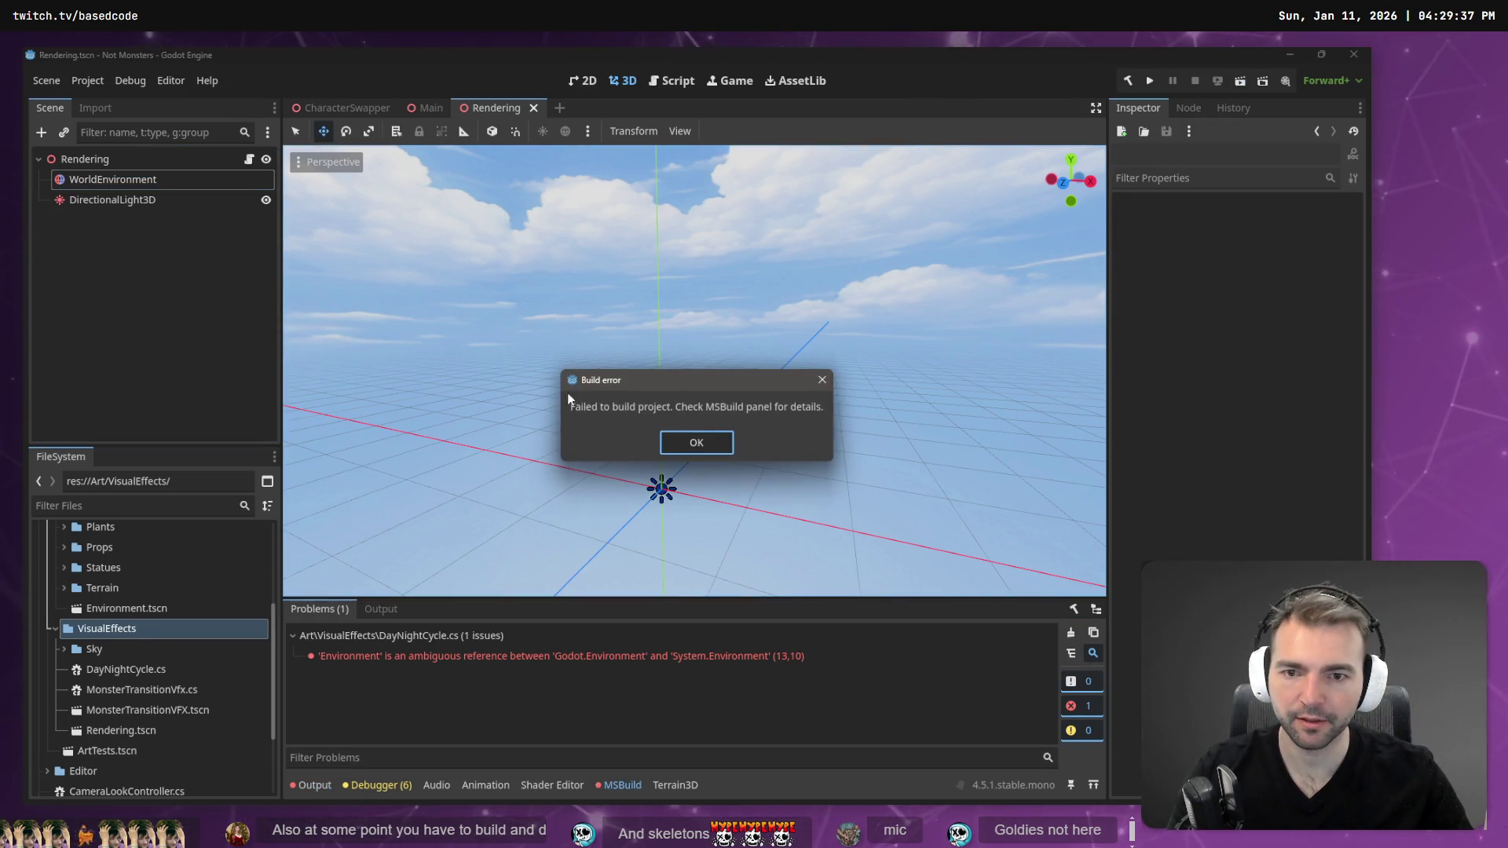
click(697, 443)
double_click(657, 656)
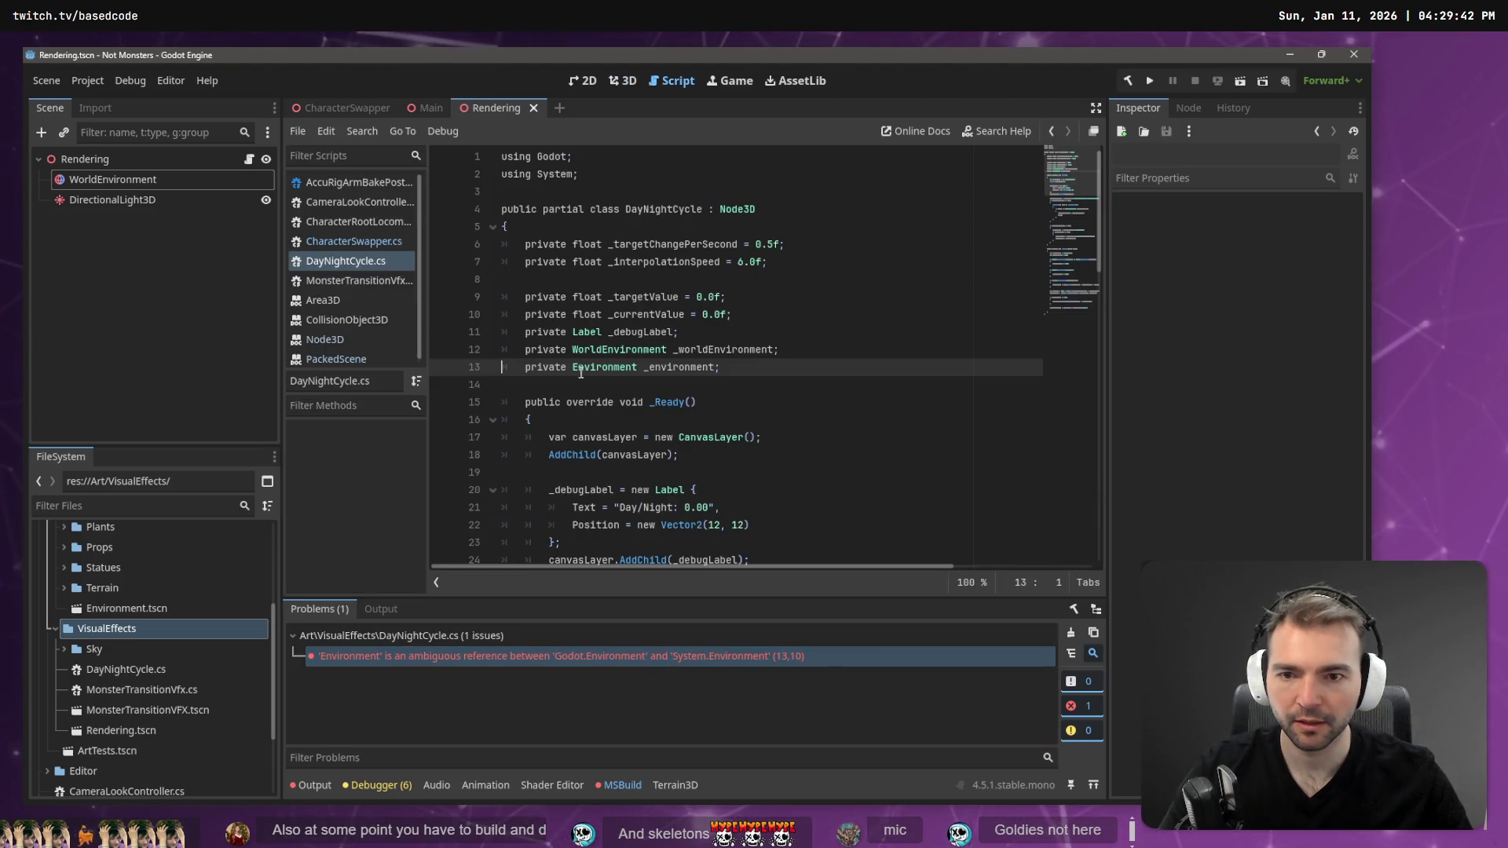
- Qualify the reference as Godot.Environment and rebuild the project to confirm the fix
text(Godot.)
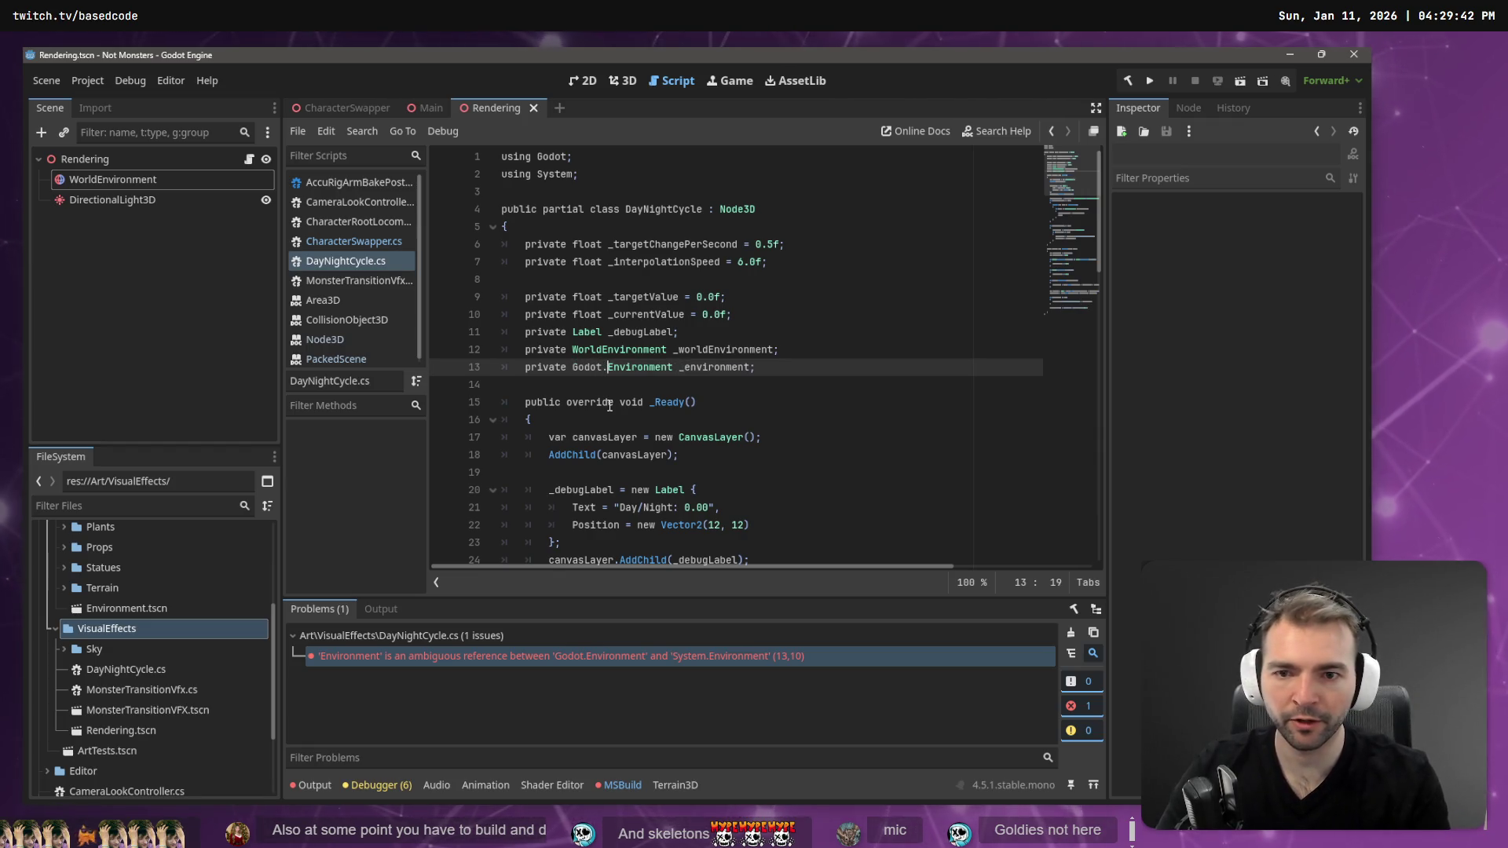
key(alt+Tab)
key(alt+Tab)
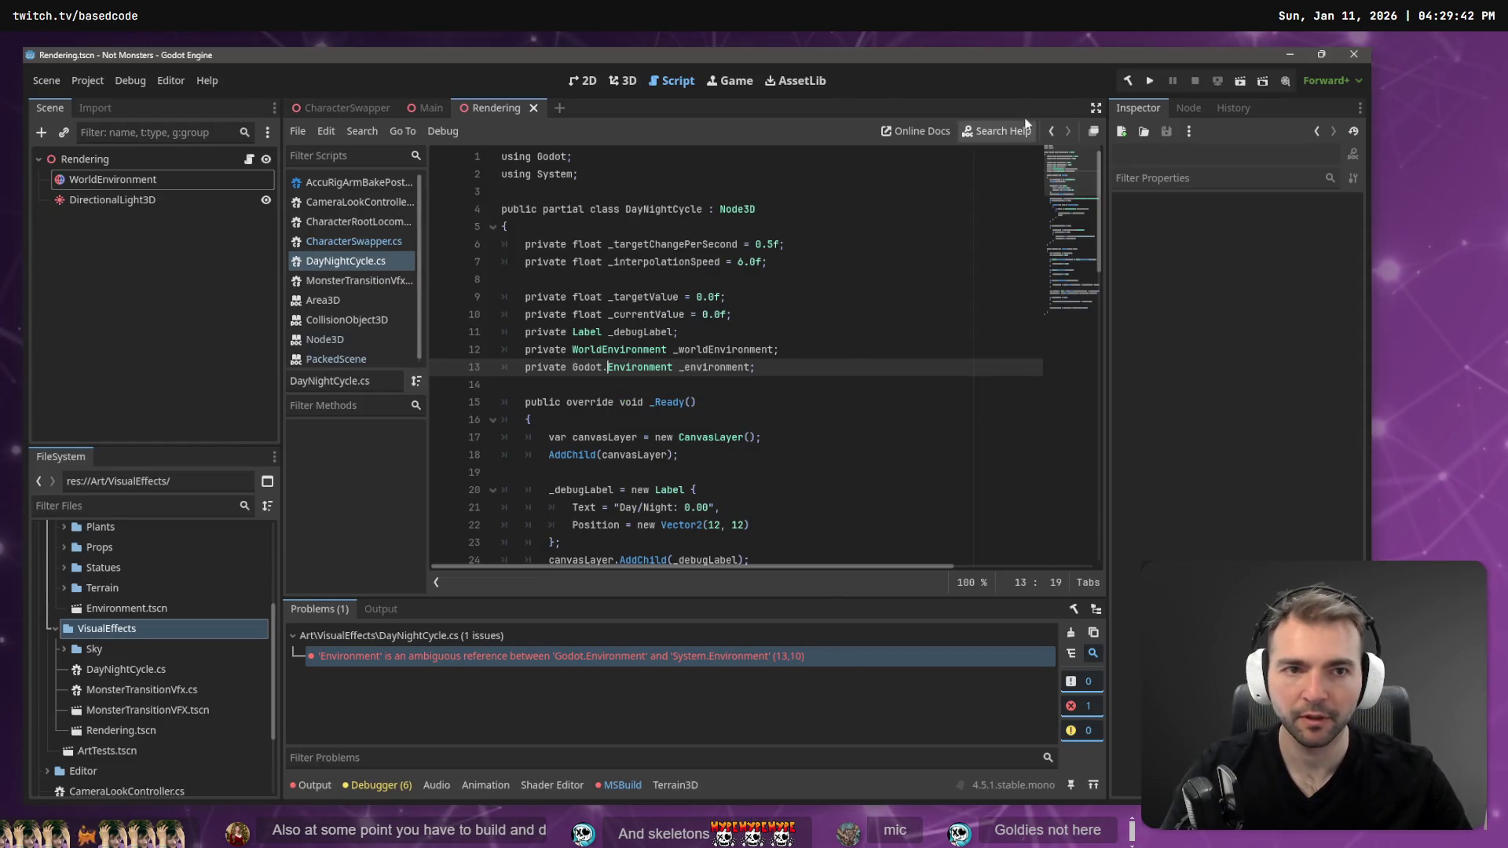
click(1131, 78)
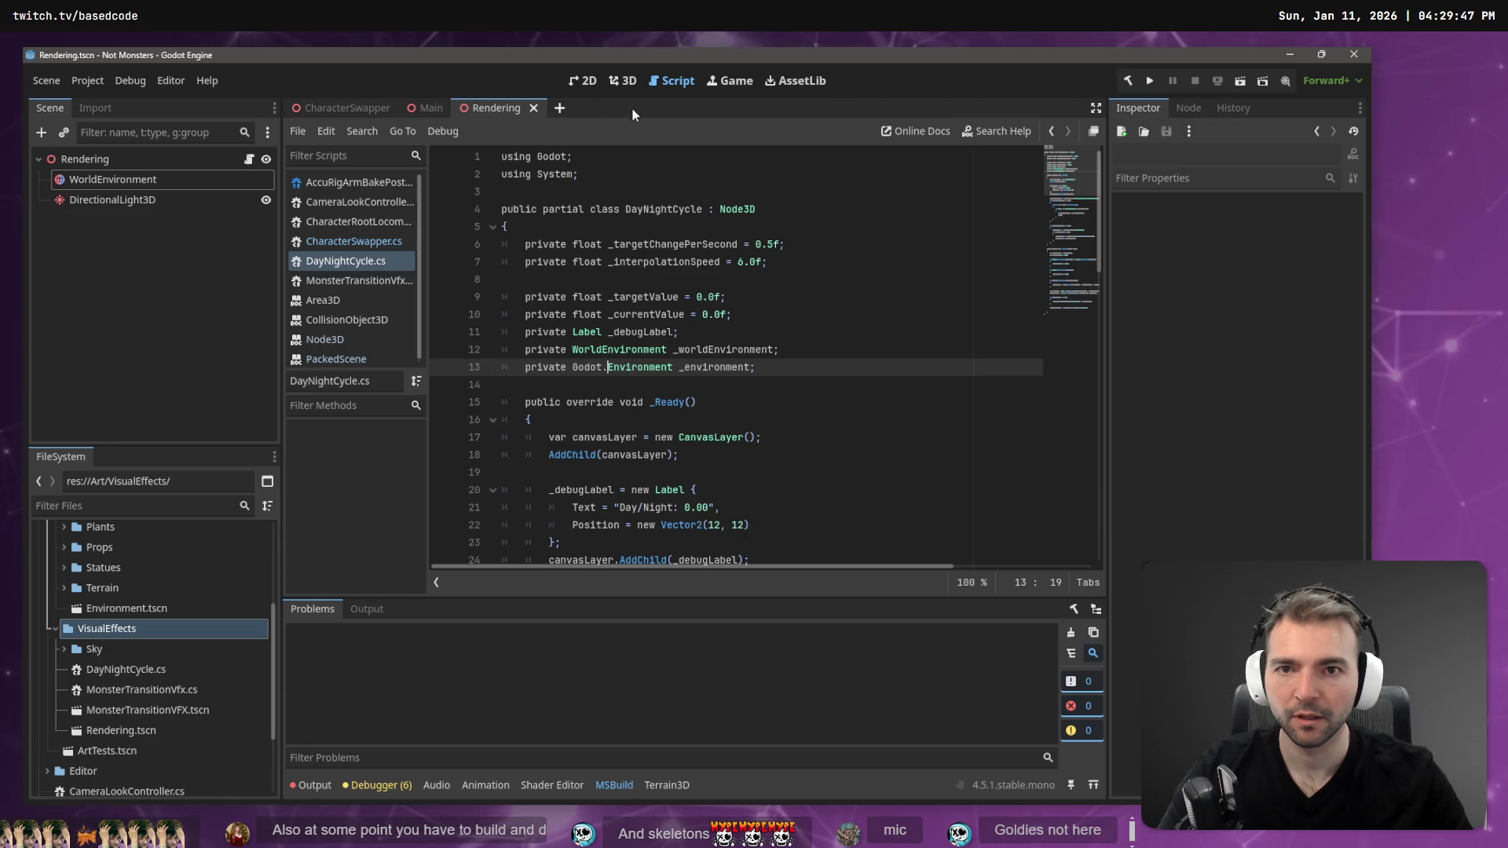
click(626, 81)
- Run the game and shift Day/Night down to 0.00 night, then back up to 0.35
key(F6)
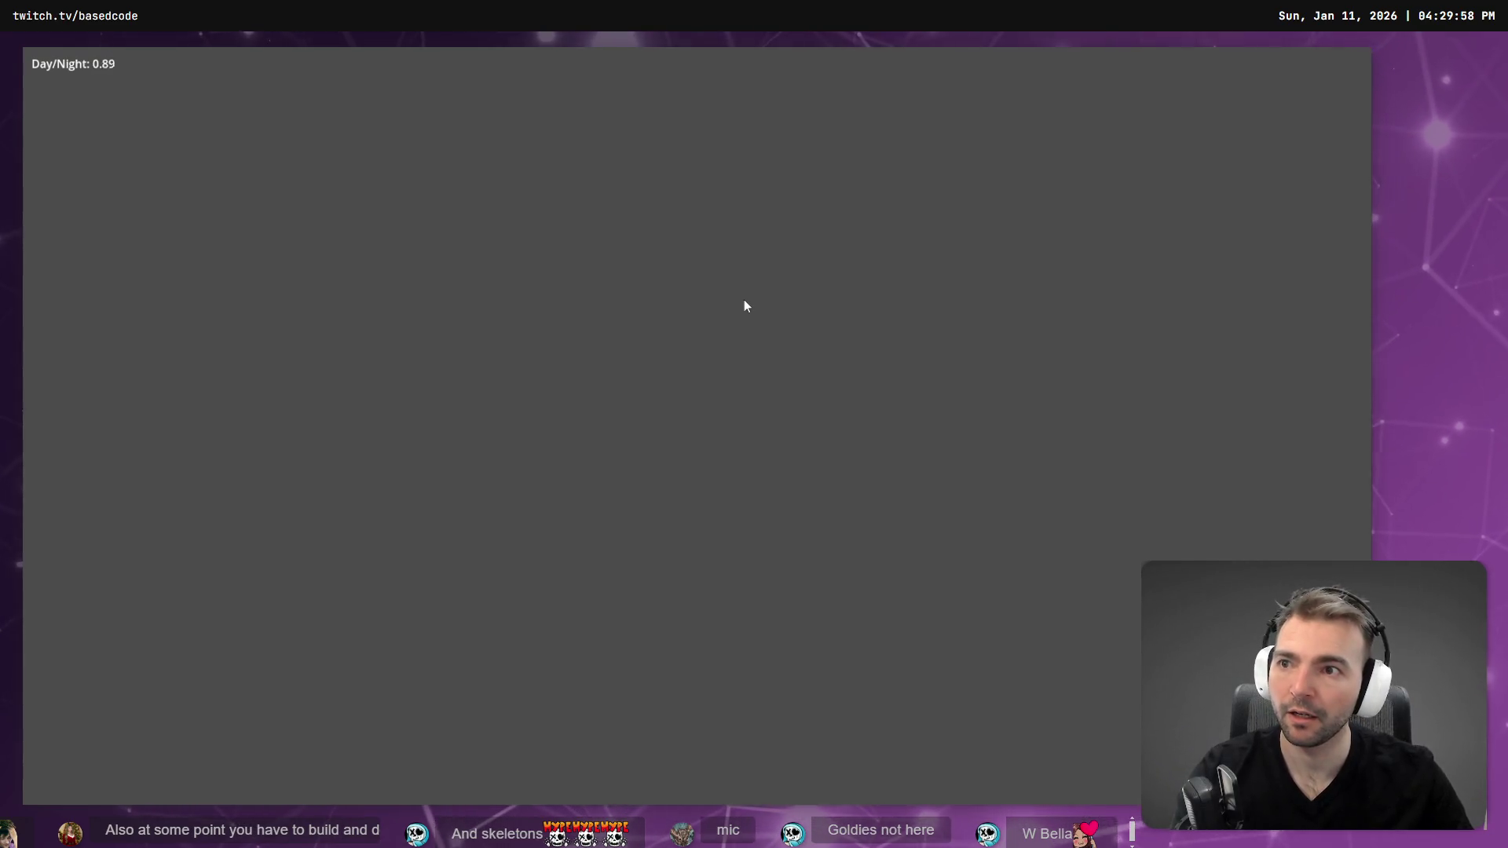
key(F8)
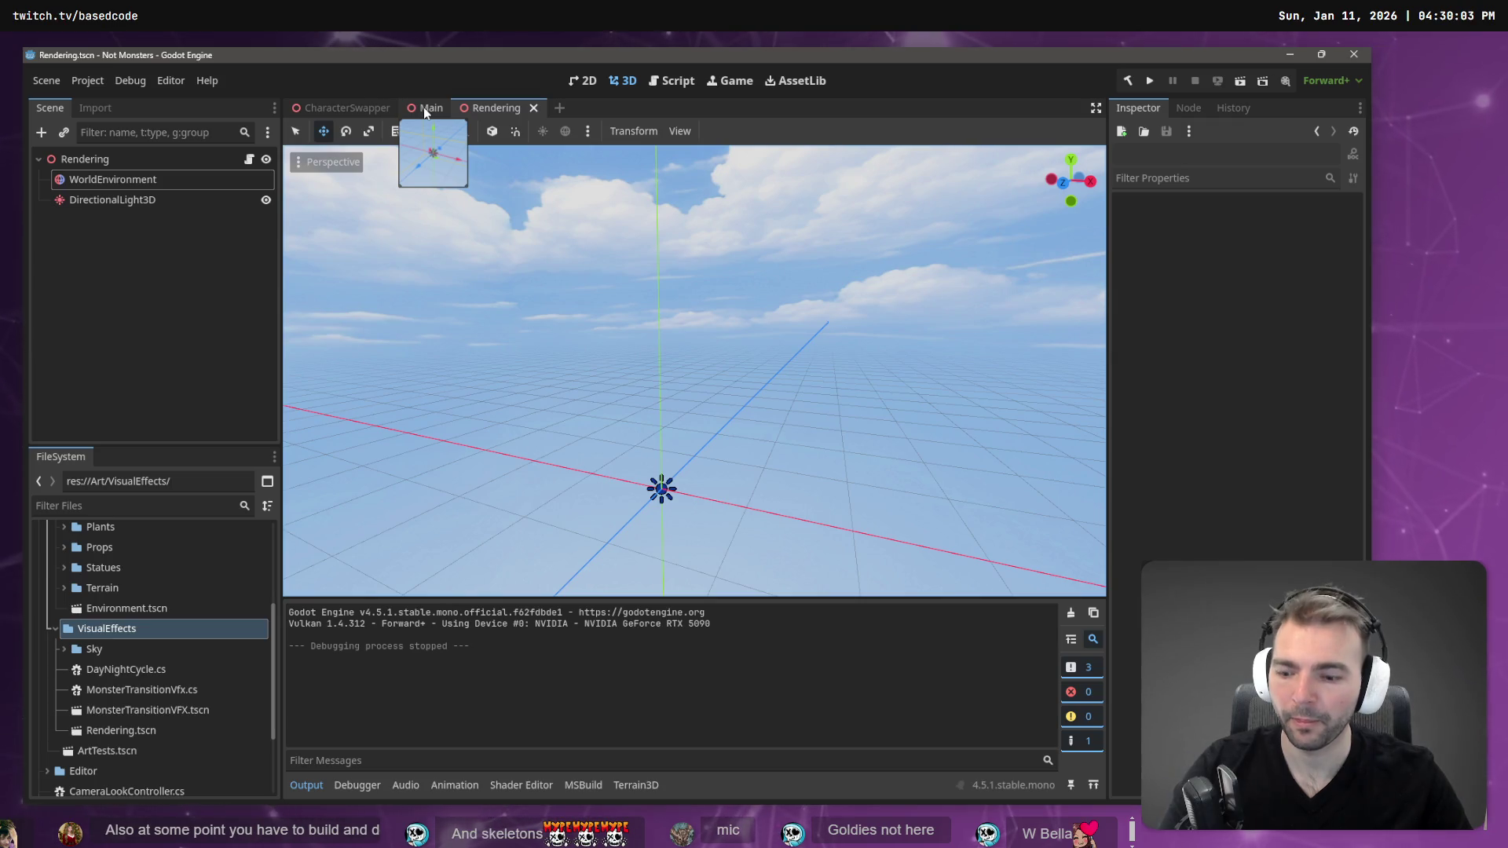
key(F5)
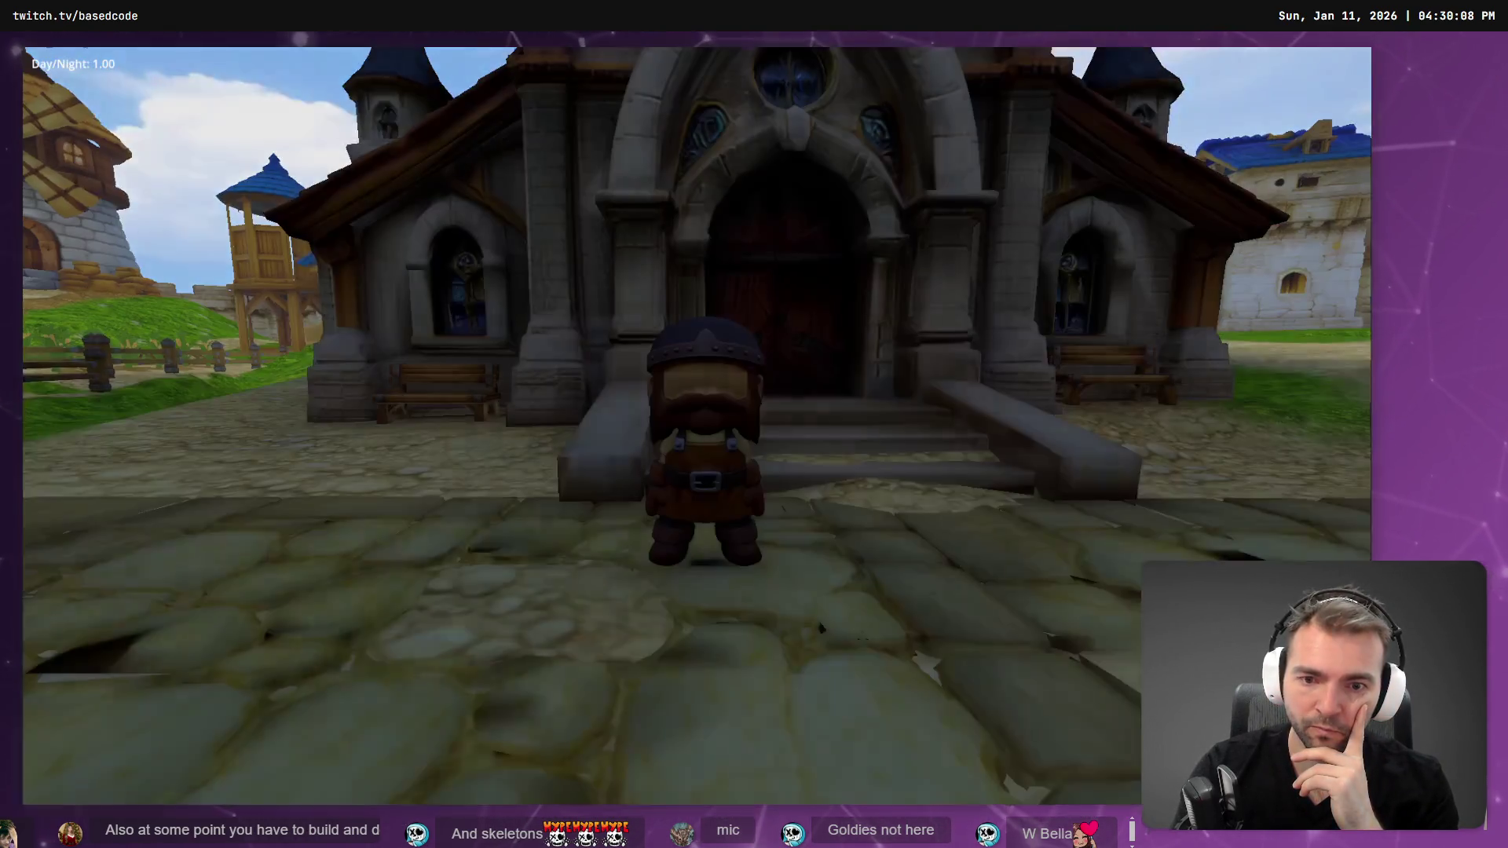
key(a)
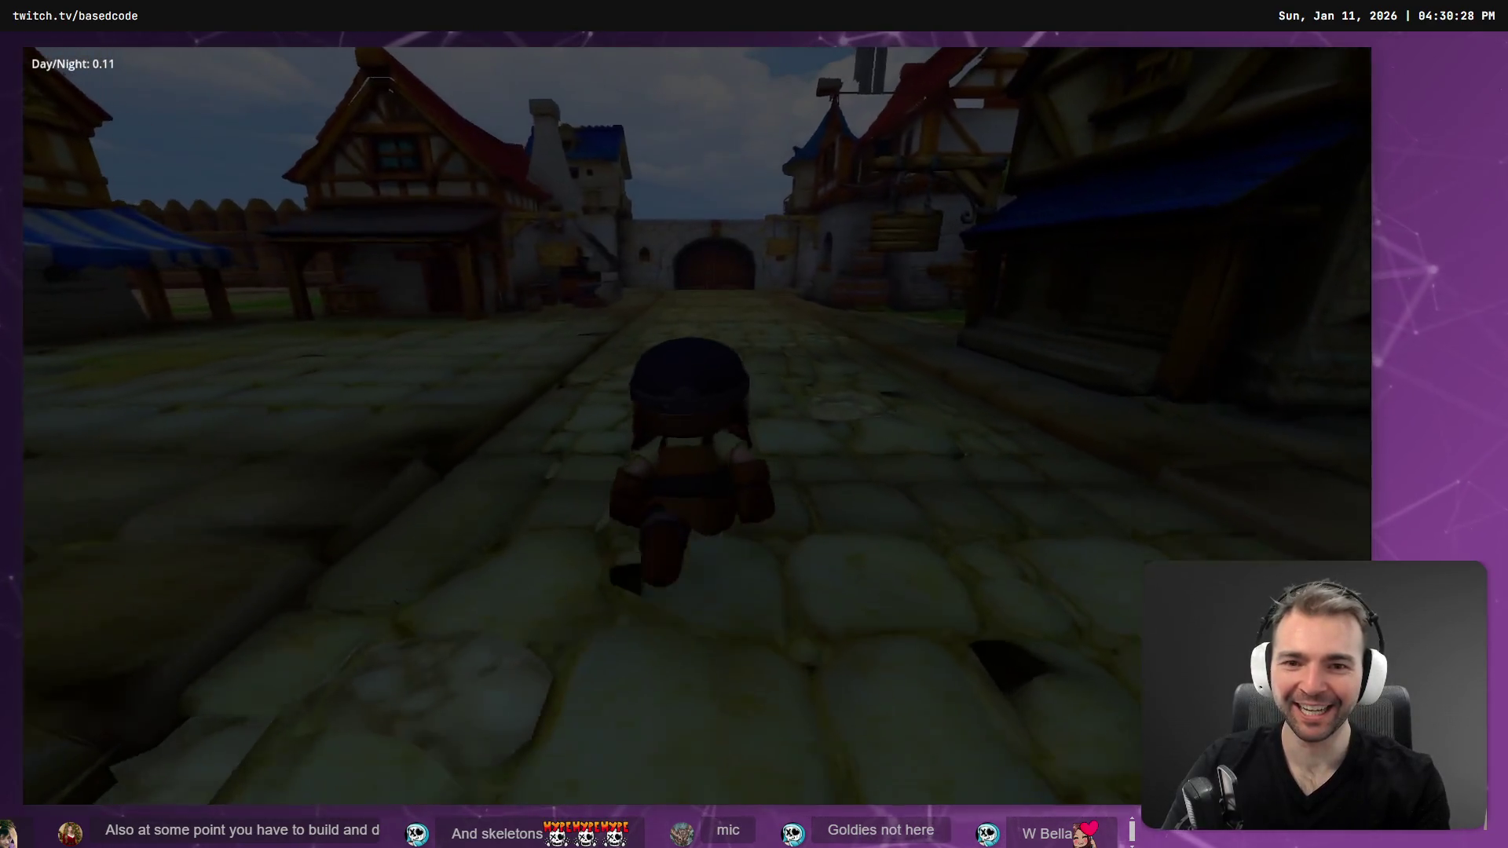
key(w)
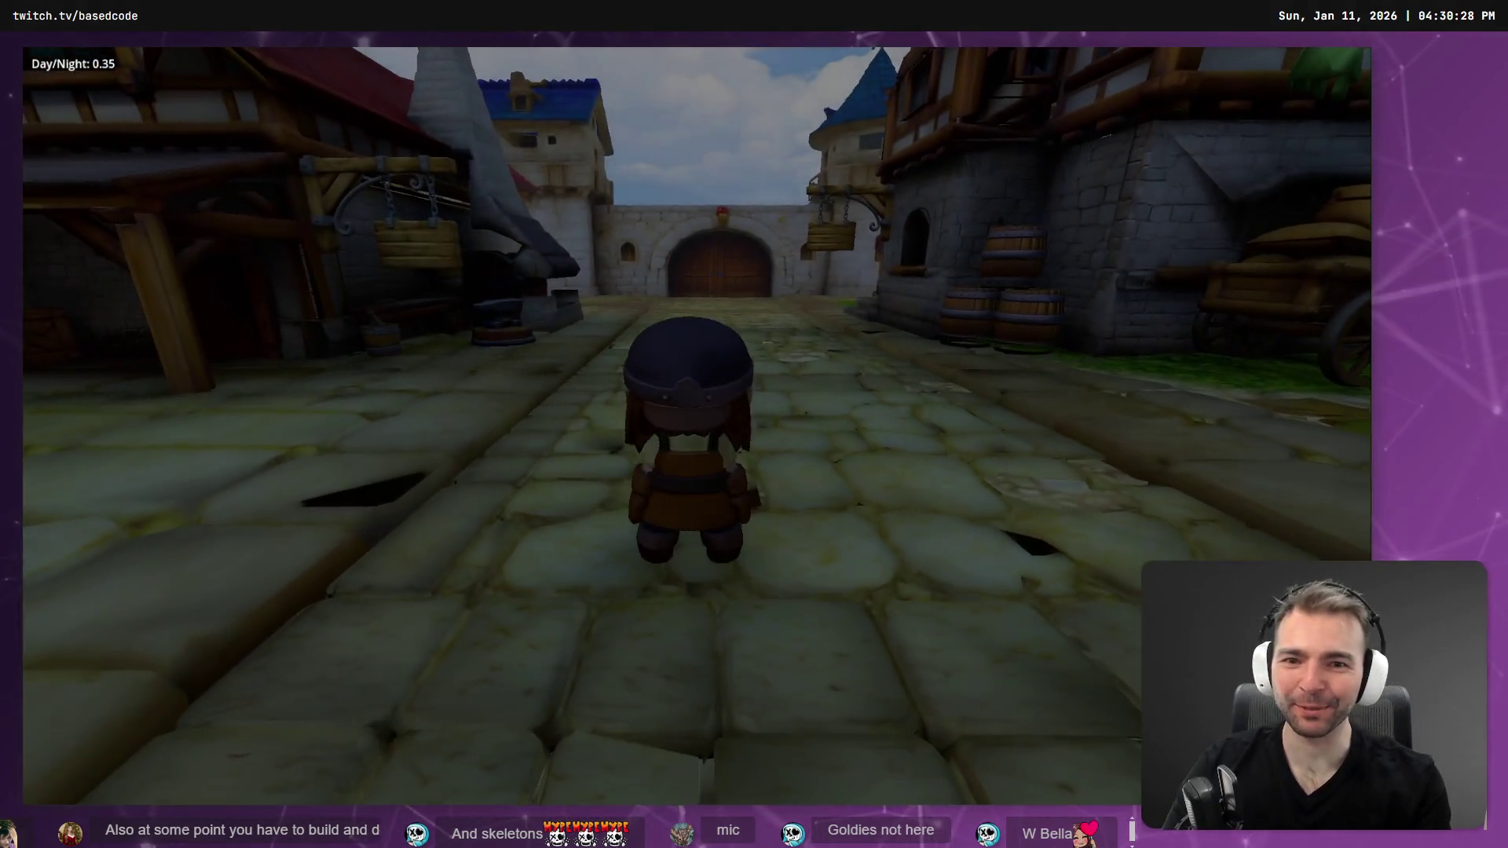
key(w)
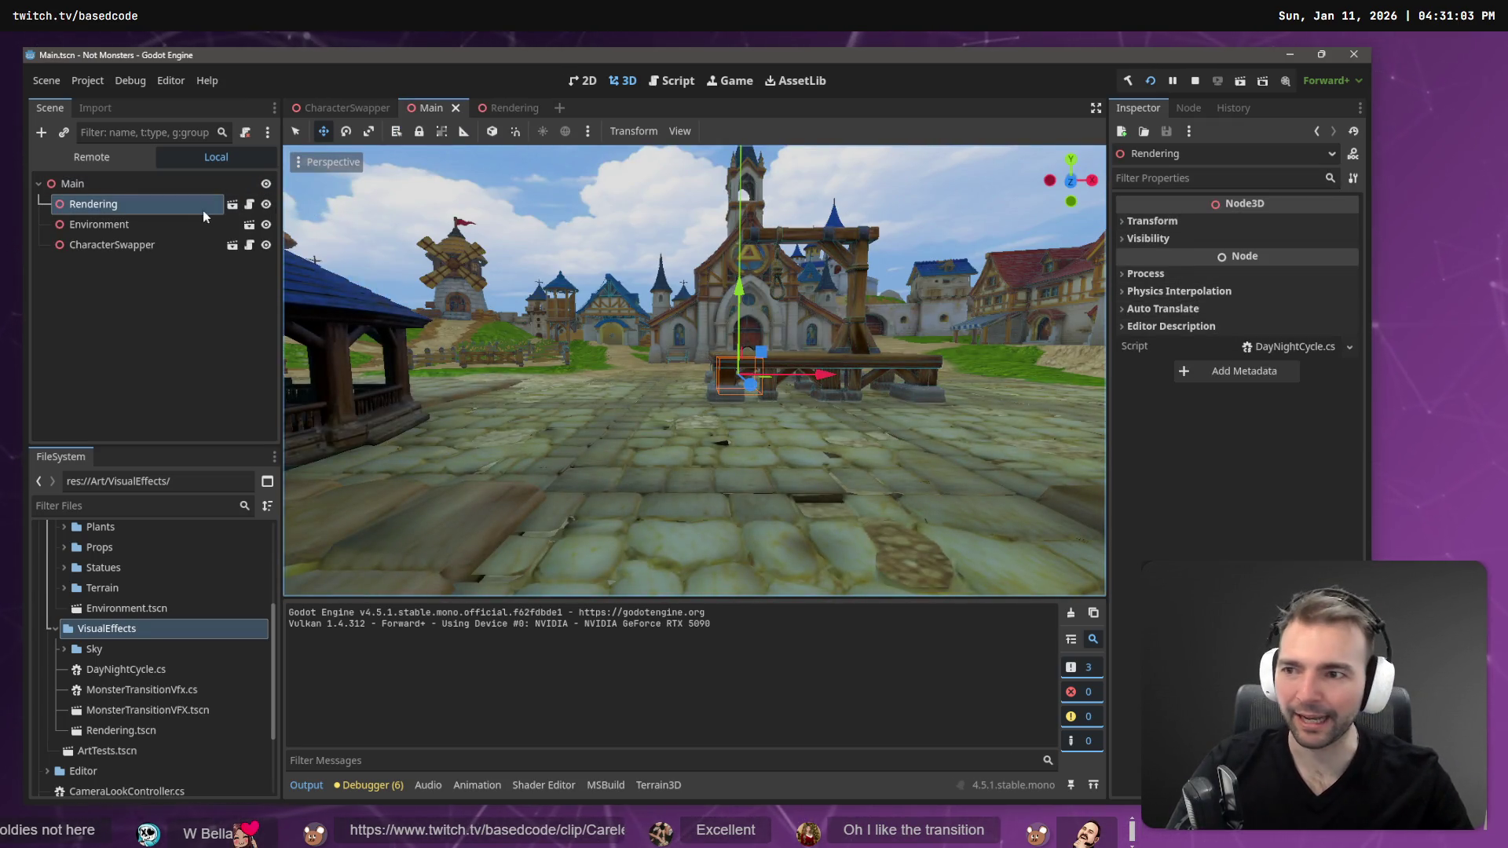
- Open Rendering.tscn and inspect the Sky resource's PanoramaSky material settings
click(234, 206)
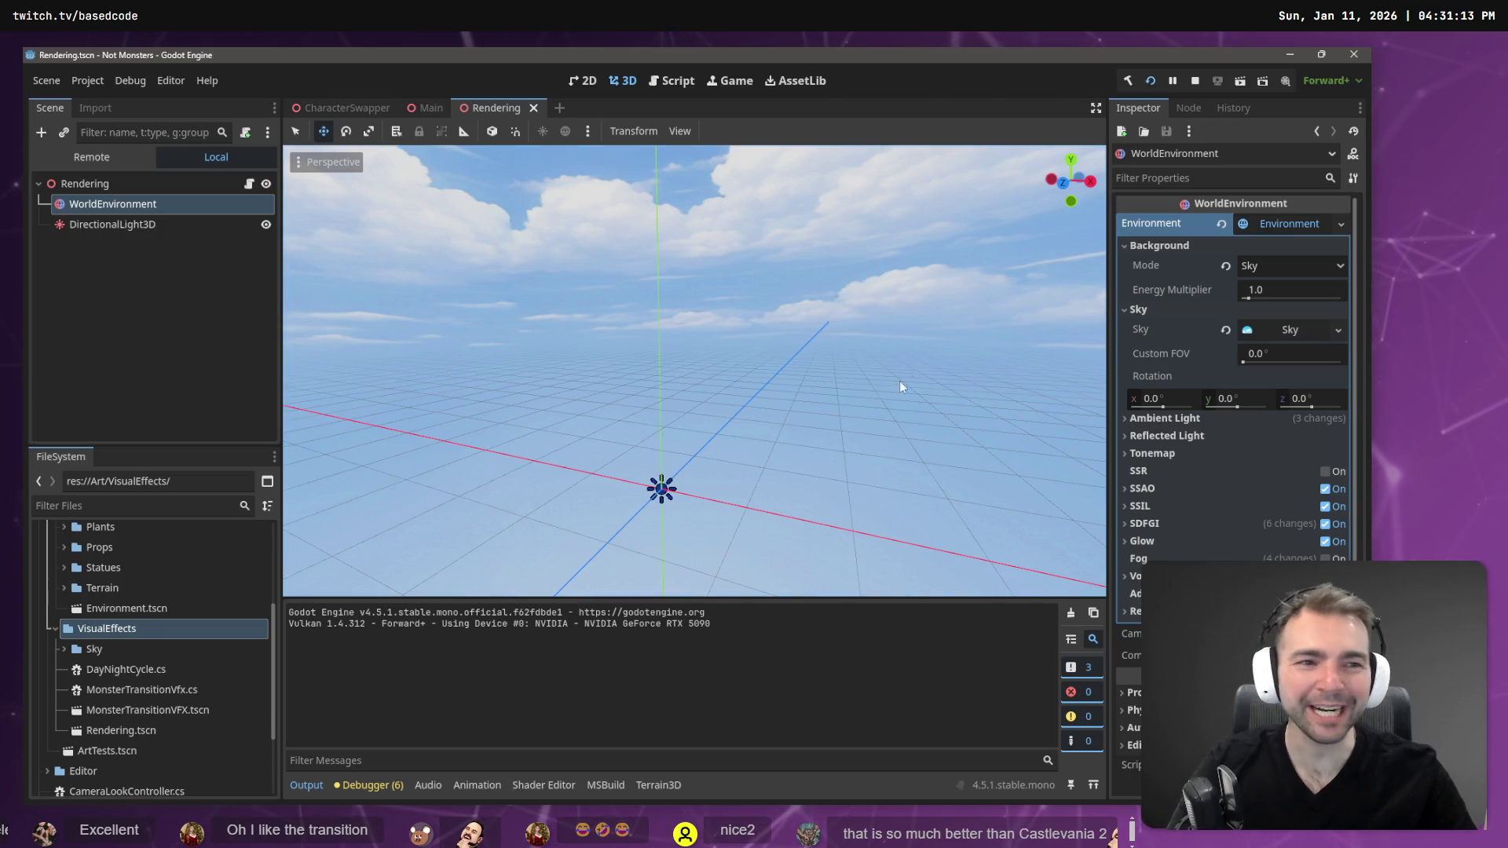
click(1300, 330)
click(1285, 356)
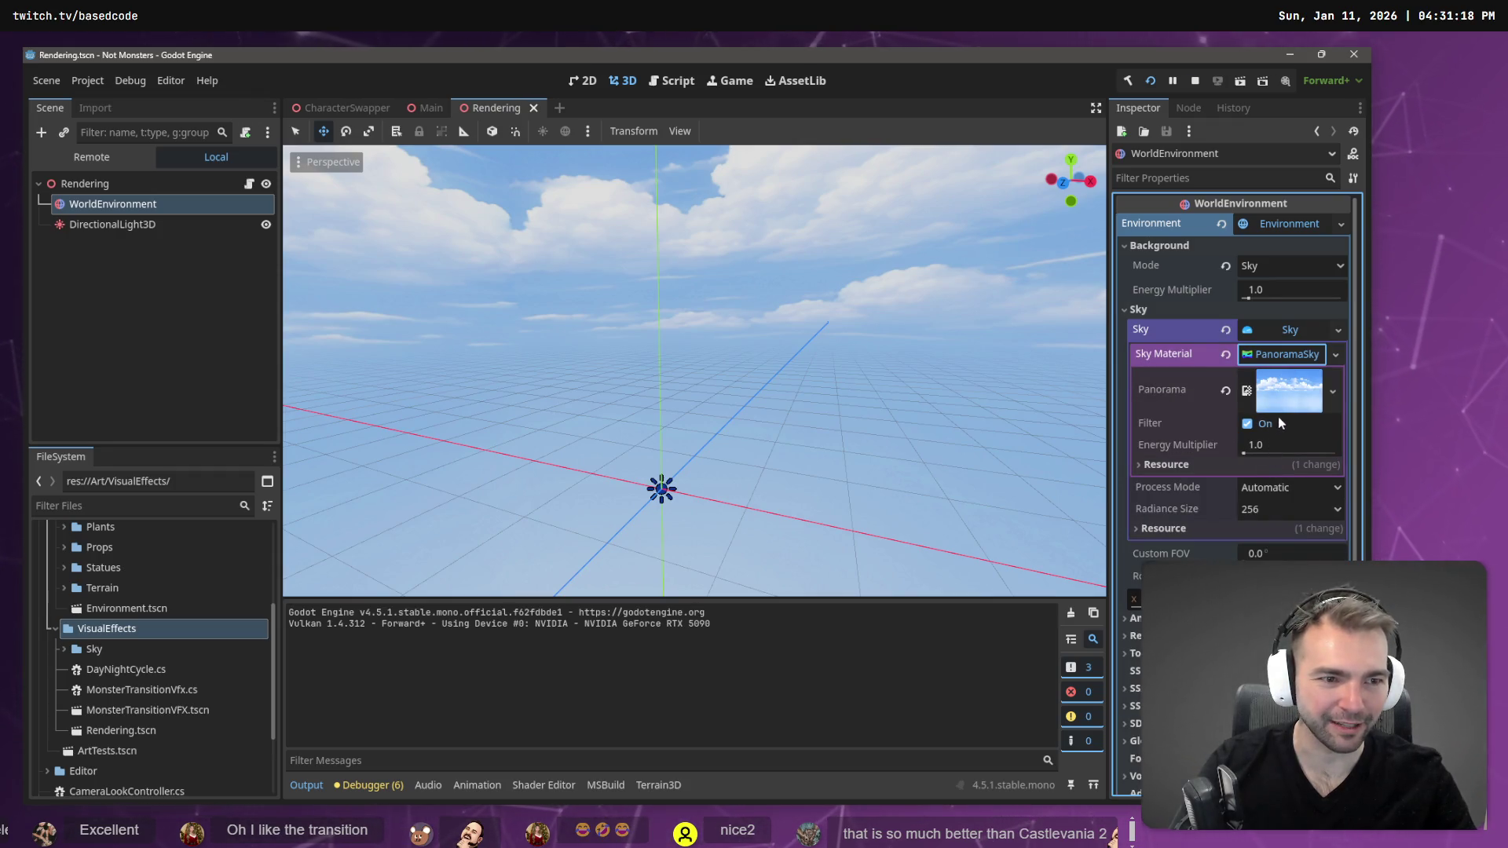
scroll(1280, 412, down, 1)
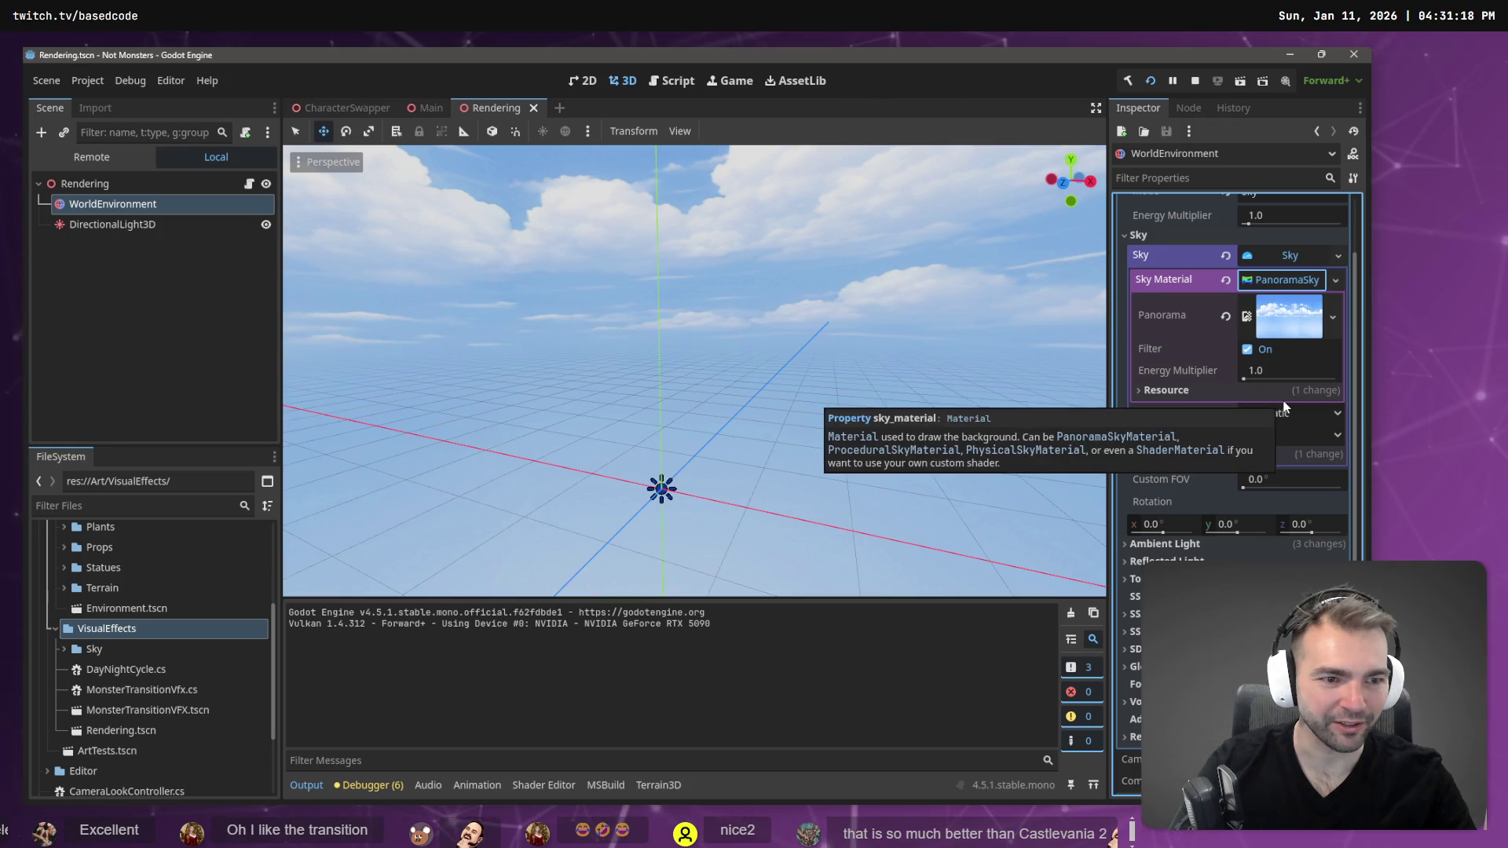
scroll(1265, 411, down, 2)
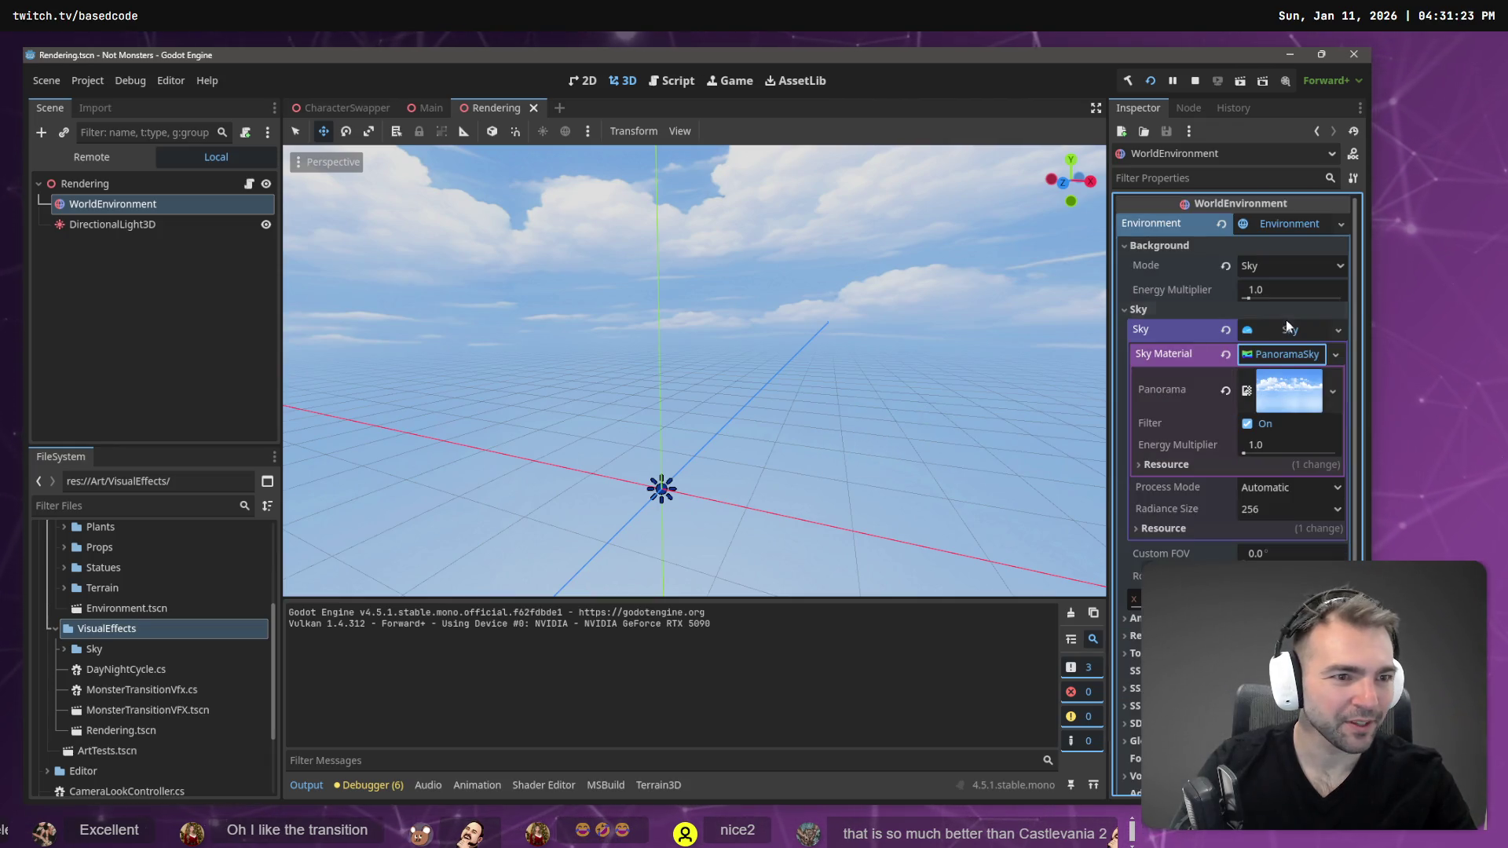
click(1287, 330)
click(1286, 333)
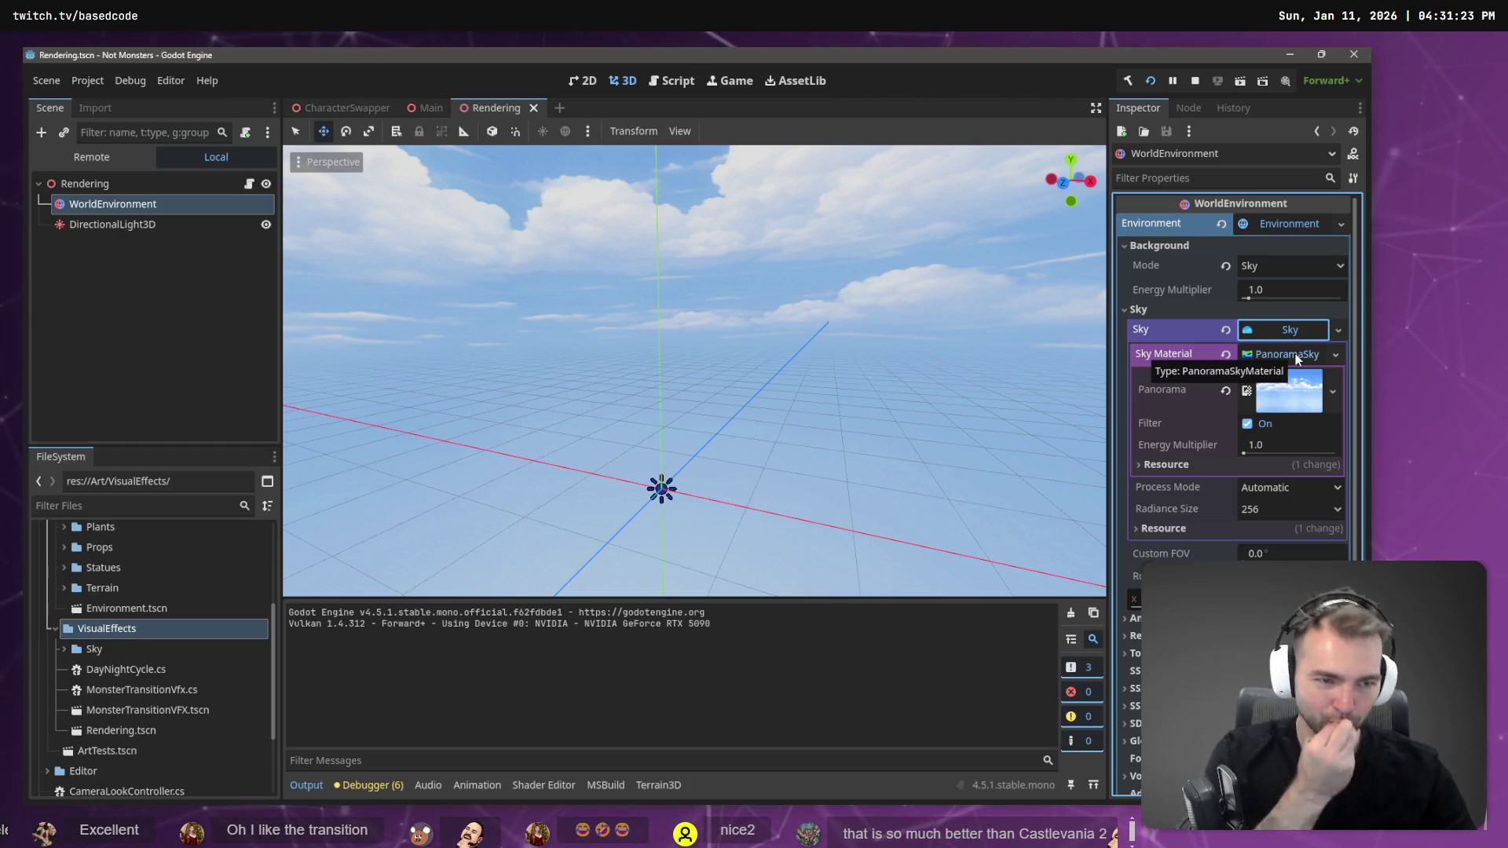
- Paste a pale pink Light Color into DirectionalLight3D, save the scene, and preview it in-game
click(152, 225)
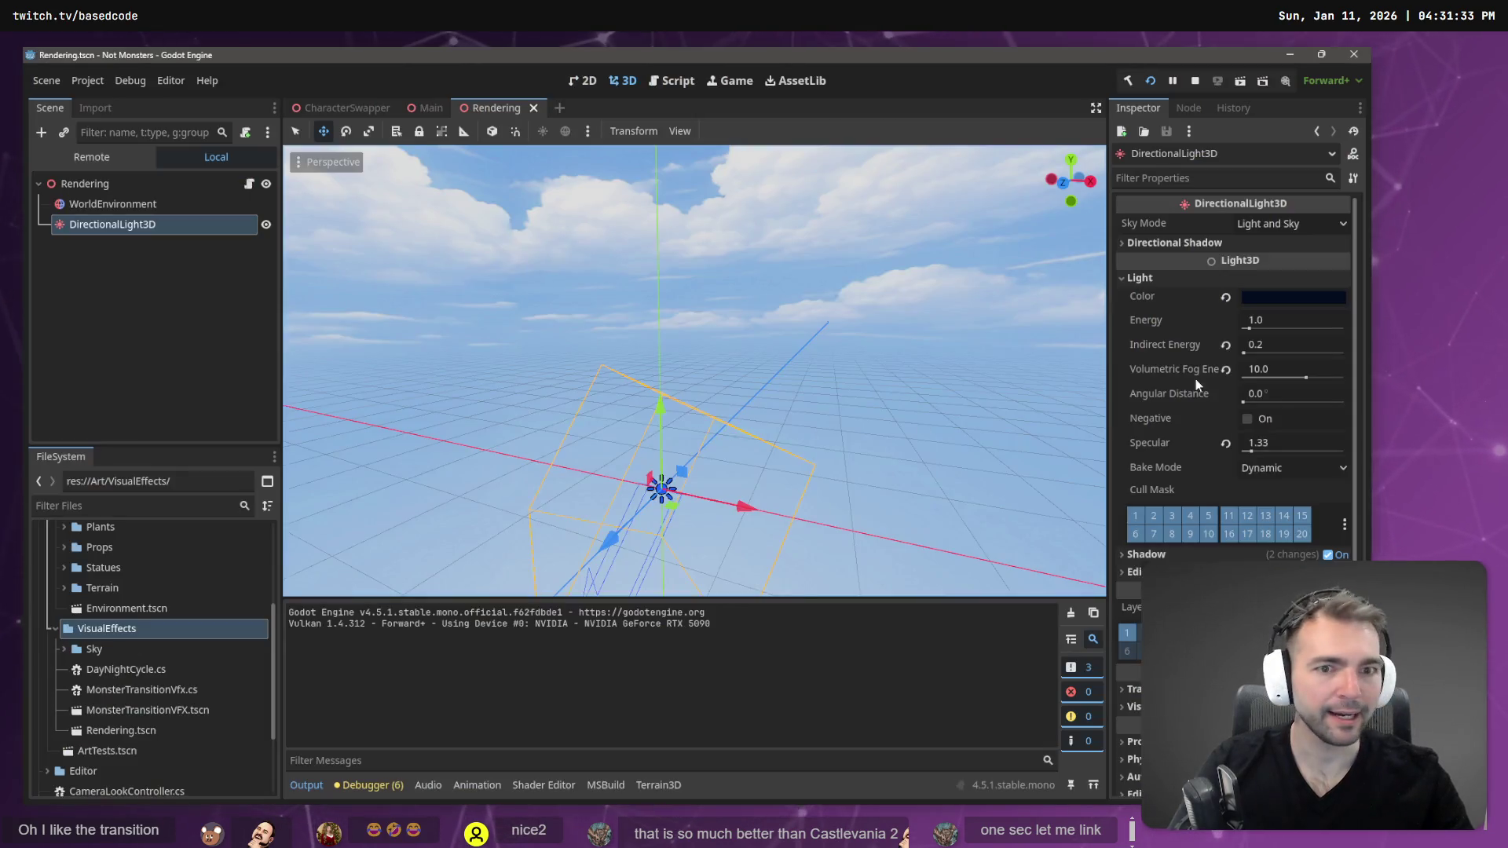
click(1294, 297)
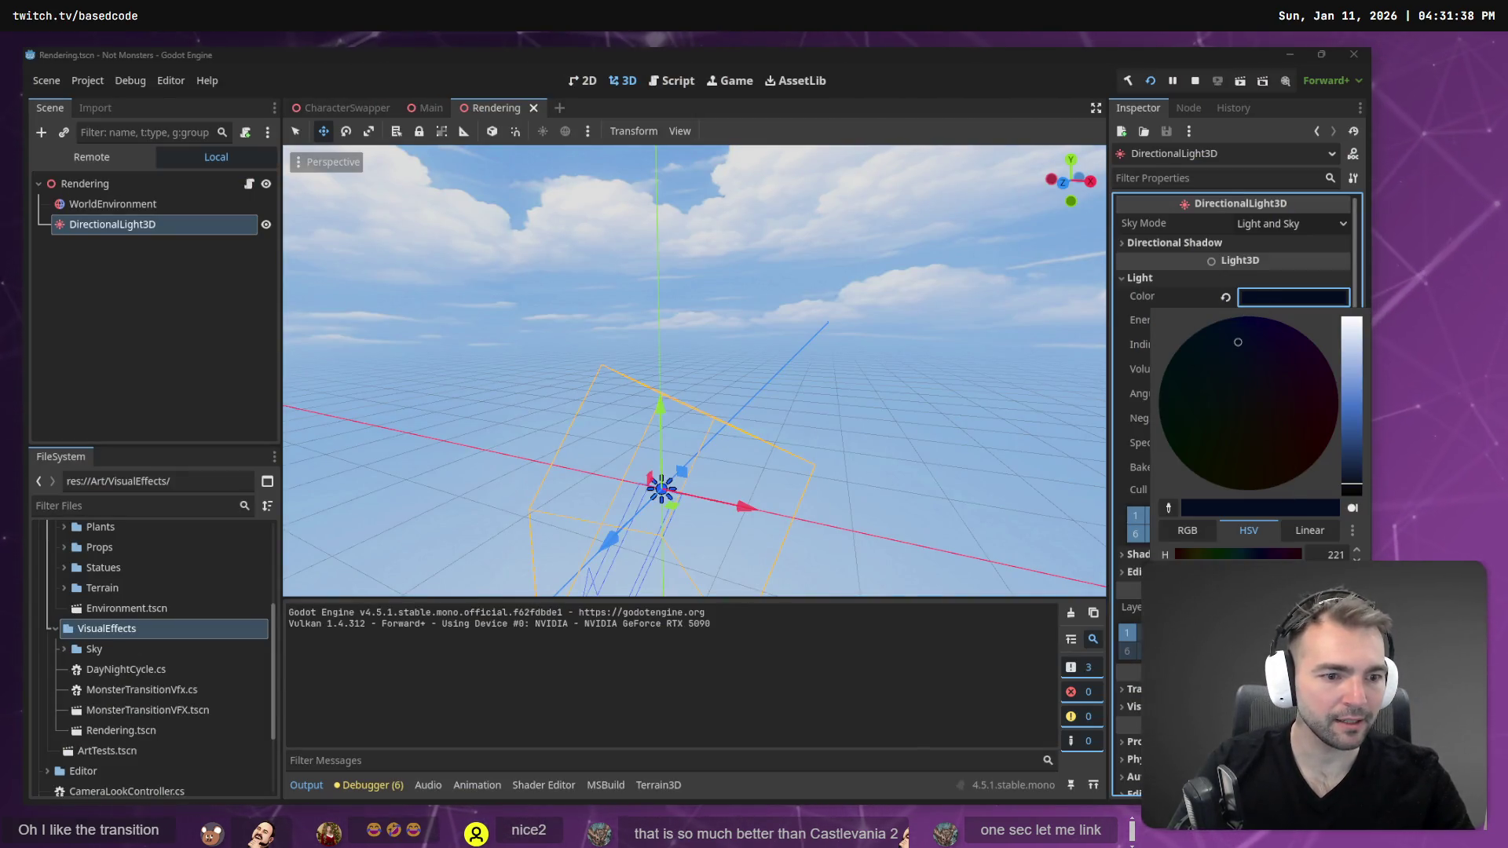
key(ctrl+v)
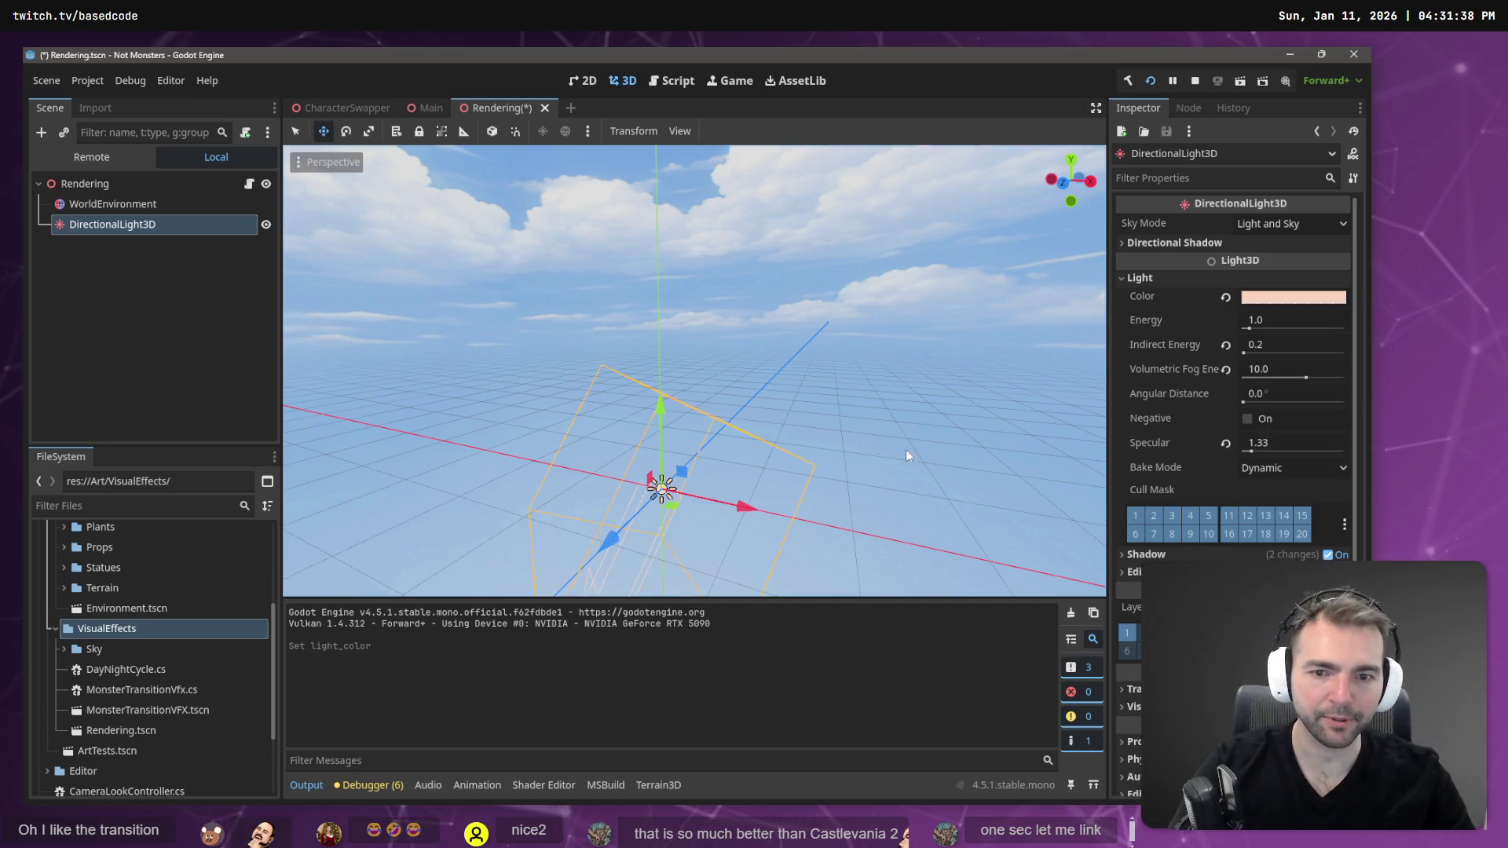
key(ctrl+s)
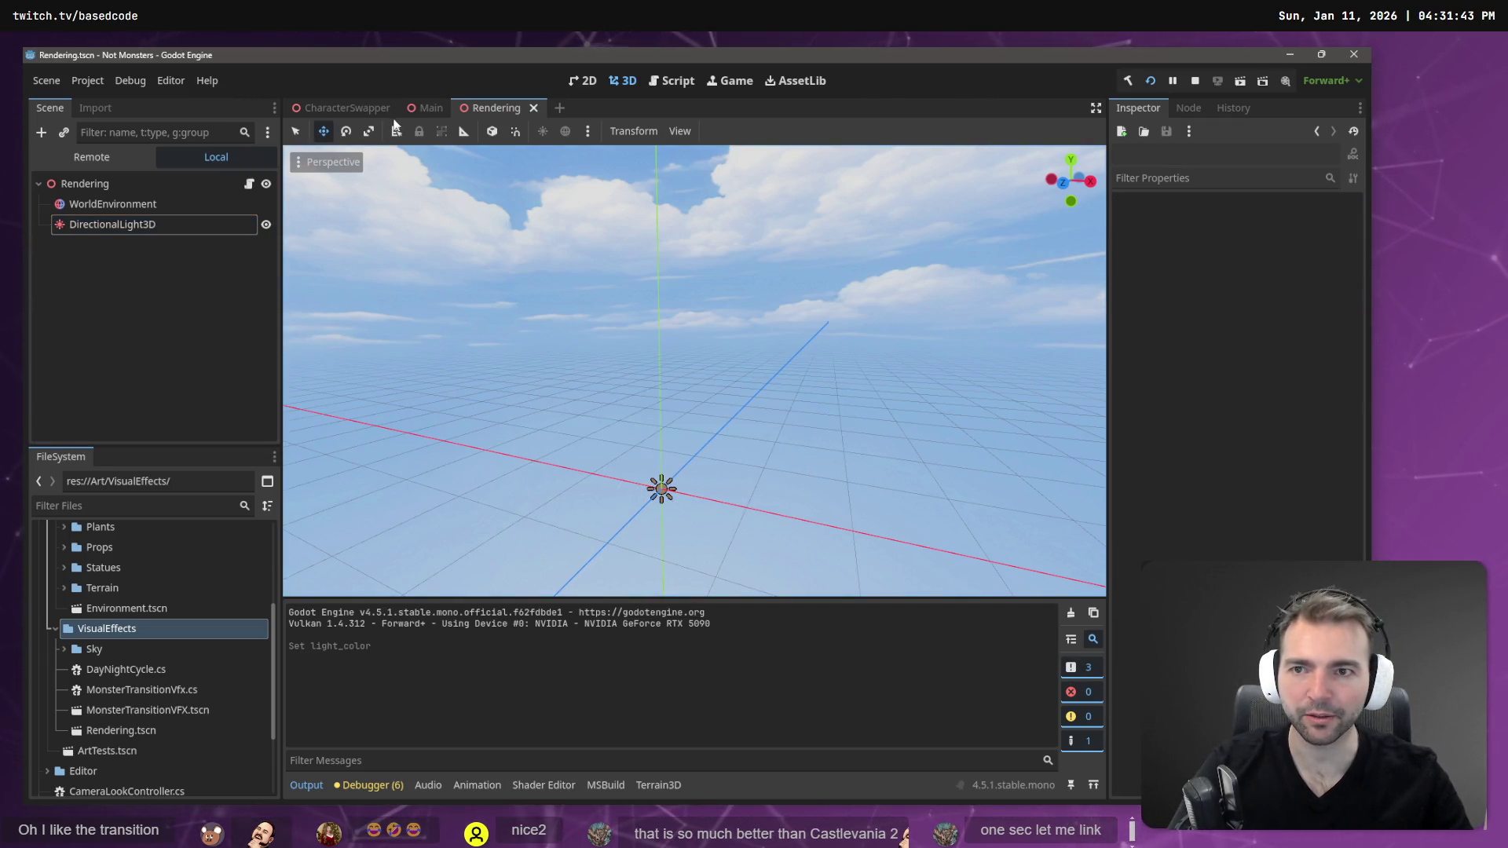
key(F5)
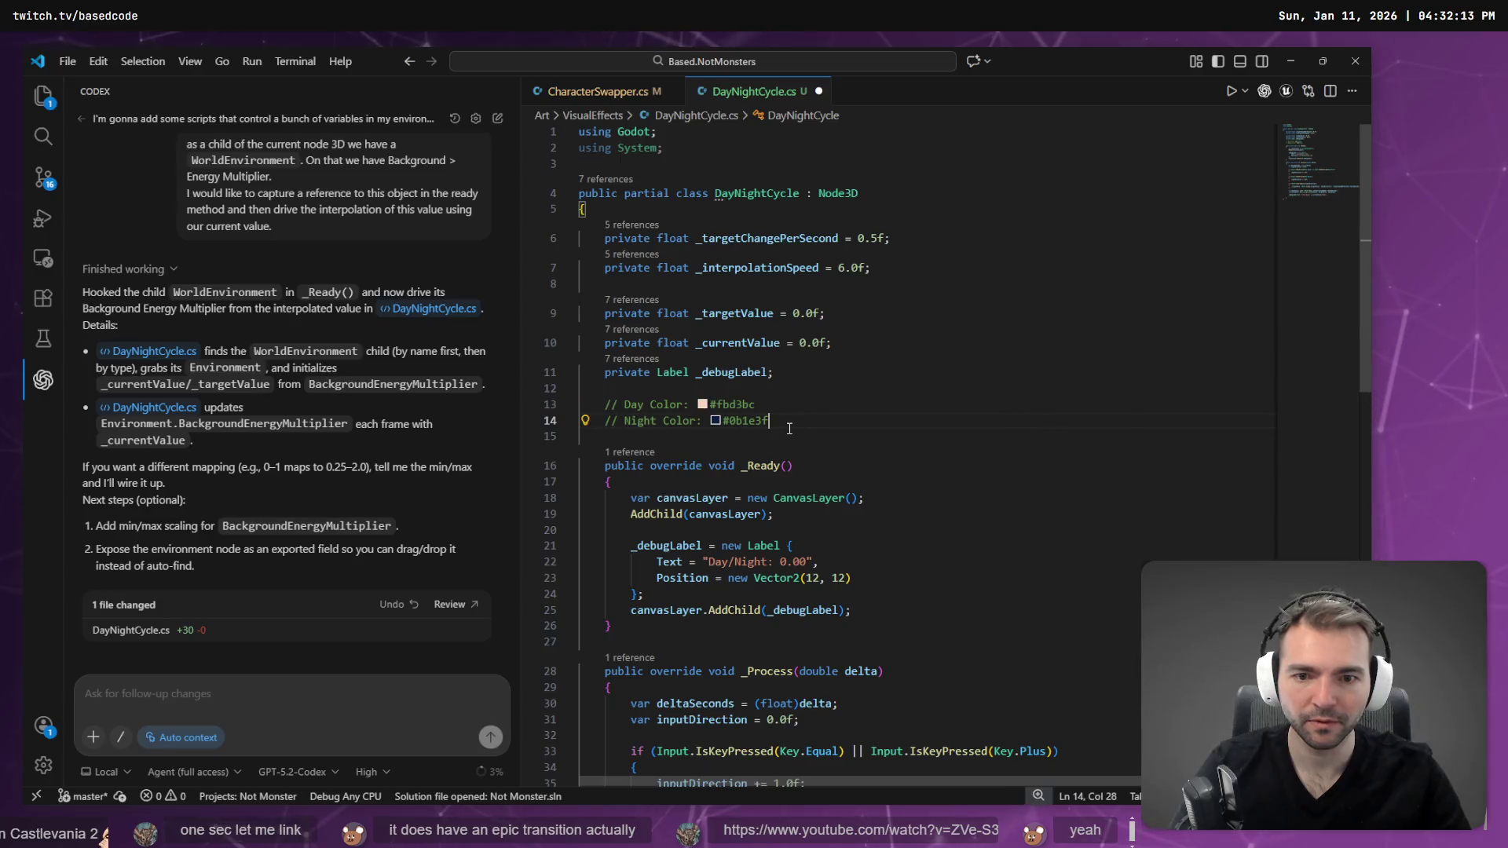
key(alt+Tab)
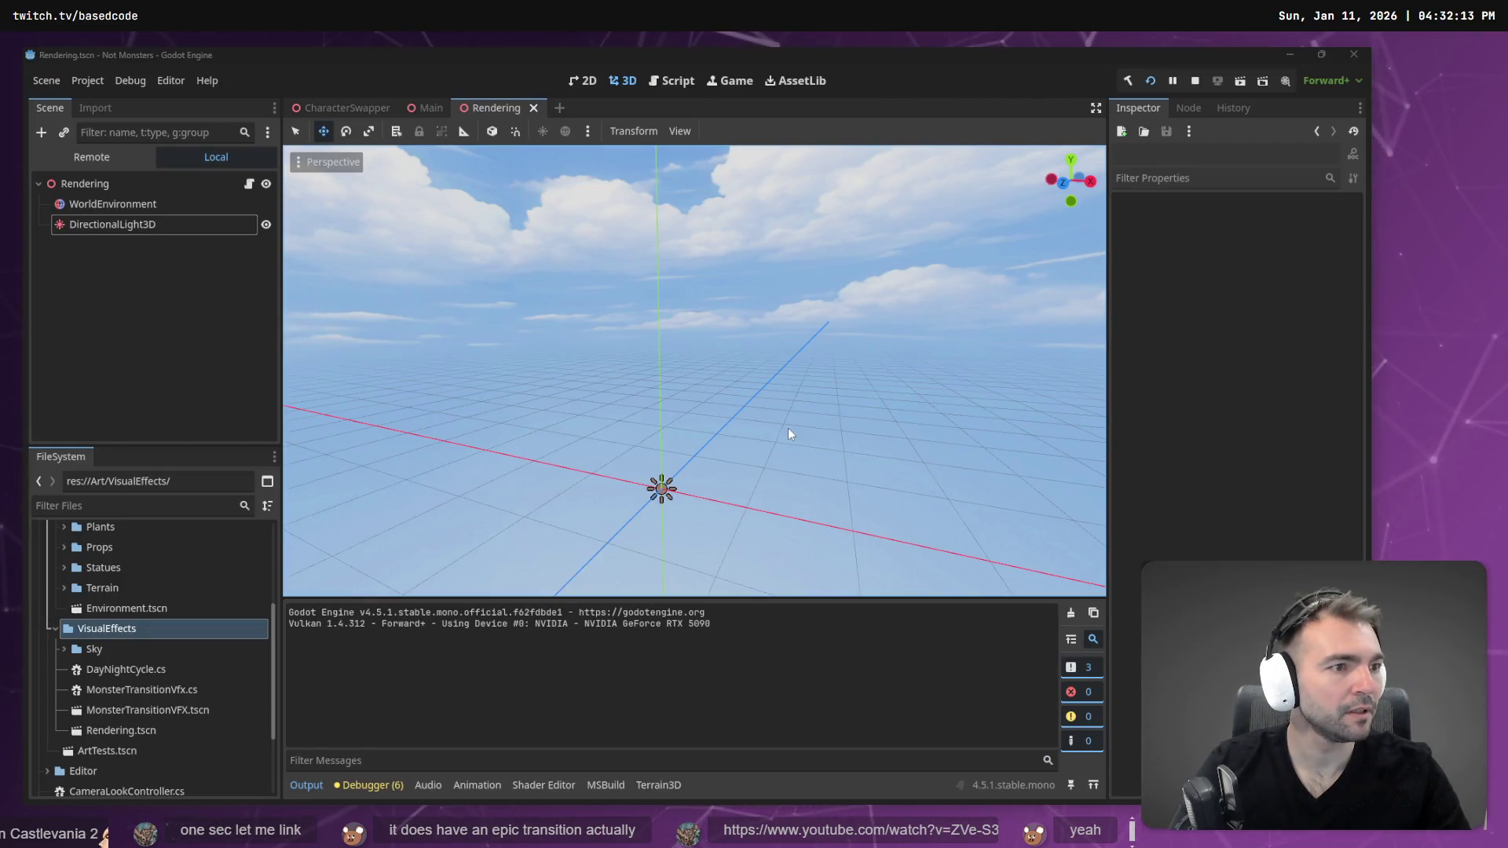
- Close DayNightCycle.cs without saving and reopen the Codex-changed version
key(alt+Tab)
scroll(801, 394, down, 10)
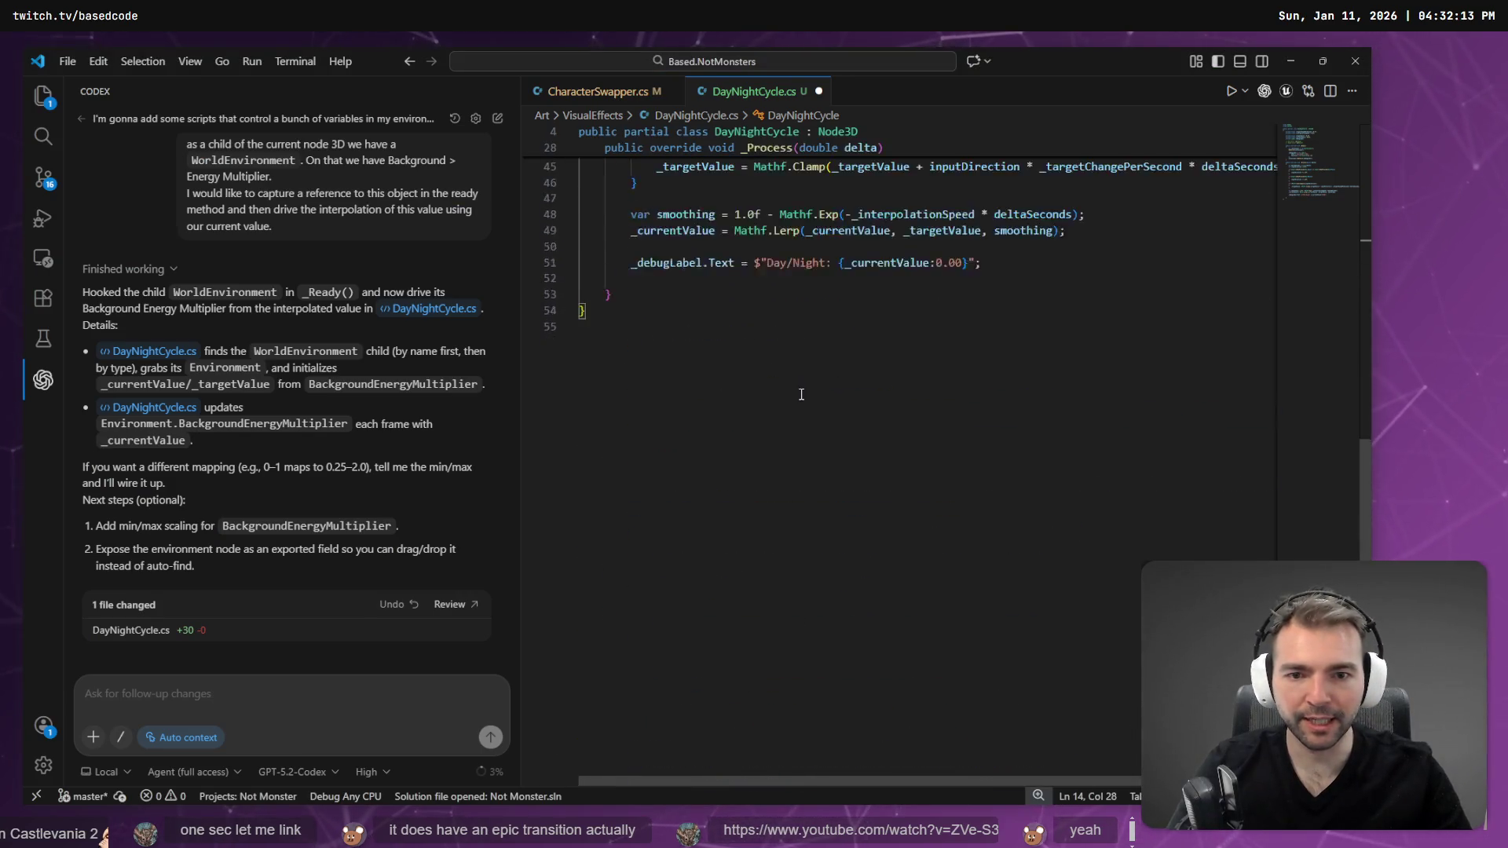
scroll(802, 394, up, 10)
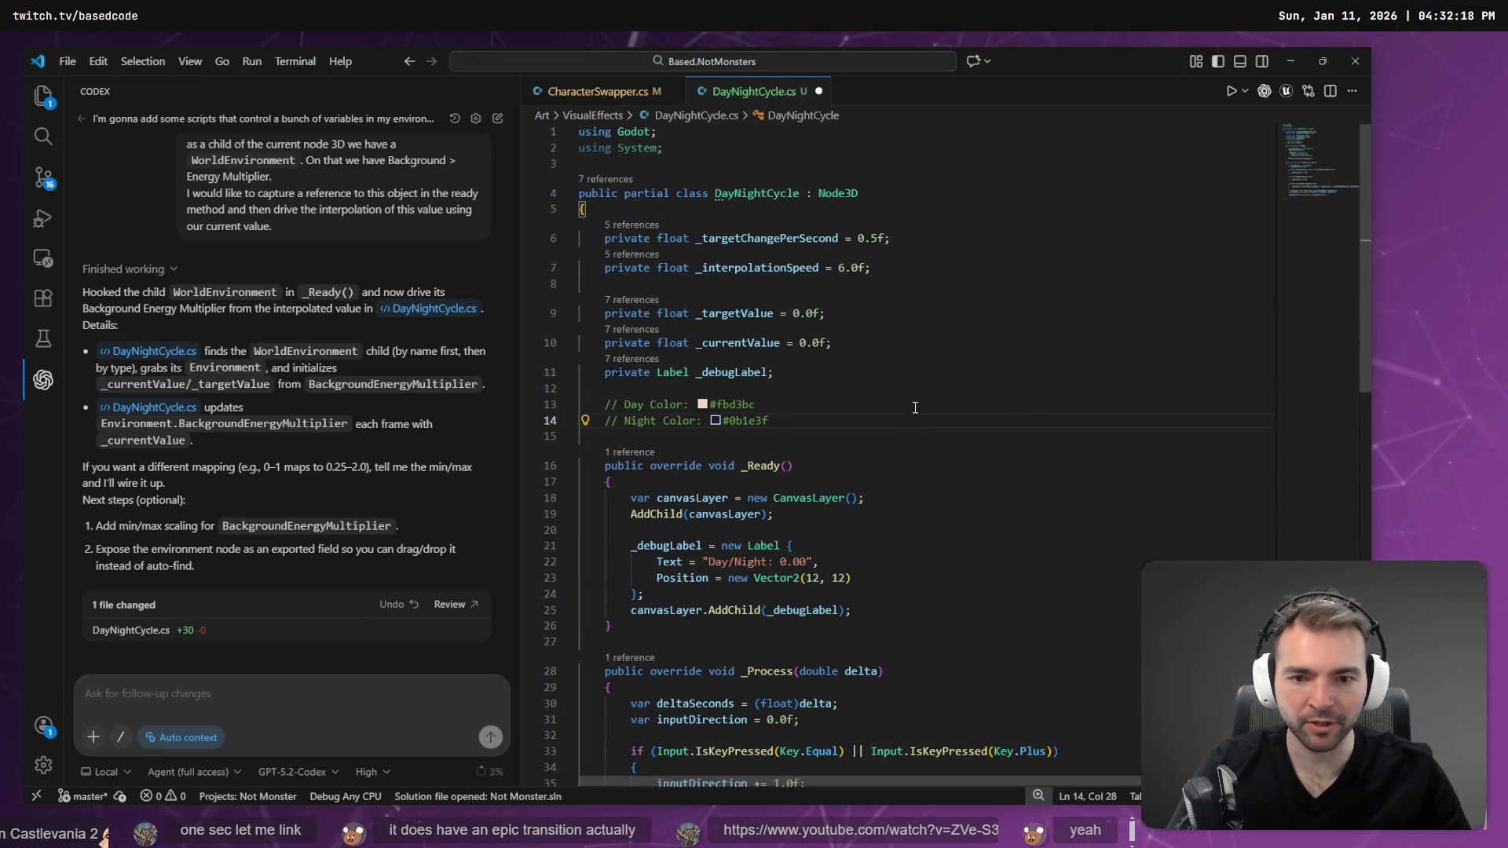
scroll(915, 408, down, 10)
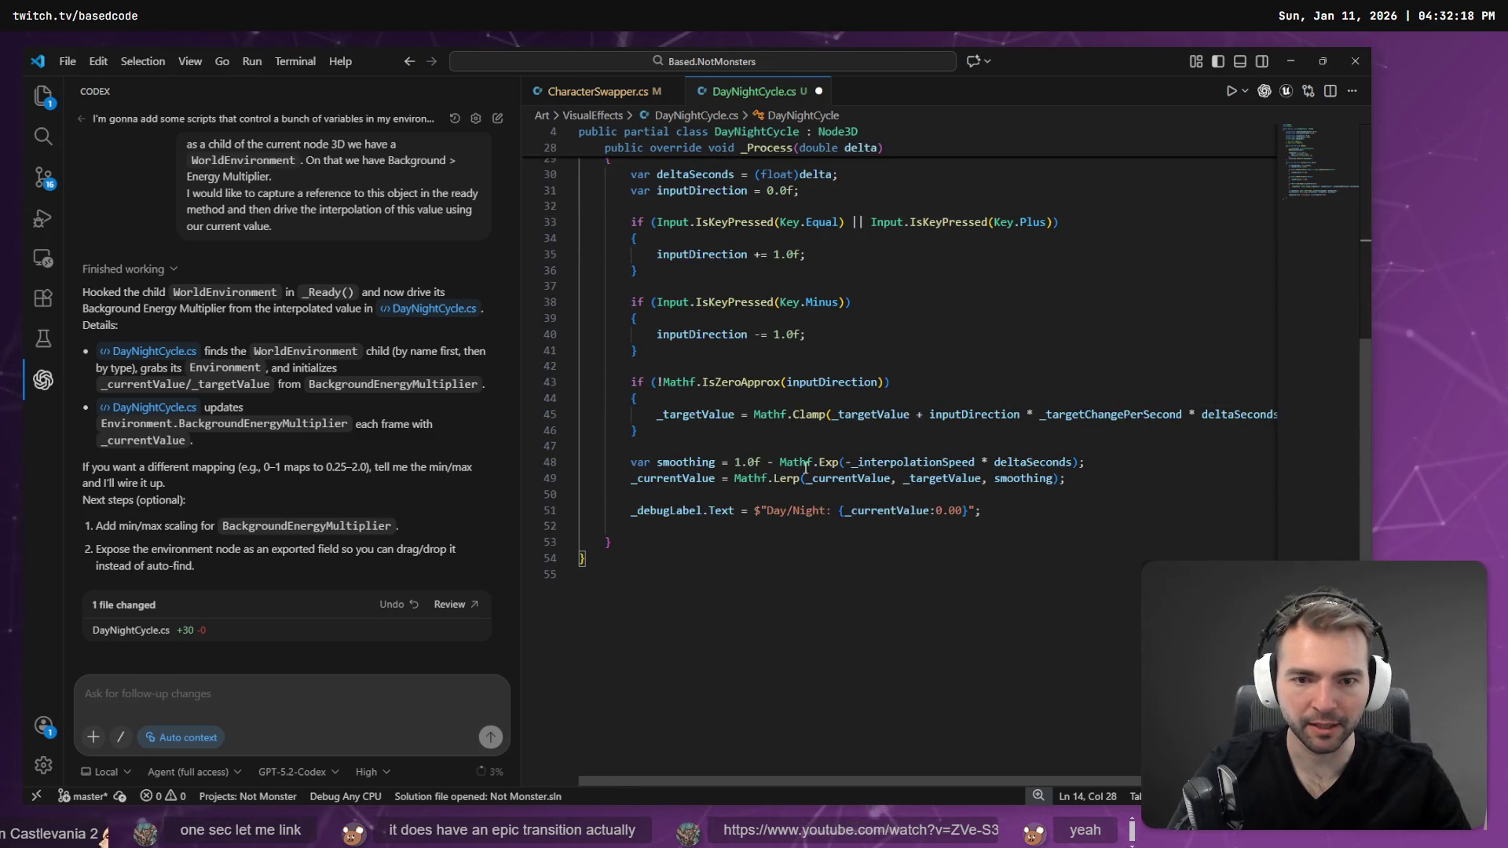
scroll(759, 481, up, 10)
key(ctrl+w)
key(Return)
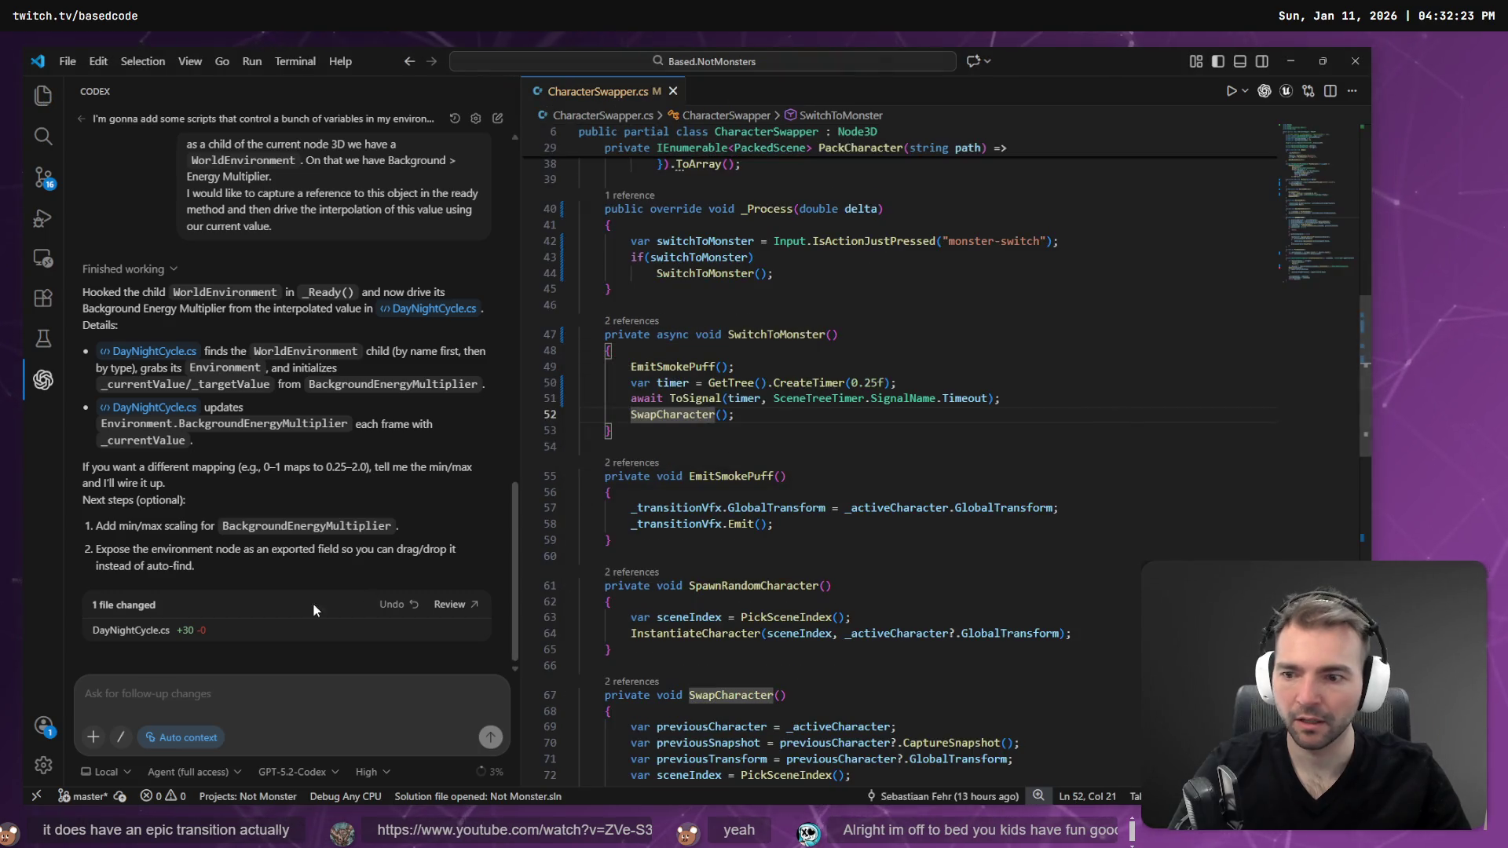
click(338, 632)
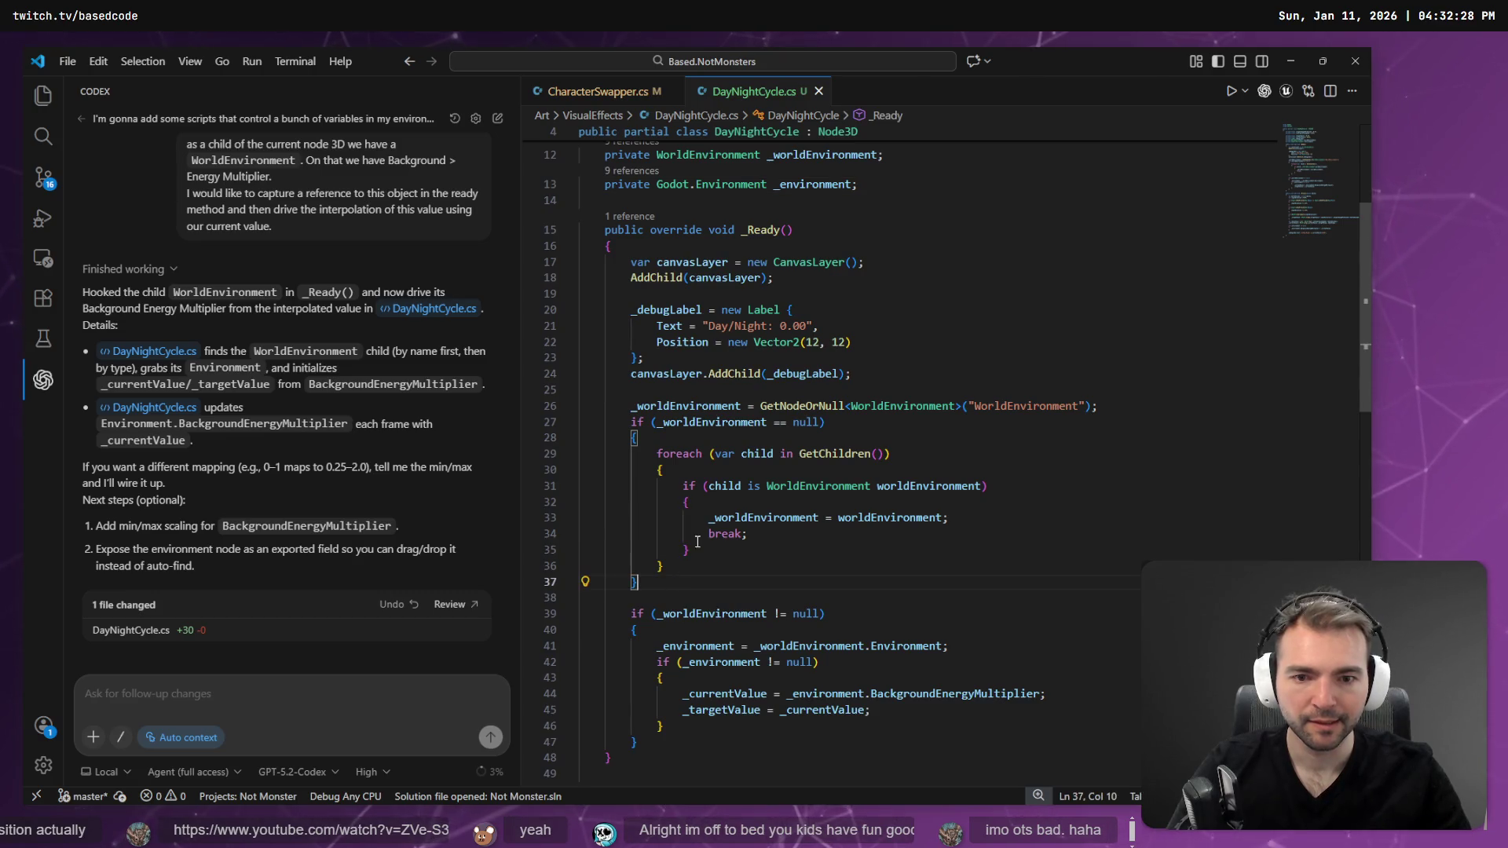
- Review the new _worldEnvironment lookup and where _currentValue is used
click(758, 514)
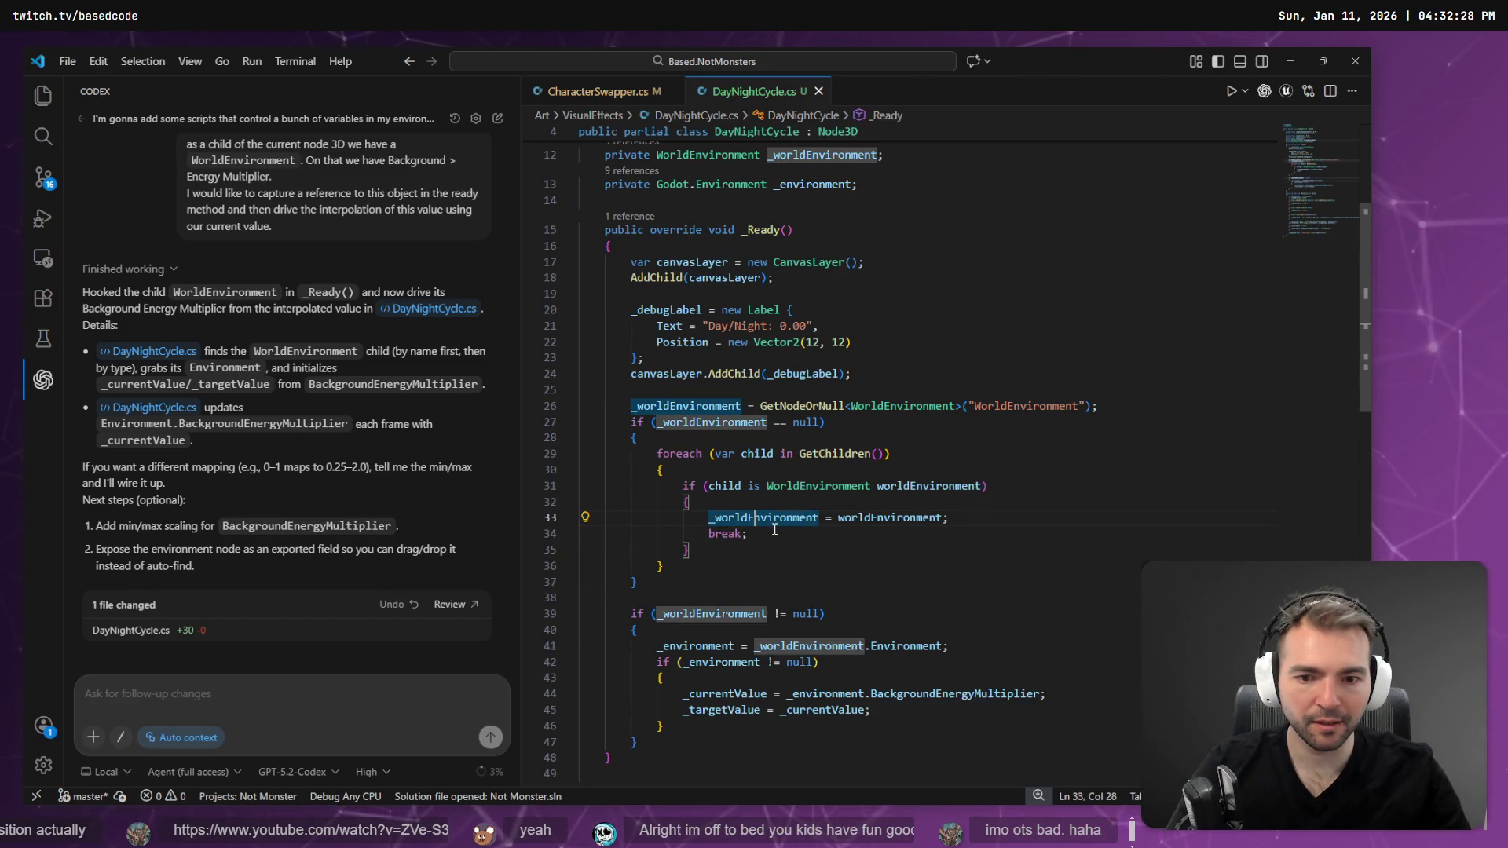
scroll(775, 530, down, 1)
click(715, 658)
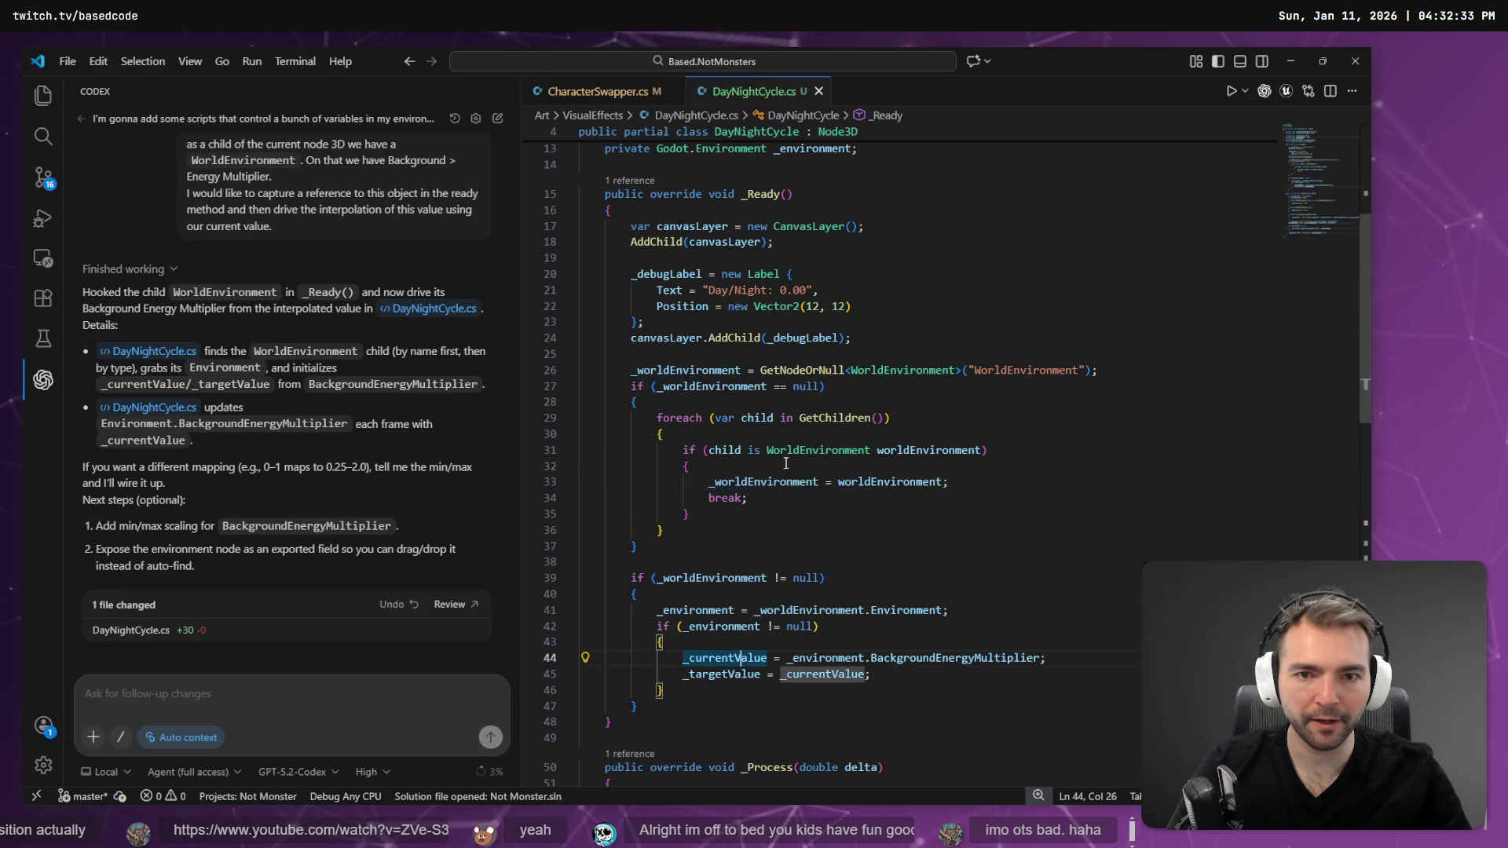
click(702, 370)
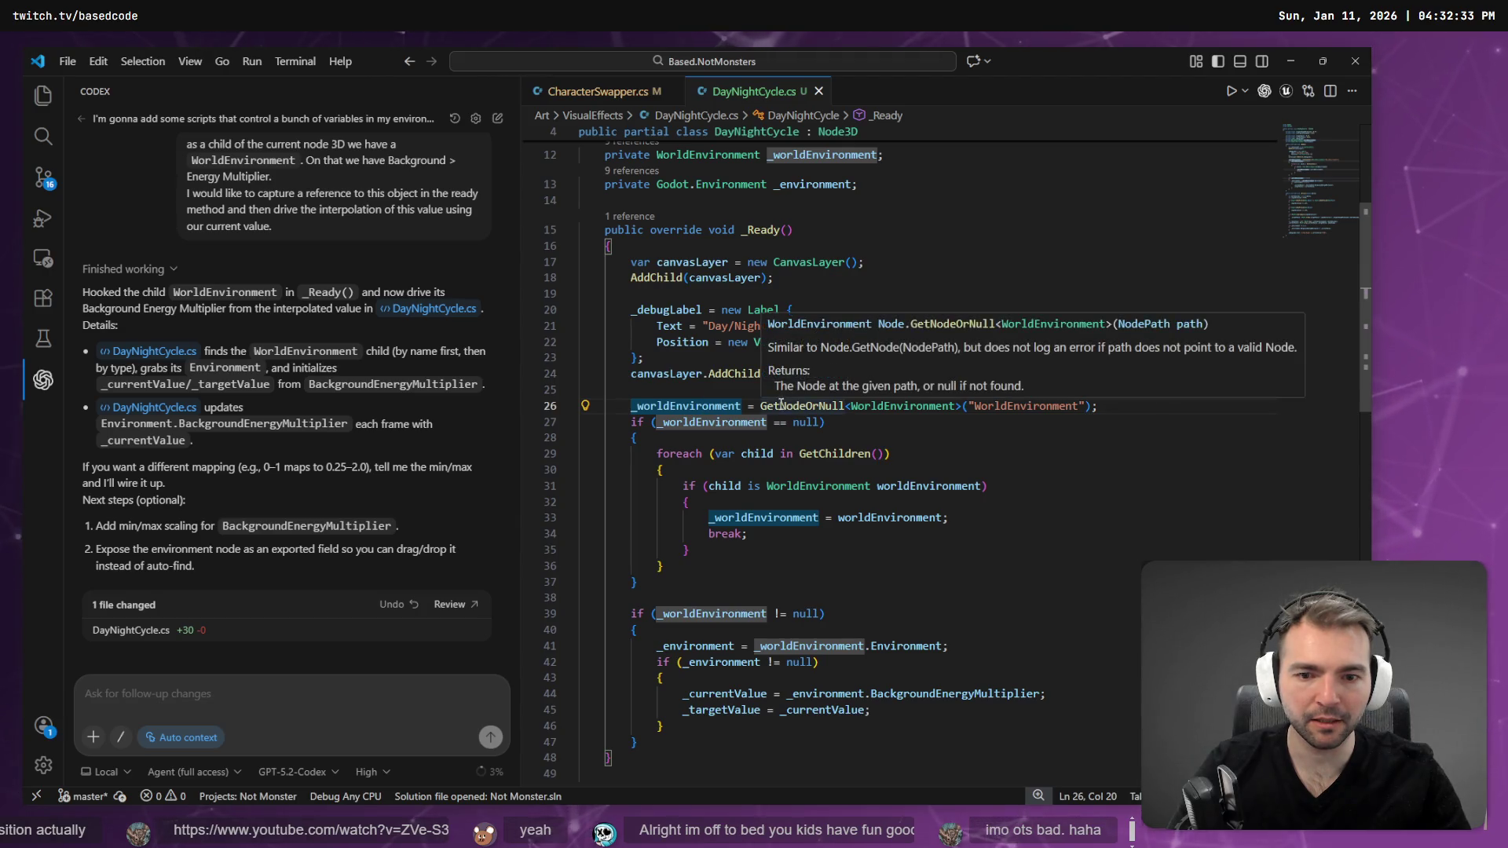
scroll(731, 547, down, 2)
scroll(731, 547, down, 8)
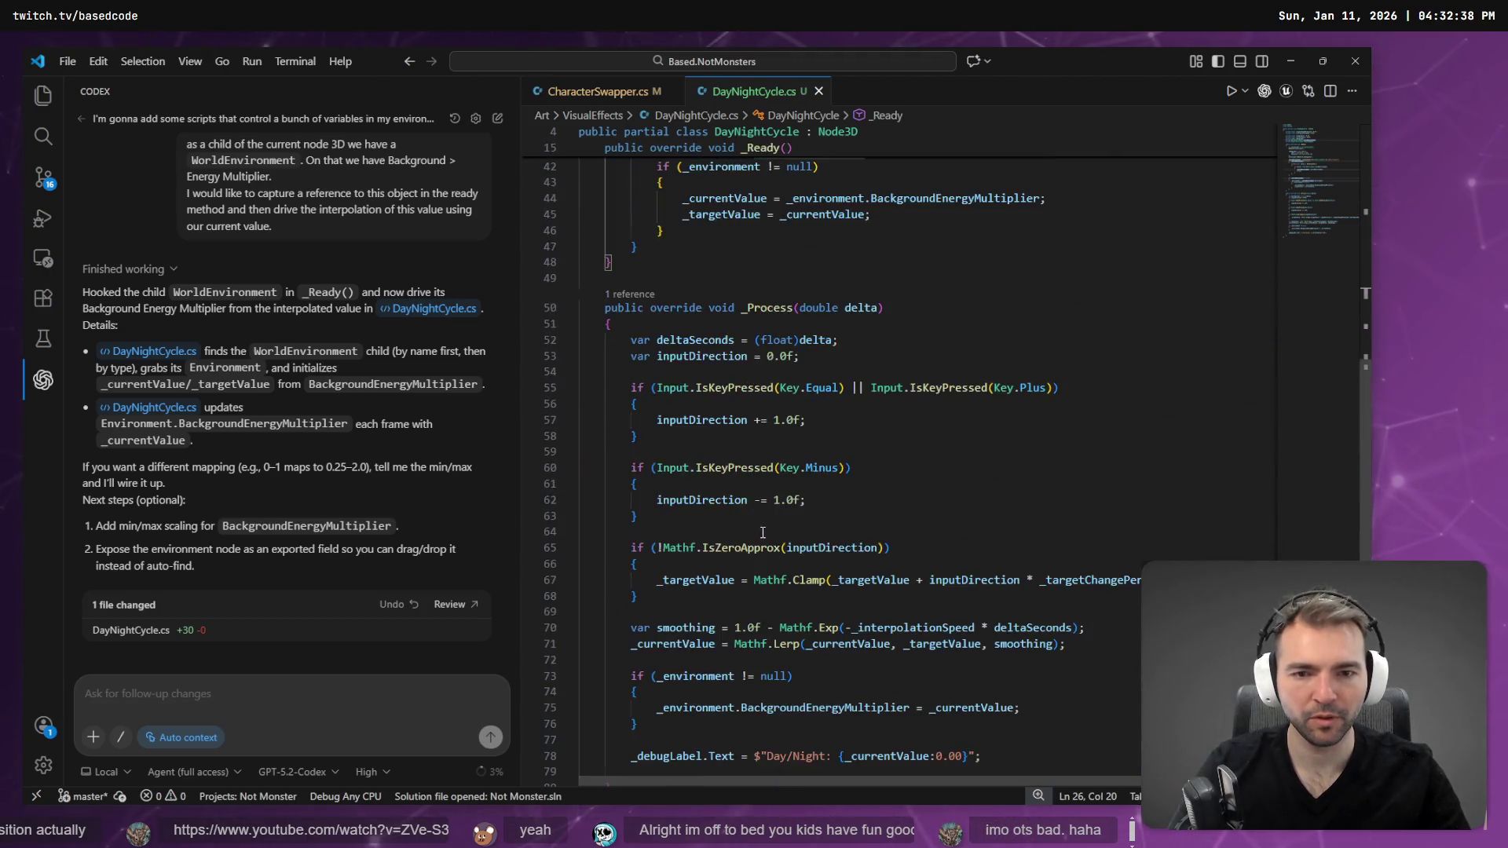
scroll(761, 529, up, 4)
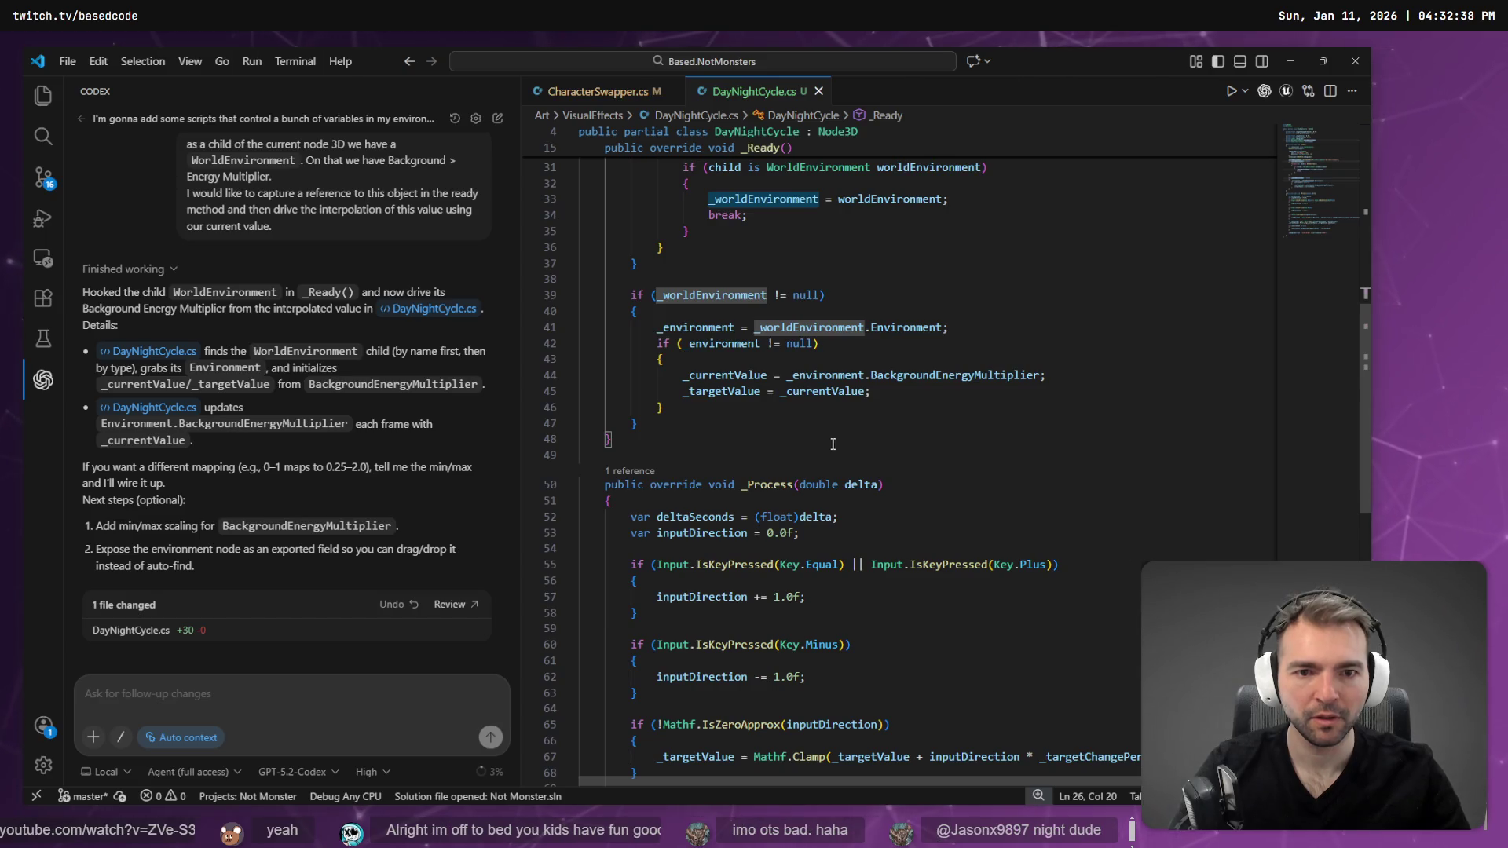
- Check _targetValue, the _environment uses and the BackgroundEnergyMultiplier assignment
click(853, 393)
click(718, 286)
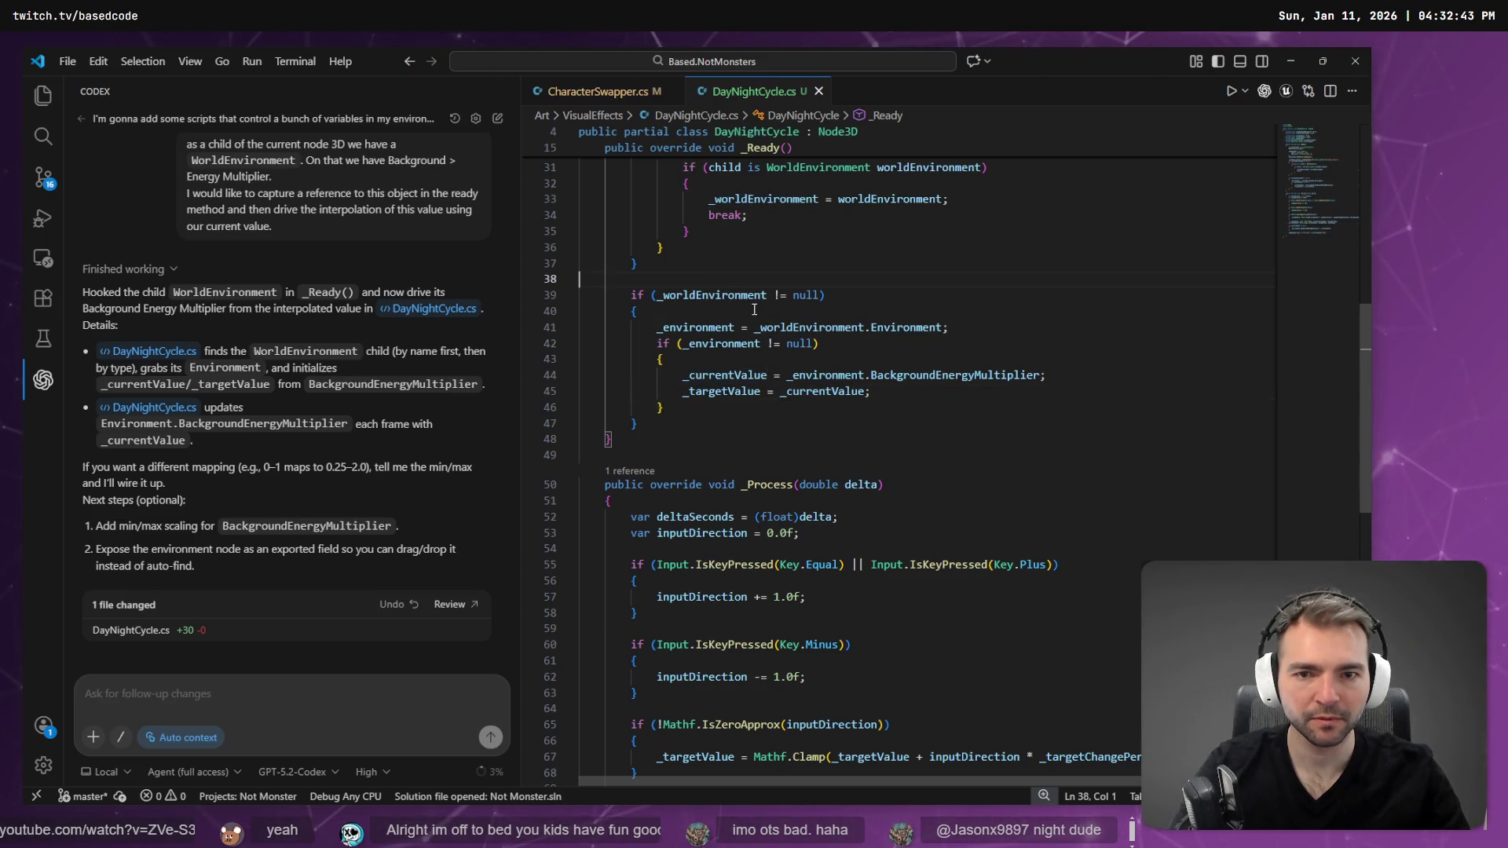
click(741, 374)
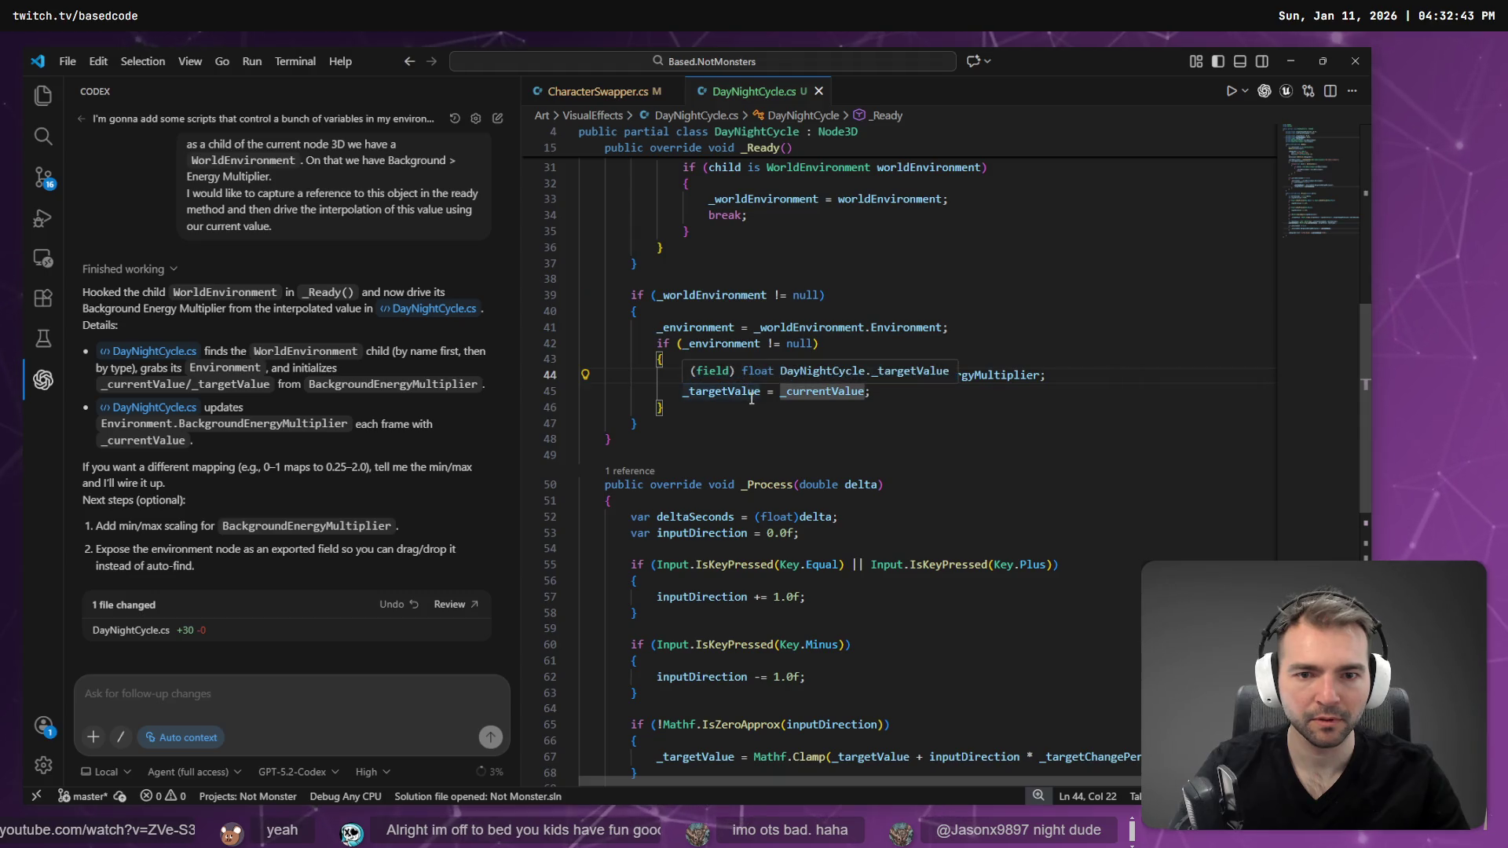
click(825, 376)
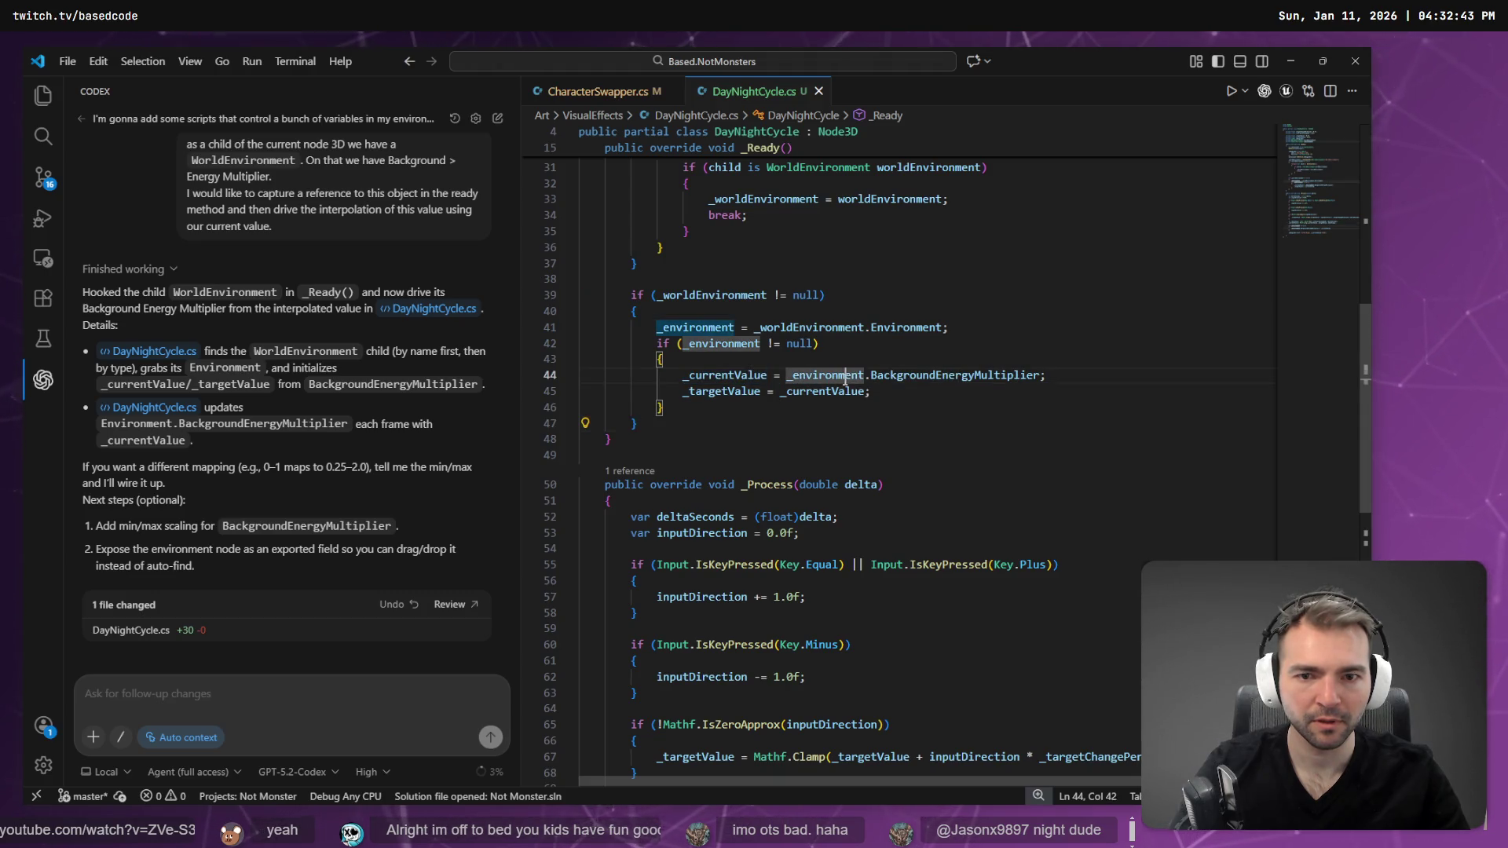
click(752, 375)
click(839, 376)
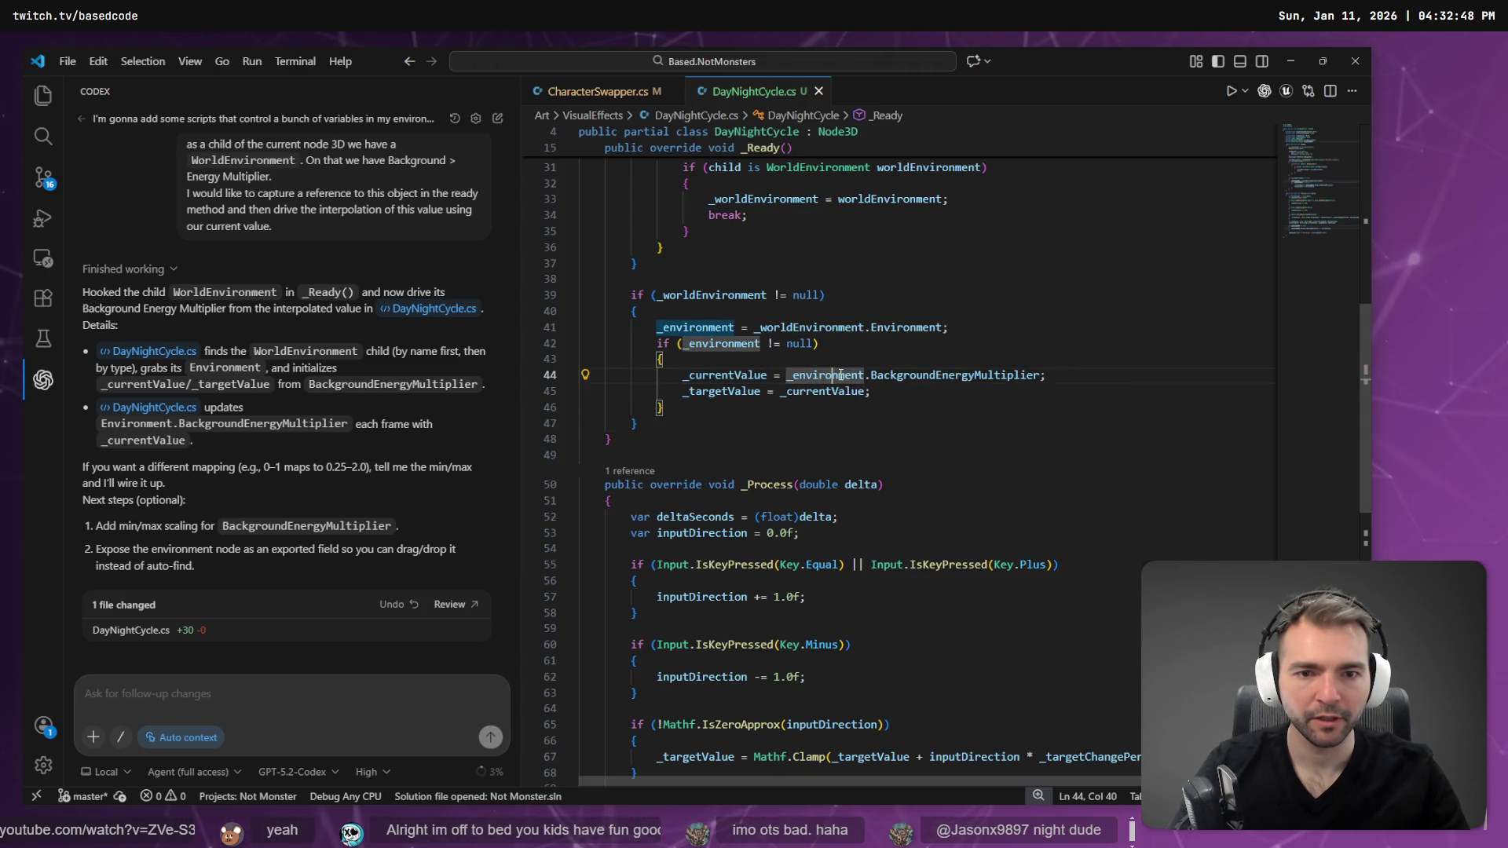
click(911, 377)
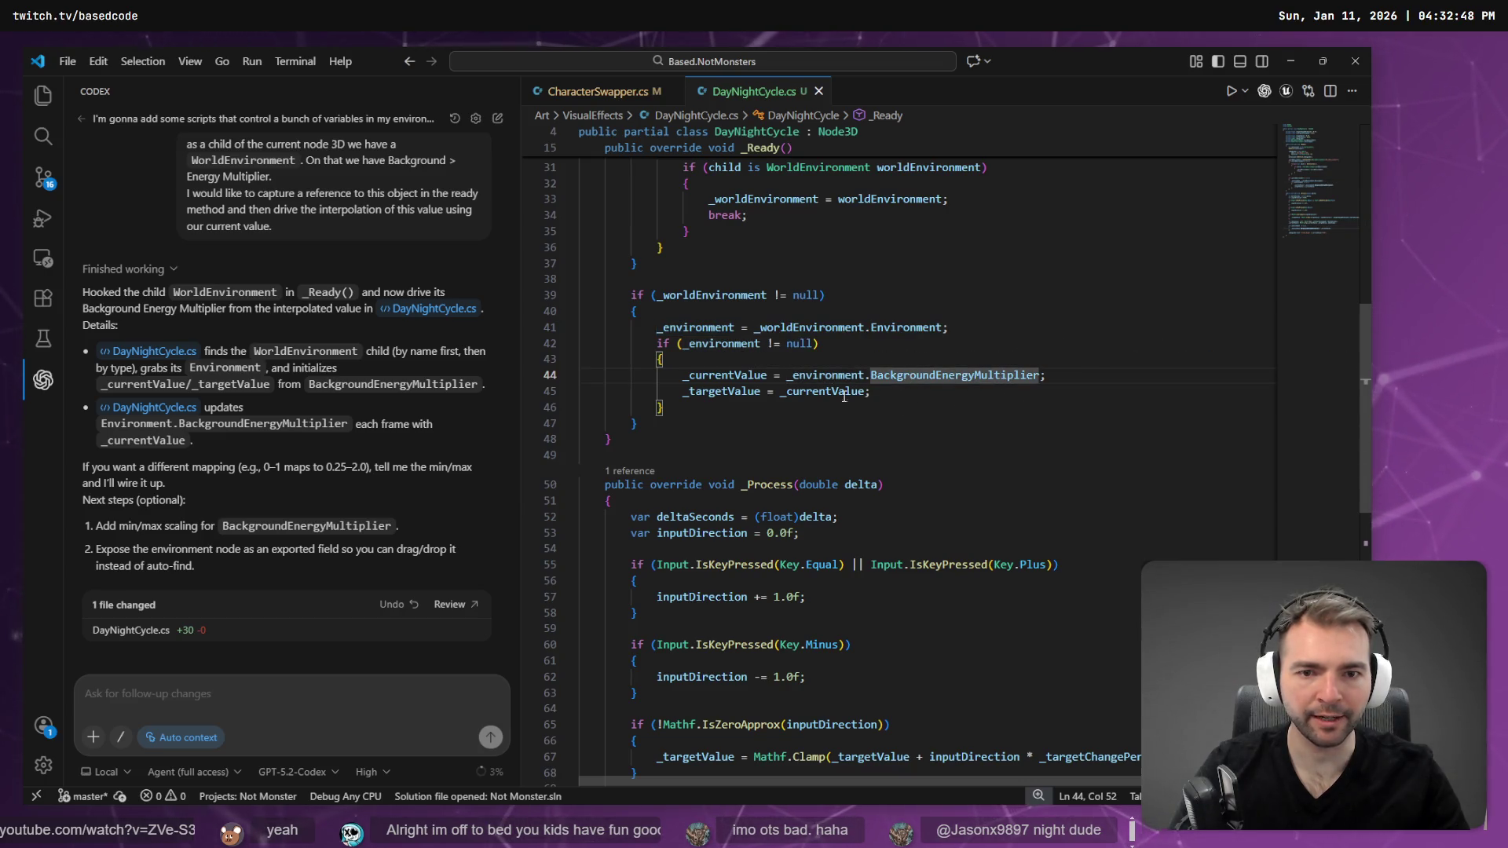
click(723, 376)
- Undo the Codex edit to DayNightCycle.cs from the '1 file changed' summary
scroll(845, 409, up, 4)
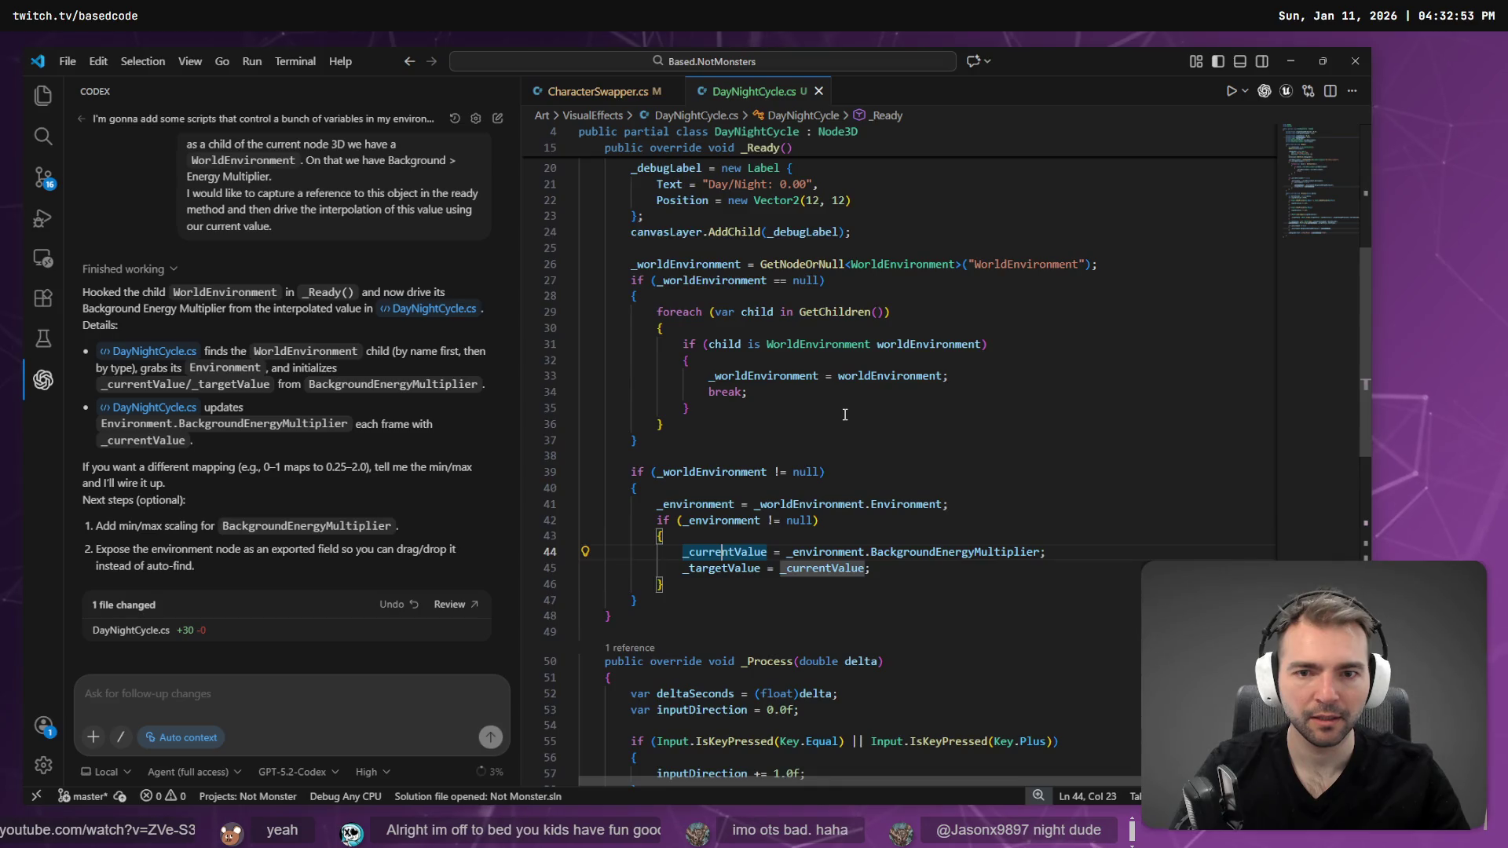
scroll(846, 415, up, 5)
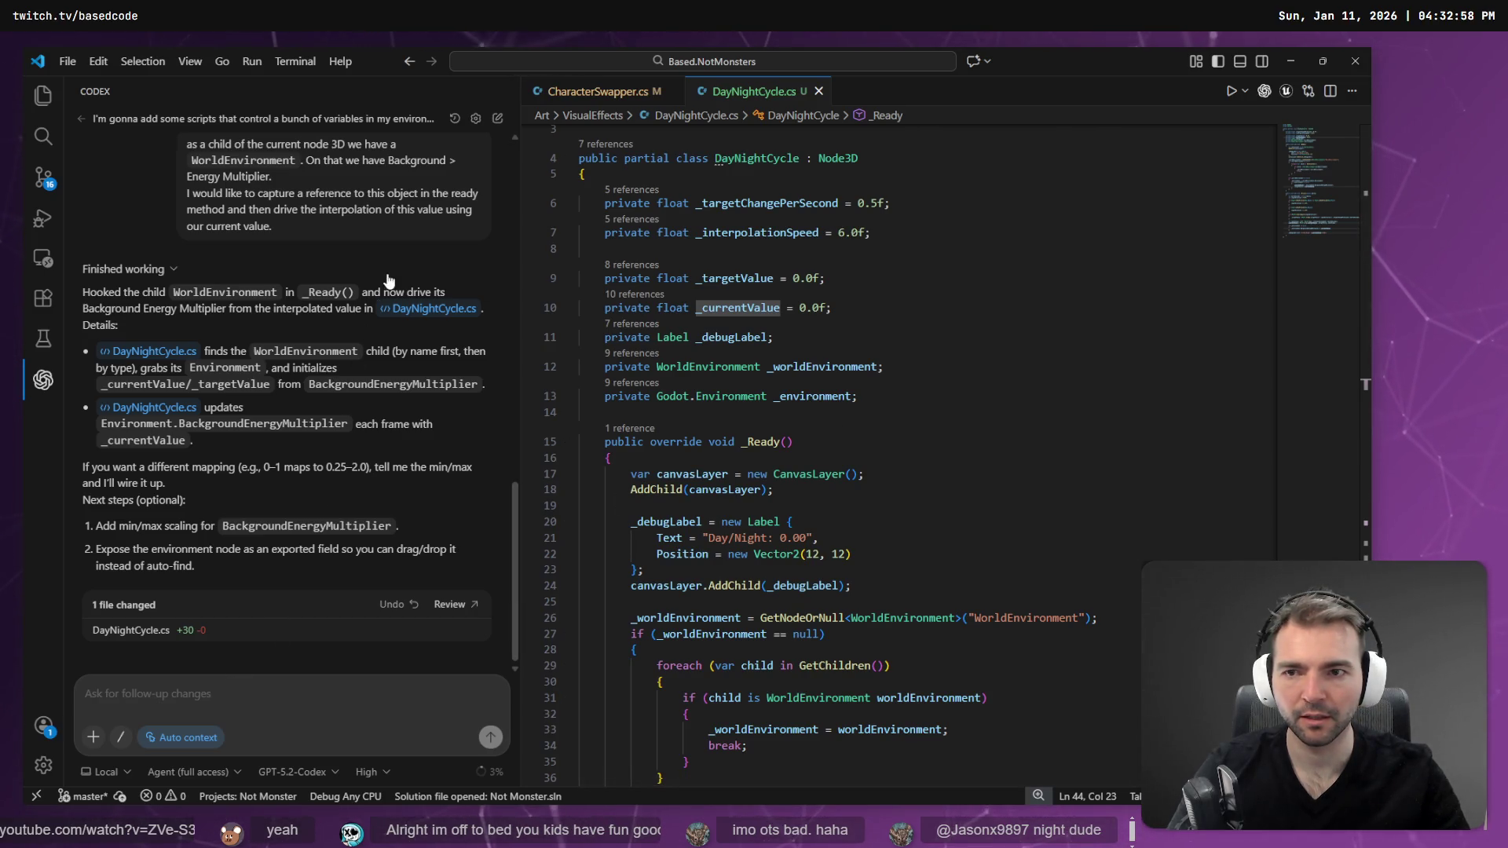
scroll(388, 281, up, 3)
scroll(422, 630, down, 3)
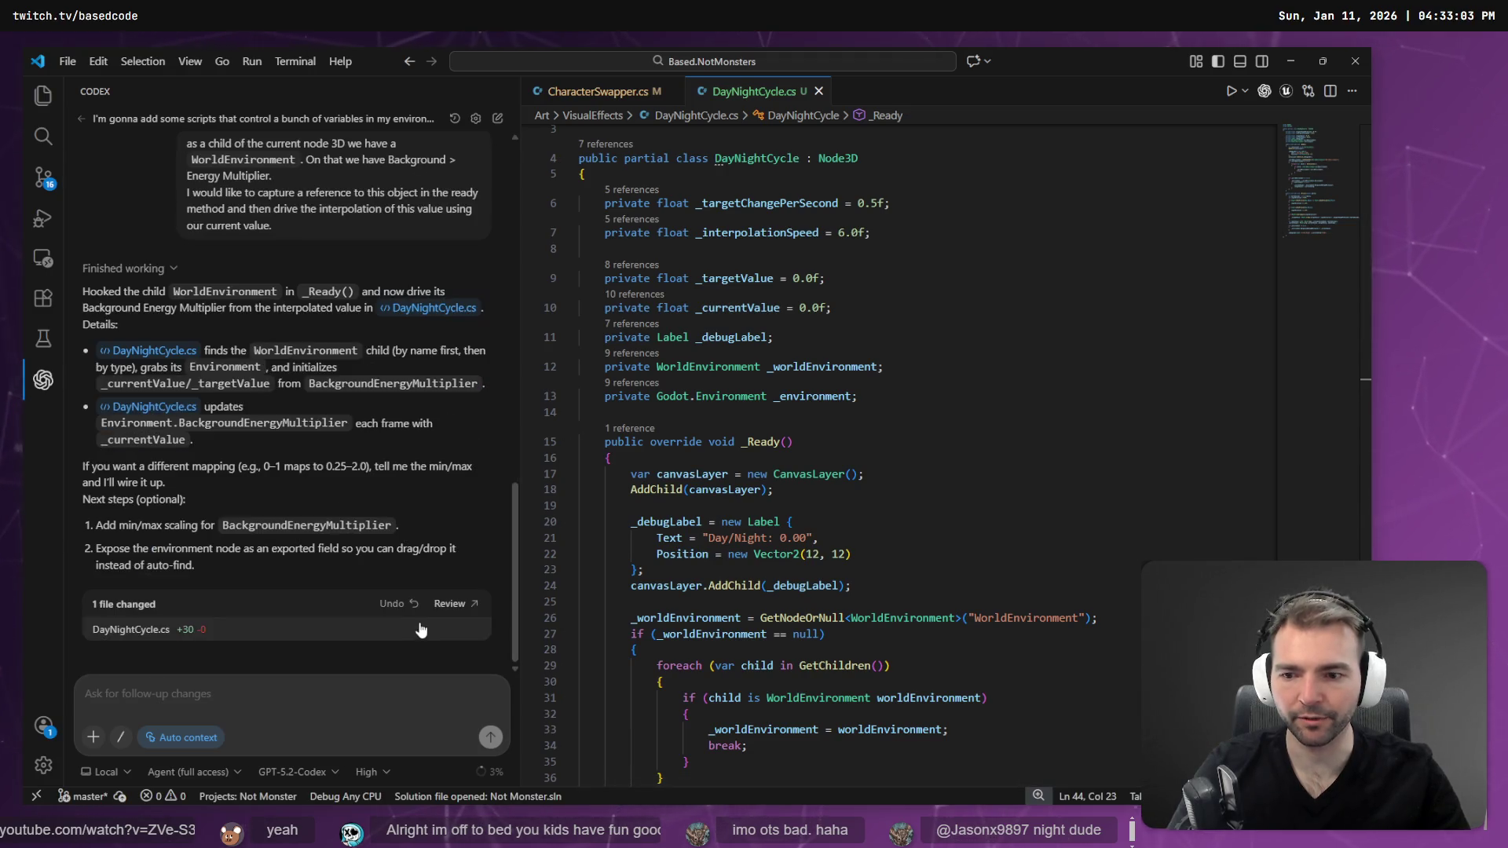
click(414, 605)
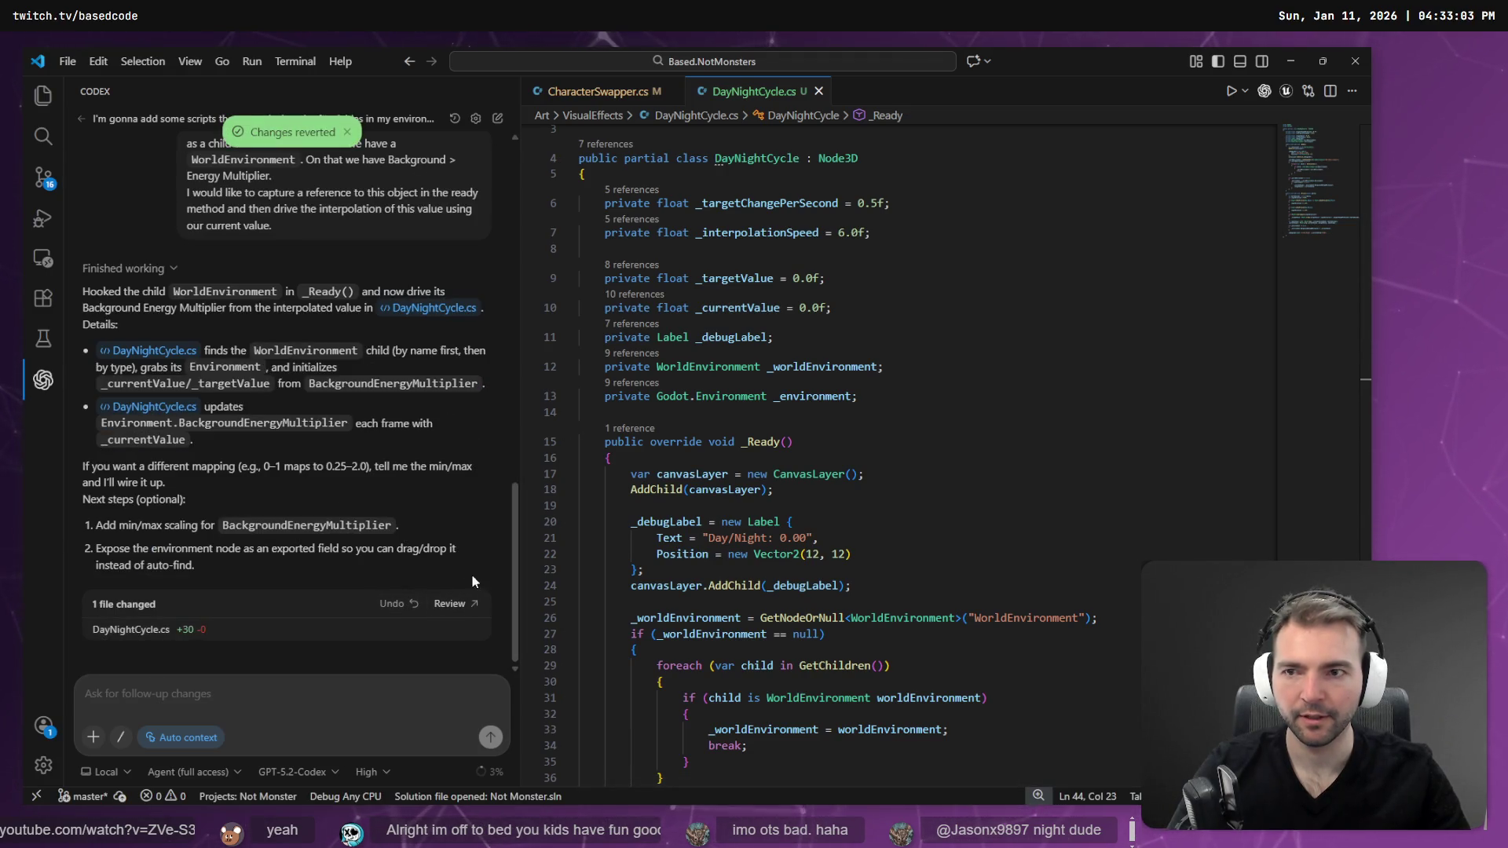
- Add the DayColor/Night comments to the reverted script and save it
scroll(868, 483, down, 5)
click(878, 532)
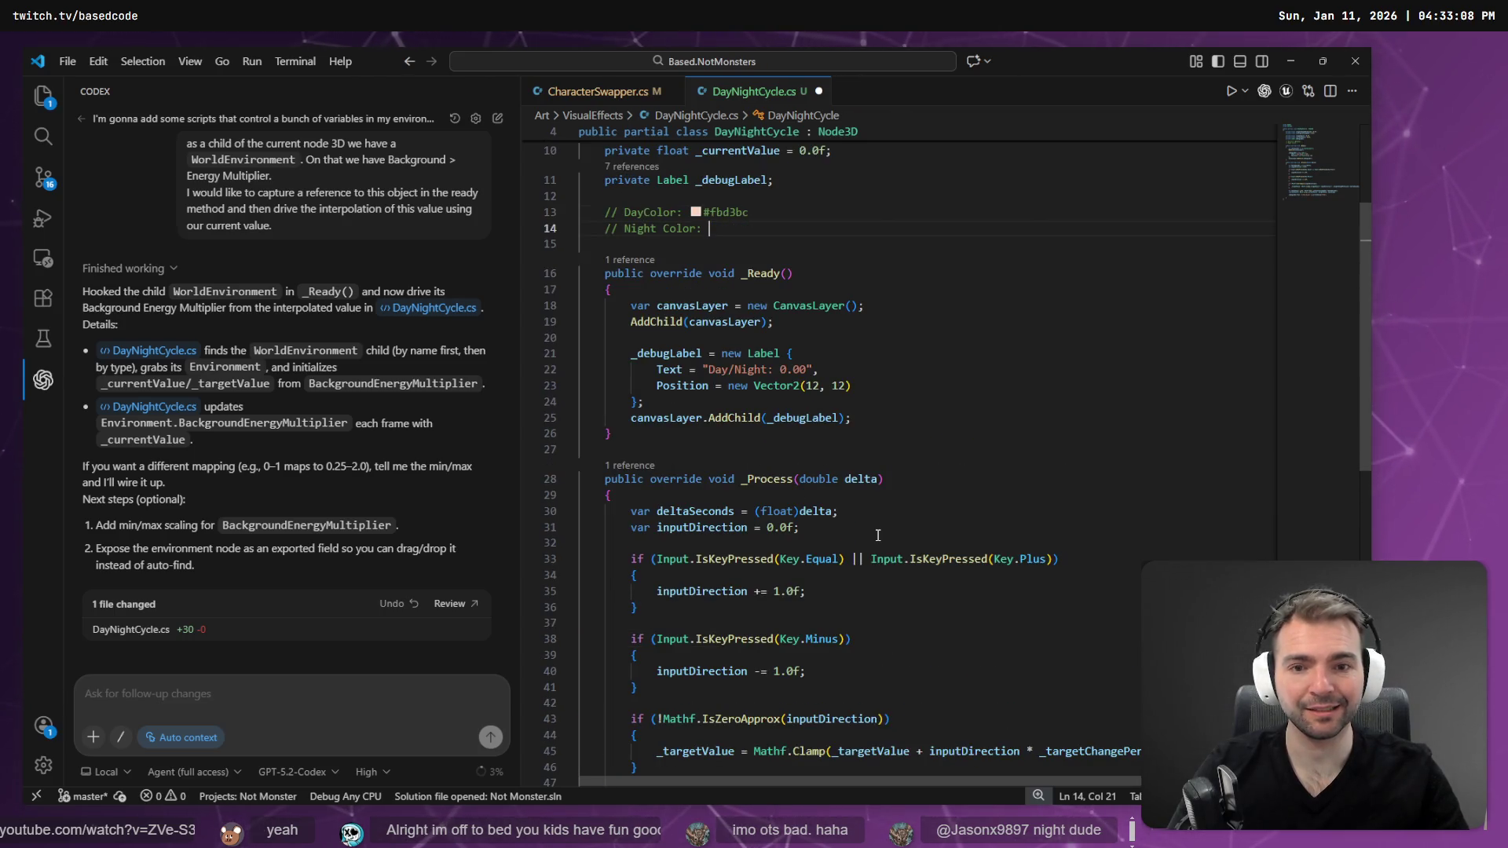
key(ctrl+s)
- Resend the earlier WorldEnvironment prompt, dictating that _currentValue stay independent of the multiplier
scroll(877, 535, down, 4)
scroll(559, 389, up, 3)
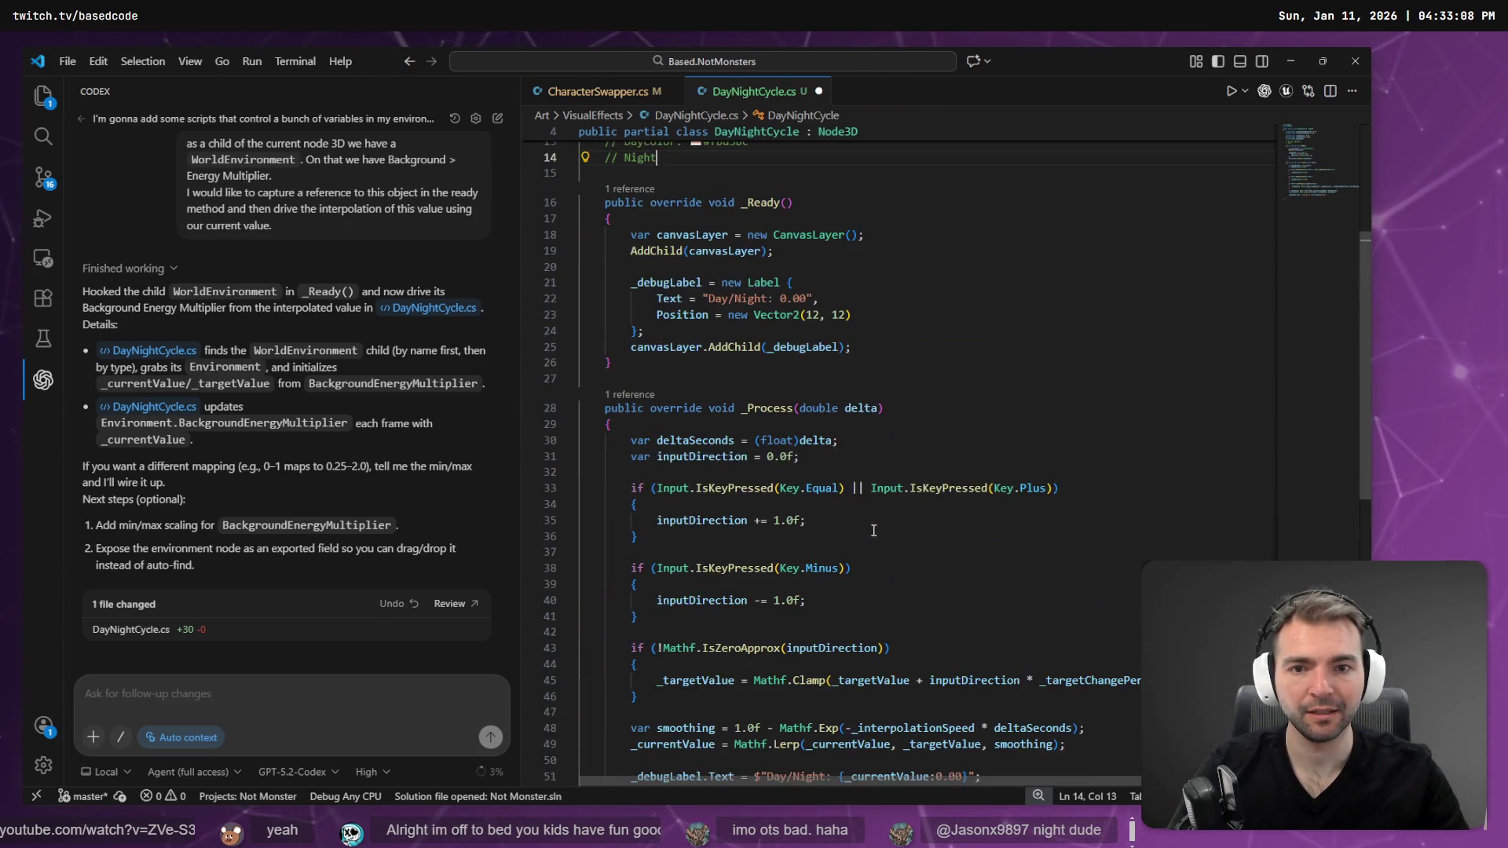
scroll(411, 262, up, 3)
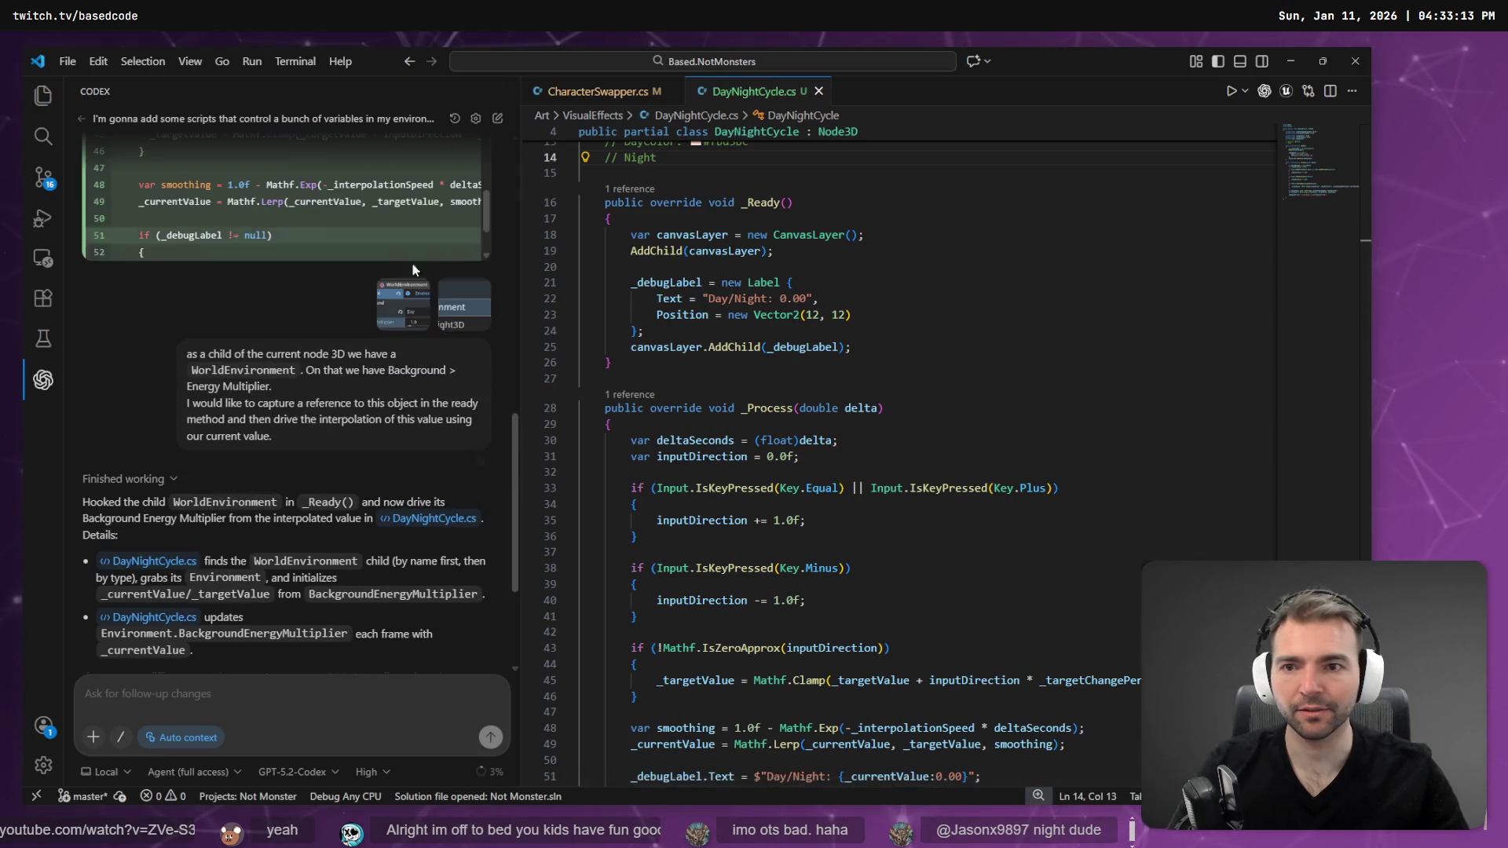
drag(286, 436, 158, 350)
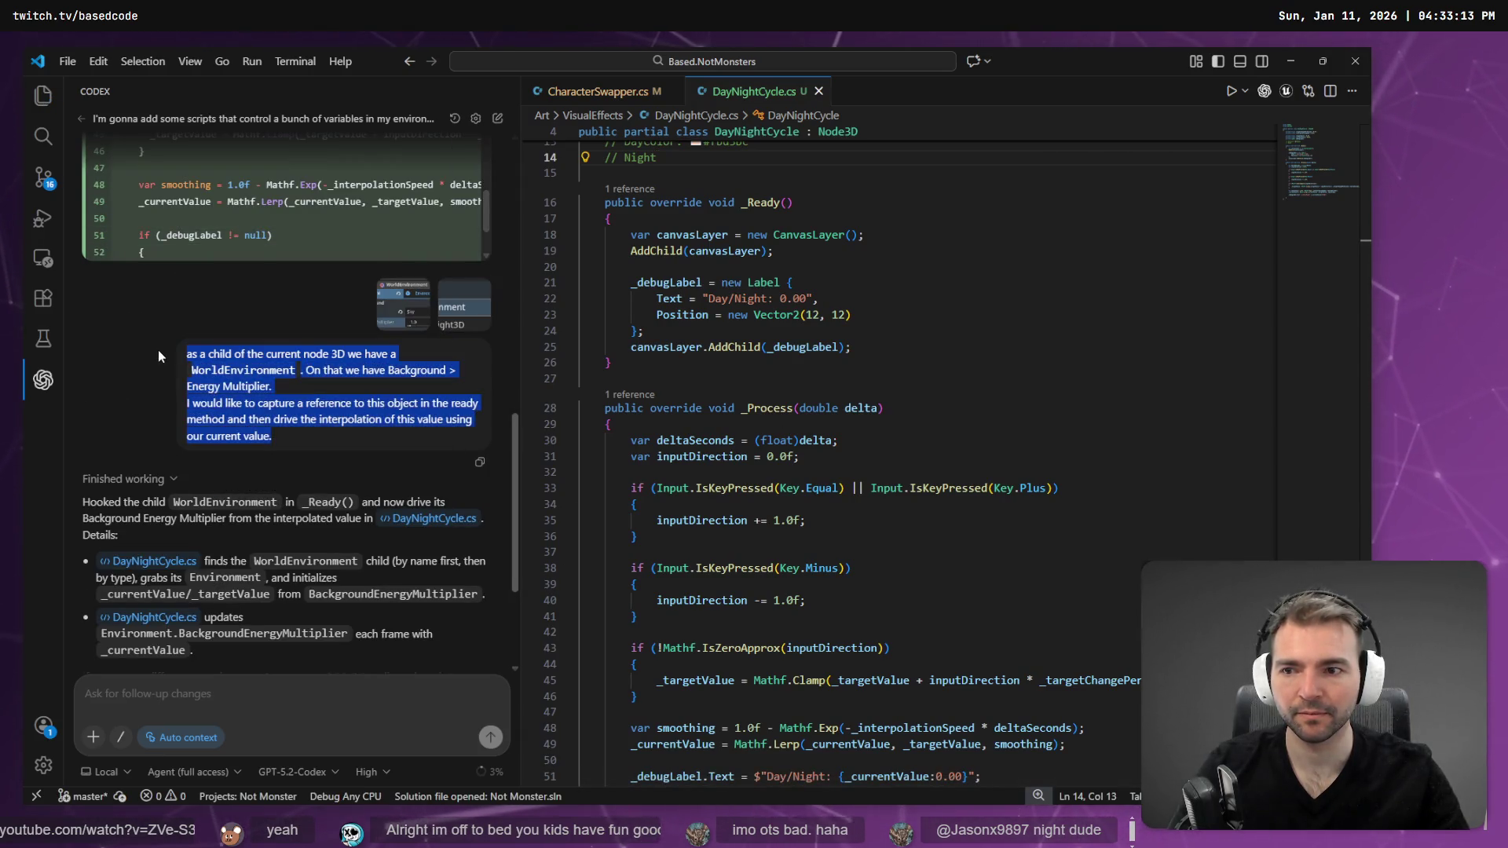
key(ctrl+c)
click(336, 706)
key(ctrl+v)
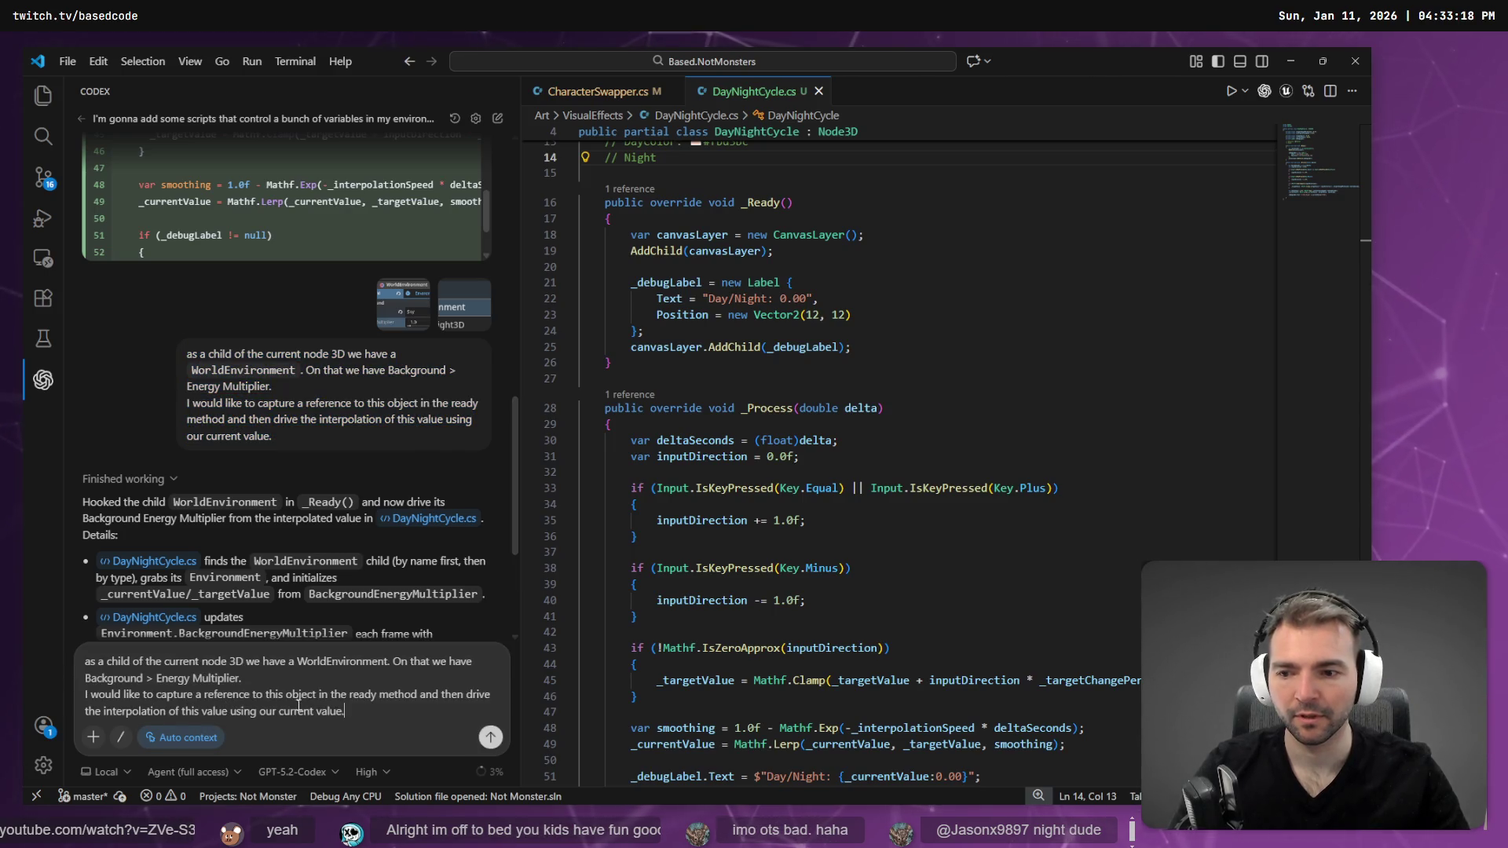
key(shift+Return)
key(shift+Return)
key(super+h)
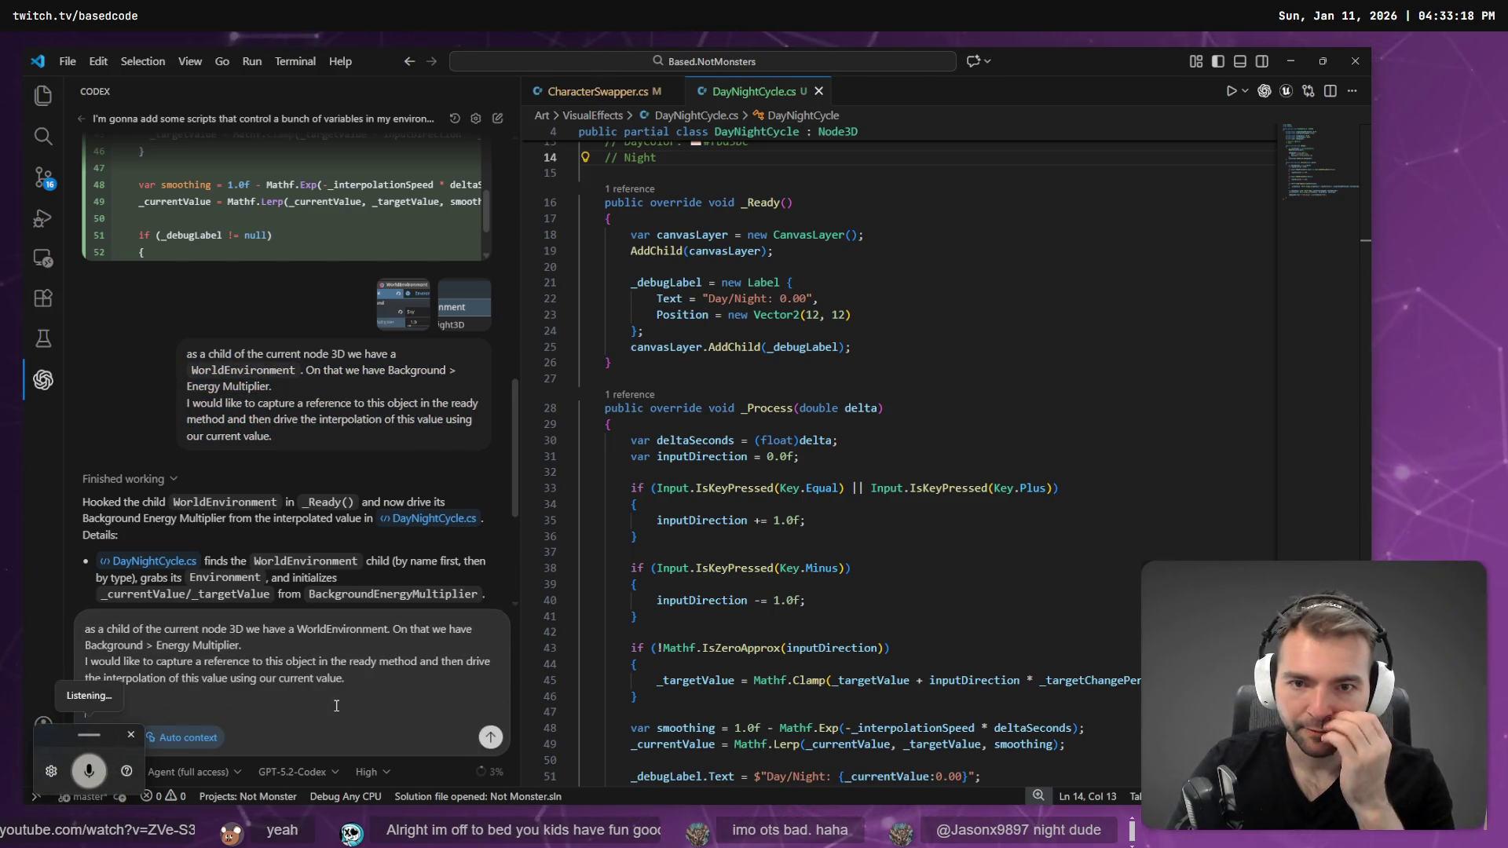
scroll(923, 350, up, 5)
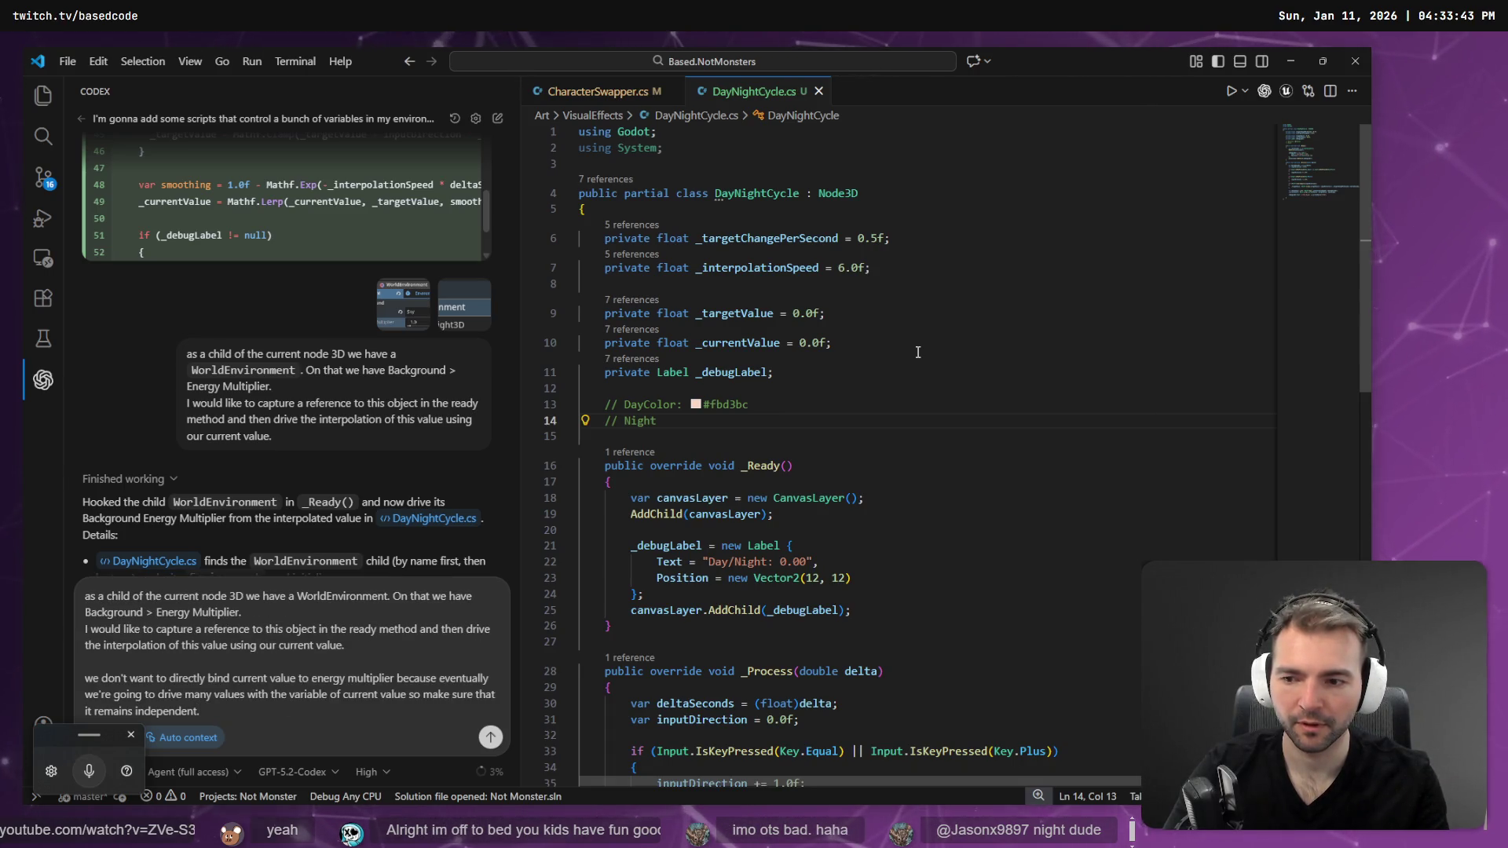
scroll(918, 352, down, 10)
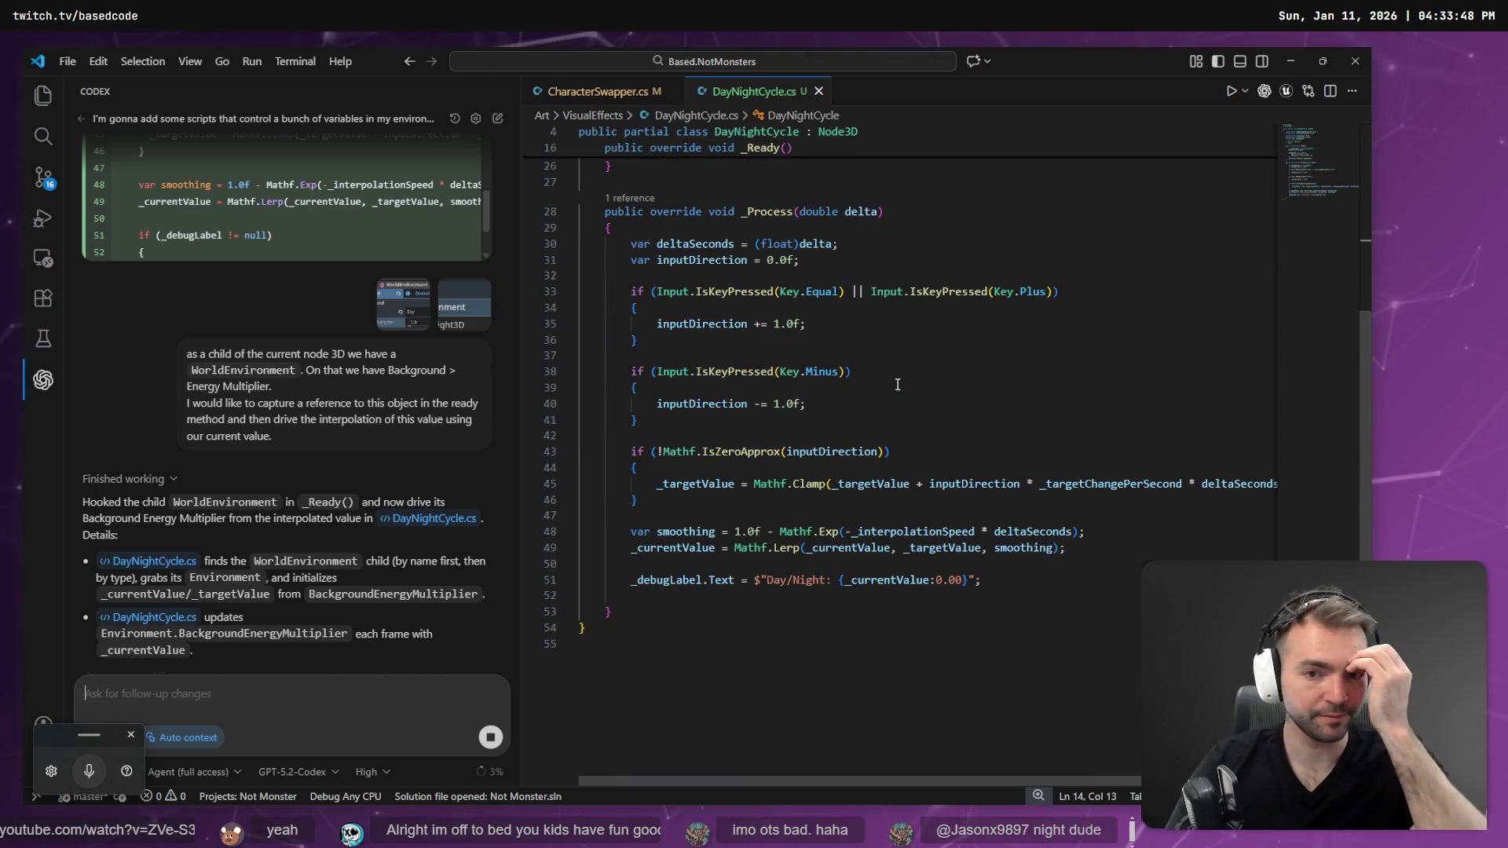
key(alt+Tab)
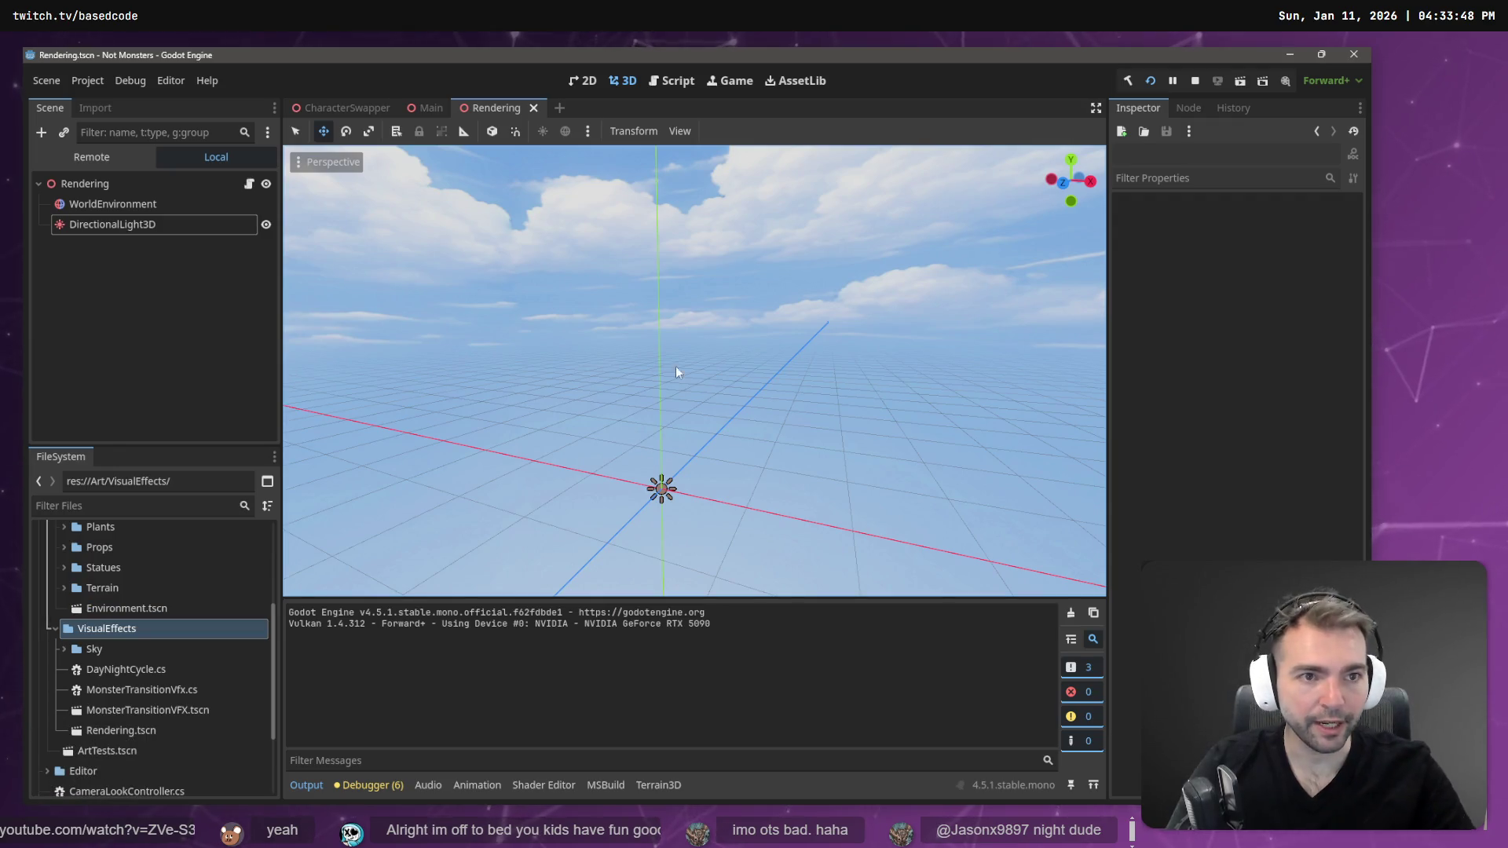
click(152, 204)
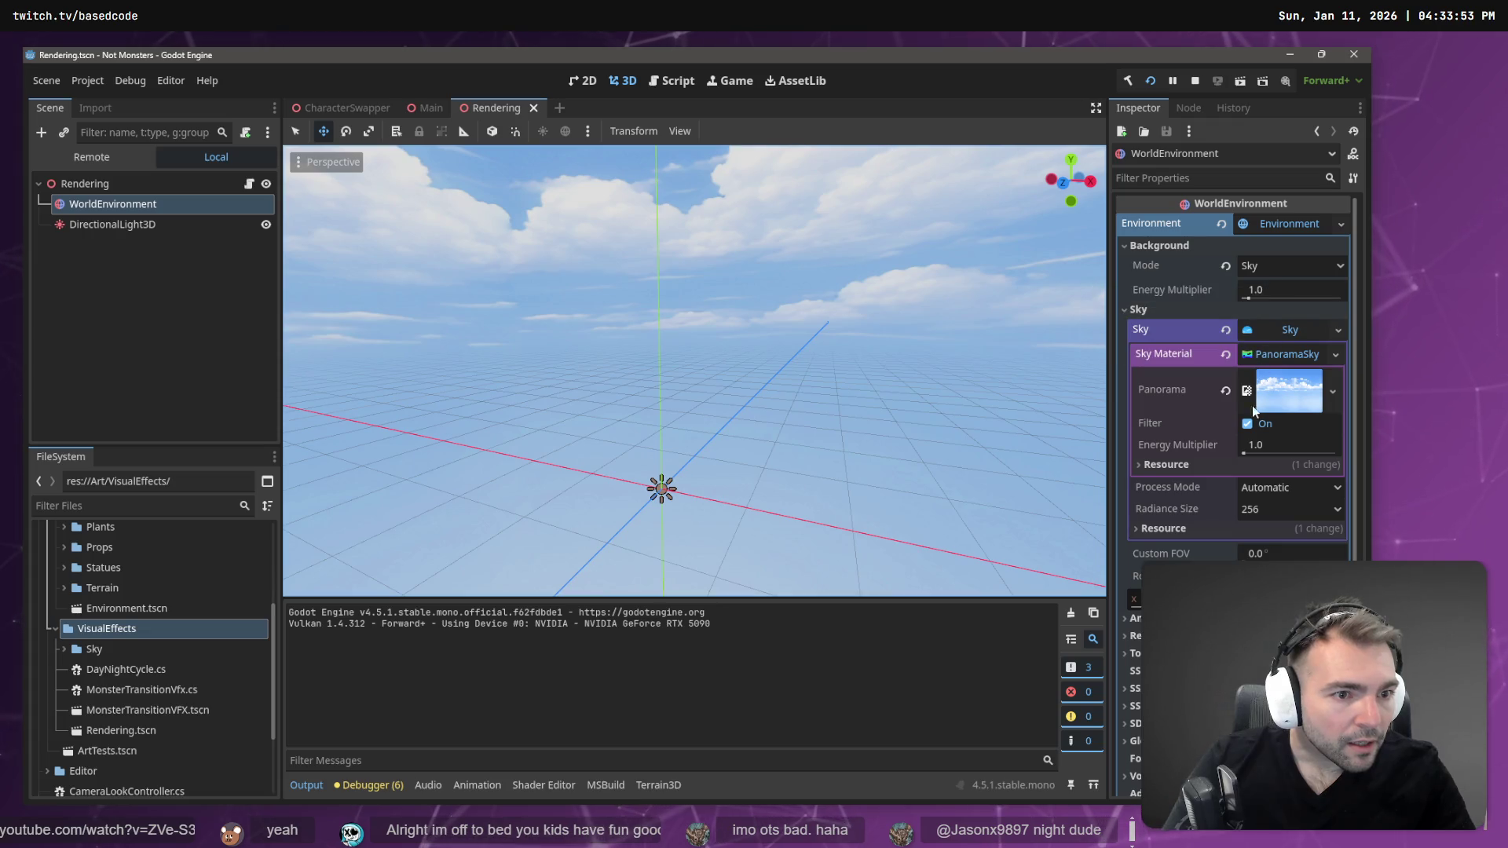
click(104, 224)
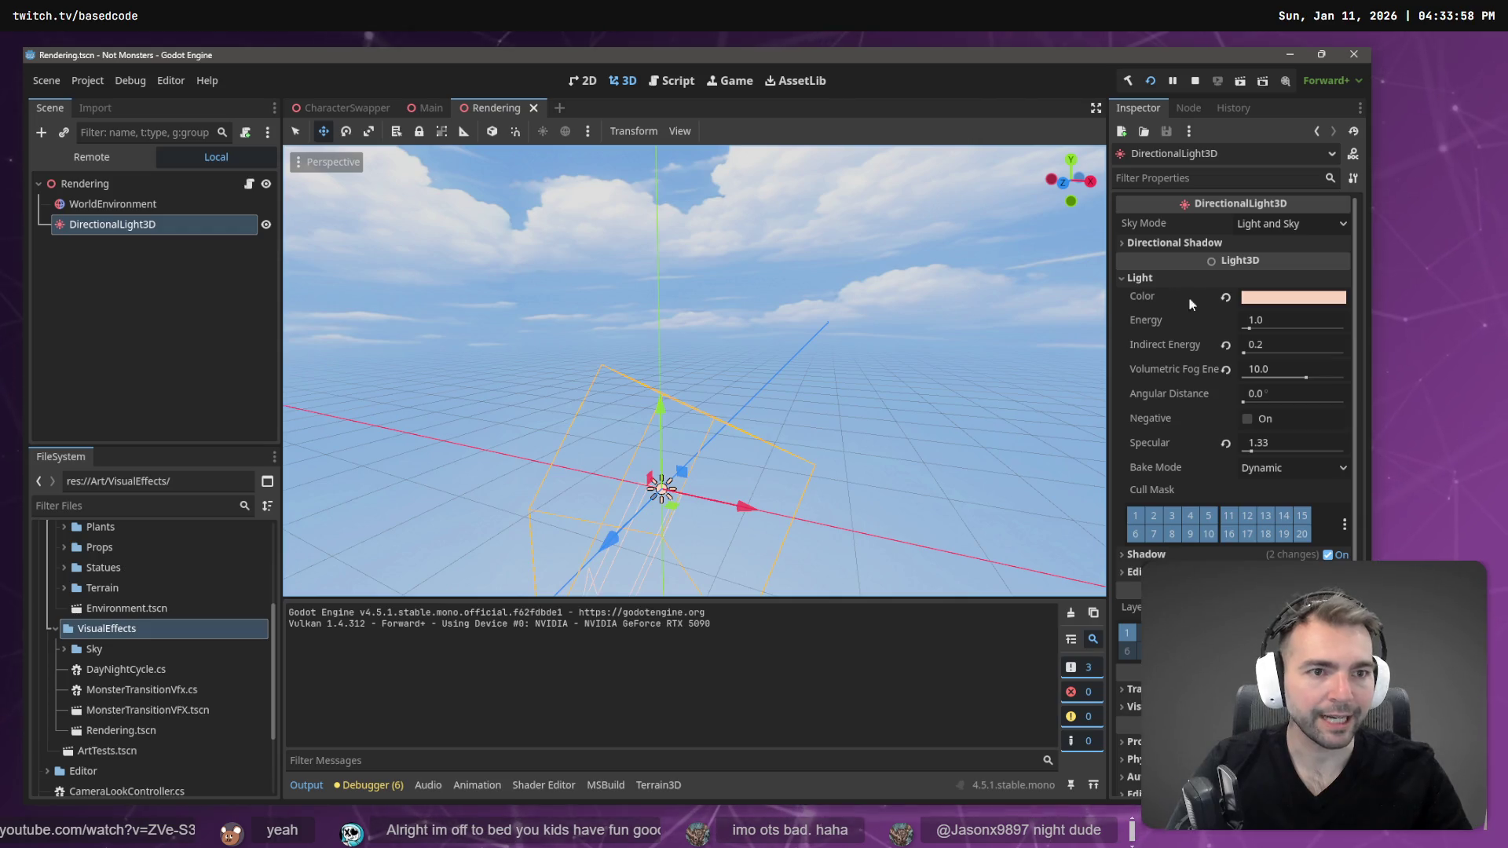
key(alt+Tab)
mouse_move(766, 454)
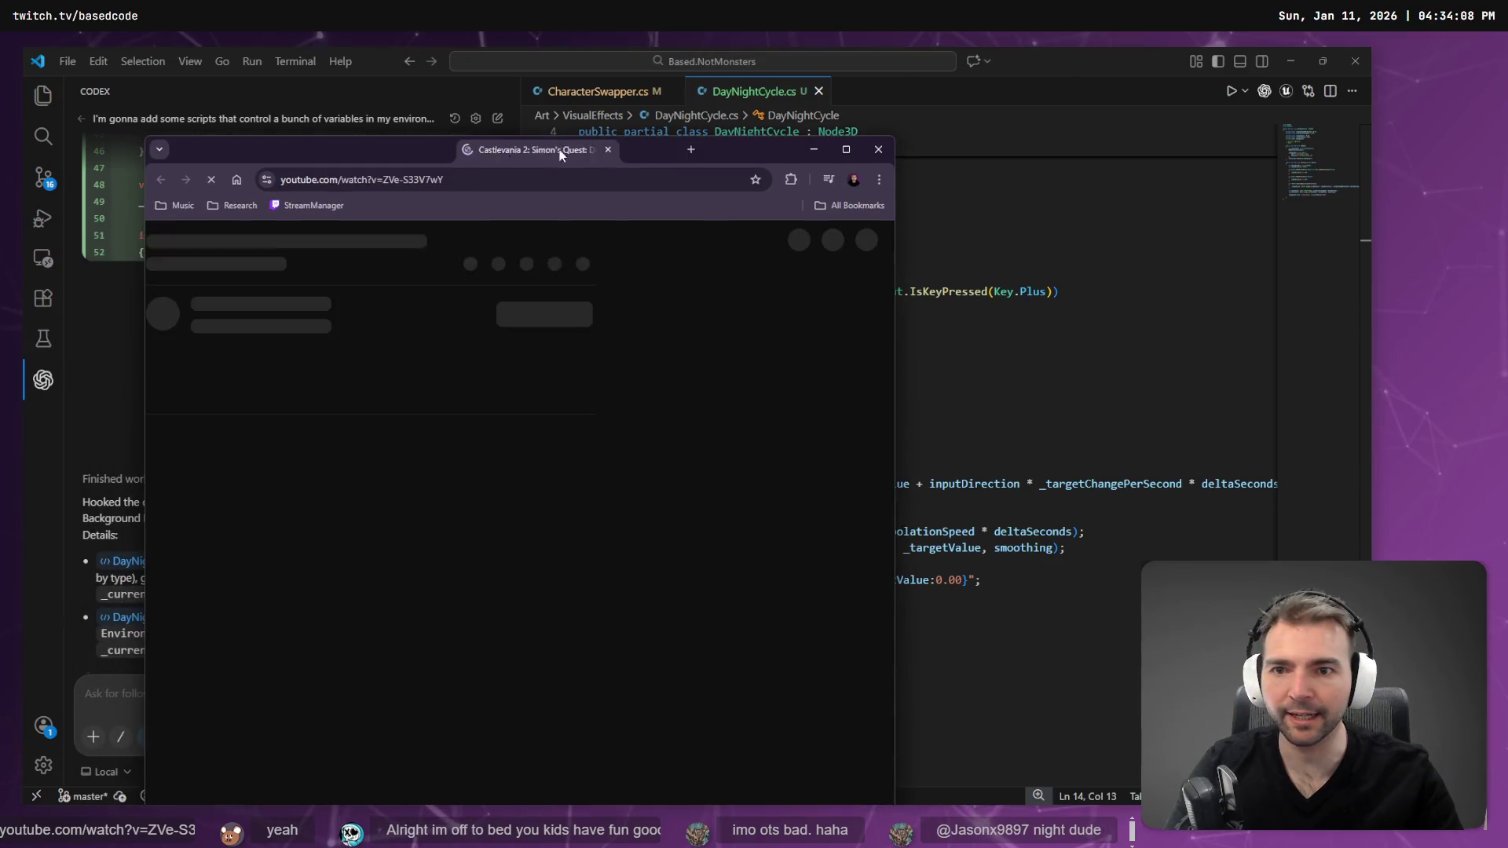
double_click(586, 143)
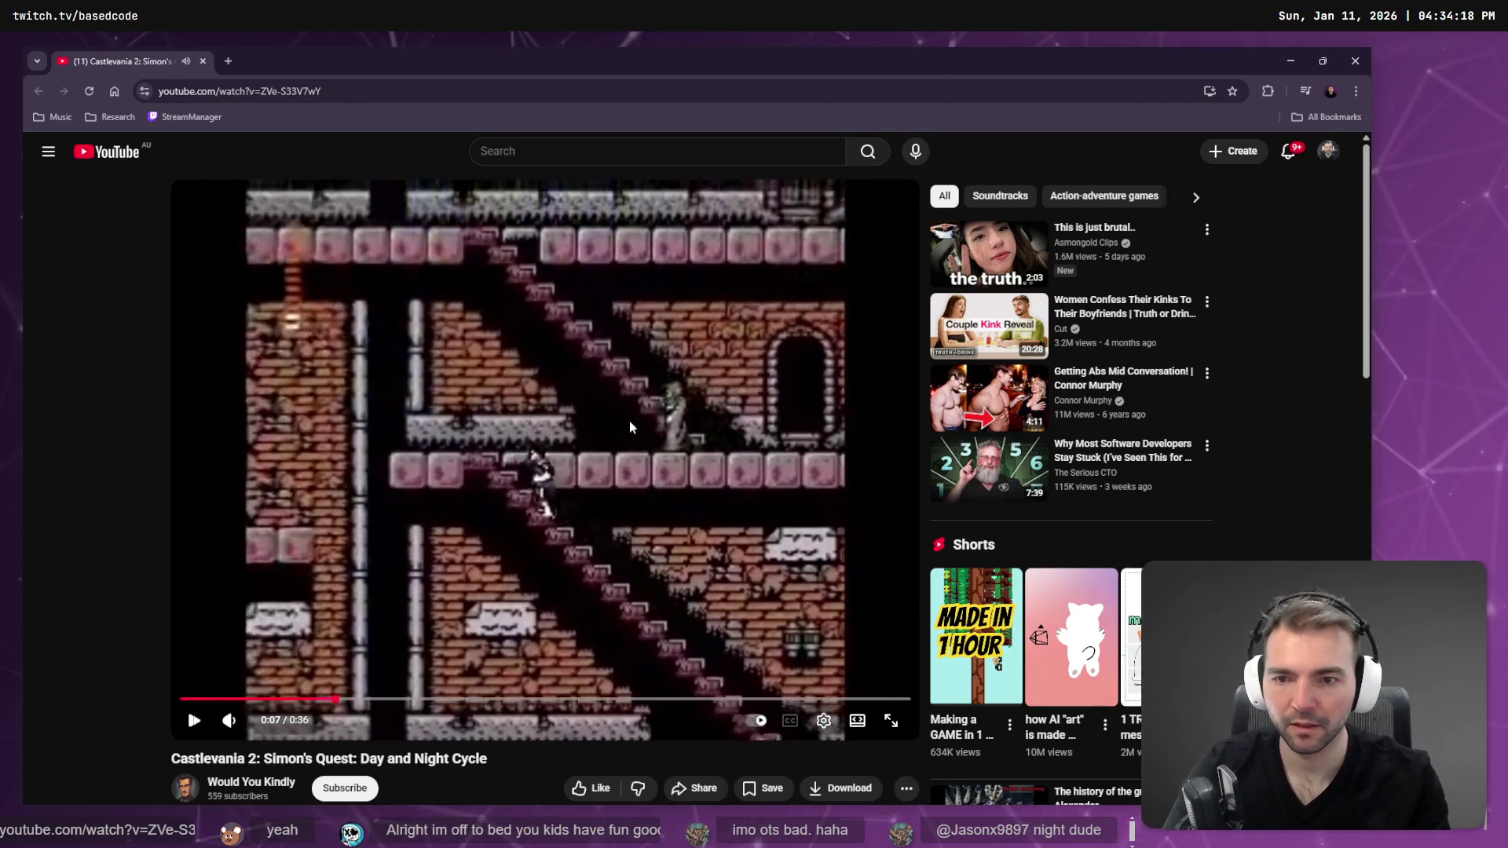
drag(630, 424, 629, 421)
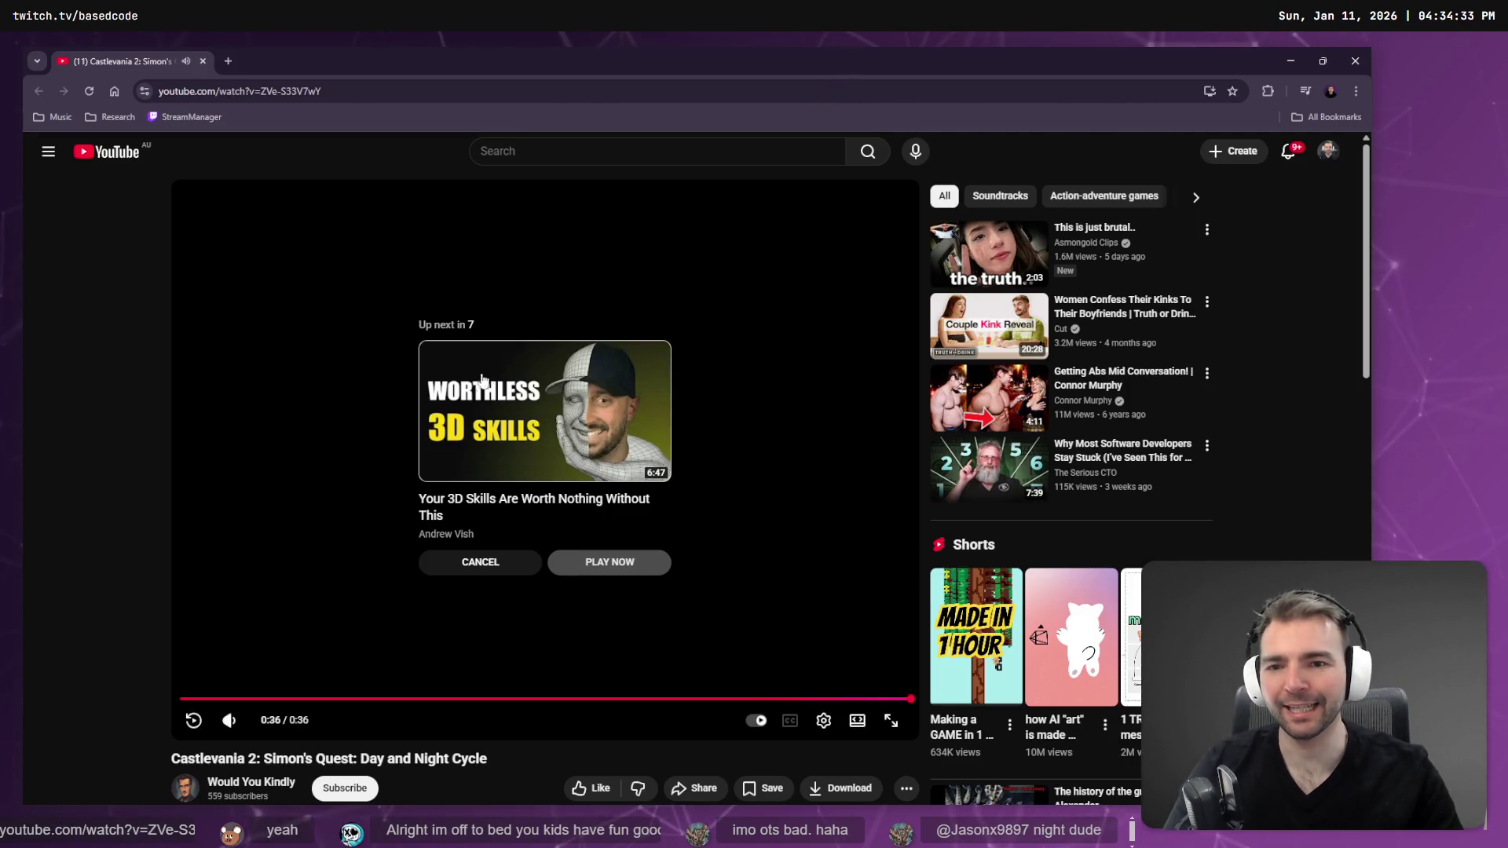
key(alt+Tab)
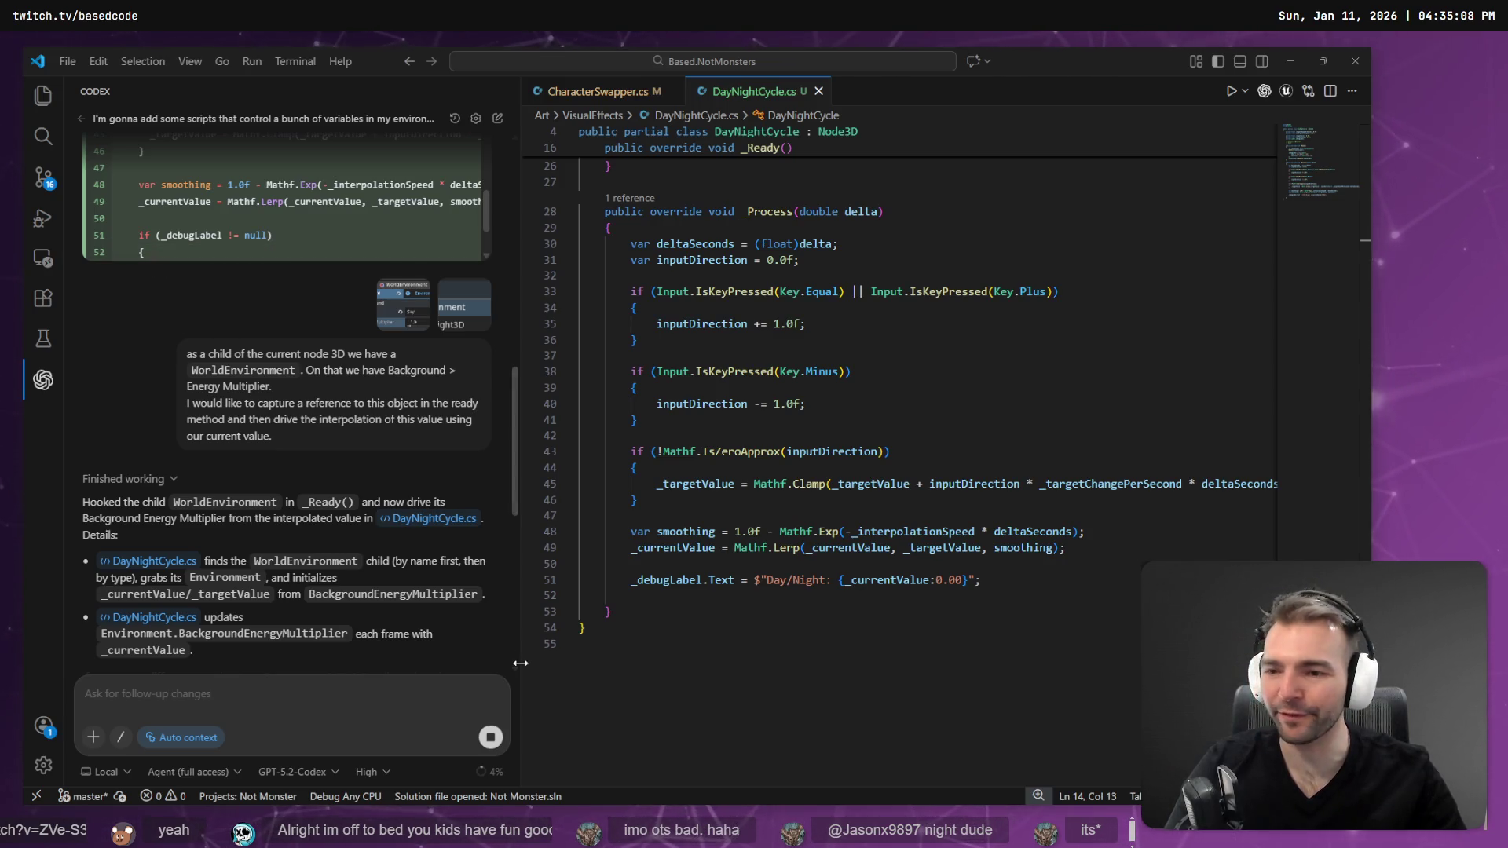
key(alt+Tab)
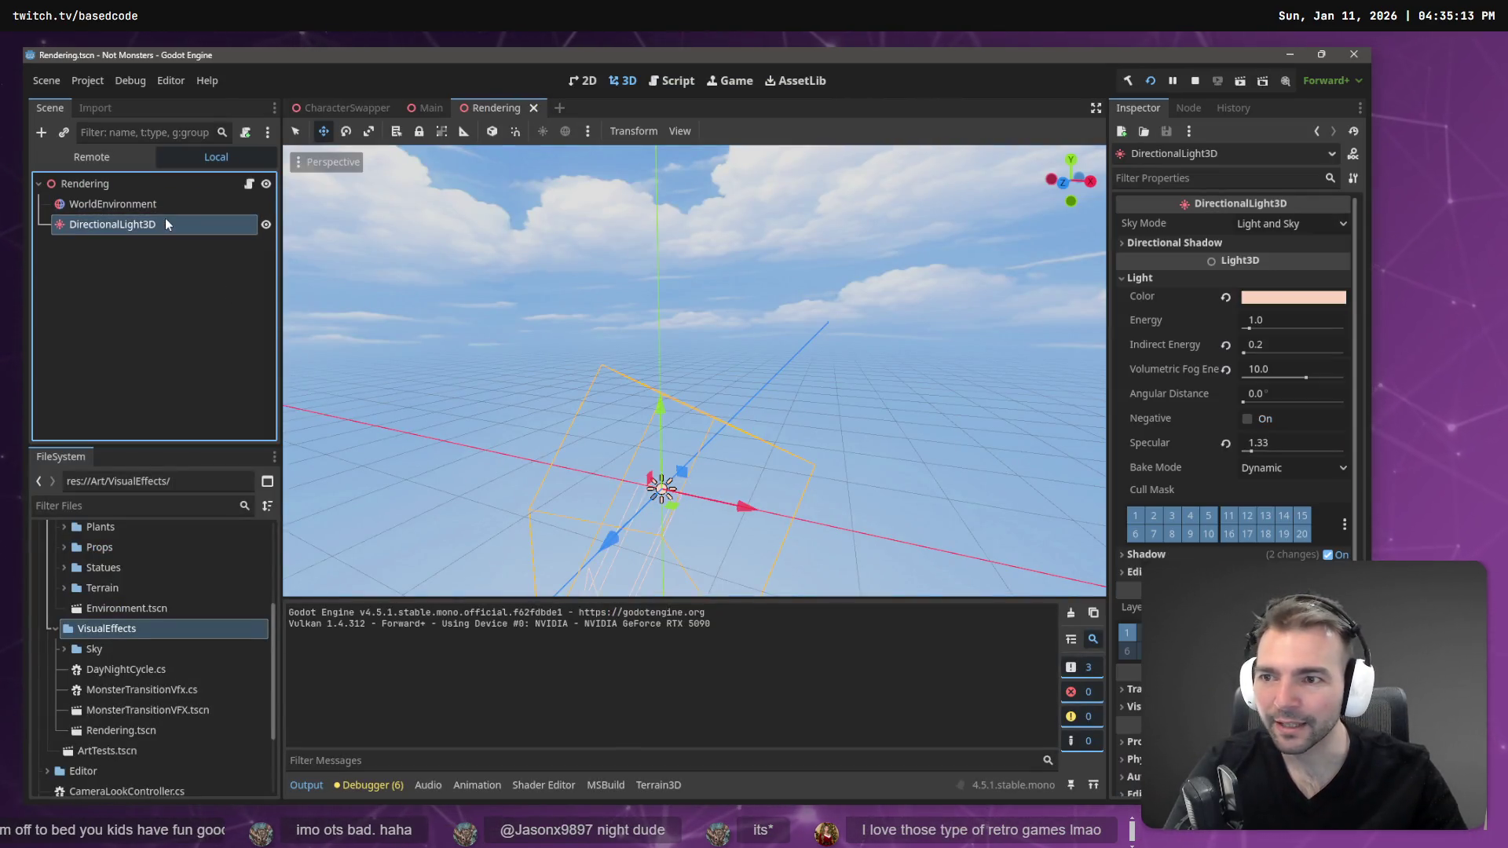
mouse_move(798, 363)
mouse_down()
mouse_move(754, 400)
mouse_move(798, 363)
mouse_up()
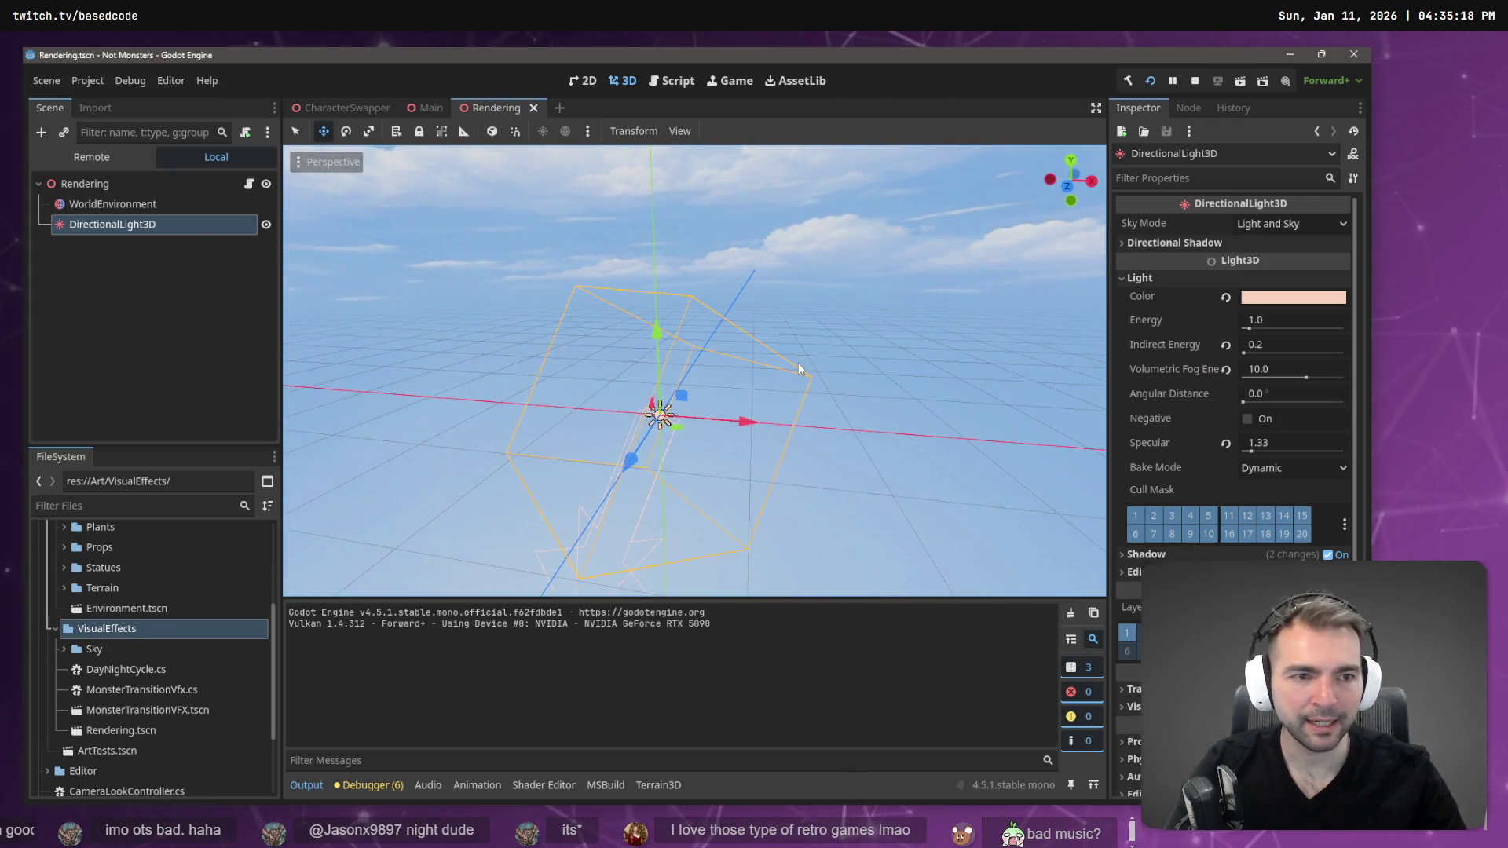
key(alt+Tab)
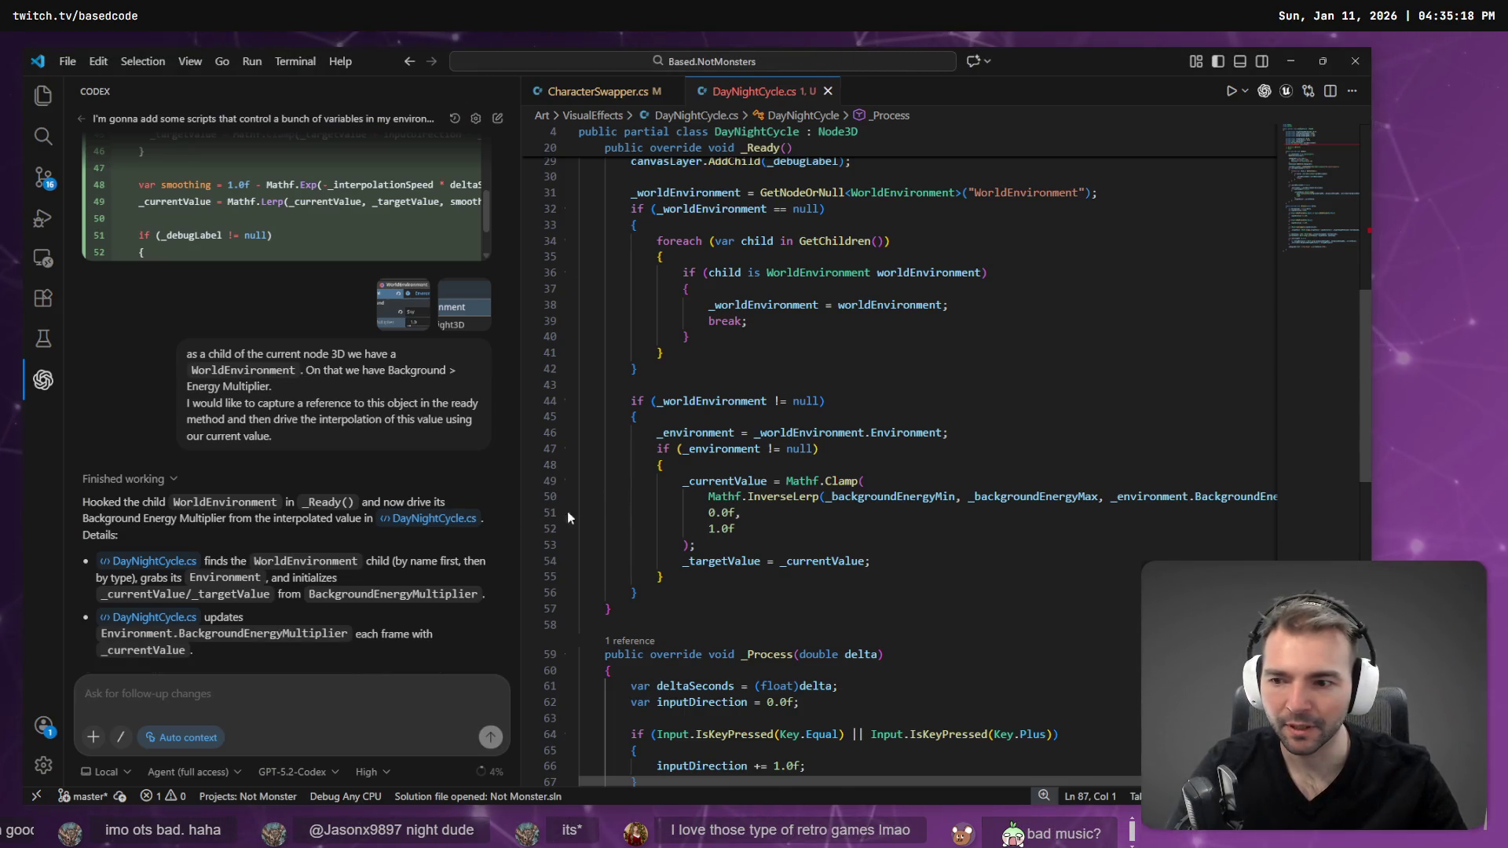
- Review _Process and select the input-handling code on lines 62–77
scroll(708, 514, down, 10)
click(709, 505)
scroll(679, 348, up, 4)
scroll(742, 343, down, 3)
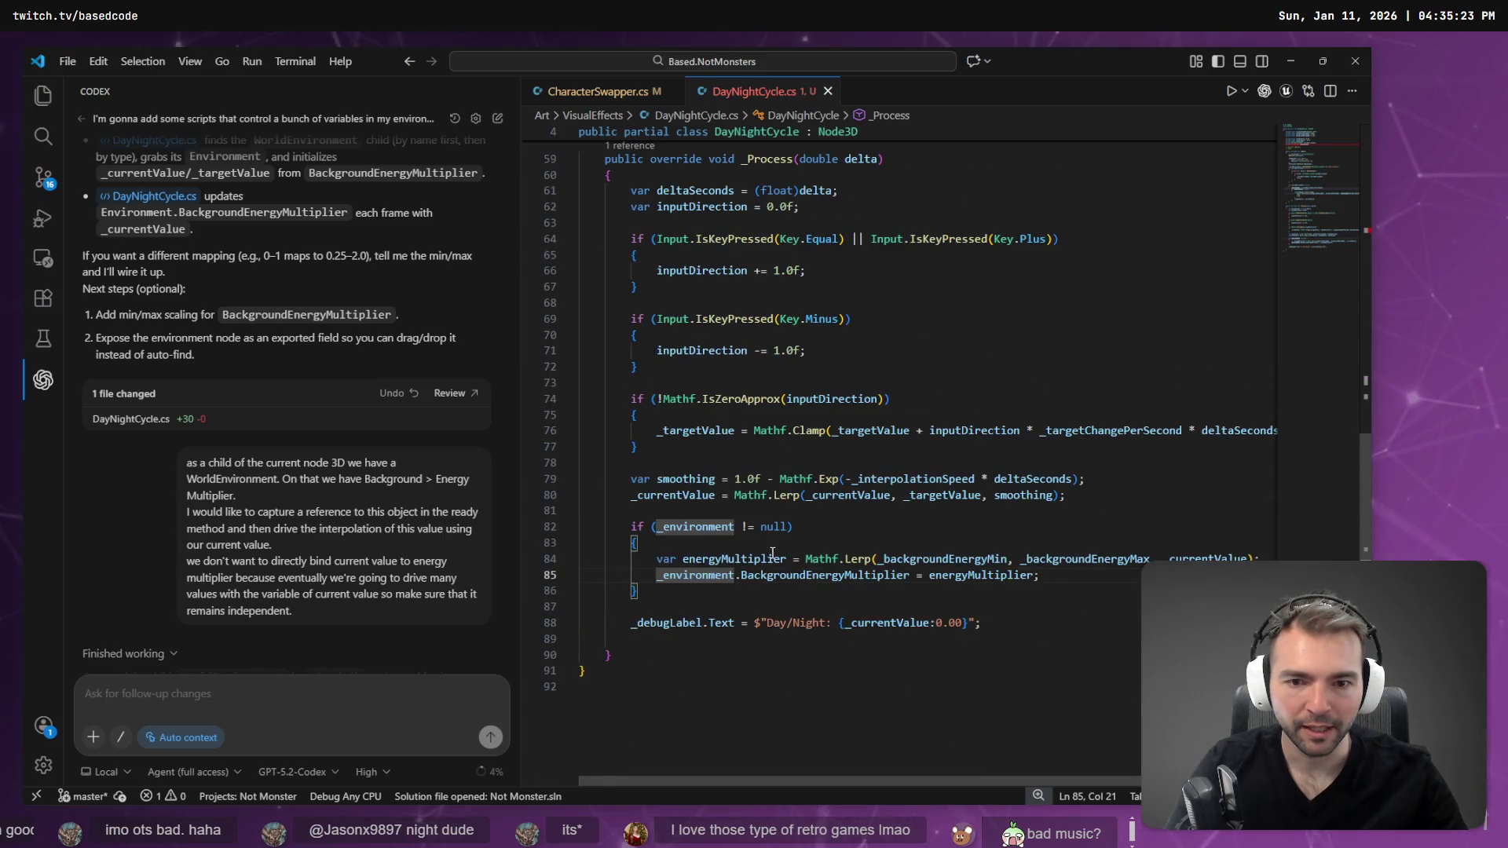
scroll(754, 598, up, 3)
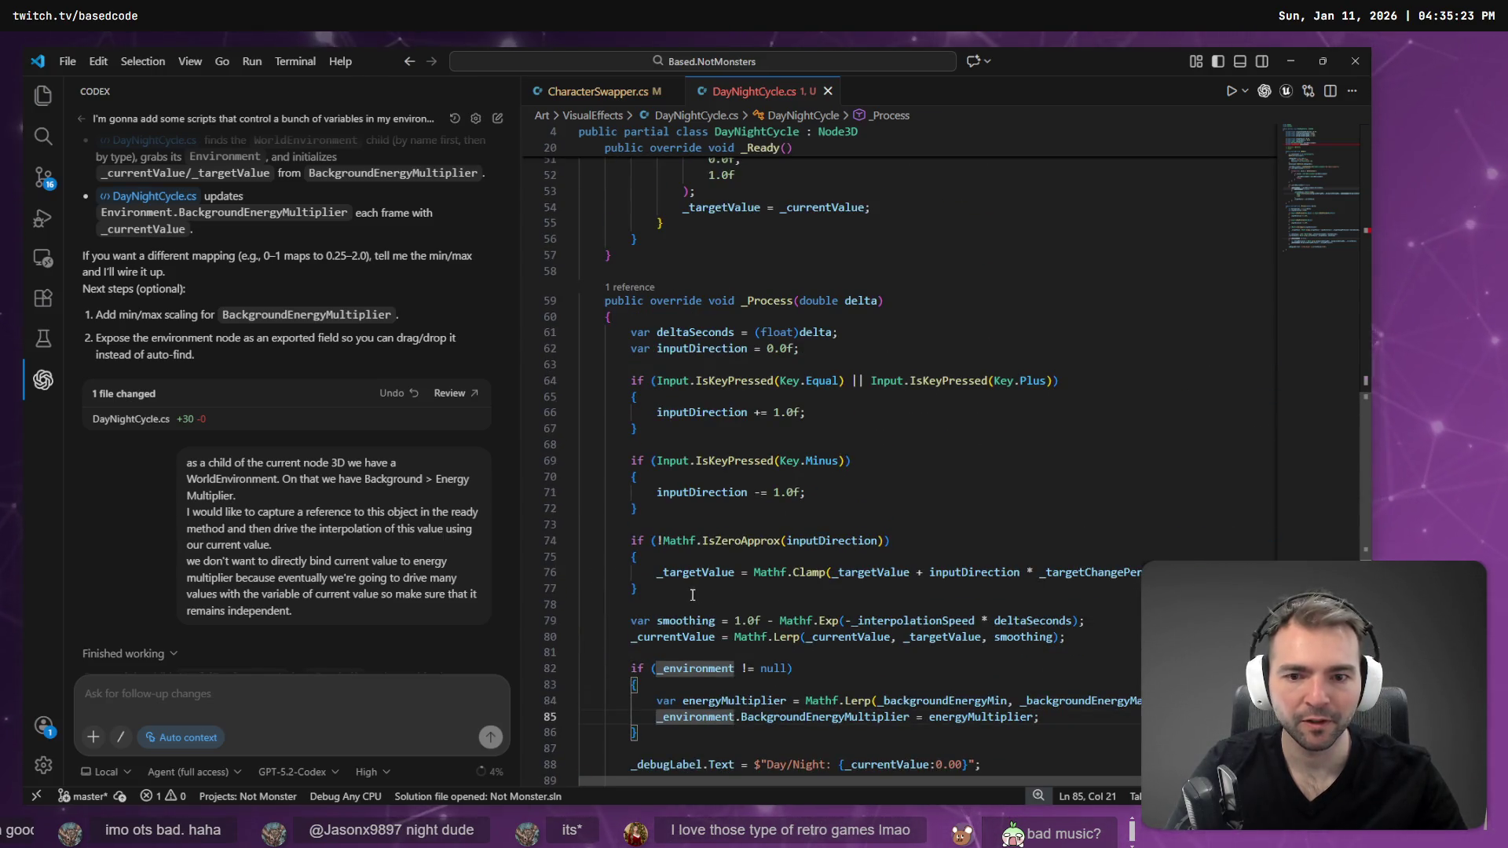
click(711, 412)
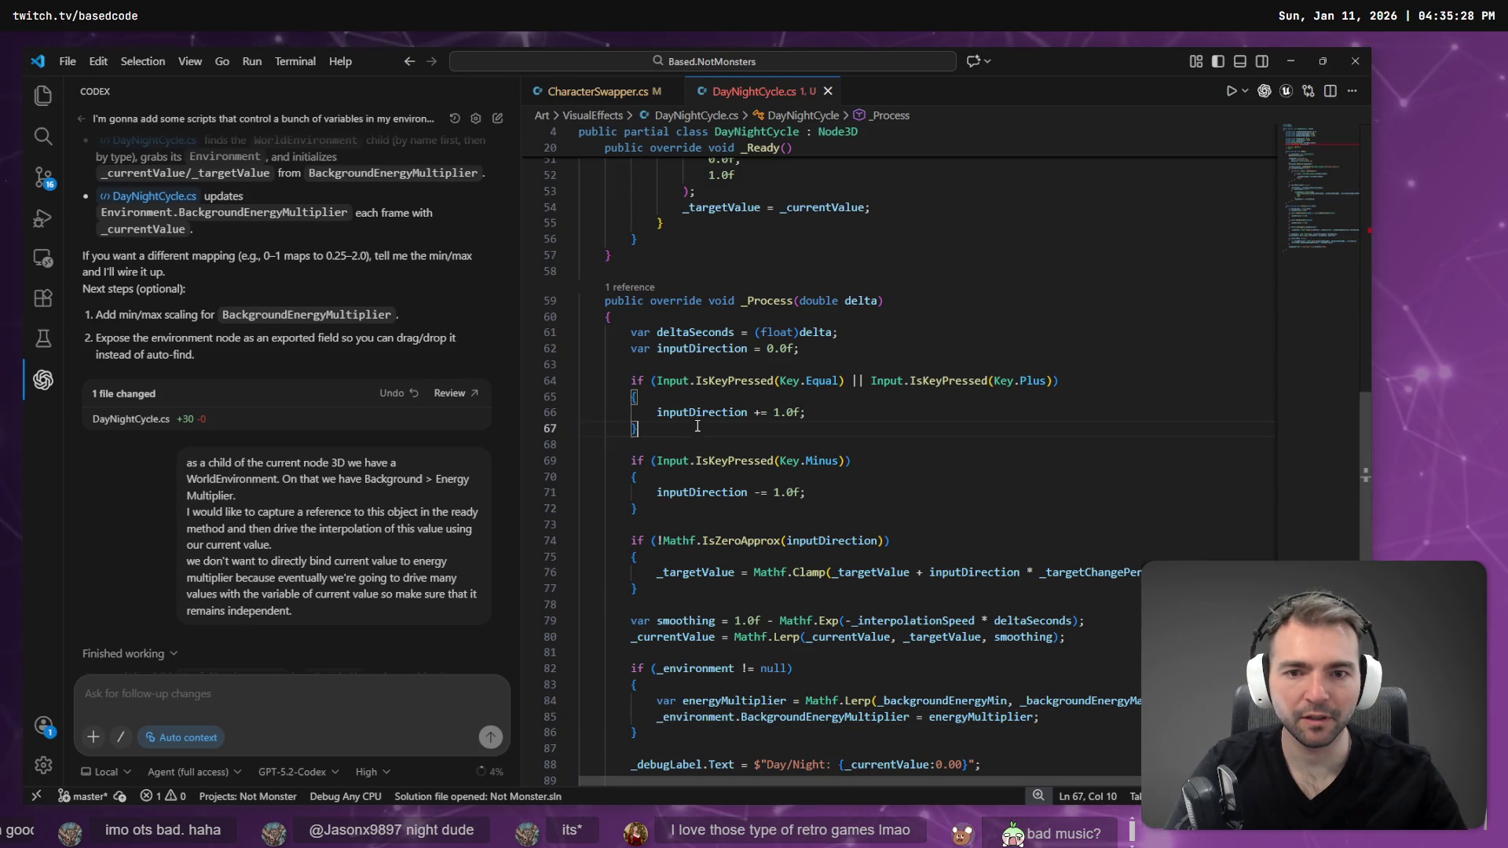
mouse_move(667, 588)
mouse_down()
mouse_move(612, 381)
mouse_move(487, 345)
mouse_move(402, 355)
mouse_up()
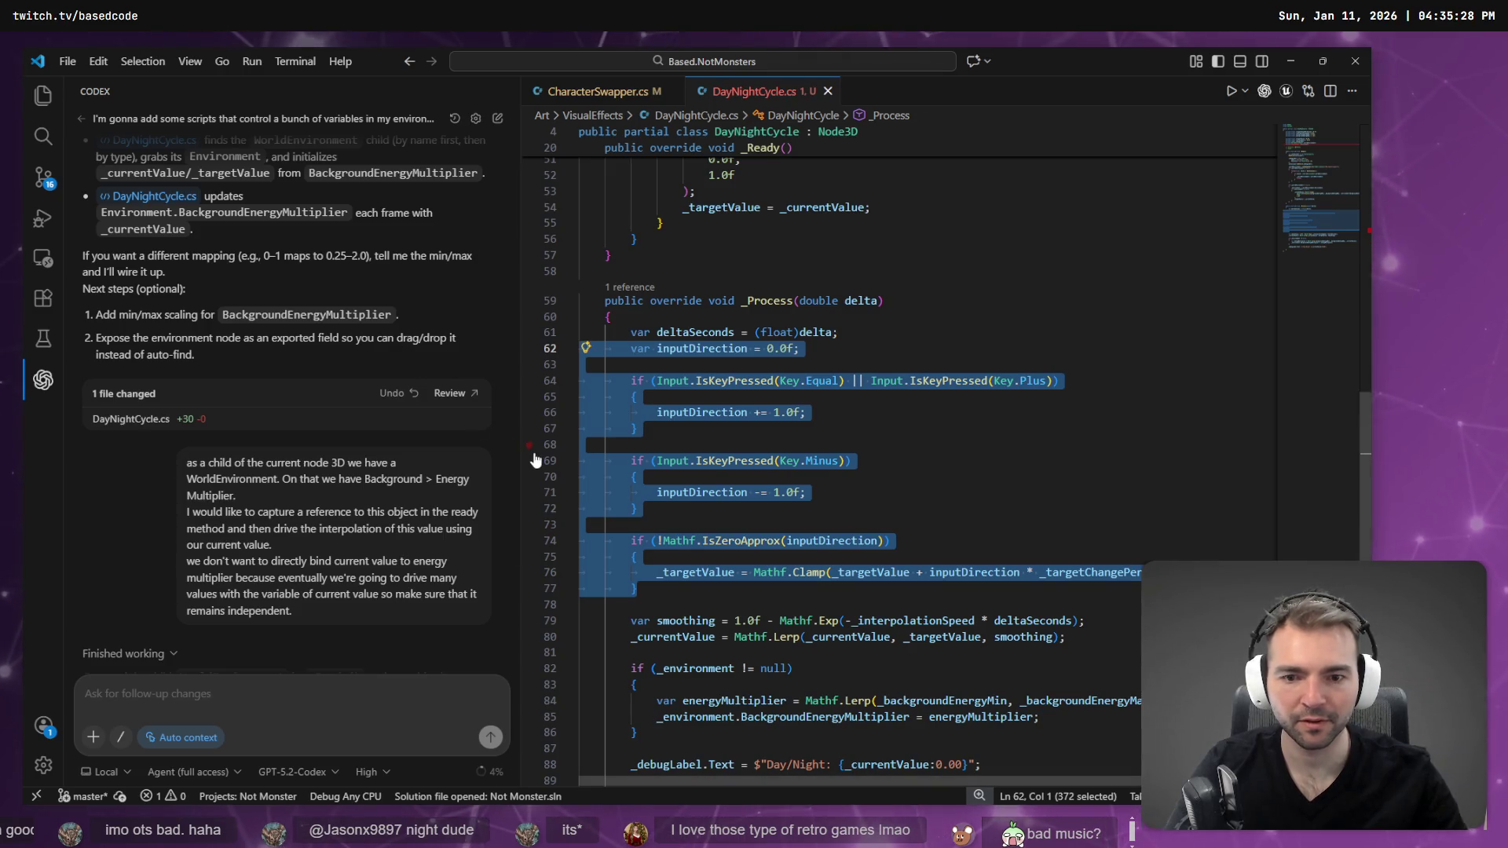
scroll(682, 472, down, 1)
- Attach lines 62–77 to Codex chat and ask it to extract input processing into a method
key(ctrl+period)
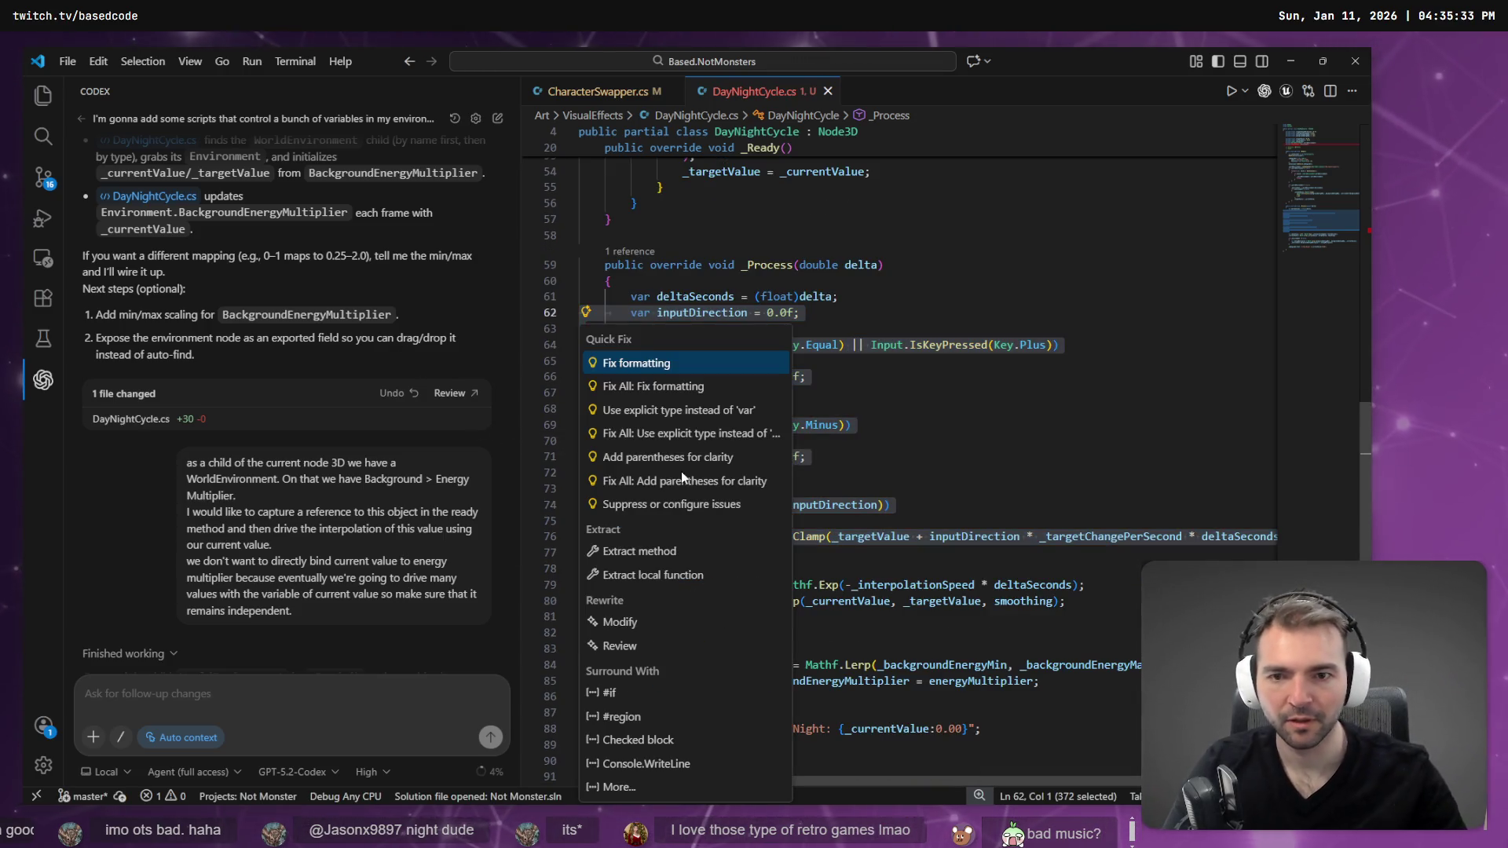
key(Escape)
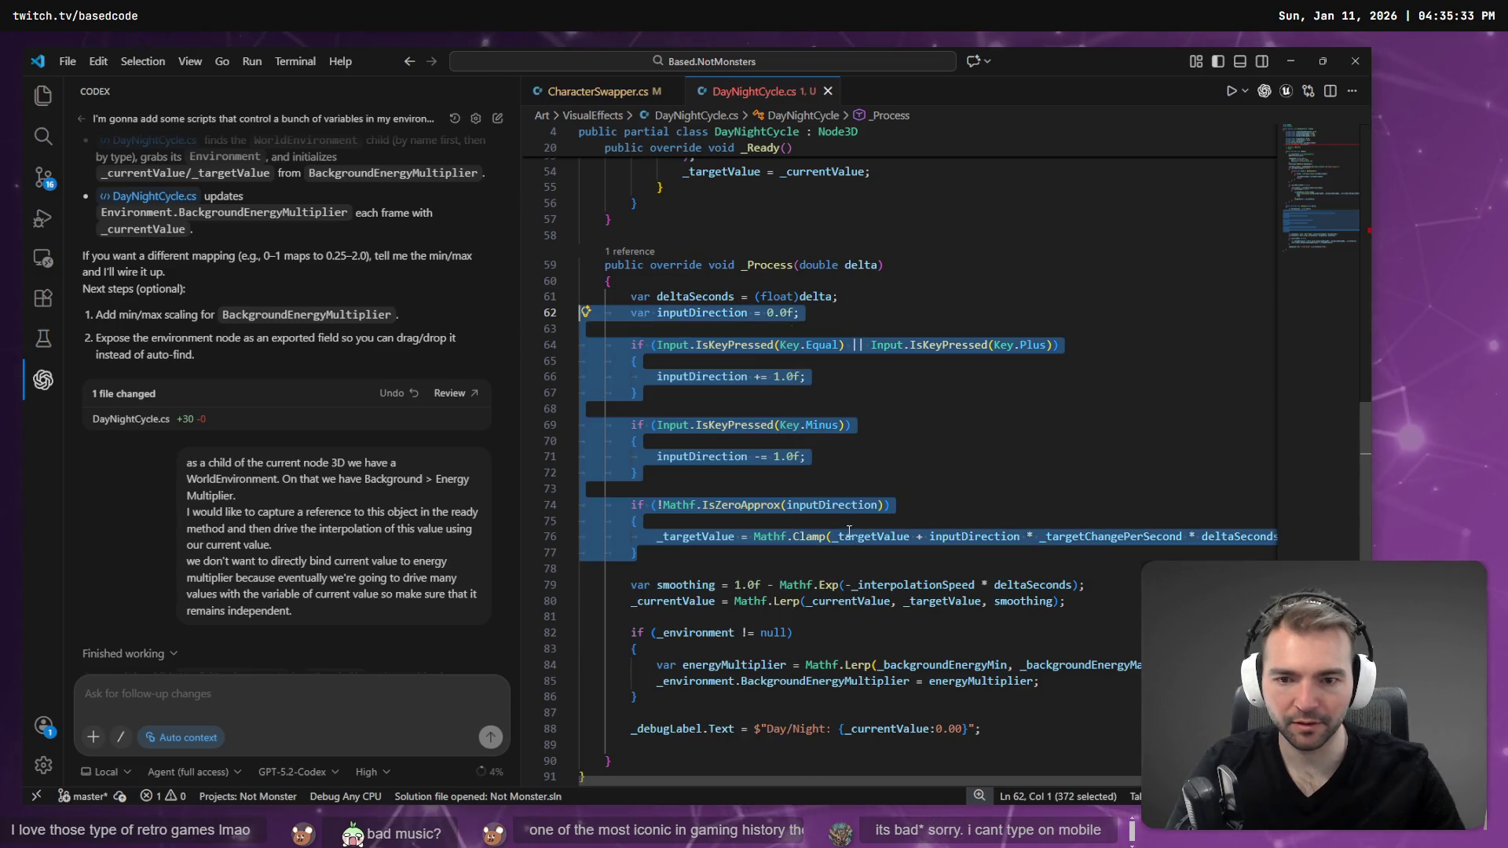
right_click(845, 546)
click(932, 758)
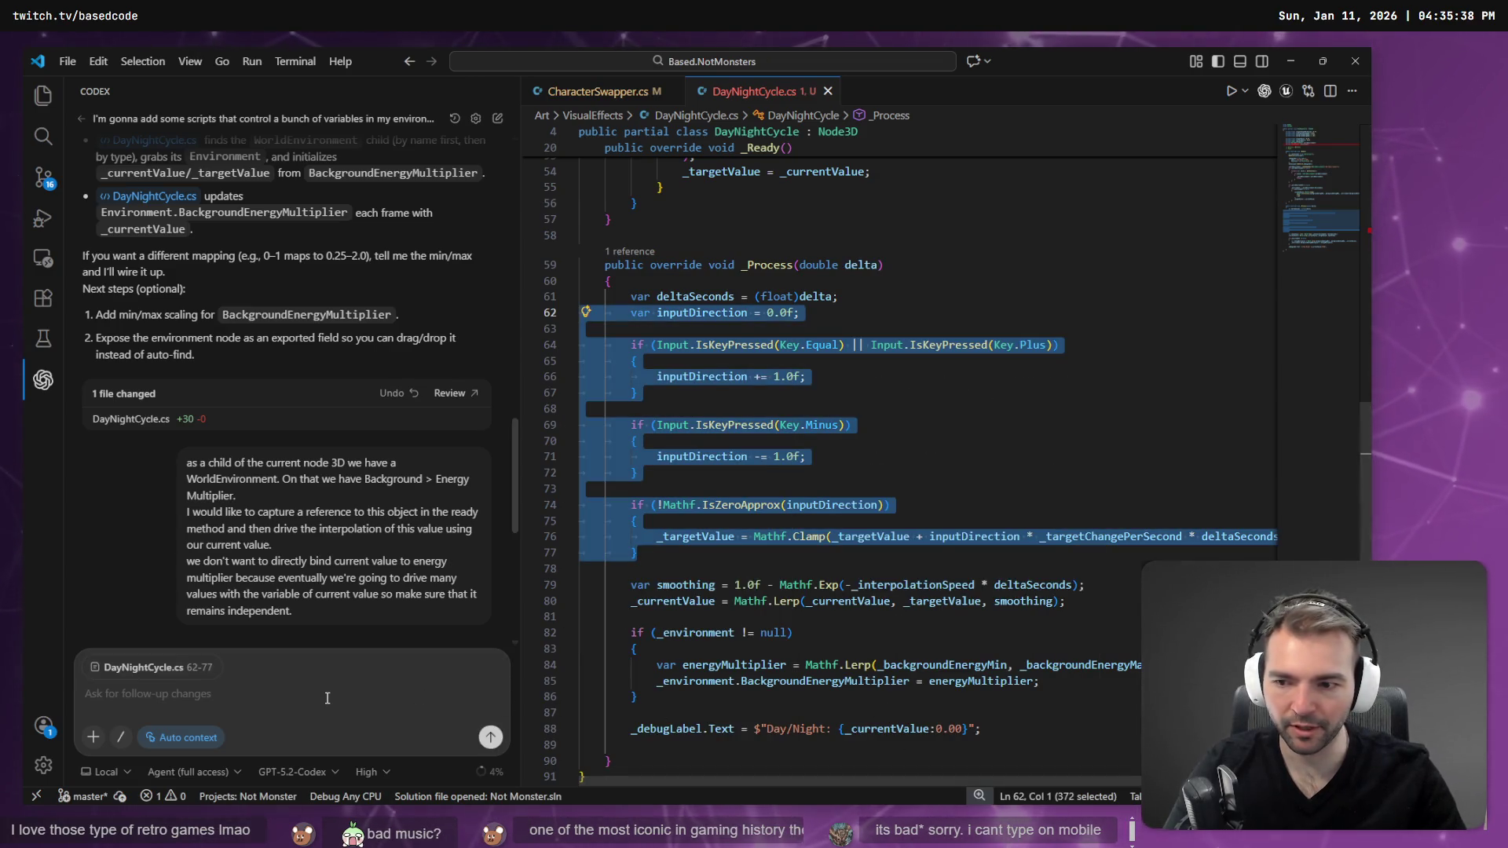
key(super+h)
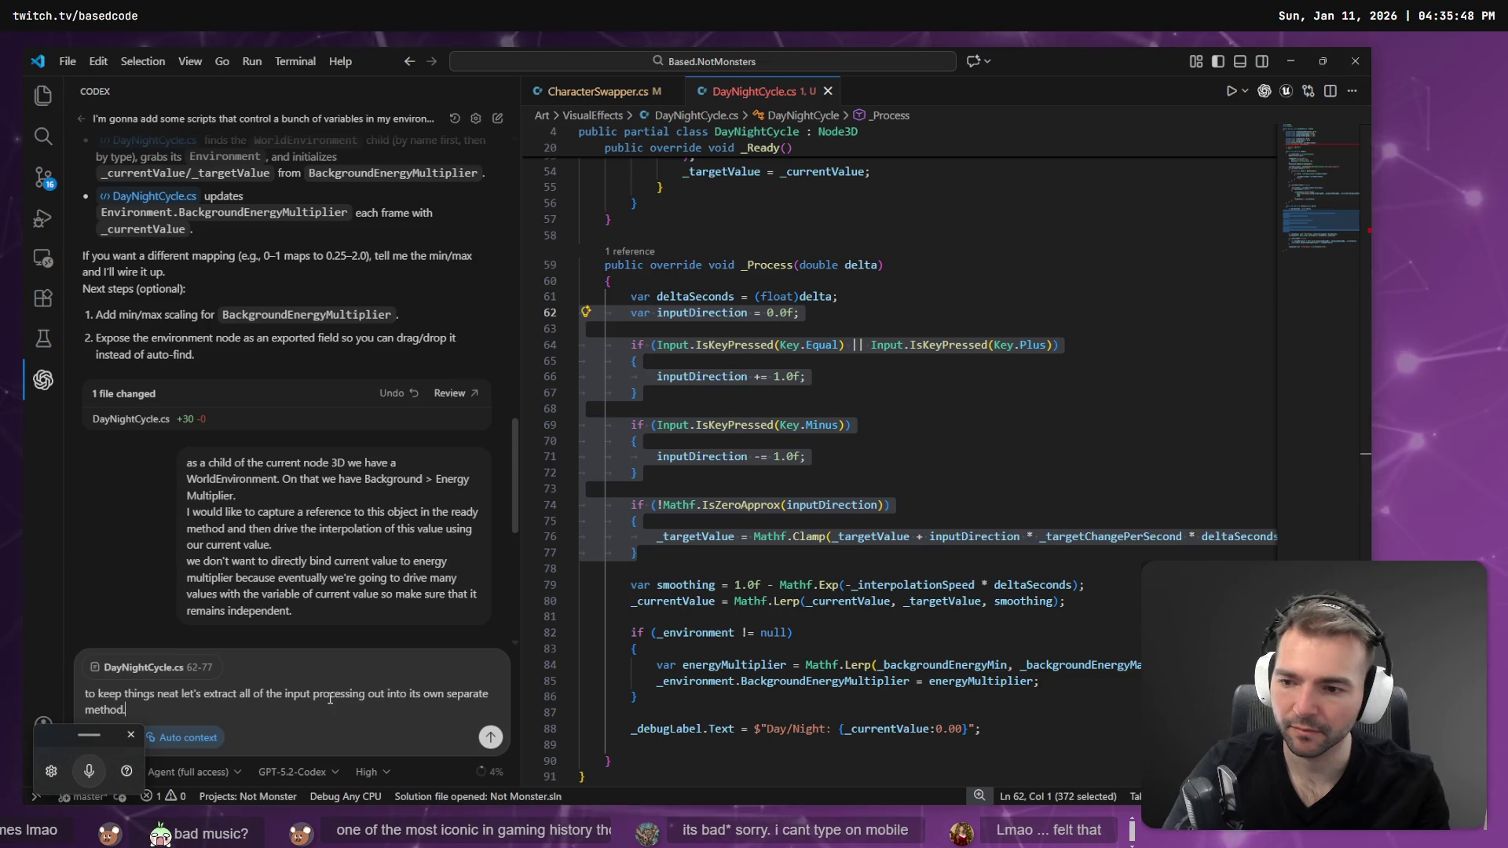
key(Return)
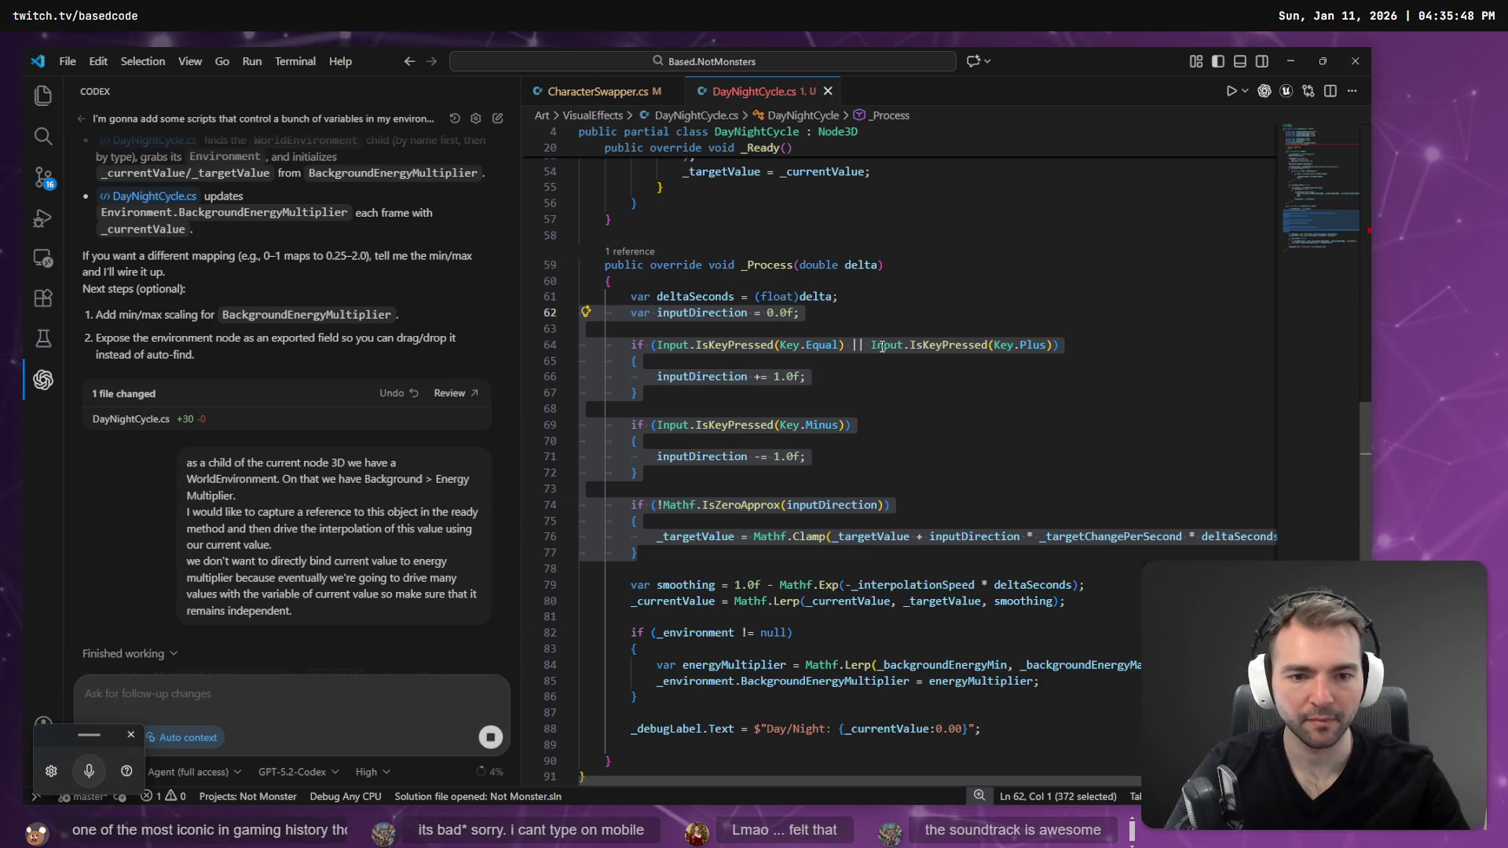
- Review Codex's extraction, checking smoothing, _currentValue and the new ProcessInput call
click(882, 346)
scroll(786, 472, down, 2)
click(703, 515)
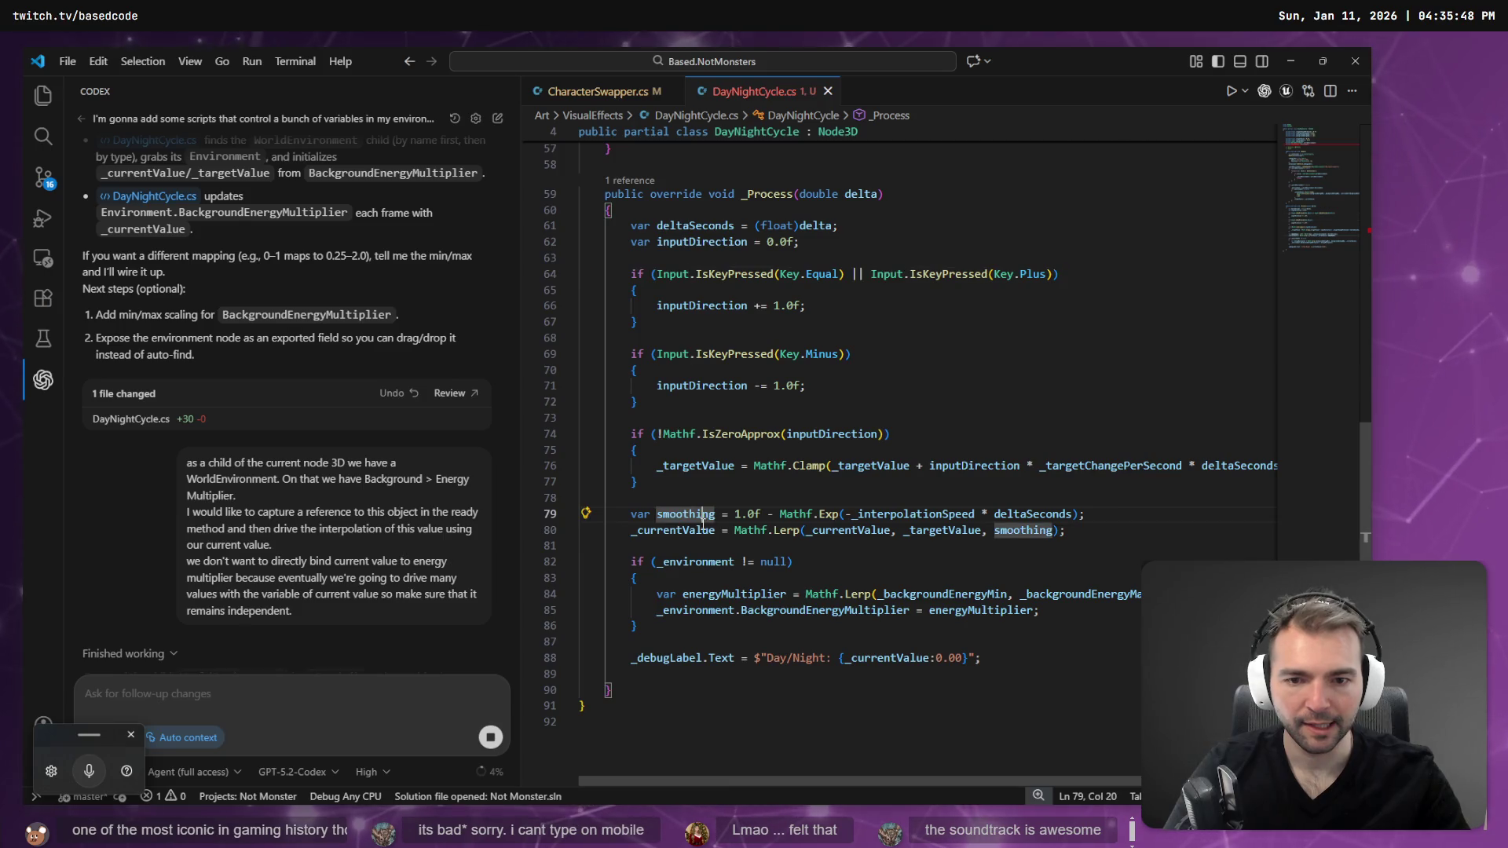
click(698, 531)
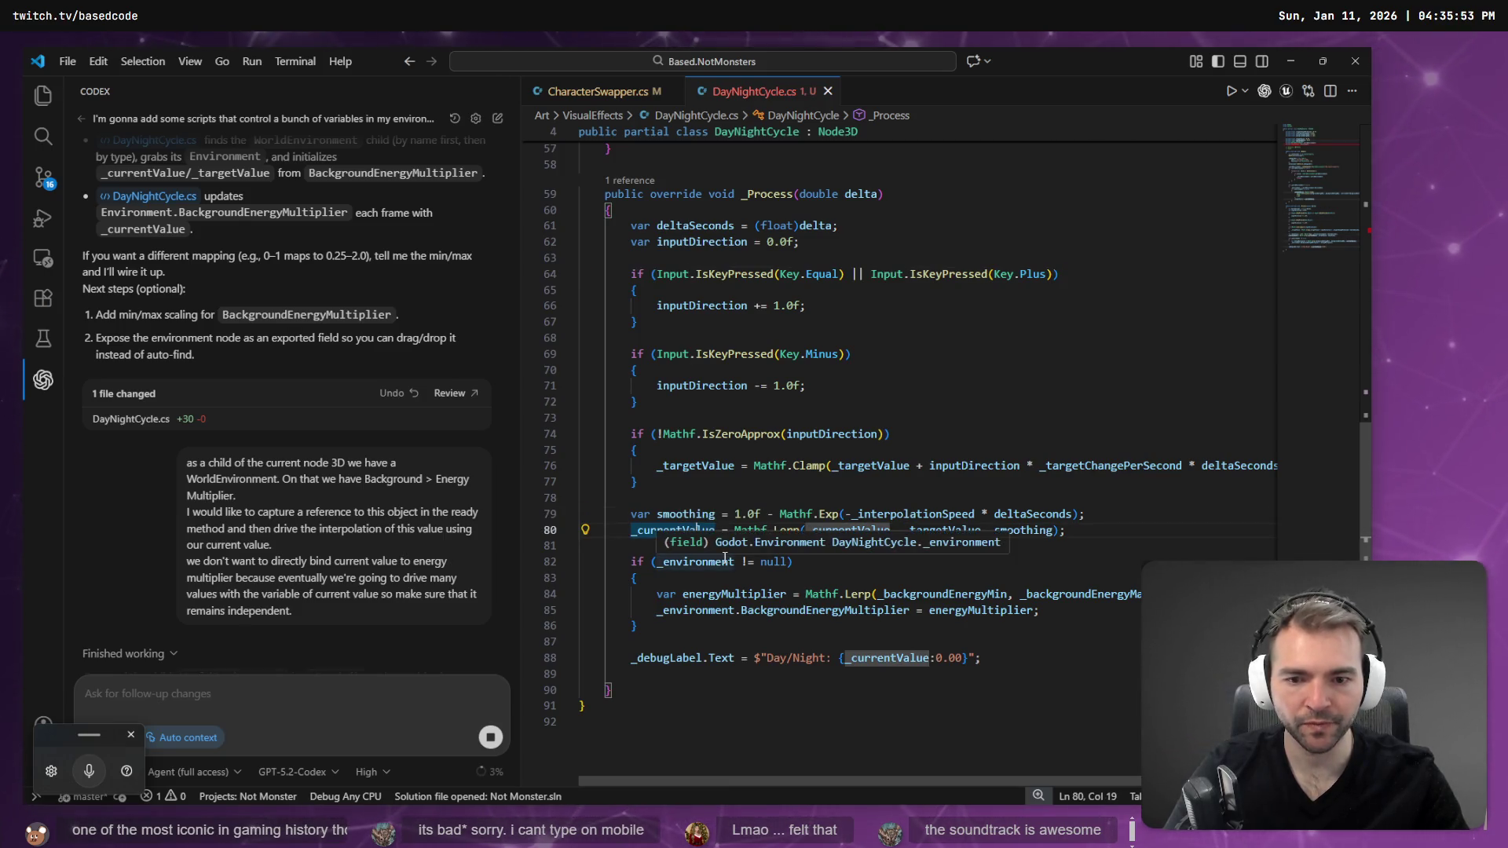
click(663, 548)
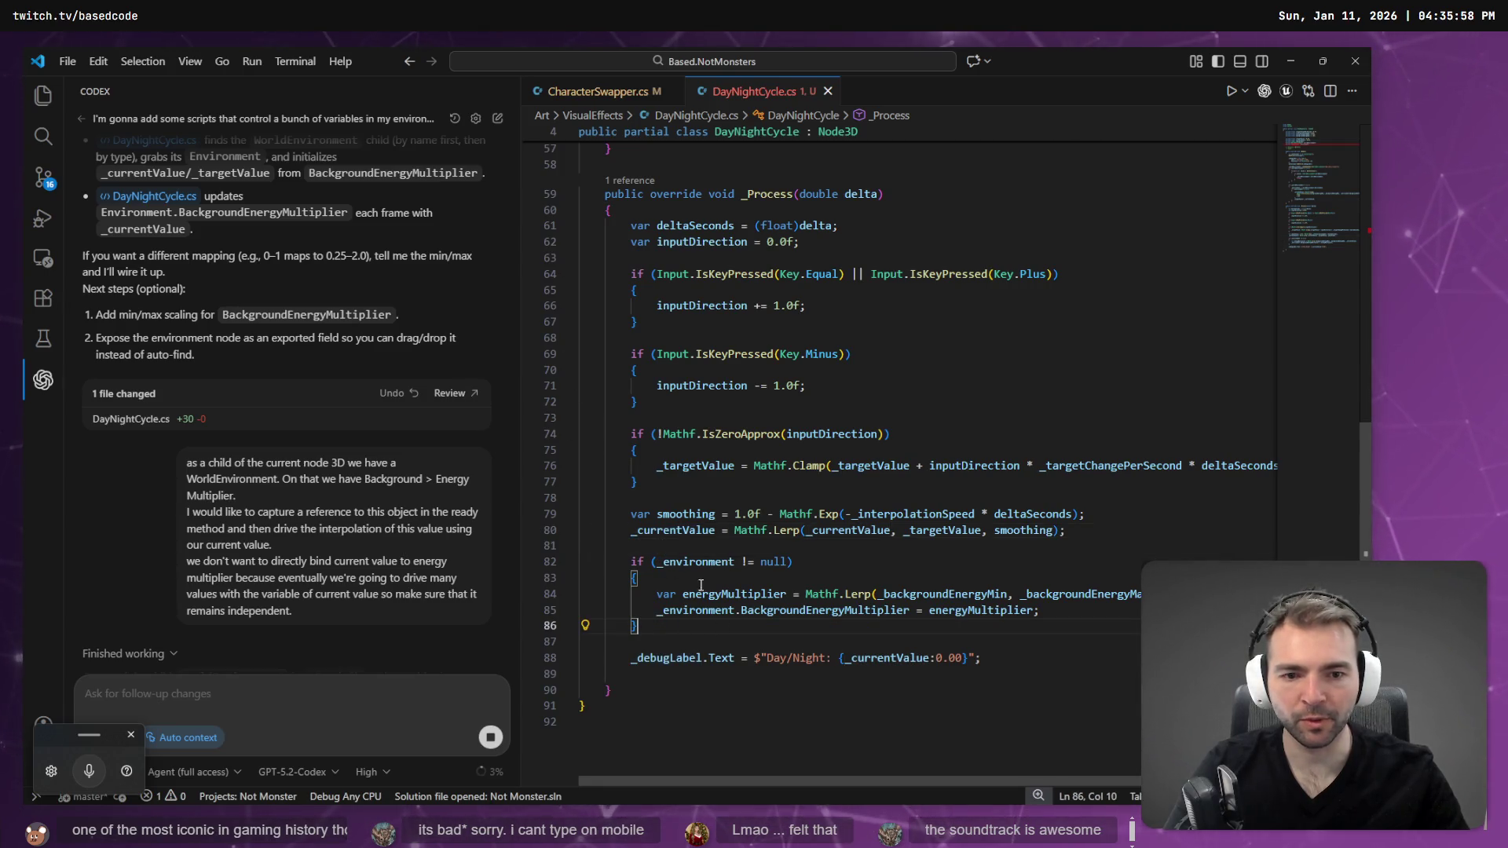
scroll(701, 585, up, 9)
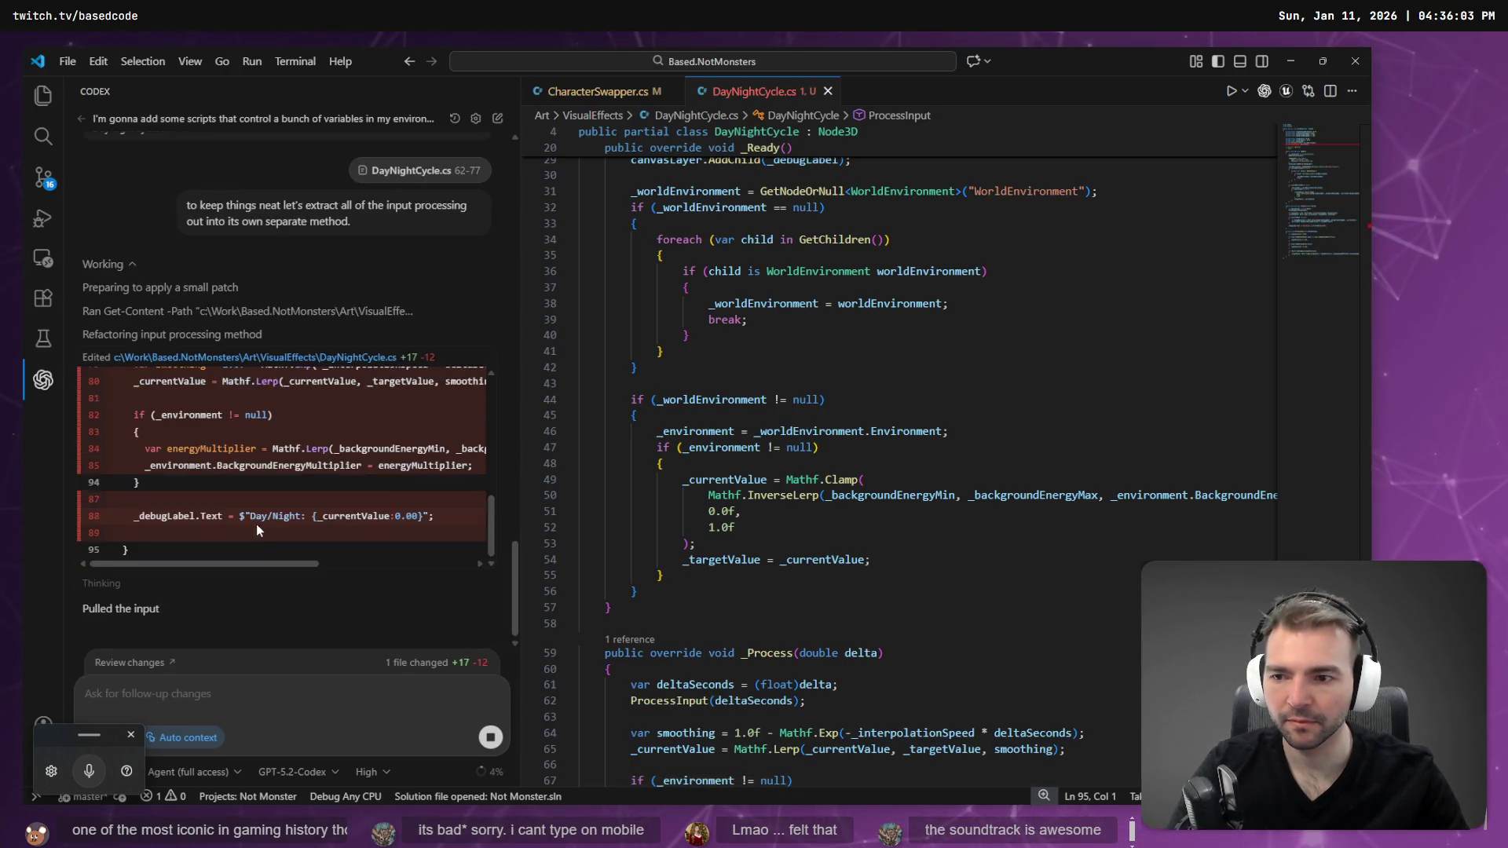
scroll(808, 525, down, 12)
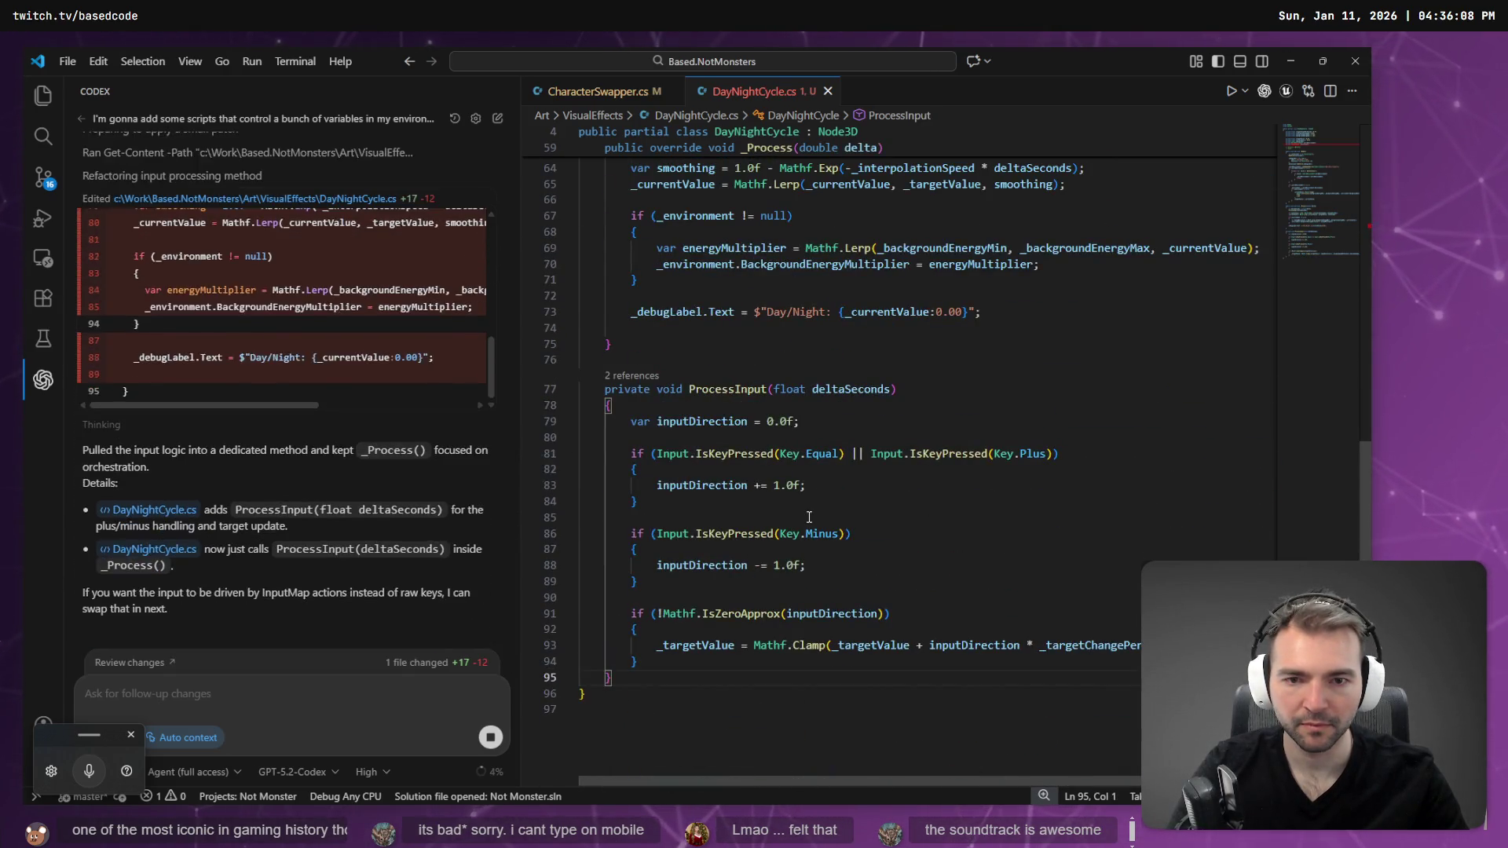
scroll(813, 518, up, 6)
click(690, 453)
scroll(837, 489, up, 2)
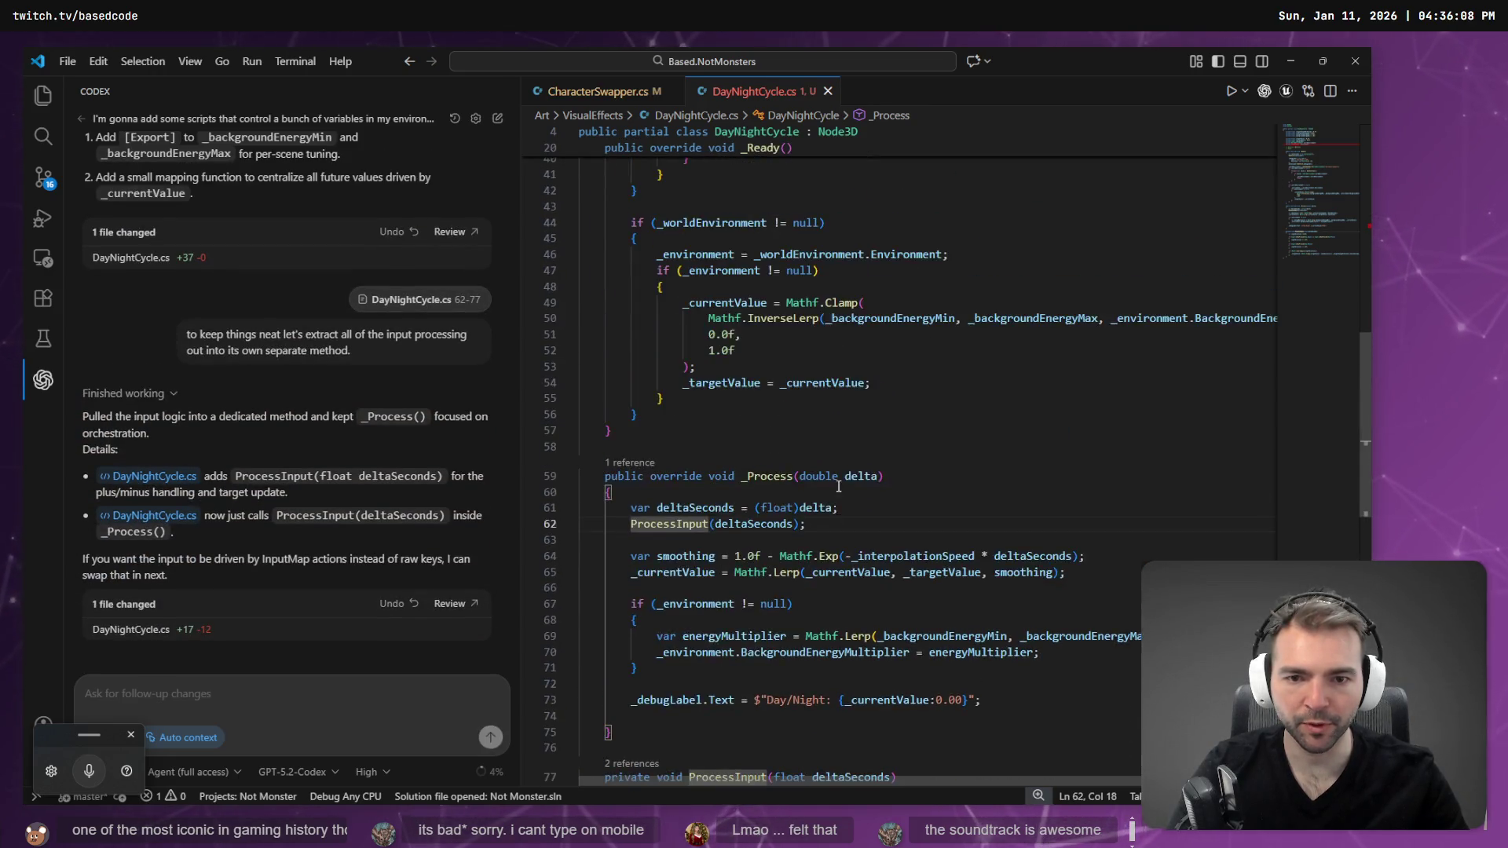
scroll(715, 479, up, 4)
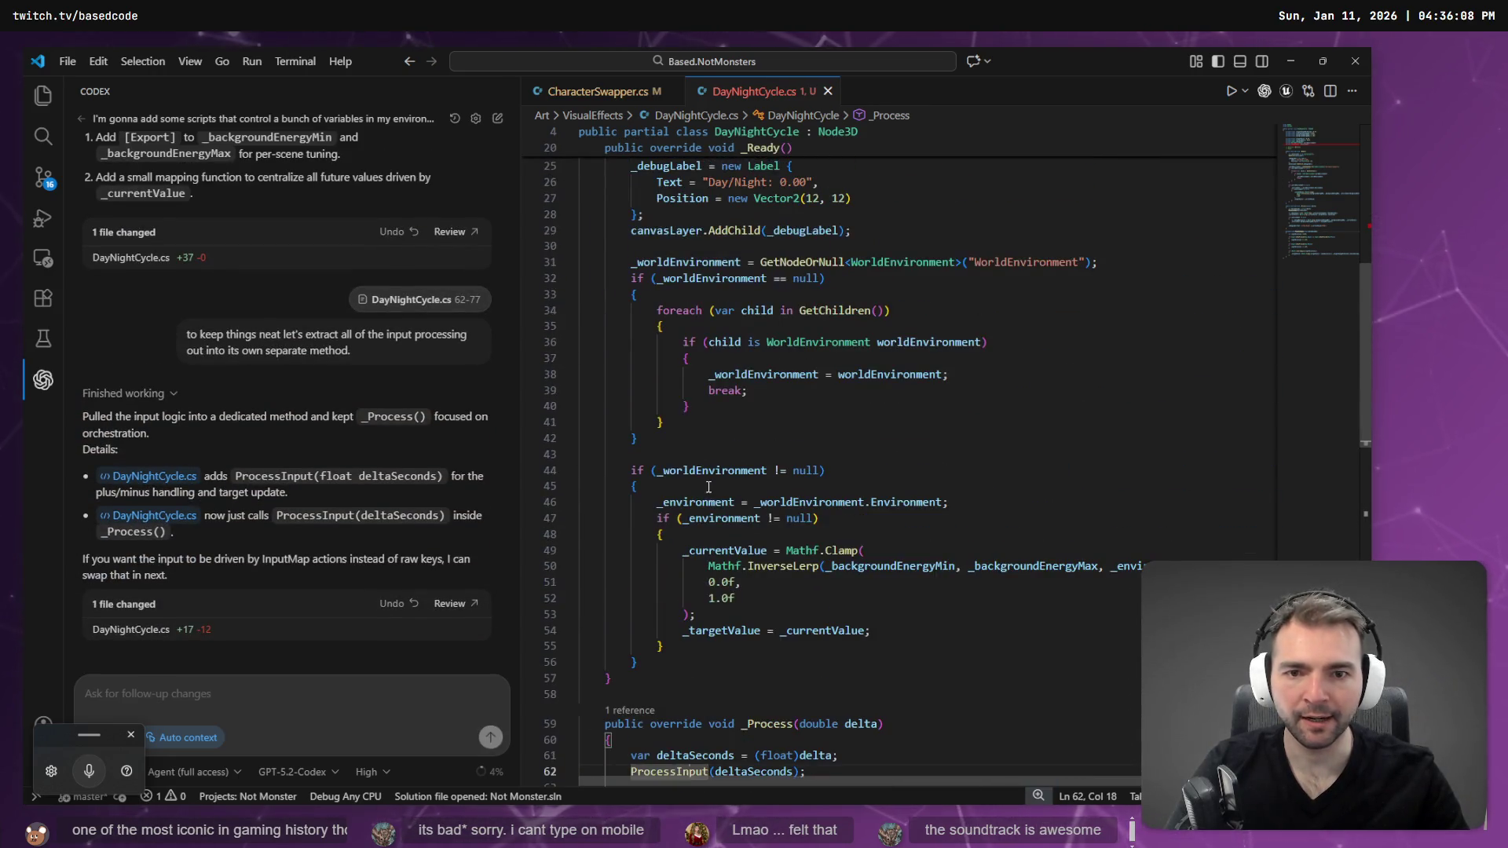
- Delete the fallback WorldEnvironment child-search block (lines 32–42) from _Ready
click(905, 343)
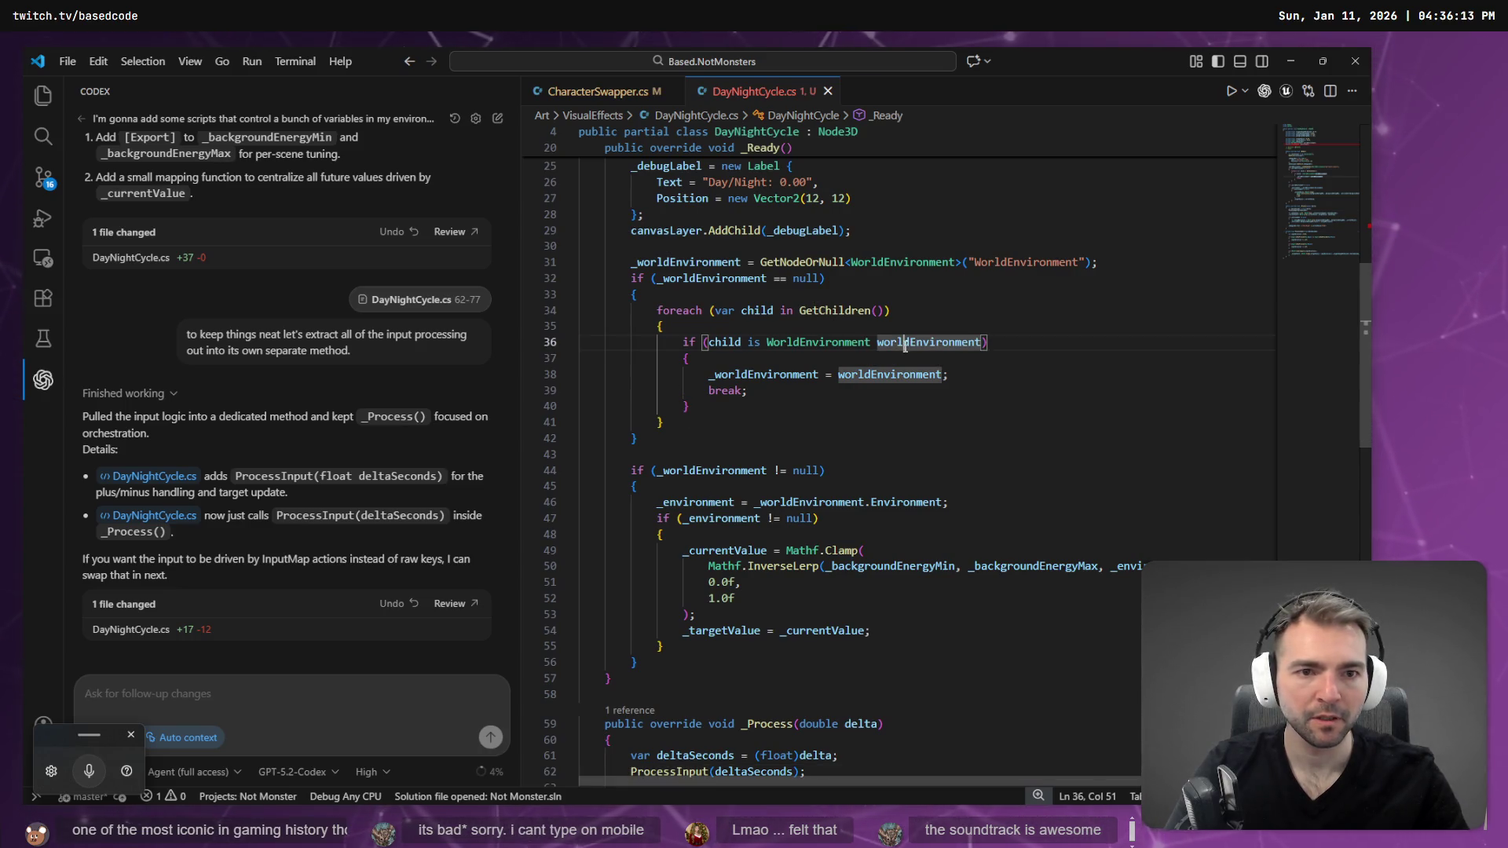
mouse_move(667, 436)
mouse_down()
mouse_move(621, 314)
mouse_move(500, 264)
mouse_up()
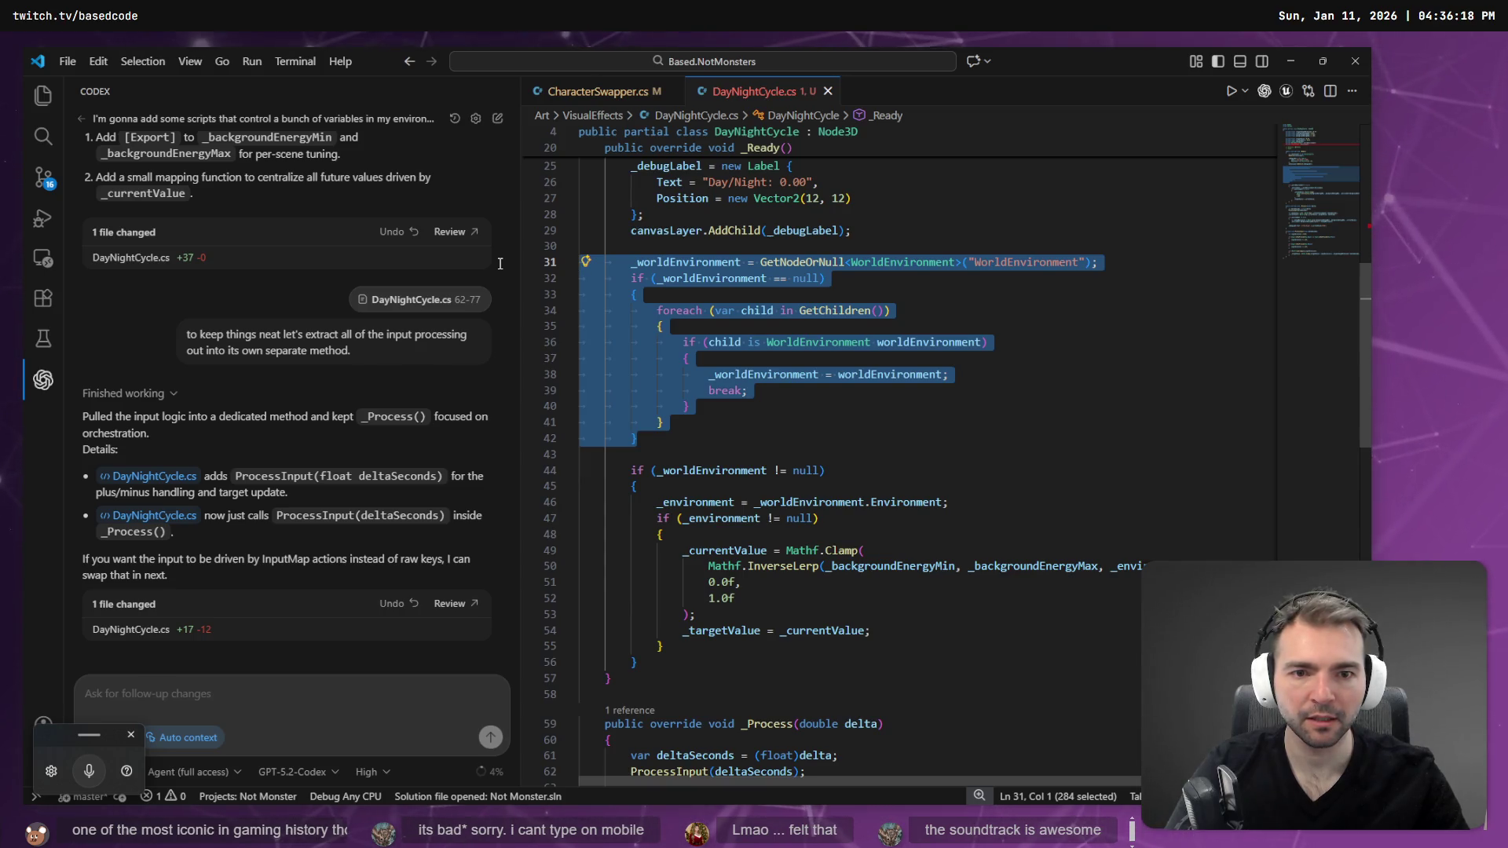
click(667, 262)
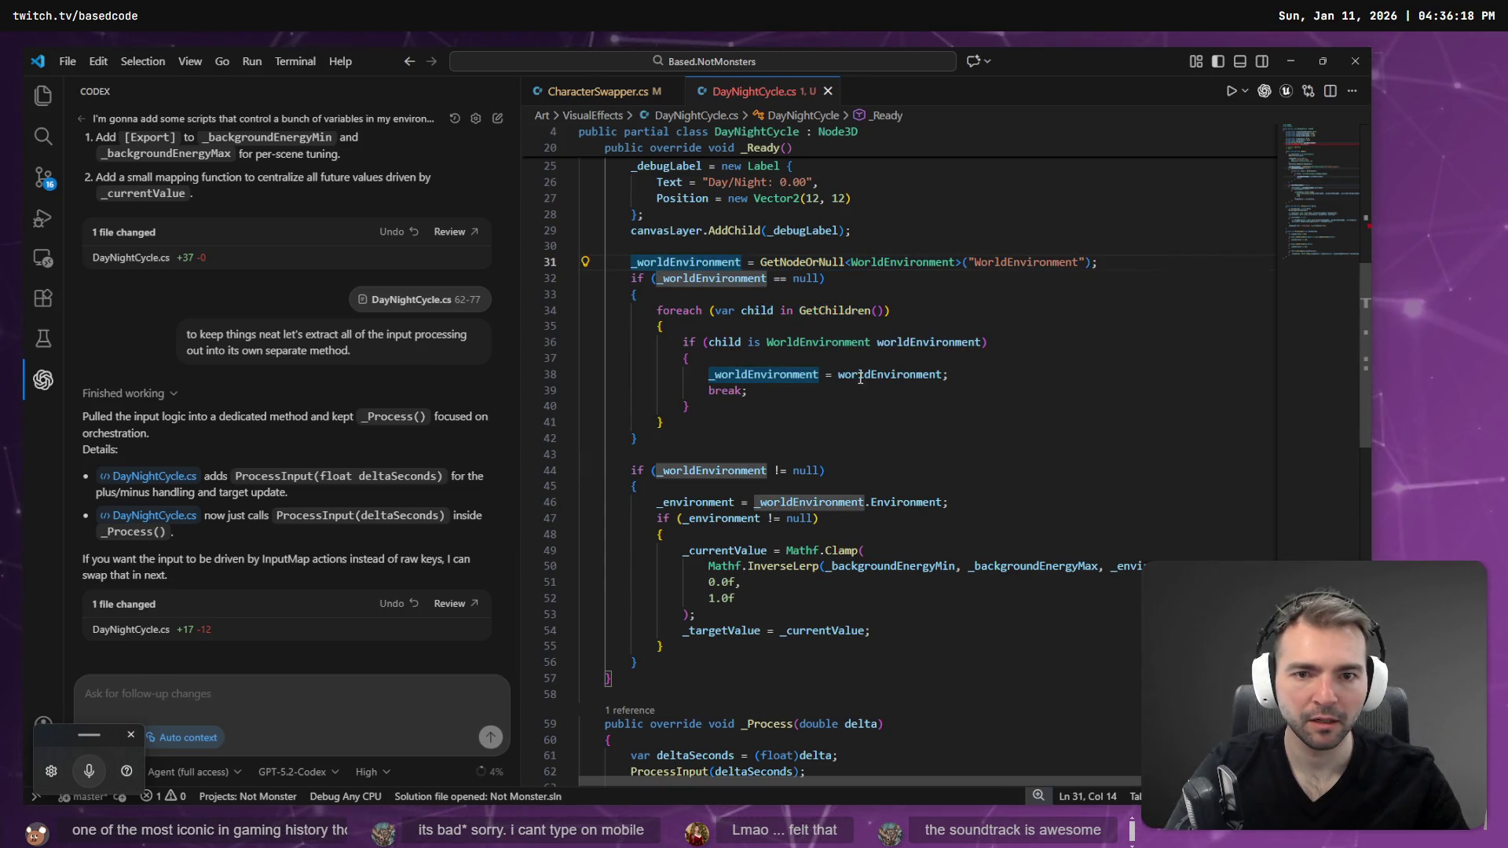
click(901, 376)
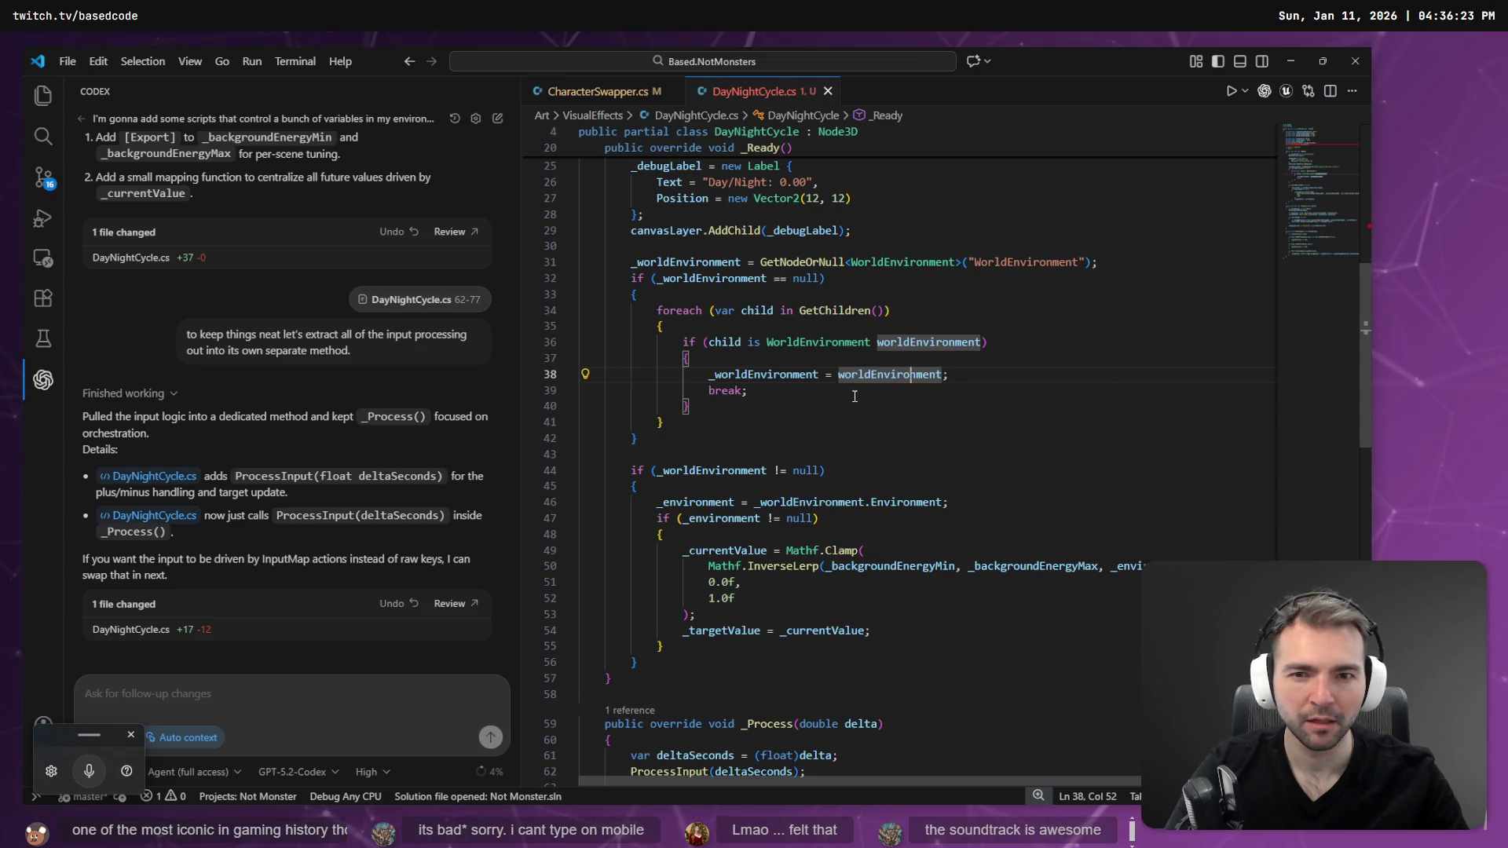
click(788, 263)
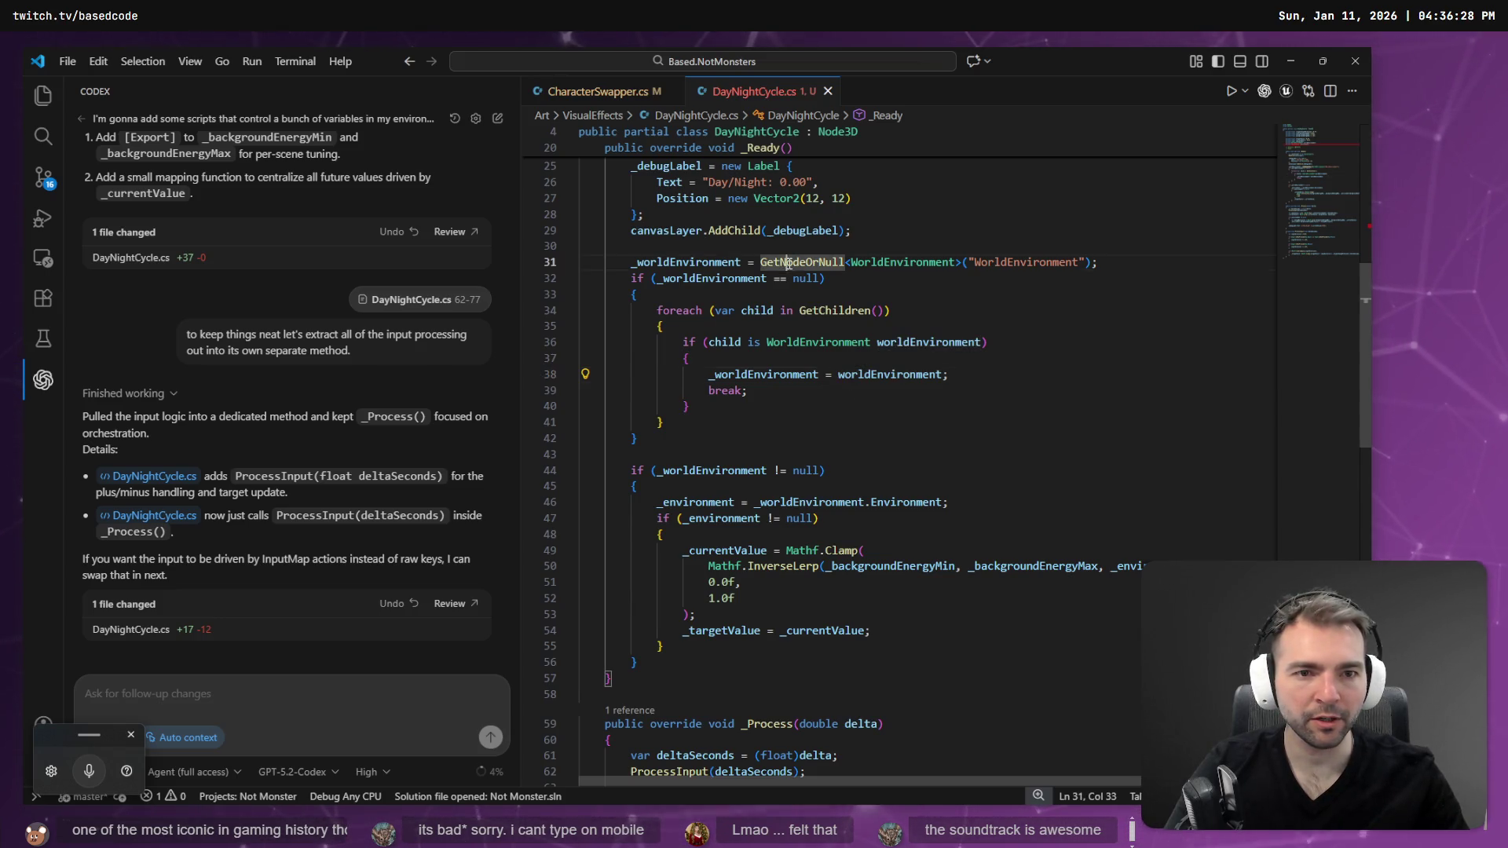
click(705, 263)
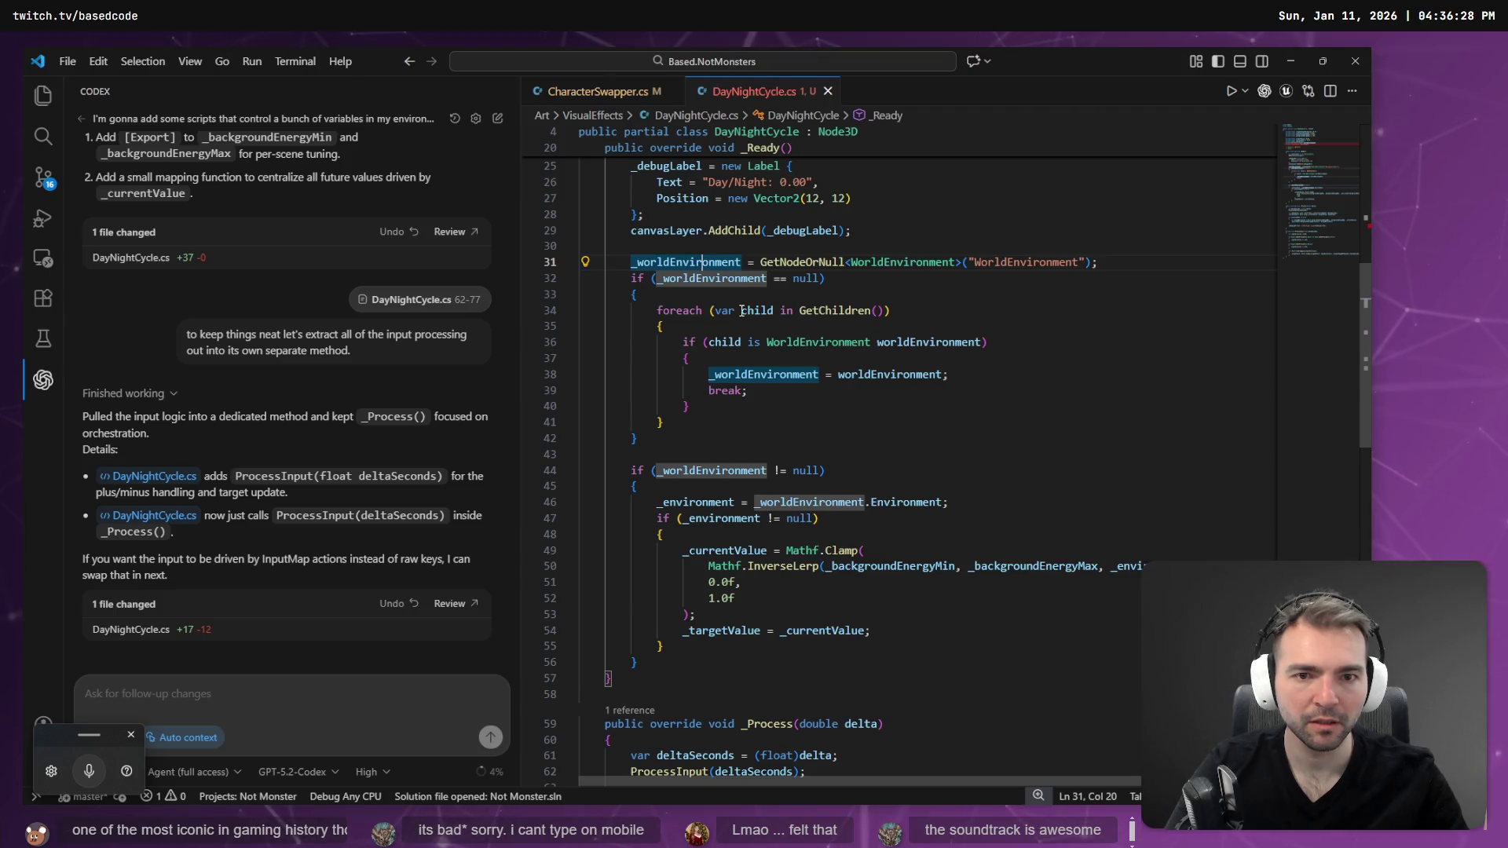
scroll(729, 360, up, 2)
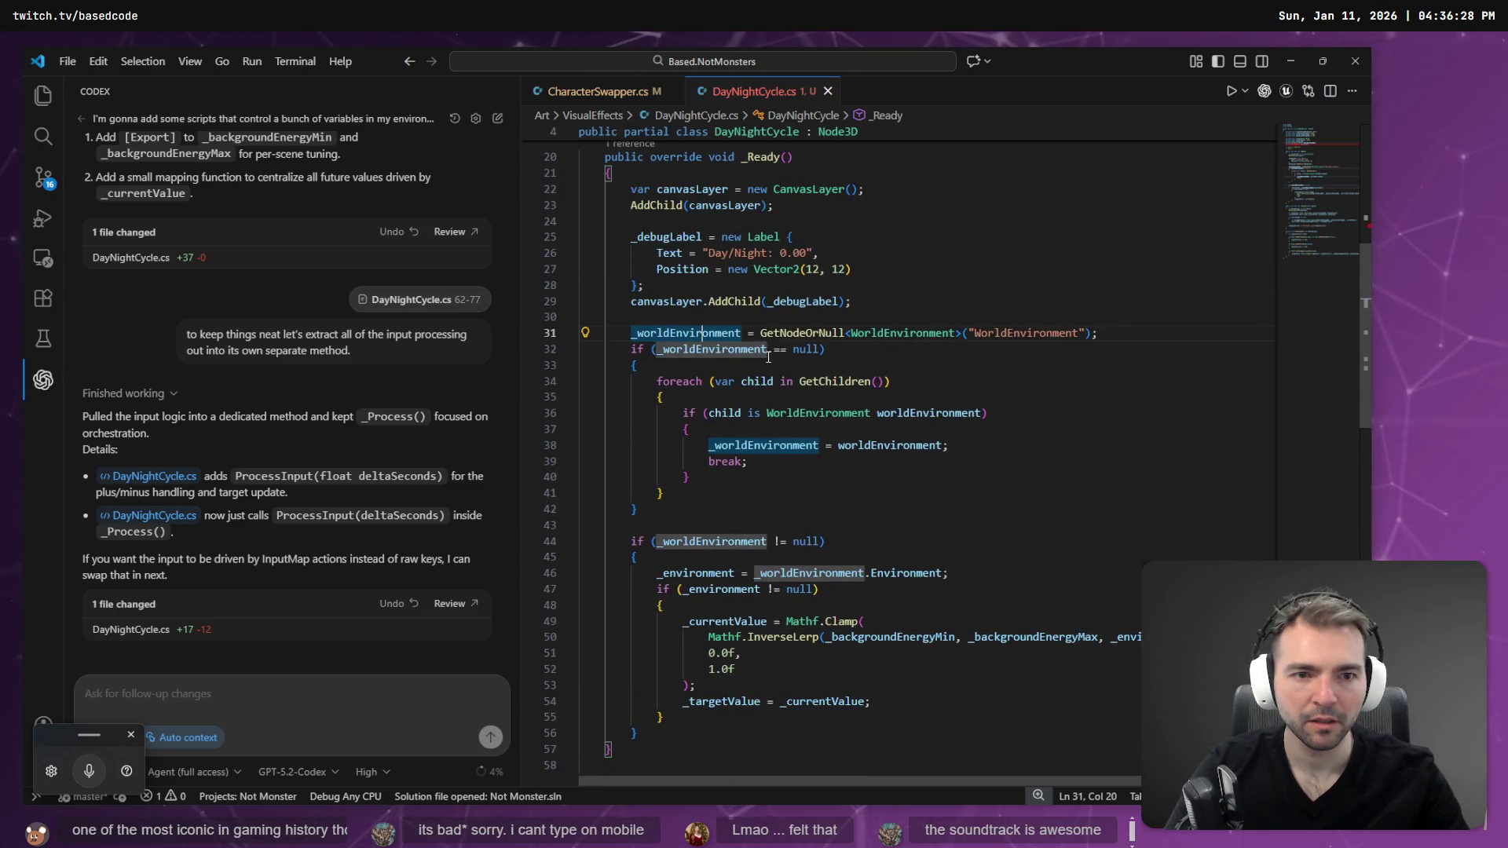
mouse_move(660, 517)
mouse_down()
mouse_move(566, 376)
mouse_move(507, 353)
mouse_up()
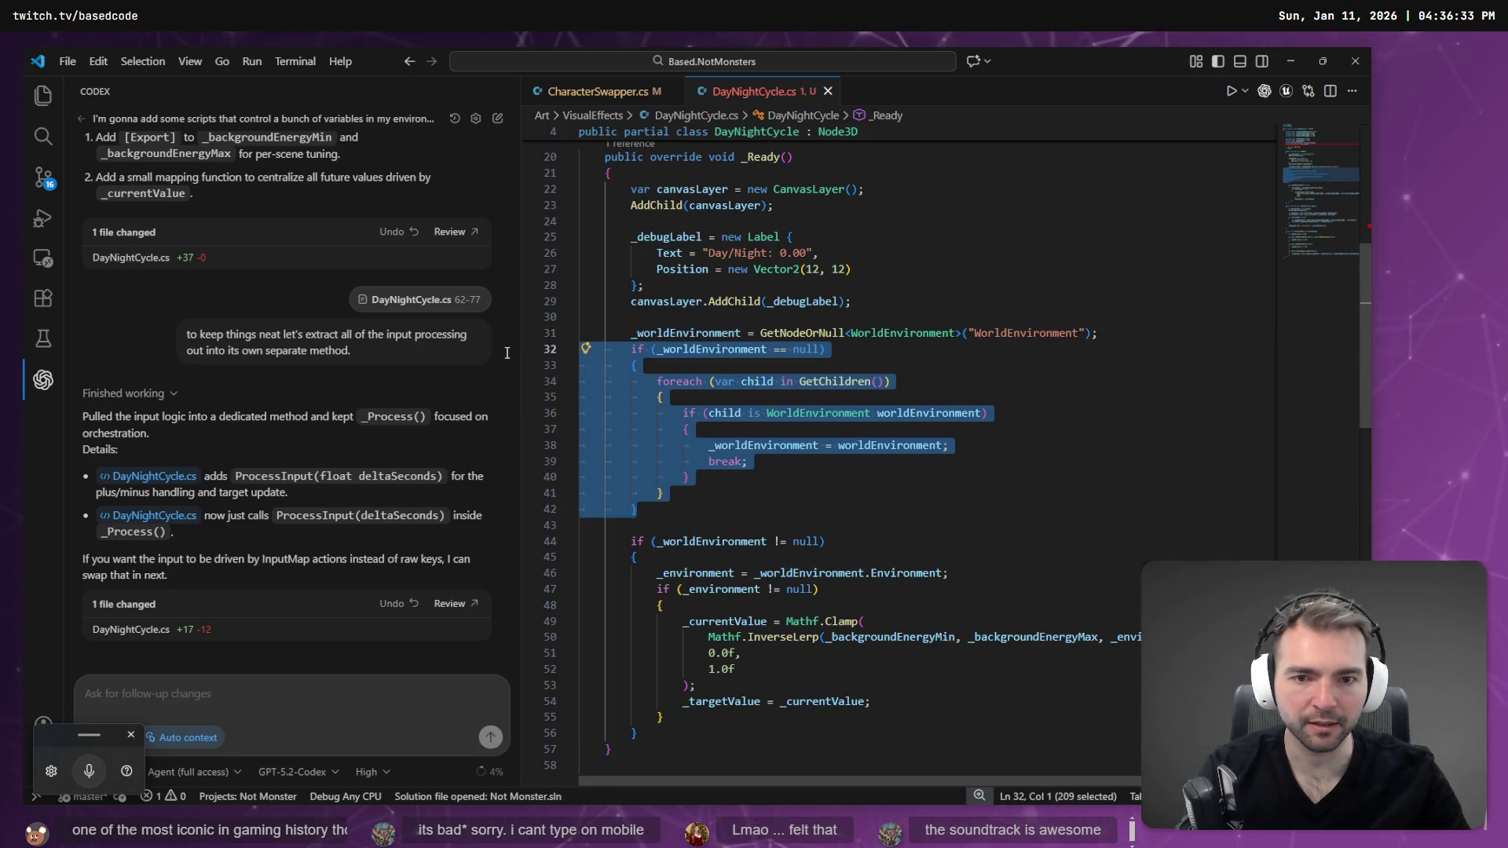
key(Delete)
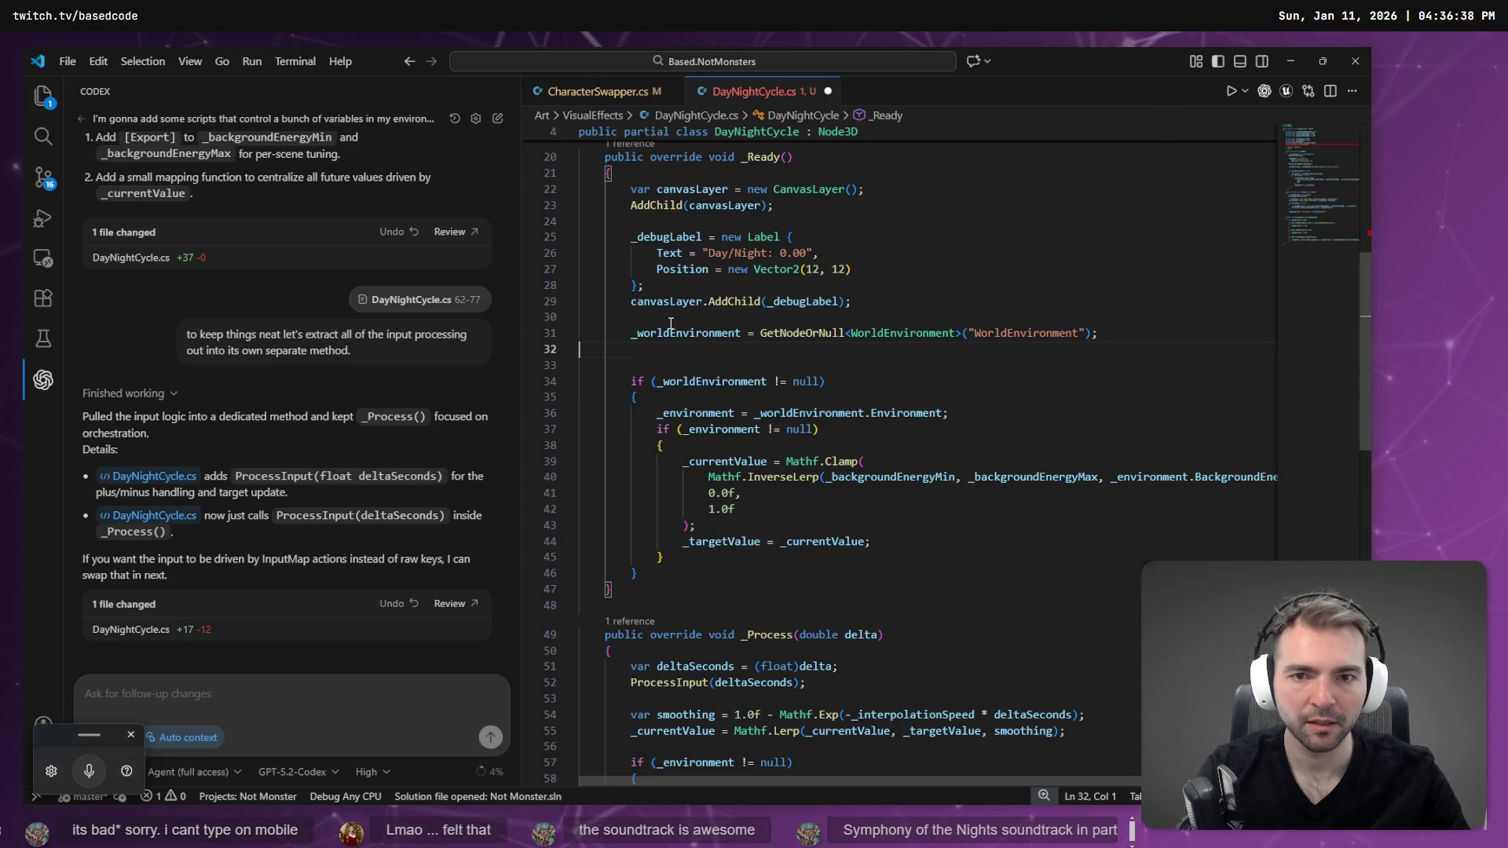
key(Up)
key(Up)
scroll(678, 331, up, 1)
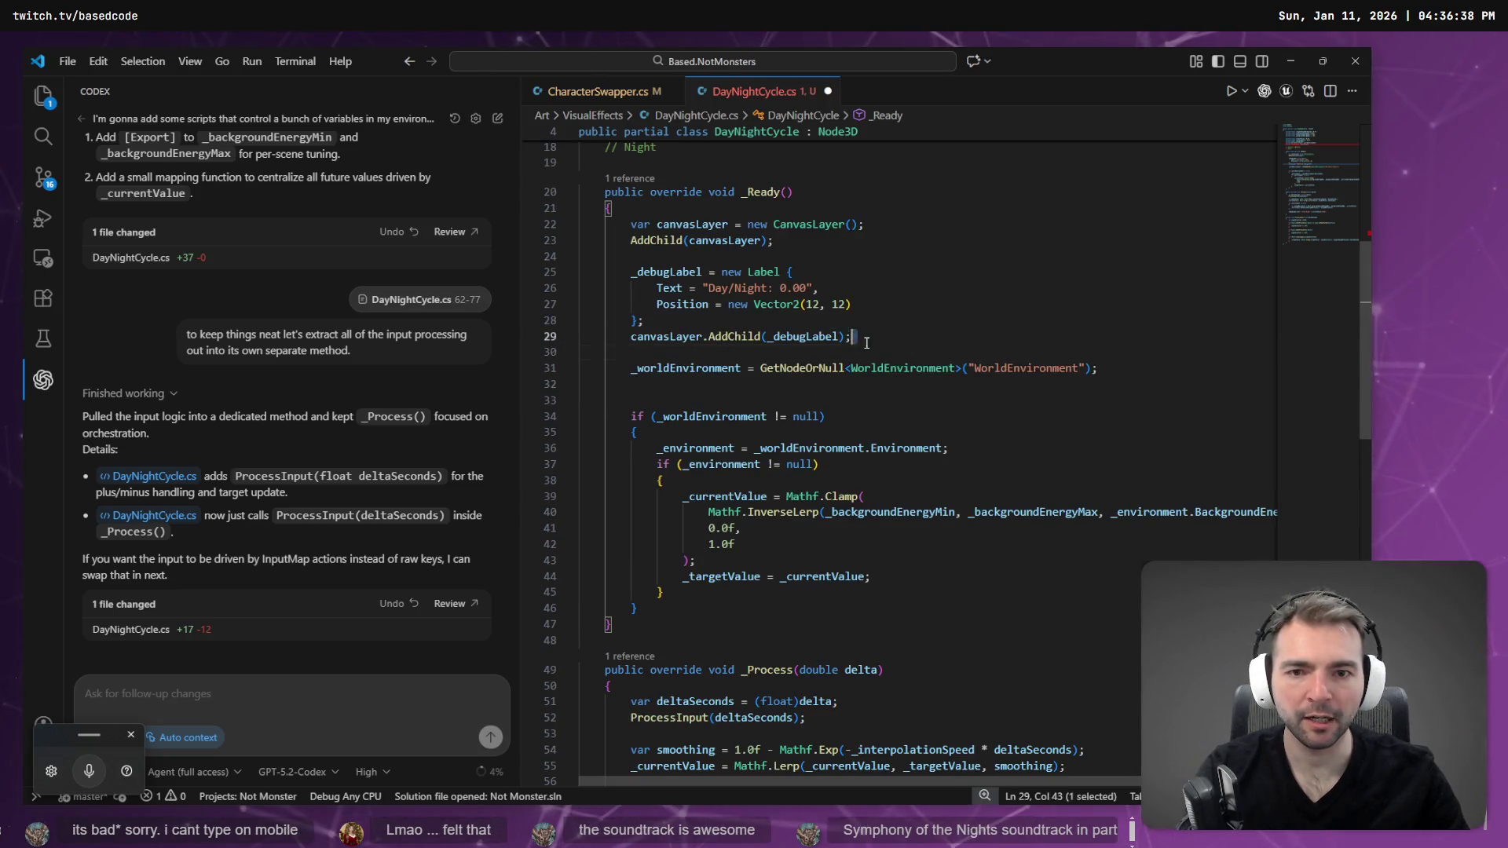
- Select the debug label and canvas layer setup lines 22–29 in _Ready
drag(866, 342, 491, 270)
key(shift+Up)
key(shift+Up)
key(shift+Up)
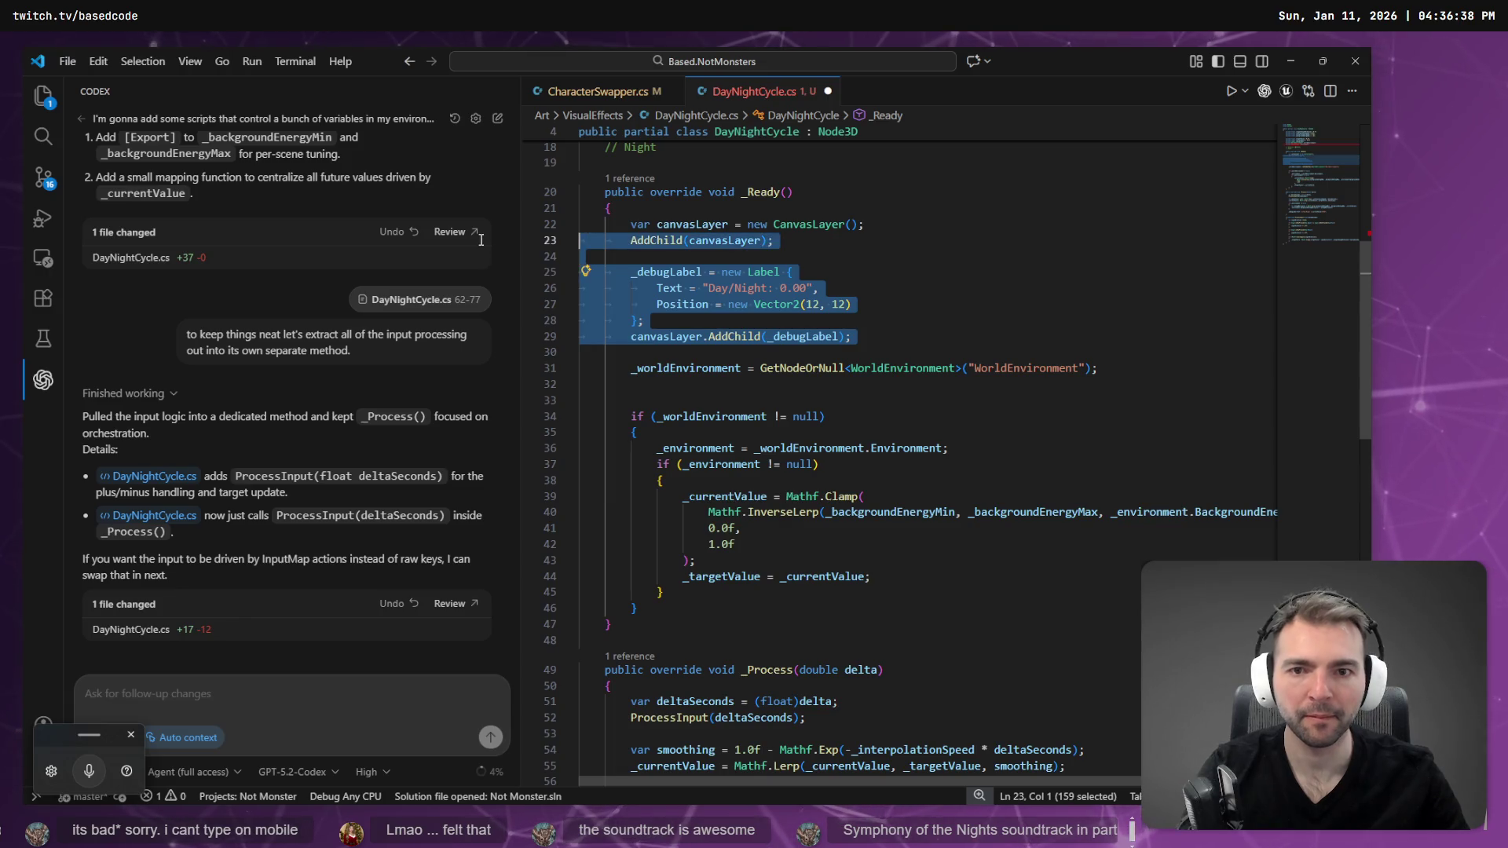
scroll(847, 320, up, 2)
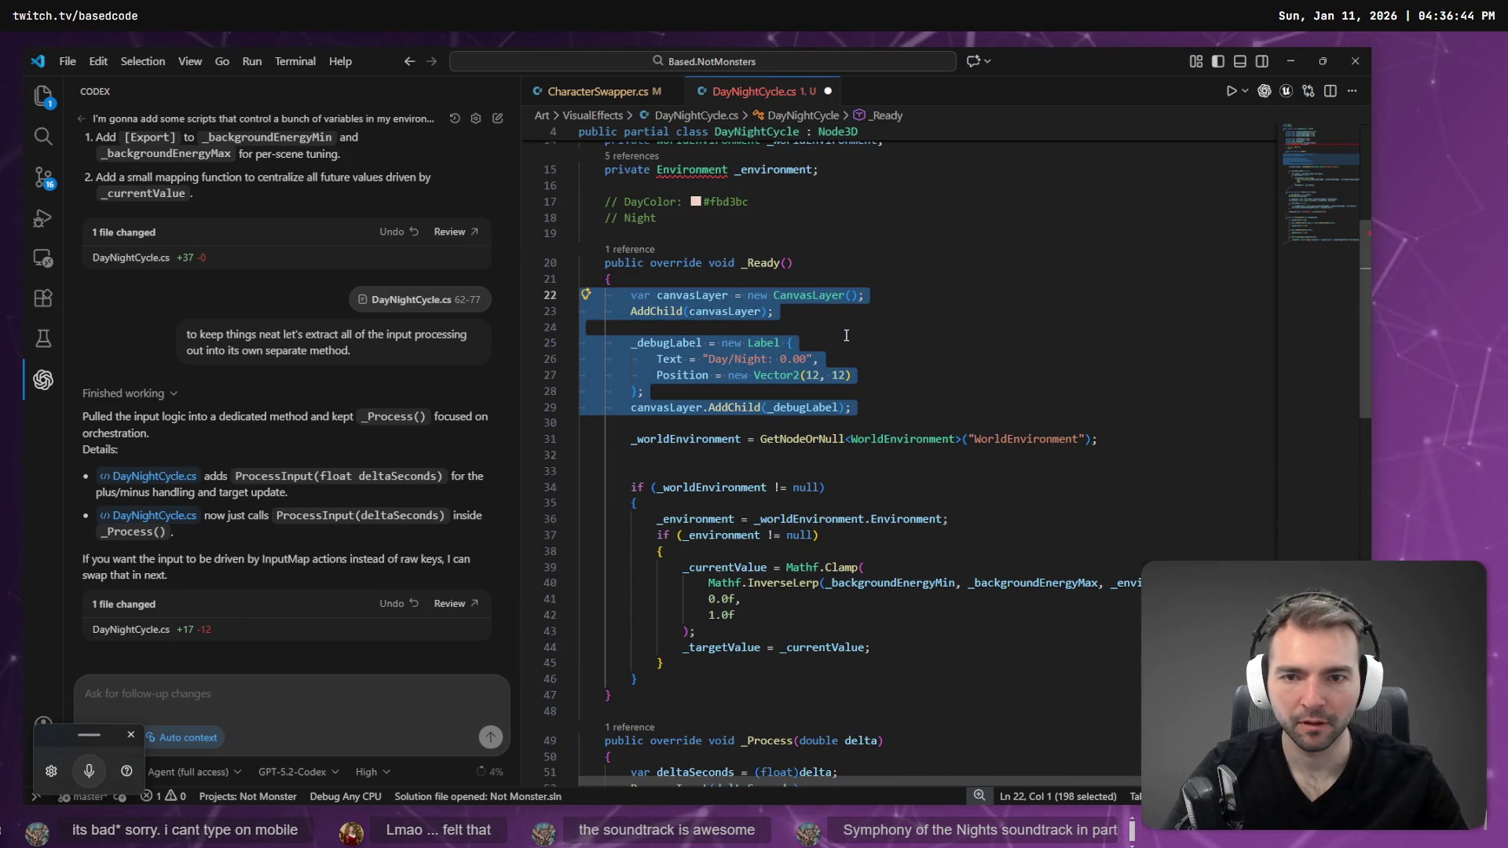
key(ctrl+period)
key(Escape)
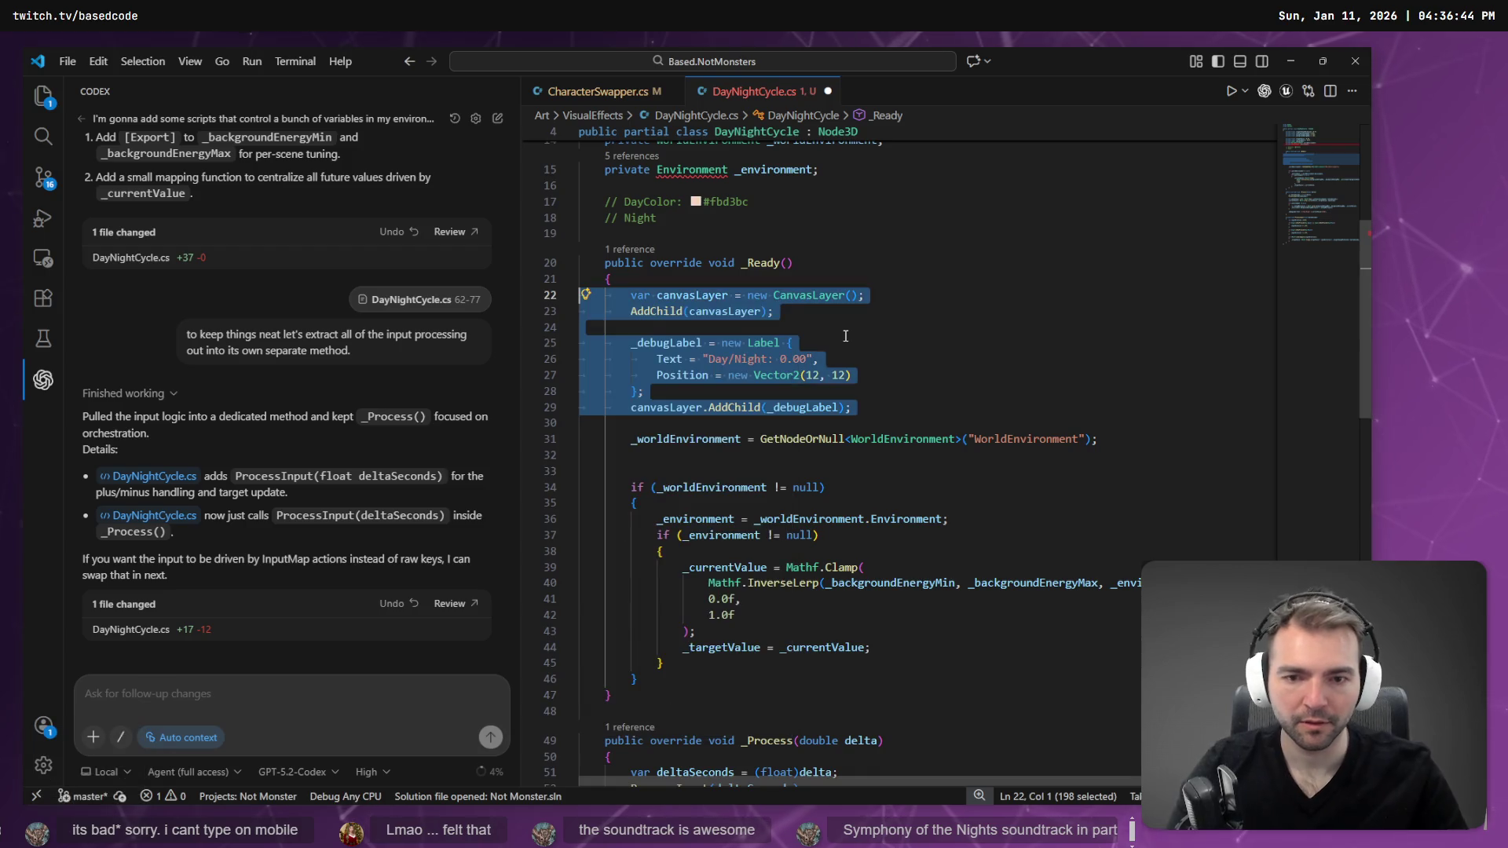
- Add lines 22–29 to the Codex thread and dictate 'move this into its own method as well'
right_click(846, 336)
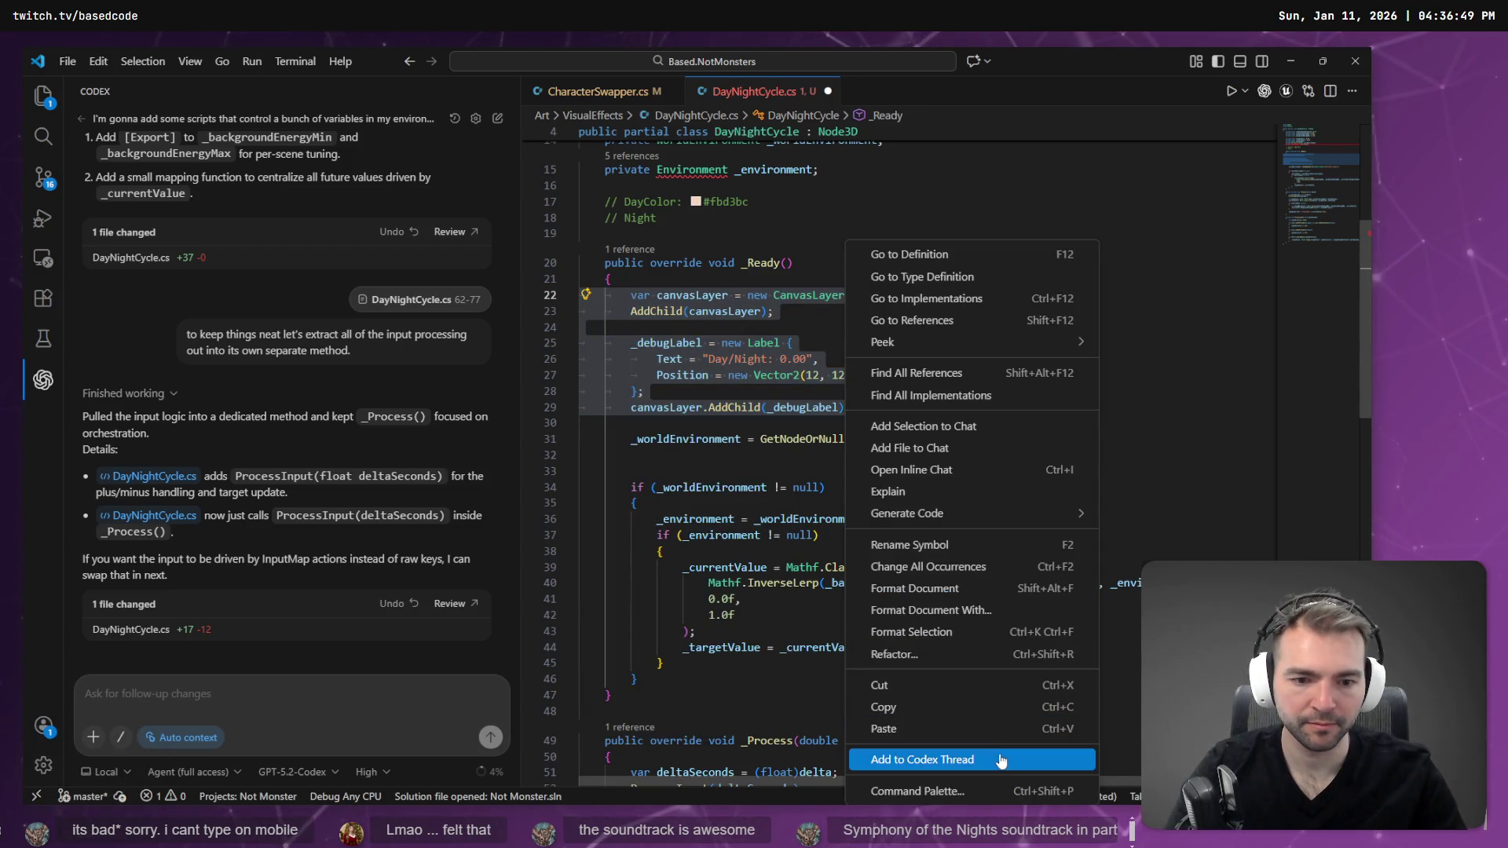
click(1001, 761)
key(super+h)
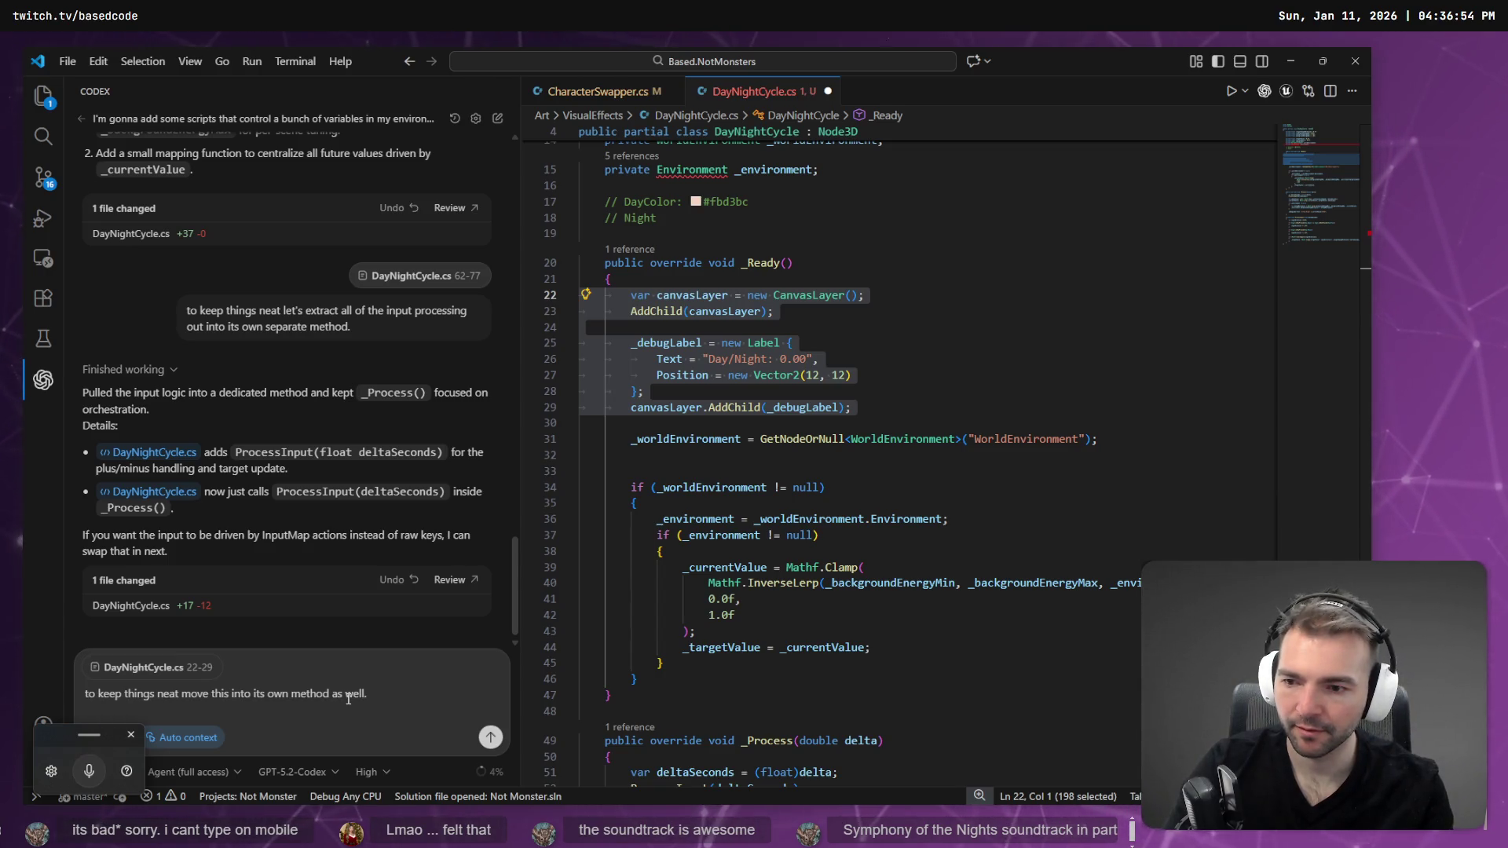
key(Return)
click(678, 455)
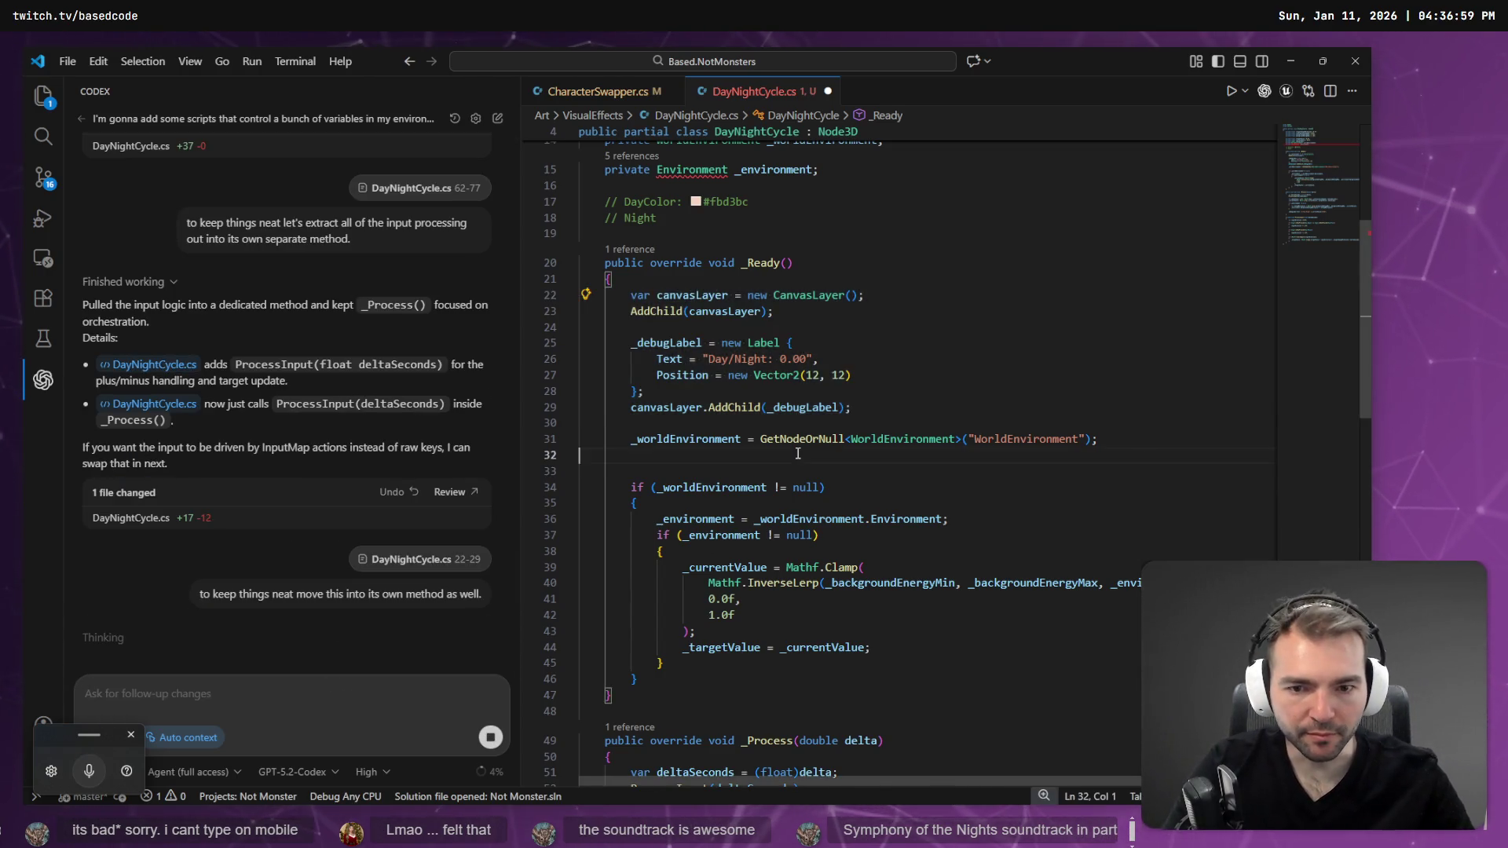
scroll(680, 583, down, 1)
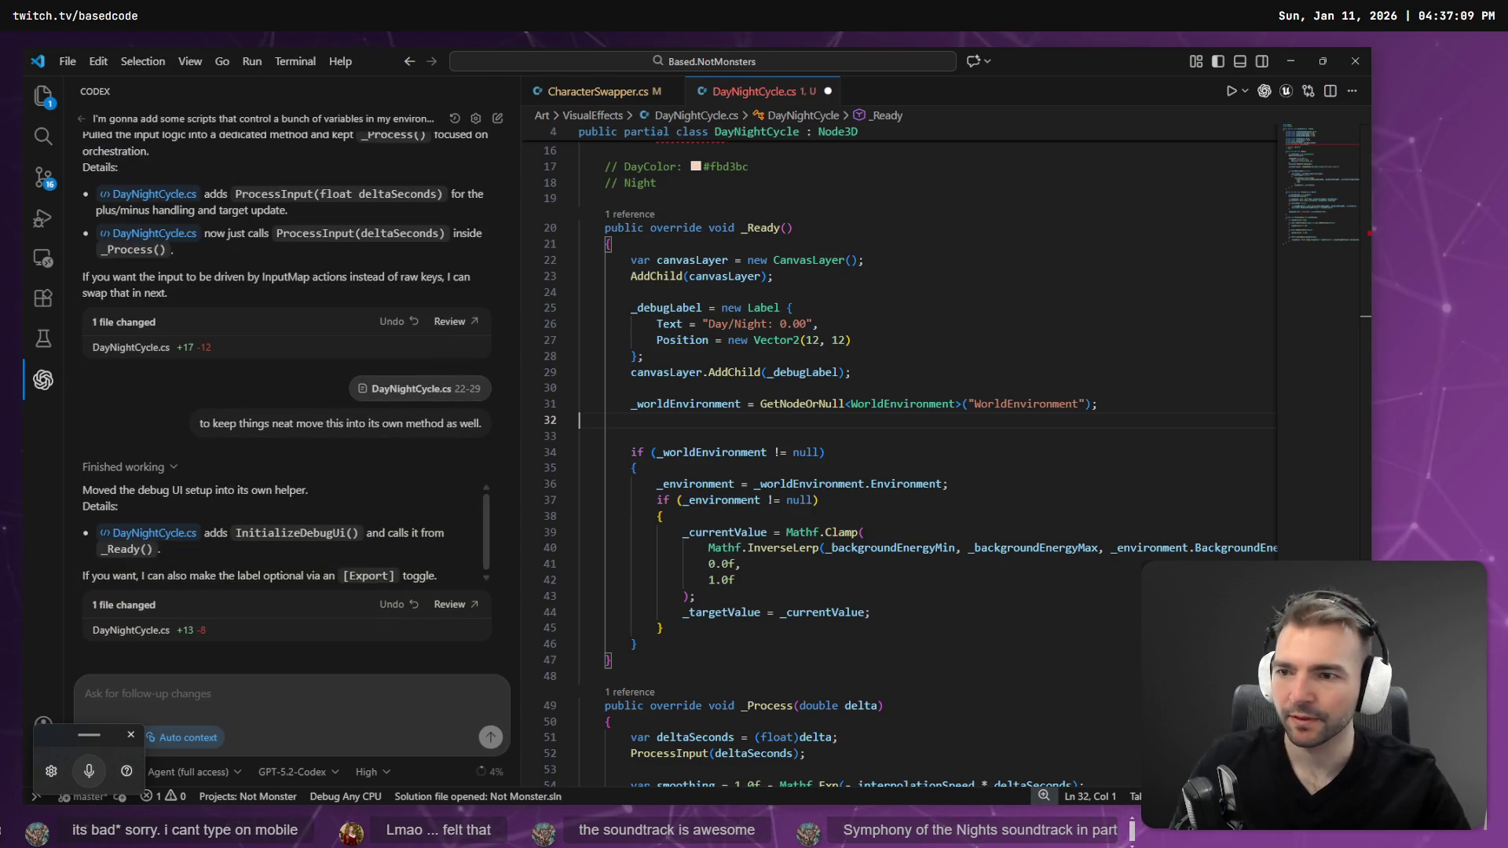
- Discard the stale DayNightCycle.cs, view Codex's diff, and reopen the file with InitializeDebugUi()
click(832, 324)
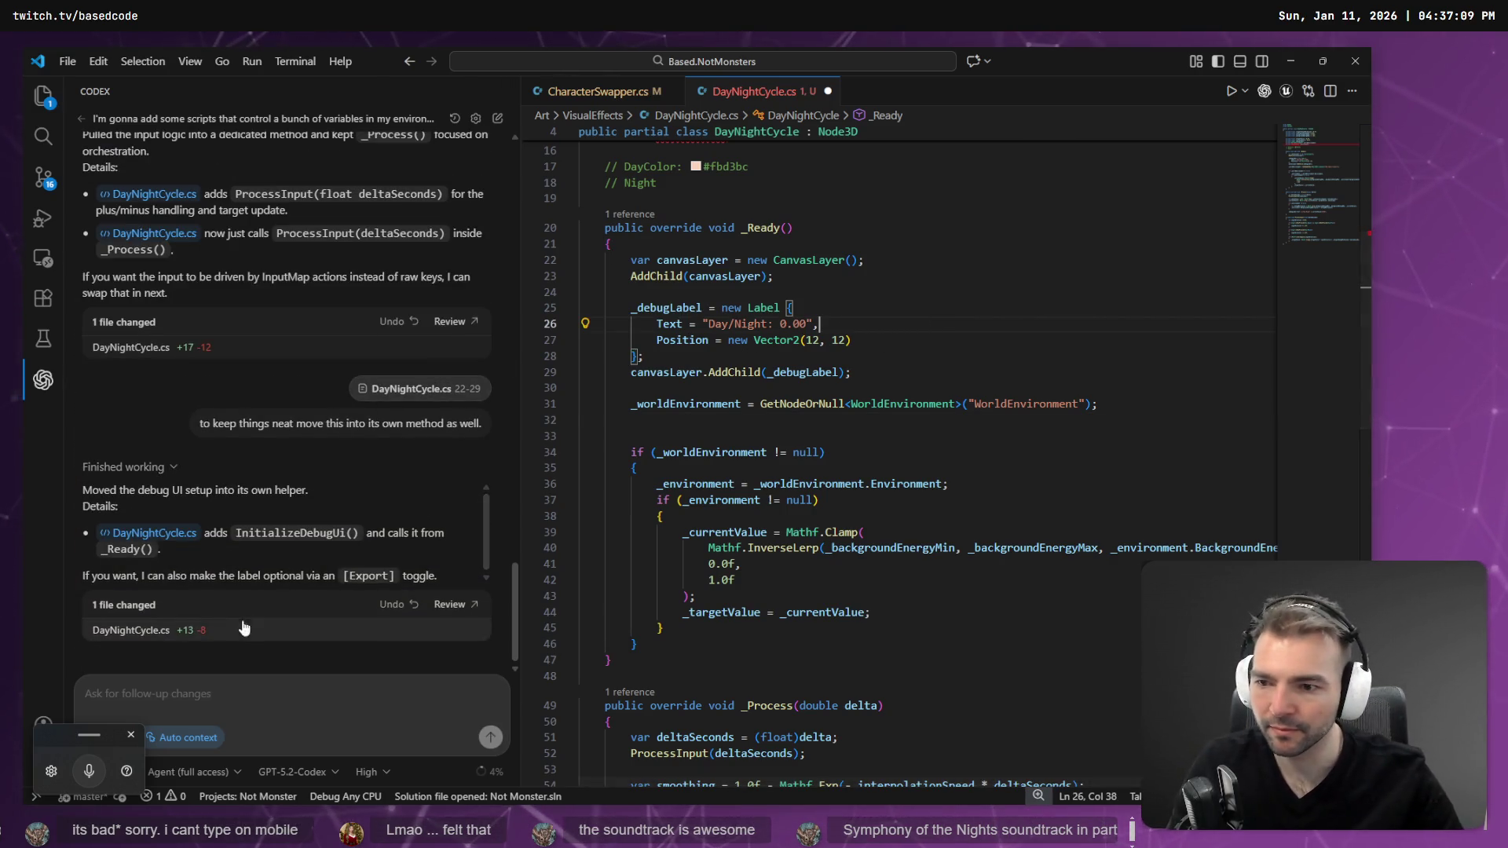
click(173, 641)
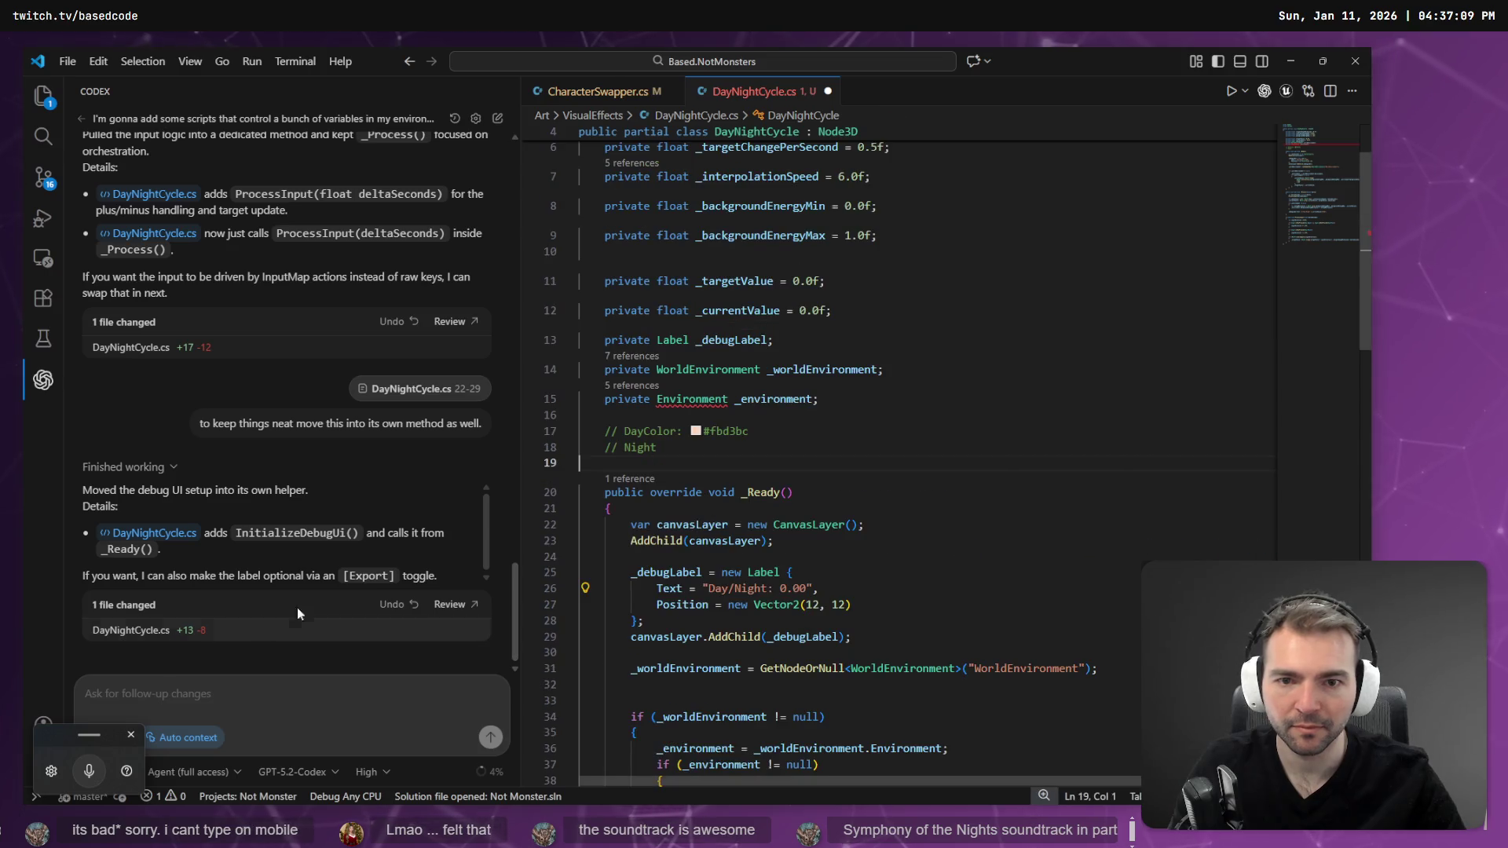
middle_click(759, 92)
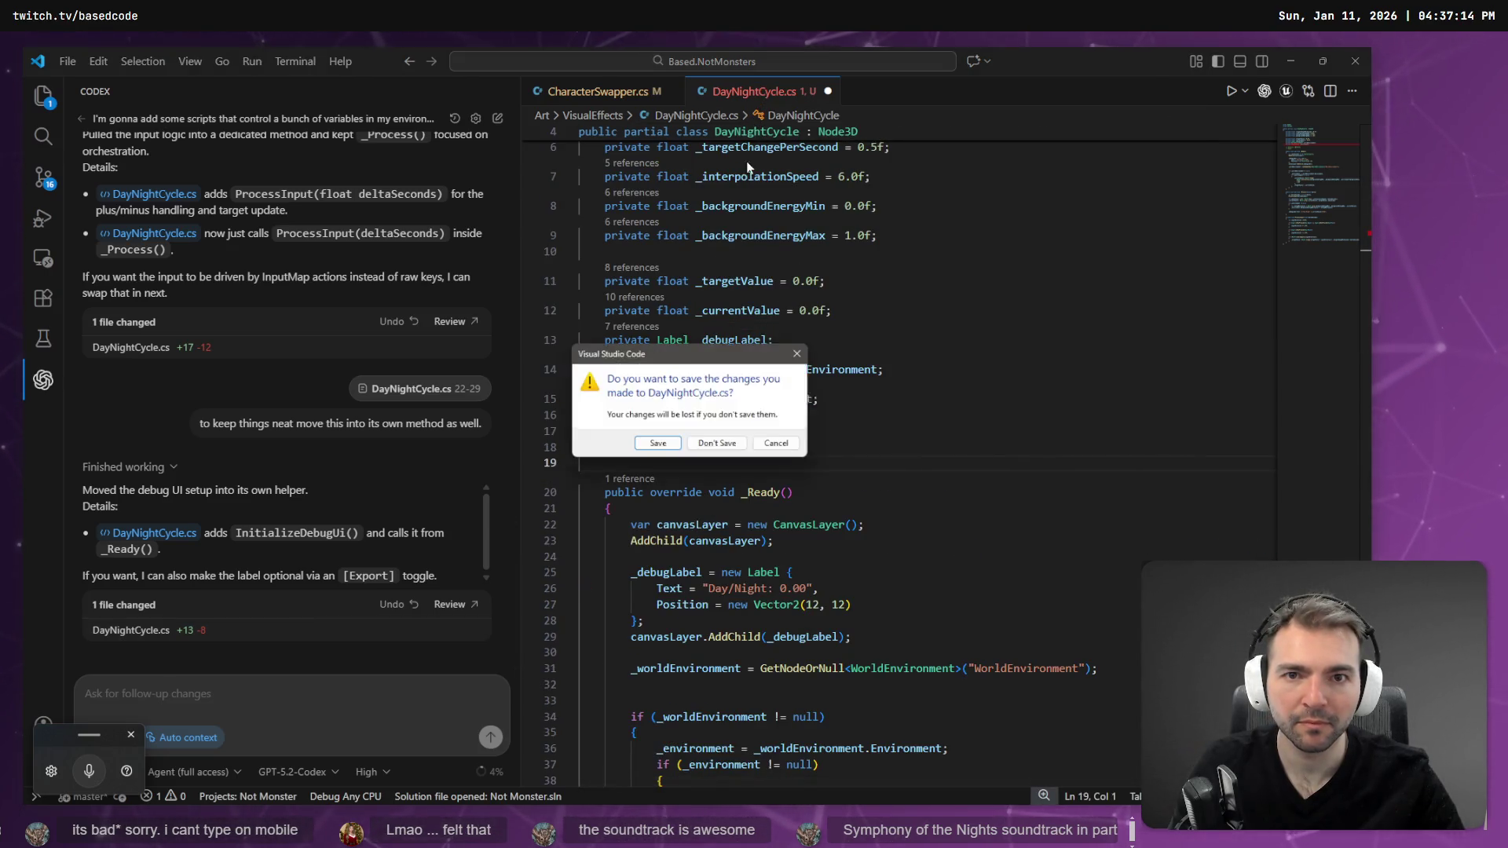
click(721, 446)
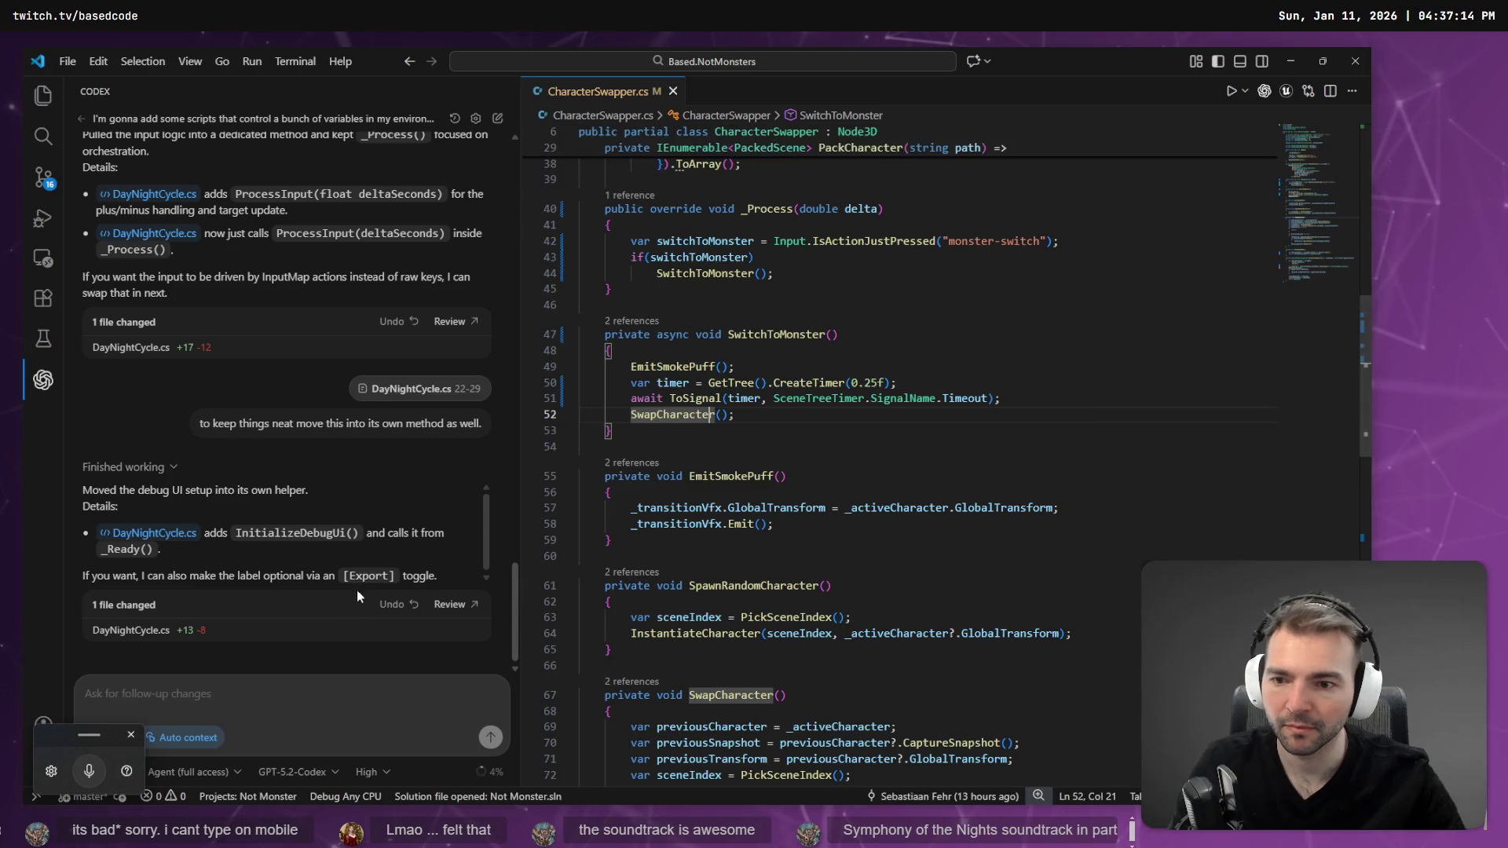
click(449, 604)
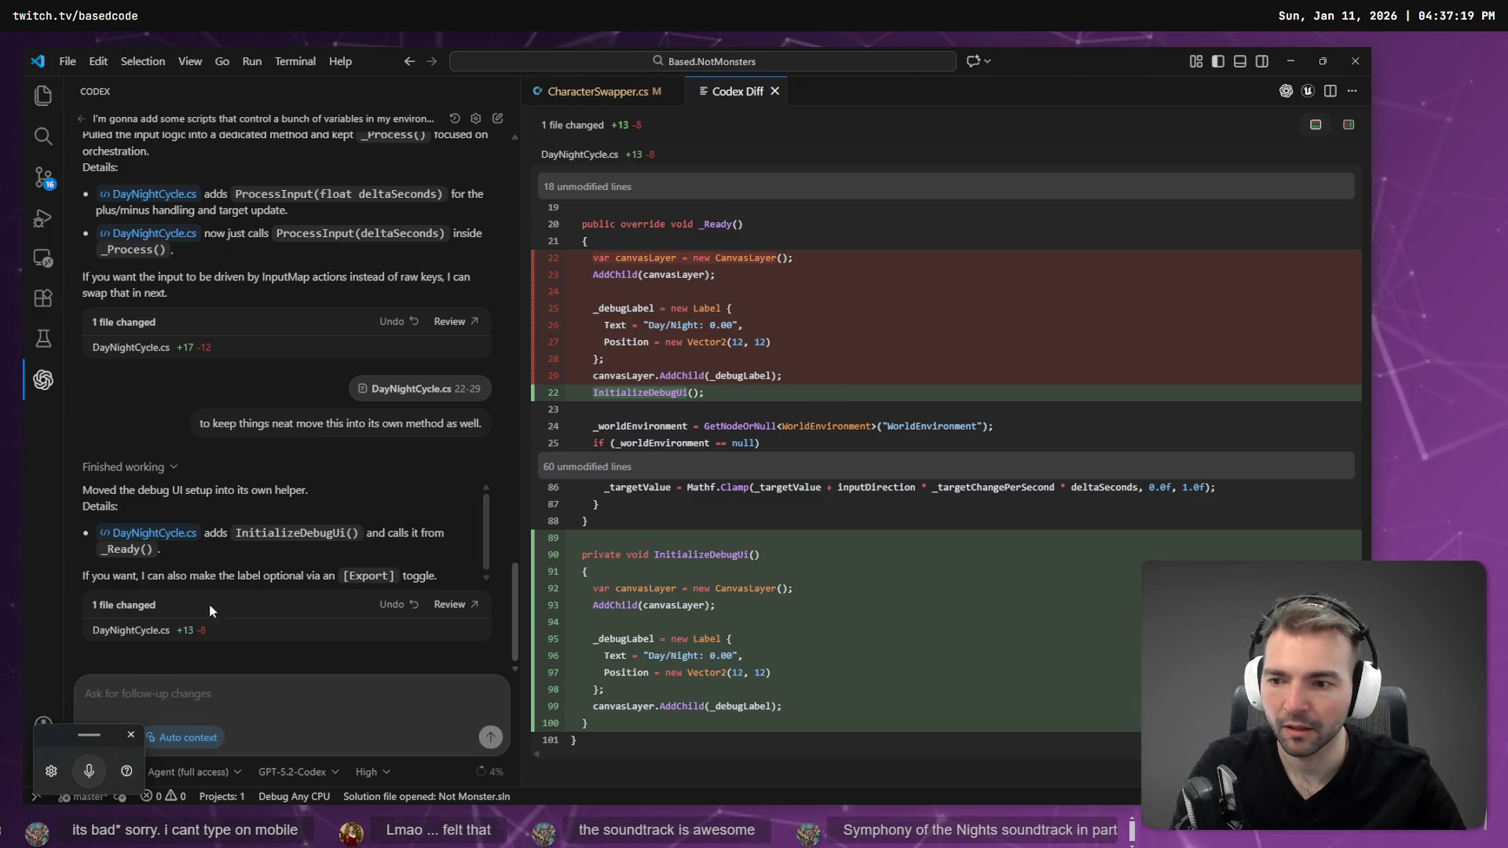
click(130, 633)
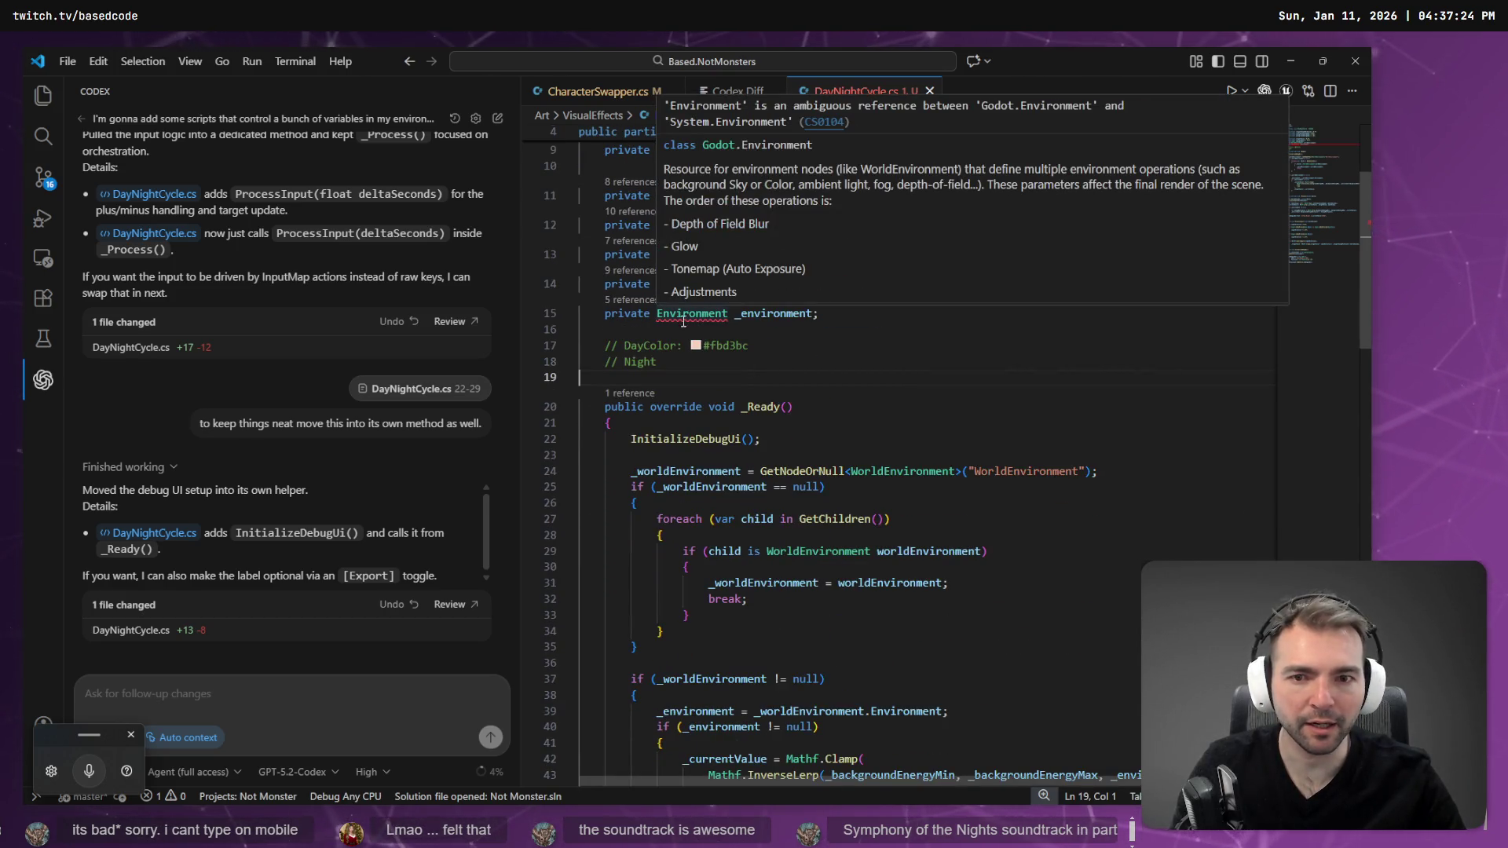
- Change line 15 to Godot.Environment, add 'Night Color: #0b1e3f', and save
click(656, 314)
text(Godot.)
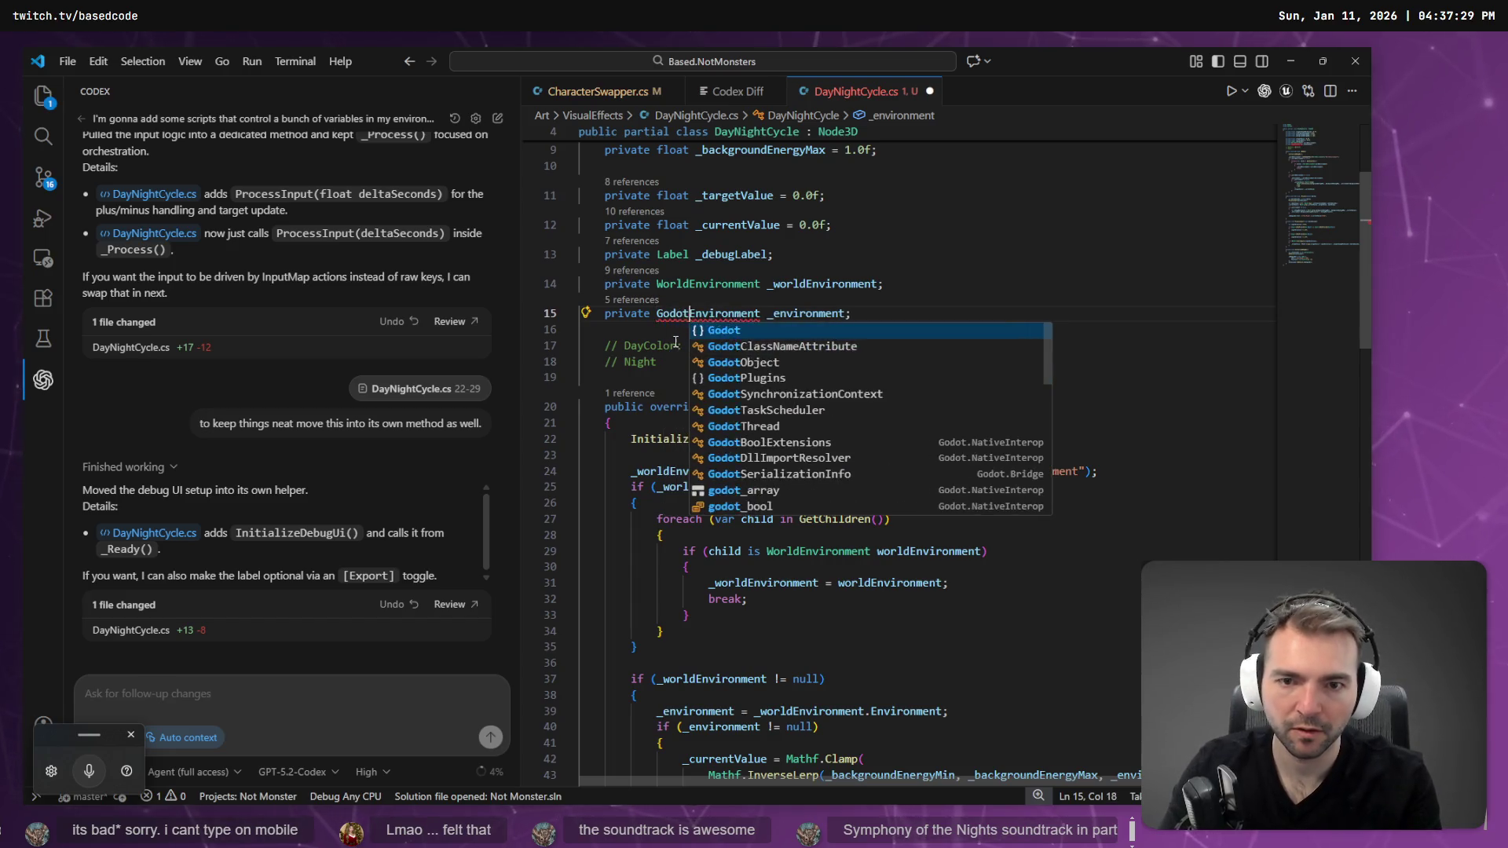
drag(657, 362, 555, 352)
click(675, 360)
scroll(745, 347, down, 3)
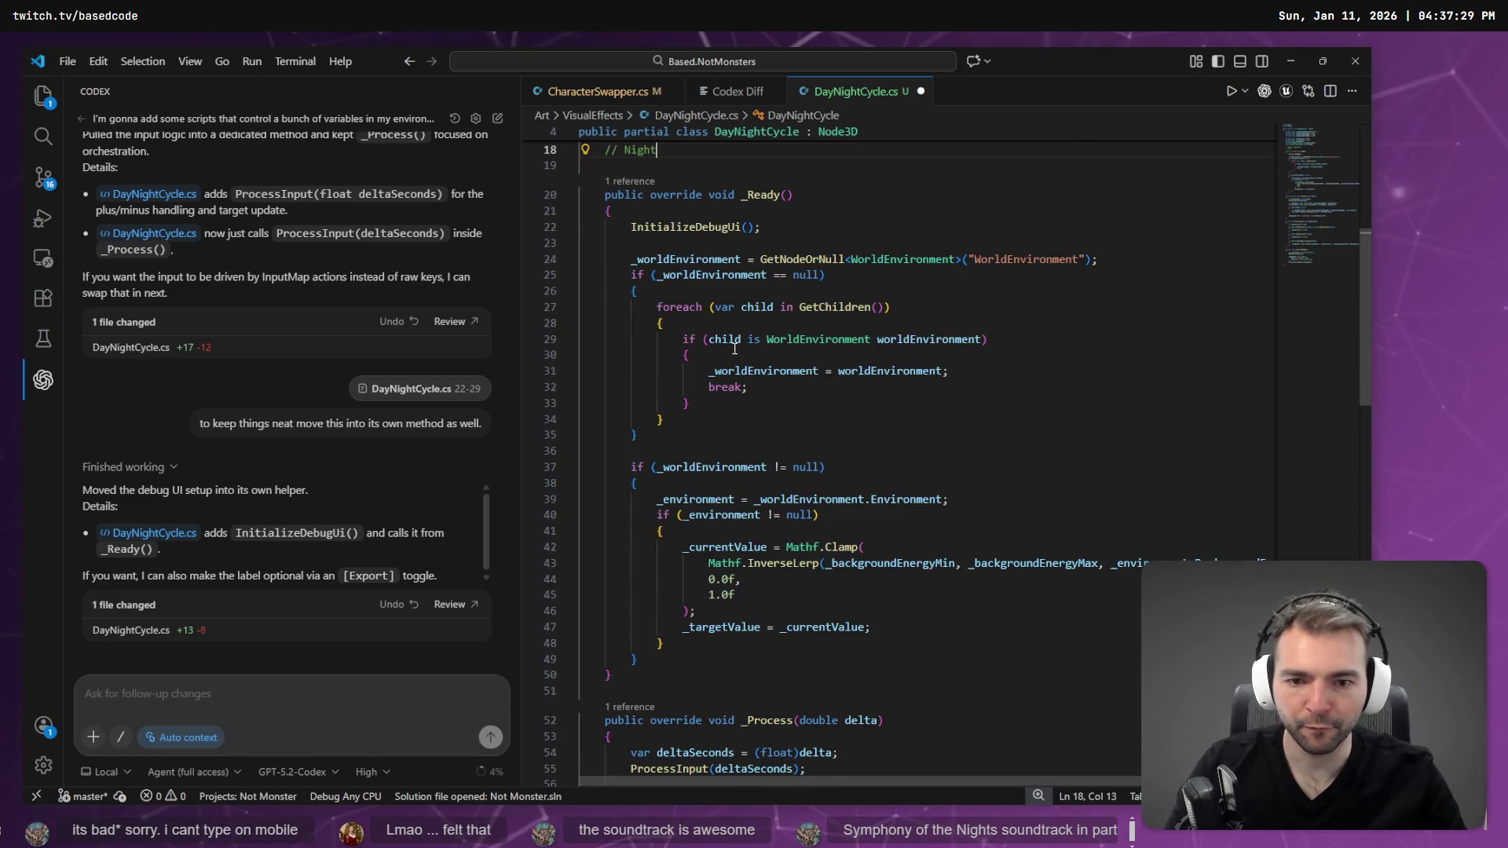
scroll(746, 347, up, 2)
text( Color: #0b1e3f)
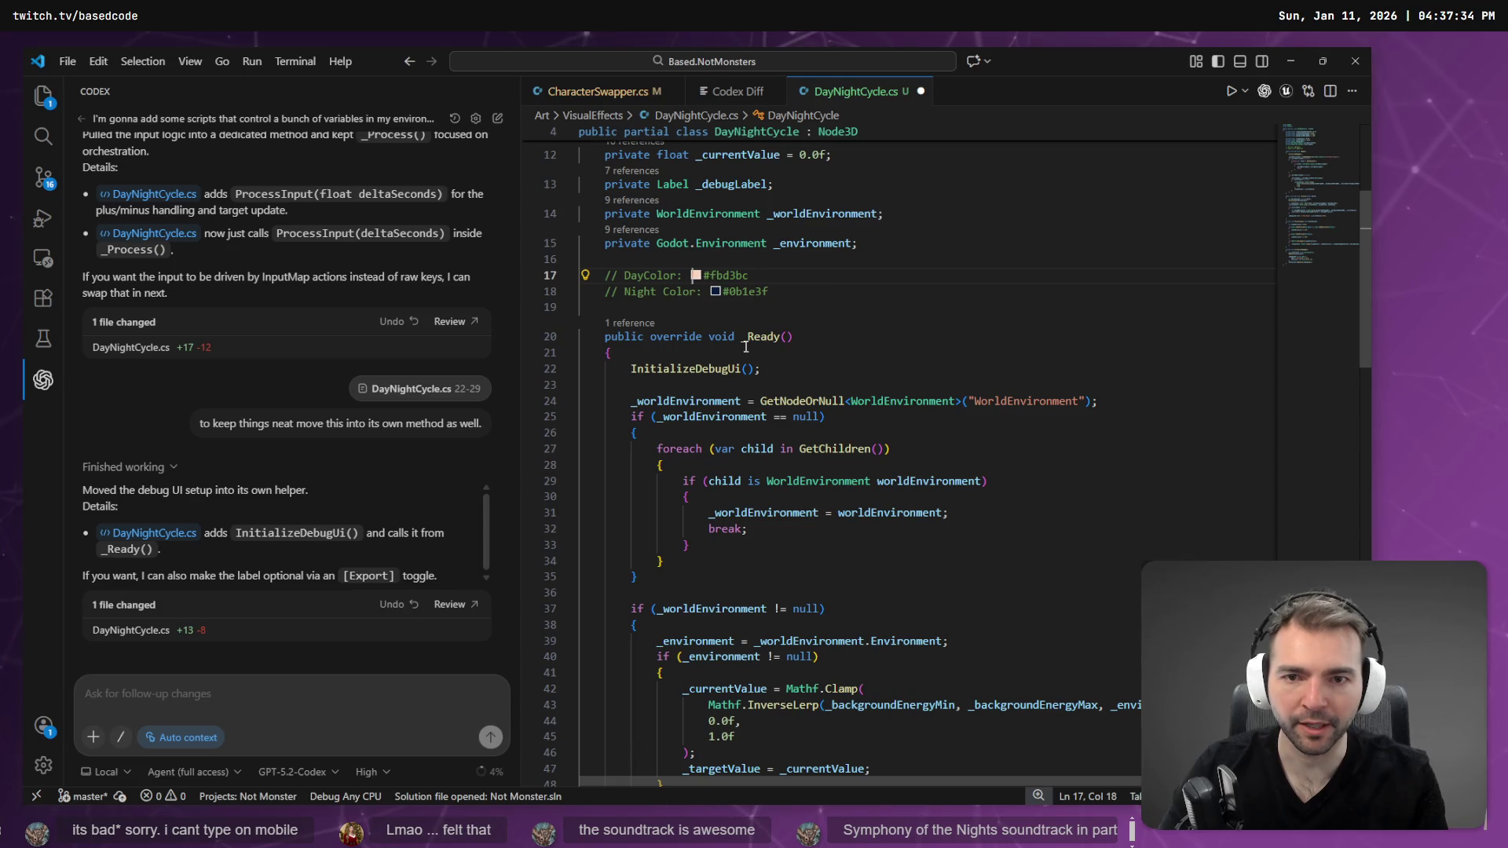
key(Down)
key(ctrl+s)
- Select the WorldEnvironment null-check block and bring up its code actions
scroll(675, 323, down, 2)
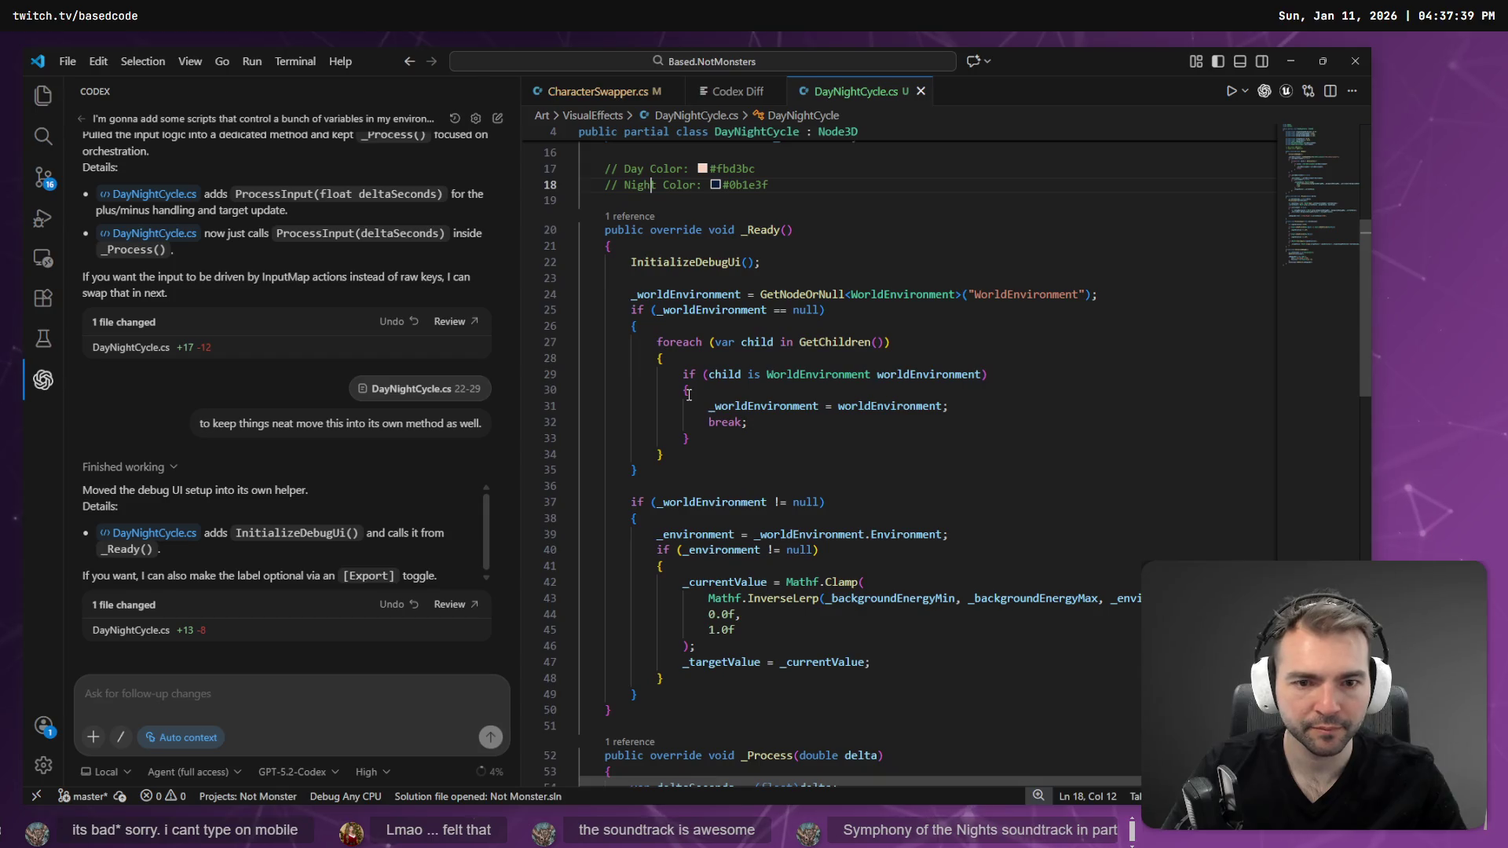
click(797, 447)
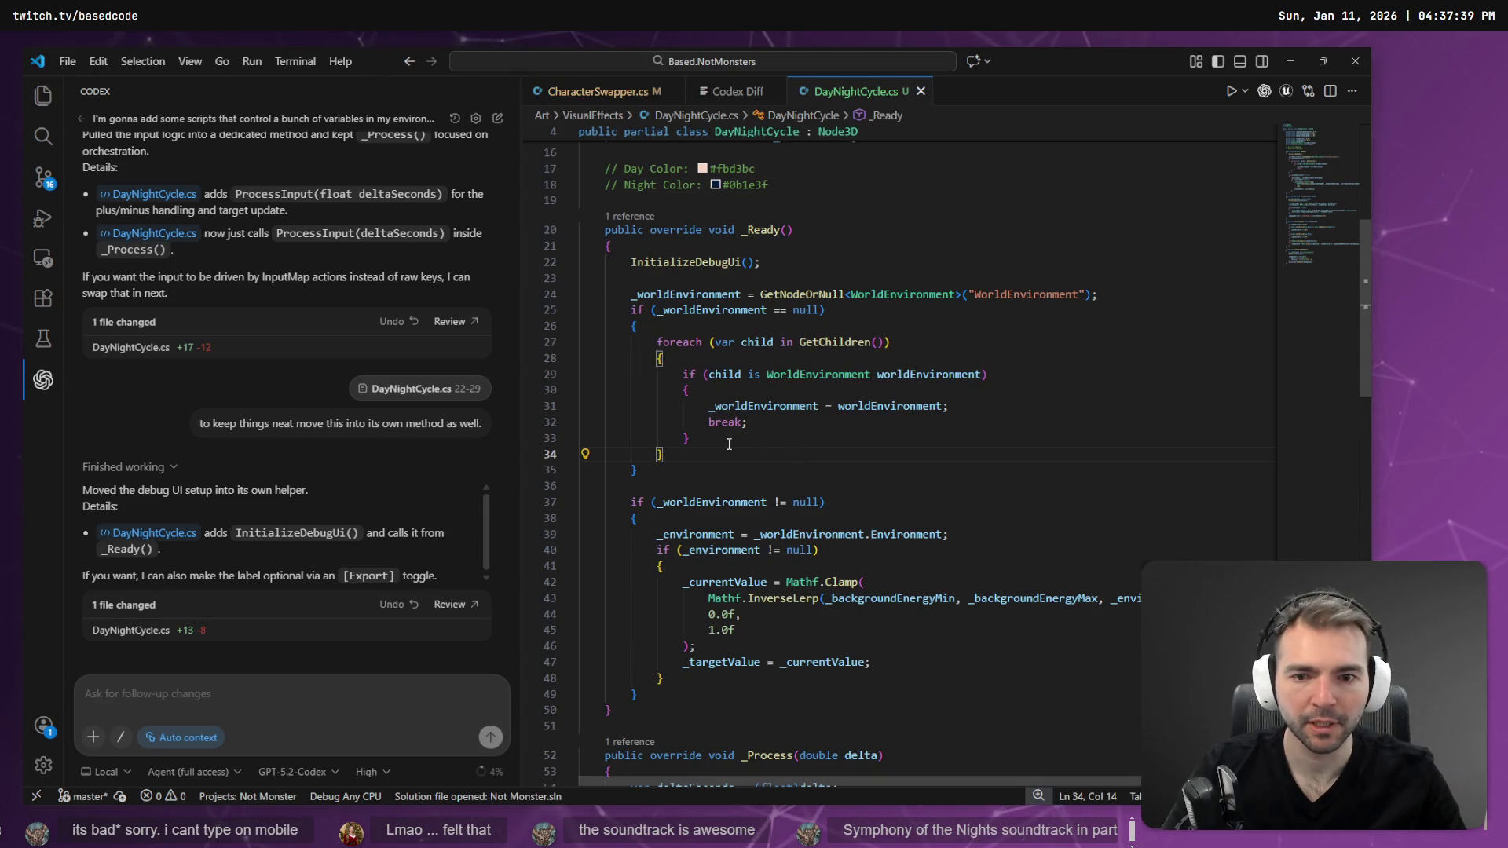
drag(662, 463, 551, 306)
key(ctrl+period)
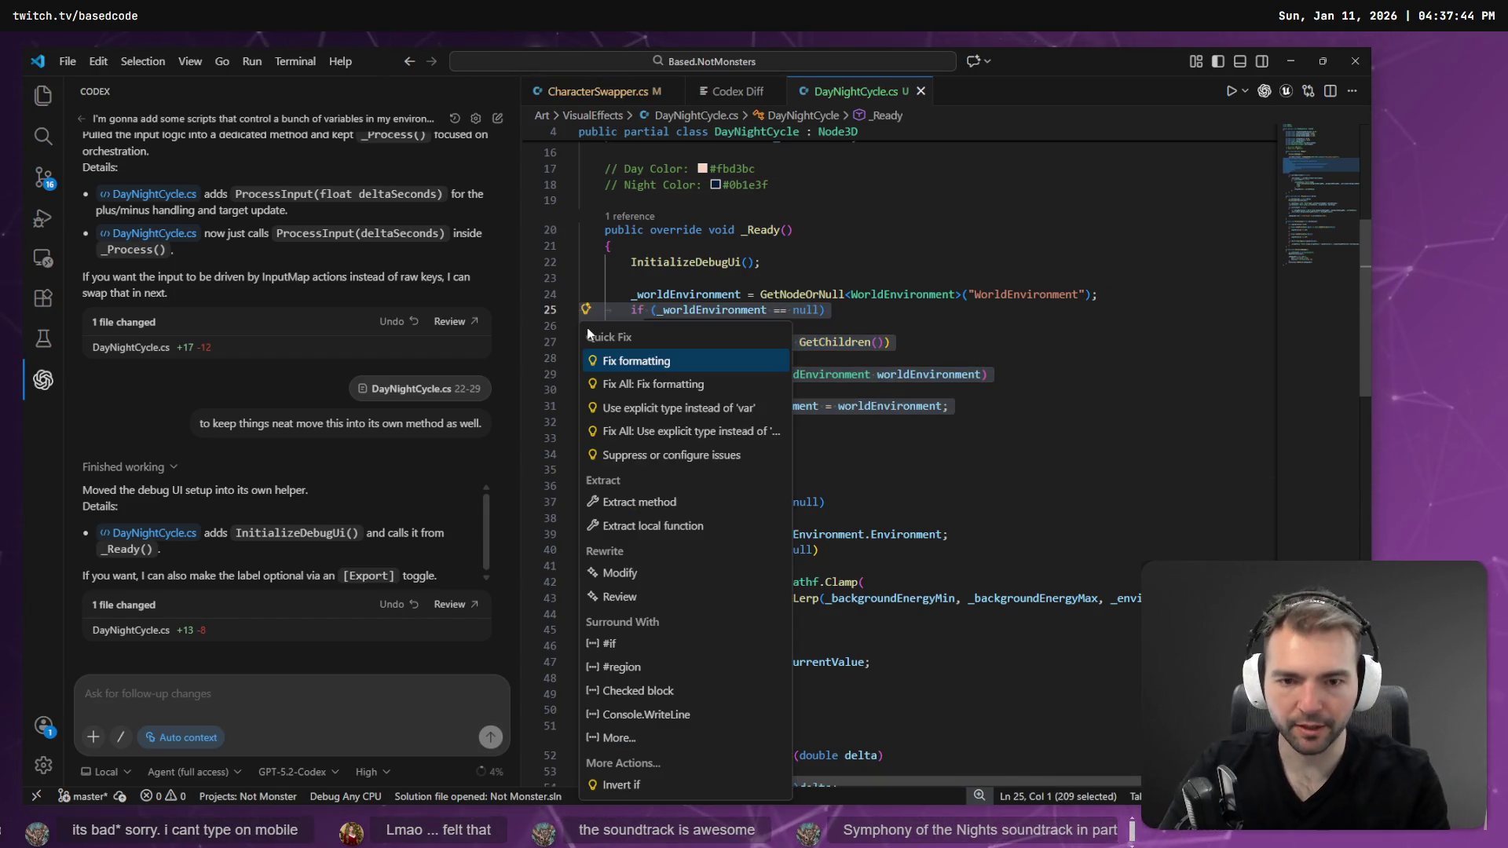
- Send lines 25–35 to Codex, asking it to drop null checks and assume references exist
key(Escape)
right_click(739, 418)
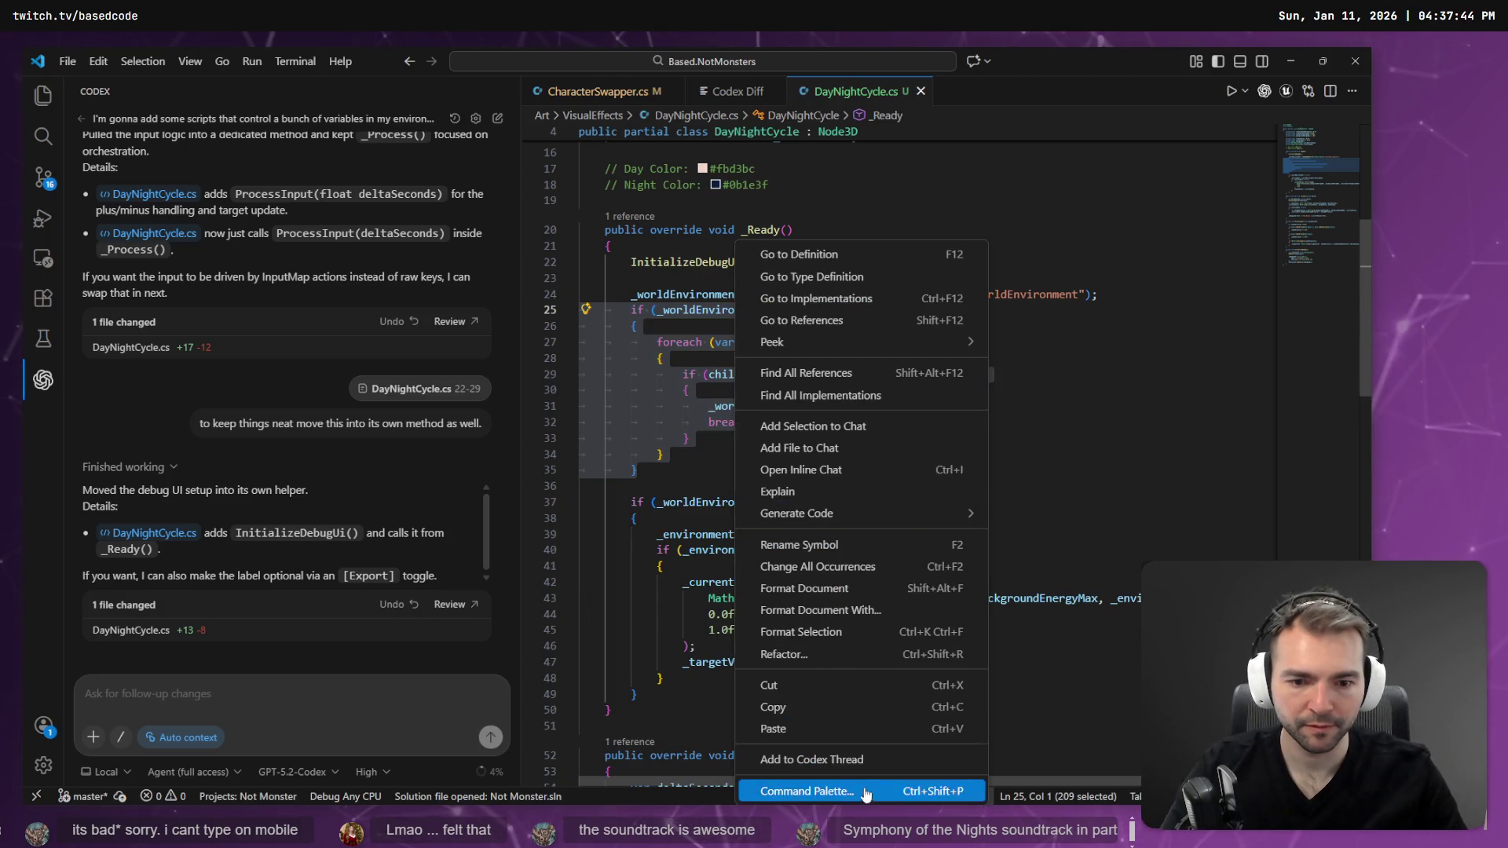
click(843, 760)
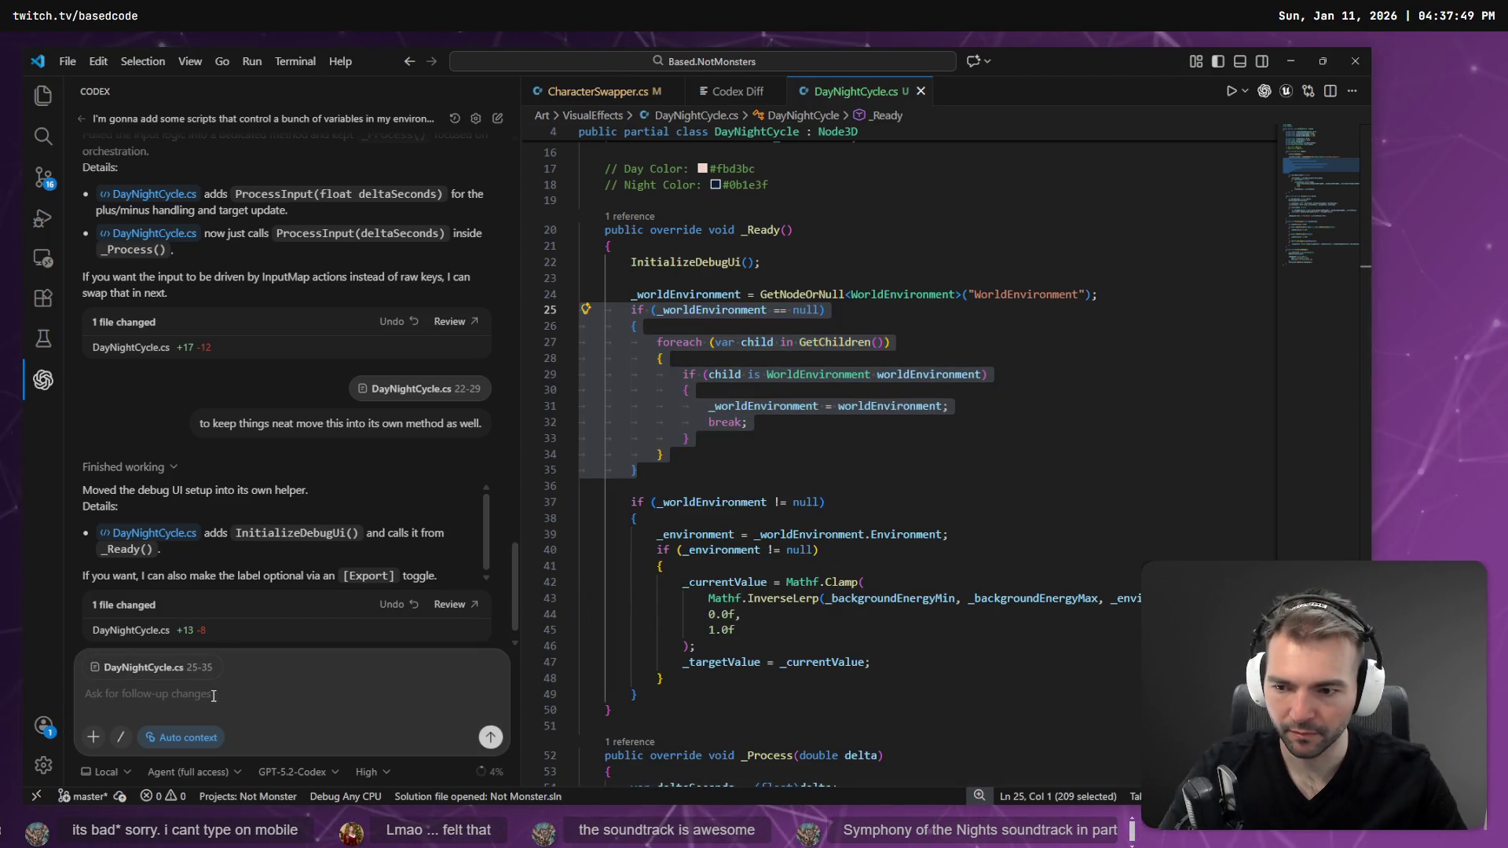
key(super+h)
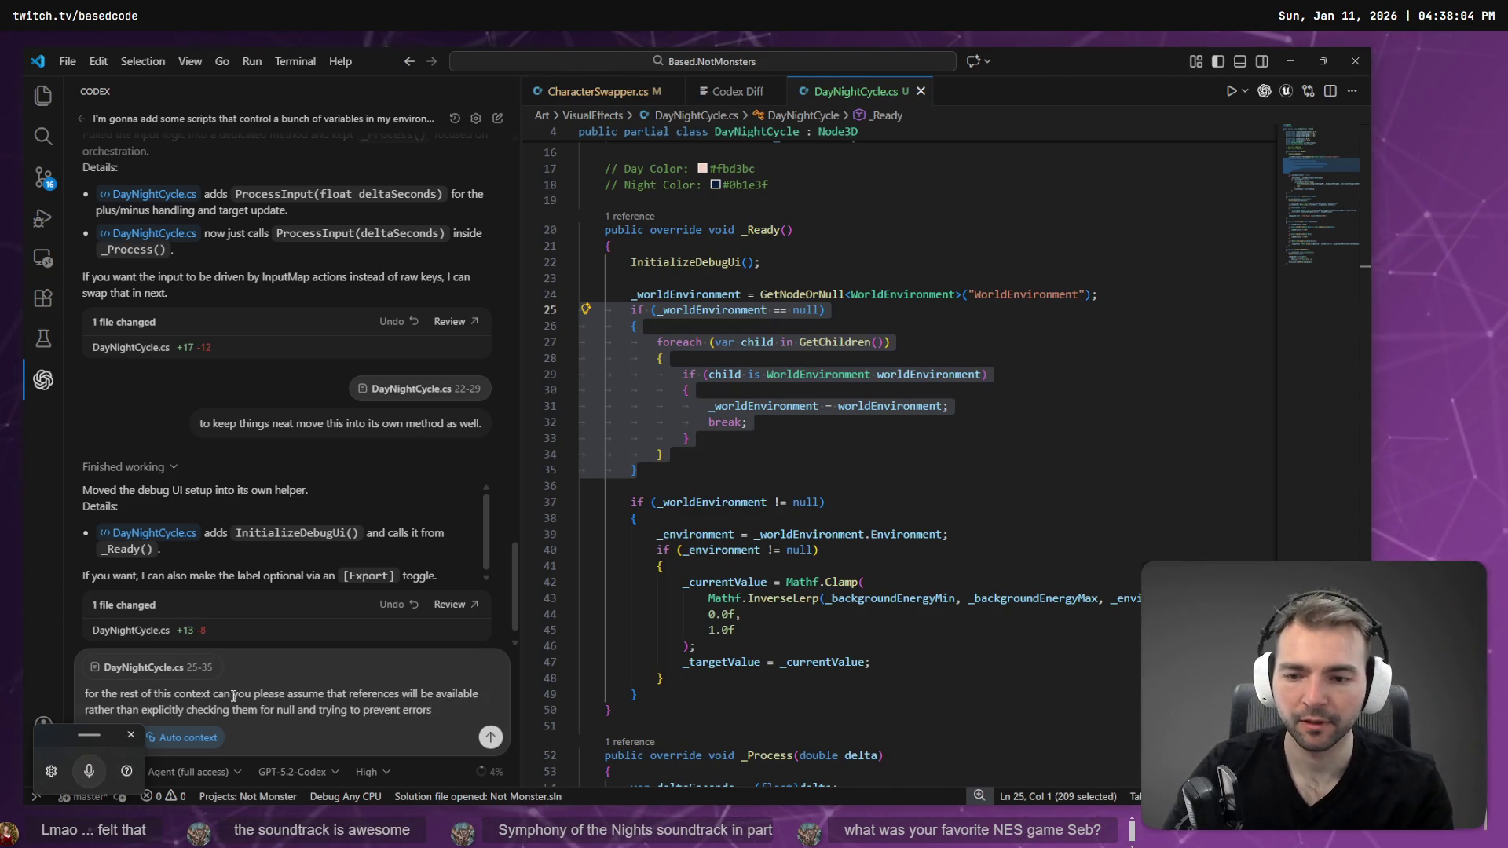
text(?)
key(Return)
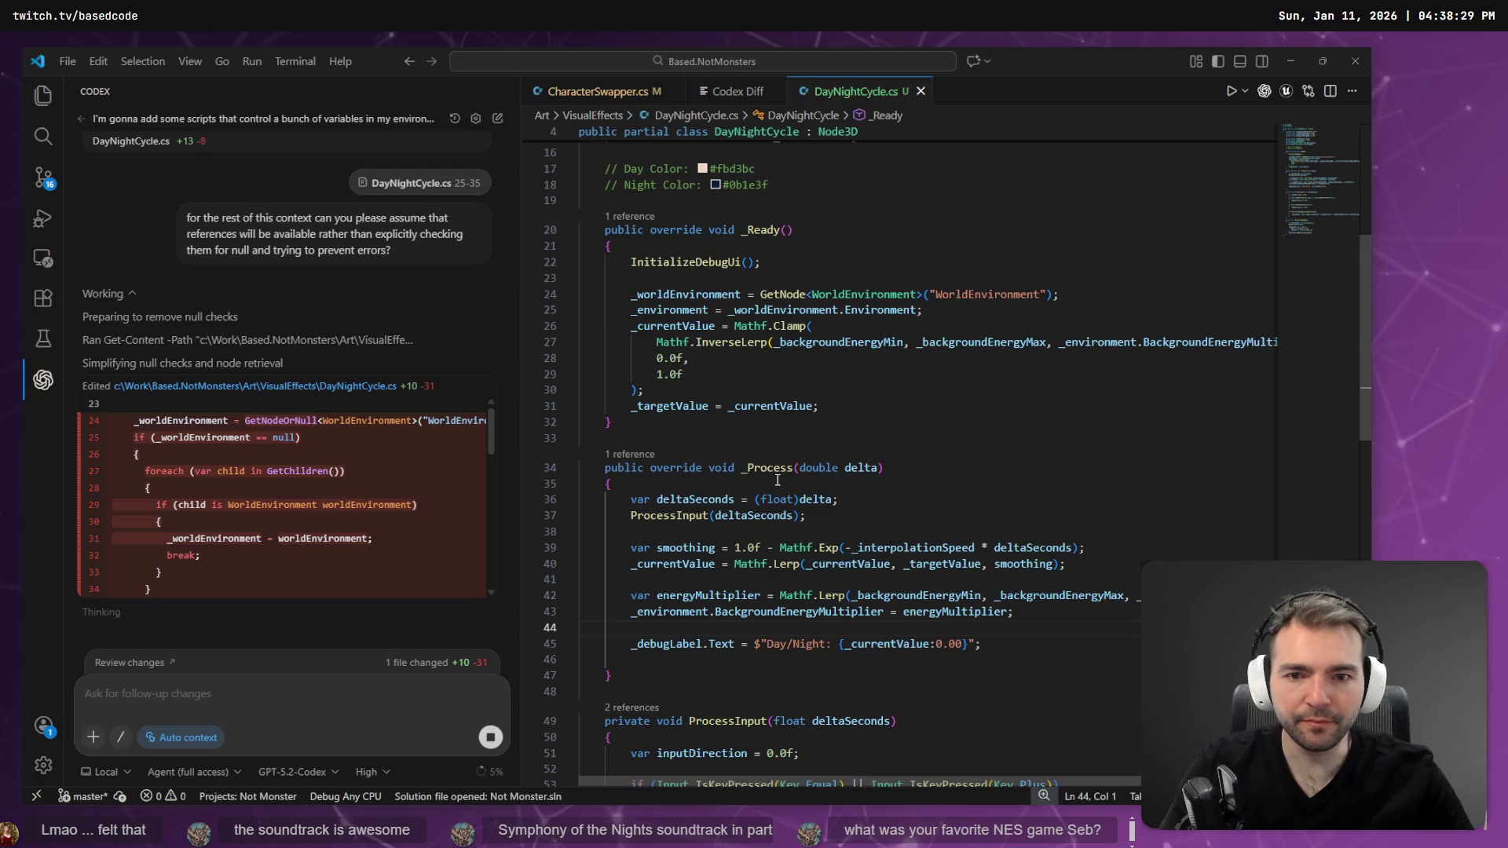
- Review the rewritten ProcessInput code and how _currentValue feeds _targetValue
click(730, 390)
scroll(732, 397, down, 5)
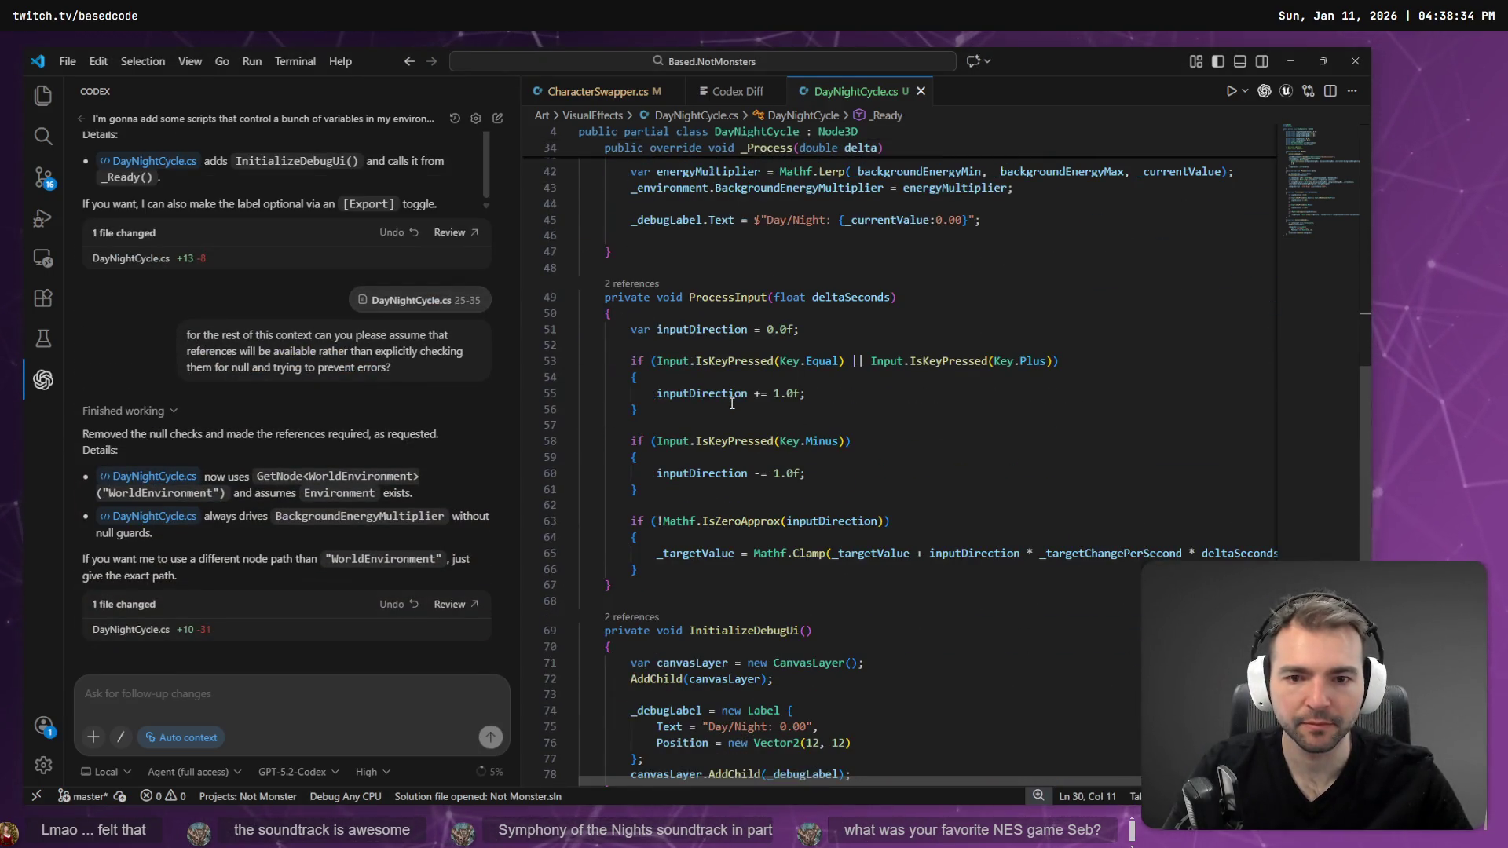
scroll(722, 412, down, 1)
click(705, 425)
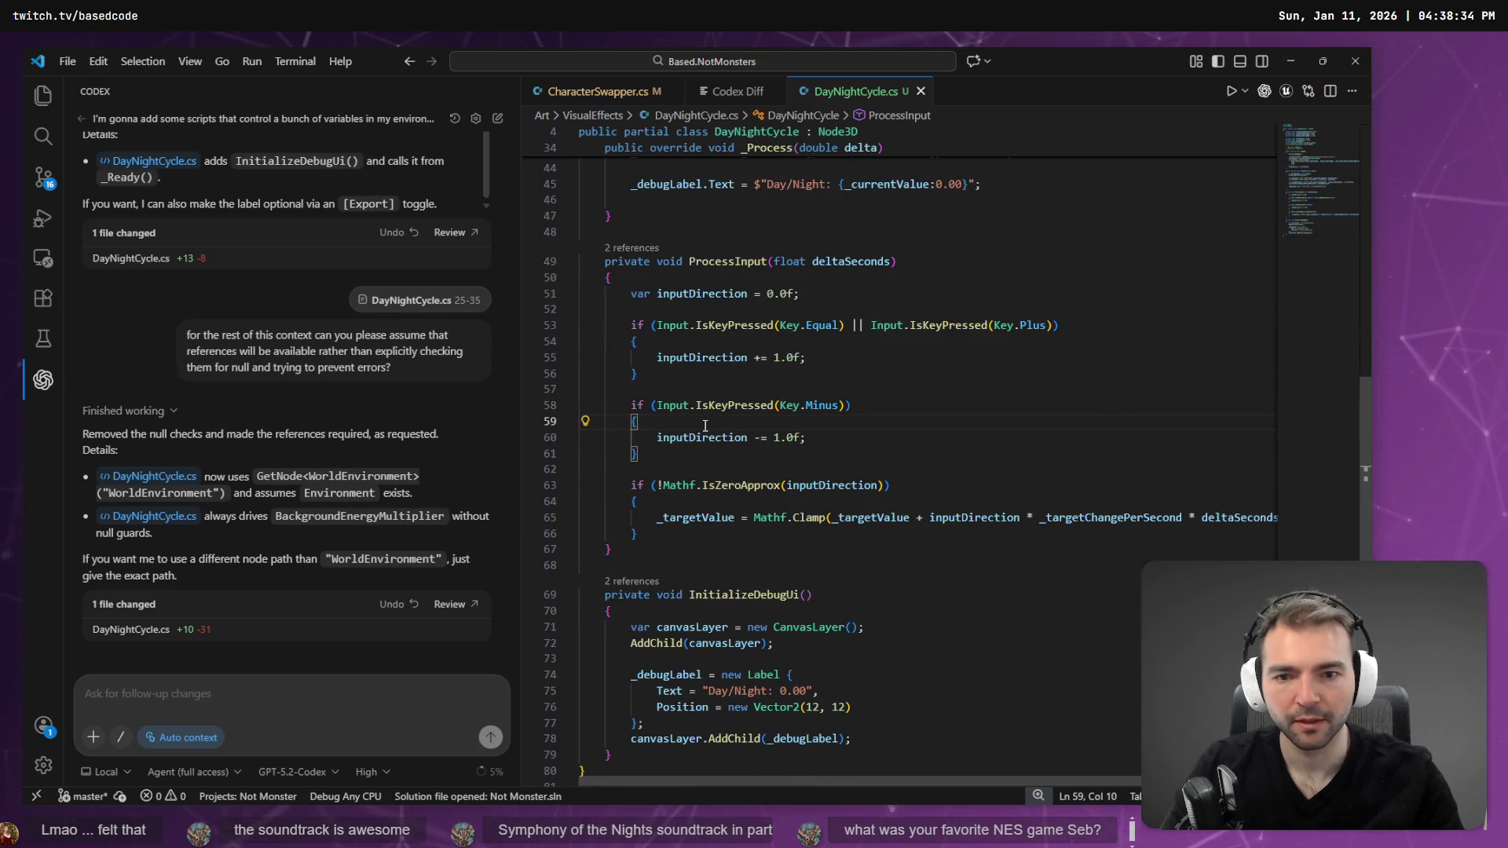
key(Down)
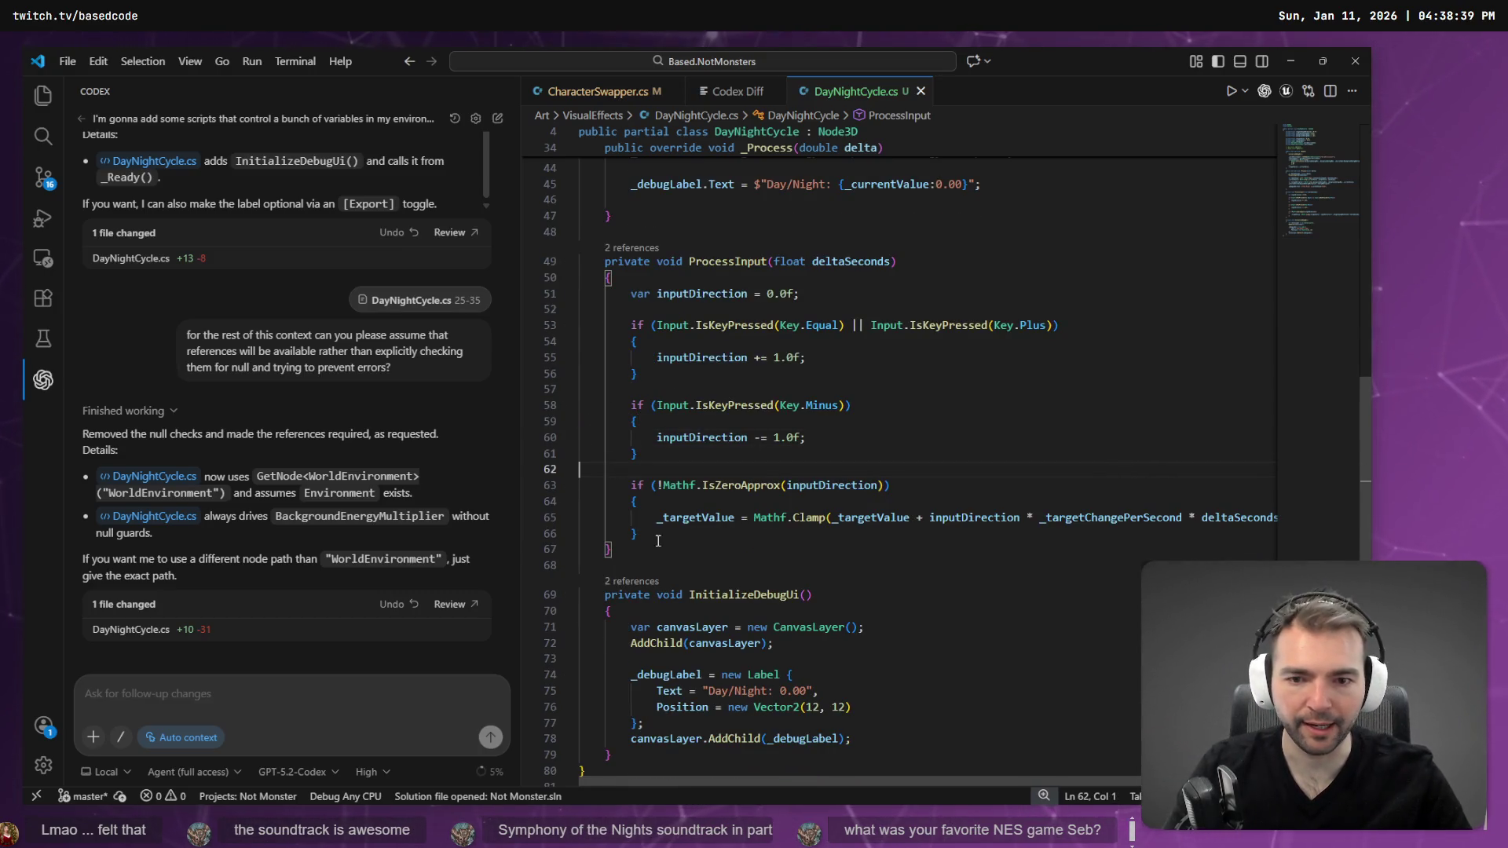
drag(663, 538, 581, 535)
scroll(708, 564, up, 2)
scroll(709, 564, up, 10)
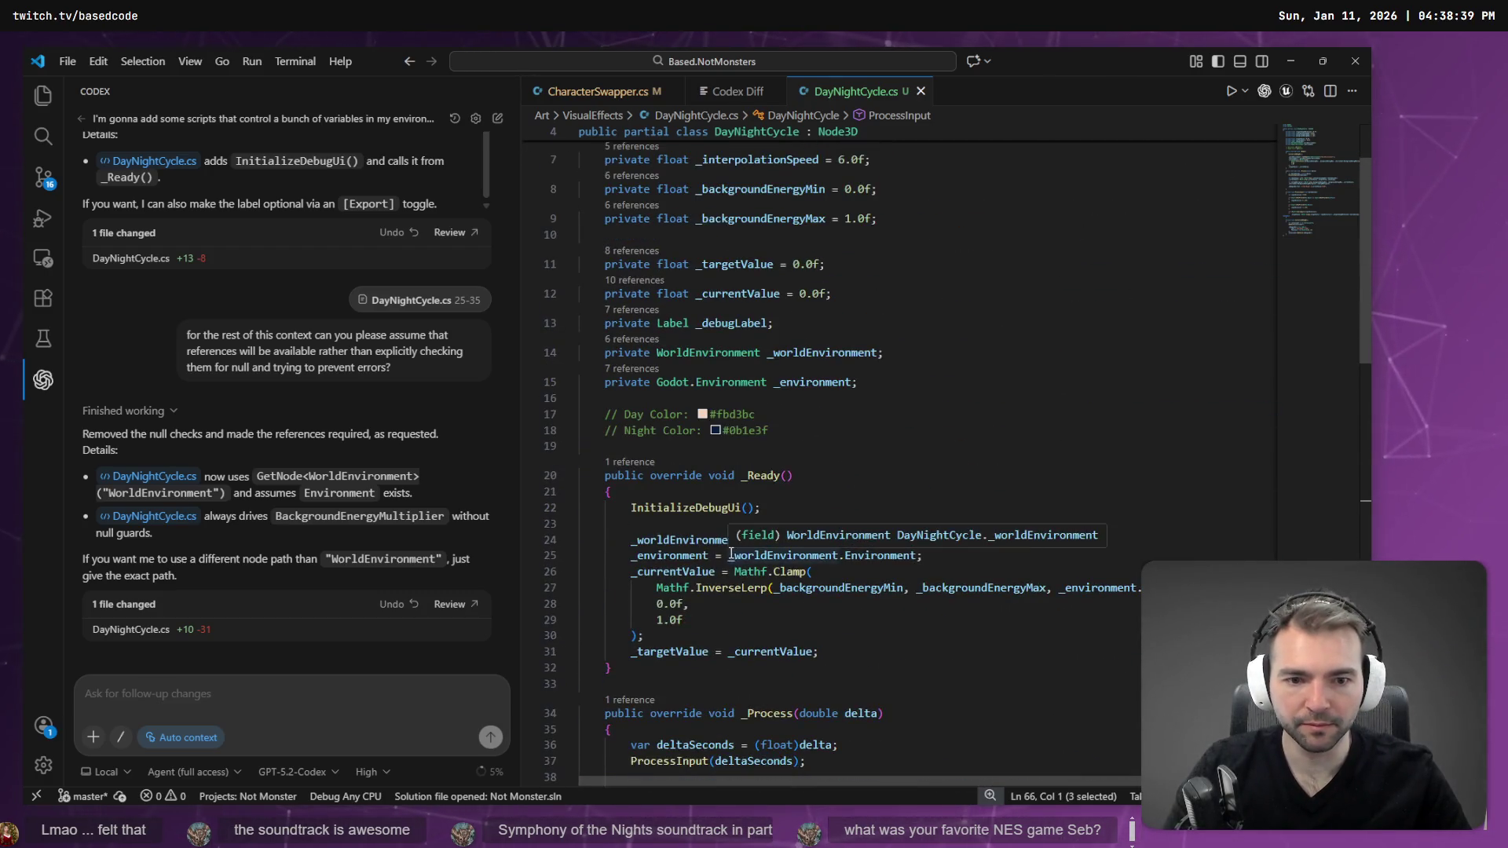
click(670, 500)
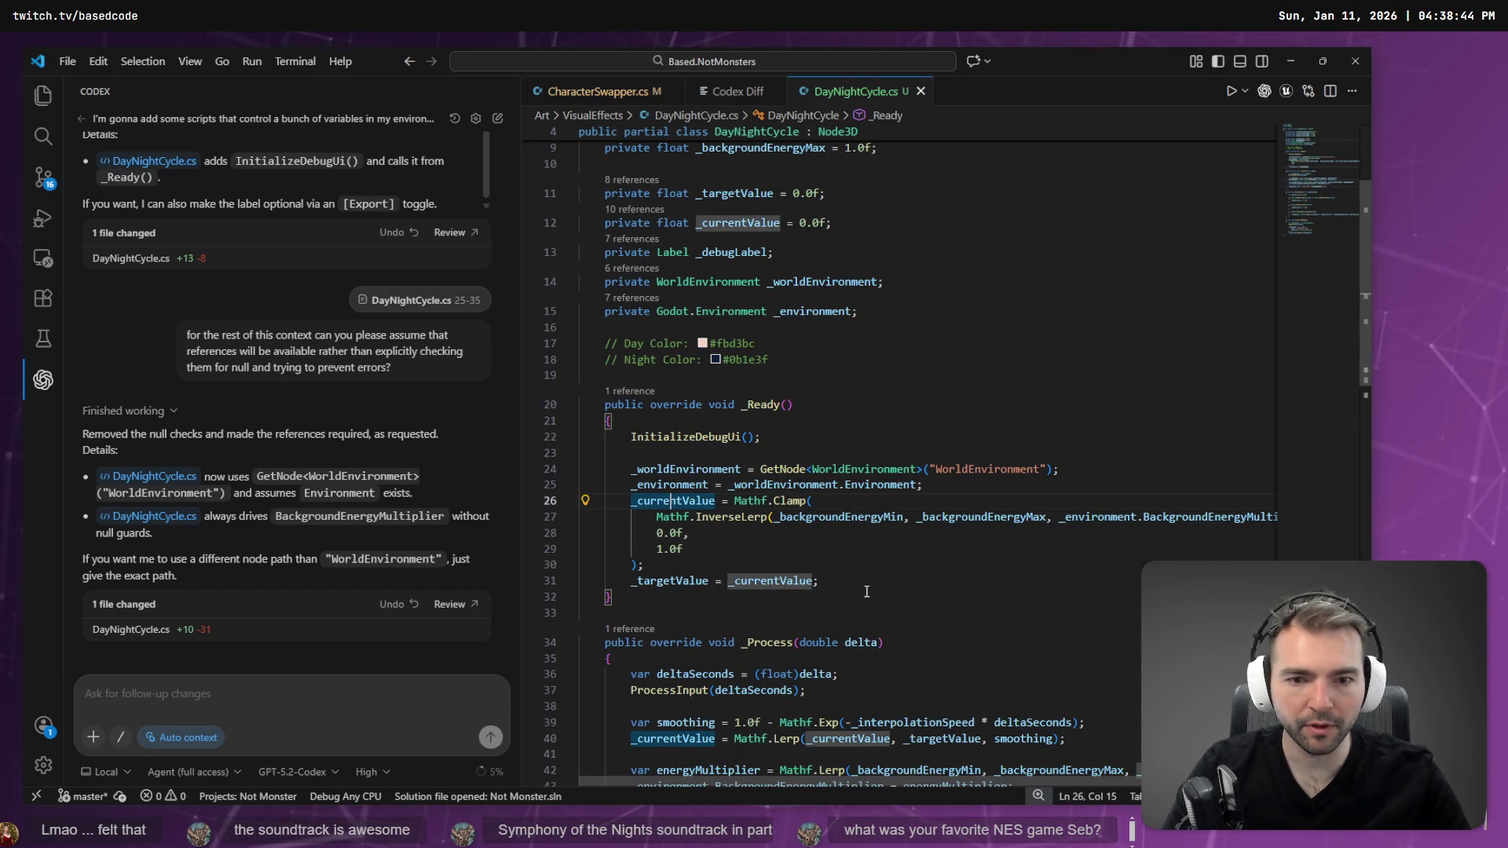
click(767, 581)
click(677, 501)
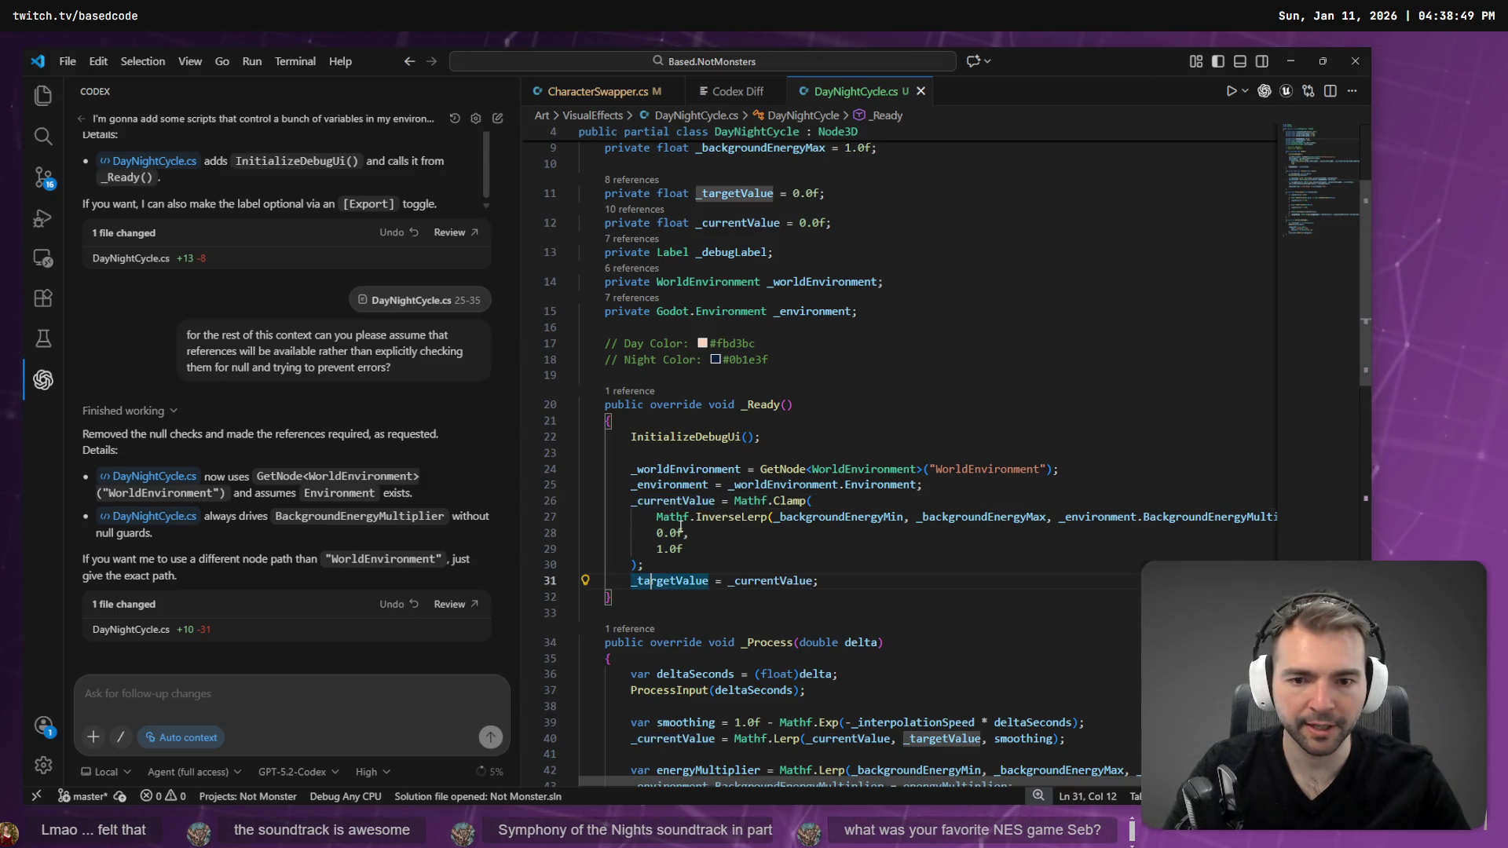
- Check the _environment assignment in _Ready and BackgroundEnergyMultiplier in _Process, then build and run with F5
click(656, 485)
scroll(712, 512, down, 10)
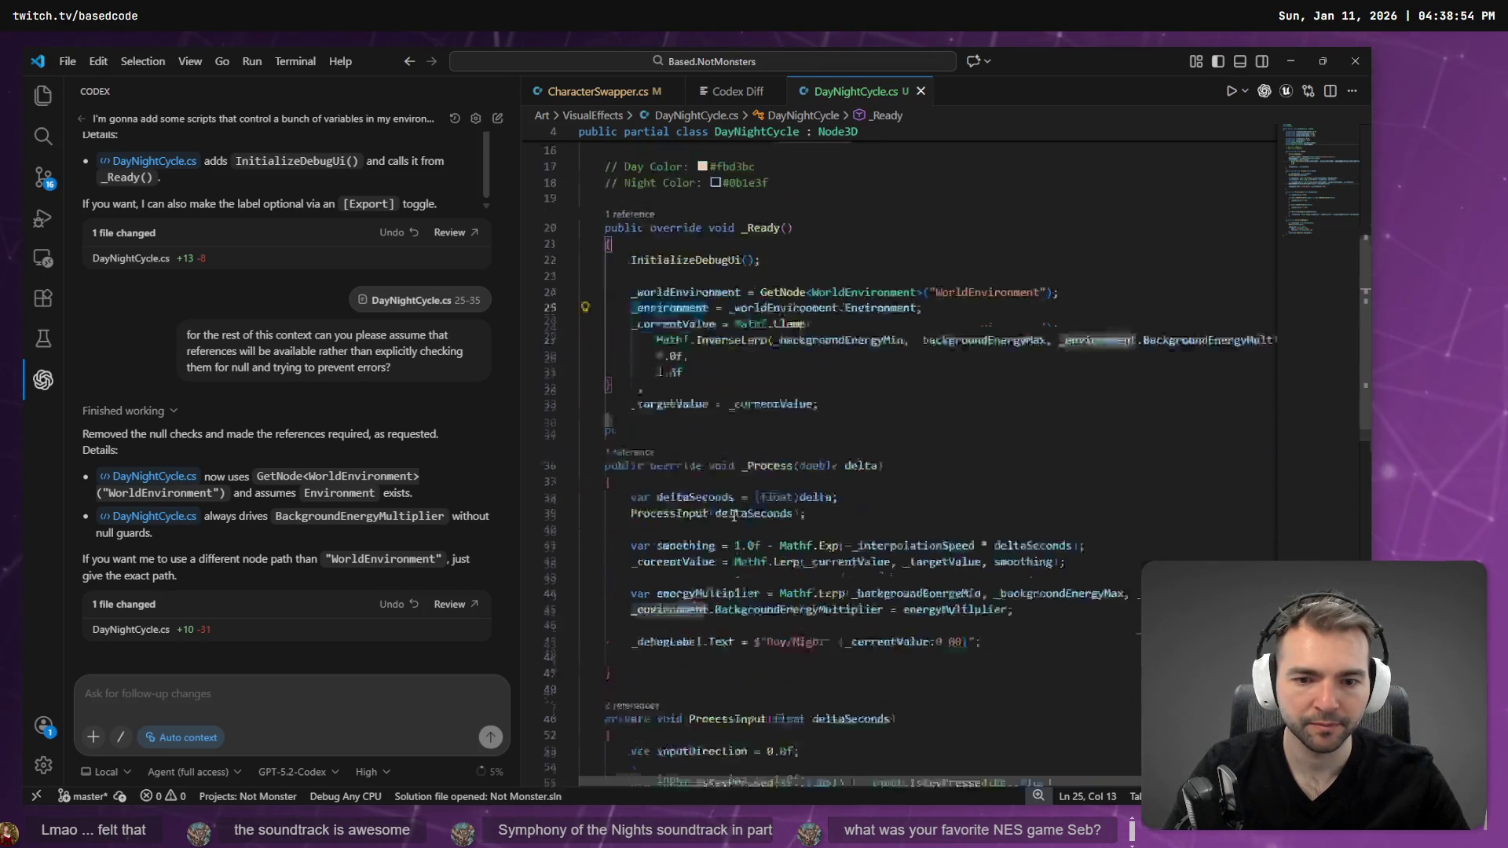
scroll(828, 618, up, 5)
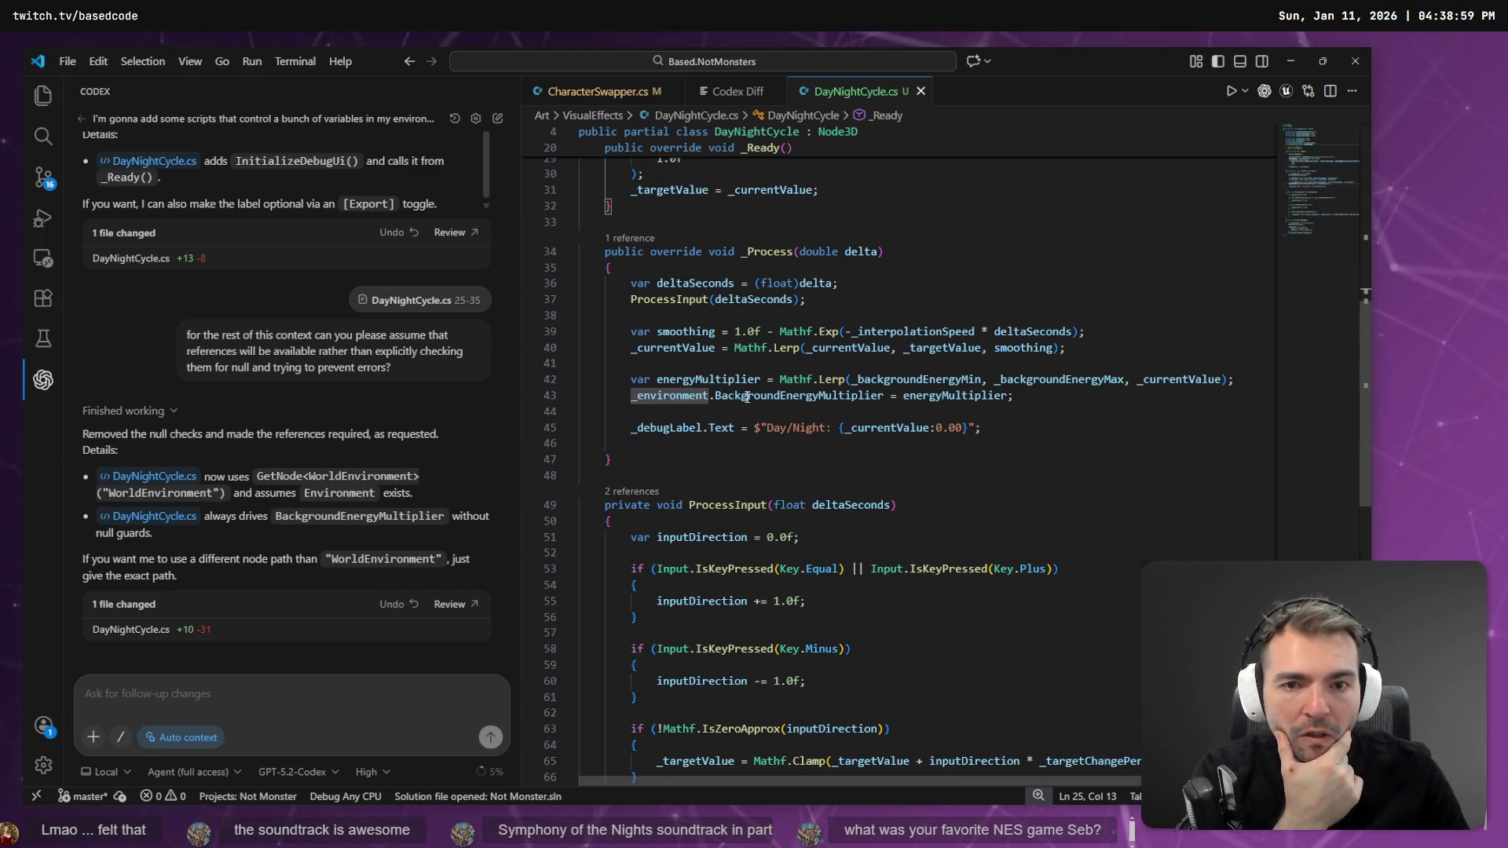
click(1018, 396)
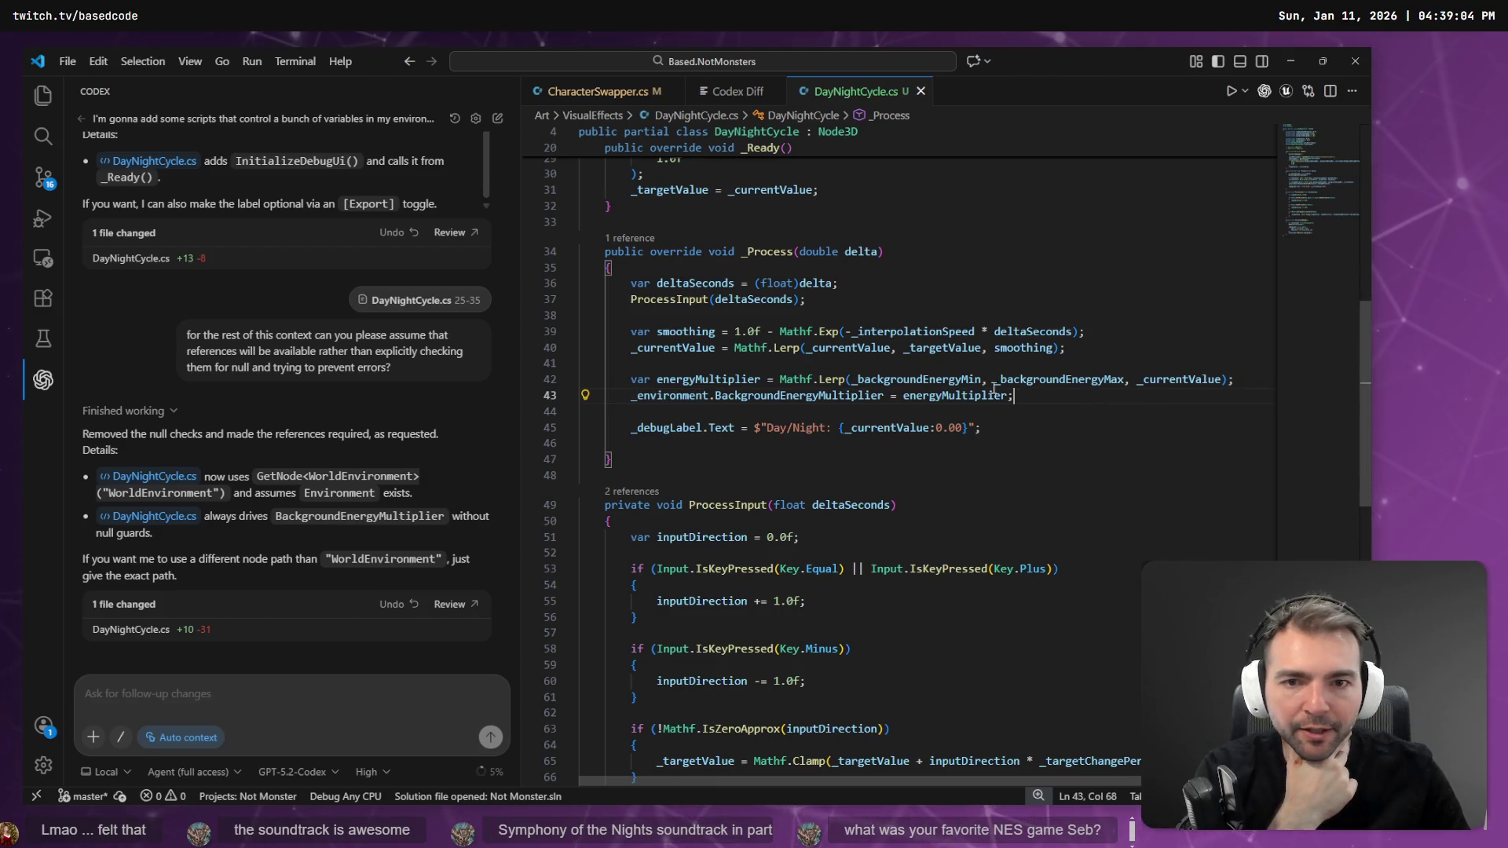
scroll(994, 388, up, 3)
click(811, 331)
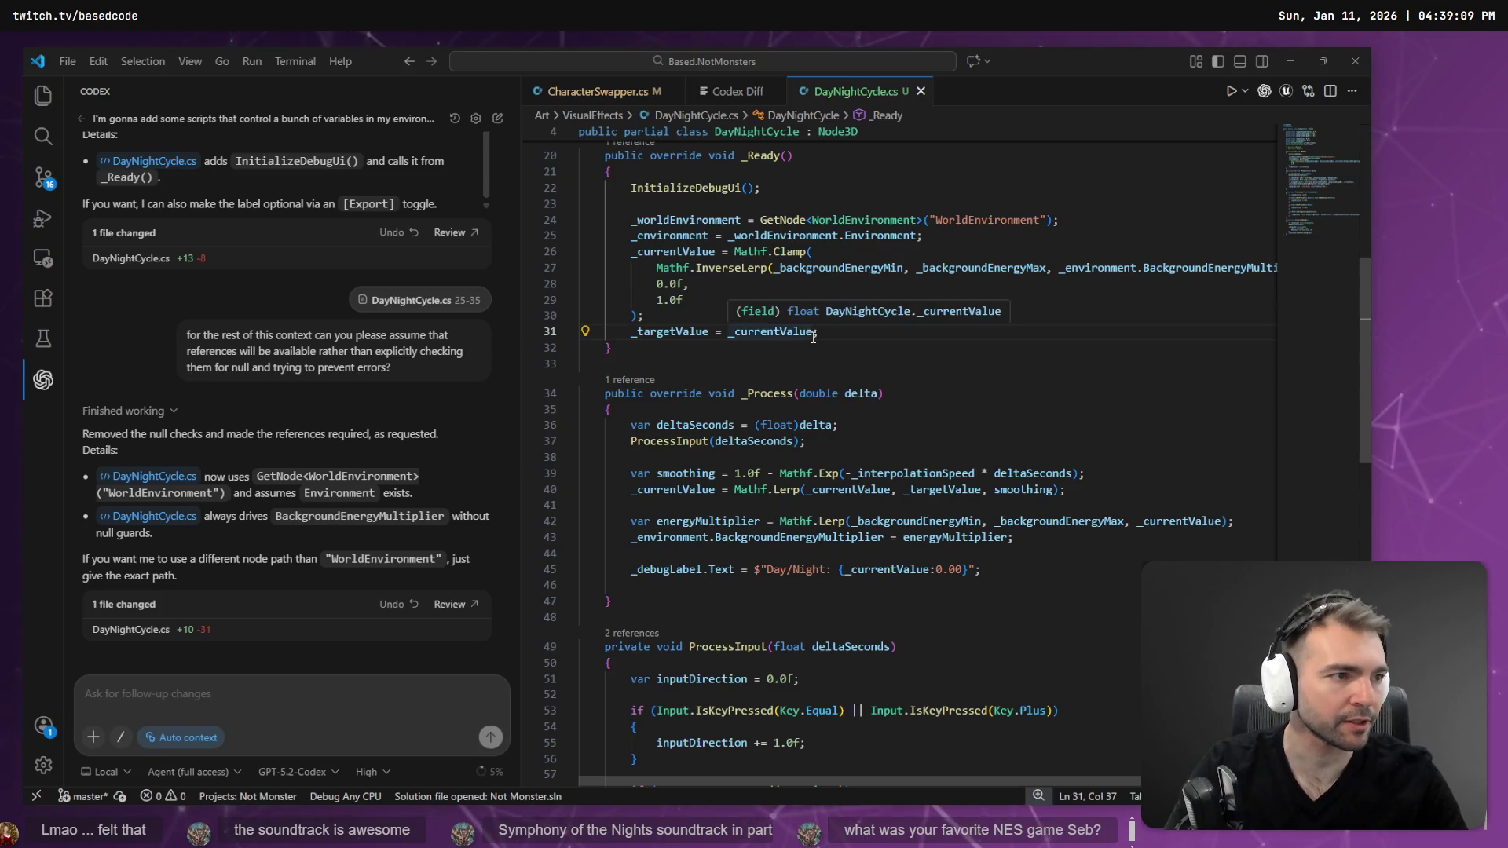
key(alt+Tab)
key(F5)
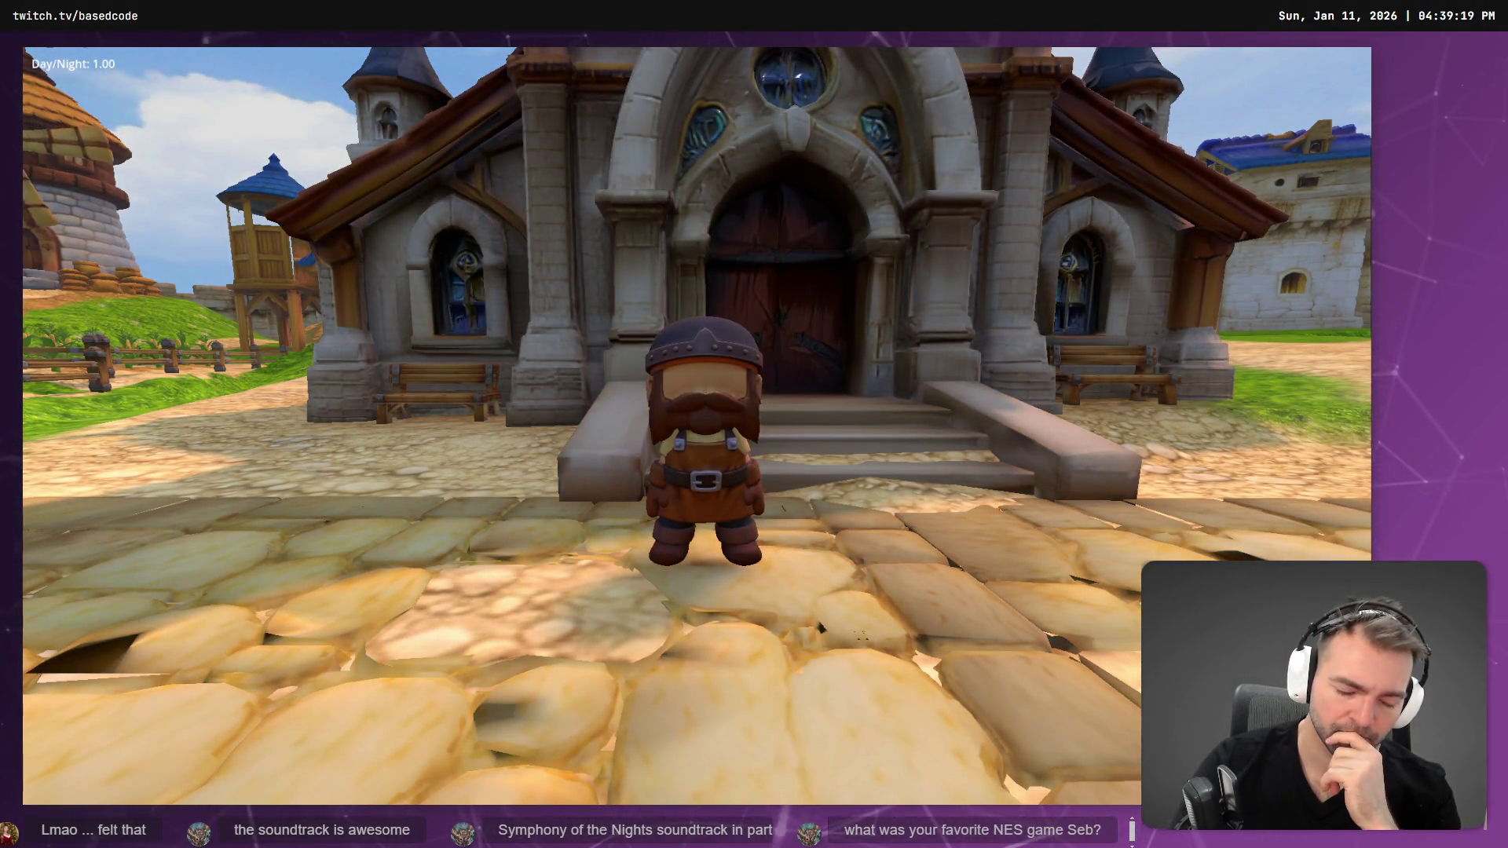
- Run the dwarf toward the windmills and back to the town hall while watching the Day/Night label
key(a)
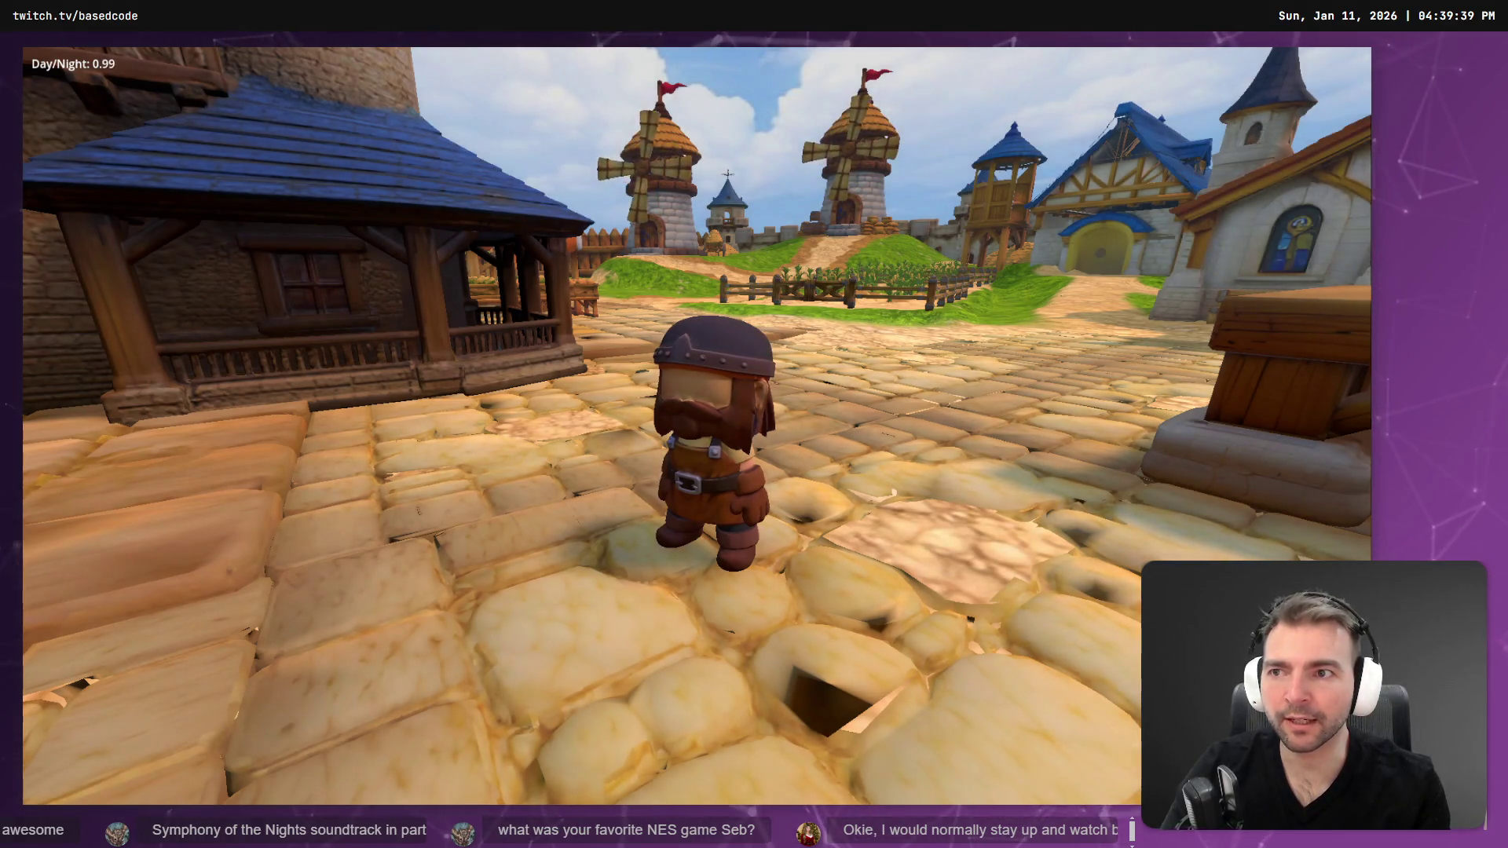
key(d)
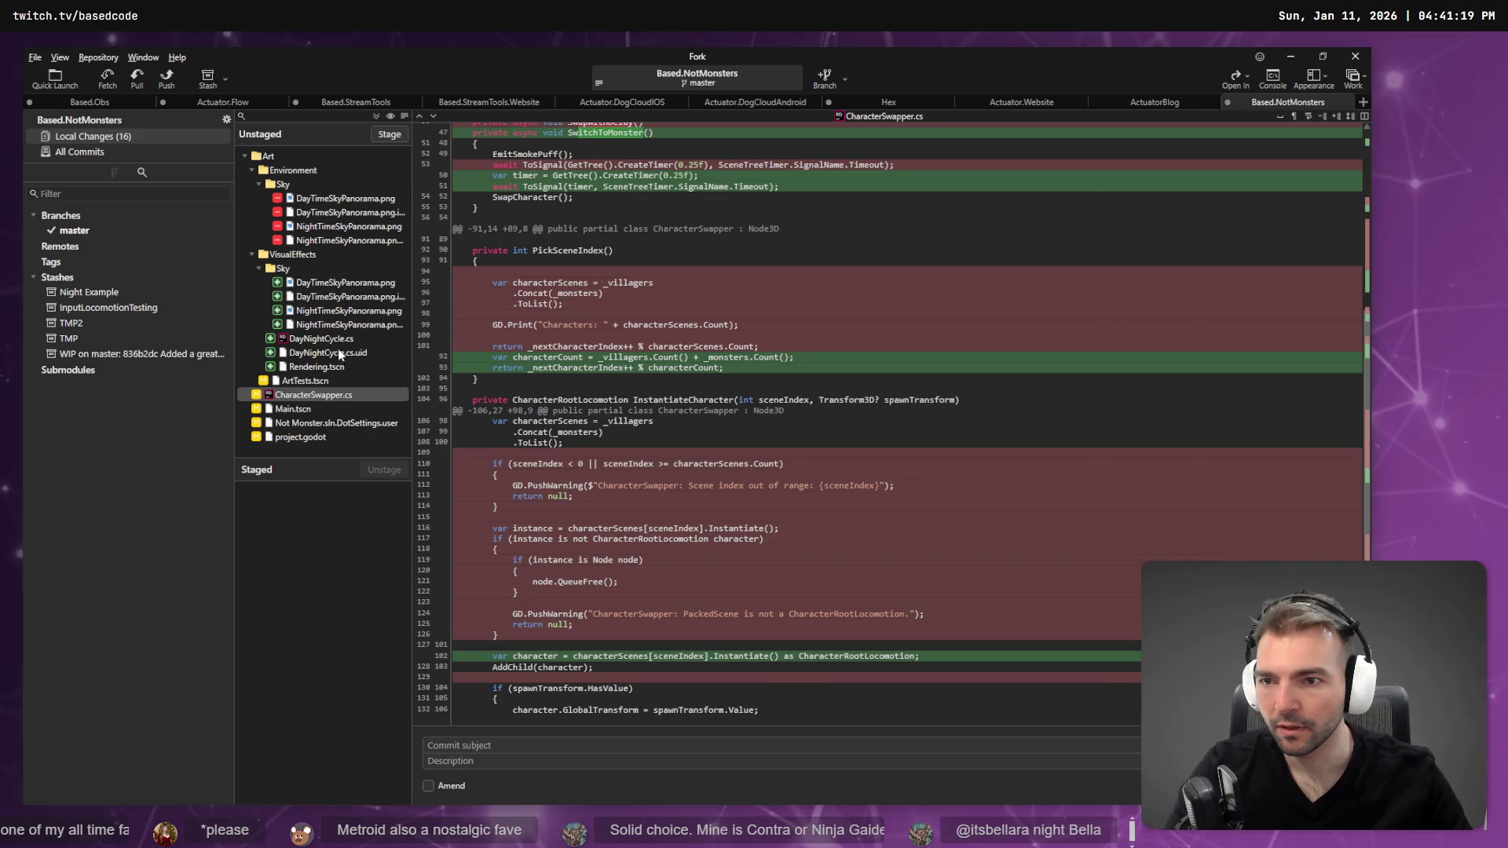
- Stage the new VisualEffects files, the four removed sky panoramas and ArtTests.tscn
click(306, 367)
shift+click(283, 268)
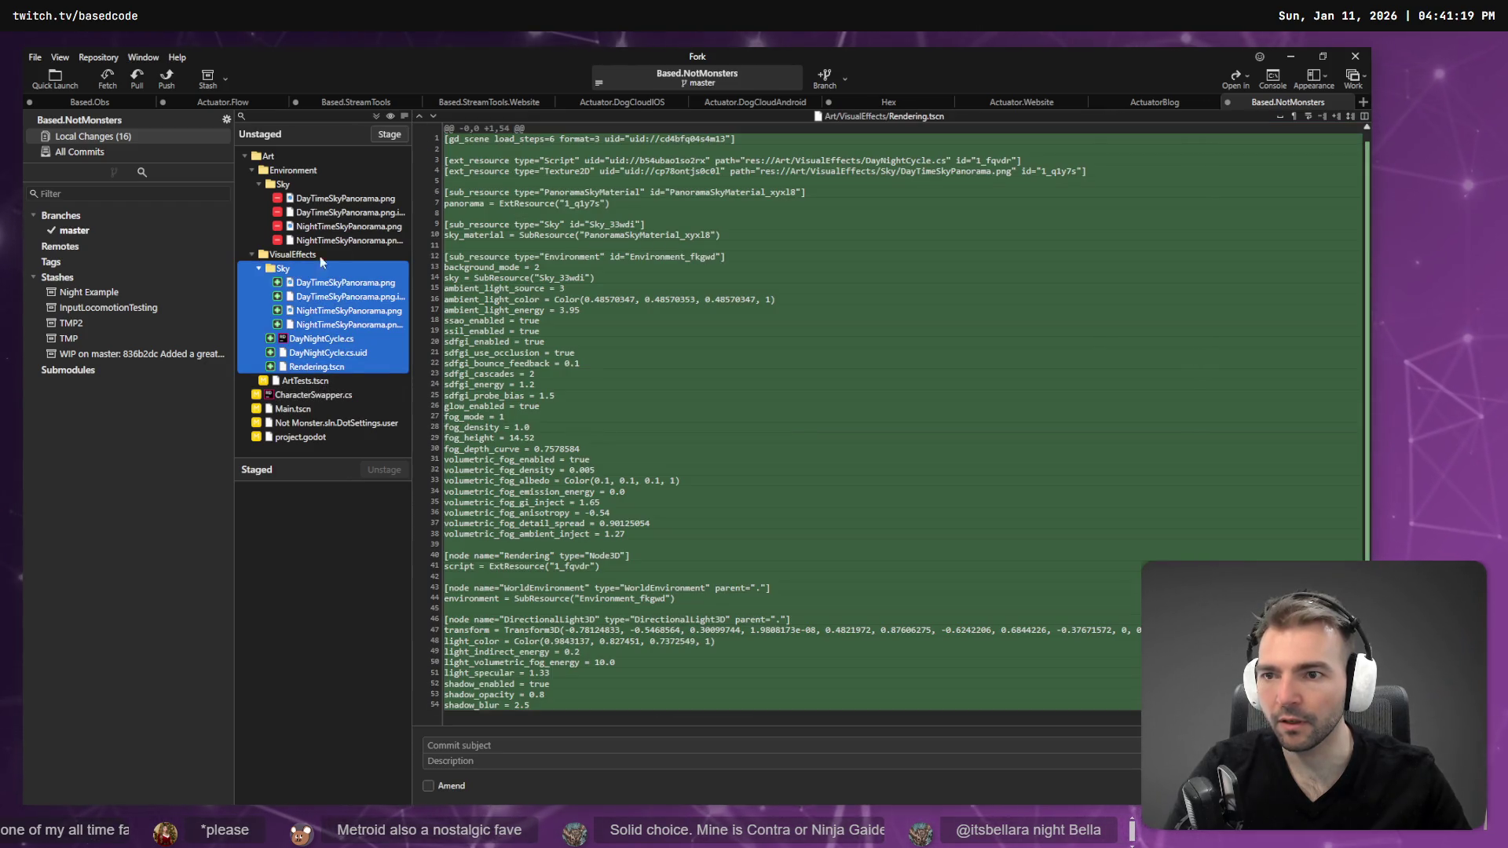
click(389, 135)
click(336, 198)
shift+click(330, 240)
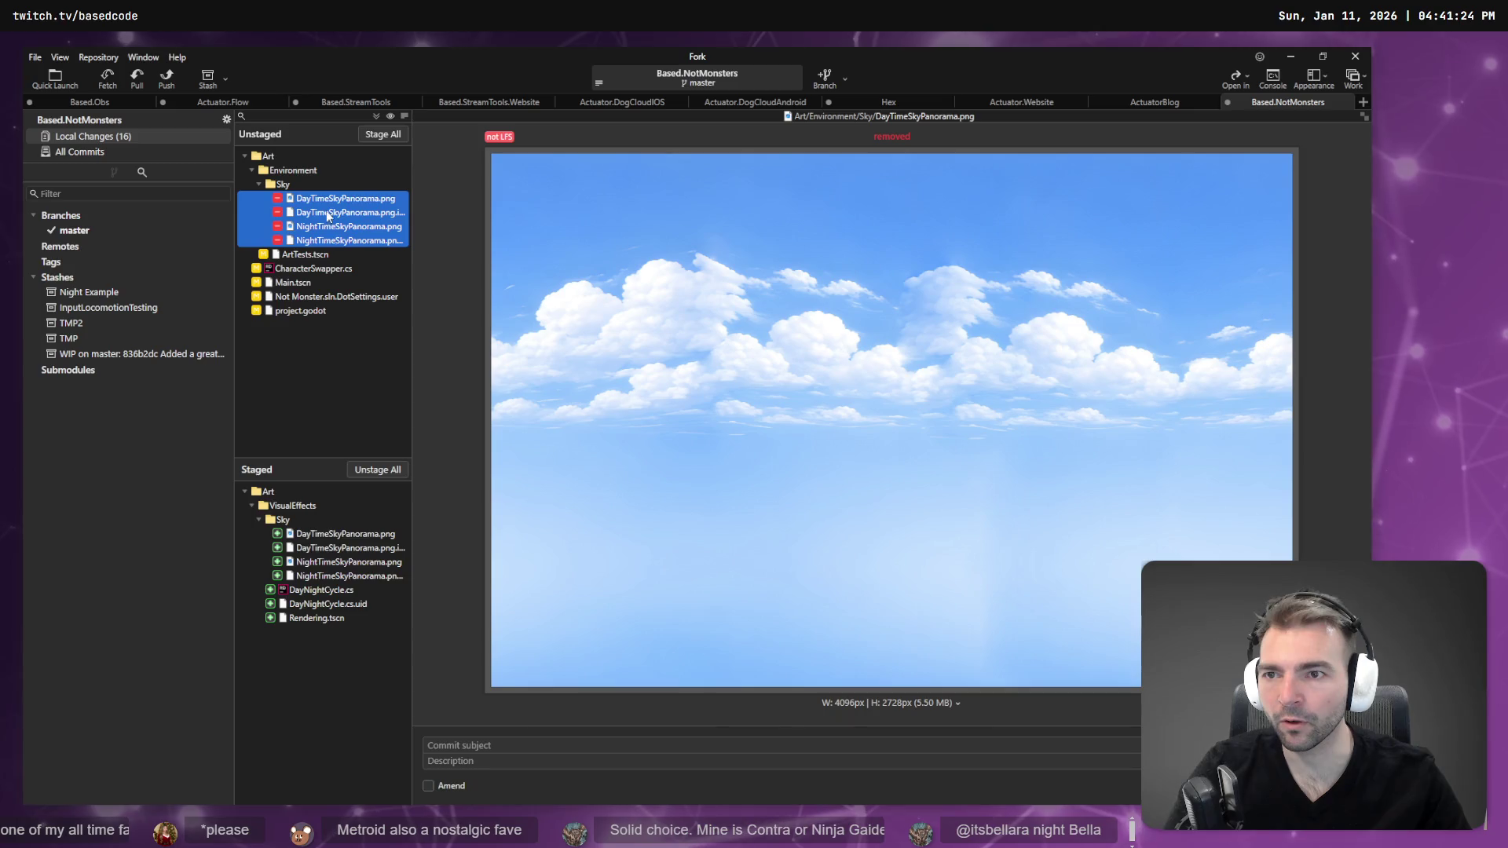
key(space)
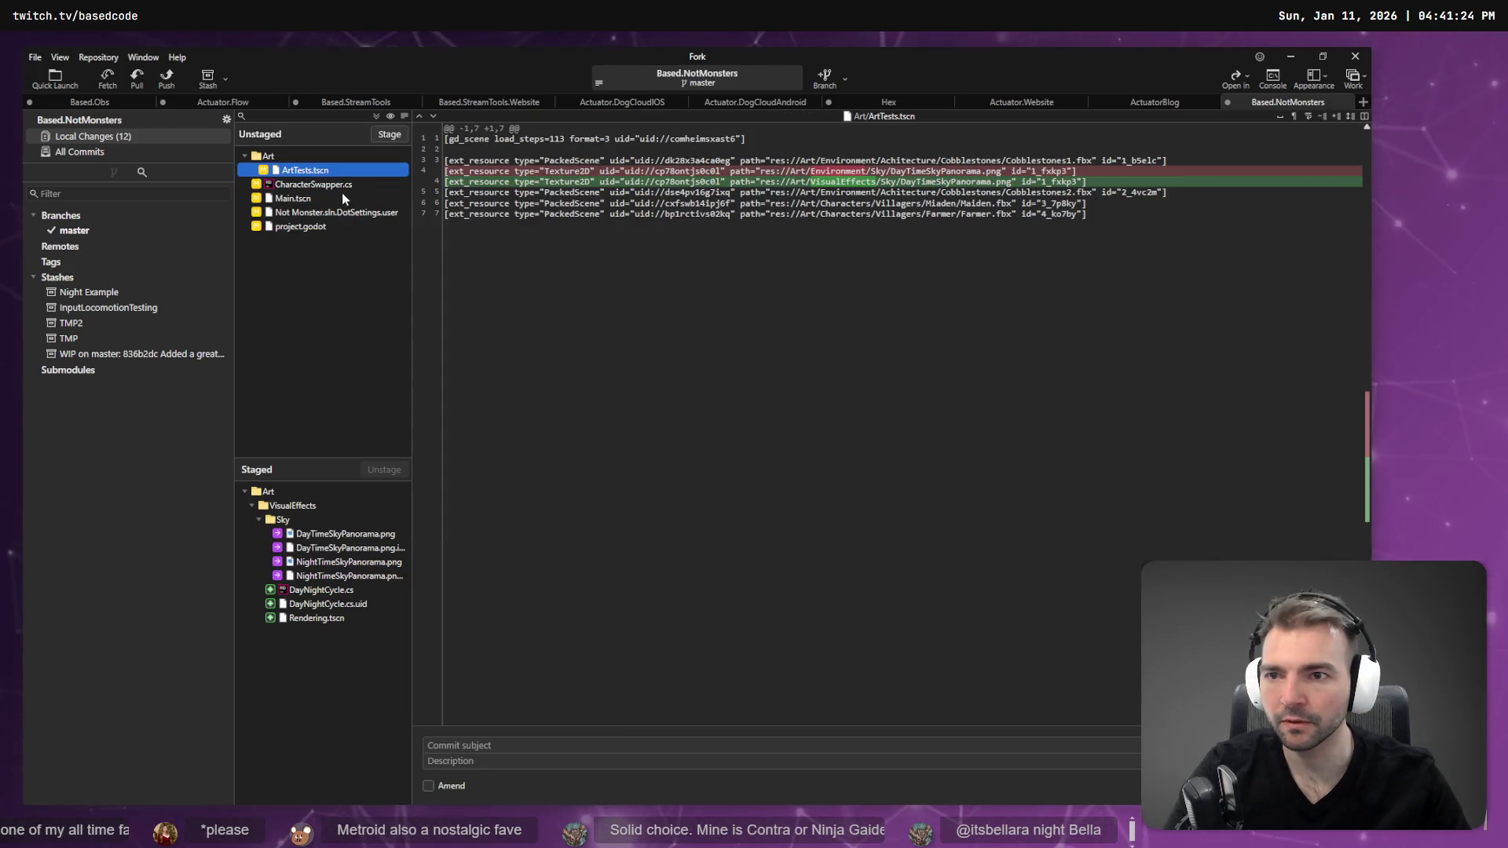
click(391, 135)
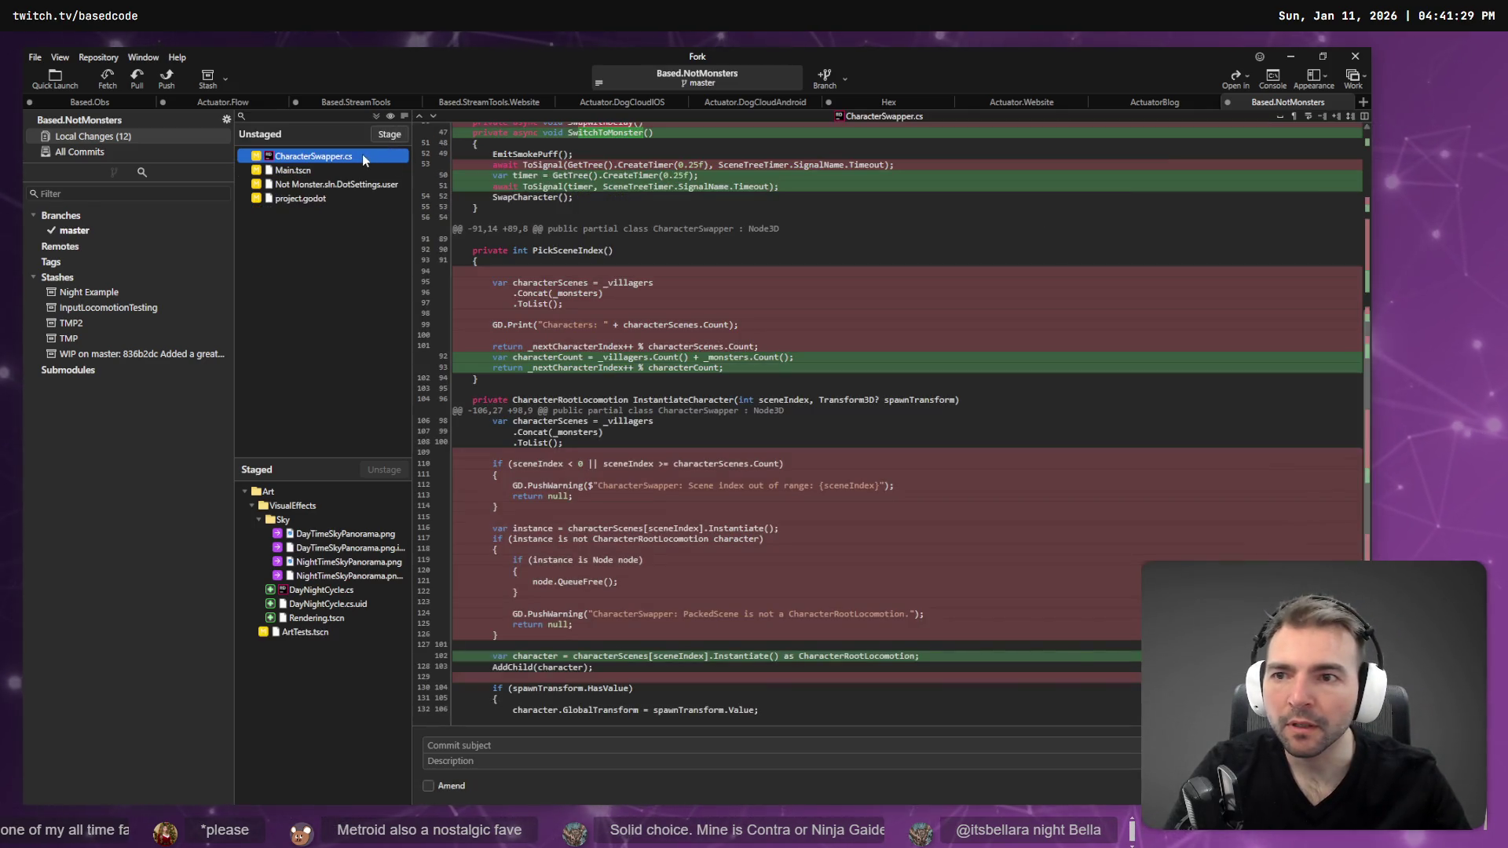
scroll(430, 315, up, 3)
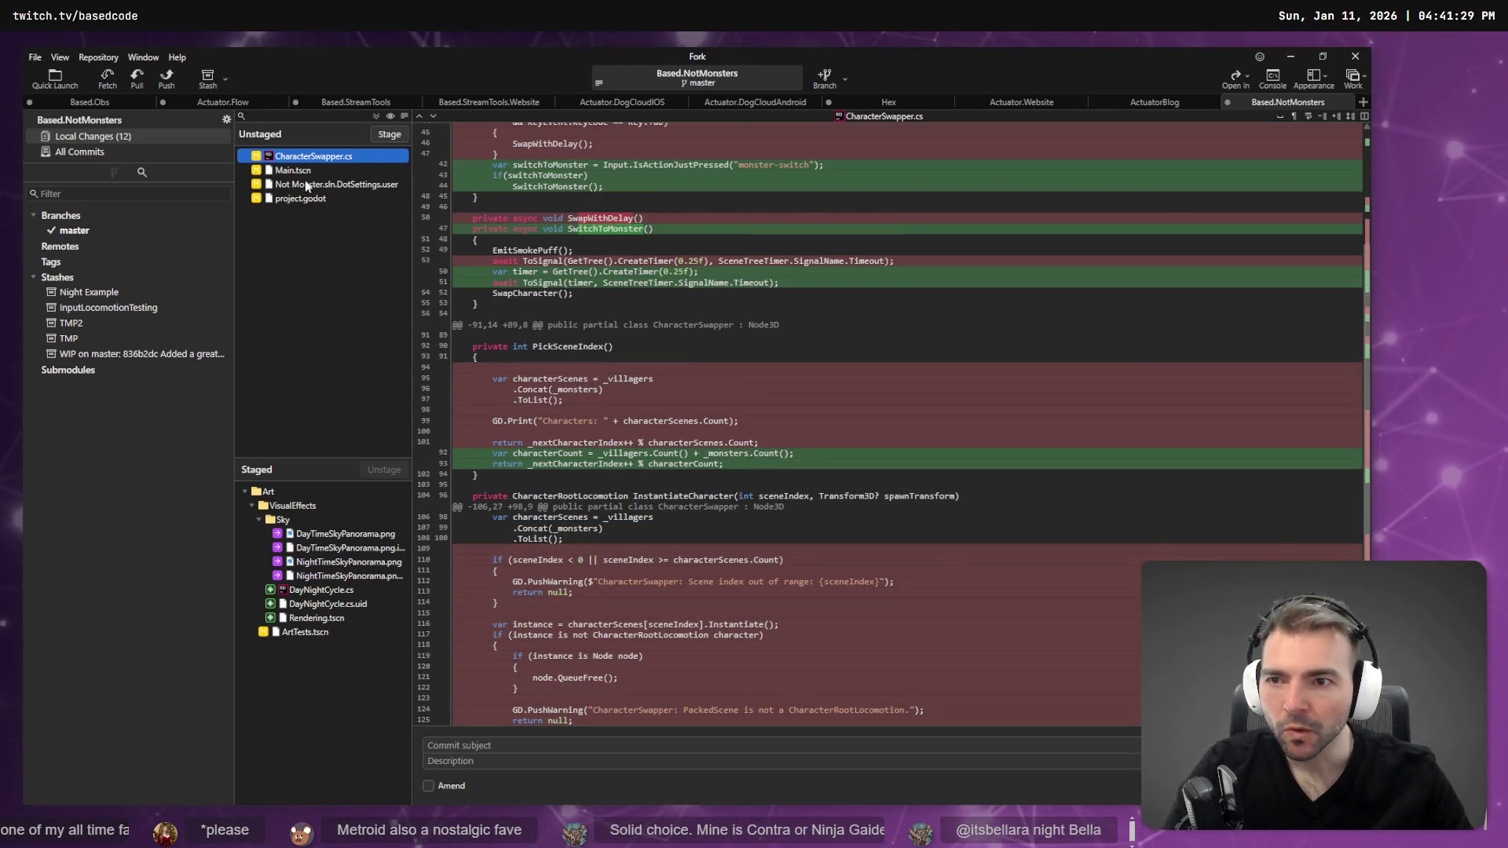
- Commit with subject 'create day night cycle script.' and description 'connect up some basic variables and print daytime on UI'
click(463, 746)
key(super+h)
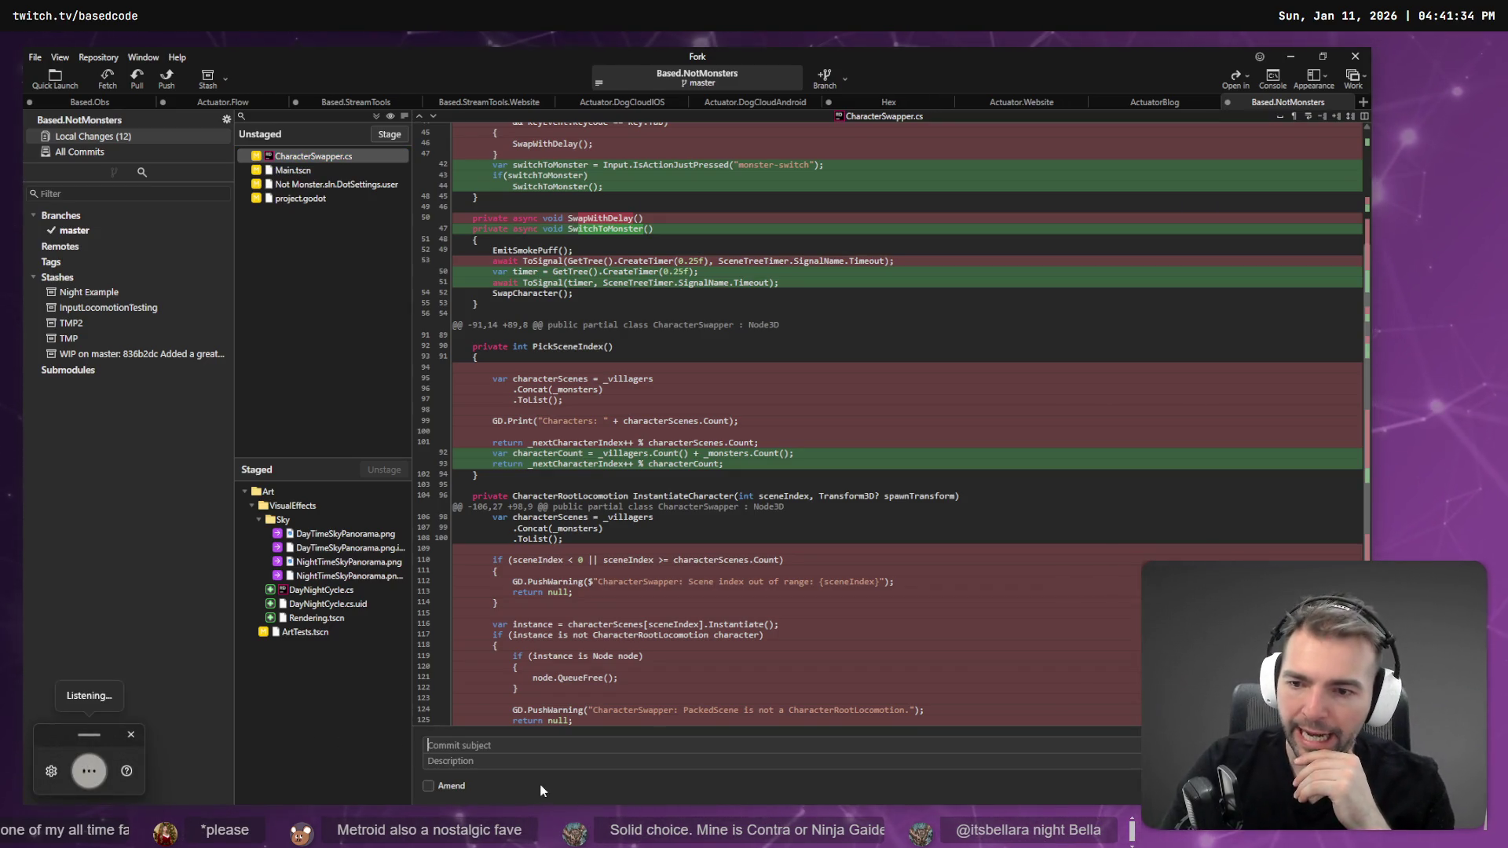
text(create)
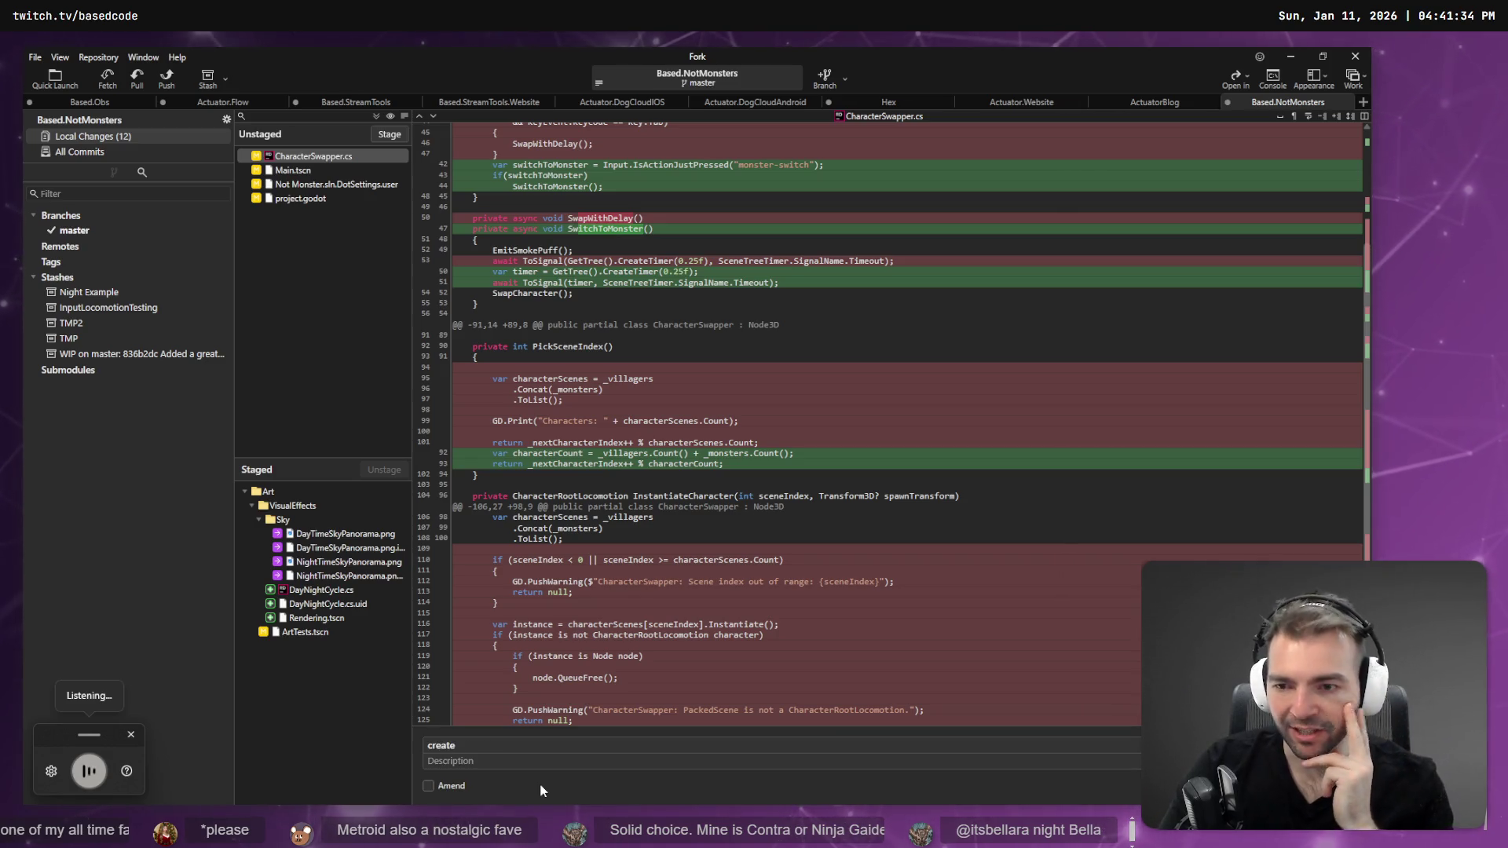
text( a new day night cycle script)
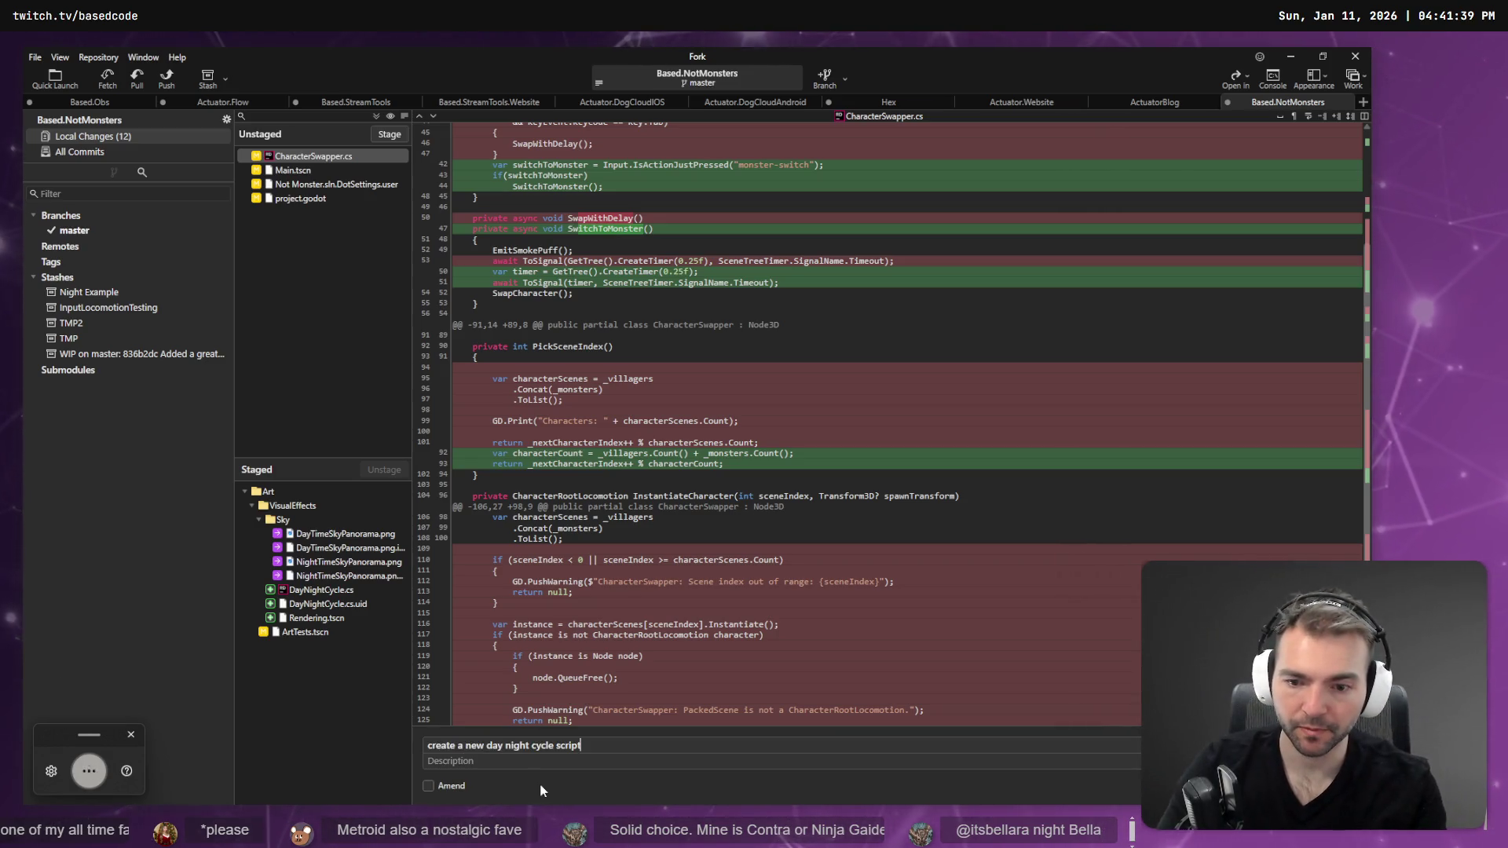
text(.)
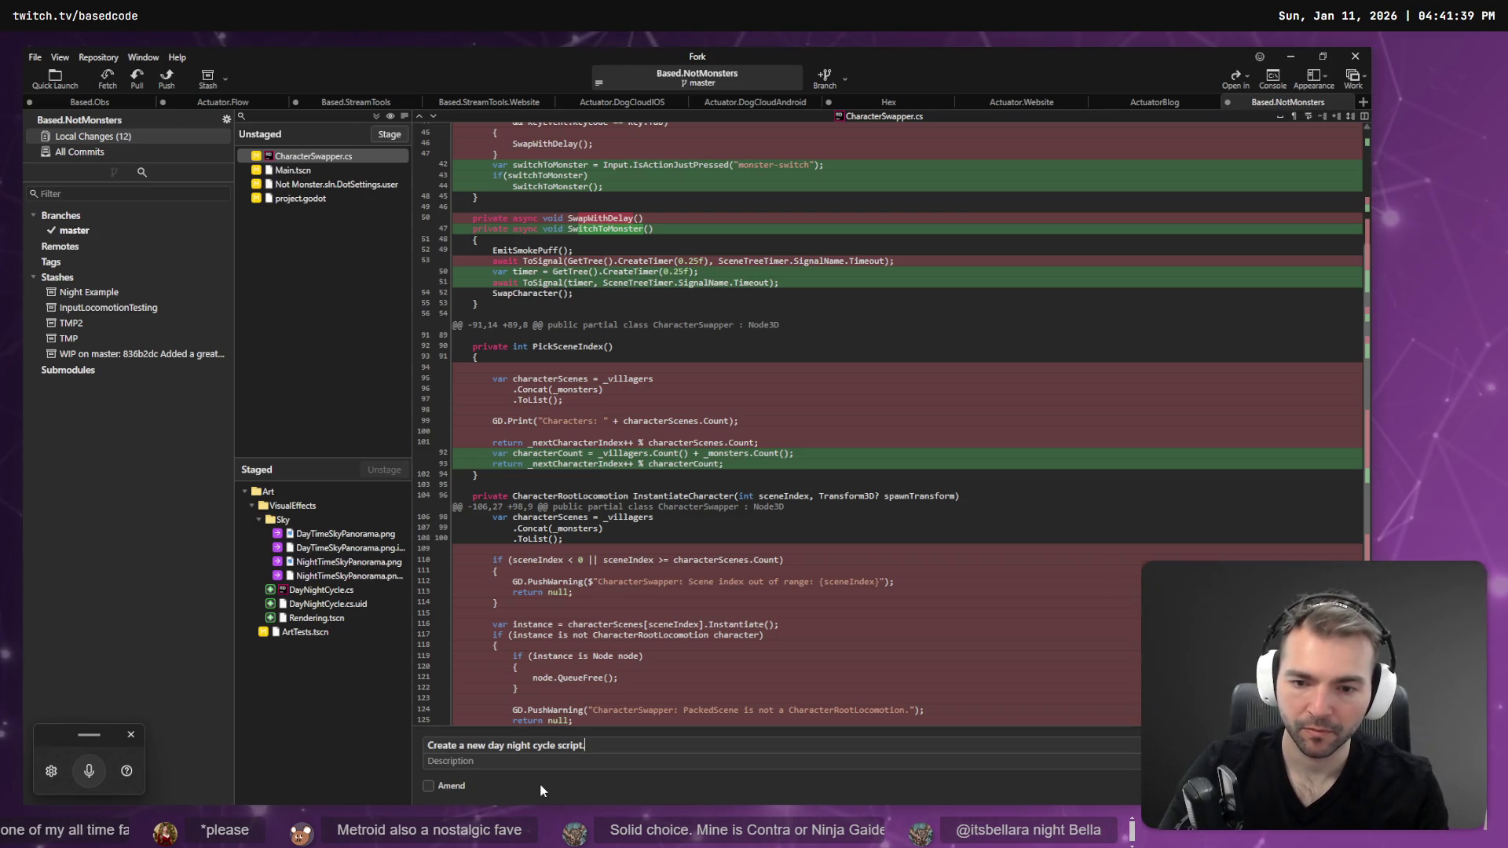
key(Return)
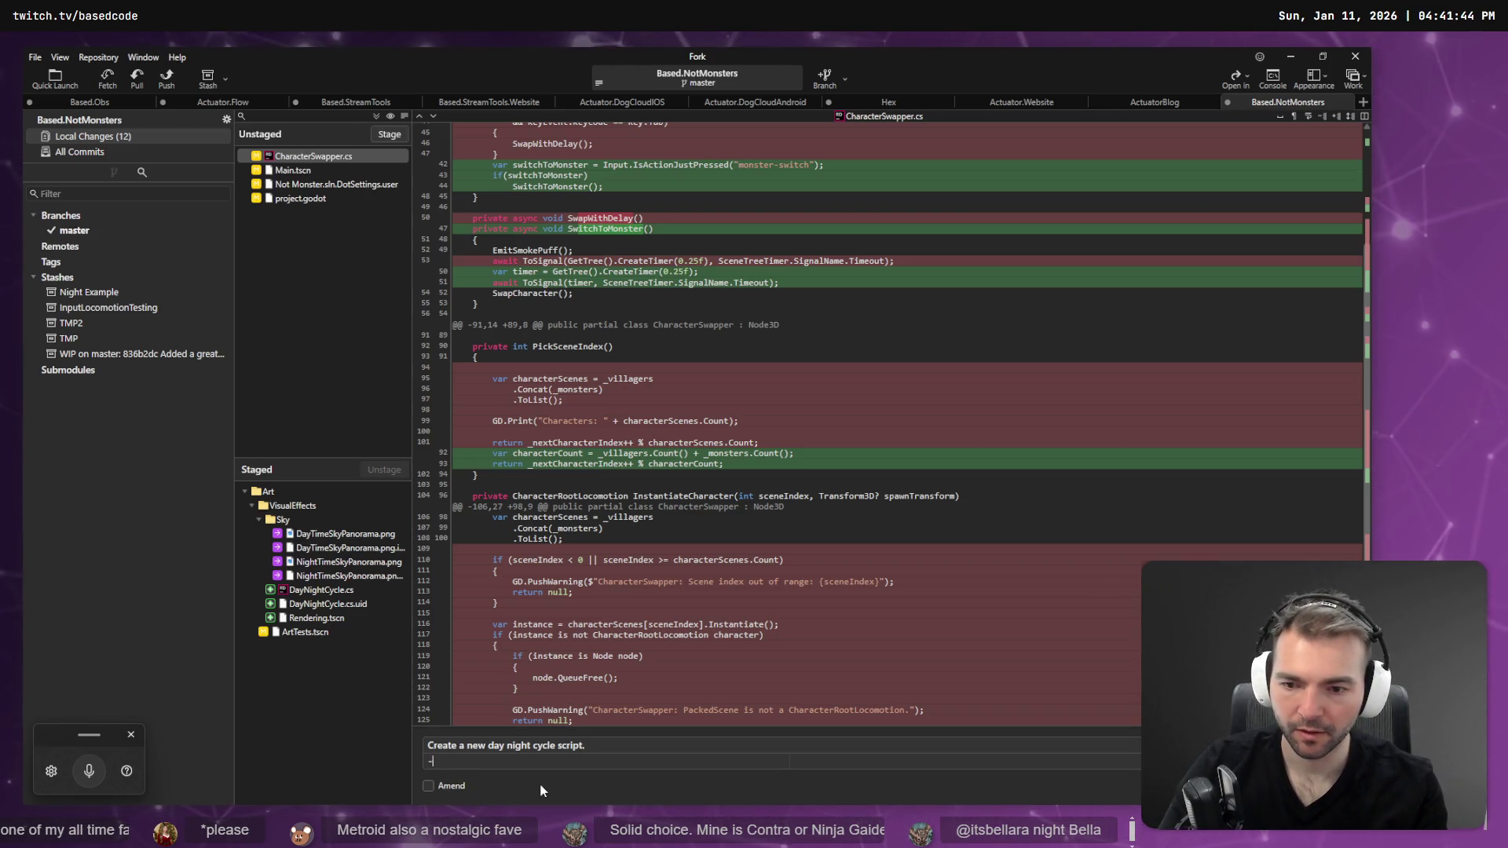
text(- )
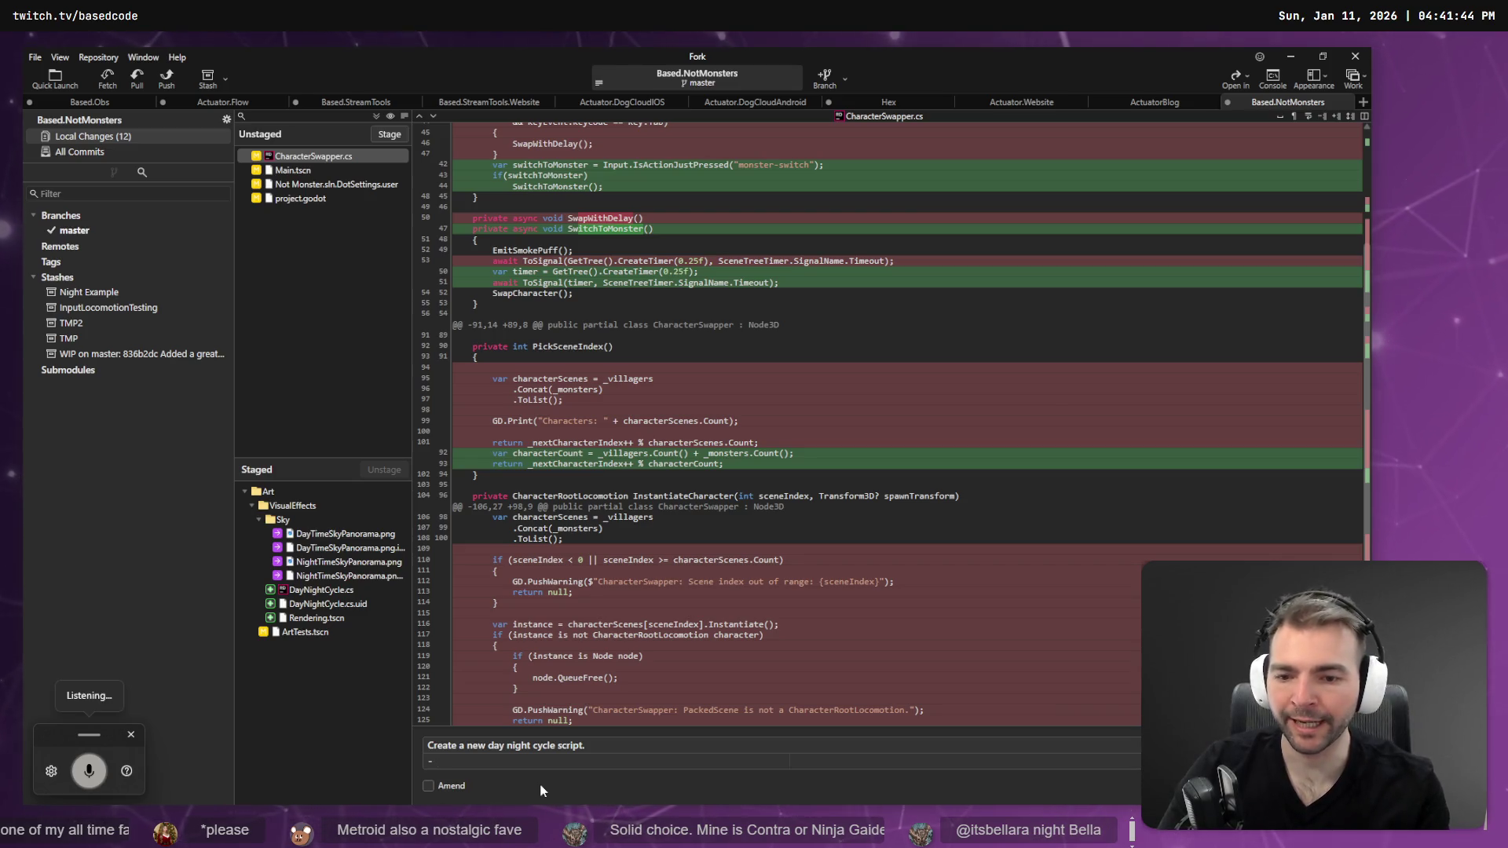
text(connect up some basic)
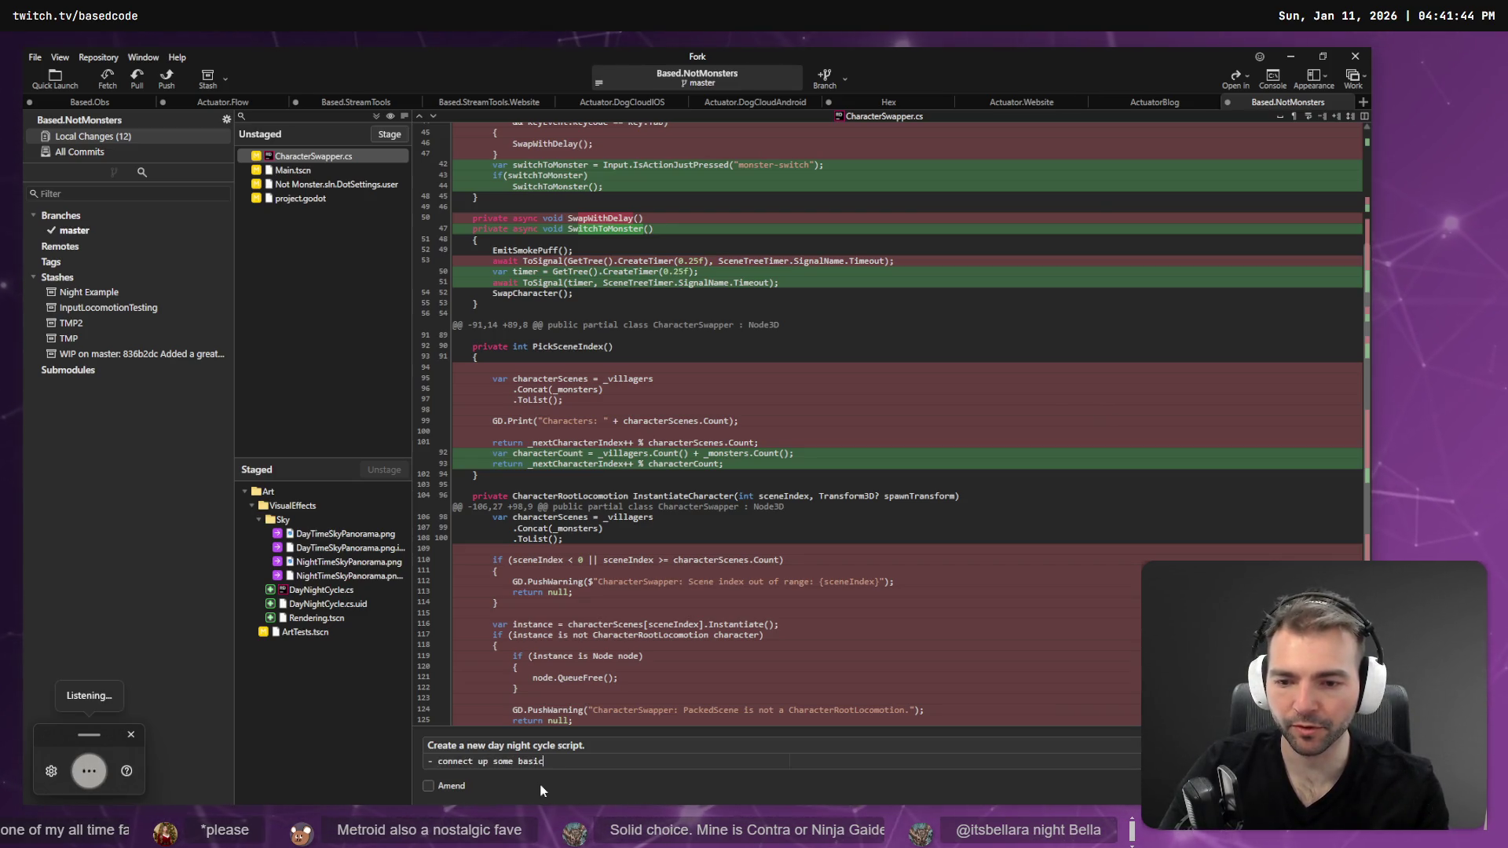
text( variables and)
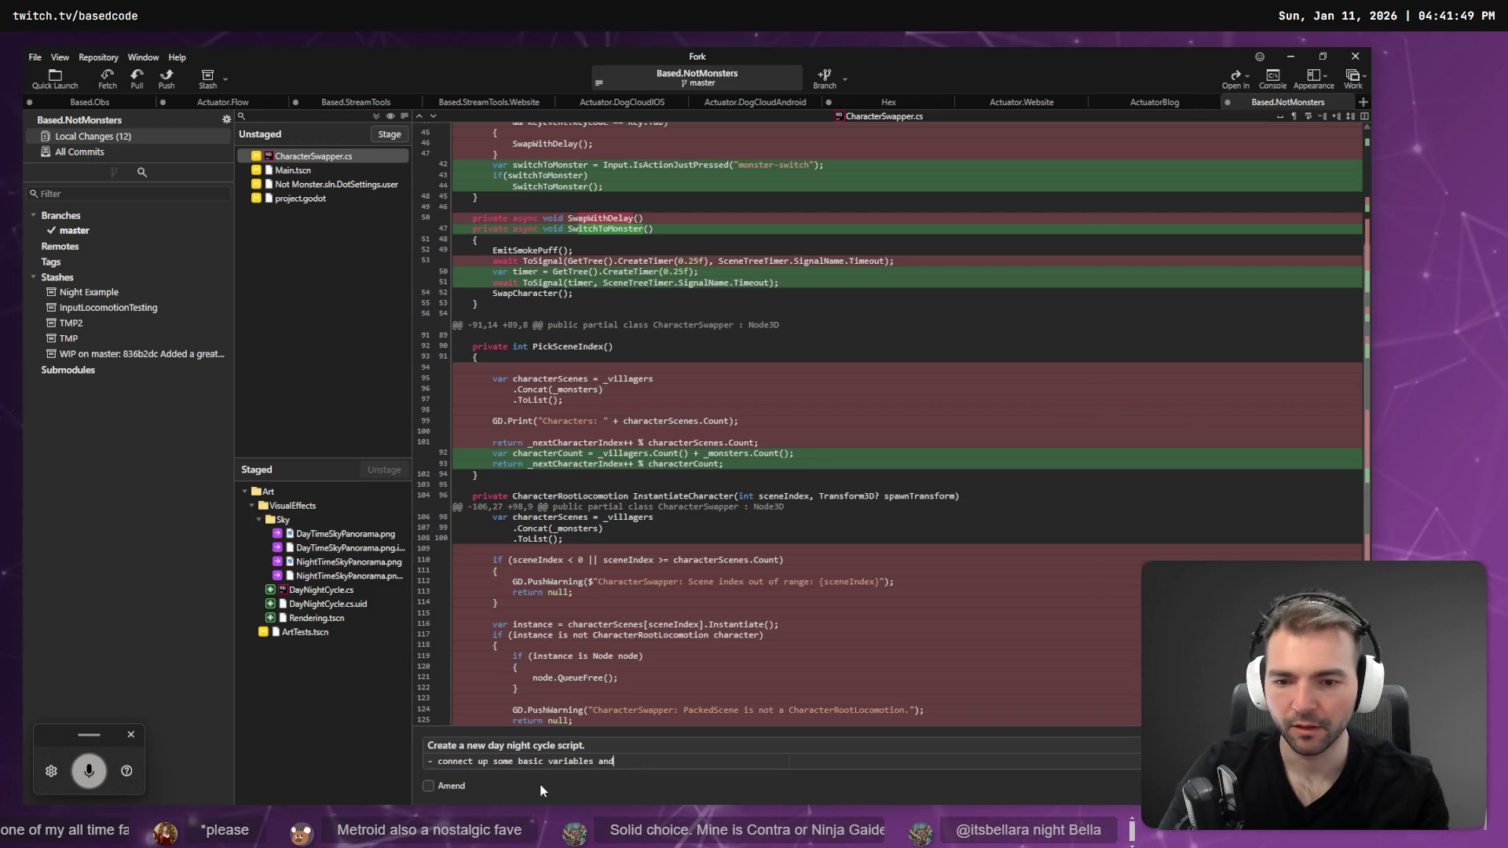
text( print daytime on UI.)
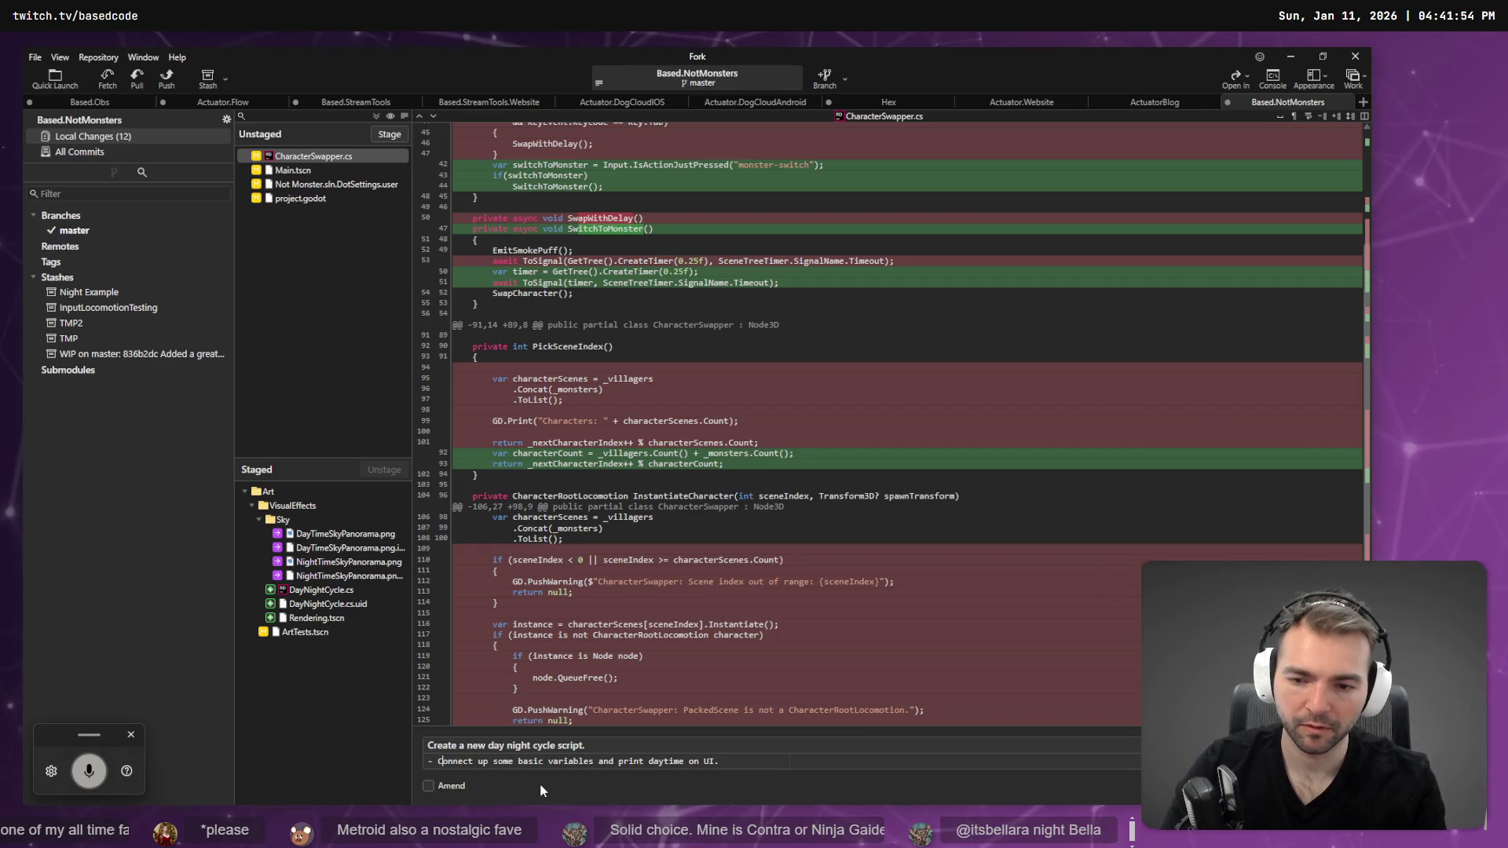
key(ctrl+Return)
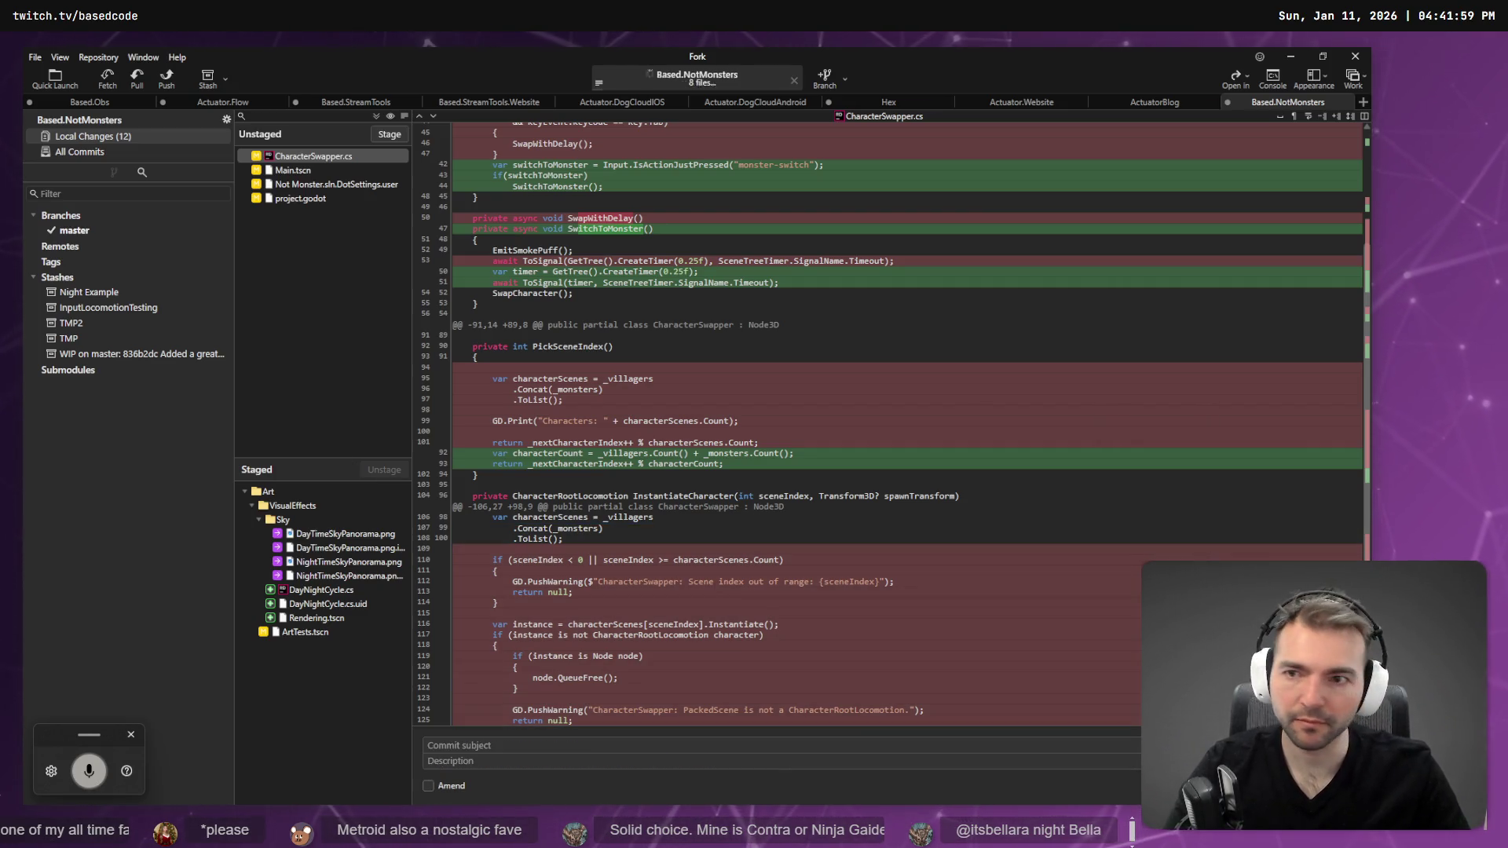
- Amend the previous commit to include Main.tscn
click(312, 169)
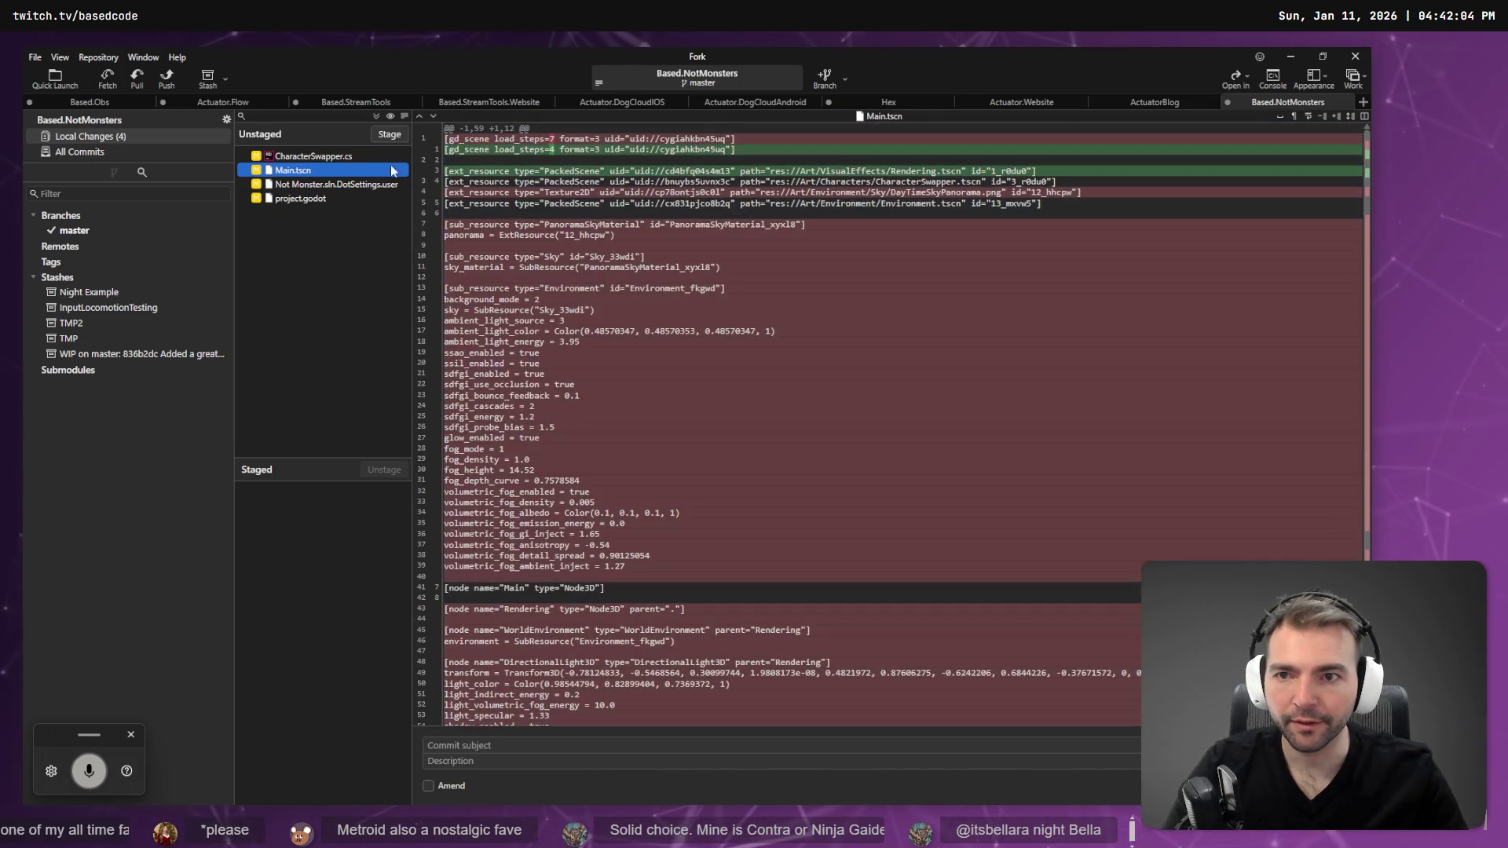
click(442, 793)
click(397, 137)
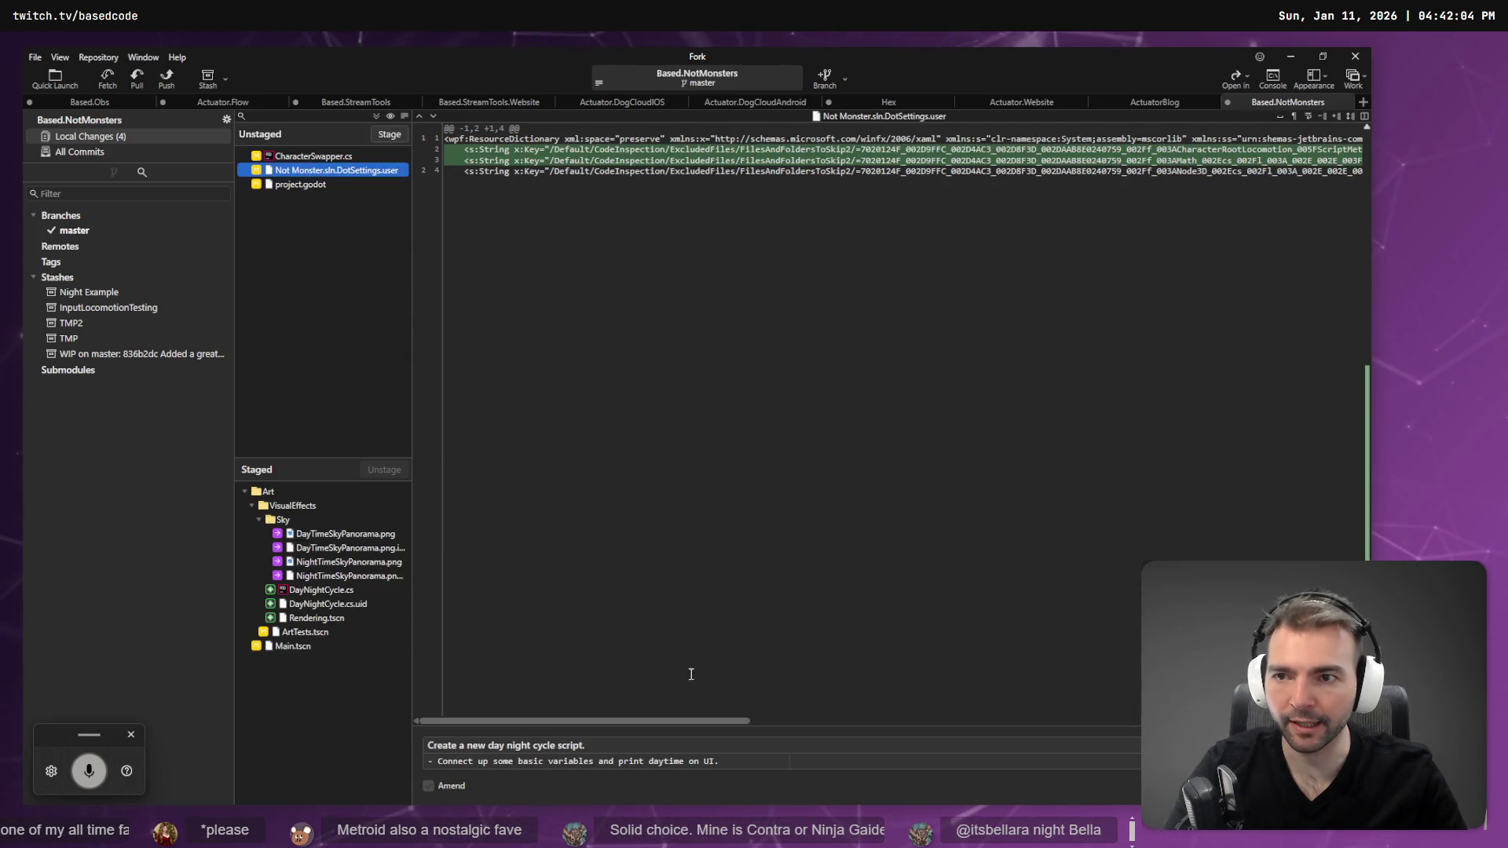
key(ctrl+Return)
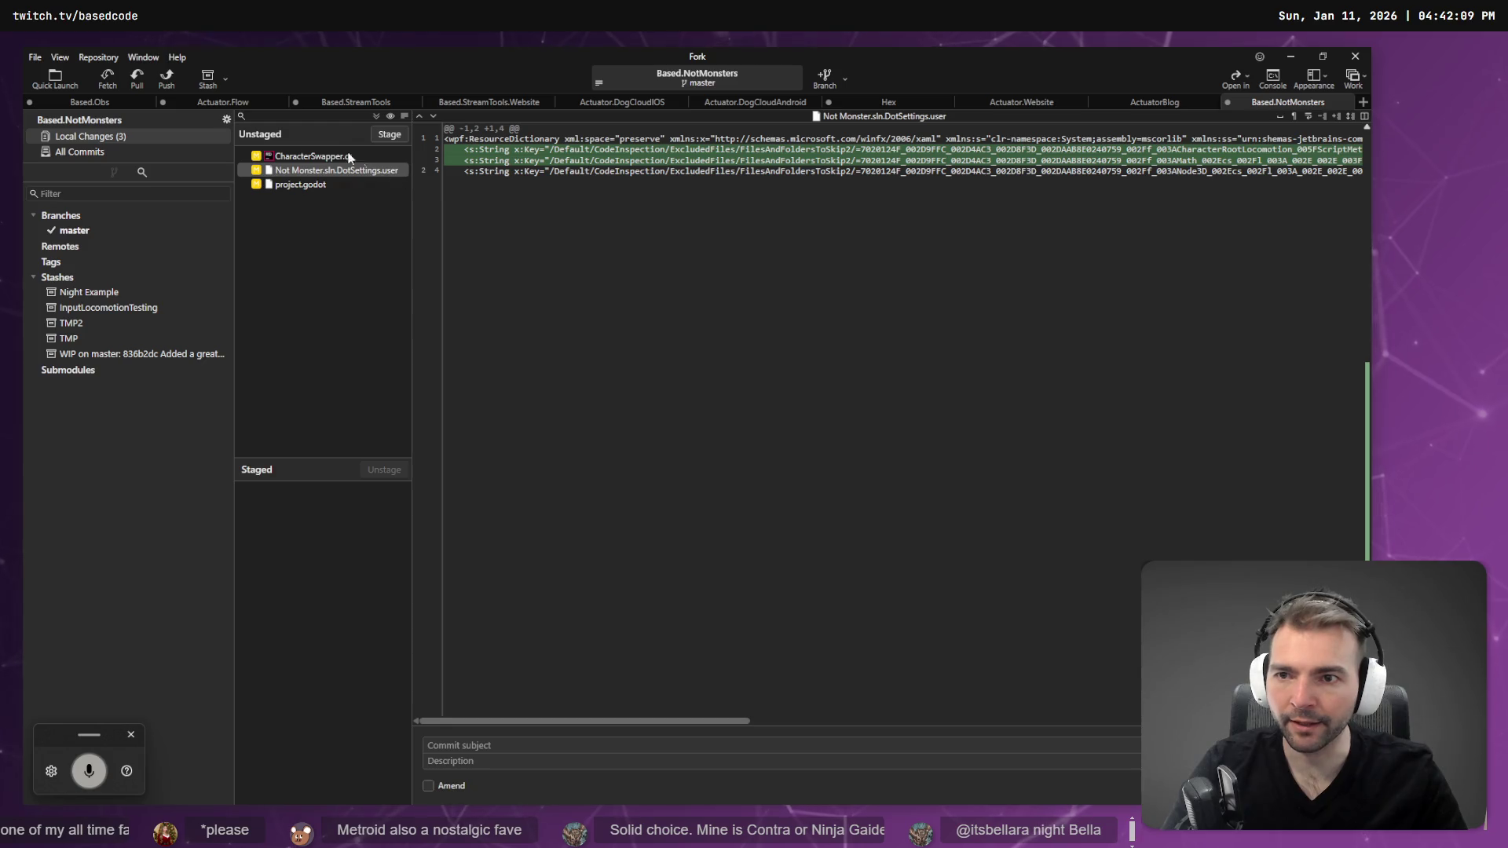
- Stage CharacterSwapper.cs and enter the subject 'clean up and improvements to character swapper'
click(349, 157)
scroll(611, 419, down, 5)
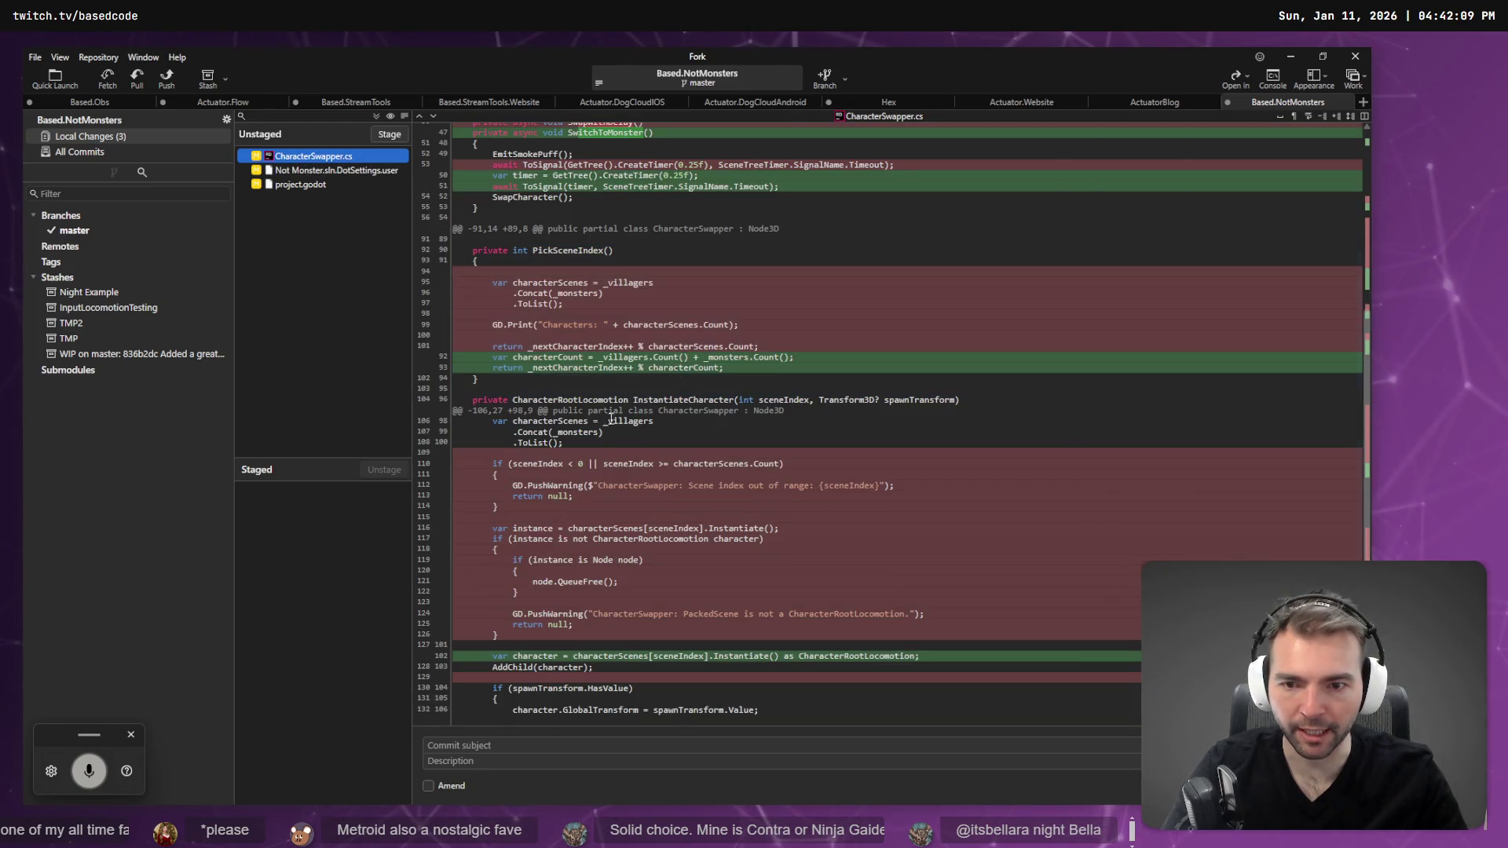
scroll(550, 353, up, 8)
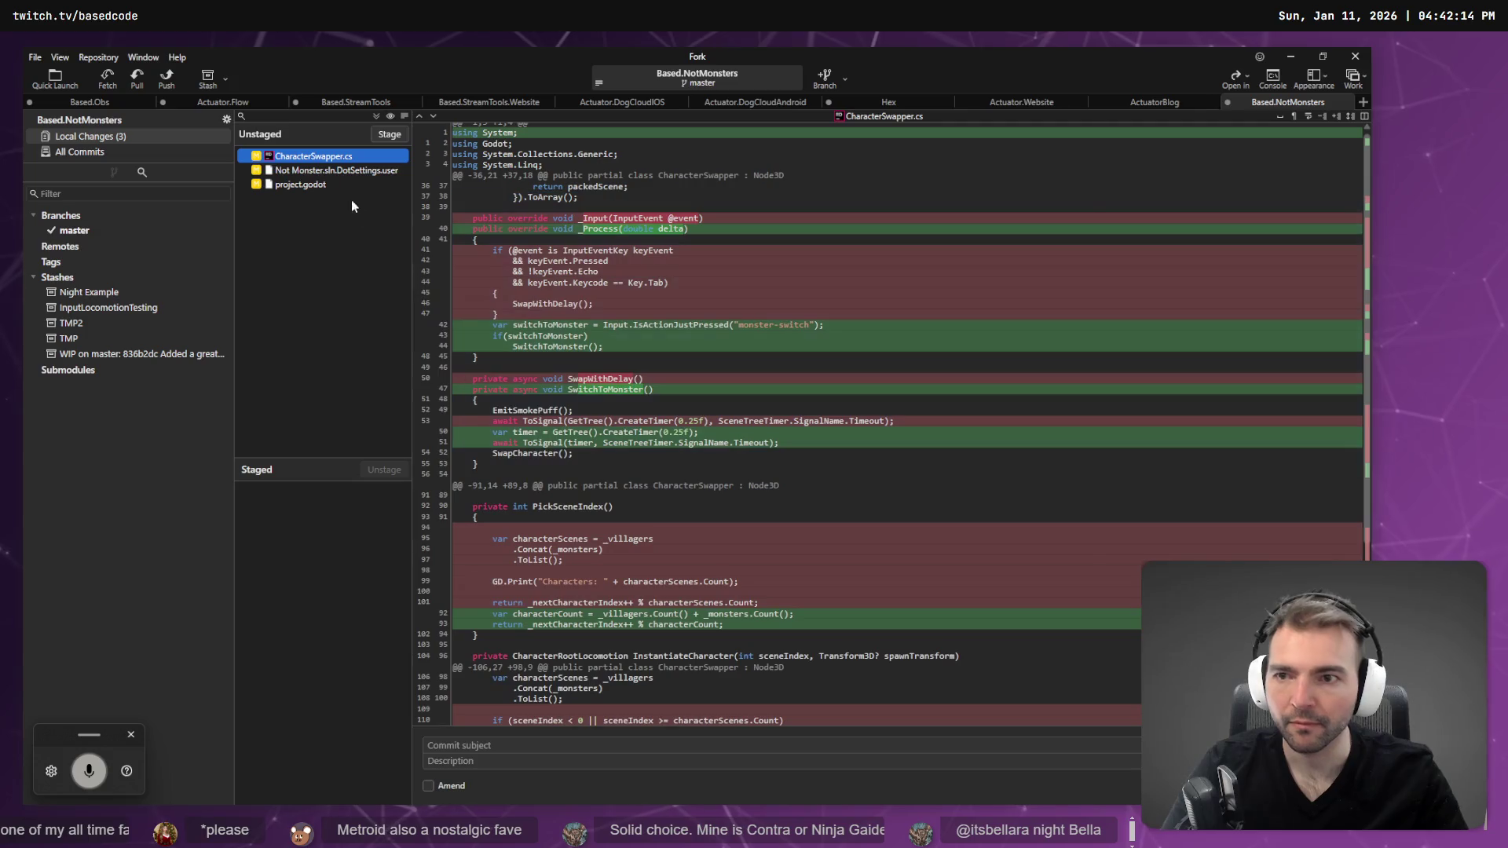
click(376, 140)
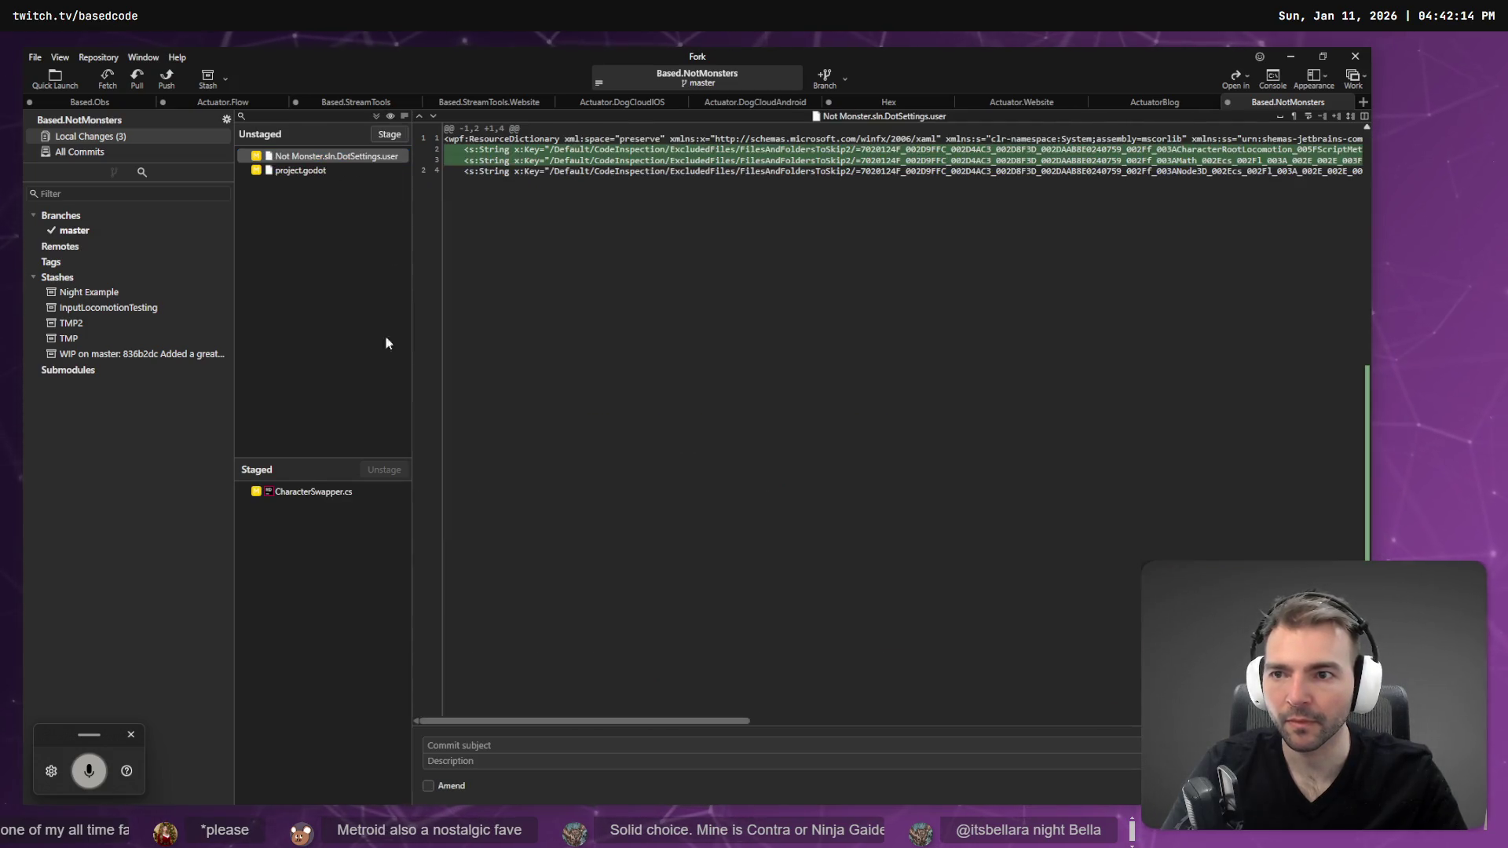
click(508, 751)
text(clean up and improvements to character swapper/)
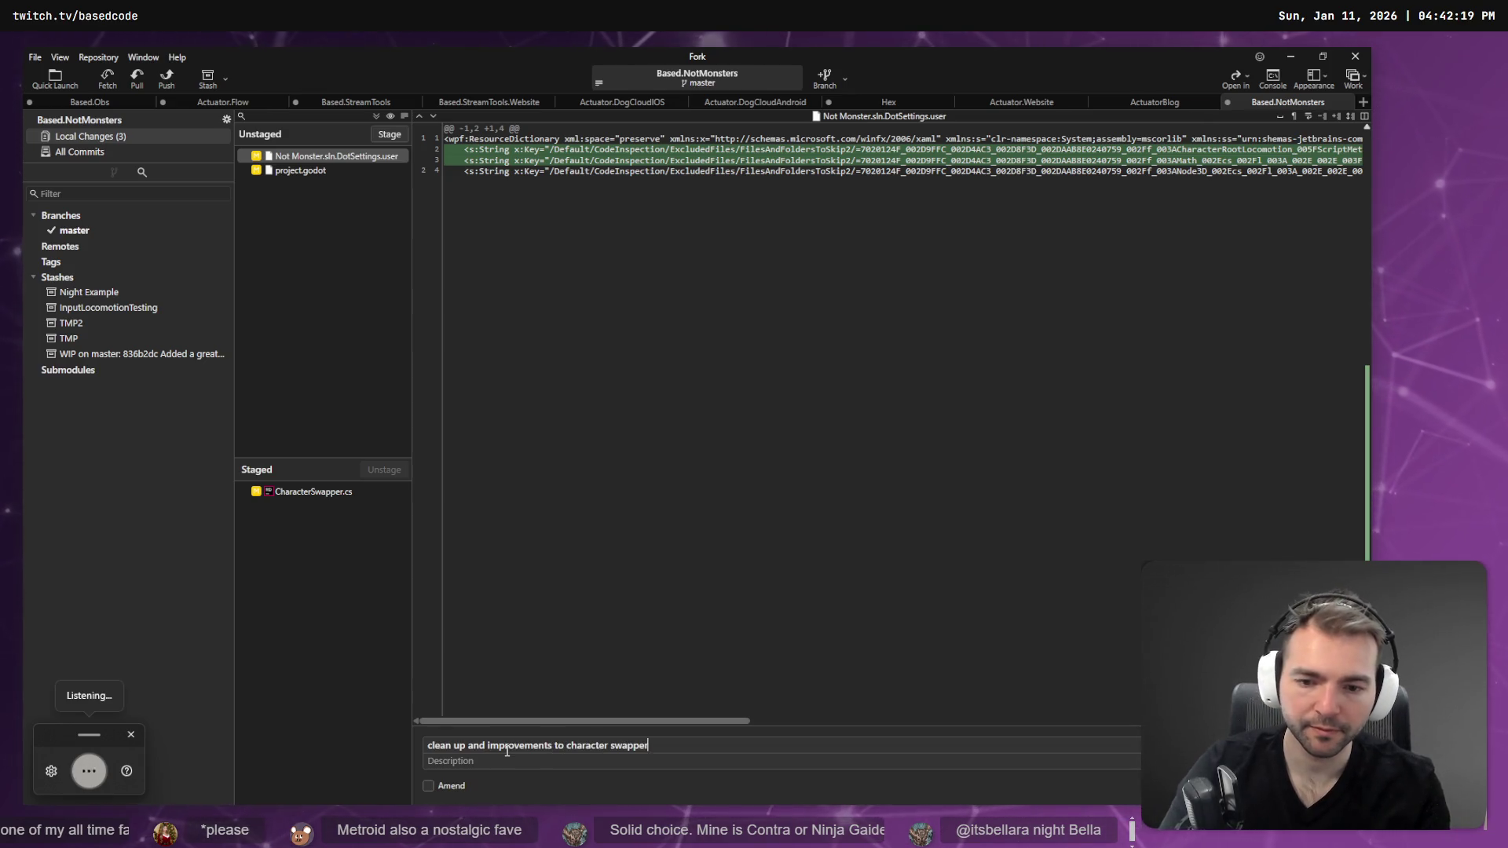
key(BackSpace)
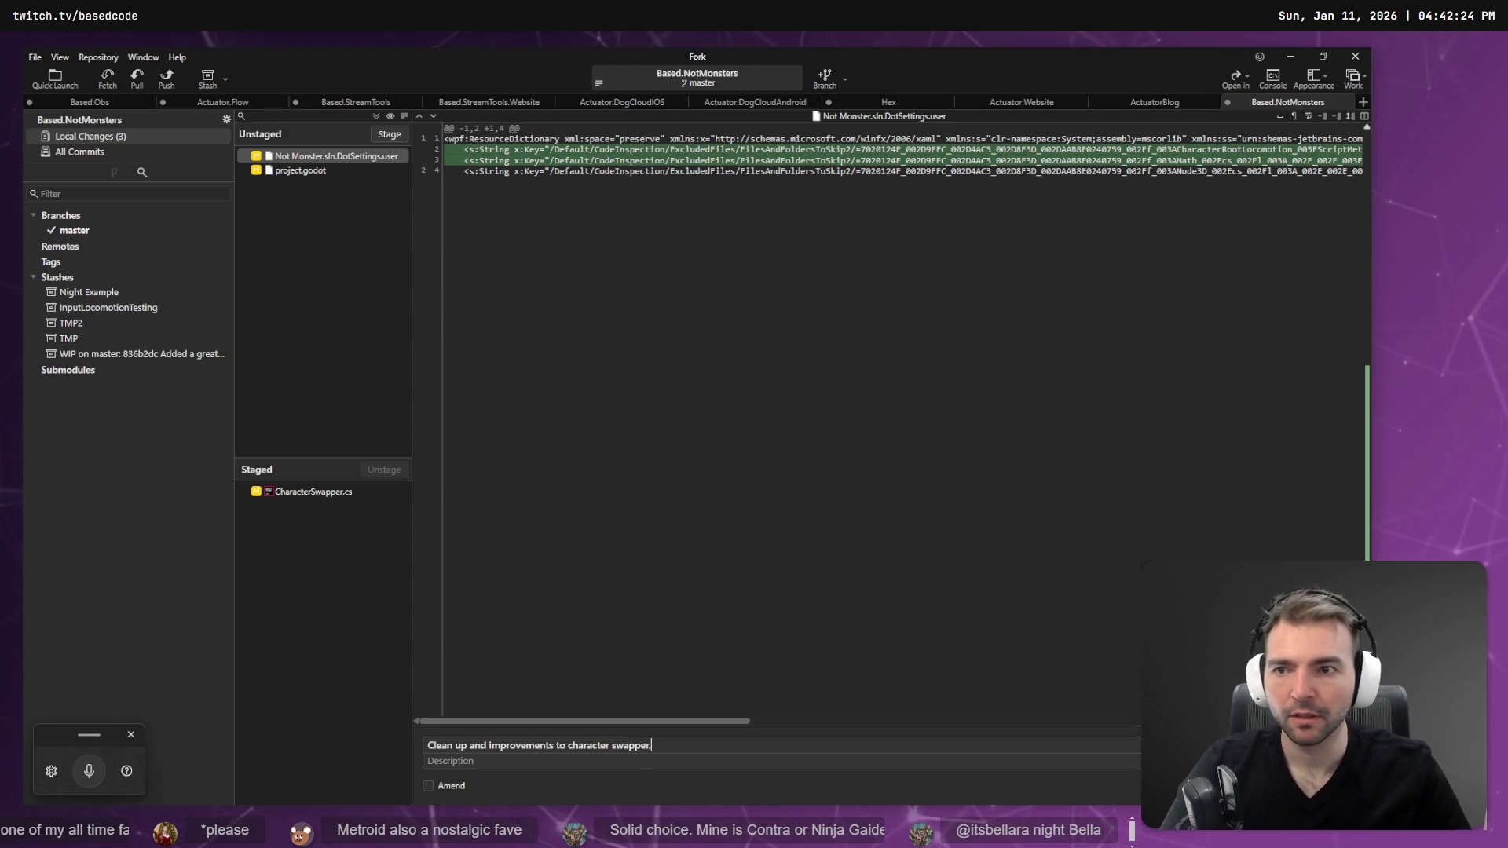
- Stage project.godot, commit it, and minimize Fork
click(357, 169)
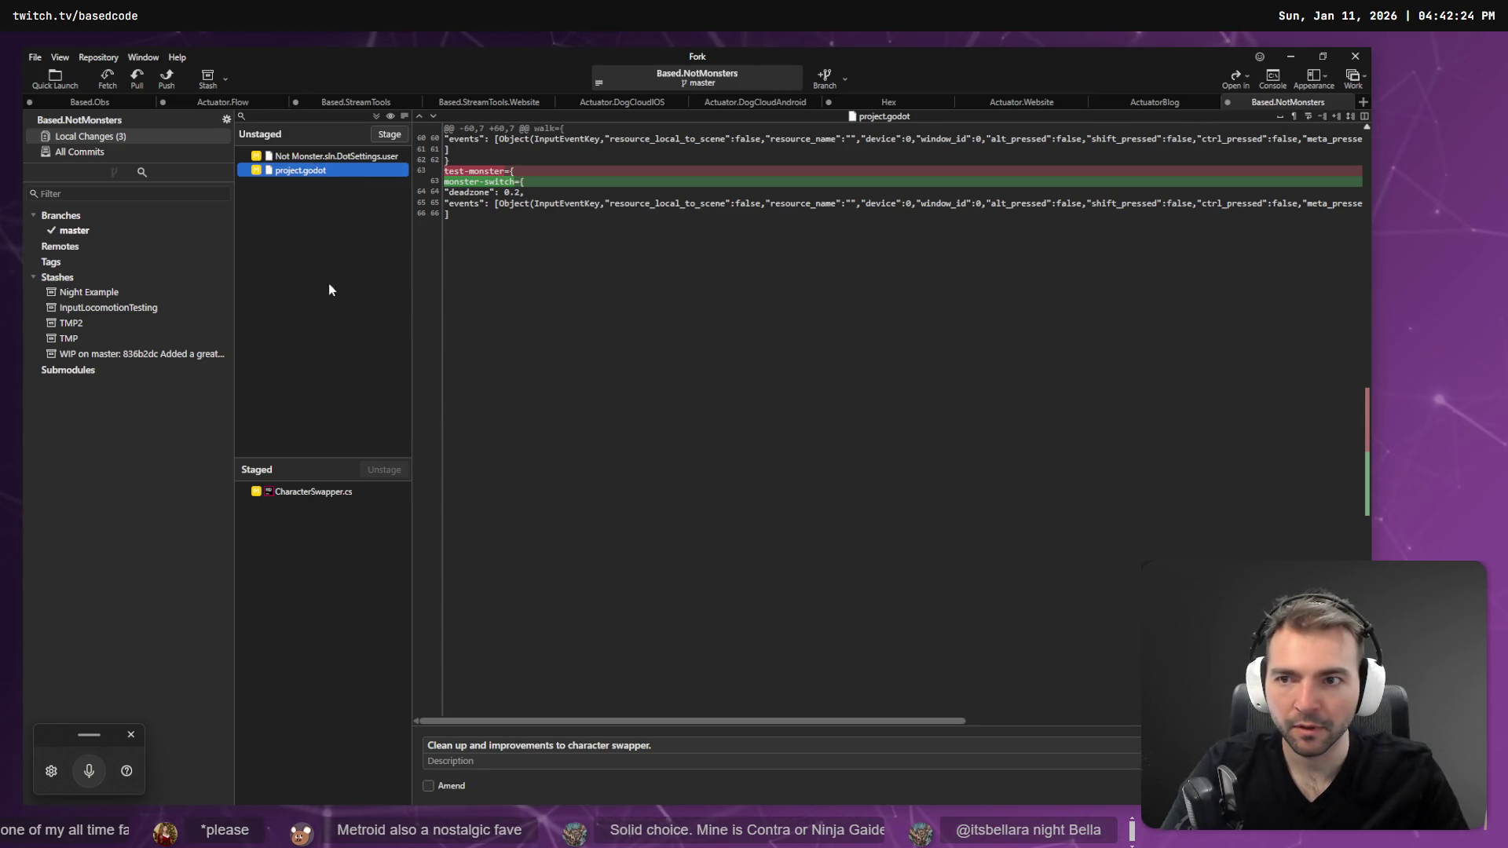
click(391, 135)
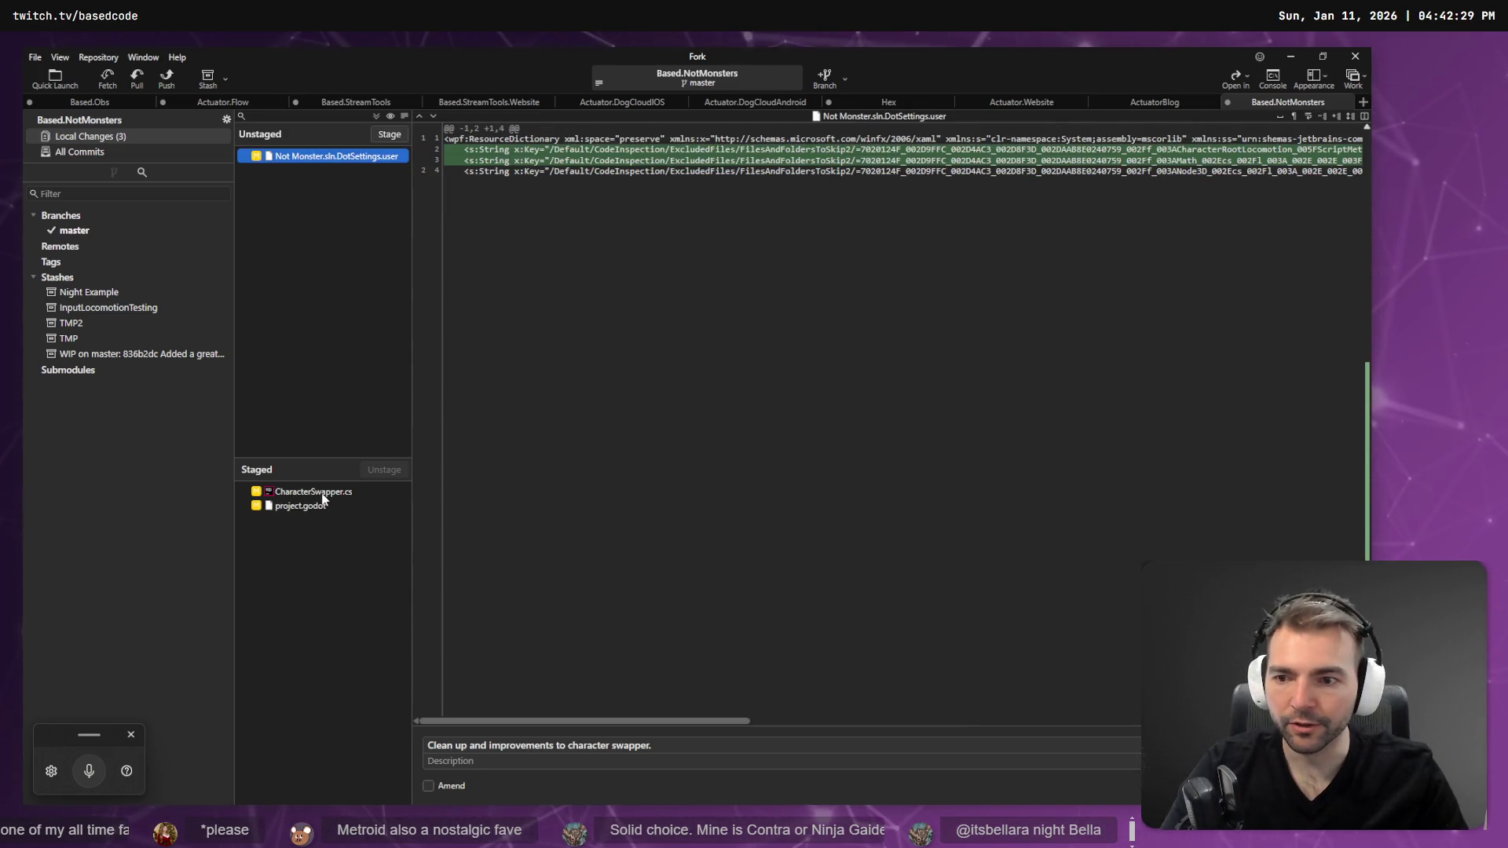
click(301, 506)
key(ctrl+Return)
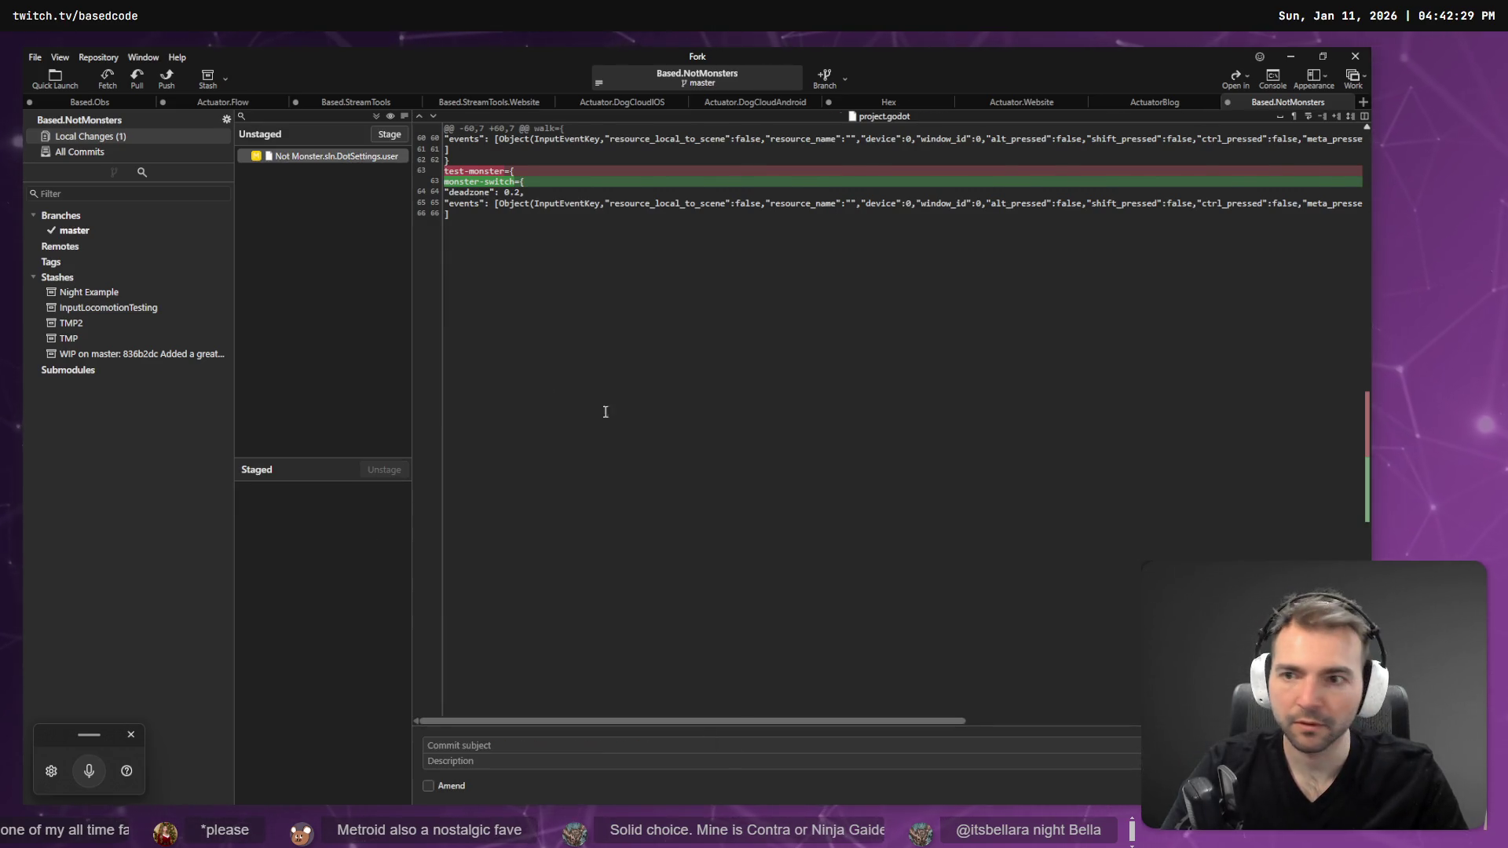
click(1294, 56)
click(257, 698)
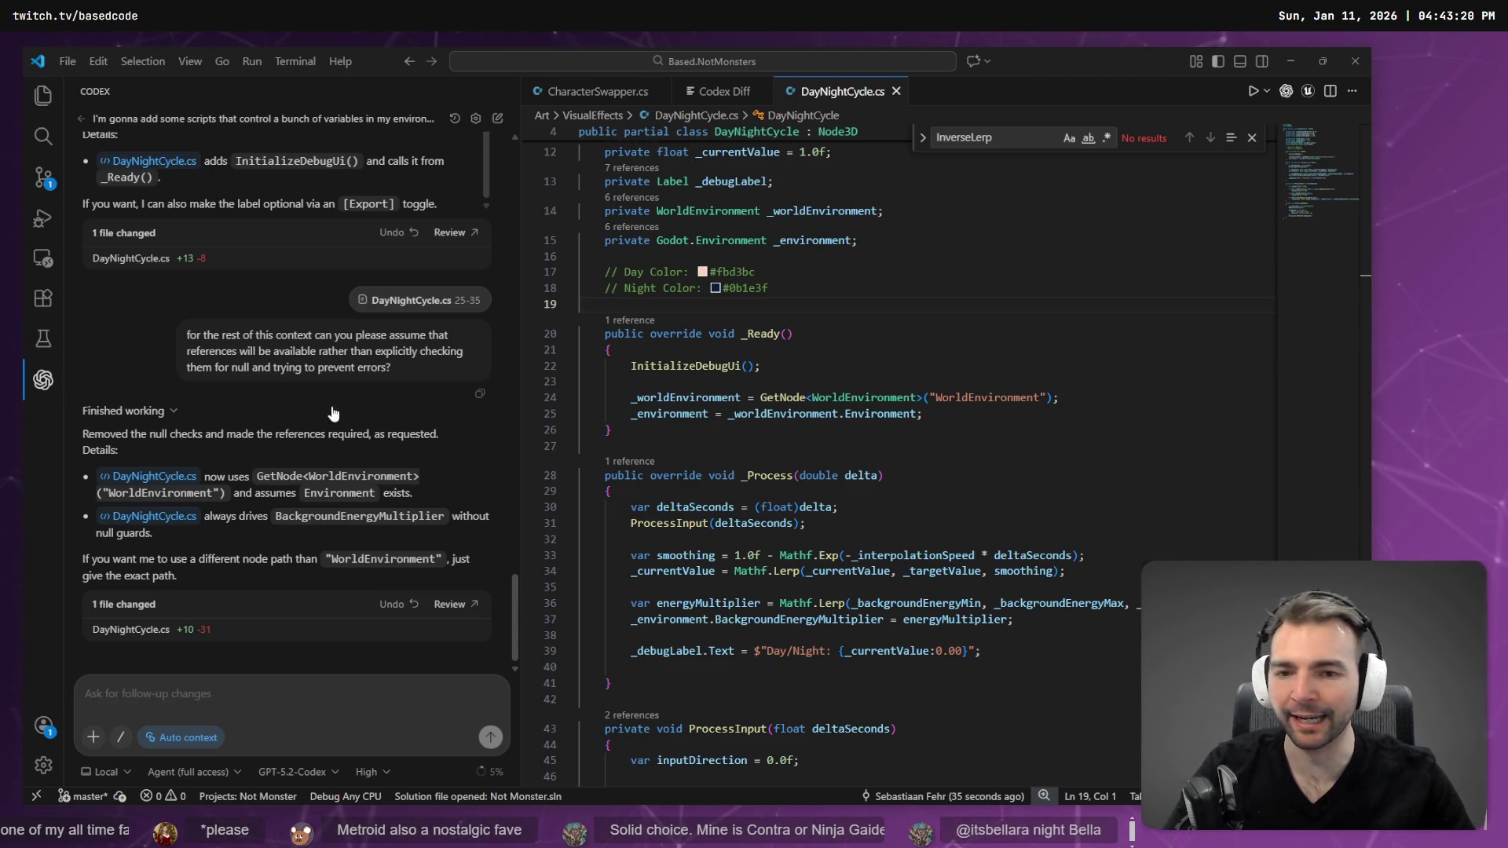
- Inspect the Day Color and Night Color comments above _Ready in DayNightCycle.cs, then switch to Godot
click(823, 287)
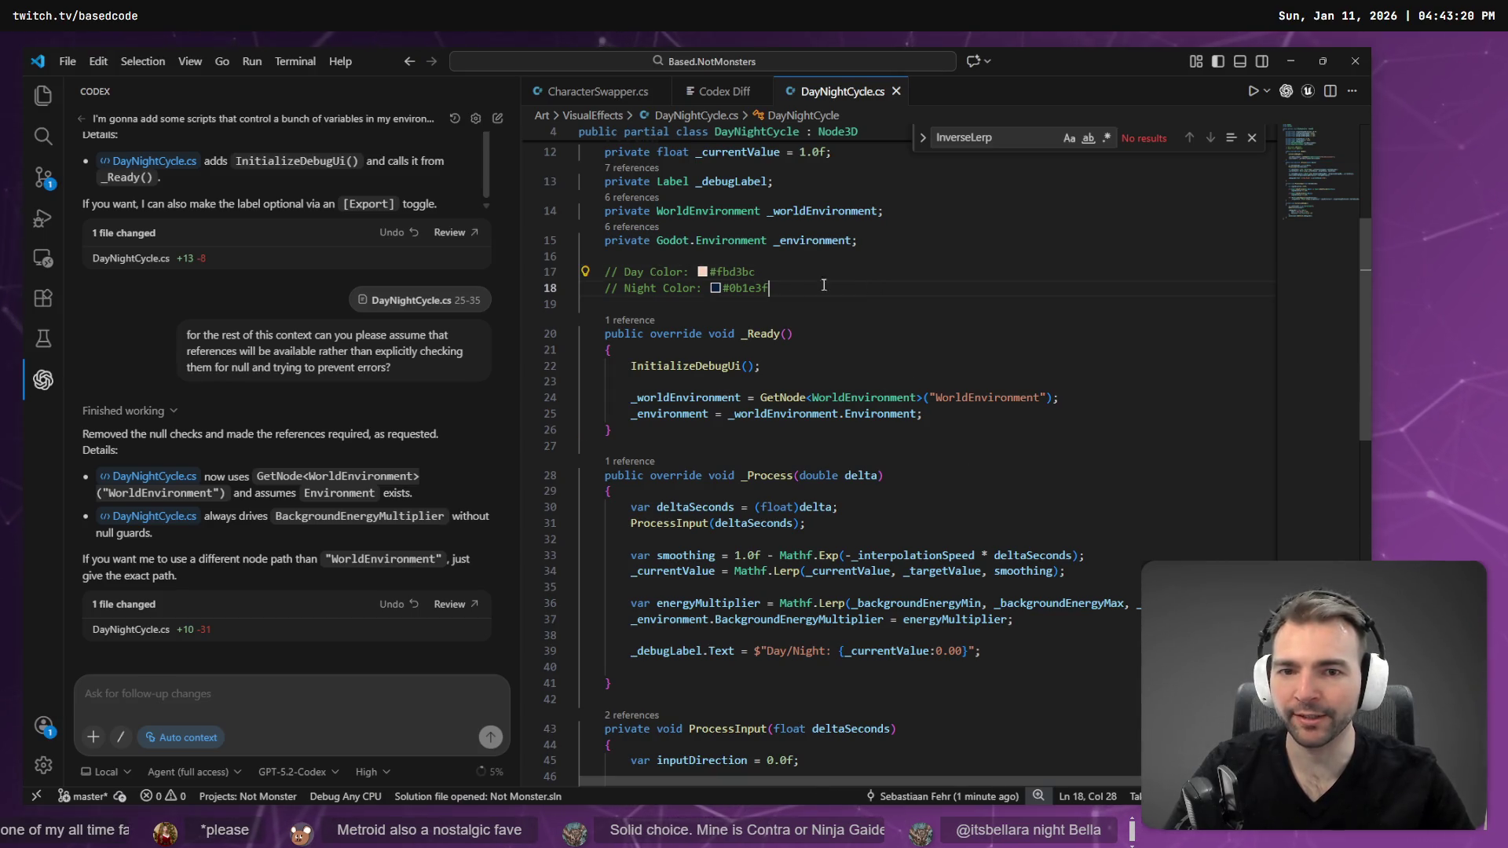
key(shift+Up)
key(shift+Home)
click(847, 312)
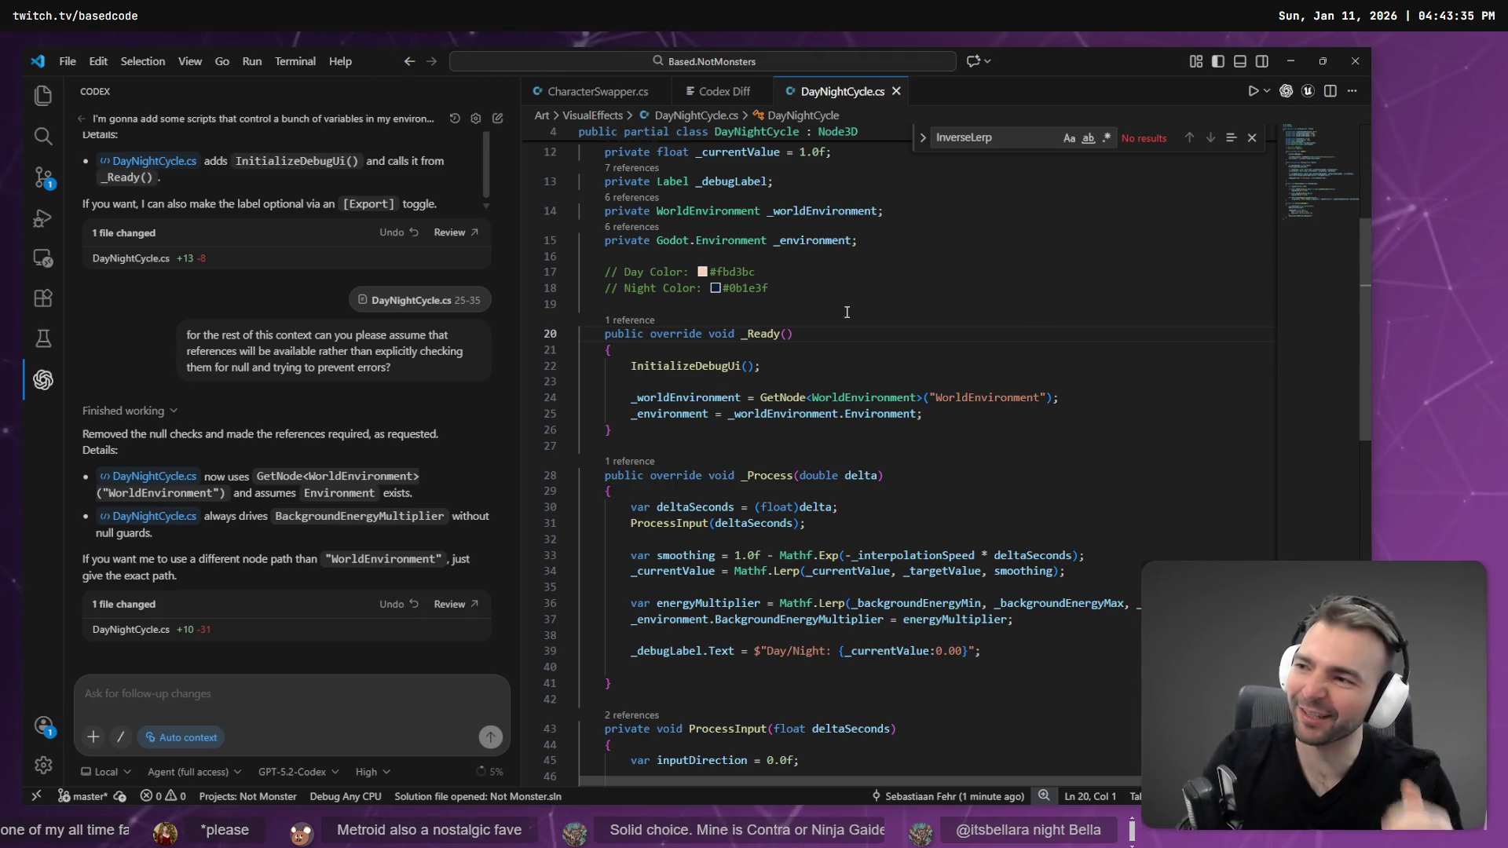
click(858, 293)
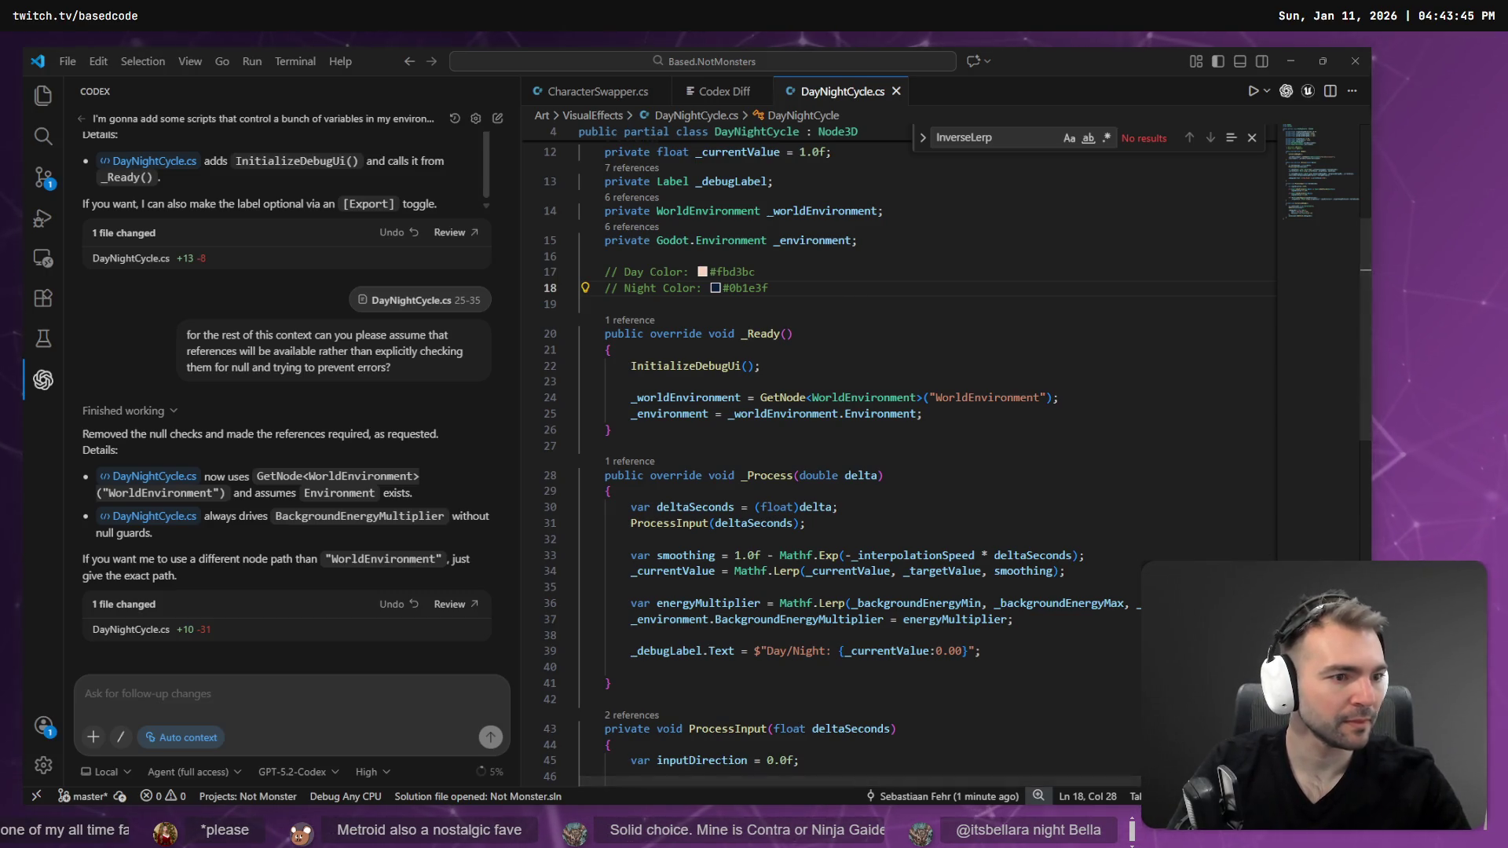
key(alt+Tab)
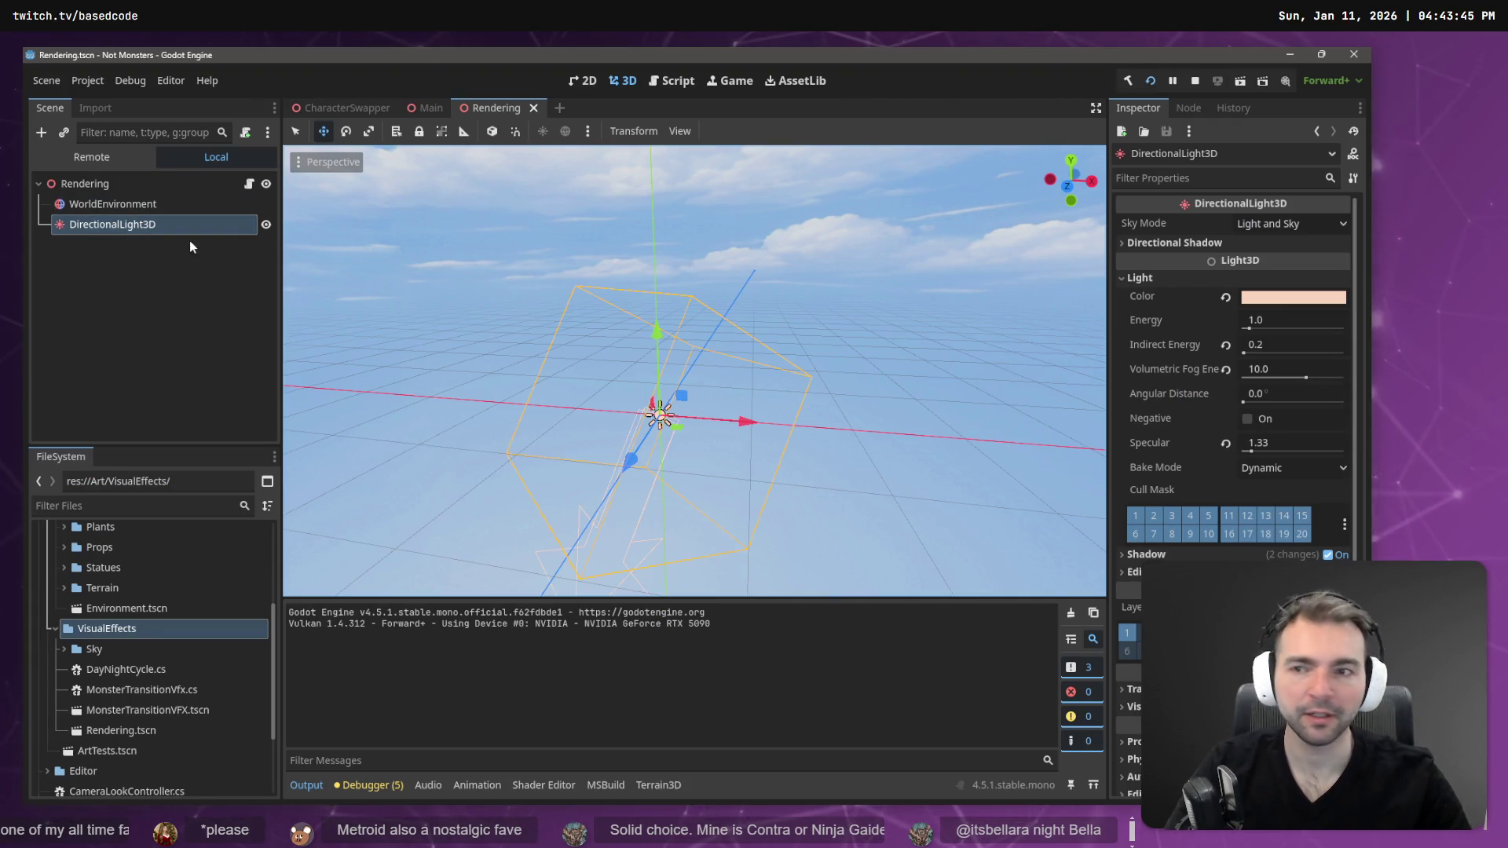
- Snip the Scene panel showing WorldEnvironment and DirectionalLight3D, then return to VS Code
key(super+shift+s)
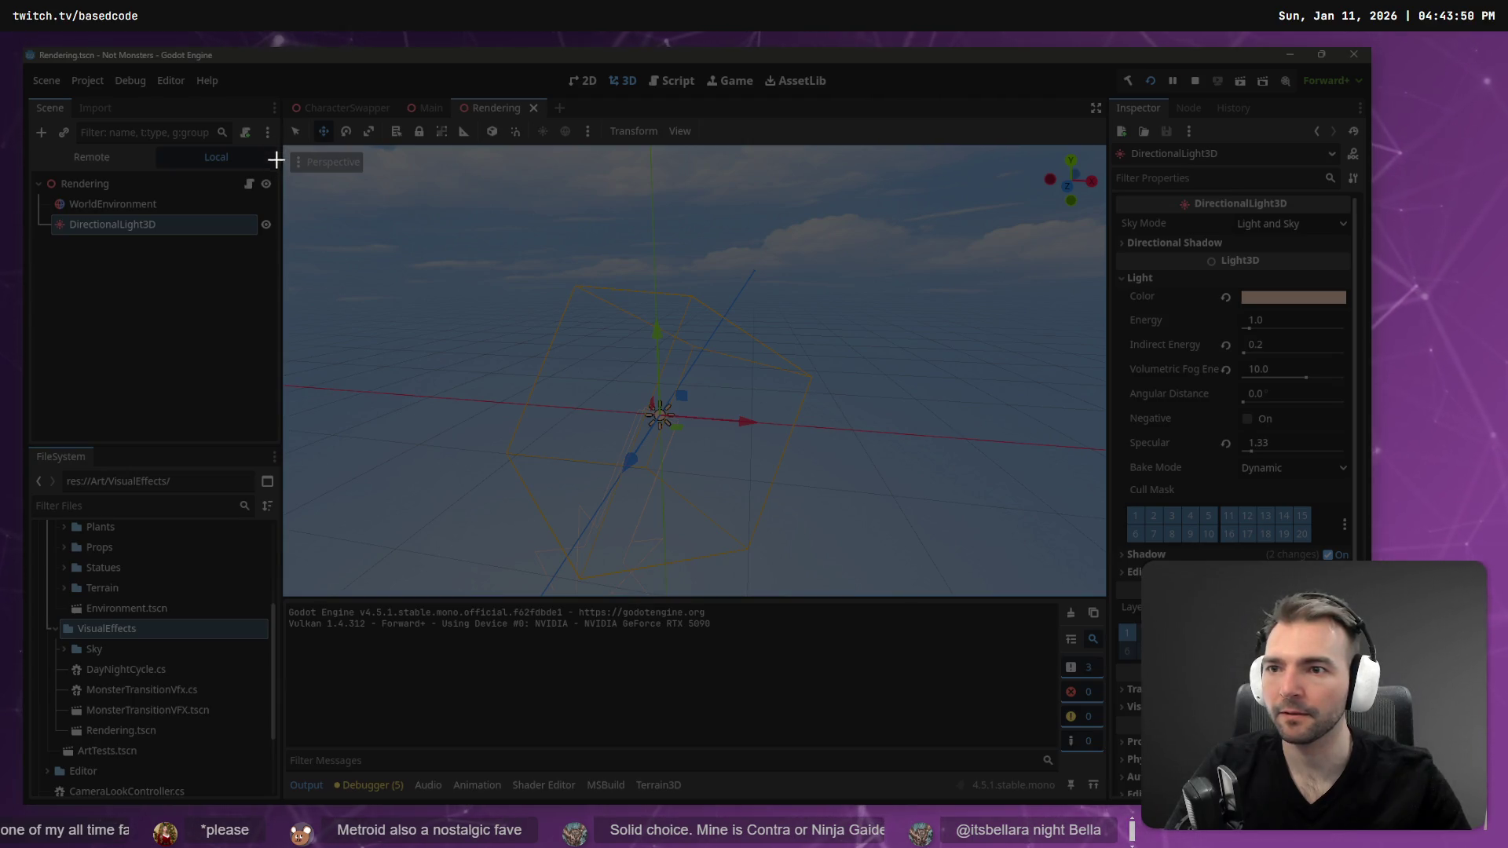
drag(277, 167, 30, 236)
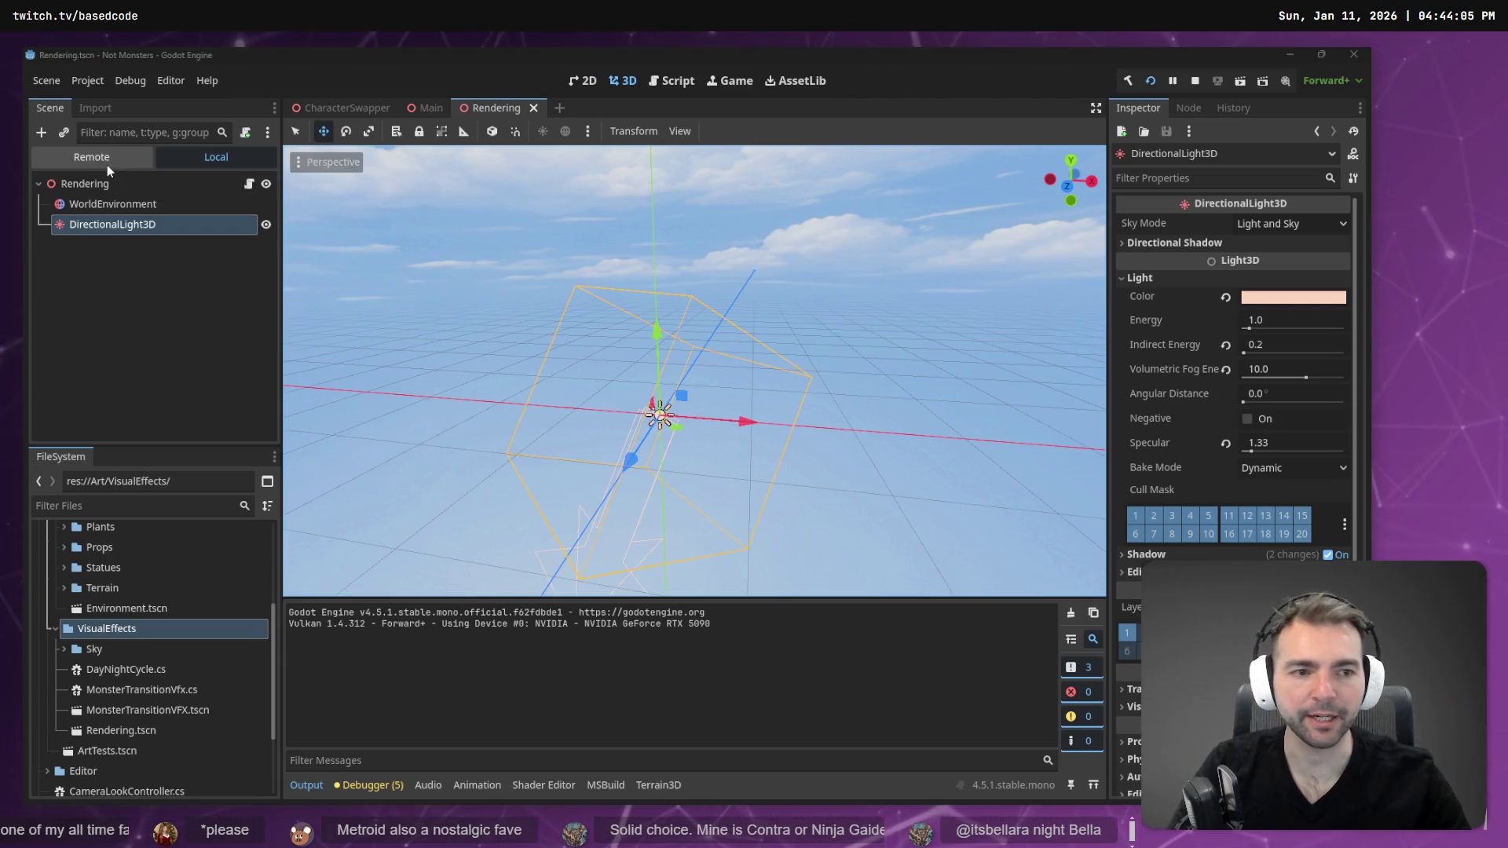
key(alt+Tab)
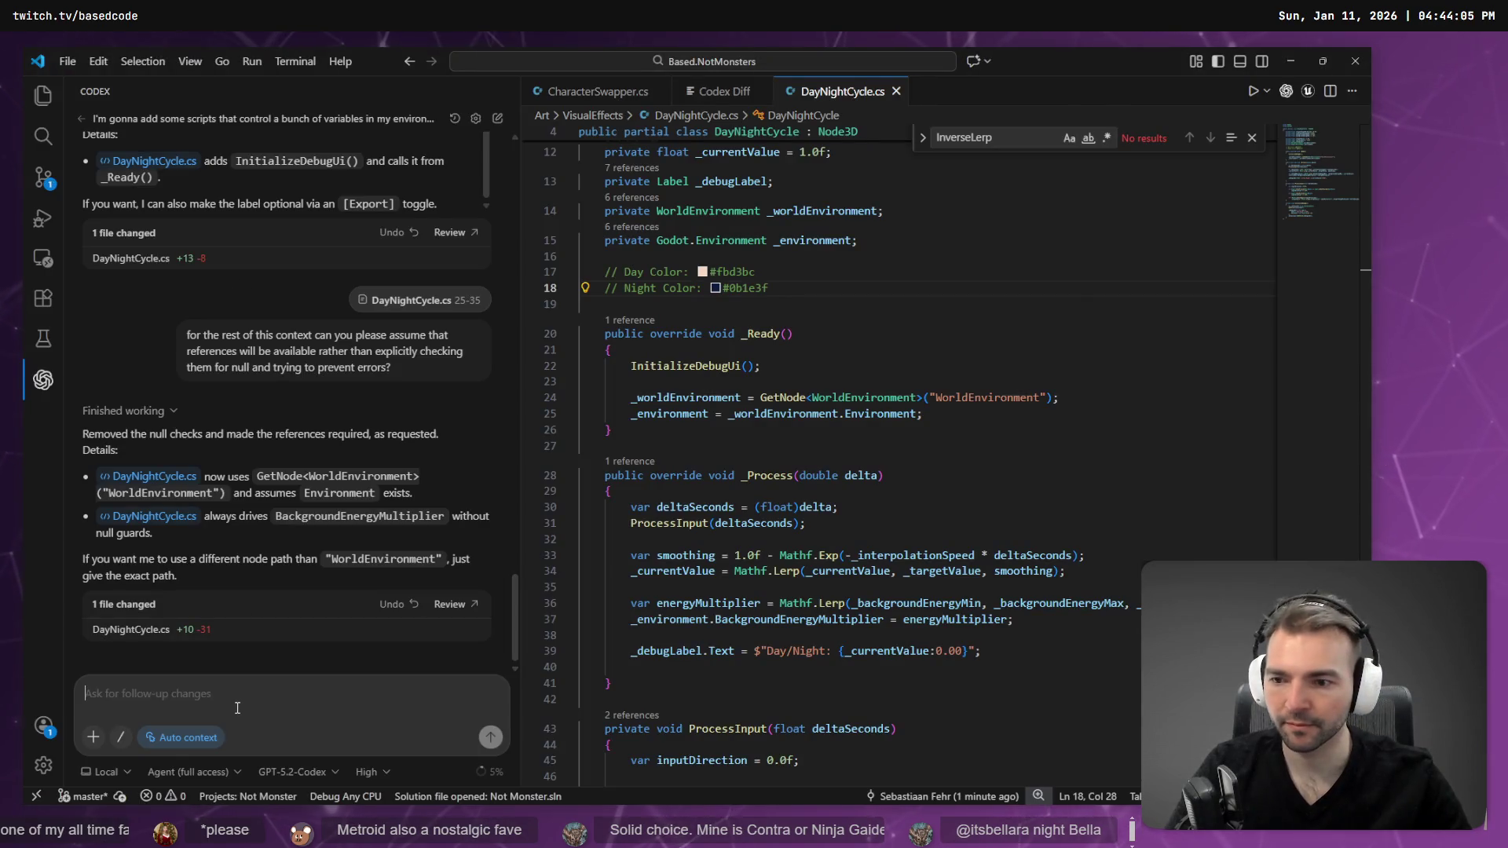
- Dictate the Codex request, copying day colour fbd3bc and night colour 0b1e3f from the comments
key(alt+Tab)
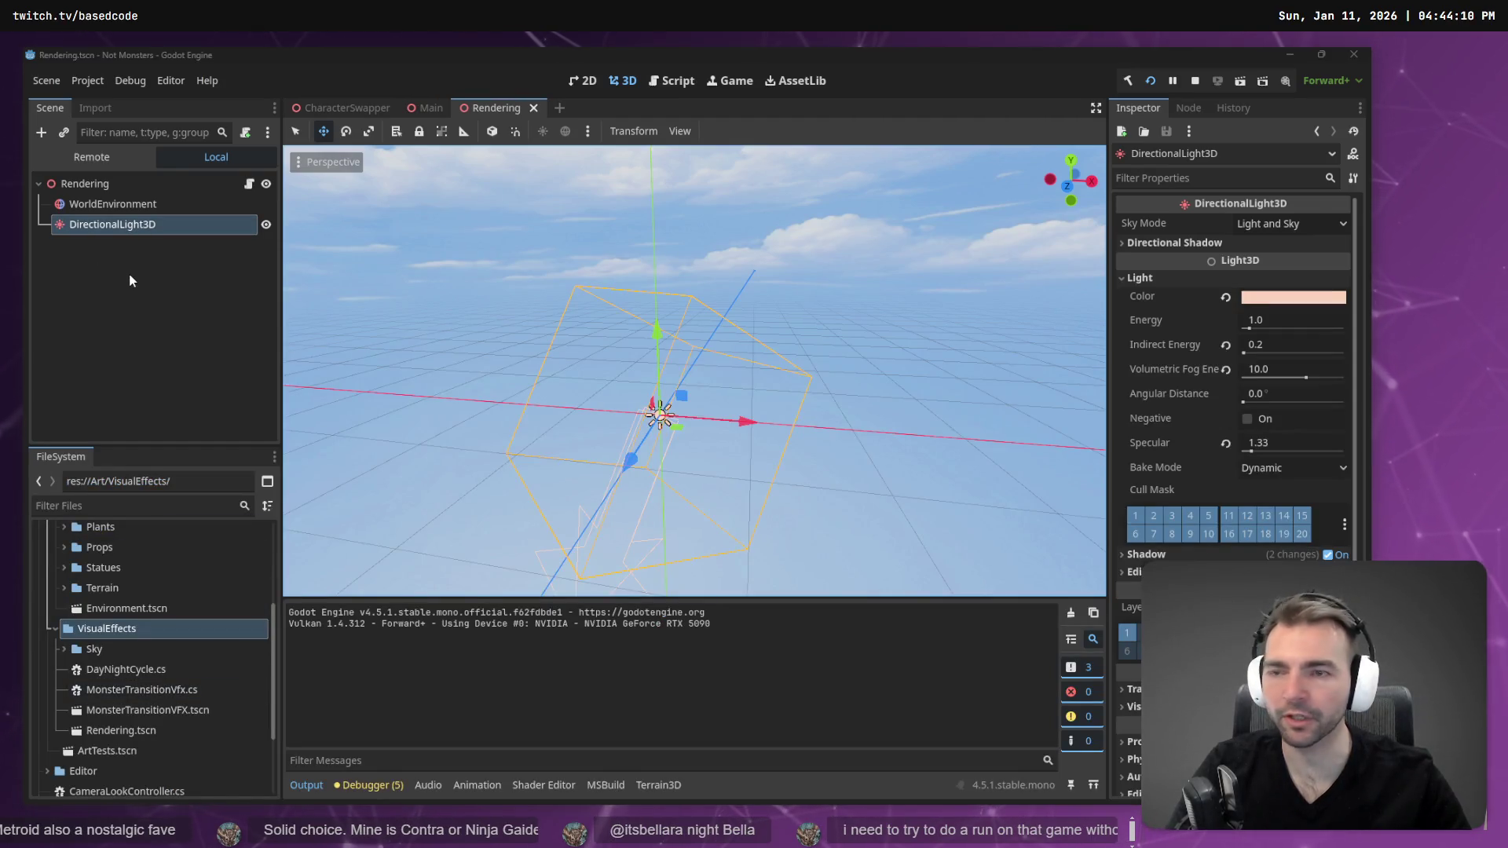
key(alt+Tab)
key(super+h)
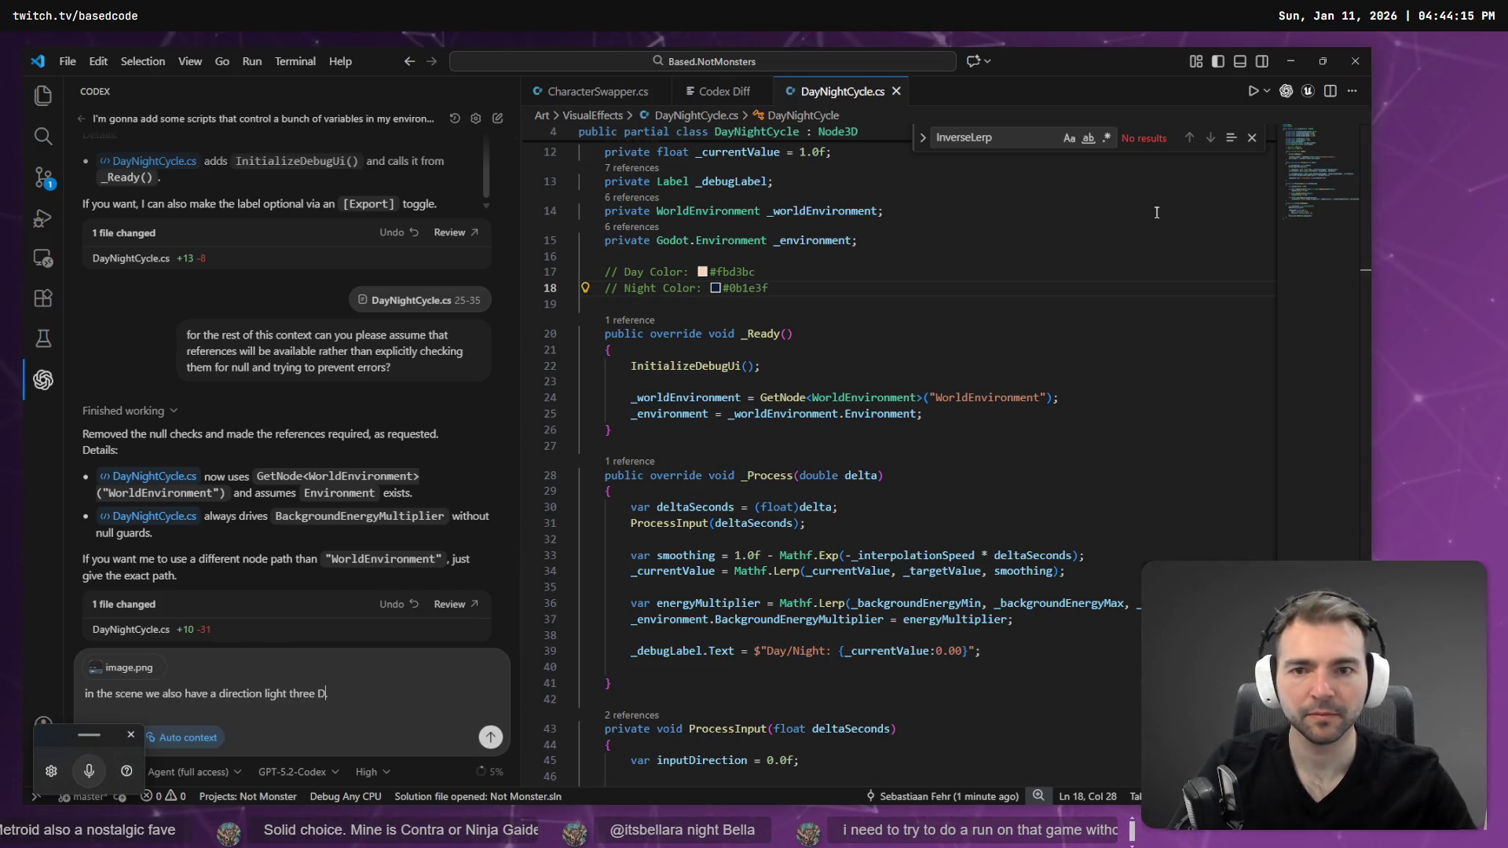
double_click(724, 272)
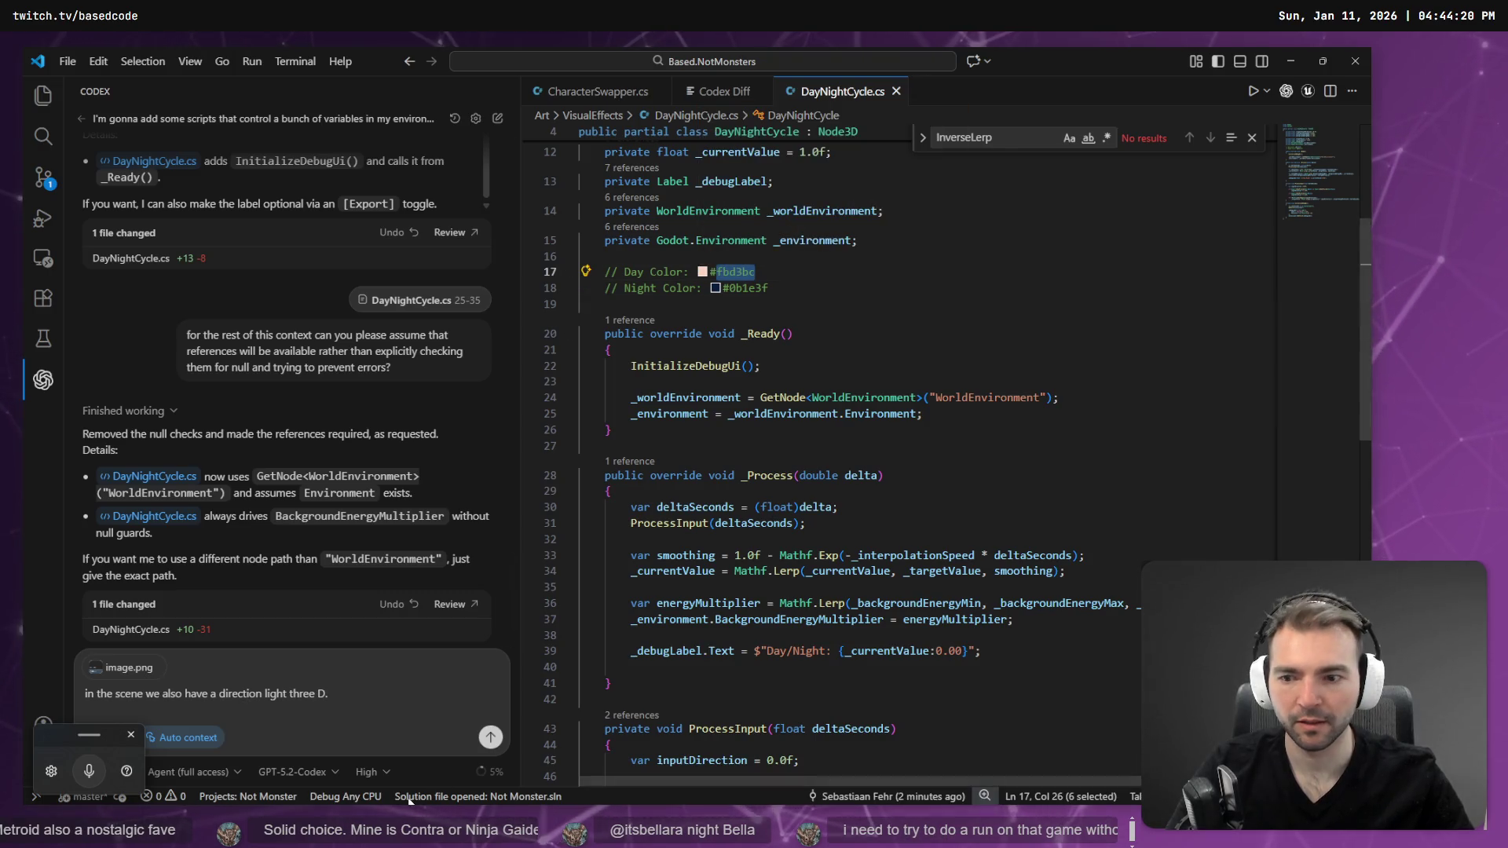
click(397, 698)
key(ctrl+super)
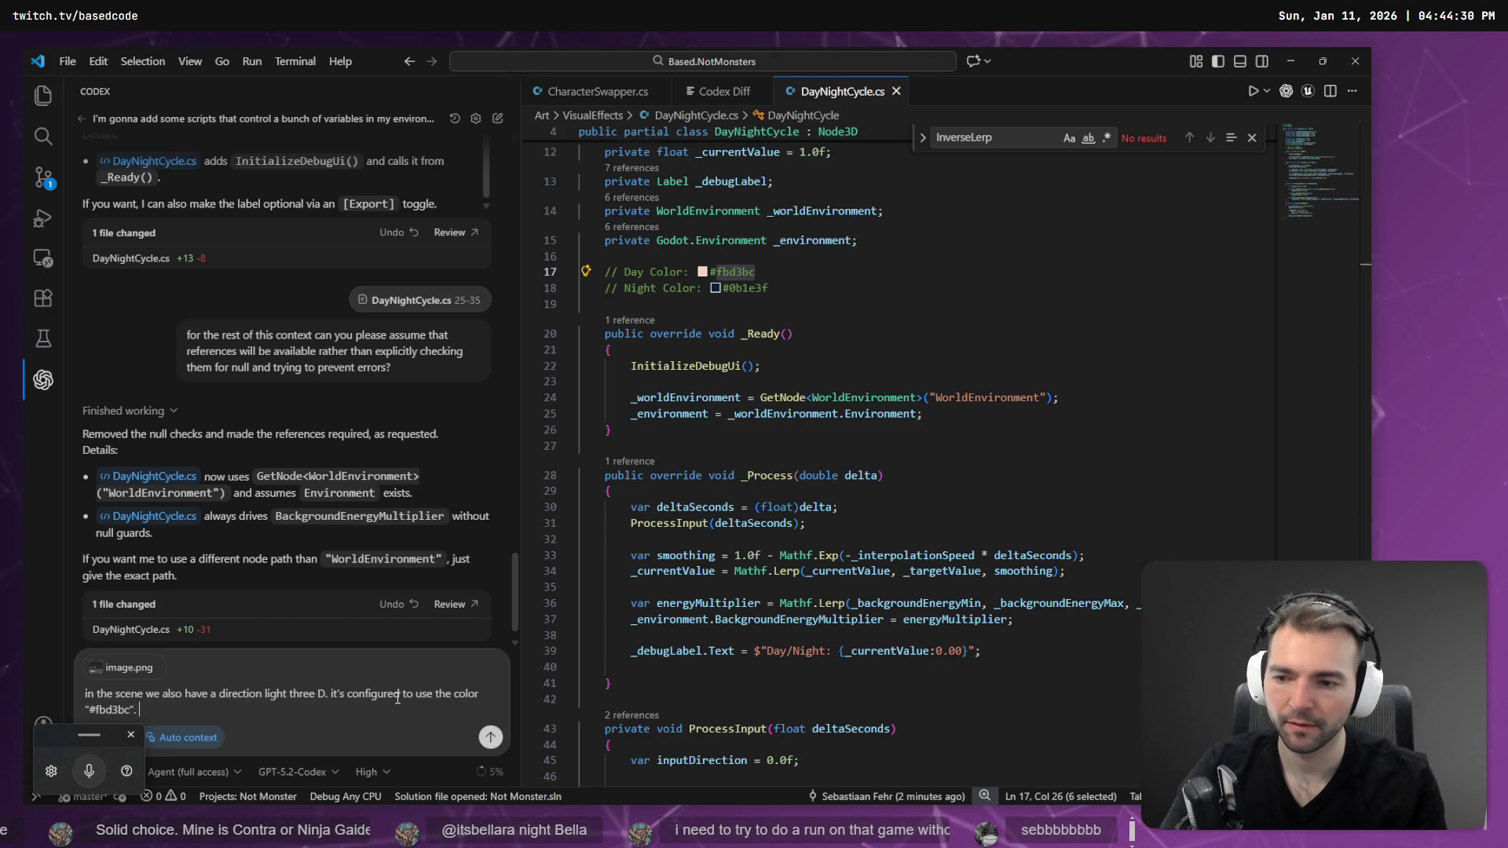
key(ctrl+super)
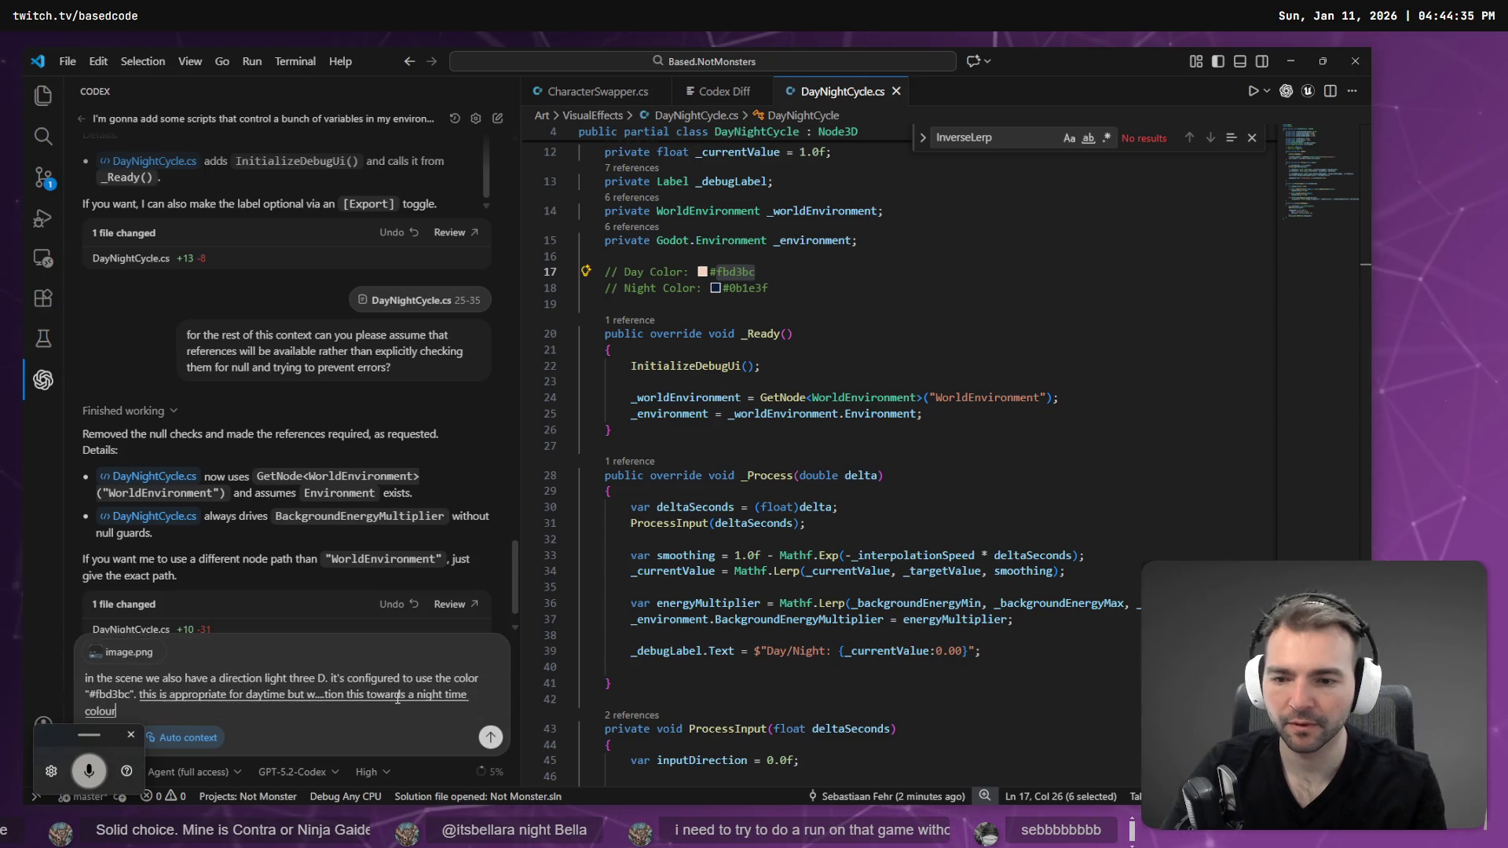
text(")
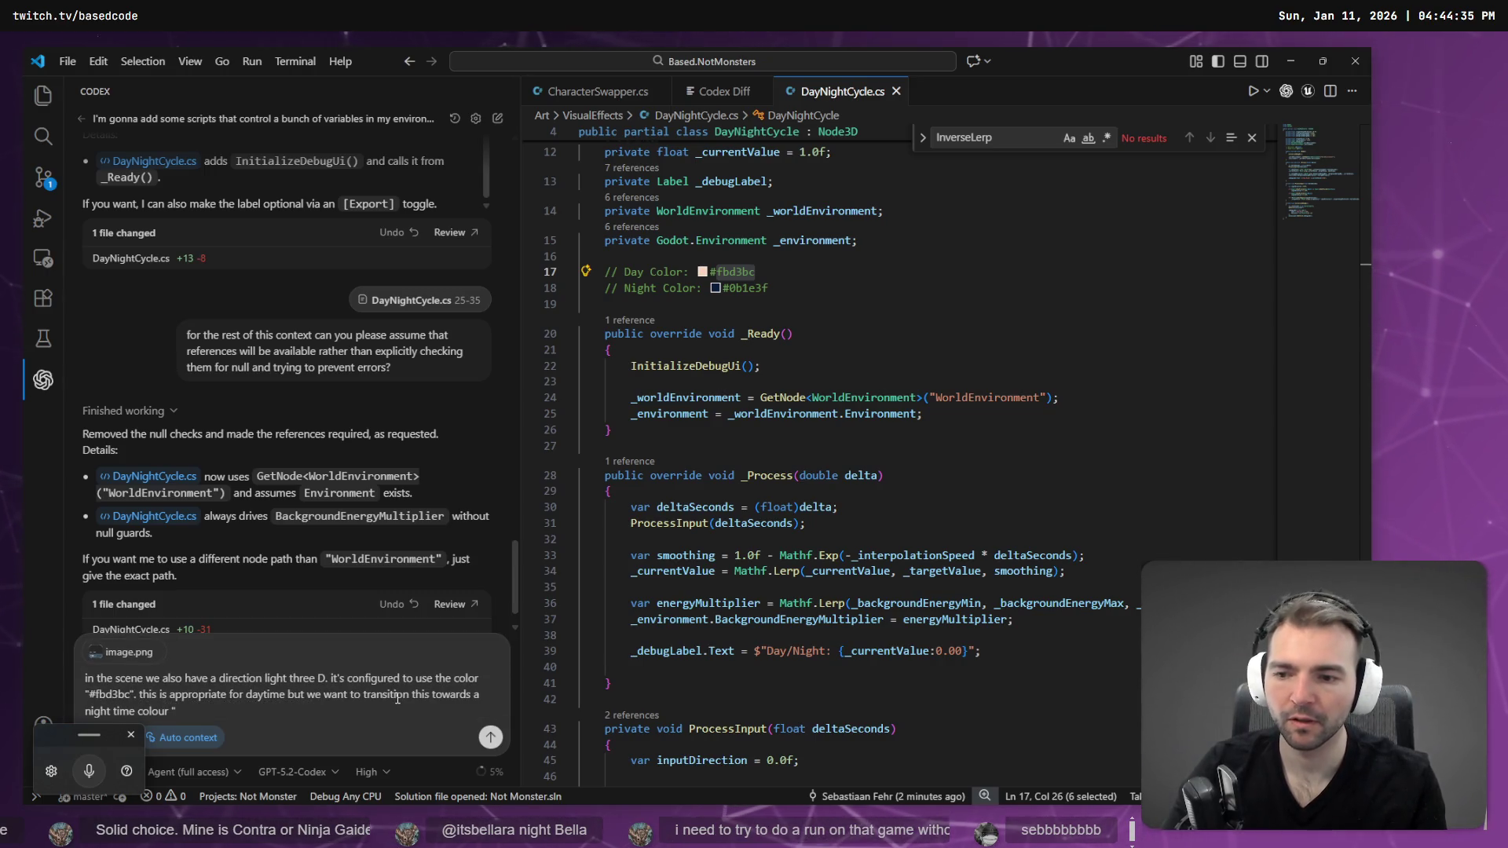
double_click(744, 289)
click(267, 705)
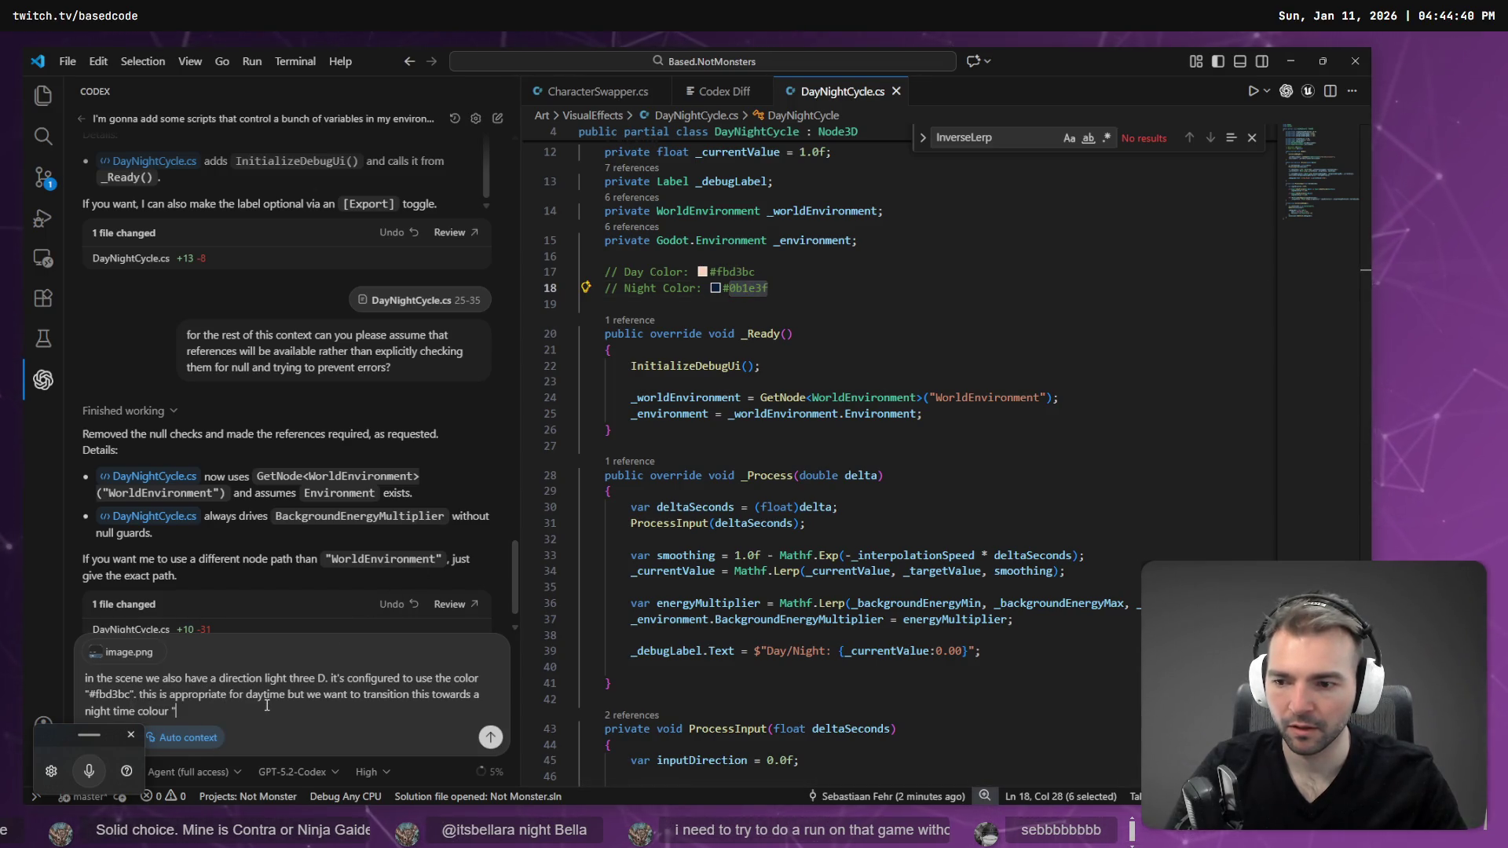
- Snip DirectionalLight3D's colour settings in Godot, attach it, finish dictating and send the request
key(alt+Tab)
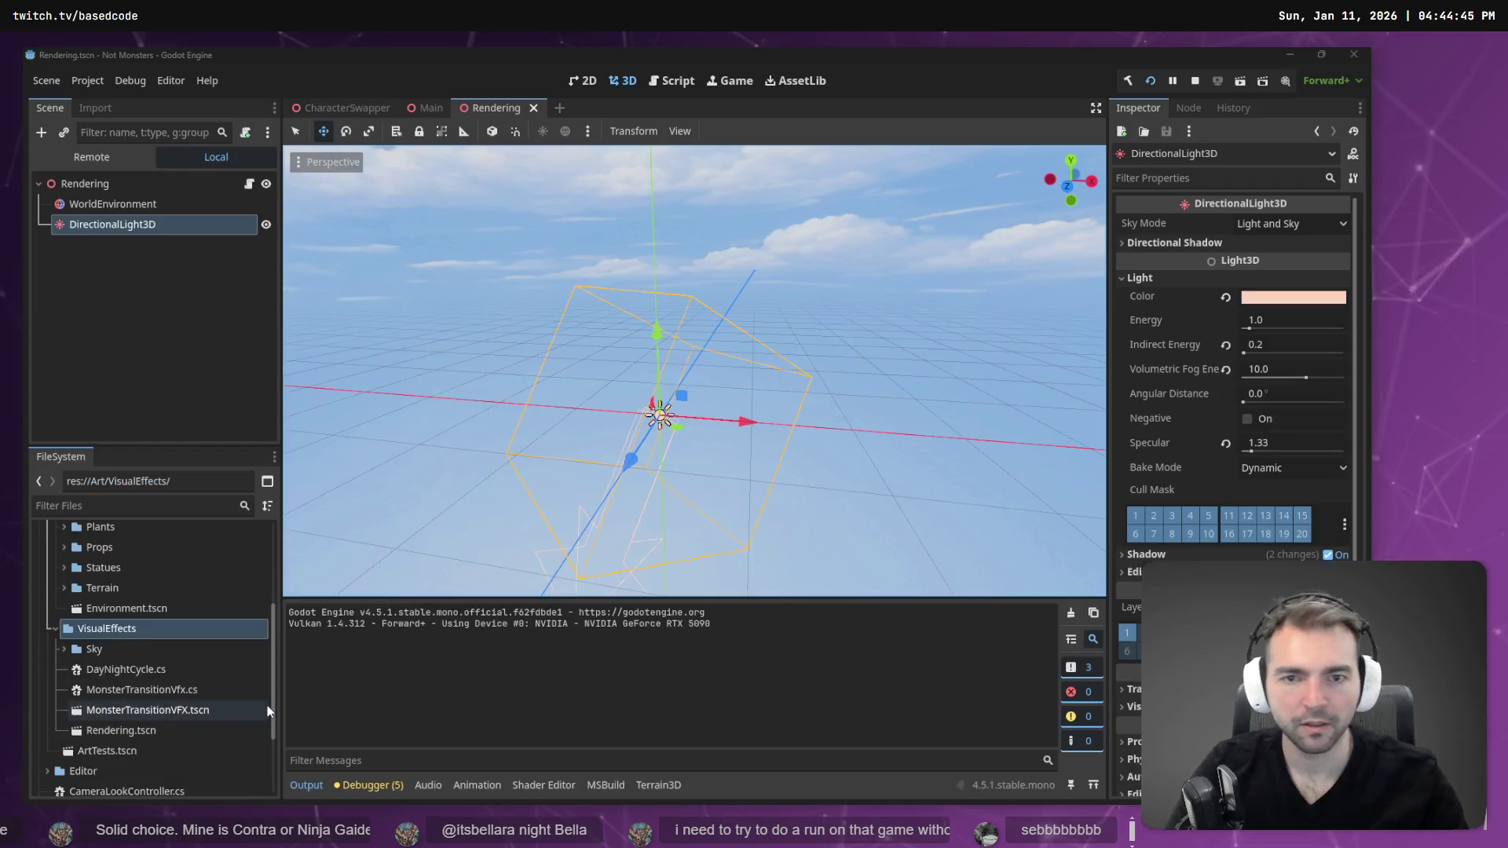
key(alt+Tab)
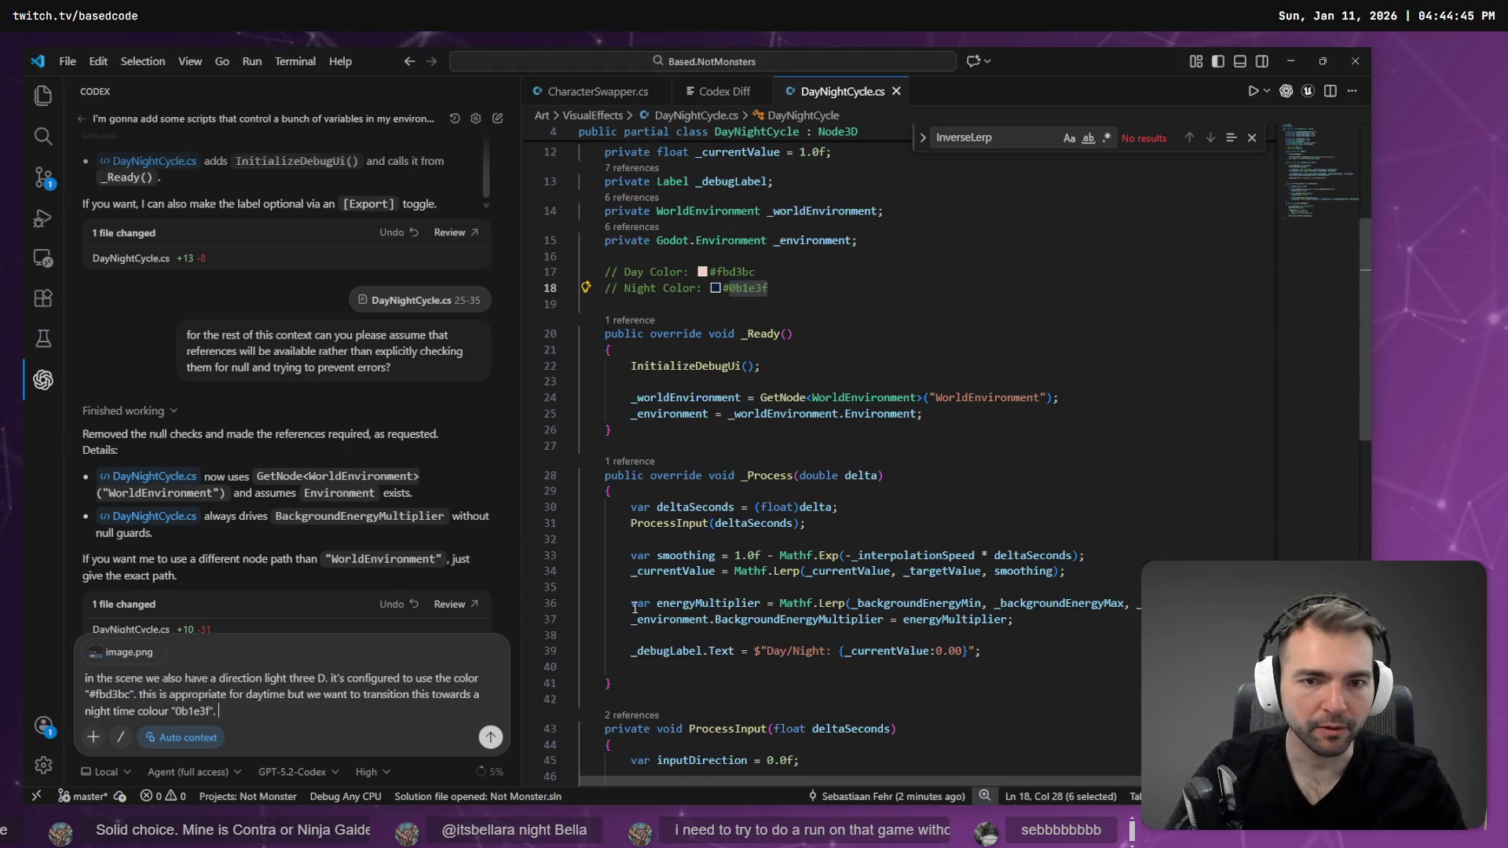
key(alt+Tab)
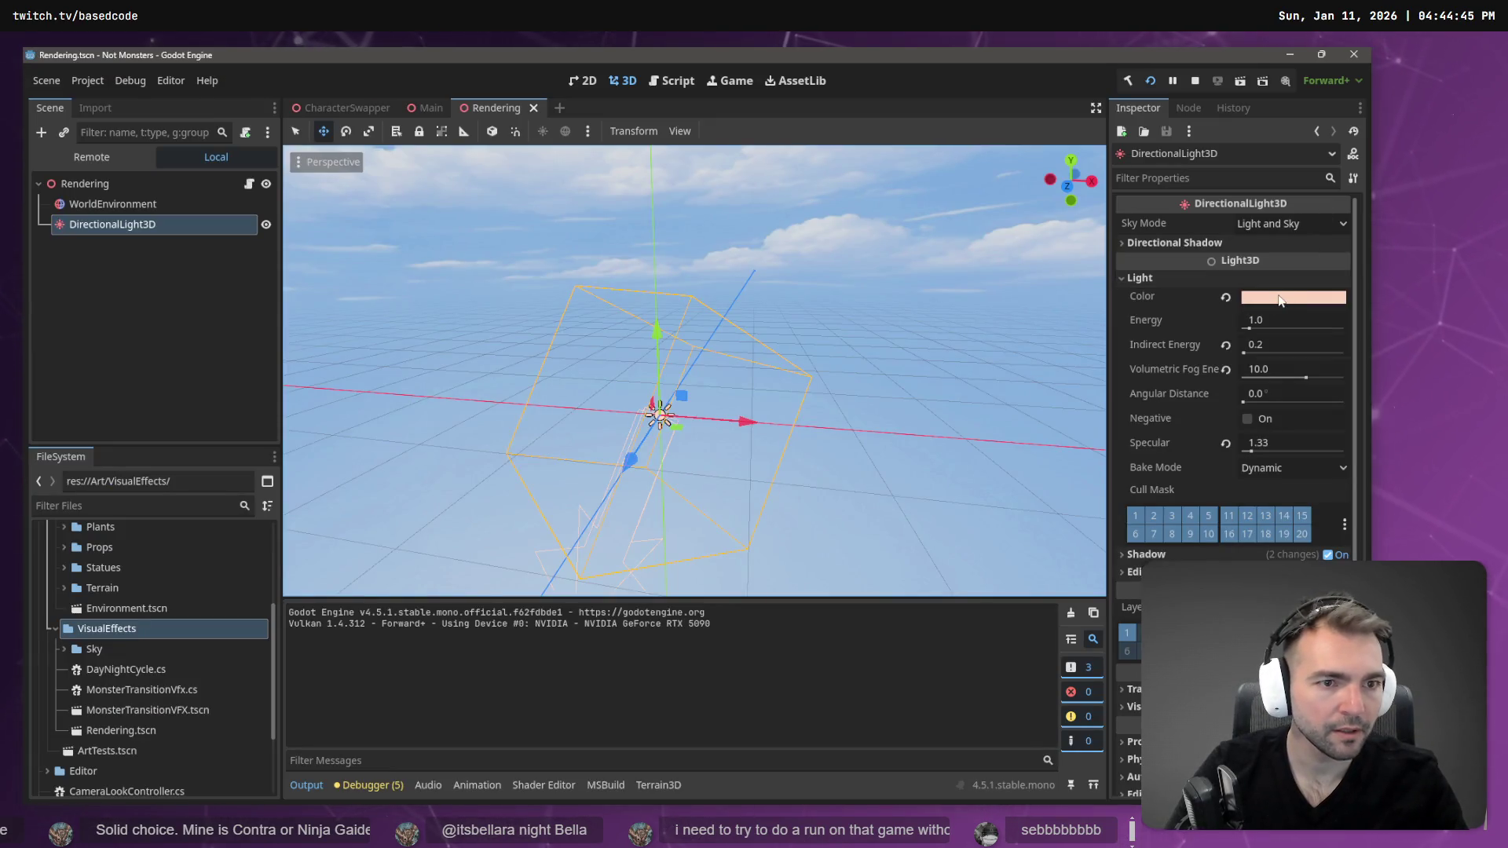
key(alt+Tab)
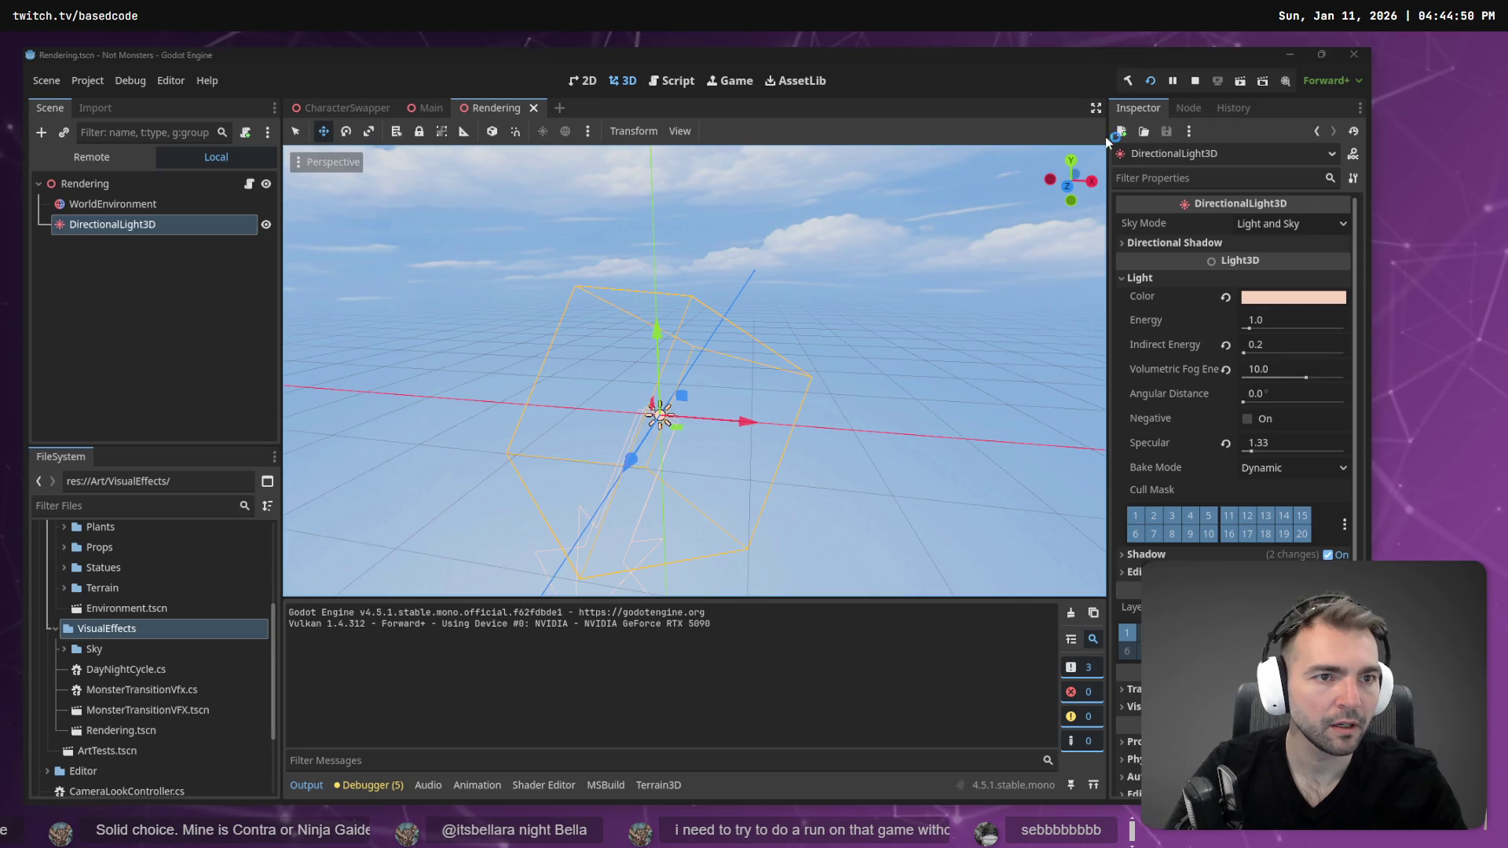
key(Print)
mouse_move(1111, 186)
mouse_down()
mouse_move(1290, 319)
mouse_move(1353, 314)
mouse_up()
key(alt+Tab)
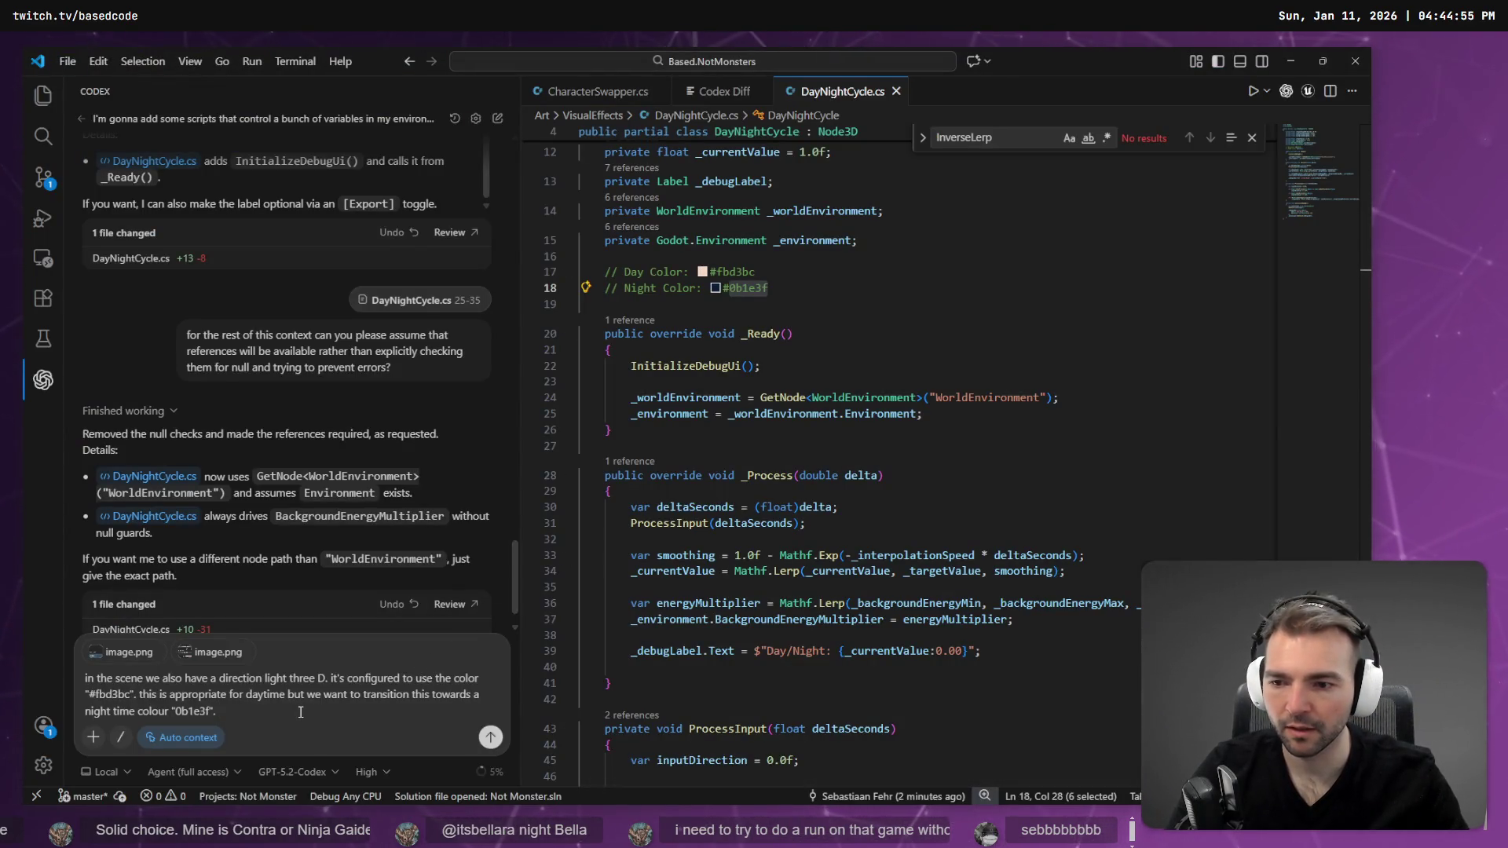
key(shift+Return)
key(shift+Return)
key(super+h)
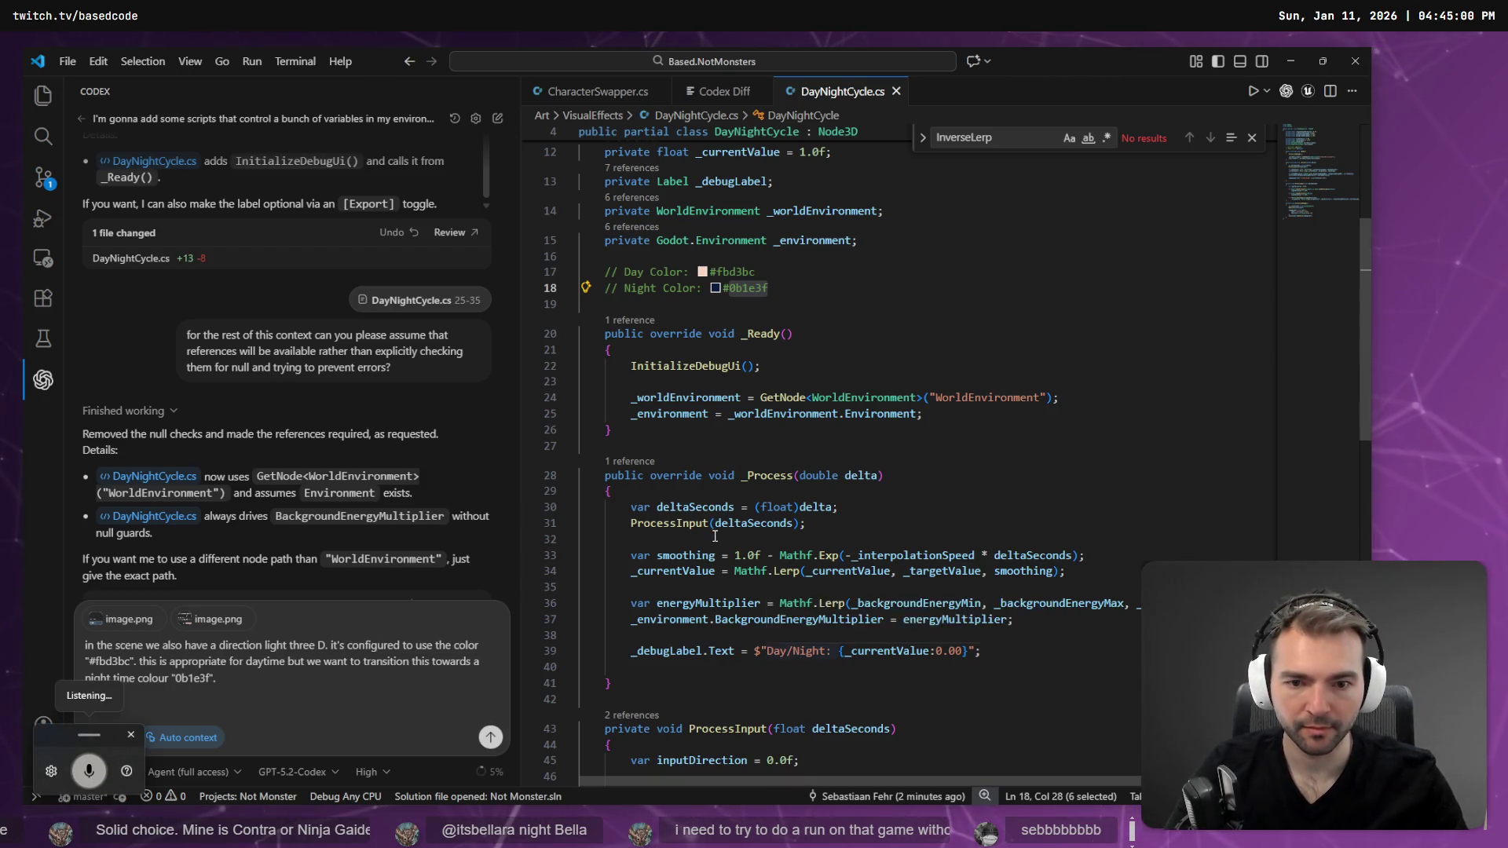
scroll(715, 535, down, 2)
scroll(715, 536, down, 1)
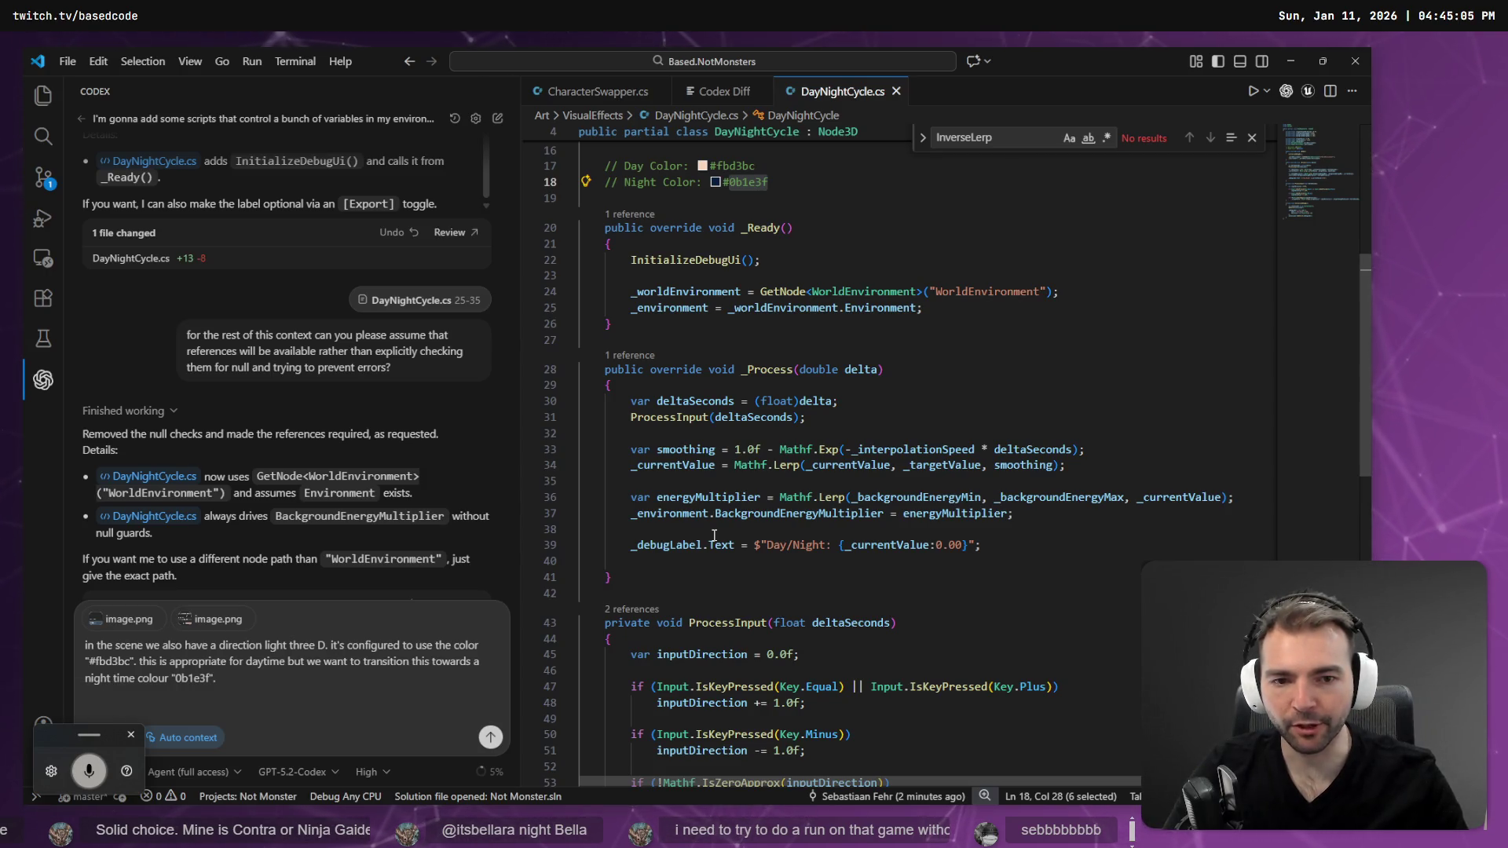
scroll(713, 519, down, 8)
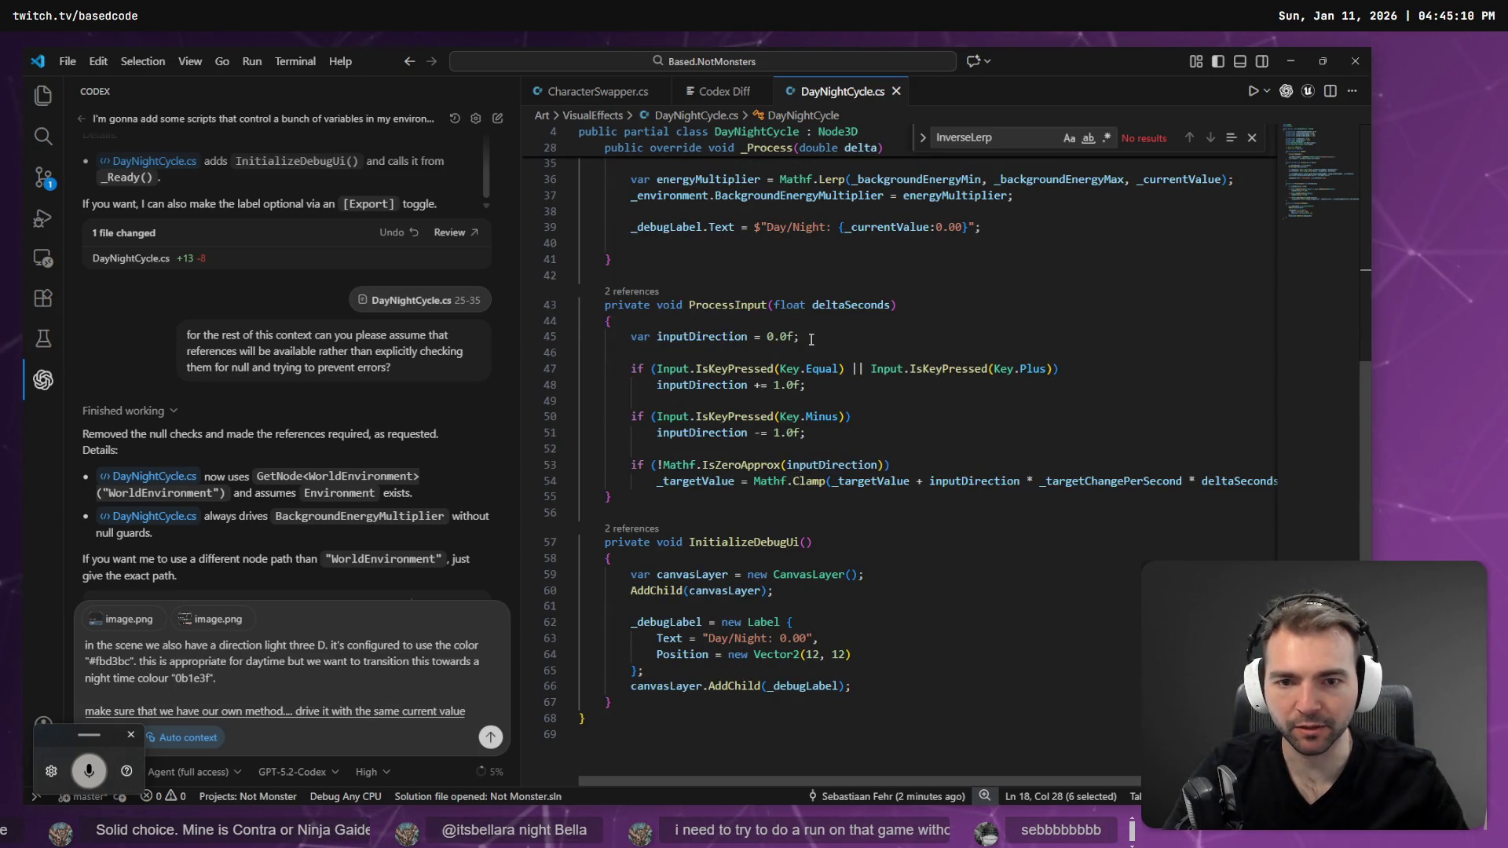
scroll(812, 339, up, 6)
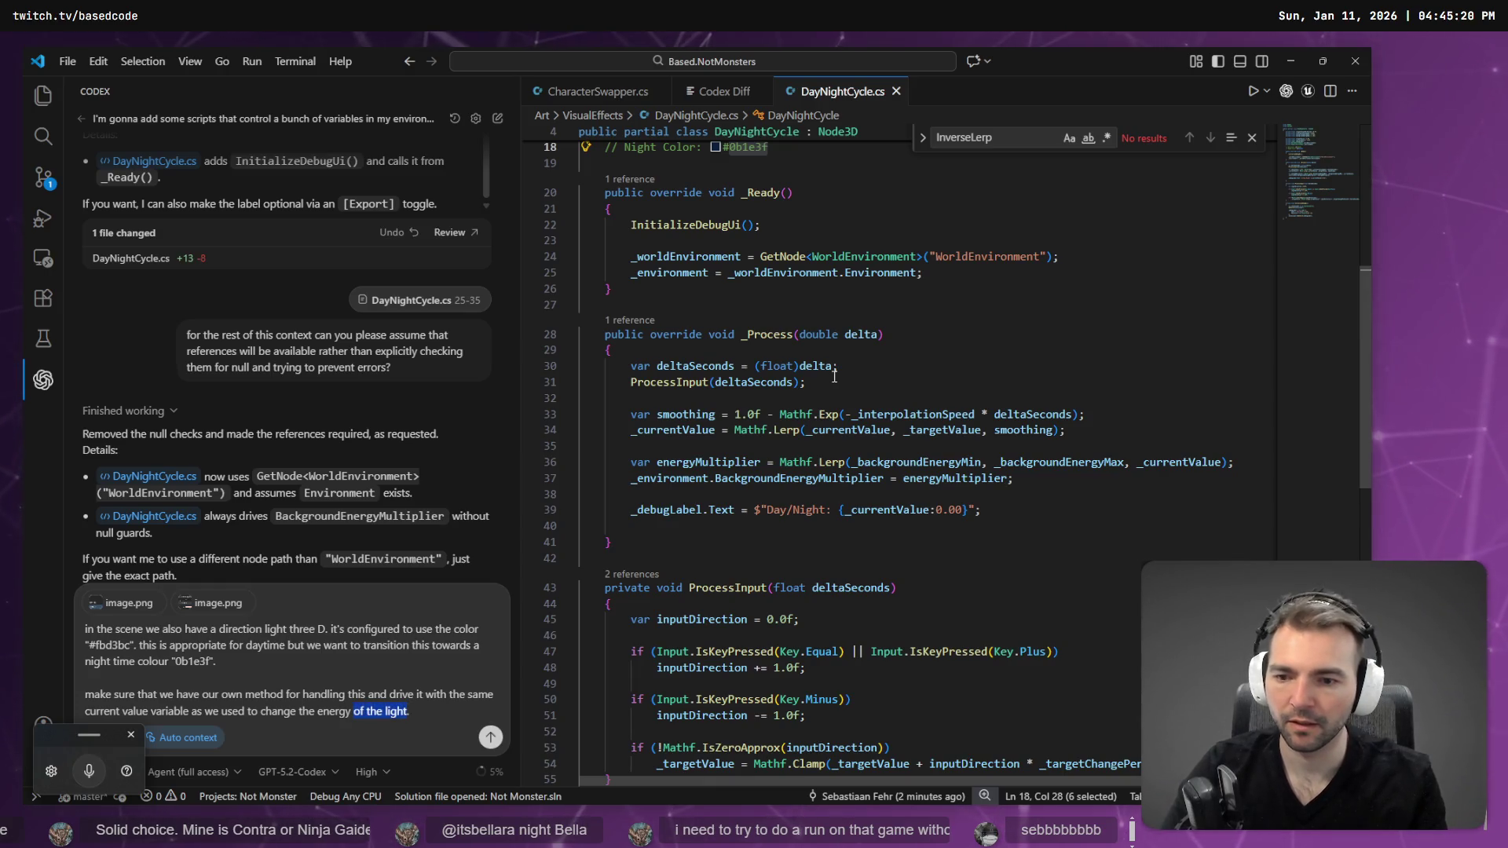
key(Return)
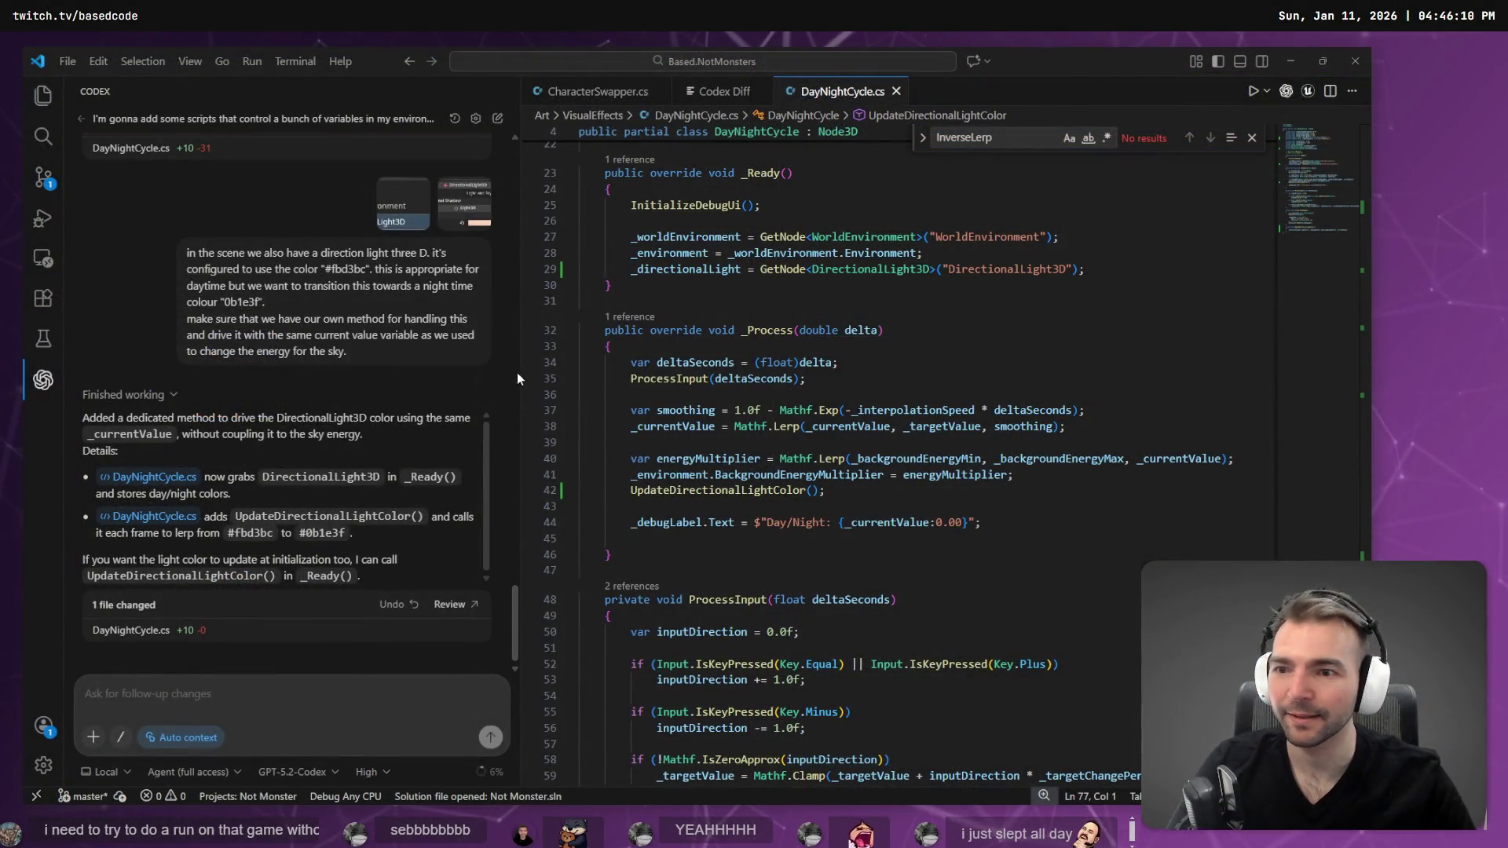
- Open Codex's finished edits to DayNightCycle.cs
click(132, 630)
- Scroll through the diff adding the light colour fields and update method, then switch to Godot
scroll(816, 497, down, 3)
scroll(815, 497, down, 8)
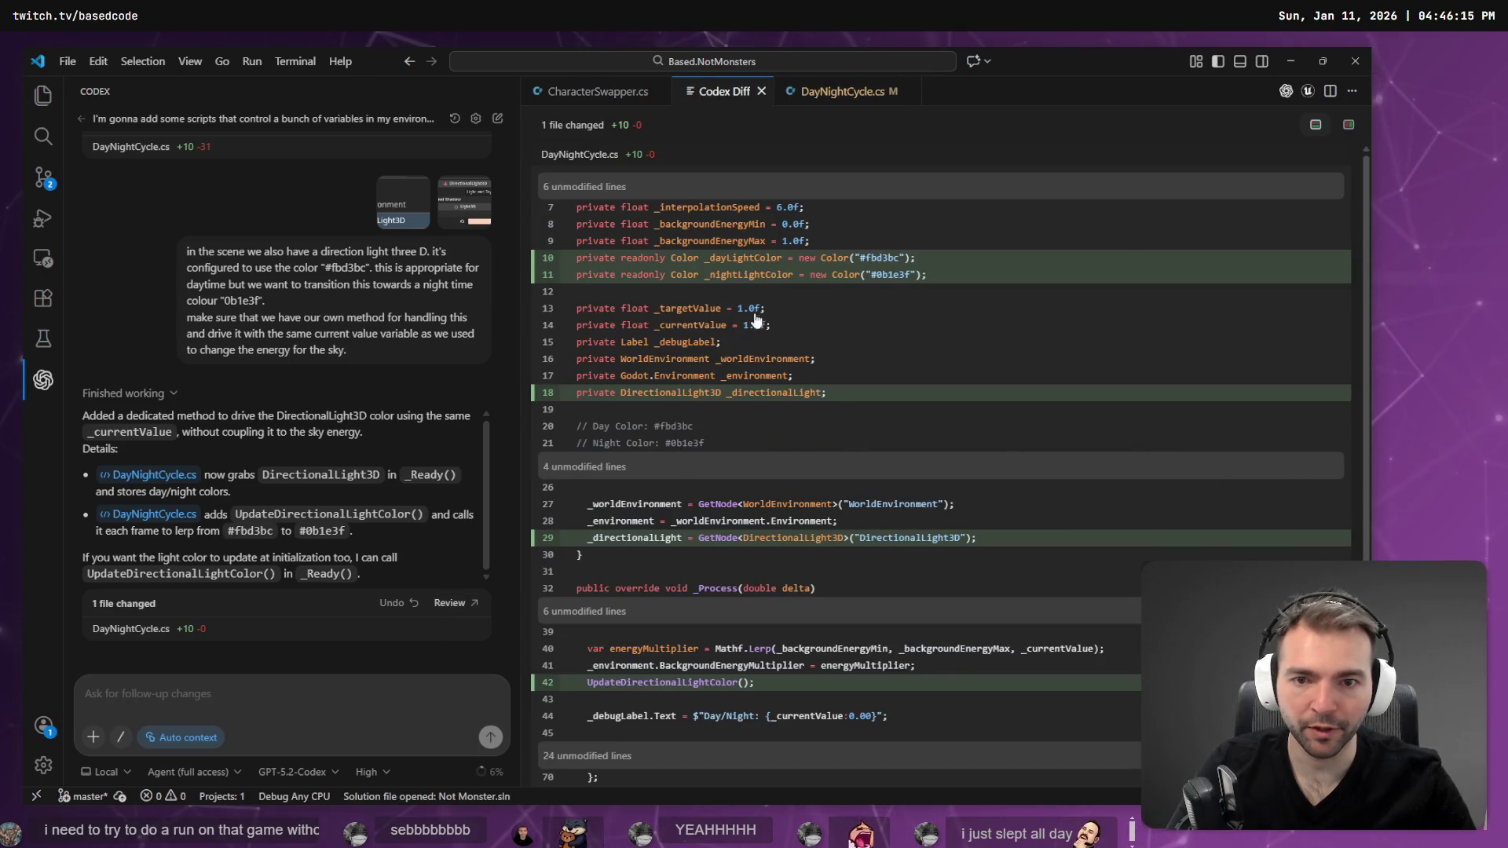
scroll(853, 297, down, 3)
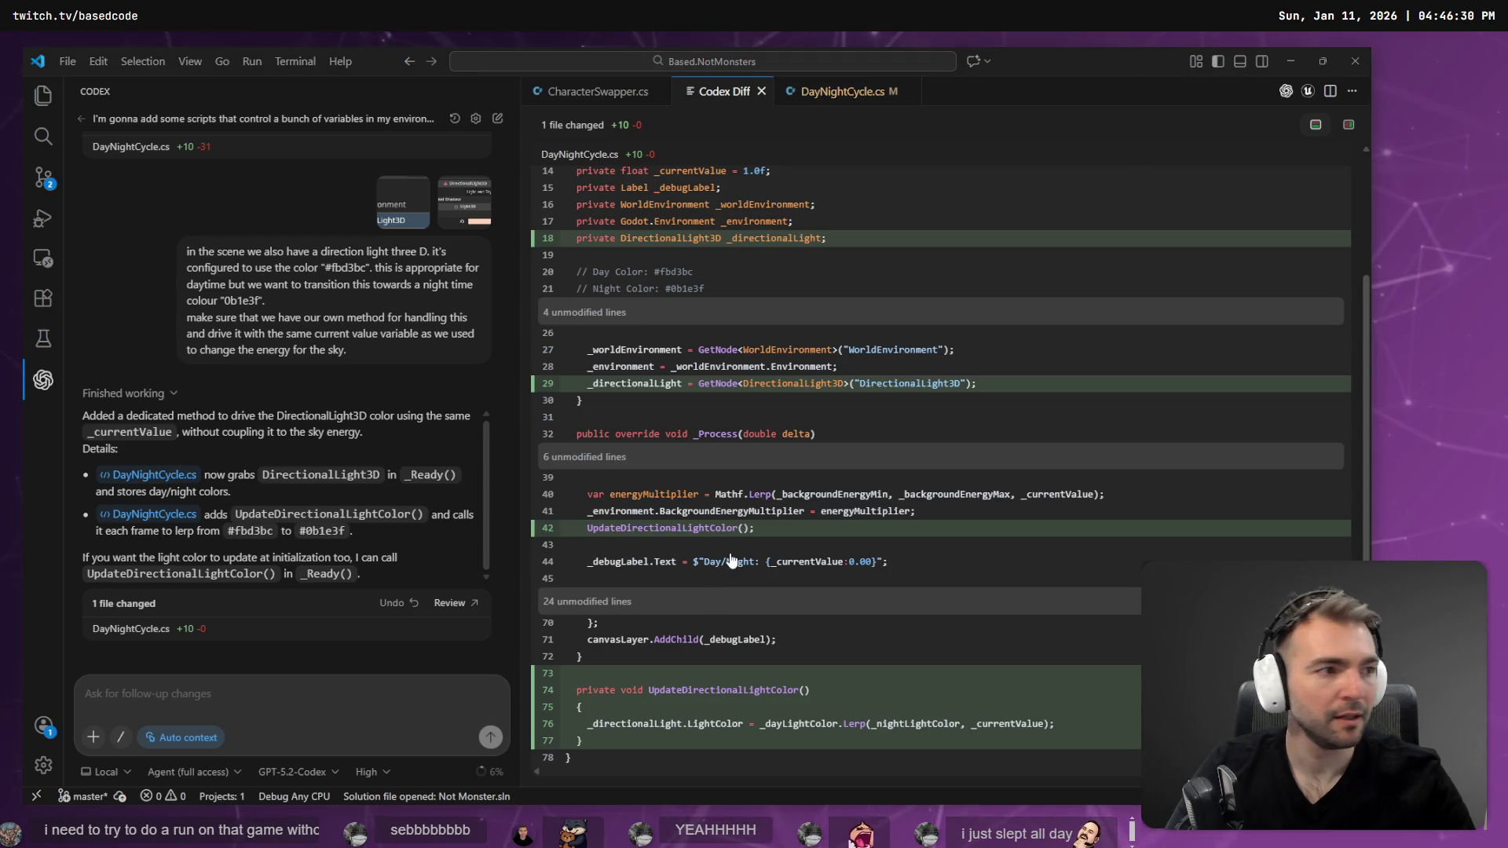
key(alt+Tab)
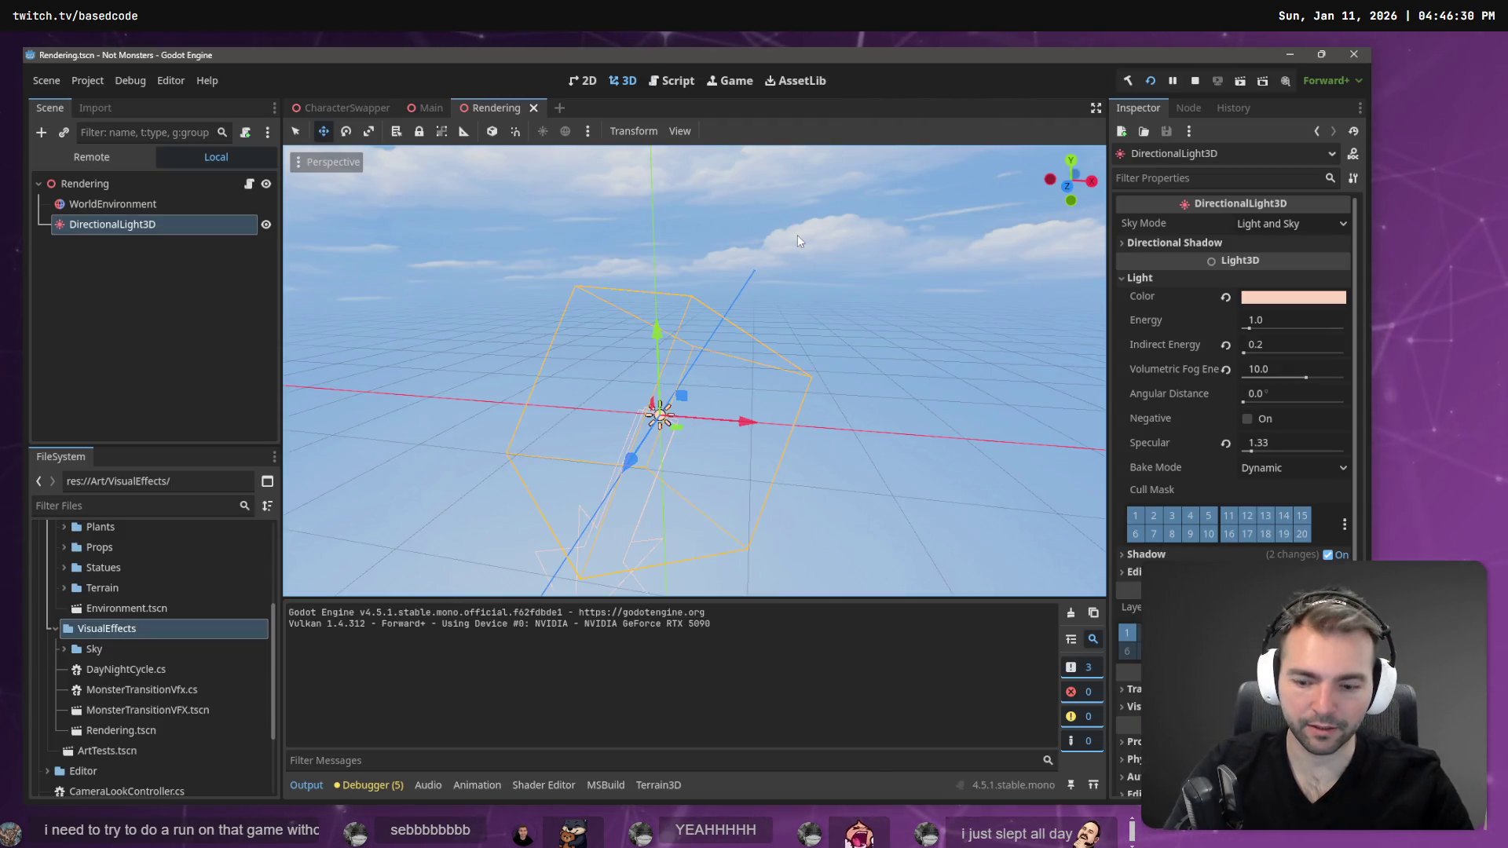
- Launch the game and walk the character around town to watch the night lighting
key(F6)
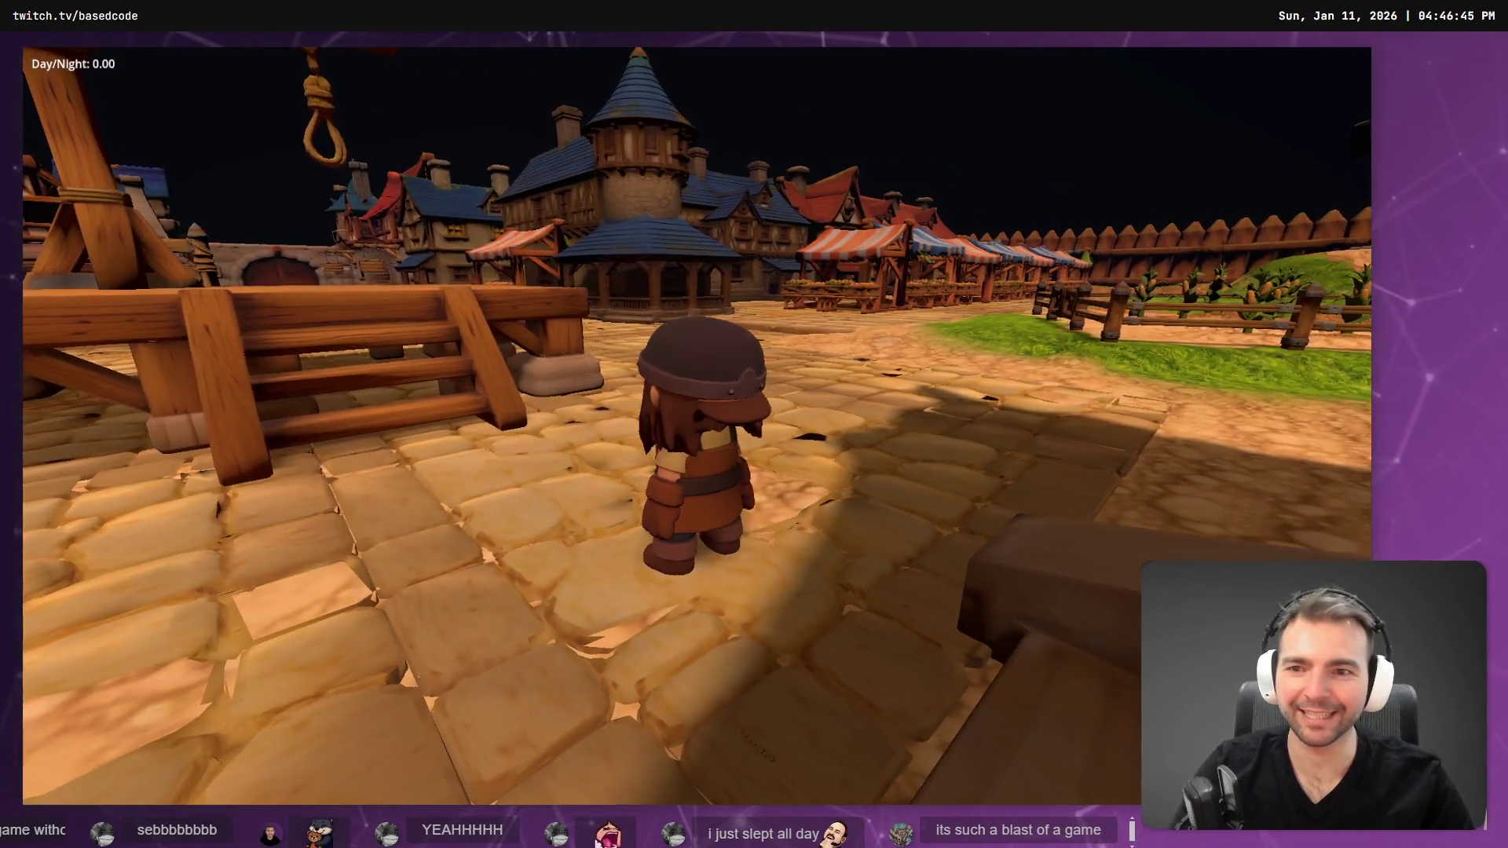
key(w)
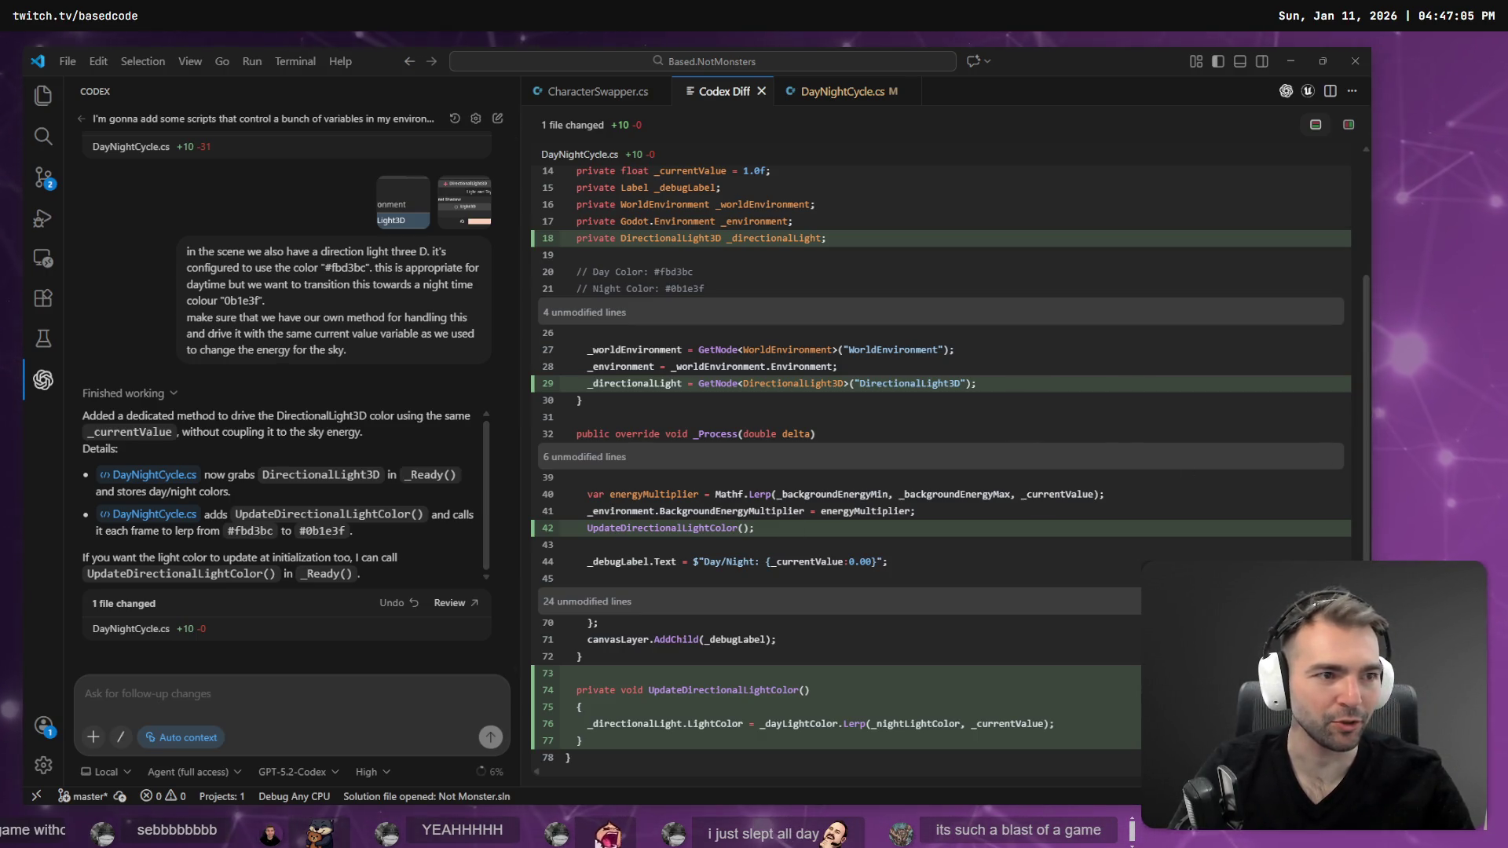
- Bring the DayNightCycle script forward and review the _dayLightColor and _nightLightColor fields and the Lerp call
key(alt+Tab)
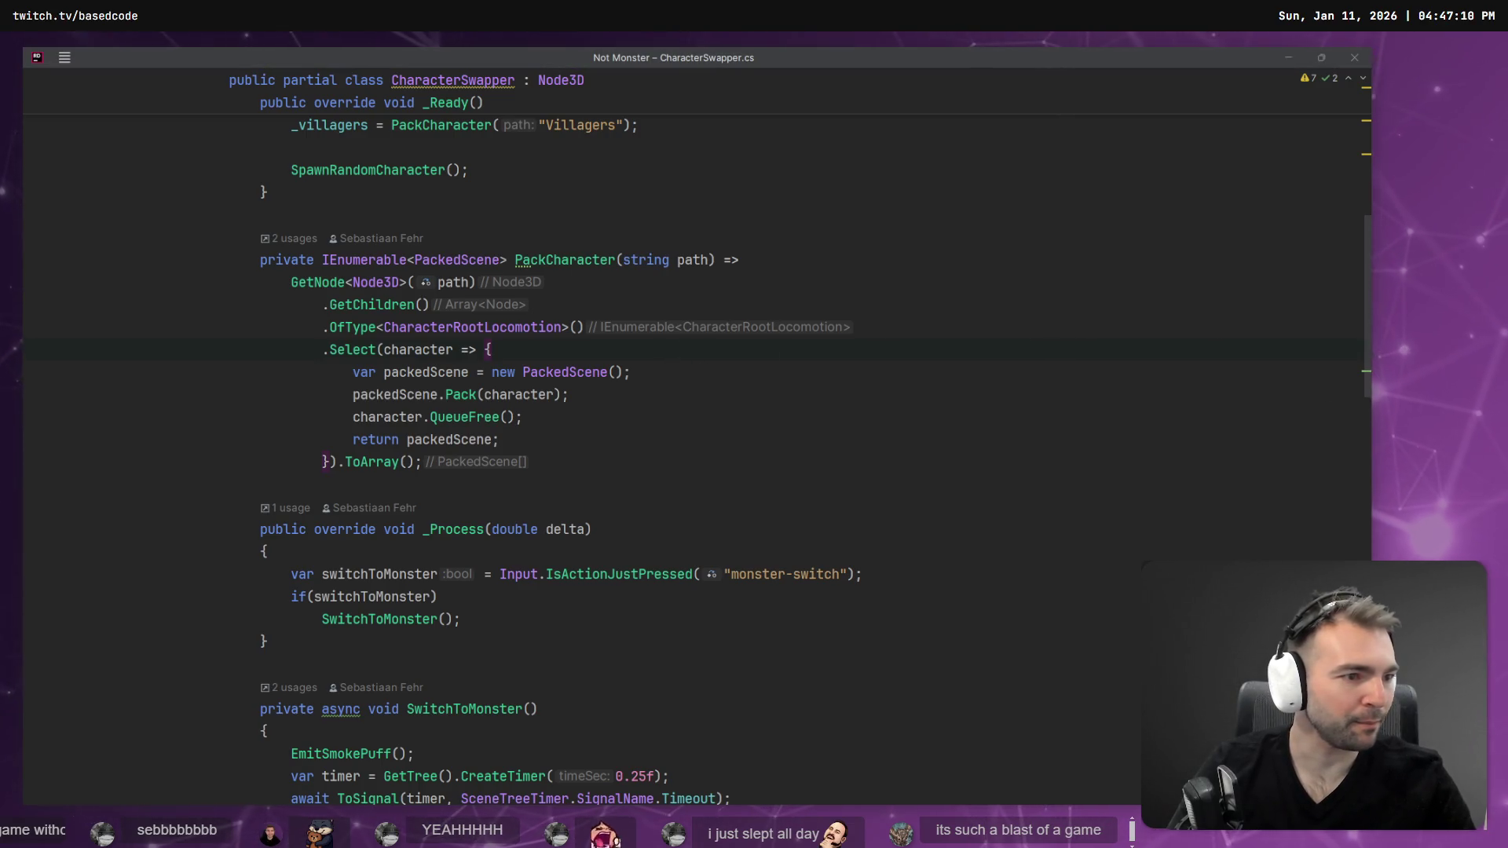
key(alt+Tab)
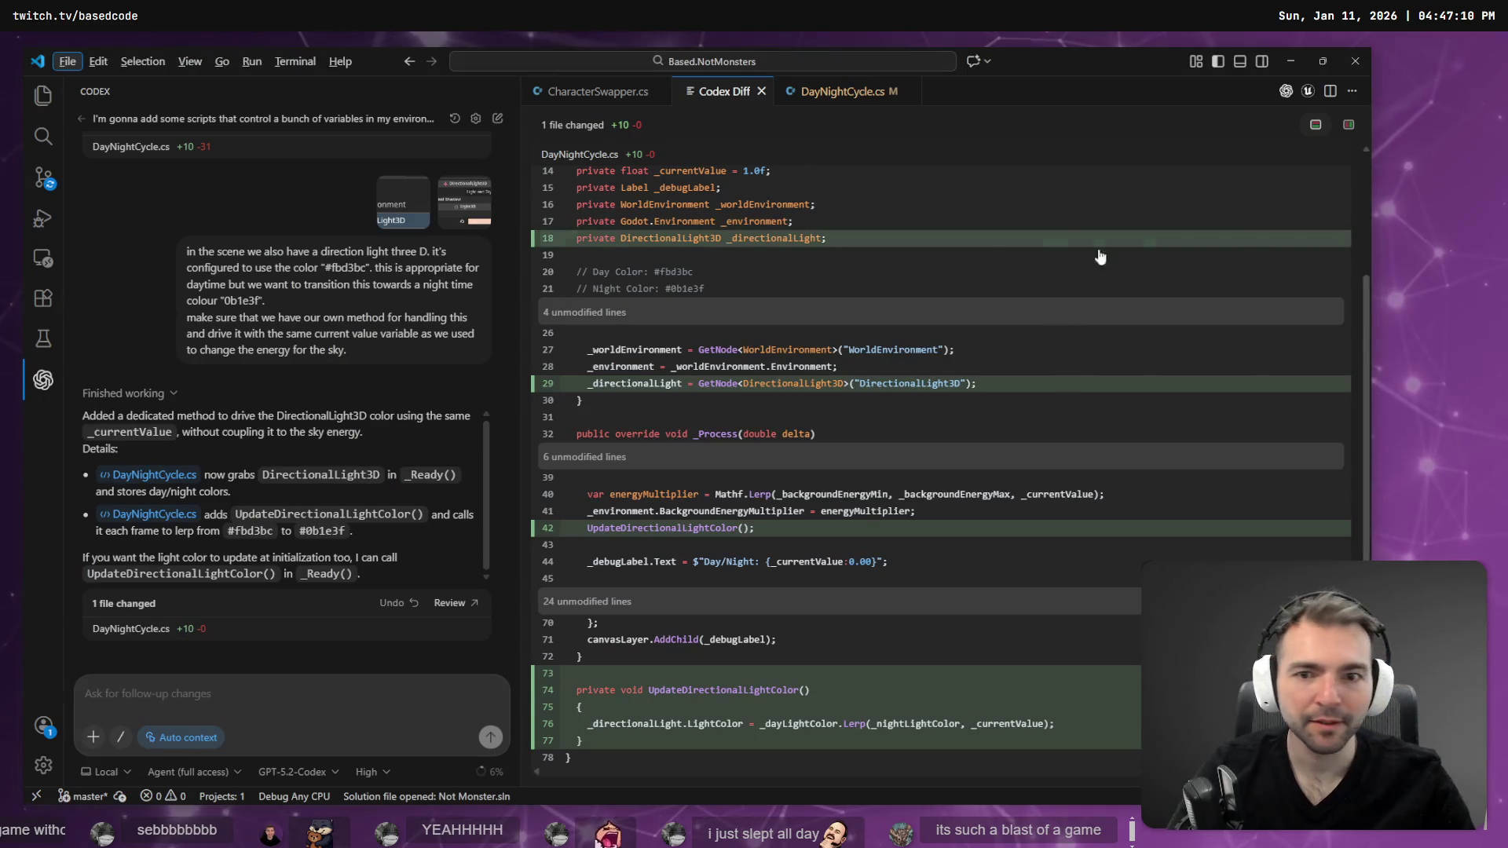
click(874, 464)
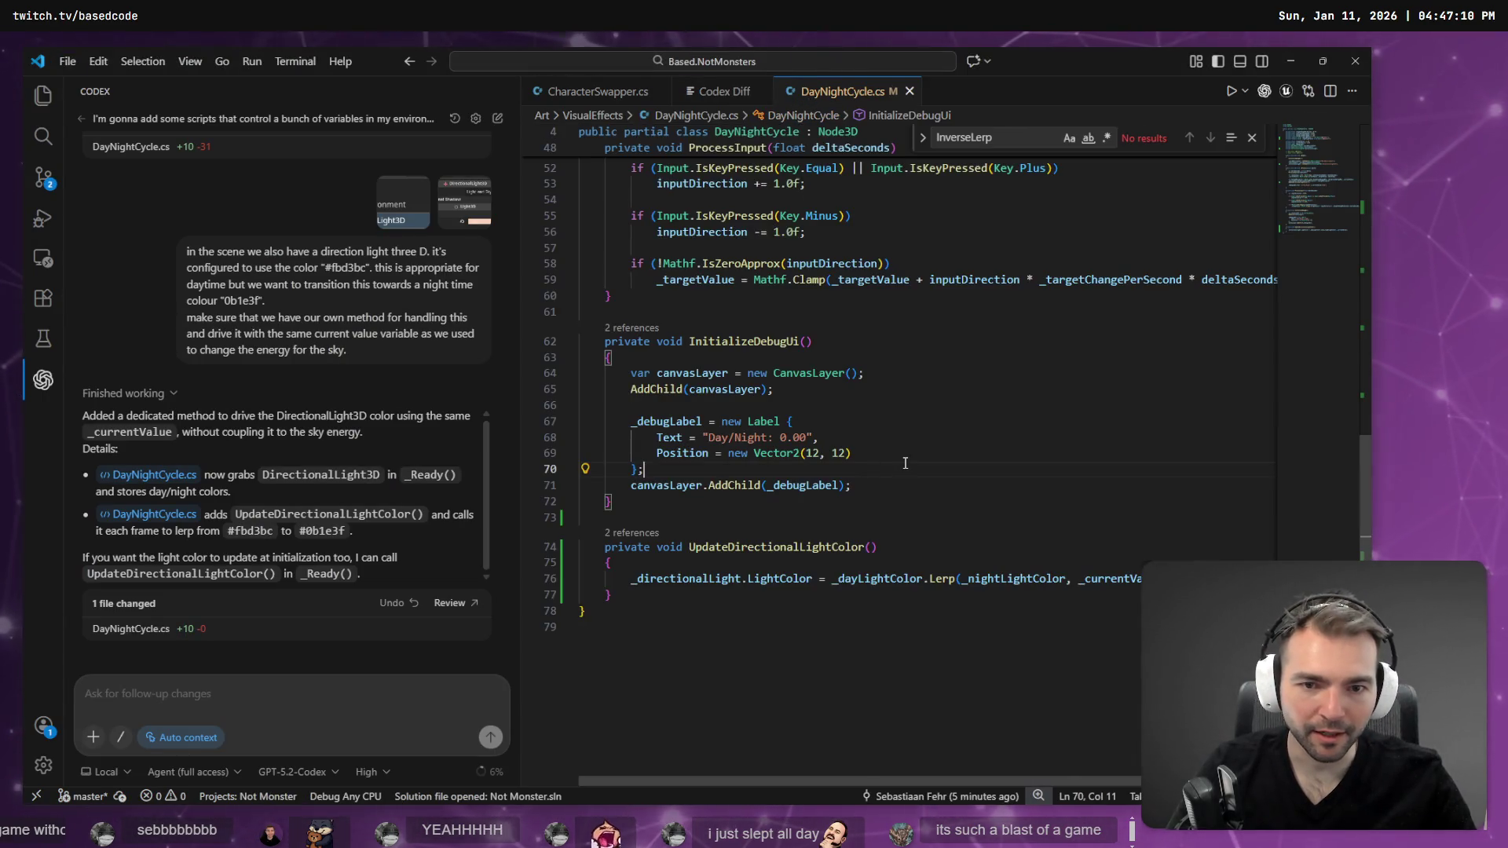
scroll(916, 481, up, 3)
scroll(911, 472, down, 3)
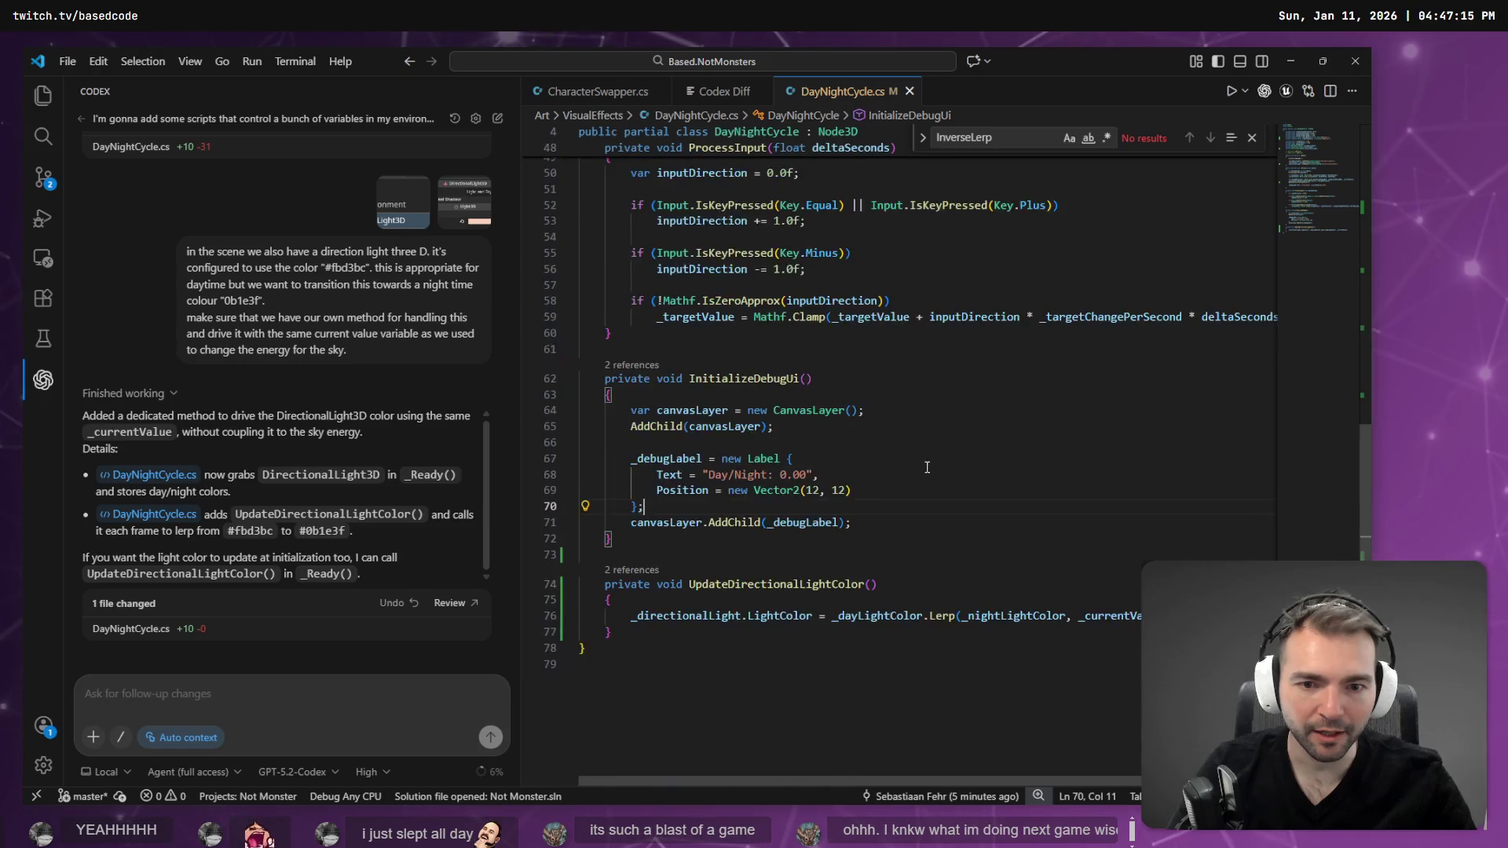
click(756, 514)
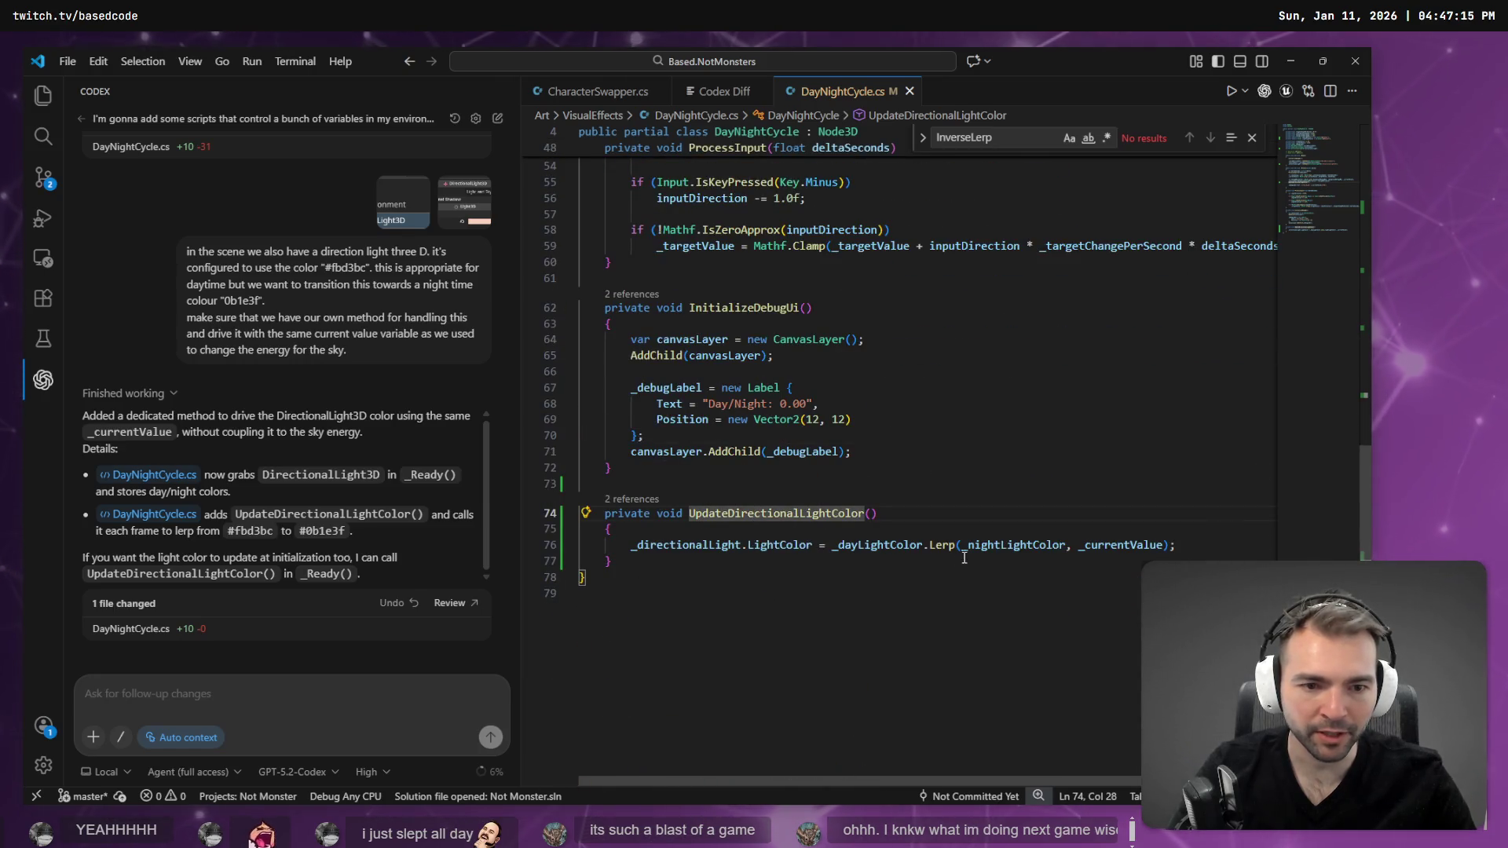
double_click(1021, 545)
scroll(1066, 555, up, 7)
scroll(1067, 555, up, 10)
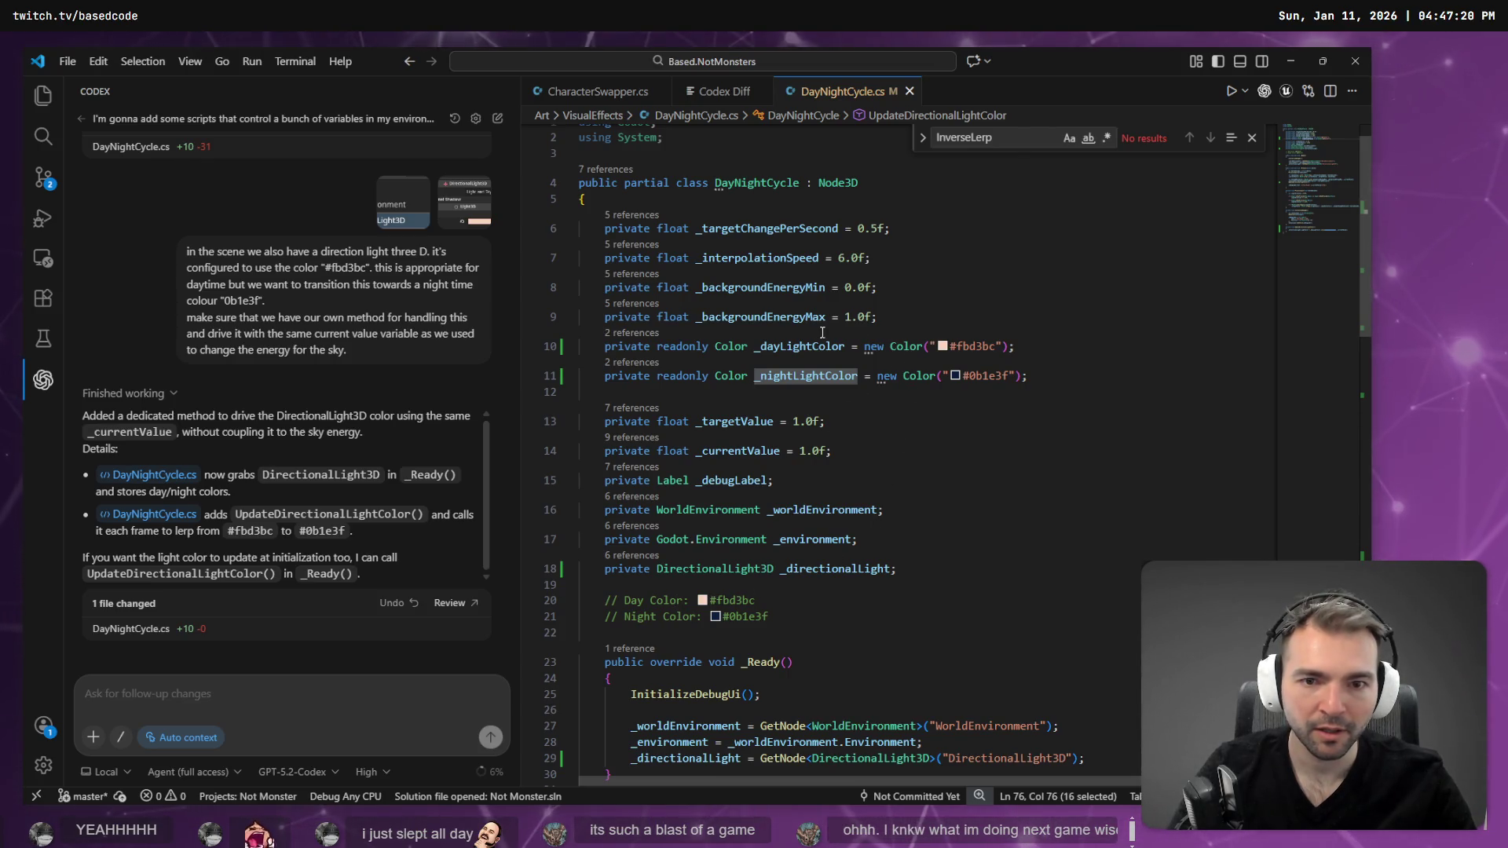
click(781, 346)
key(End)
key(Right)
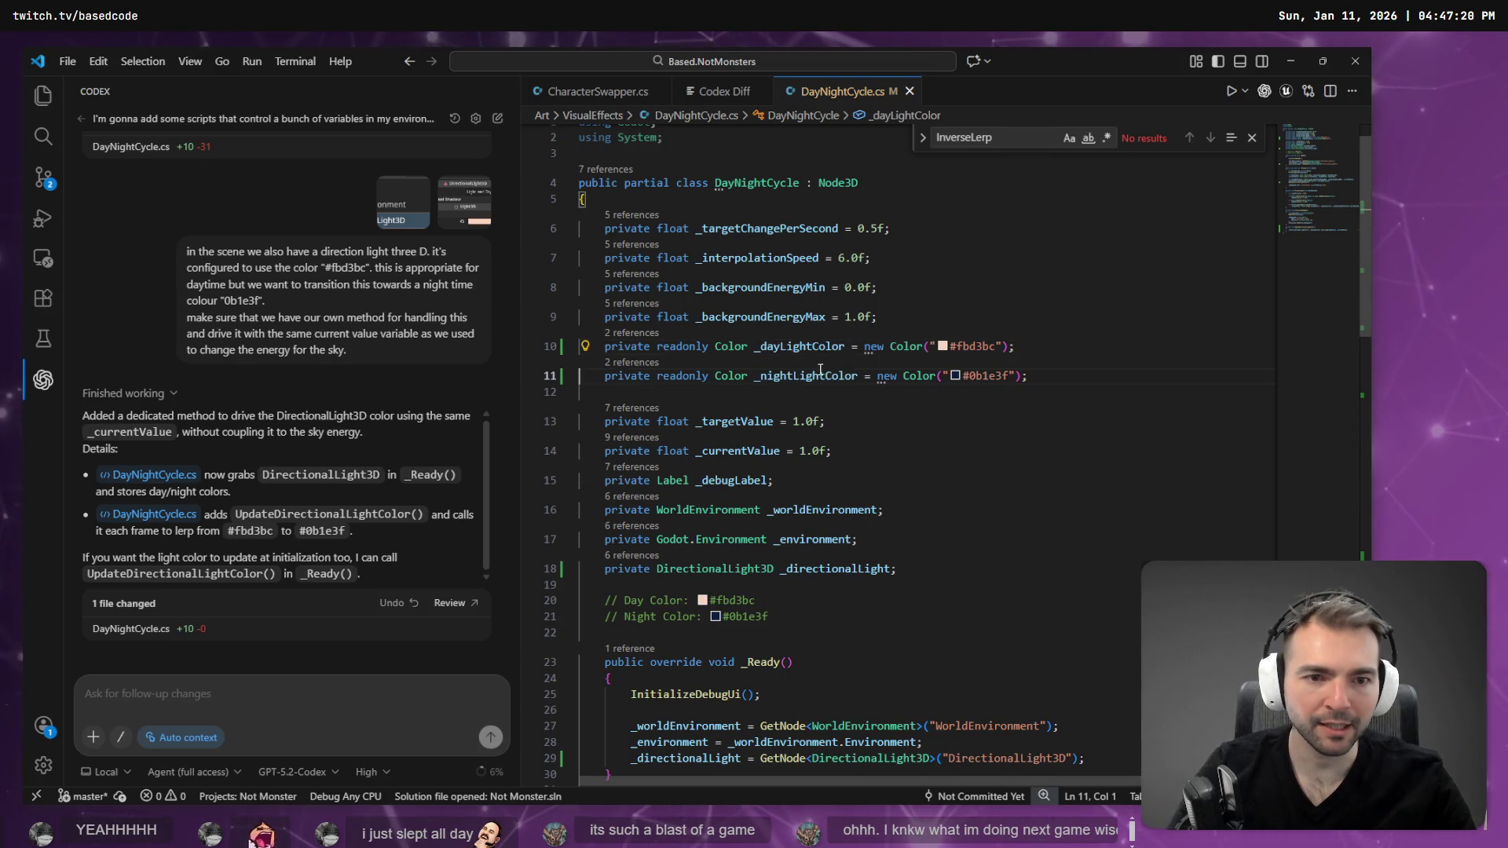
click(786, 375)
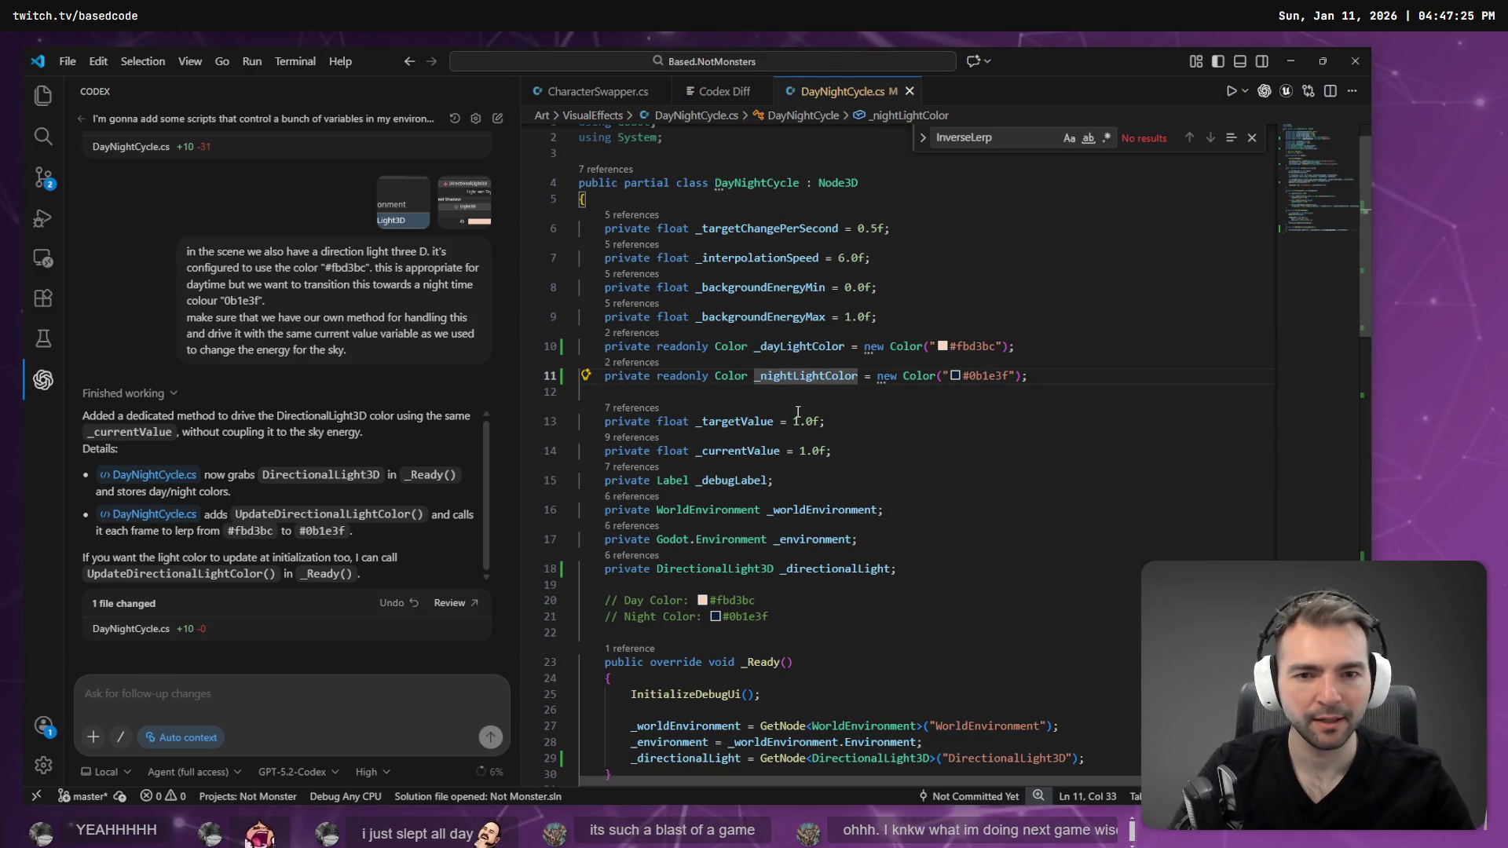
scroll(761, 450, down, 15)
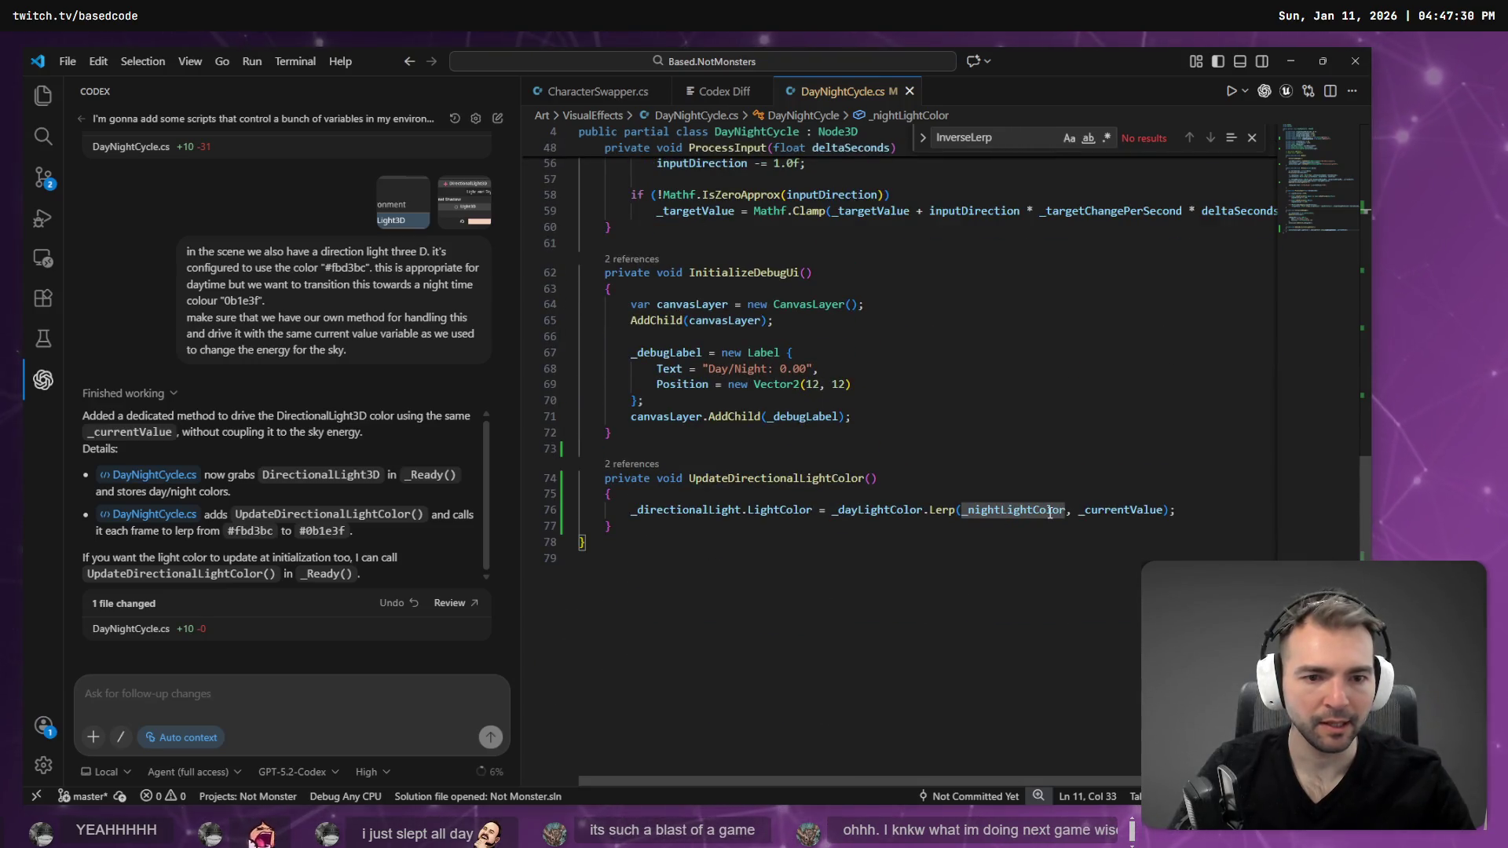
- Swap _nightLightColor and _dayLightColor in the line 76 Lerp call and save the script
mouse_move(1028, 513)
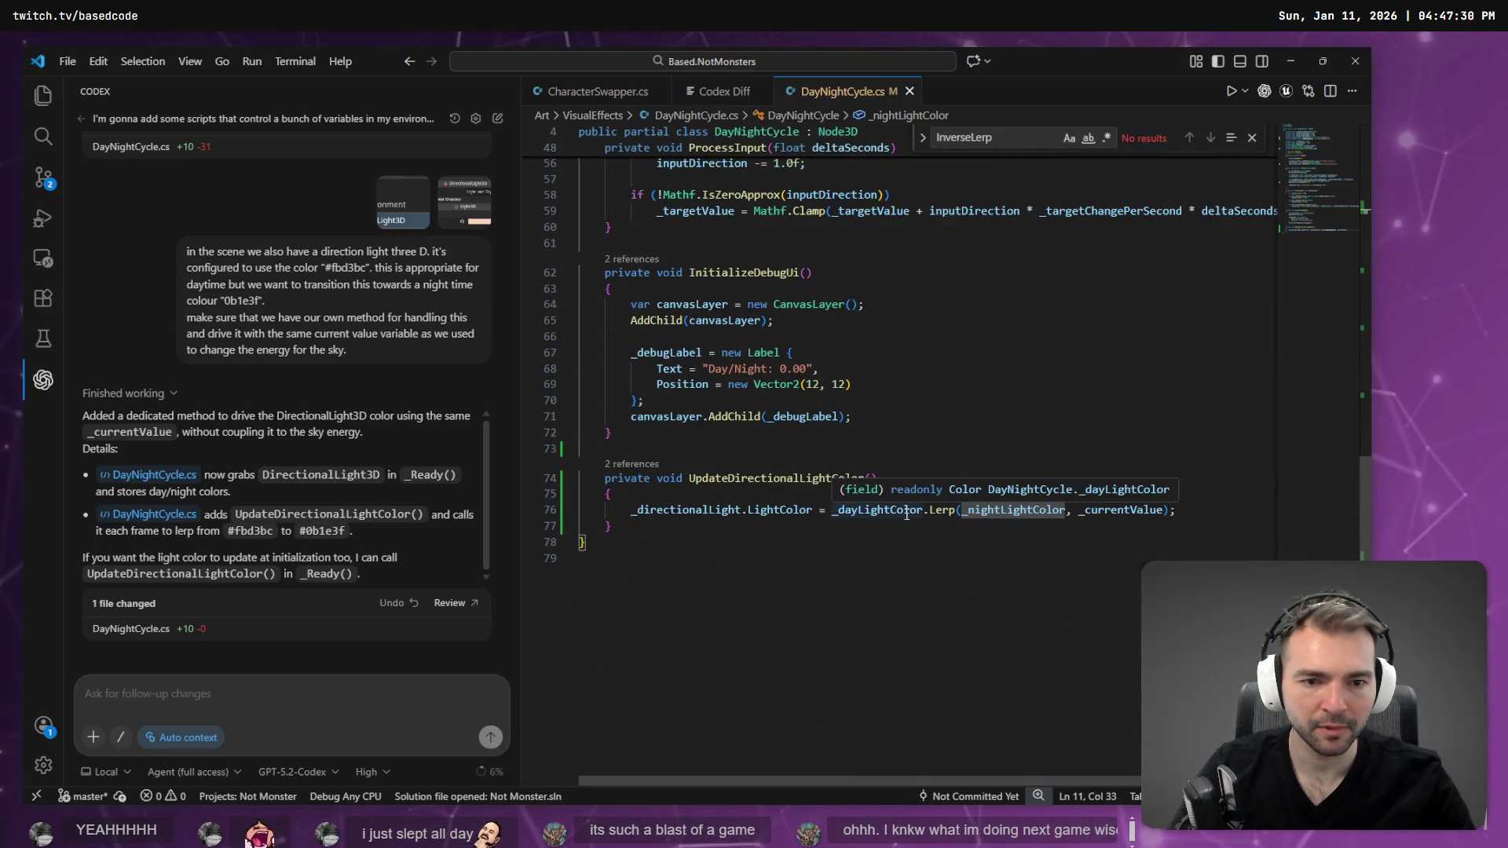
double_click(966, 518)
key(ctrl+c)
click(834, 509)
key(ctrl+v)
key(ctrl+shift+Right)
key(ctrl+x)
key(ctrl+Right)
key(ctrl+Right)
key(ctrl+shift+Right)
key(ctrl+v)
key(ctrl+s)
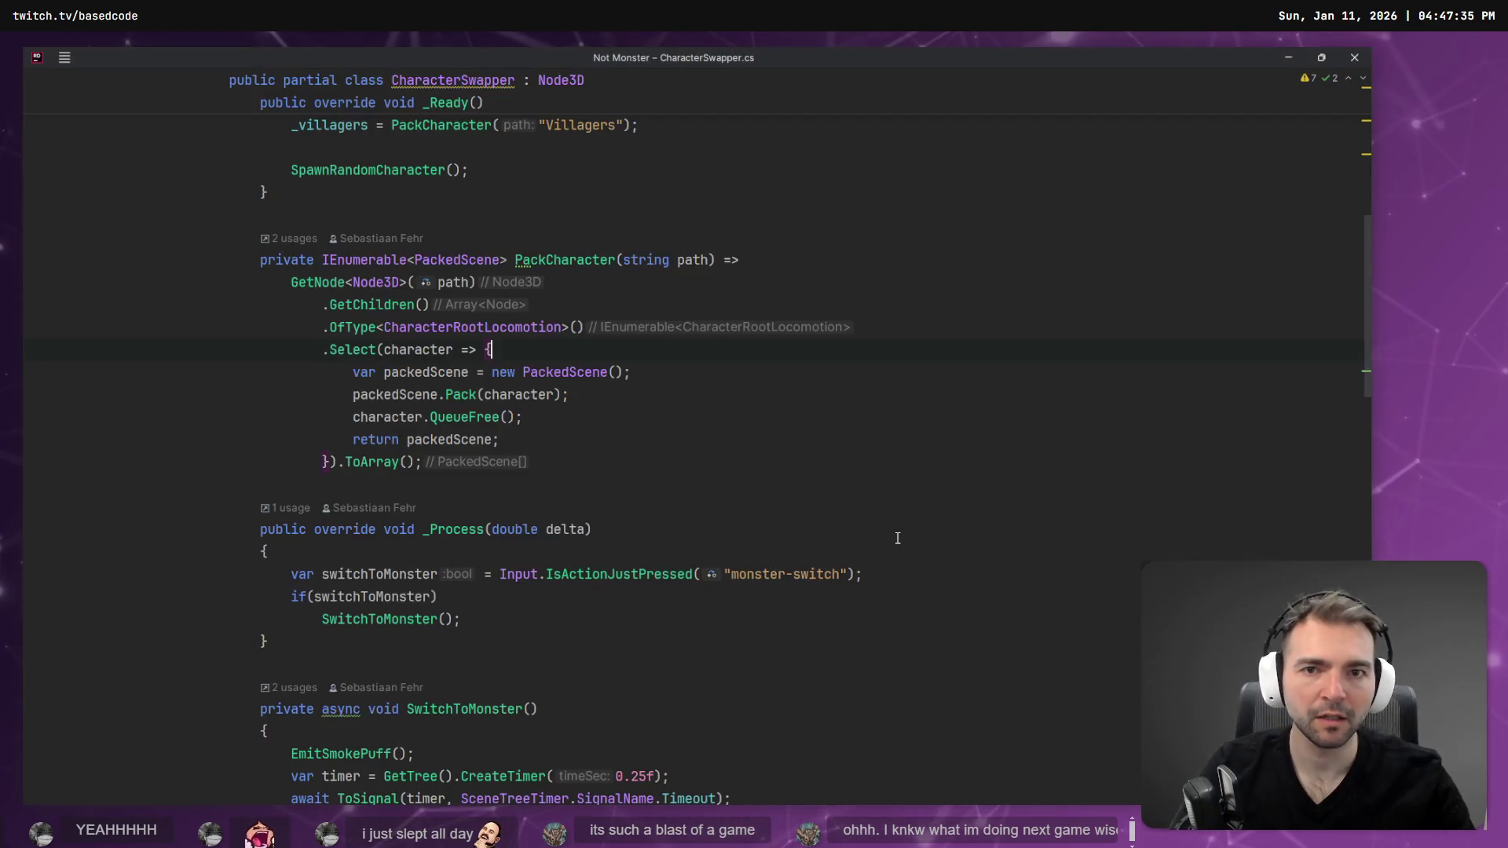
scroll(893, 487, up, 10)
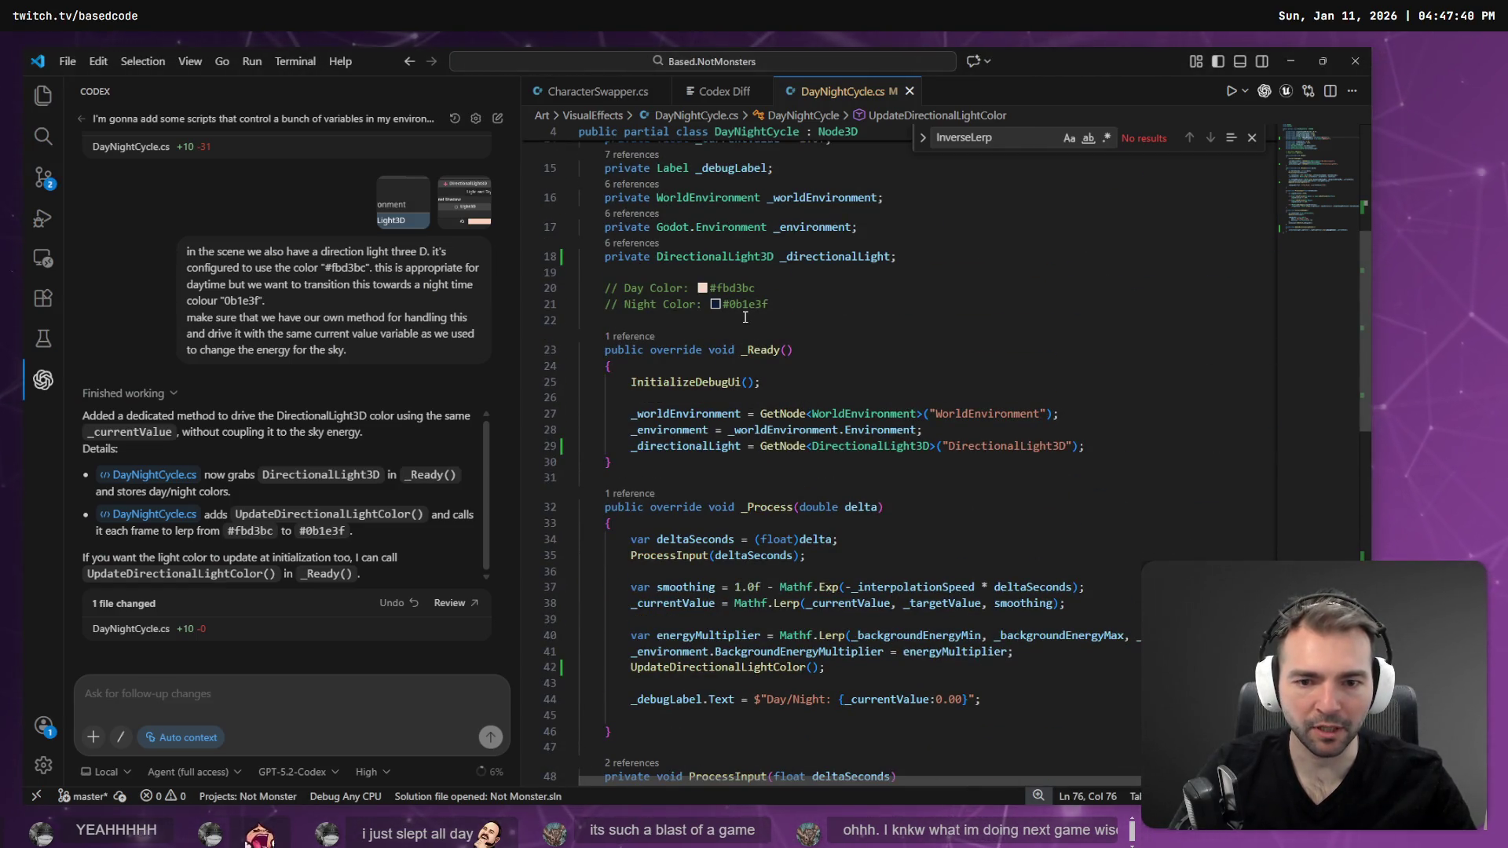
scroll(777, 512, down, 8)
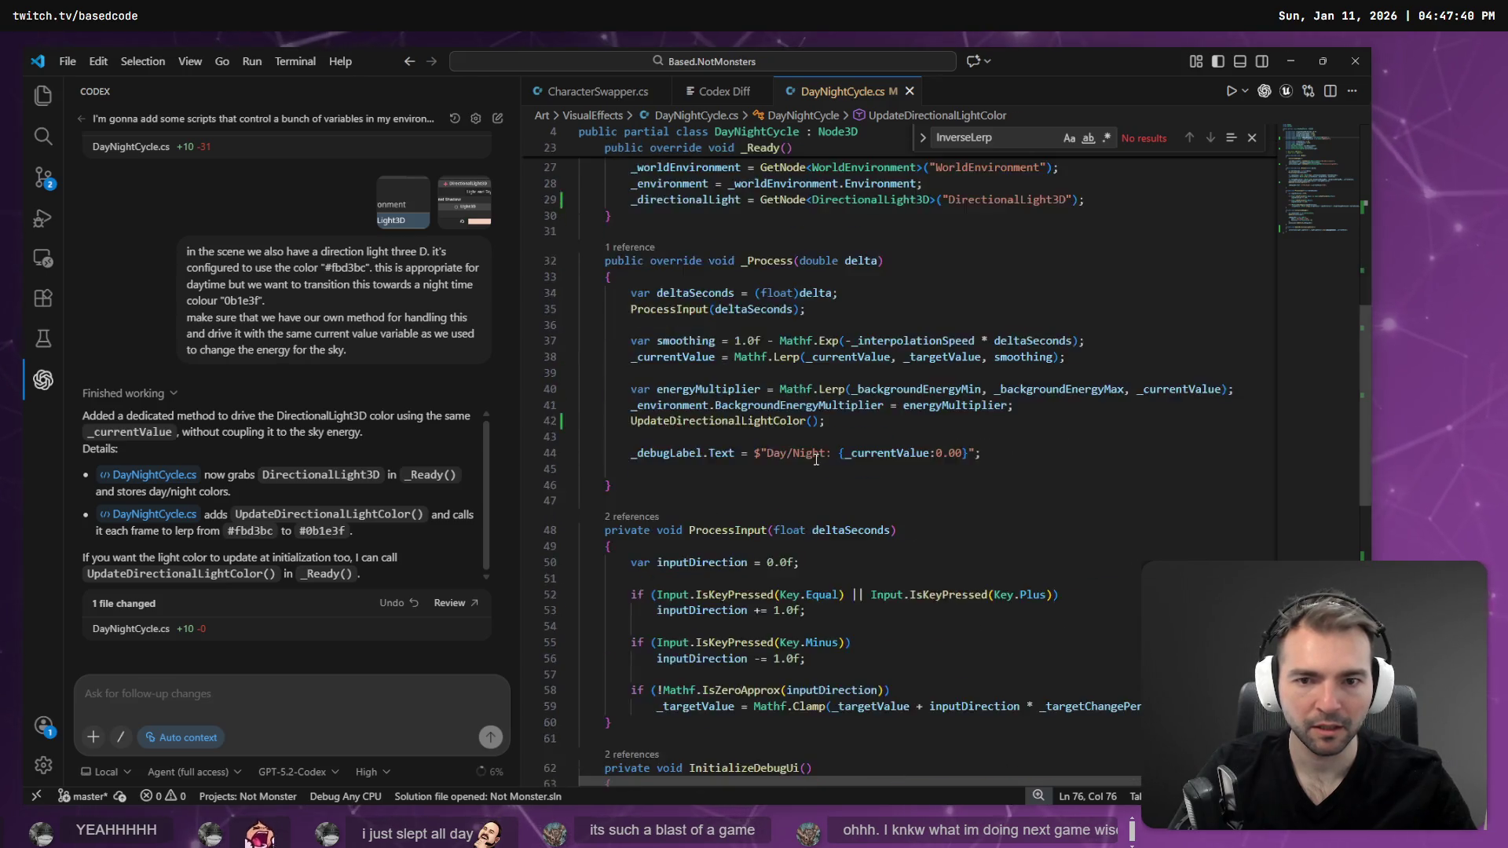
key(alt+Tab)
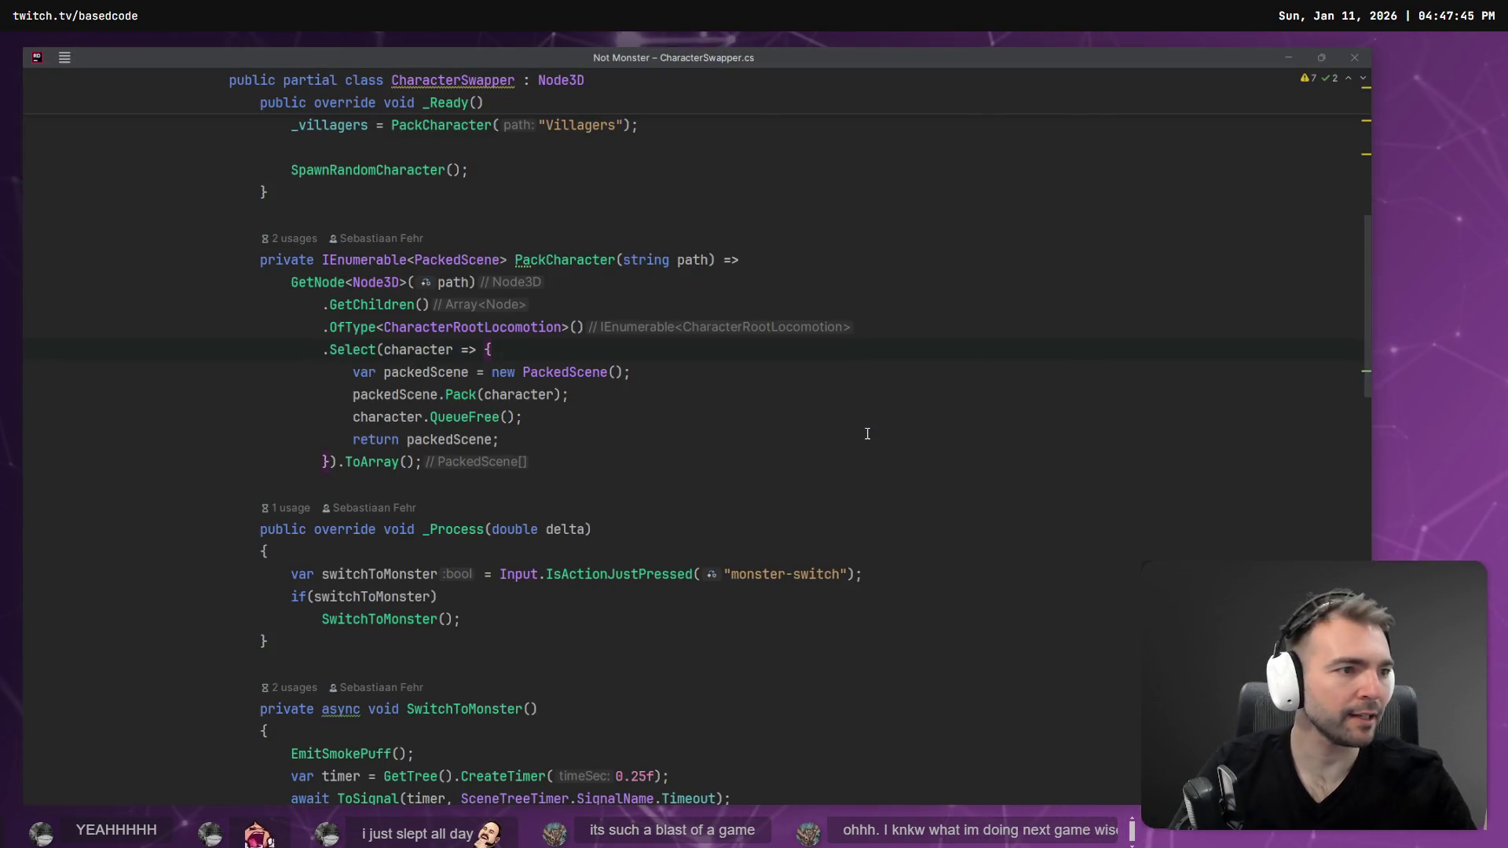
- Run the rebuilt game, walk the dwarf into the town square, then stop it with F8
key(alt+Tab)
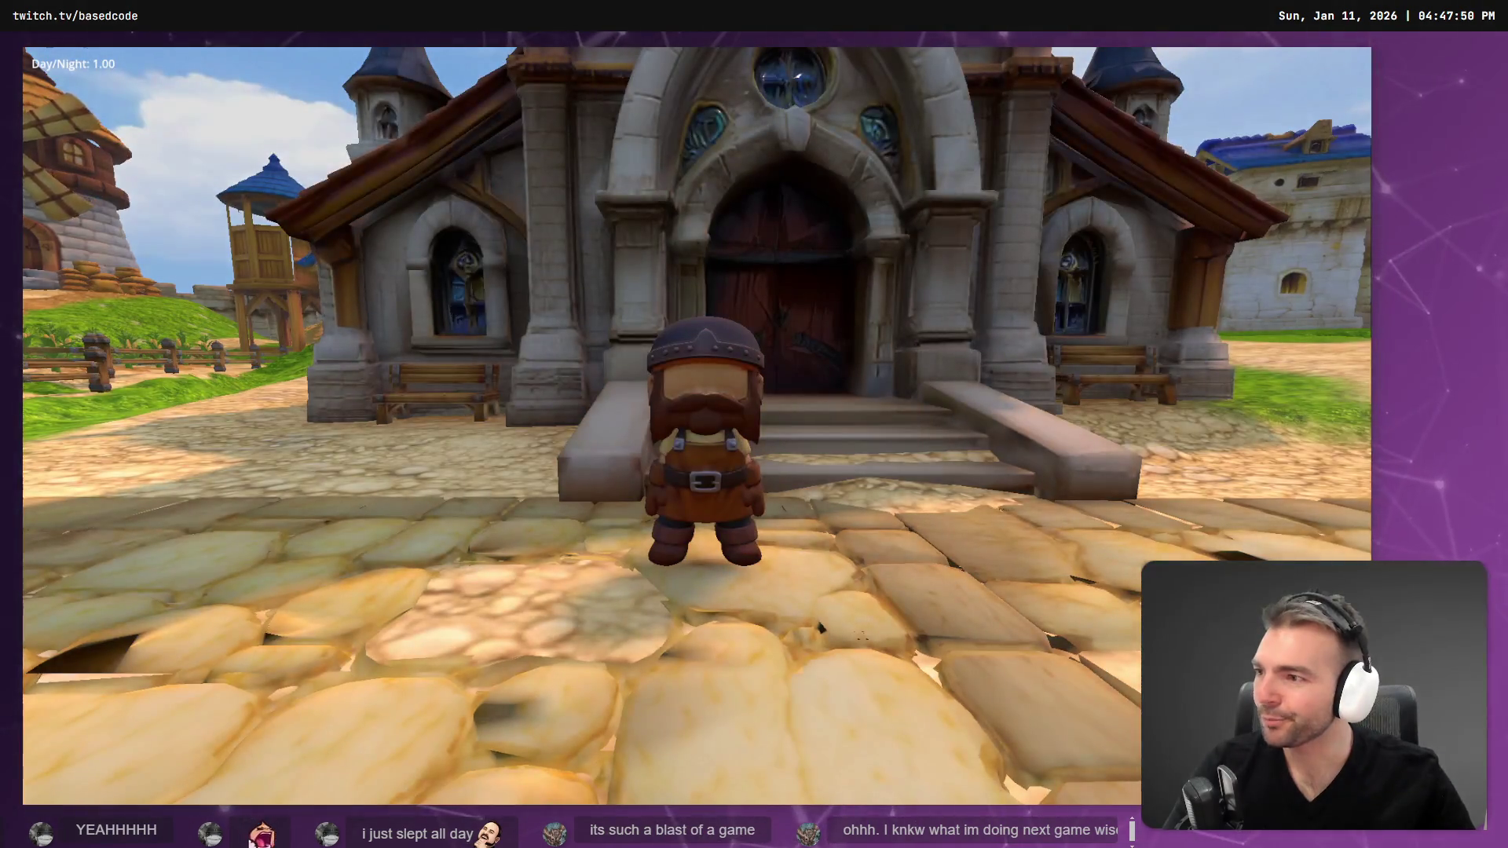
key(w)
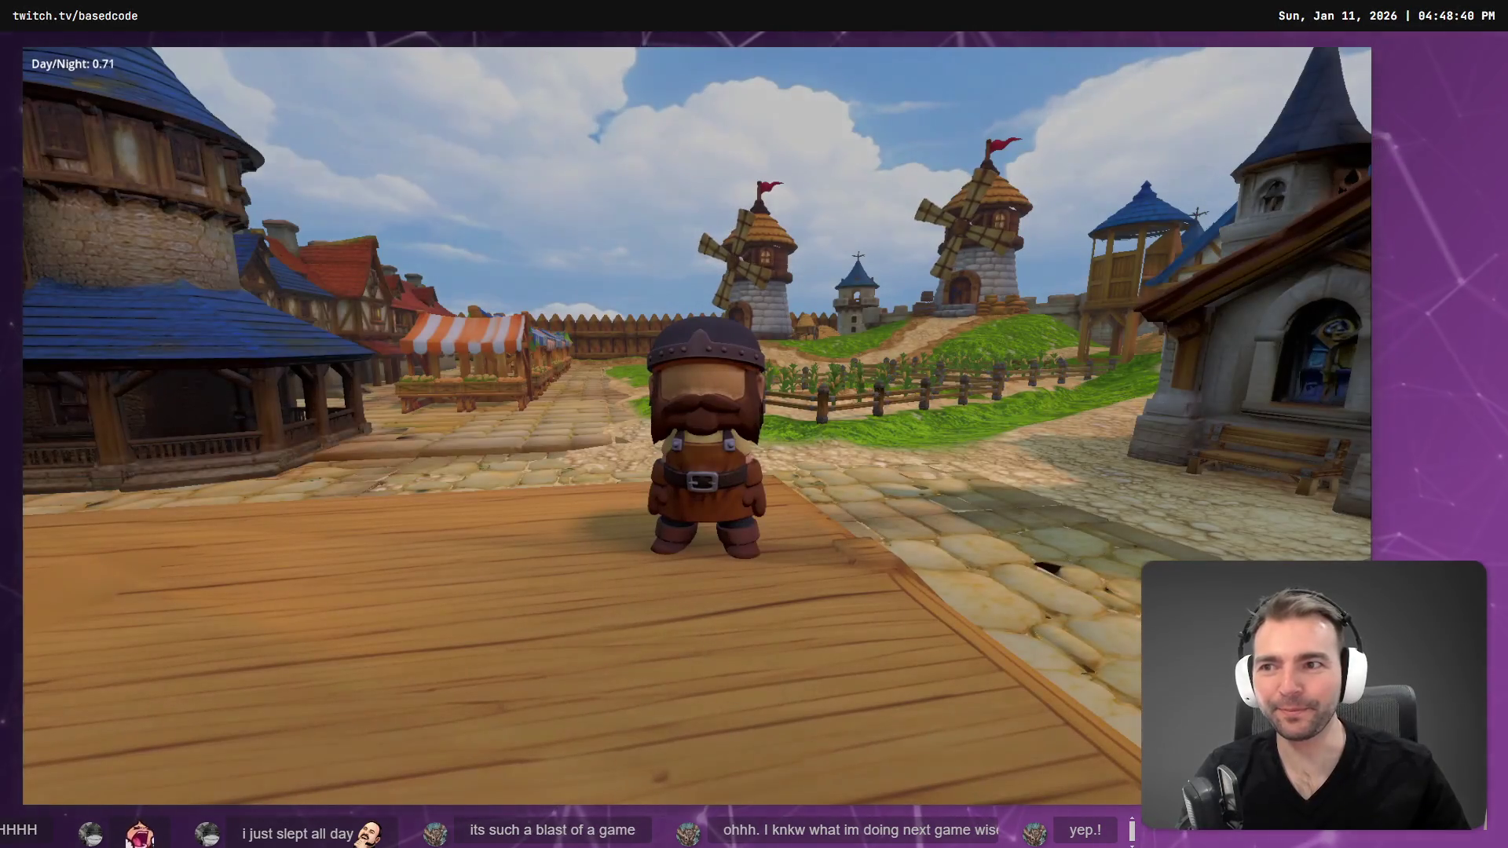
key(w)
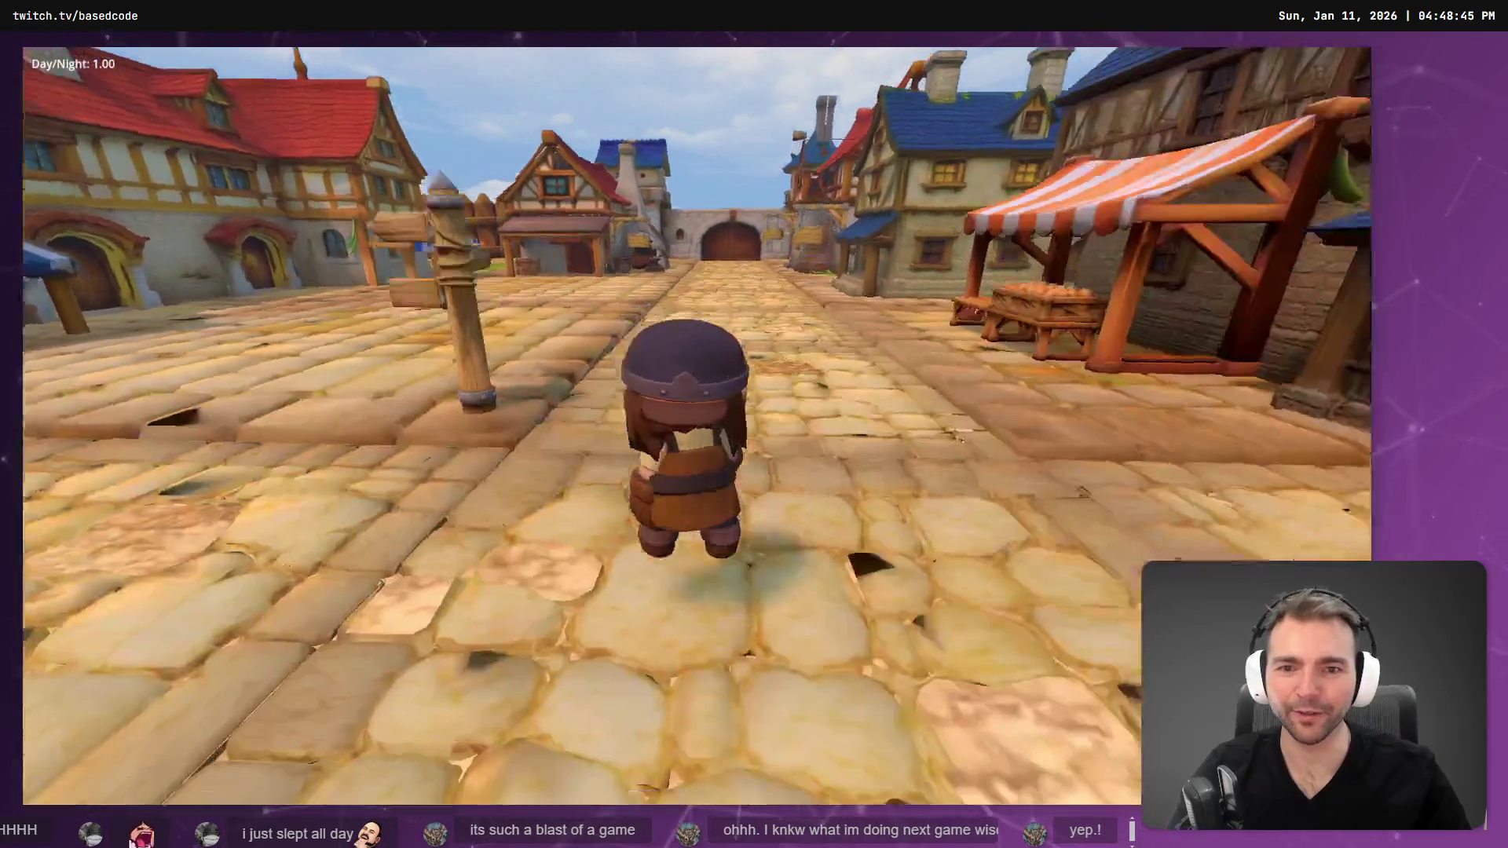
key(F8)
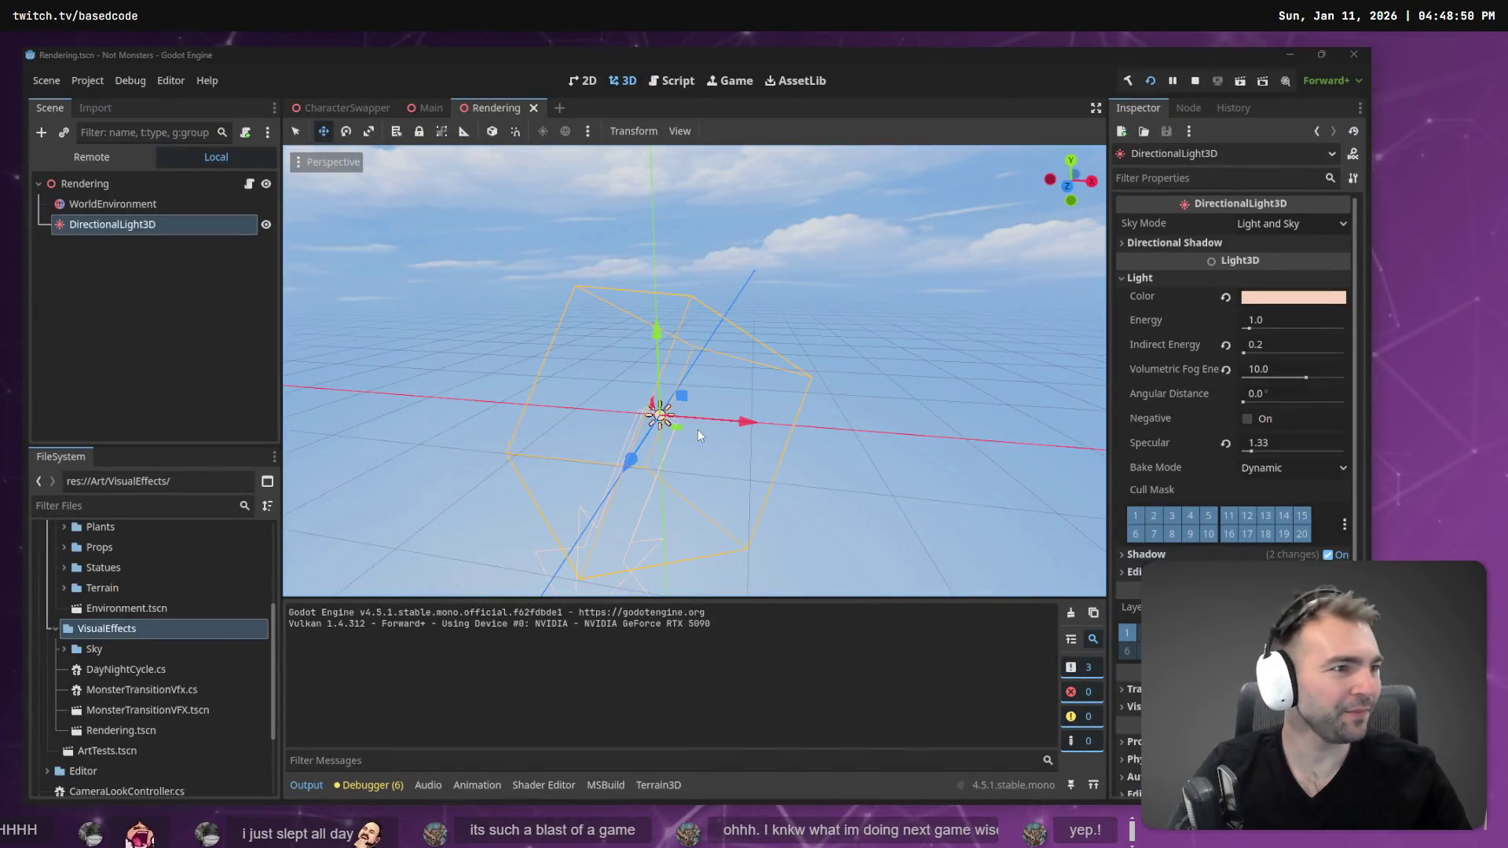